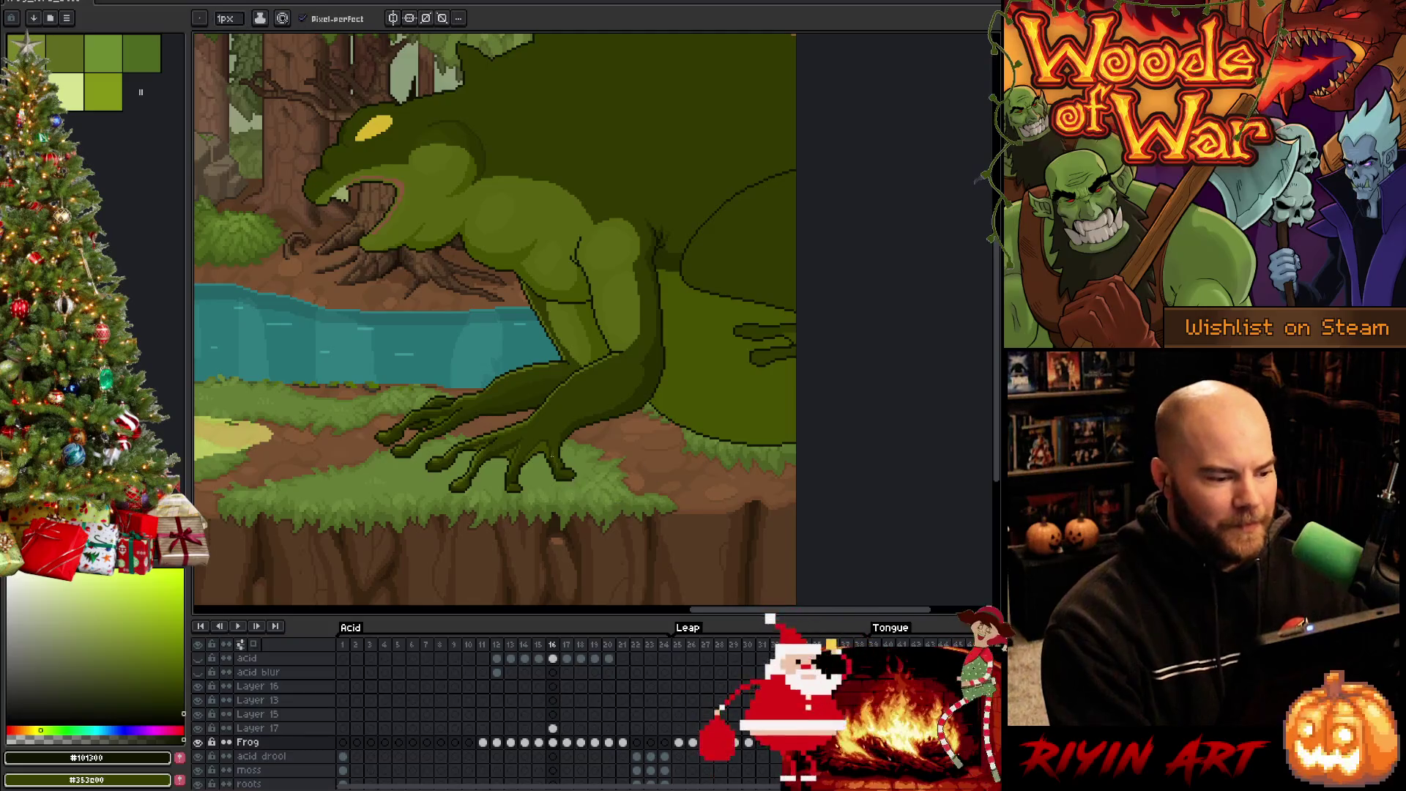
# Save the frog animation with Ctrl+S
pyautogui.scroll(3, 430, 437)
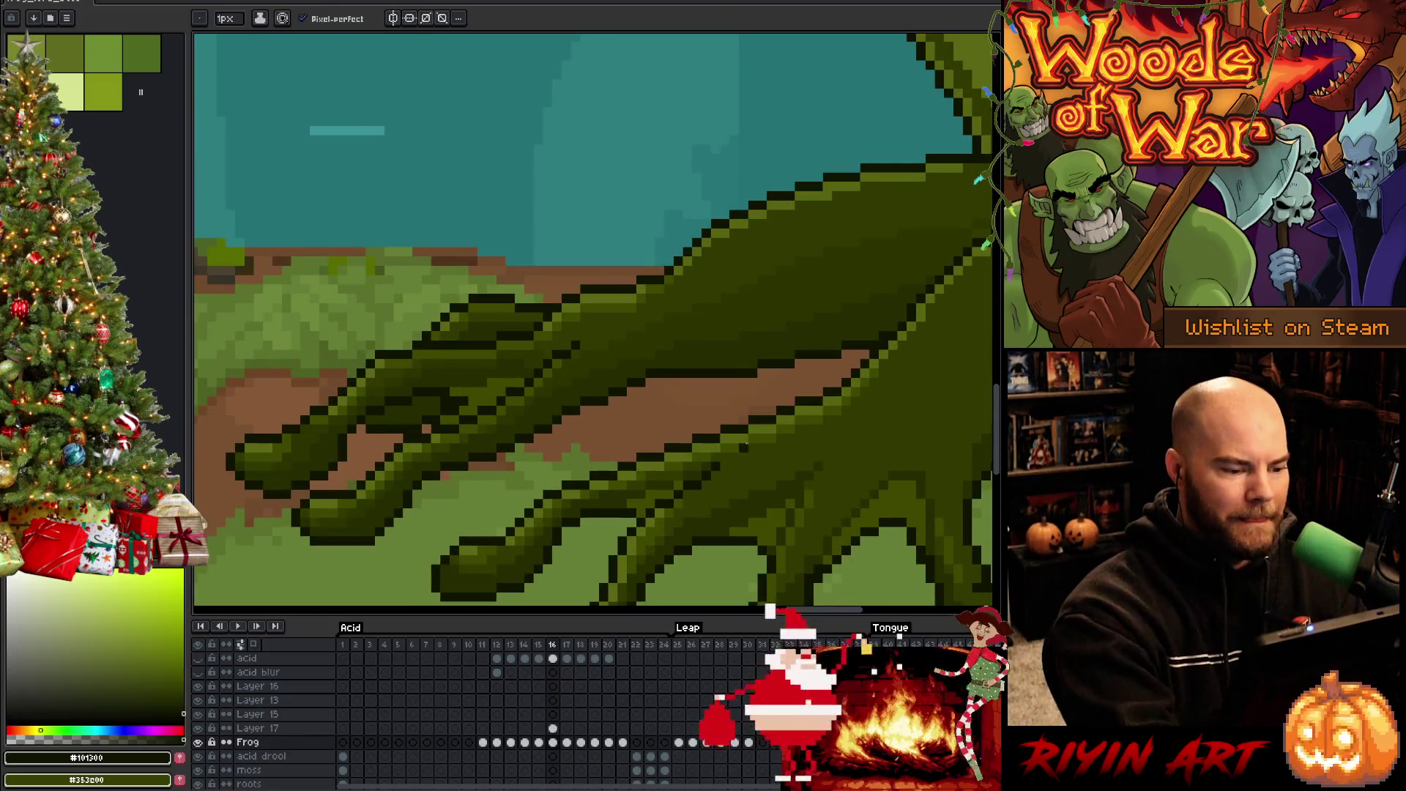
pyautogui.scroll(-3, 782, 467)
pyautogui.scroll(1, 782, 467)
pyautogui.scroll(-1, 782, 468)
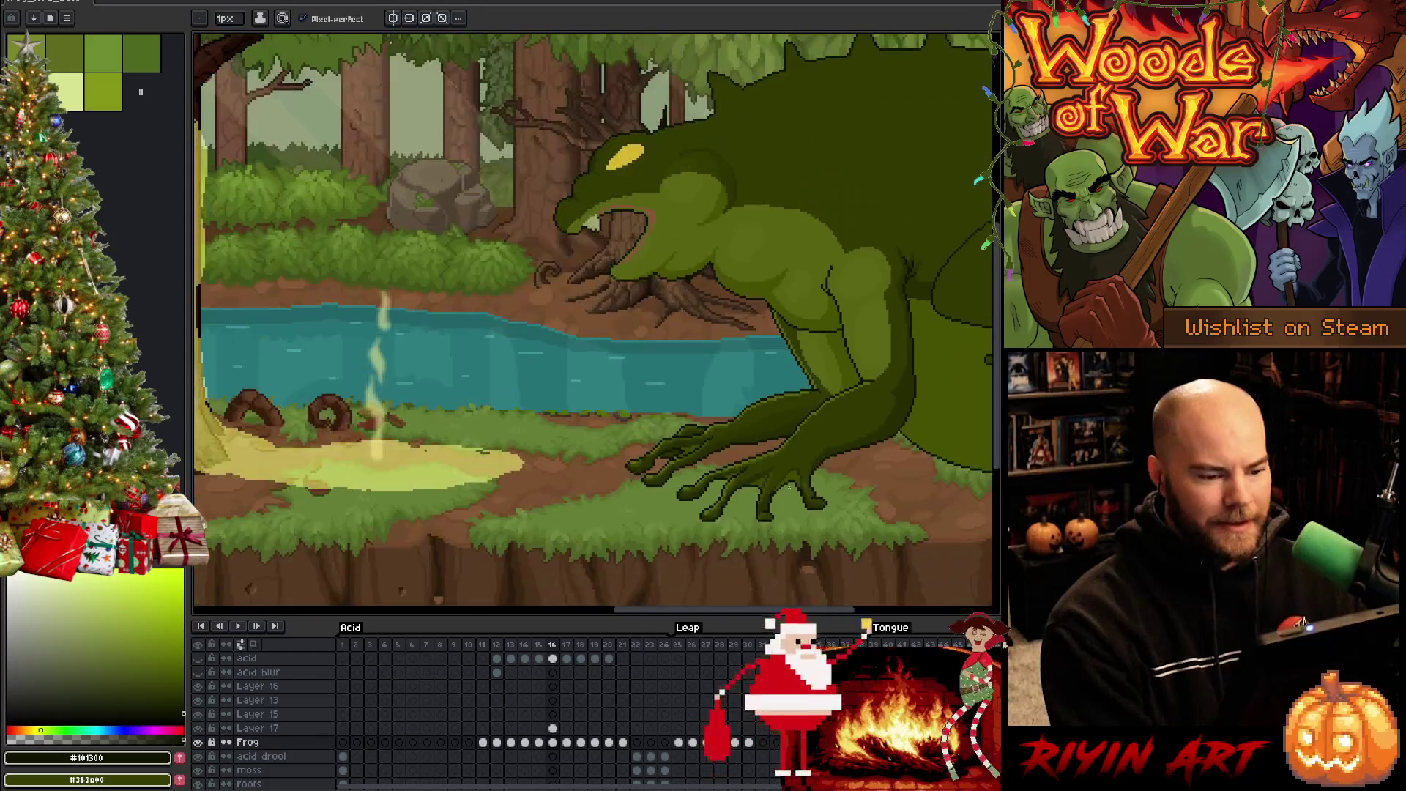
pyautogui.press('v')
pyautogui.hotkey('ctrl', 's')
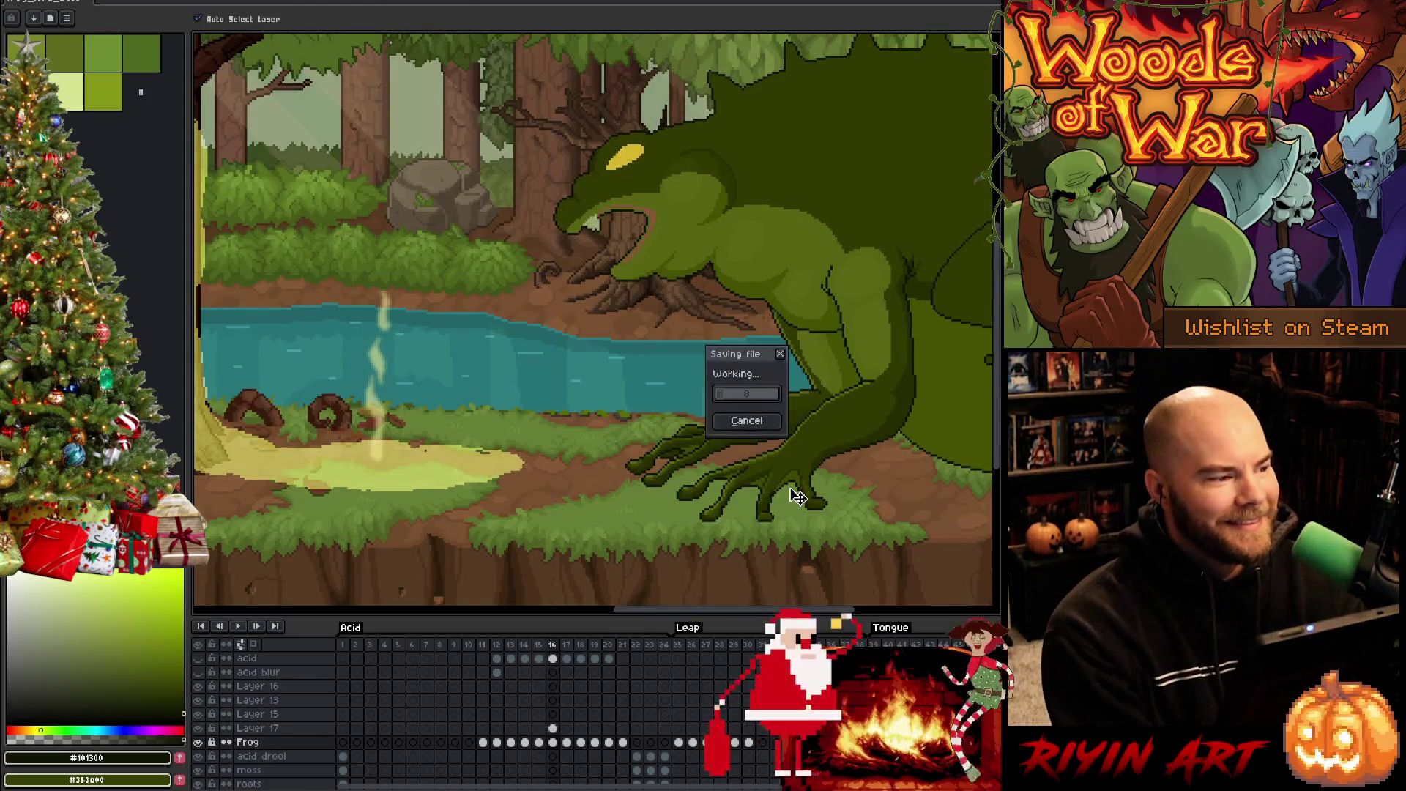
# Zoom onto the frog's leg, take its dark green, and magic-wand select the dark front leg
pyautogui.press('space')
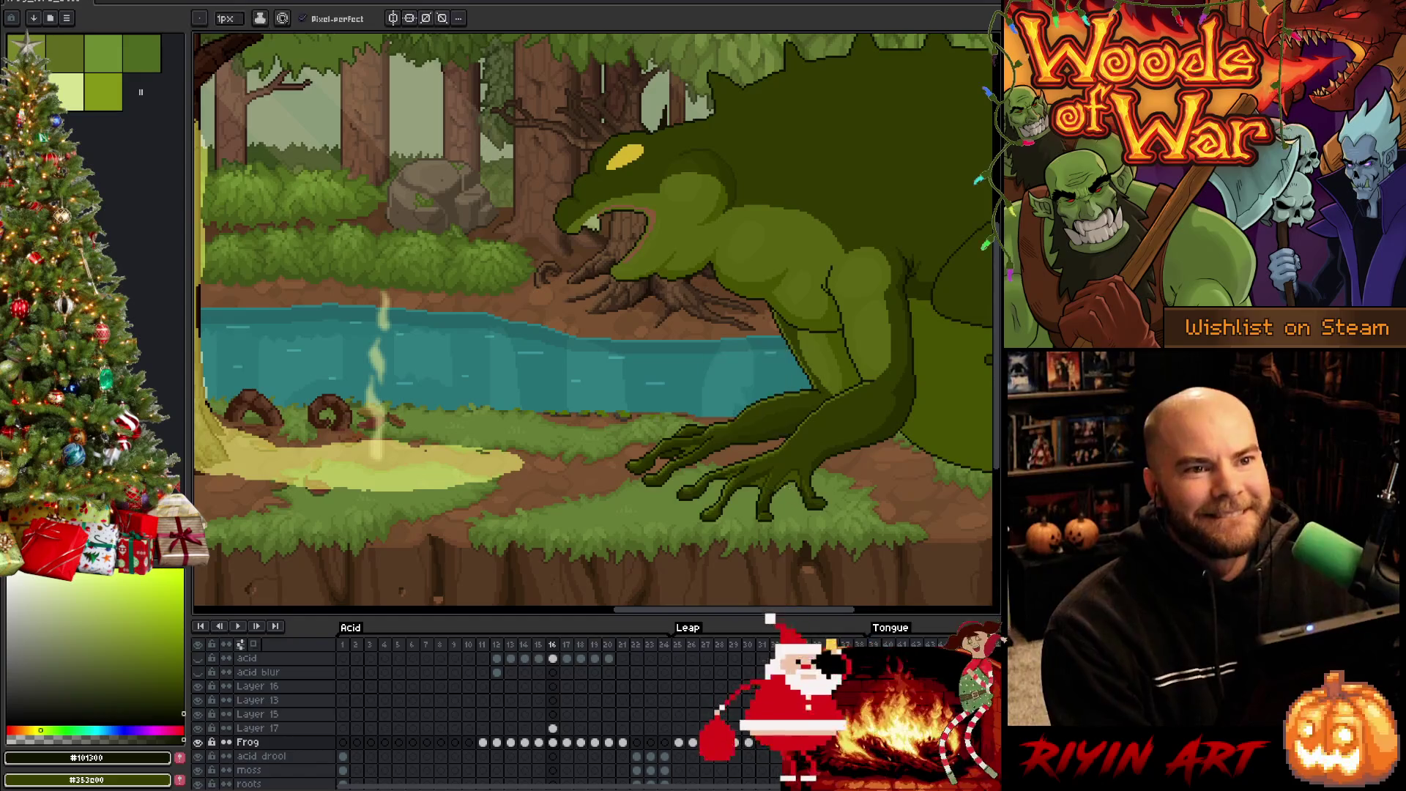
pyautogui.moveTo(805, 469); pyautogui.dragTo(620, 477)
pyautogui.scroll(1, 619, 477)
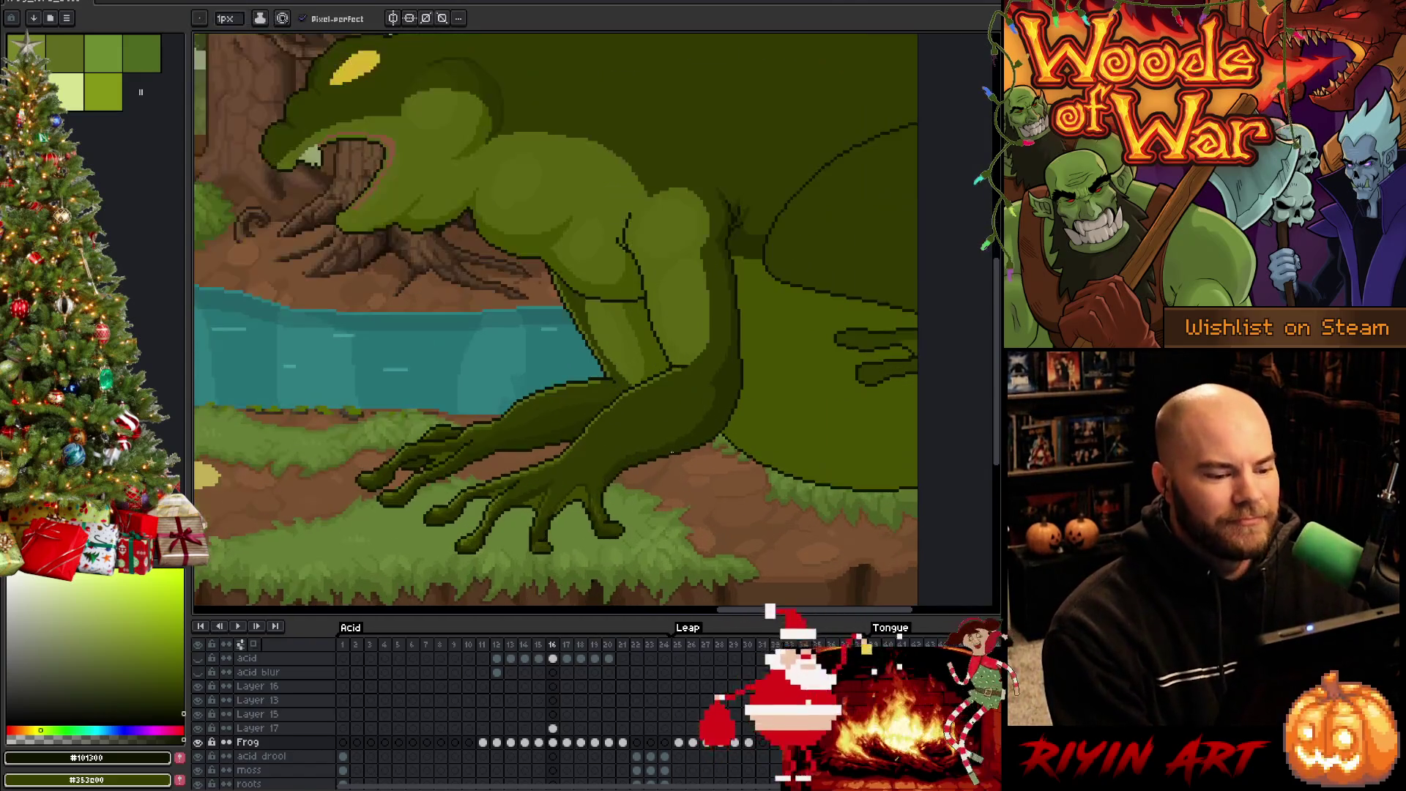
pyautogui.scroll(1, 634, 415)
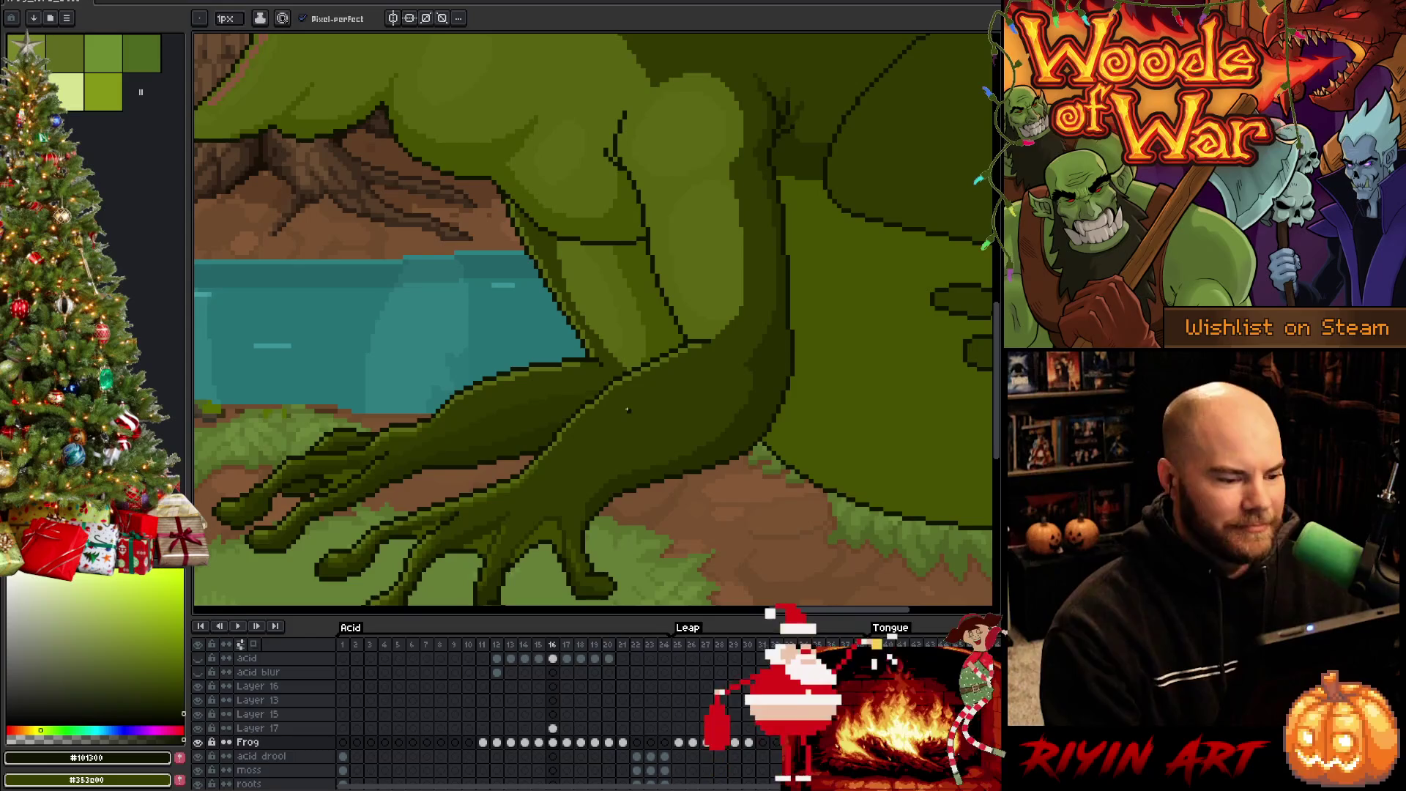
pyautogui.keyDown('alt'); pyautogui.click(593, 398); pyautogui.keyUp('alt')
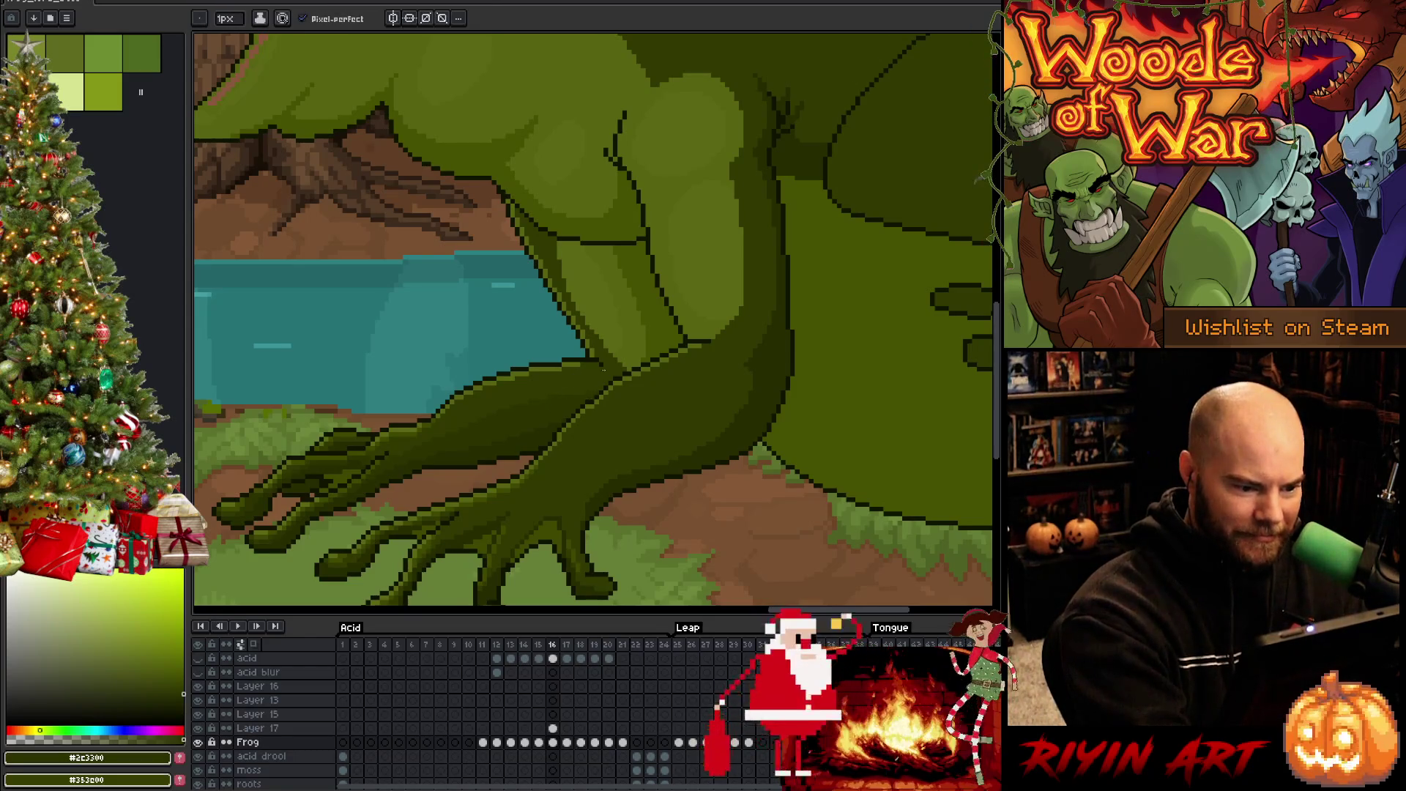
pyautogui.press('w')
pyautogui.click(691, 374)
# Shade inside the selected front leg, alternating bucket fills and pencil pixels
pyautogui.press('b')
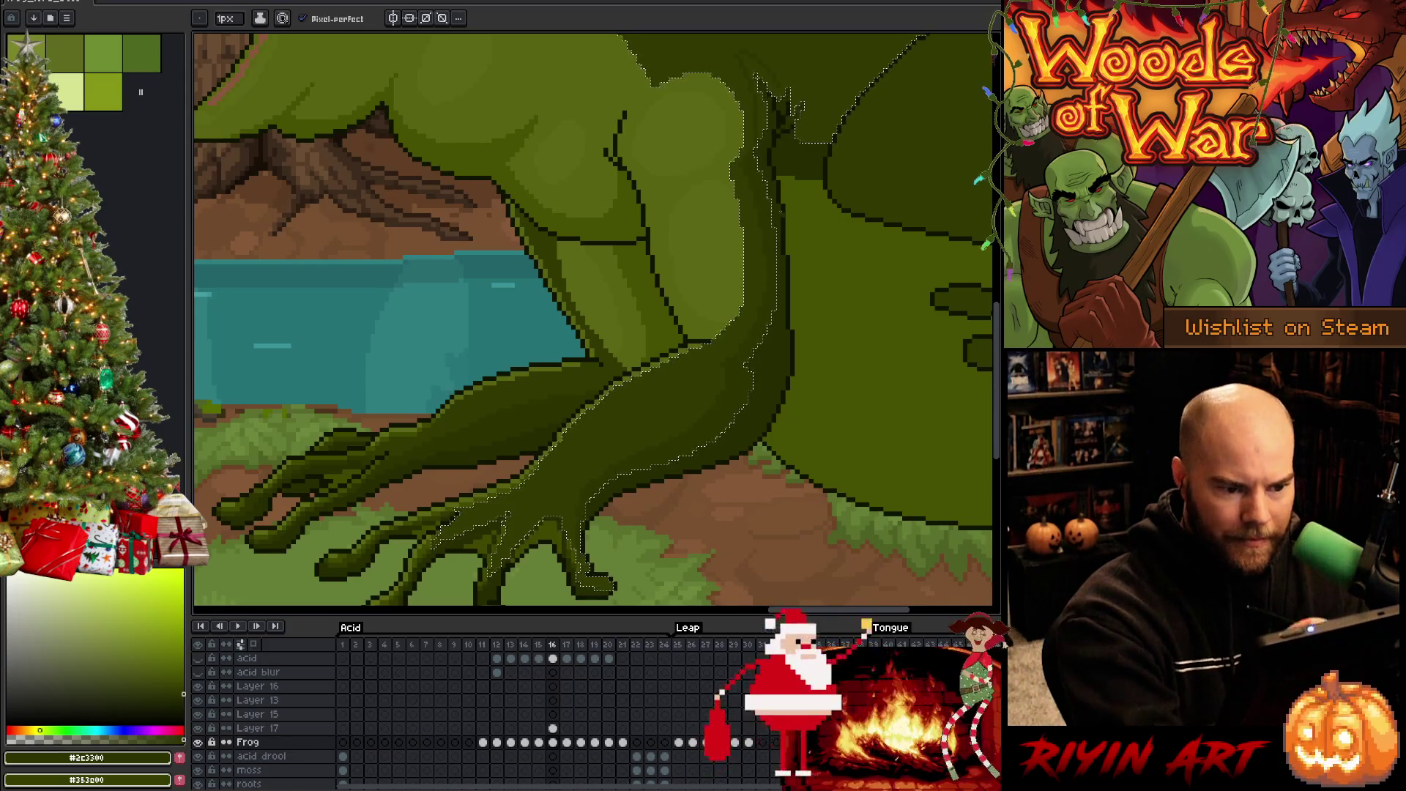
pyautogui.press('g')
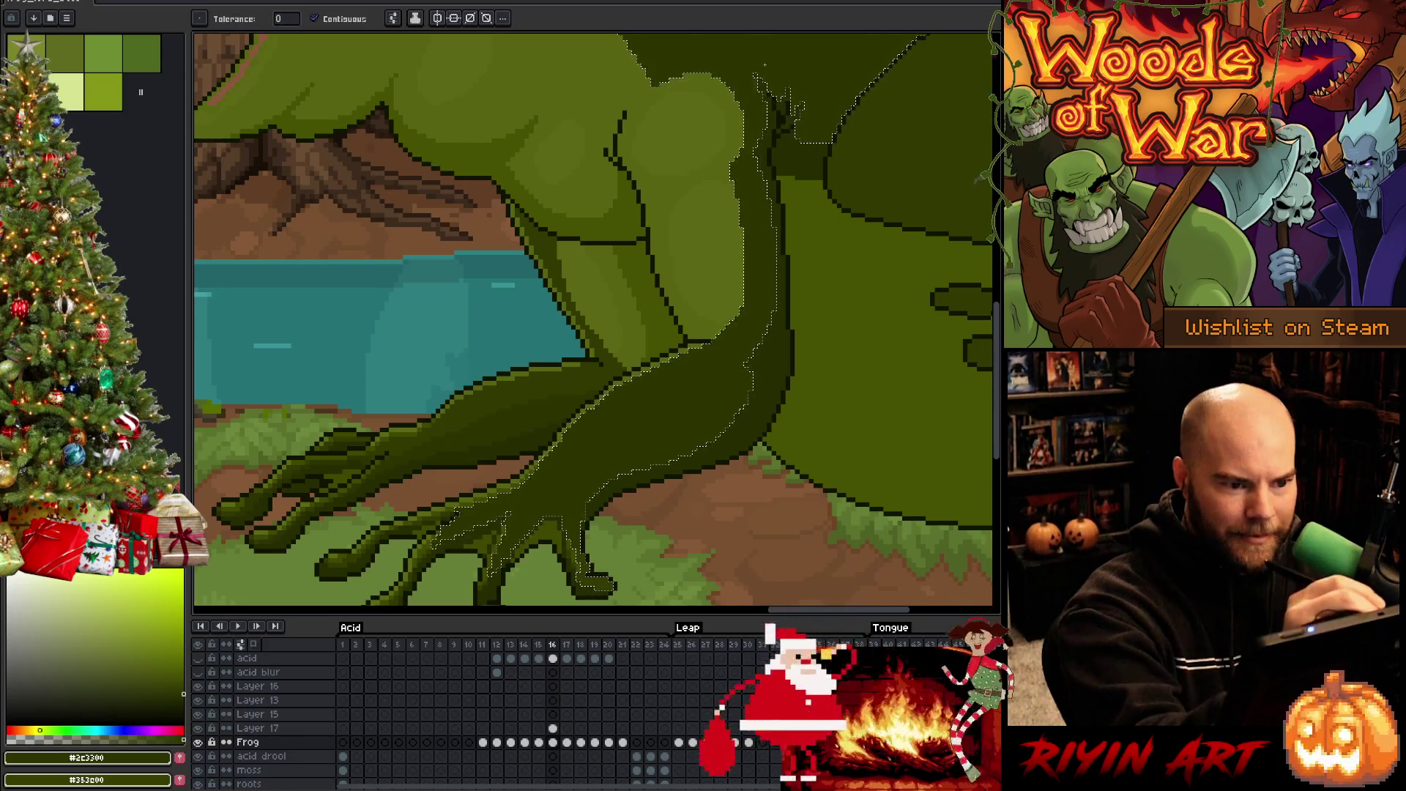
pyautogui.press('b')
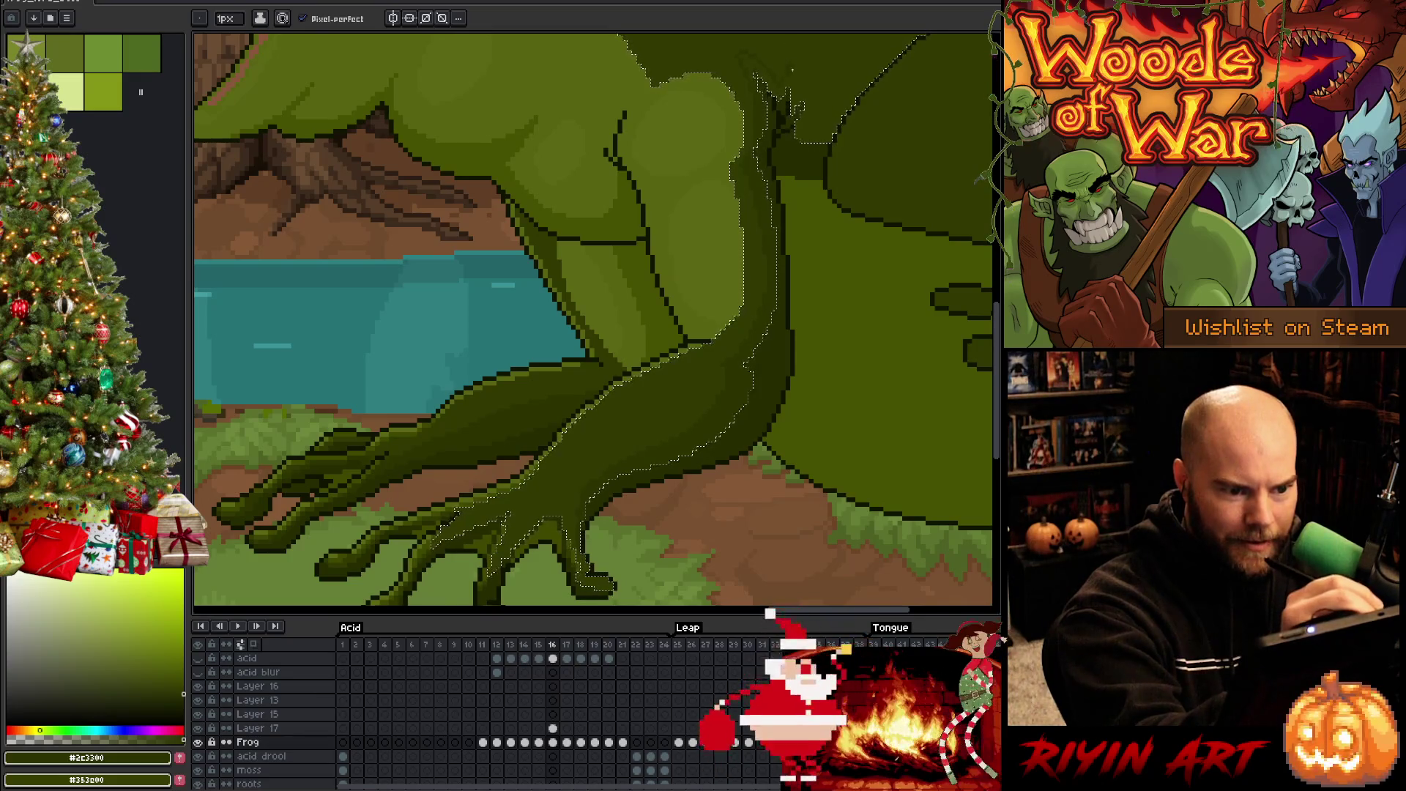
pyautogui.press('g')
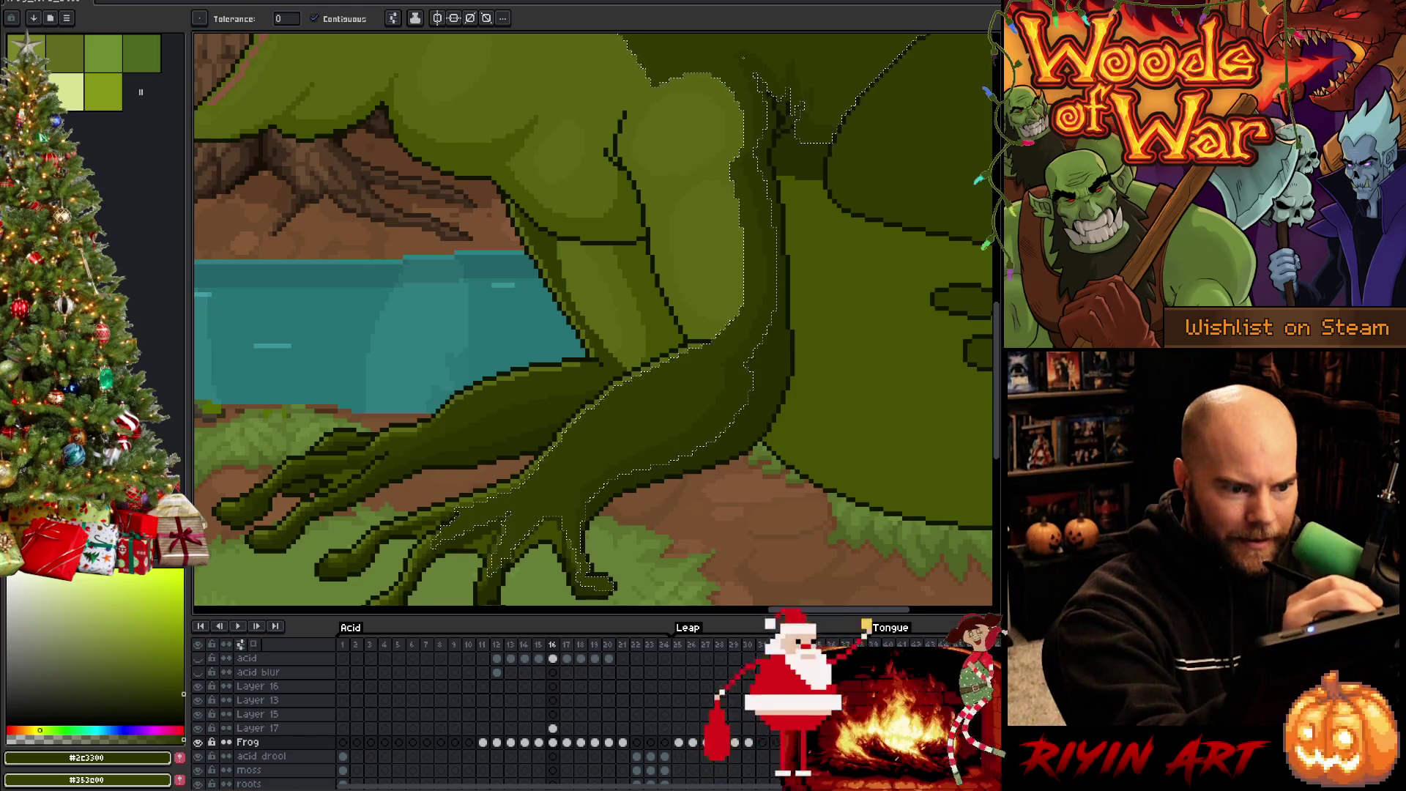
pyautogui.press('b')
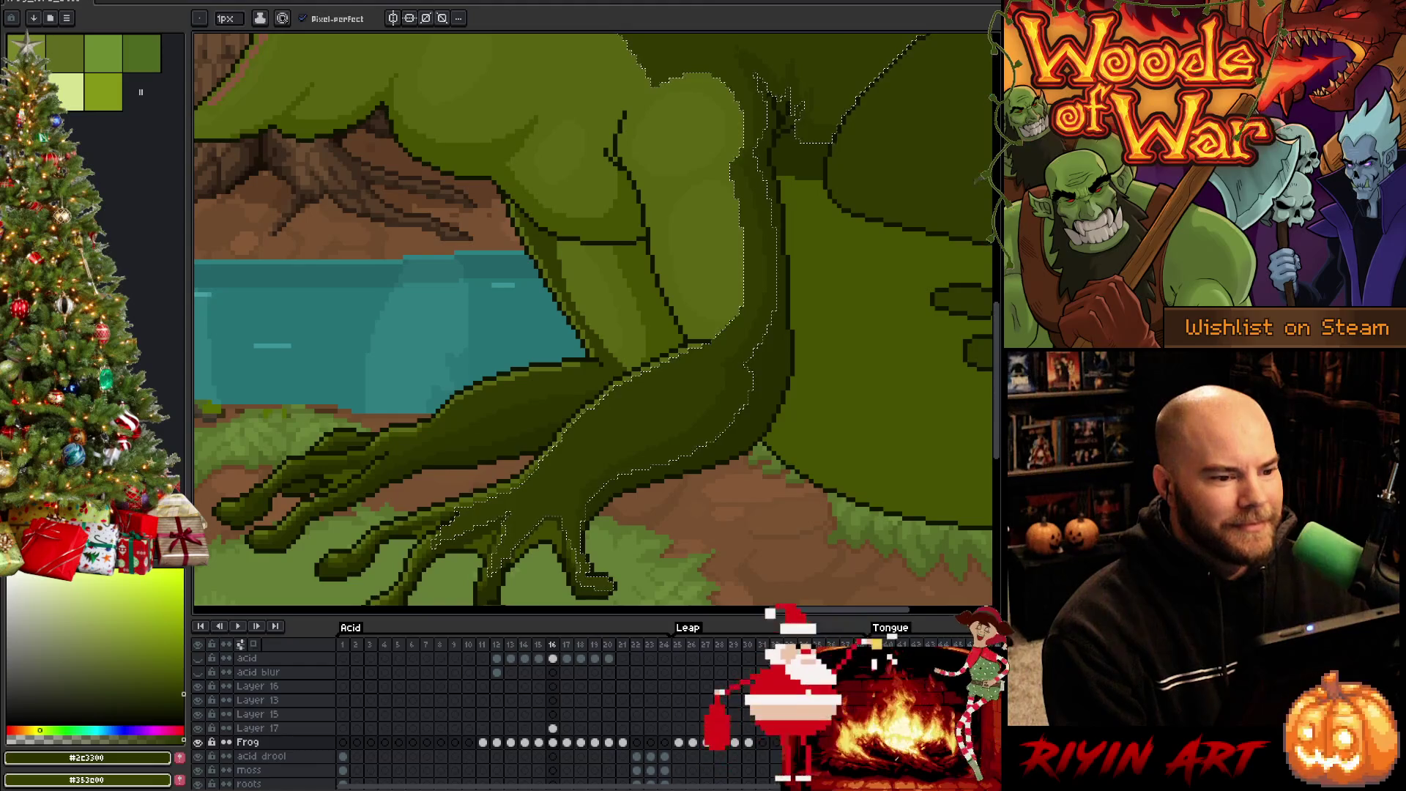
pyautogui.scroll(-4, 619, 294)
# Sample the thigh greens #313900 and #2c3300
pyautogui.scroll(6, 740, 192)
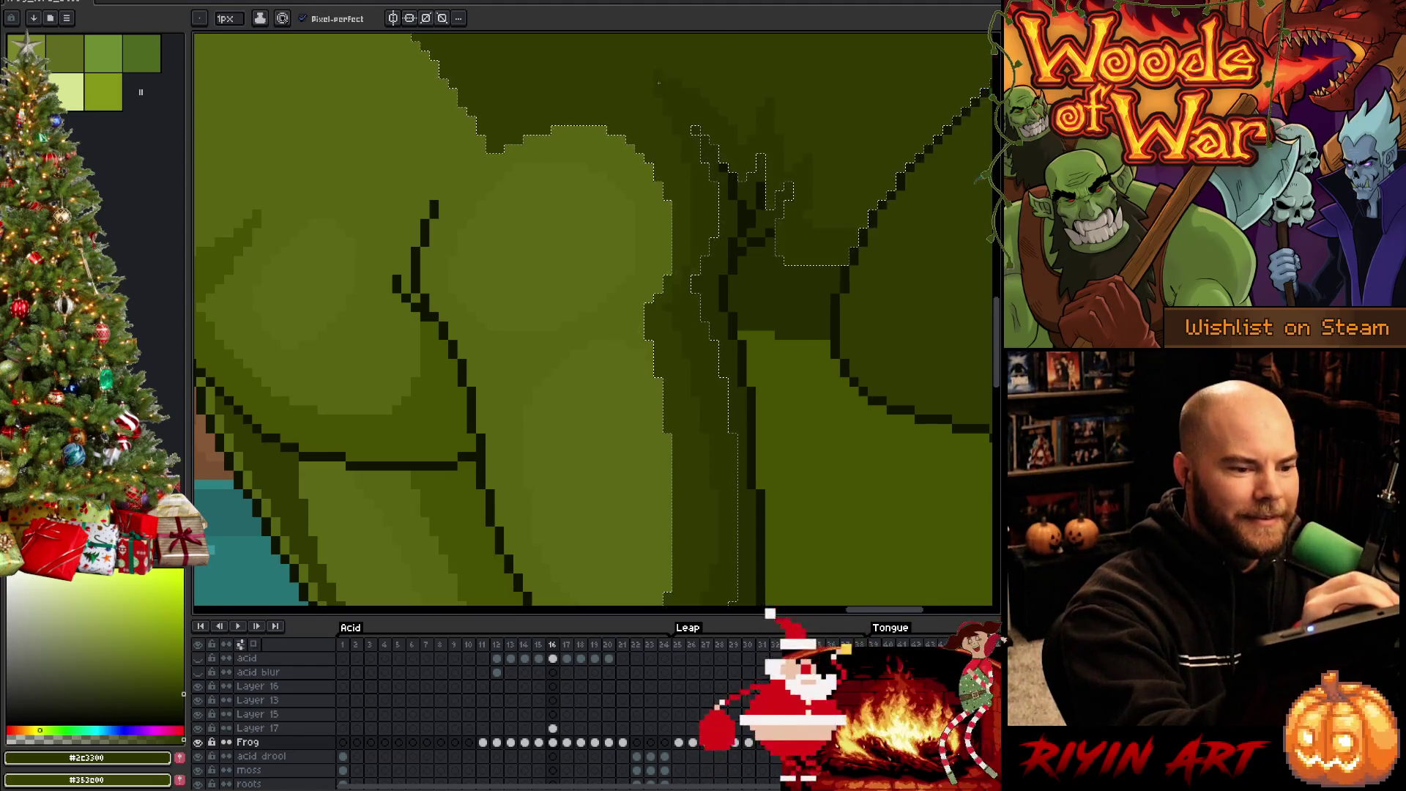
pyautogui.keyDown('alt'); pyautogui.click(809, 210); pyautogui.keyUp('alt')
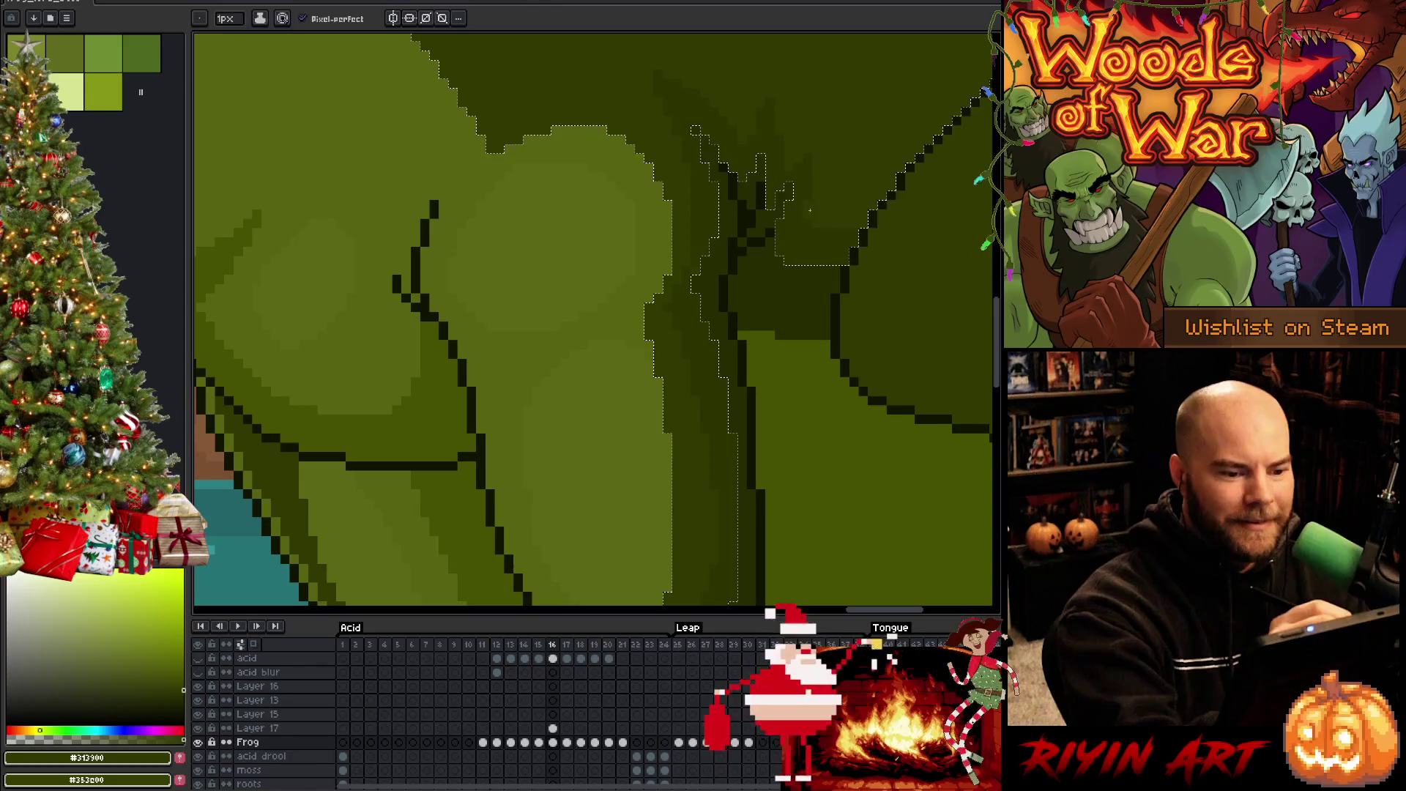
pyautogui.keyDown('alt'); pyautogui.click(809, 213); pyautogui.keyUp('alt')
pyautogui.moveTo(740, 410); pyautogui.dragTo(756, 371)
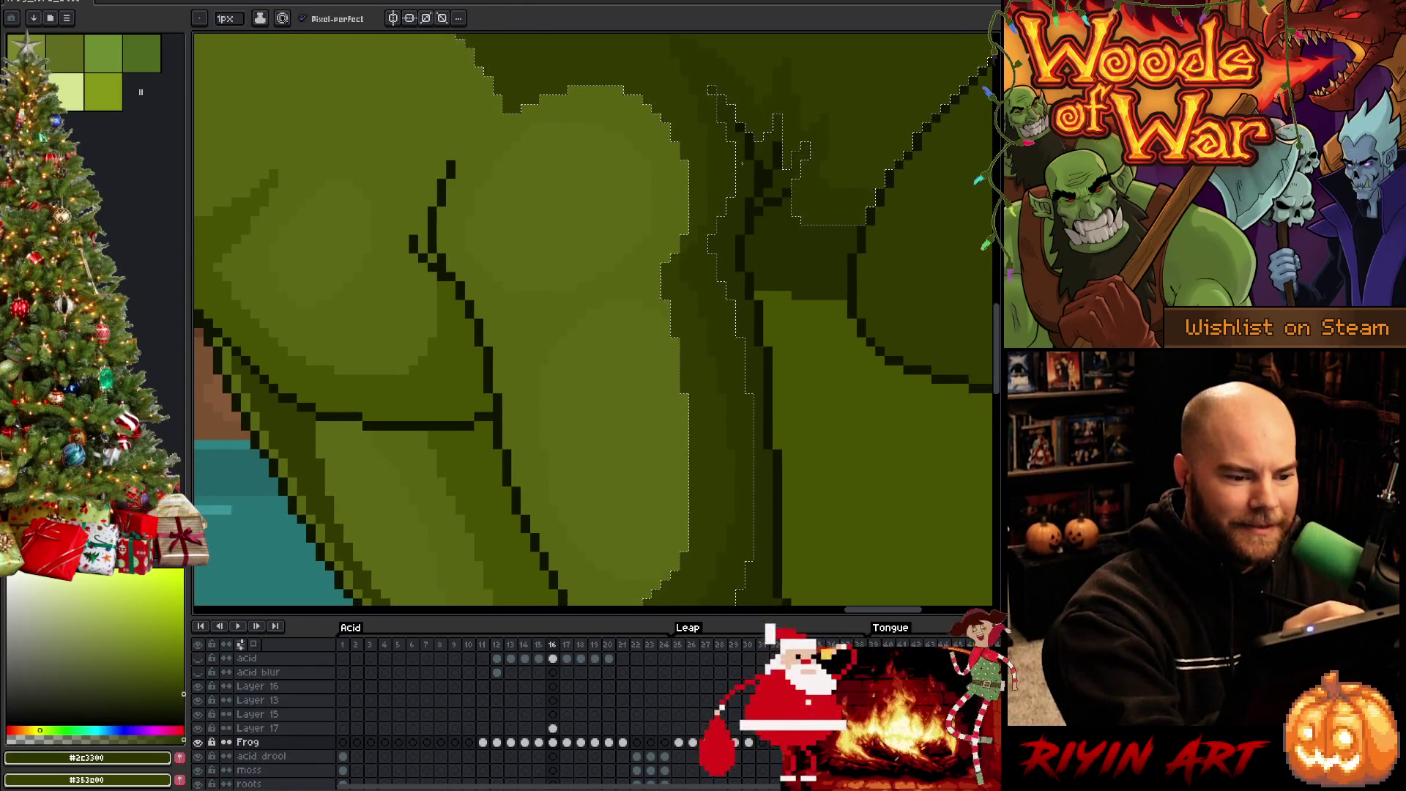
# Select the upper-left segment of the front leg and rework its shading
pyautogui.moveTo(788, 496)
pyautogui.mouseDown()
pyautogui.moveTo(867, 304)
pyautogui.moveTo(857, 276)
pyautogui.mouseUp()
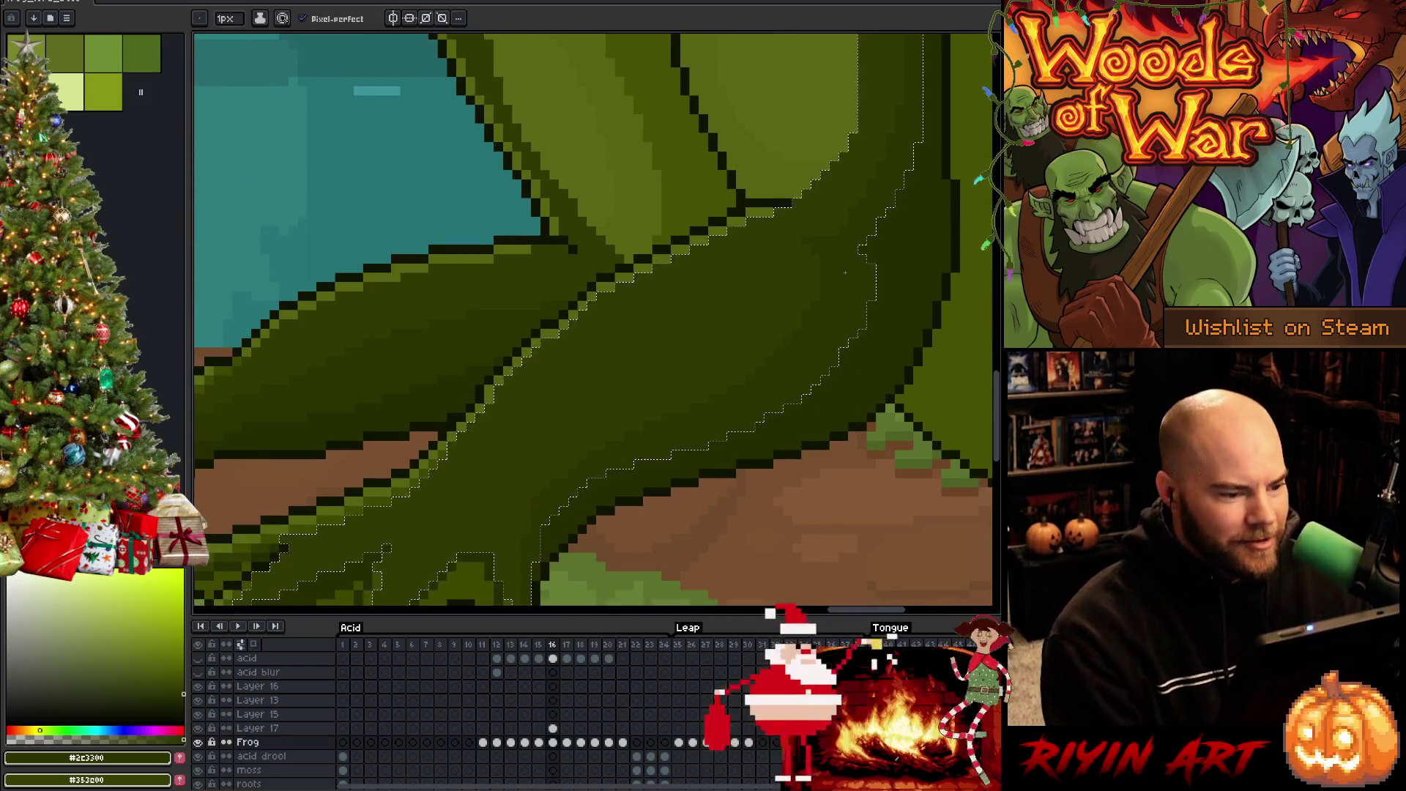
pyautogui.scroll(-2, 844, 272)
pyautogui.scroll(2, 844, 273)
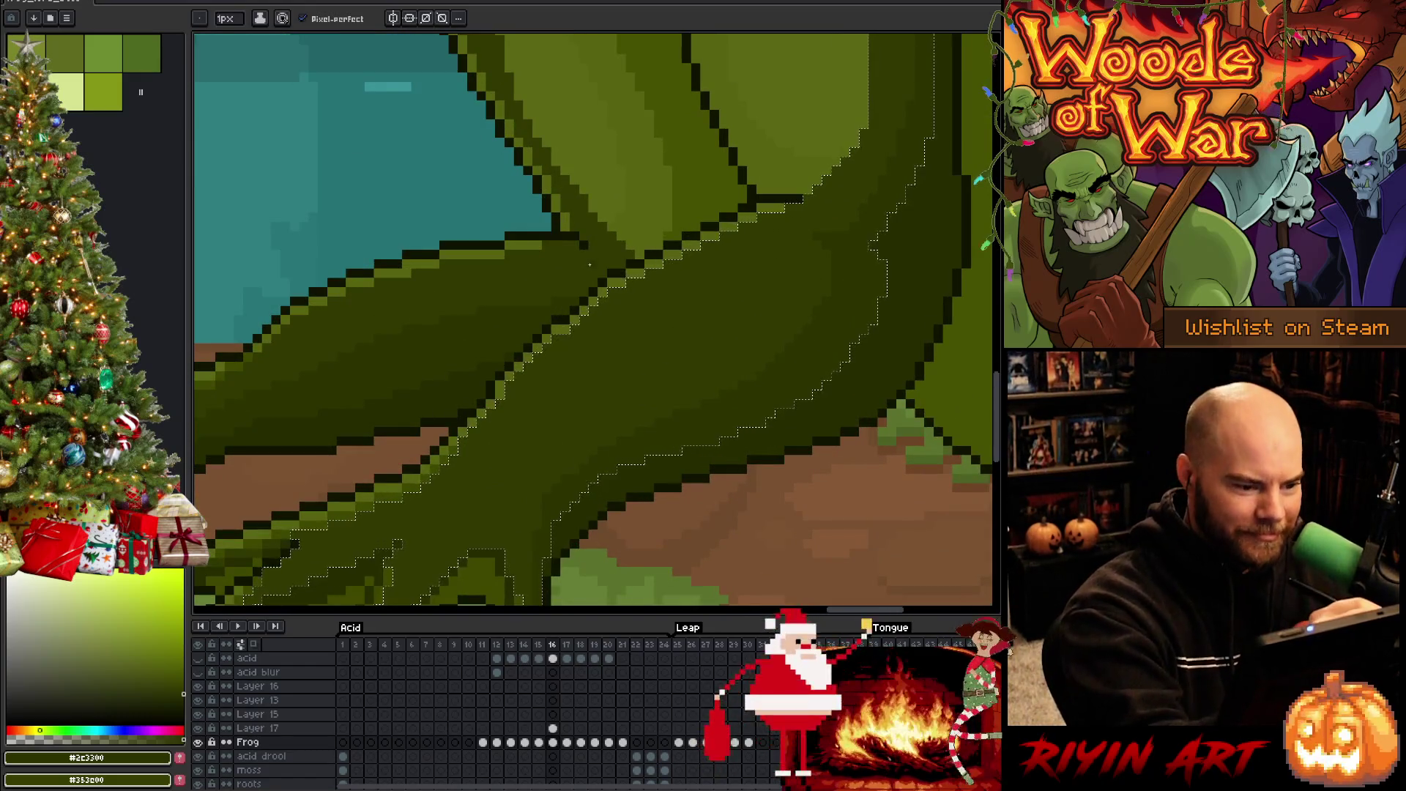
pyautogui.click(585, 256)
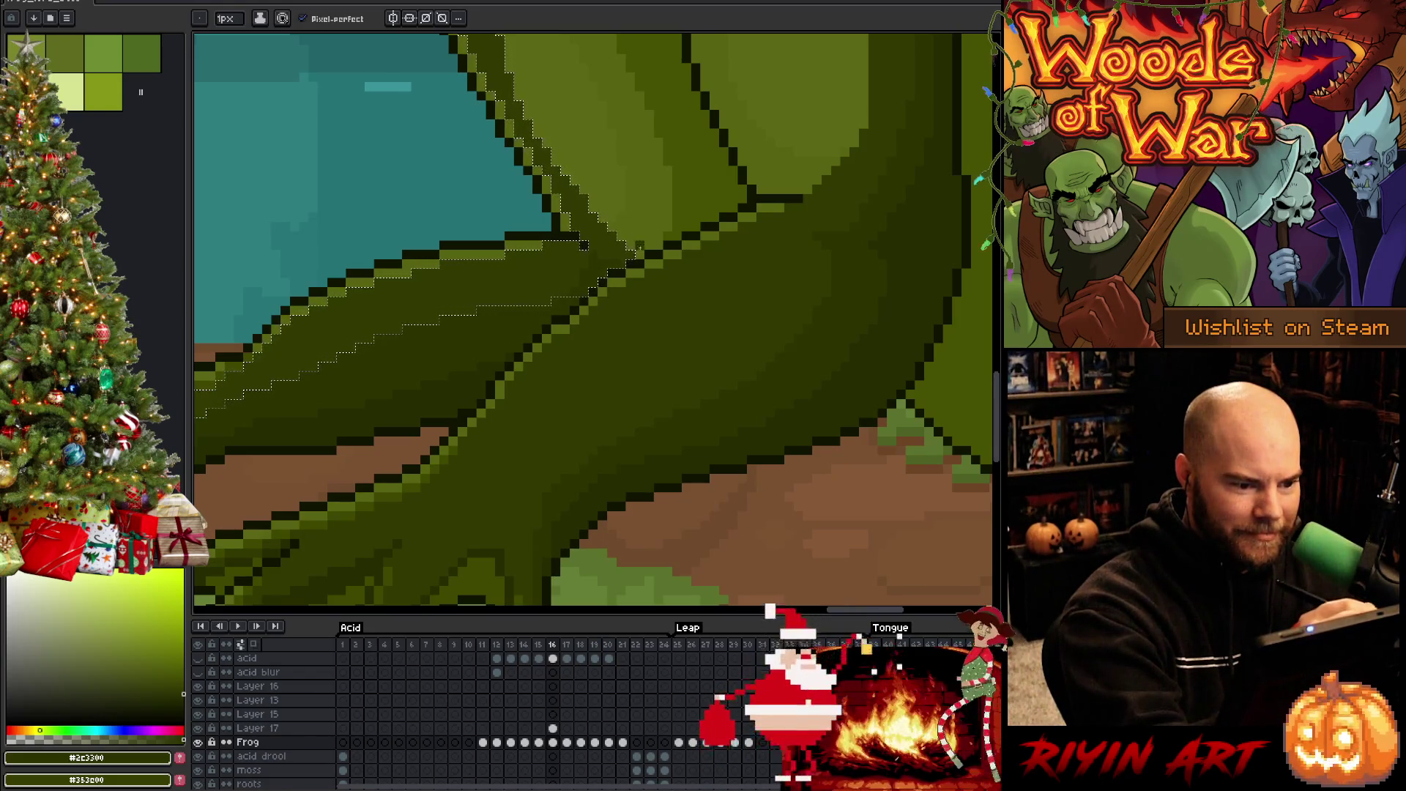
pyautogui.press('v')
pyautogui.press('b')
pyautogui.press('v')
pyautogui.press('b')
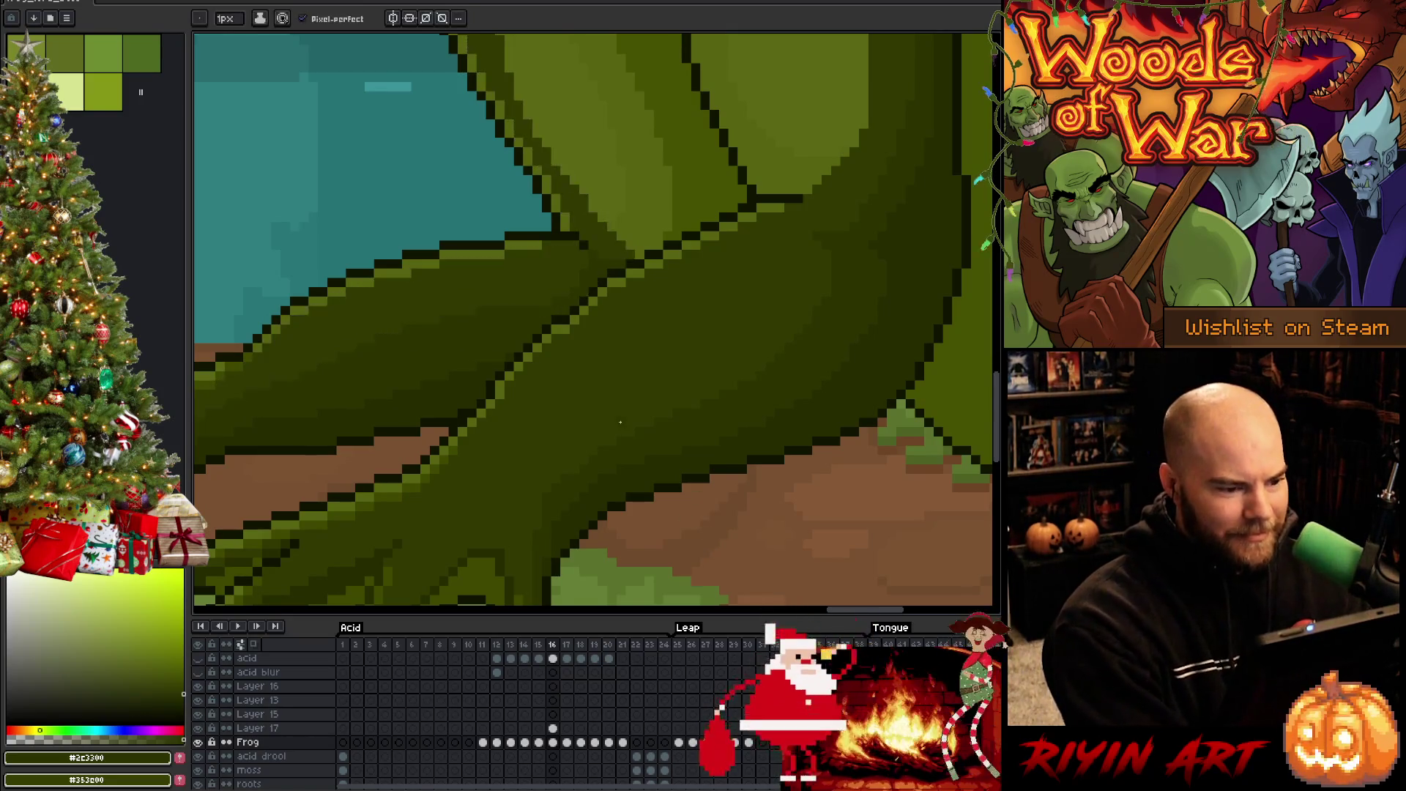
pyautogui.scroll(-3, 620, 422)
pyautogui.scroll(-1, 604, 394)
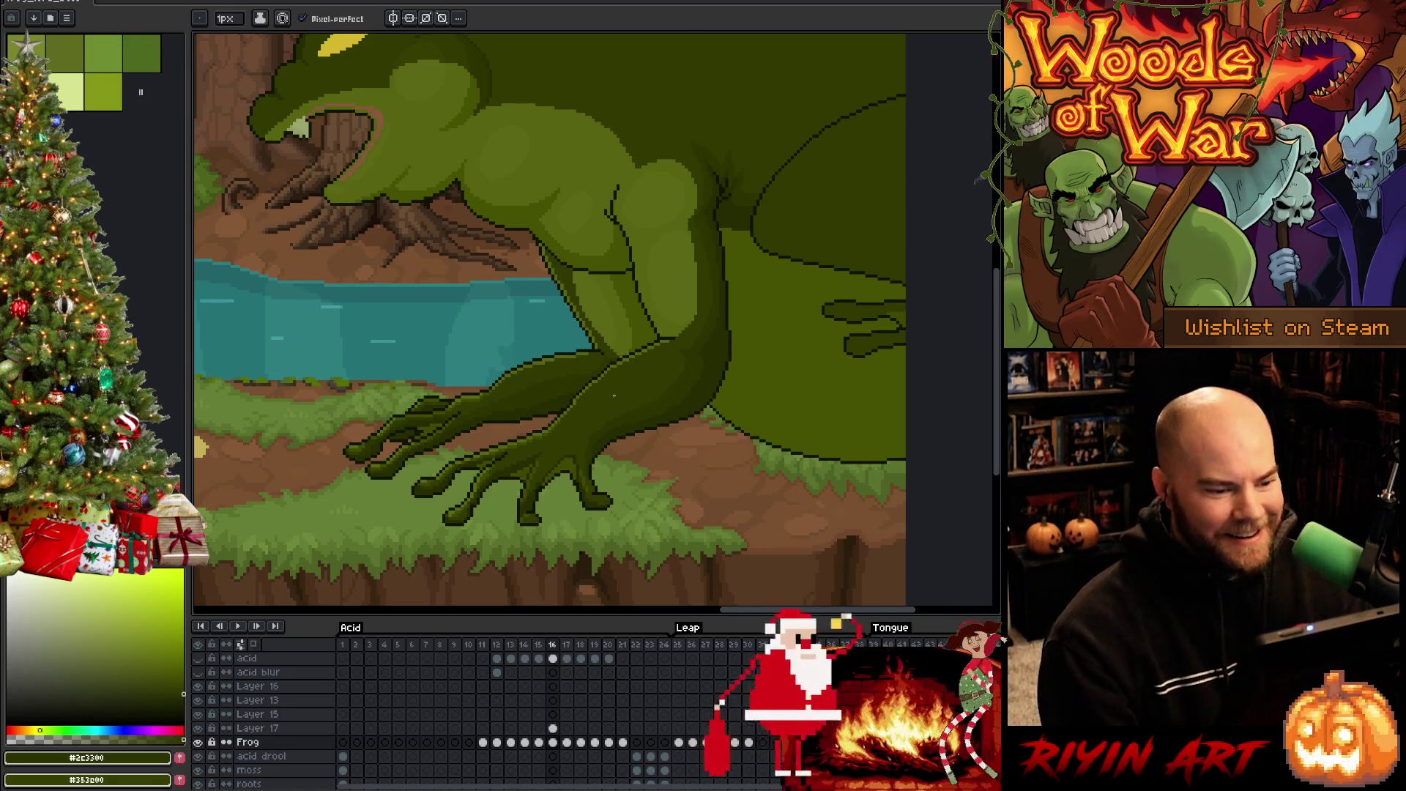
# Compare leg poses on frames 15, 14 and 16, sampling the leg green on frame 15
pyautogui.scroll(1, 614, 396)
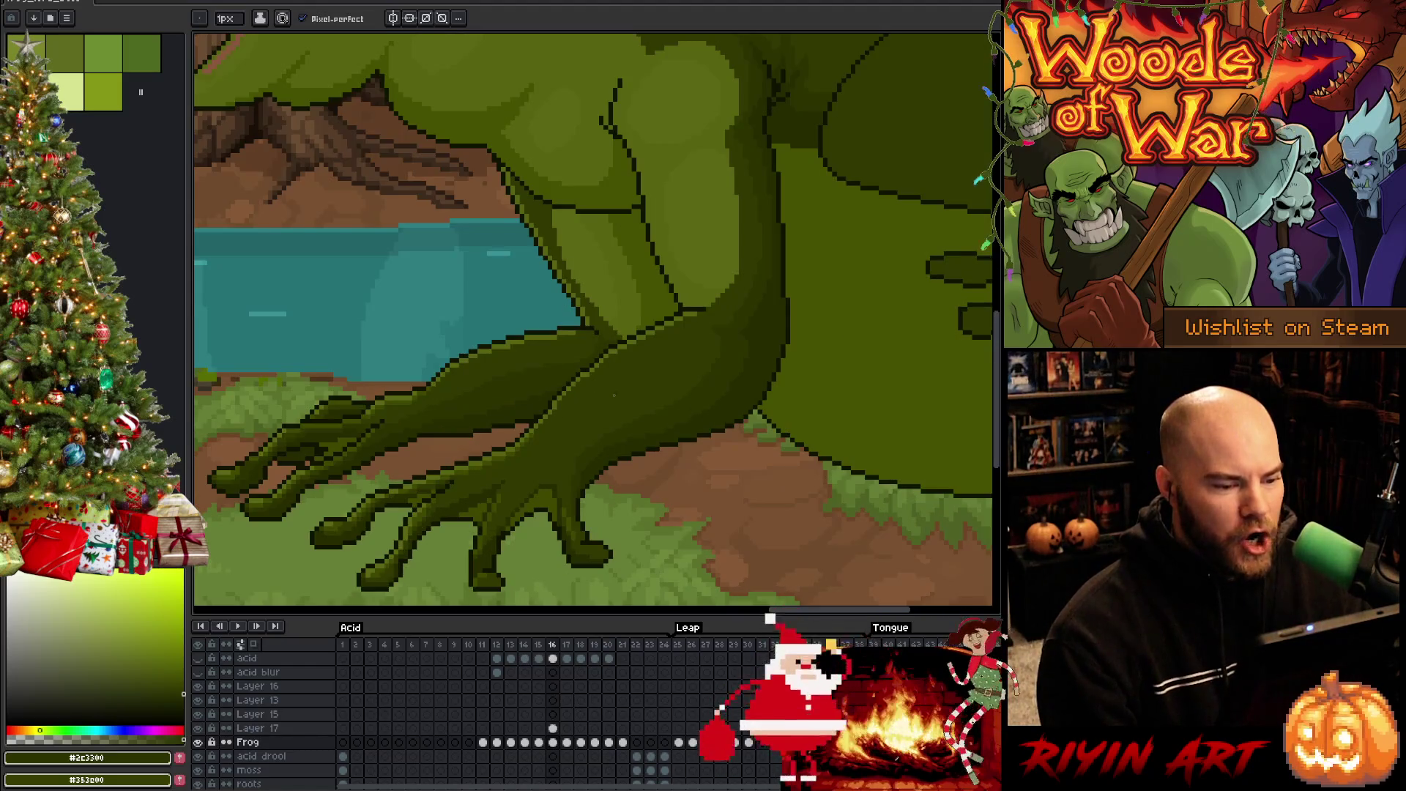
pyautogui.press(',')
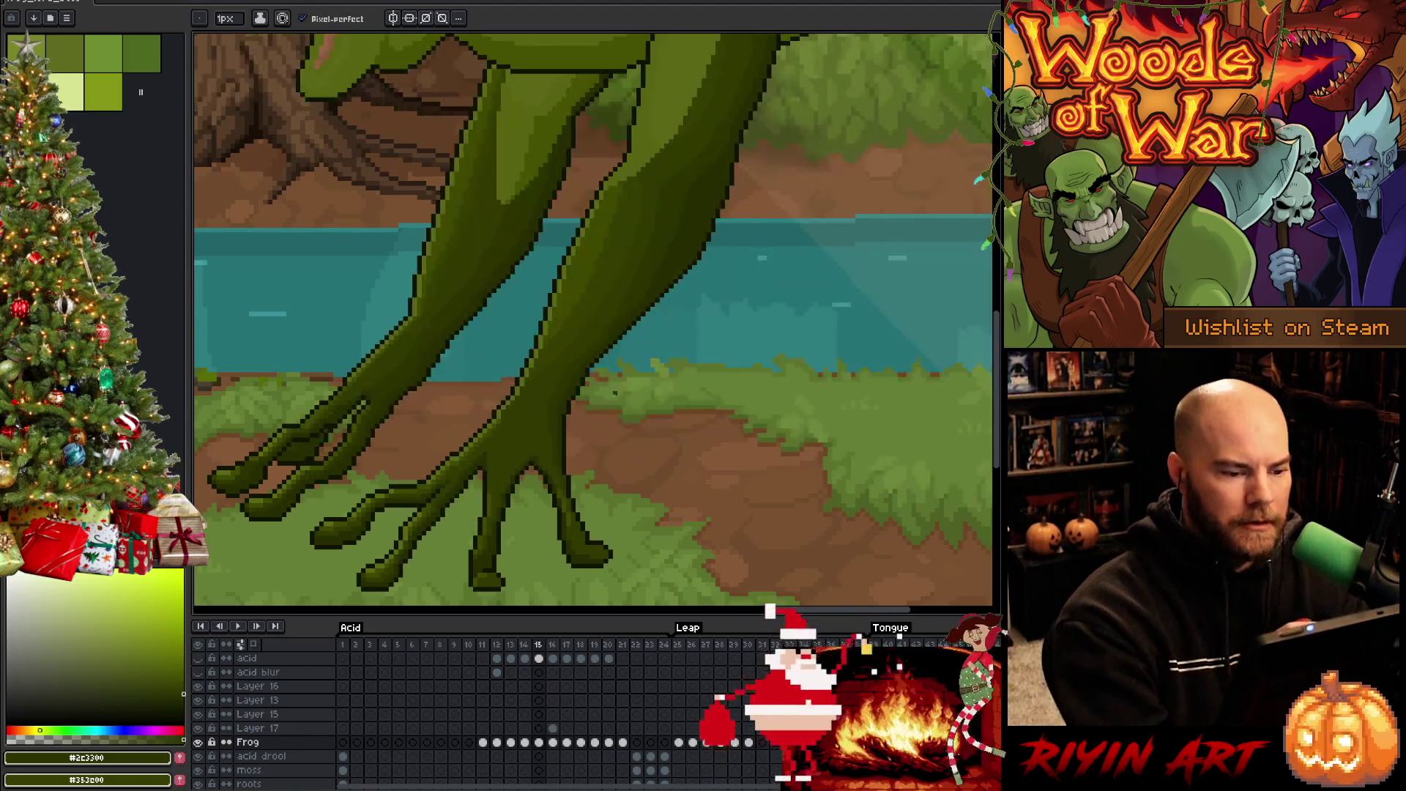
pyautogui.press('alt')
pyautogui.keyDown('alt'); pyautogui.click(591, 304); pyautogui.keyUp('alt')
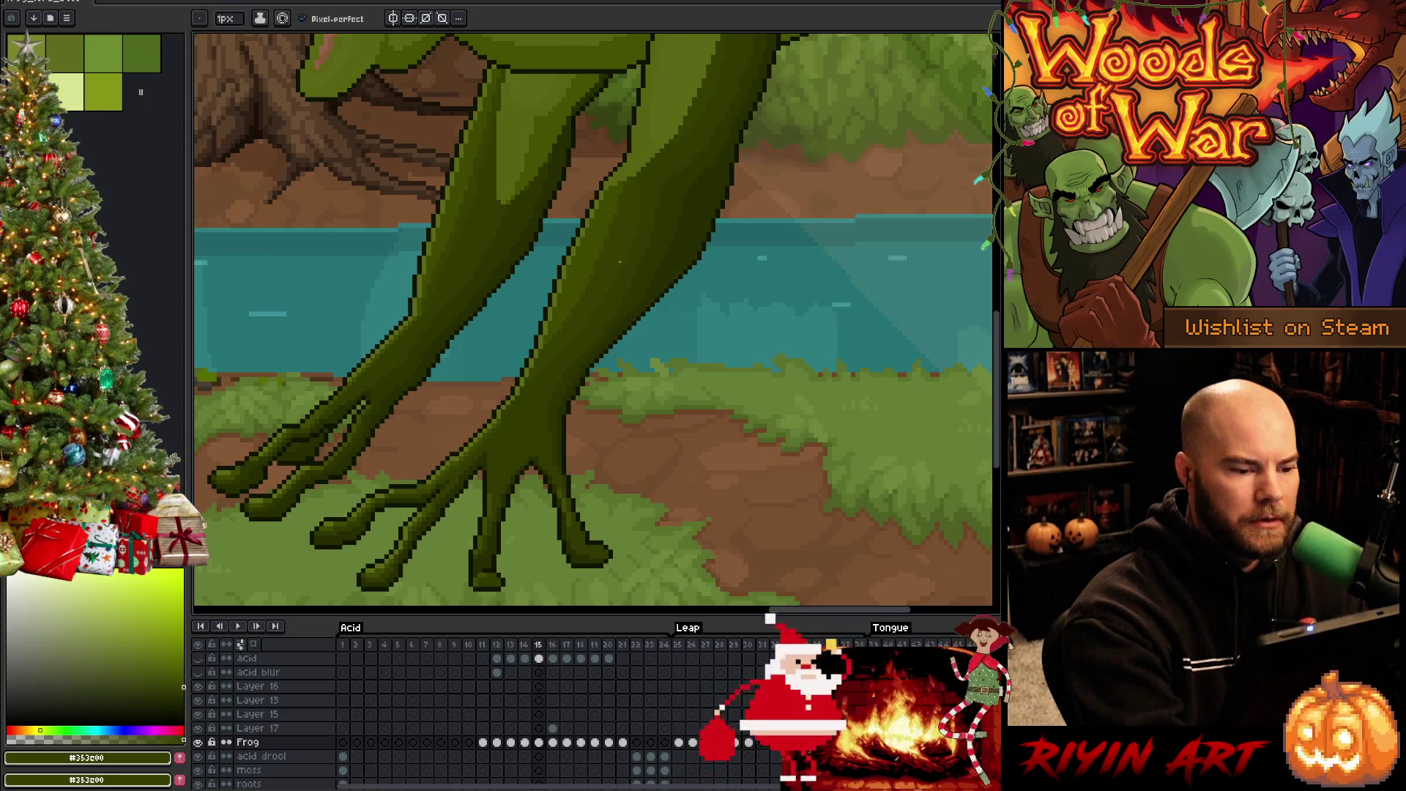
pyautogui.press(',')
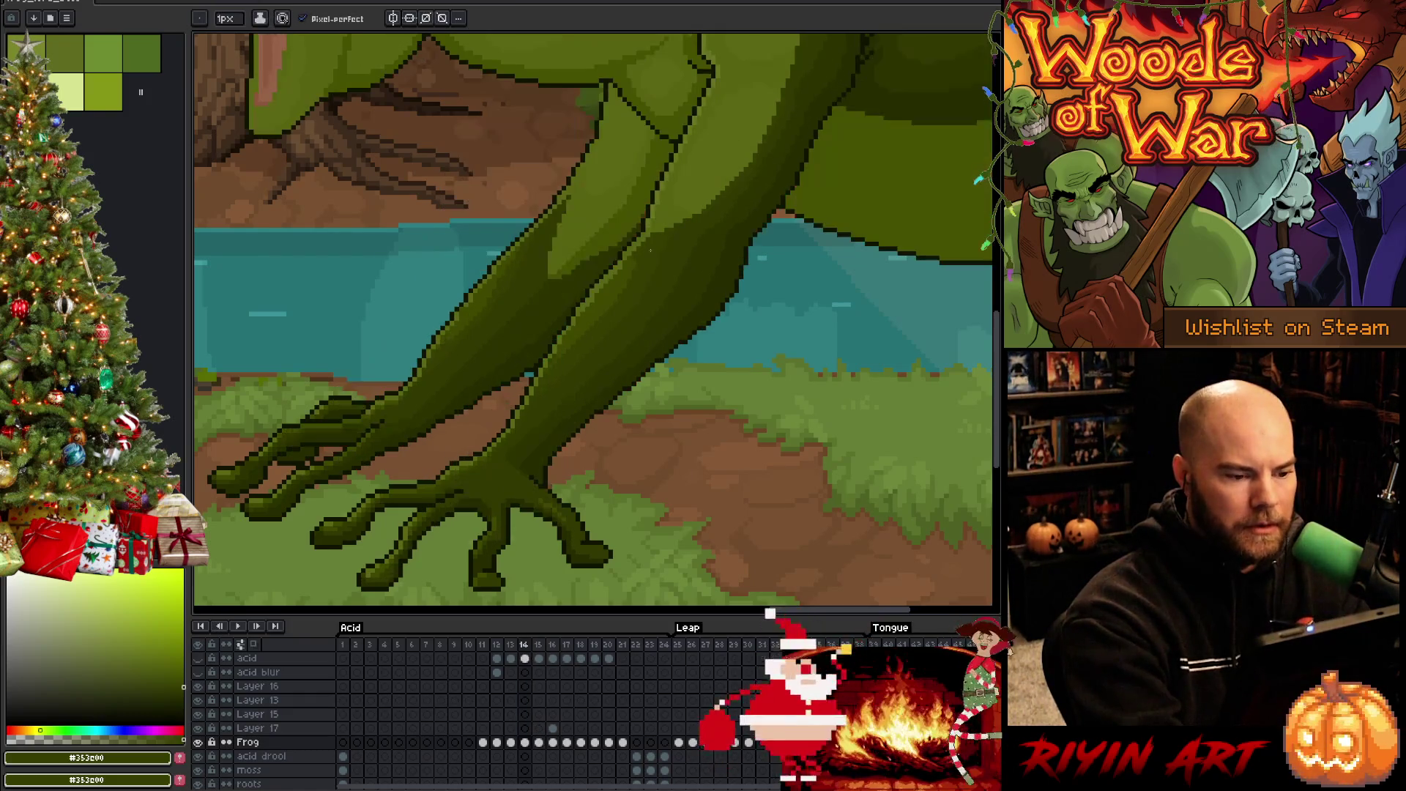
pyautogui.press('.')
pyautogui.press('.')
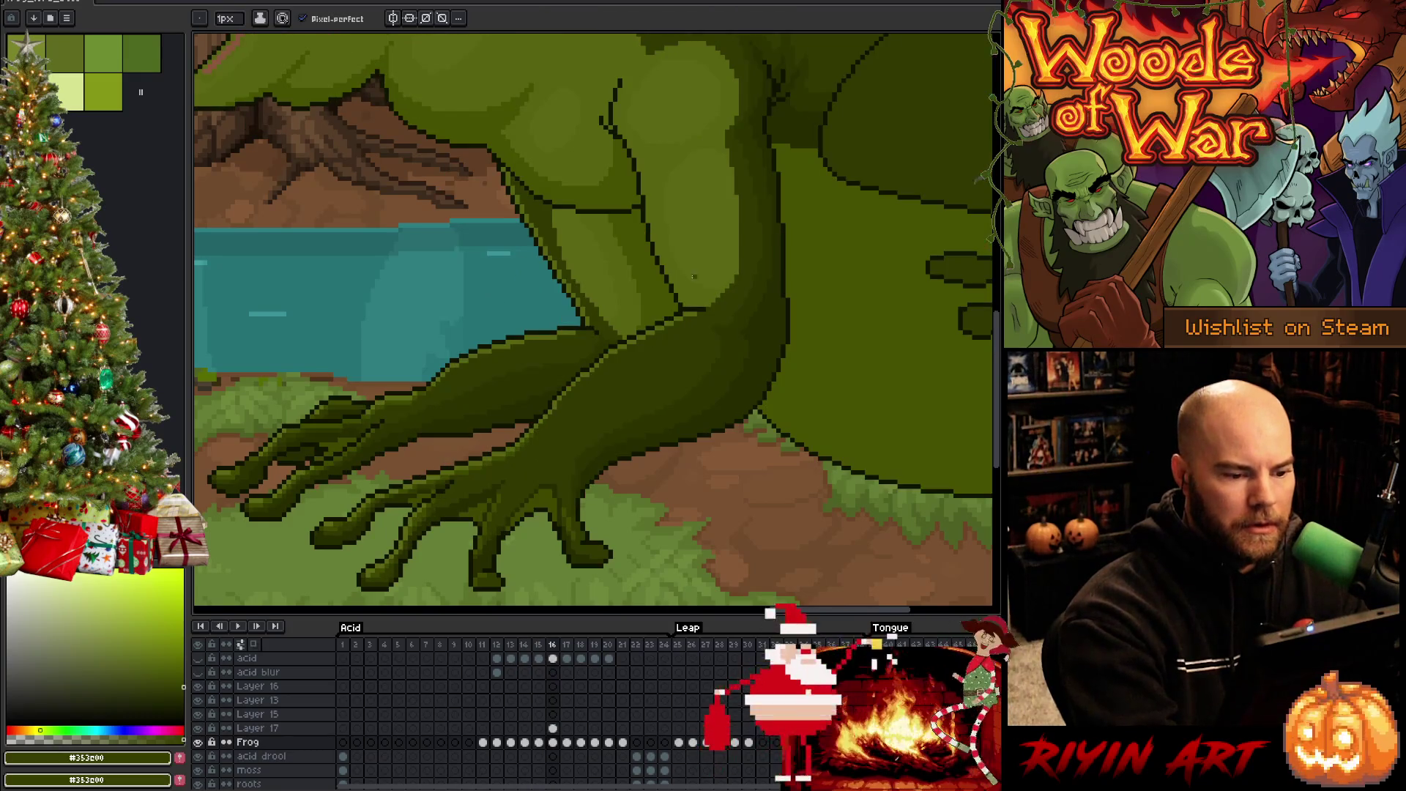
pyautogui.press('w')
pyautogui.press('b')
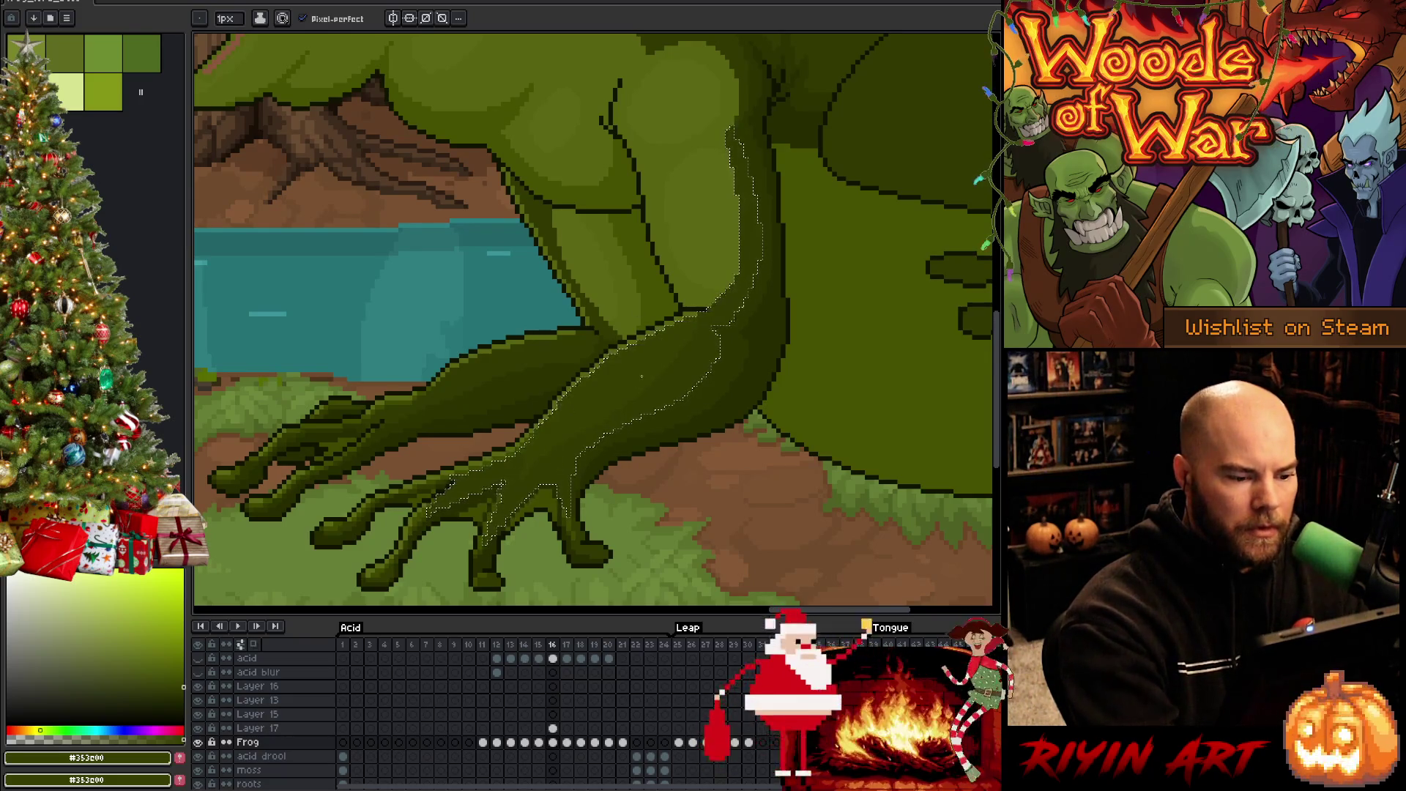
# Shade the upper toe highlight and the leg's left-edge strip in #313900, then deselect
pyautogui.keyDown('alt'); pyautogui.click(571, 443); pyautogui.keyUp('alt')
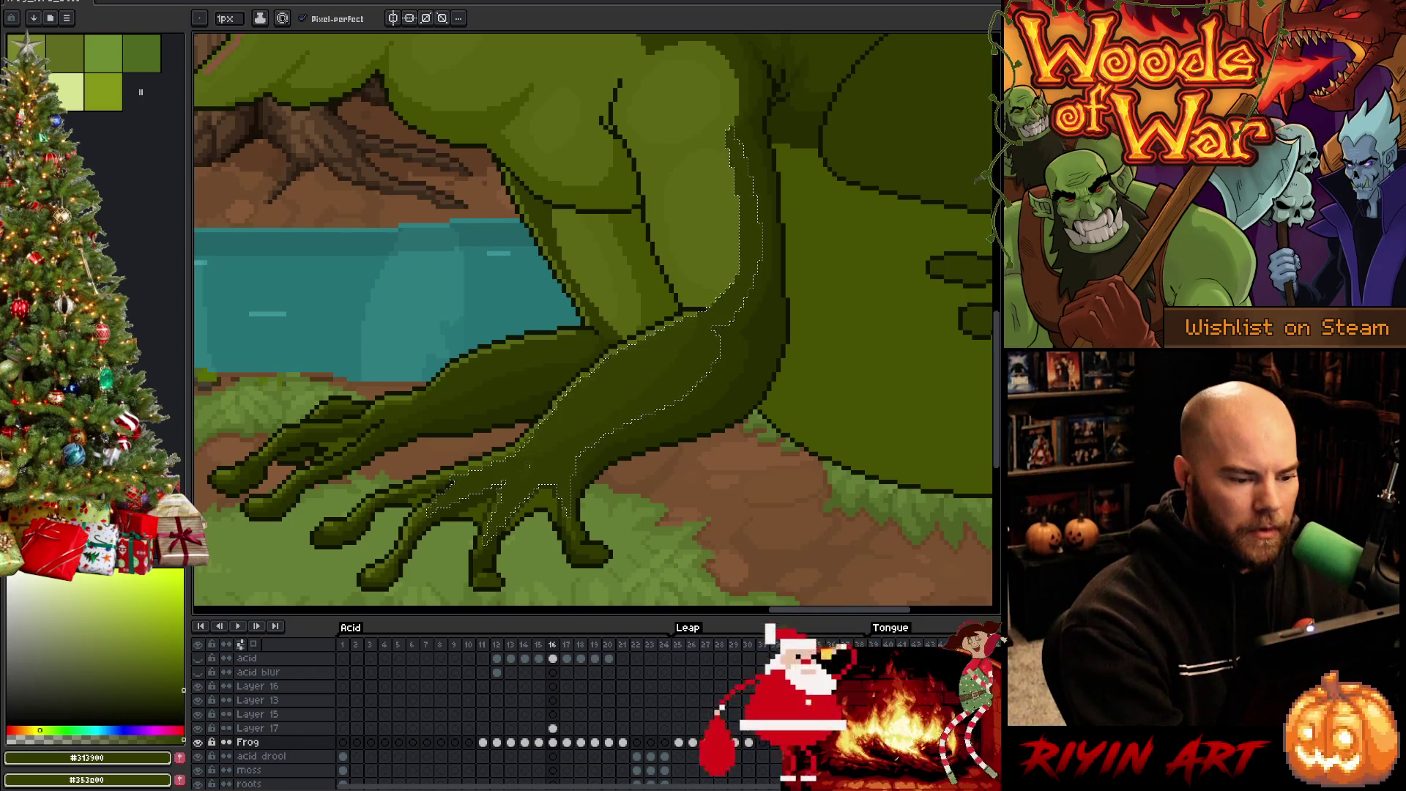
pyautogui.press('w')
pyautogui.click(527, 355)
pyautogui.press('b')
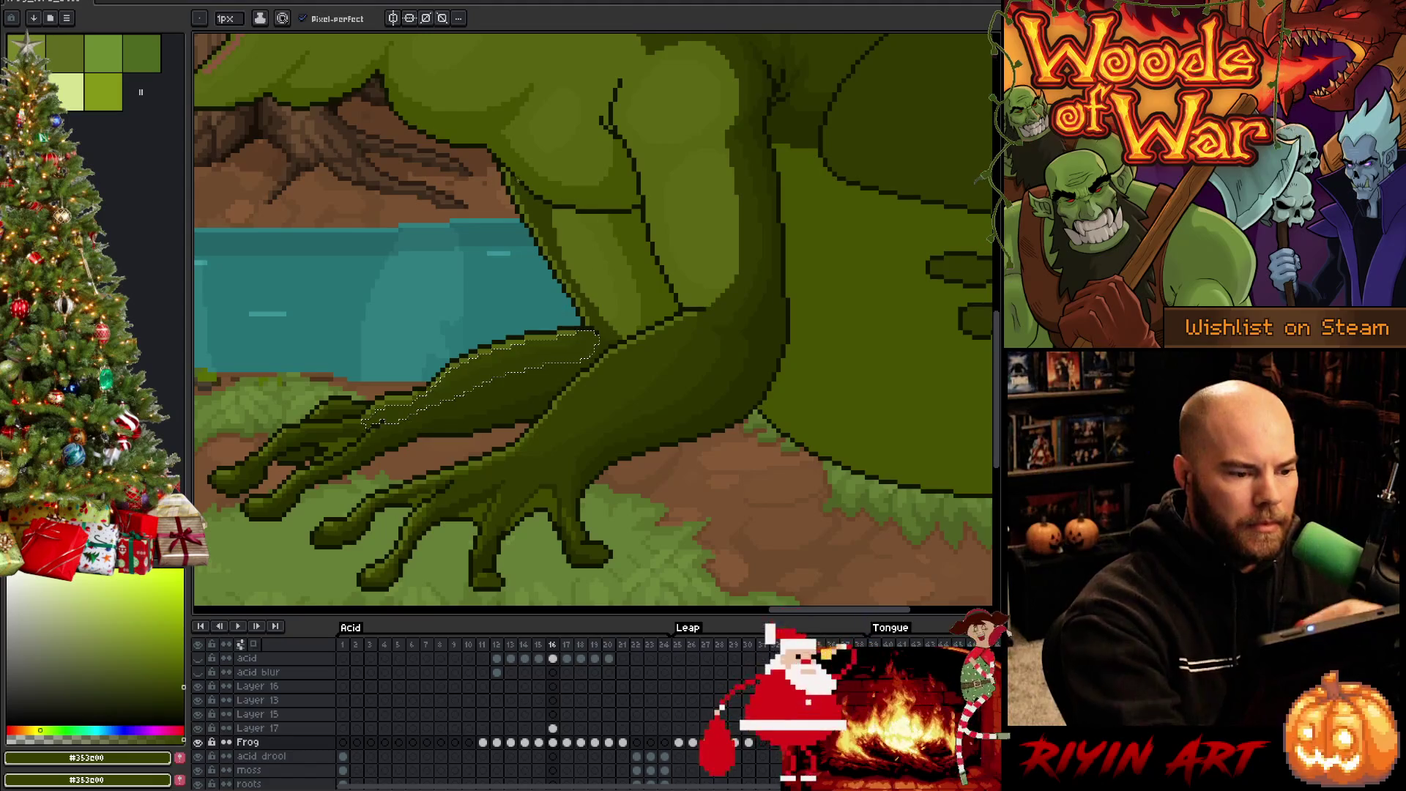
pyautogui.press('w')
pyautogui.click(553, 253)
pyautogui.press('b')
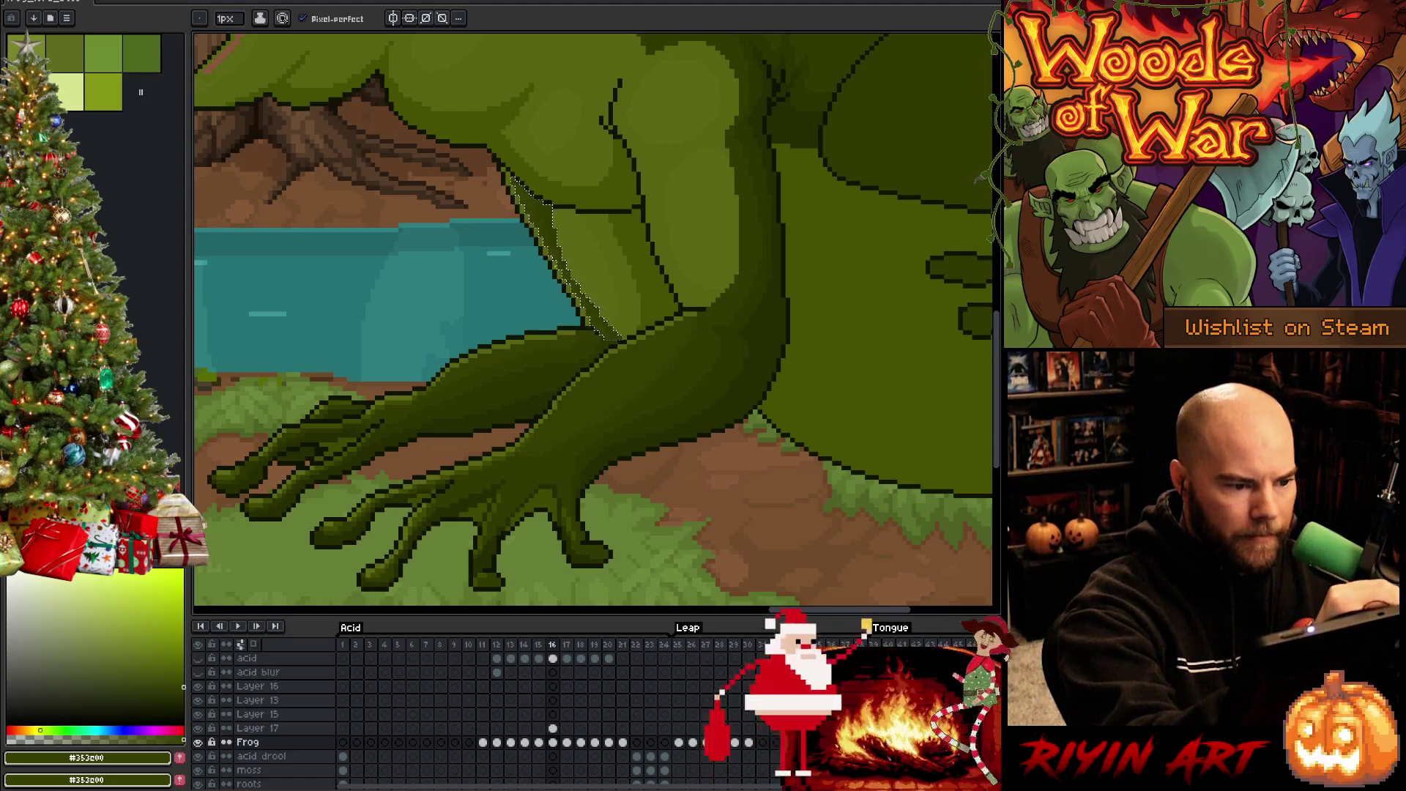
pyautogui.hotkey('ctrl', 'd')
pyautogui.press('v')
pyautogui.press('b')
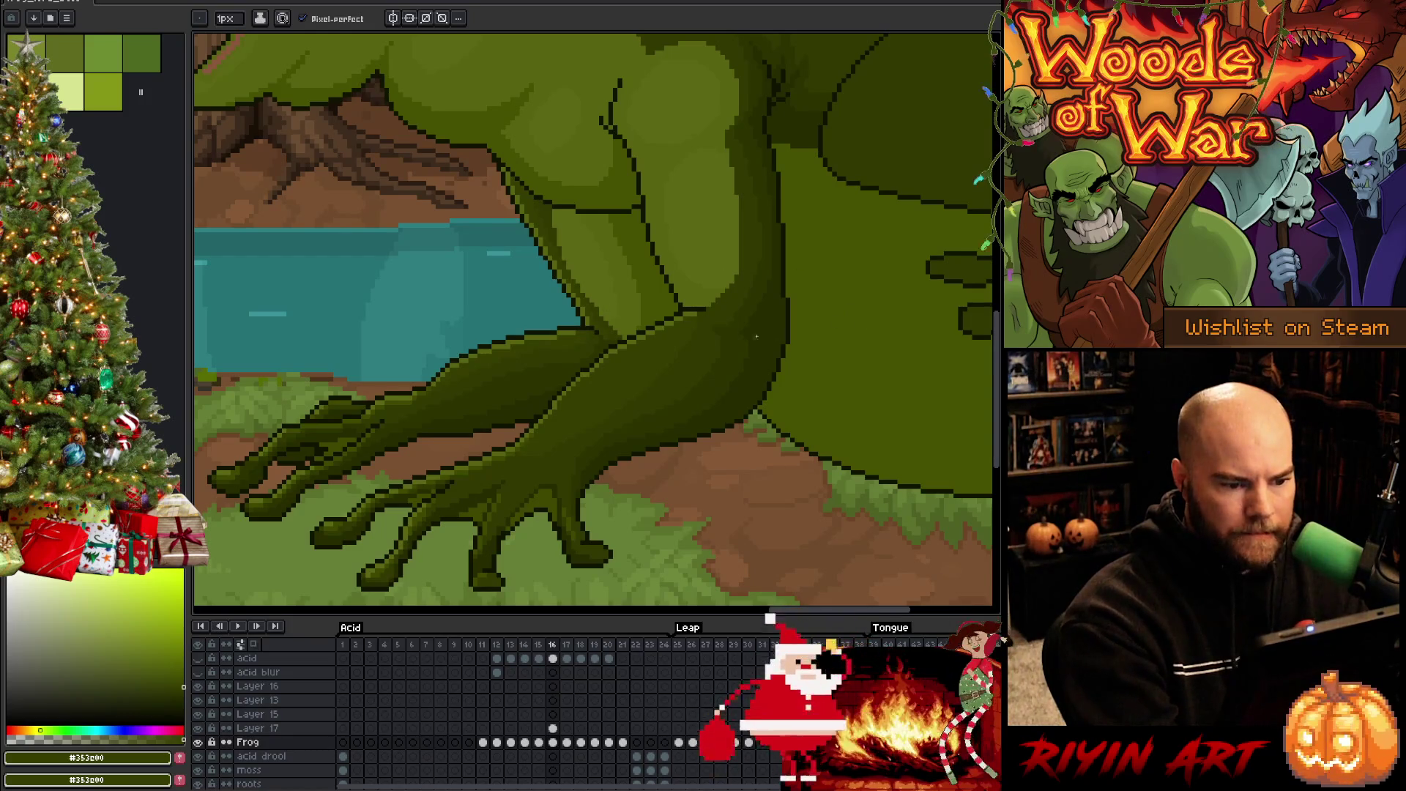
# Touch up the leg with darker and mid-dark greens, then save the animation
pyautogui.keyDown('alt'); pyautogui.click(726, 301); pyautogui.keyUp('alt')
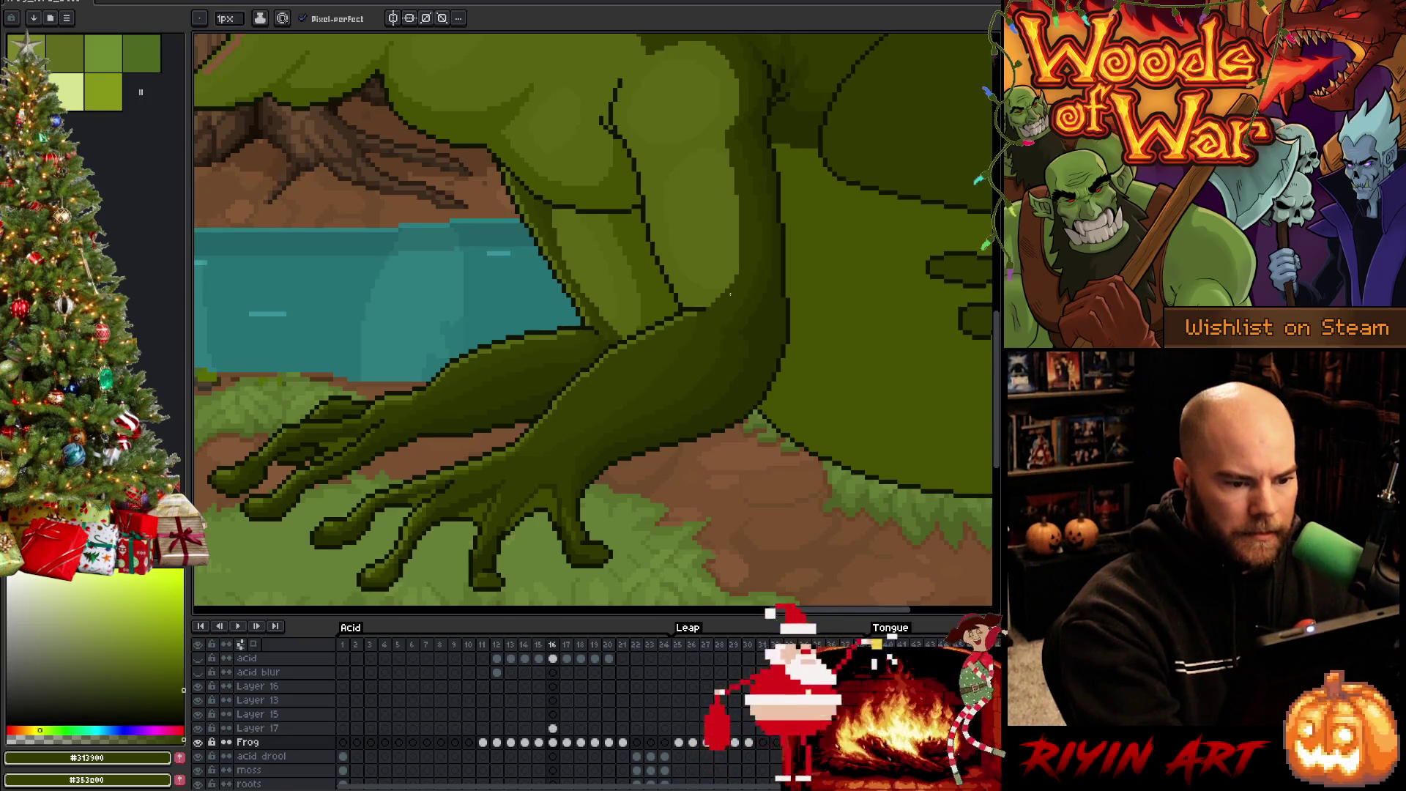
pyautogui.keyDown('alt'); pyautogui.click(718, 355); pyautogui.keyUp('alt')
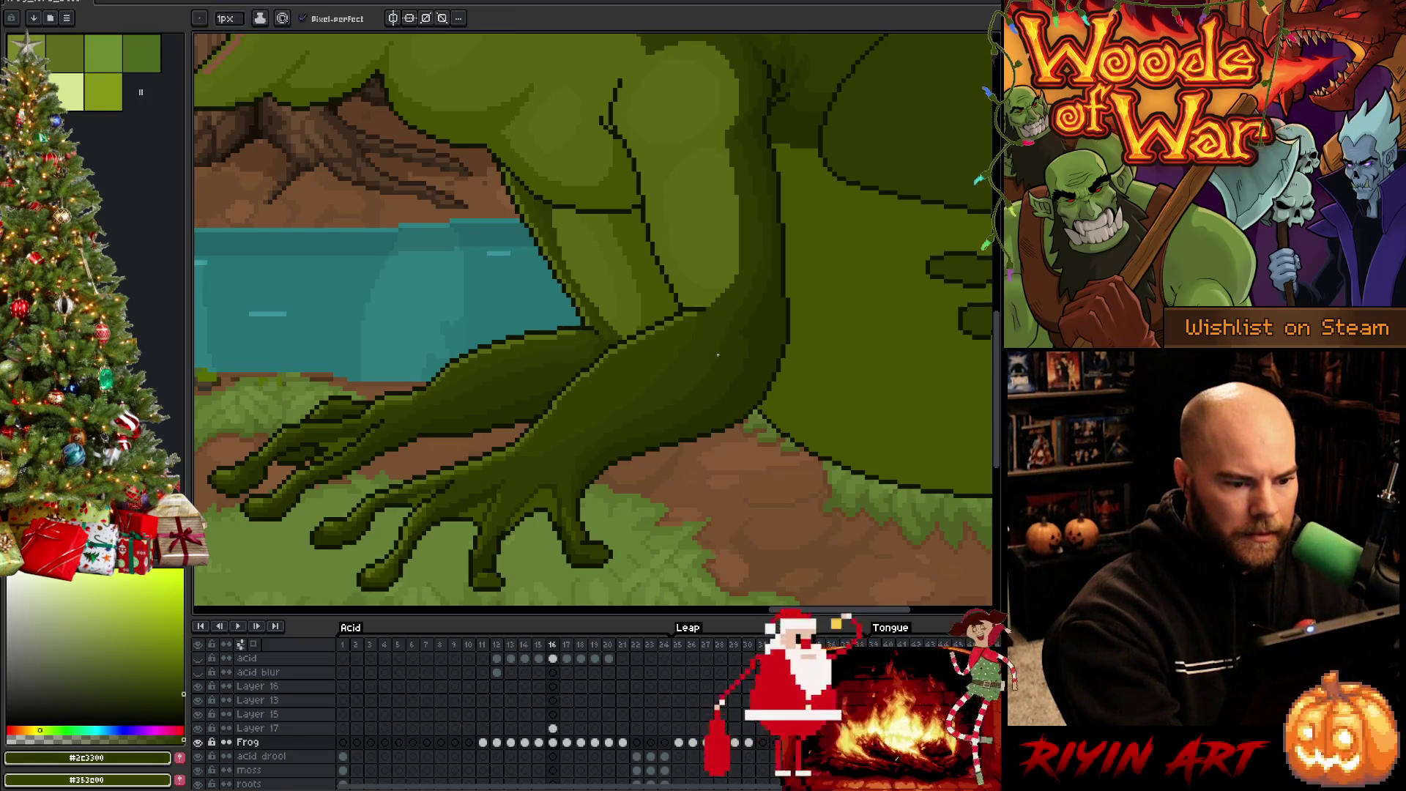
pyautogui.keyDown('alt'); pyautogui.click(720, 357); pyautogui.keyUp('alt')
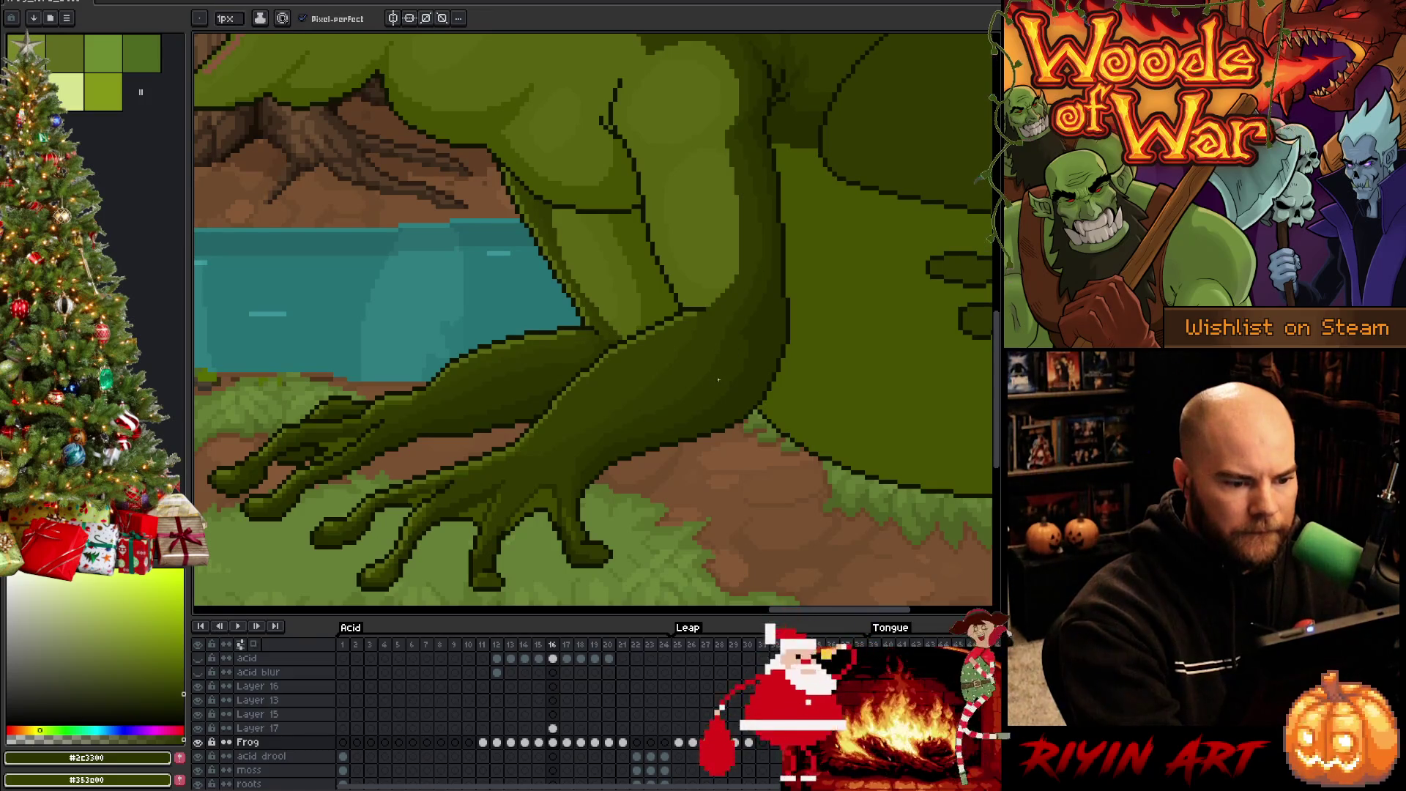
pyautogui.keyDown('alt'); pyautogui.click(680, 338); pyautogui.keyUp('alt')
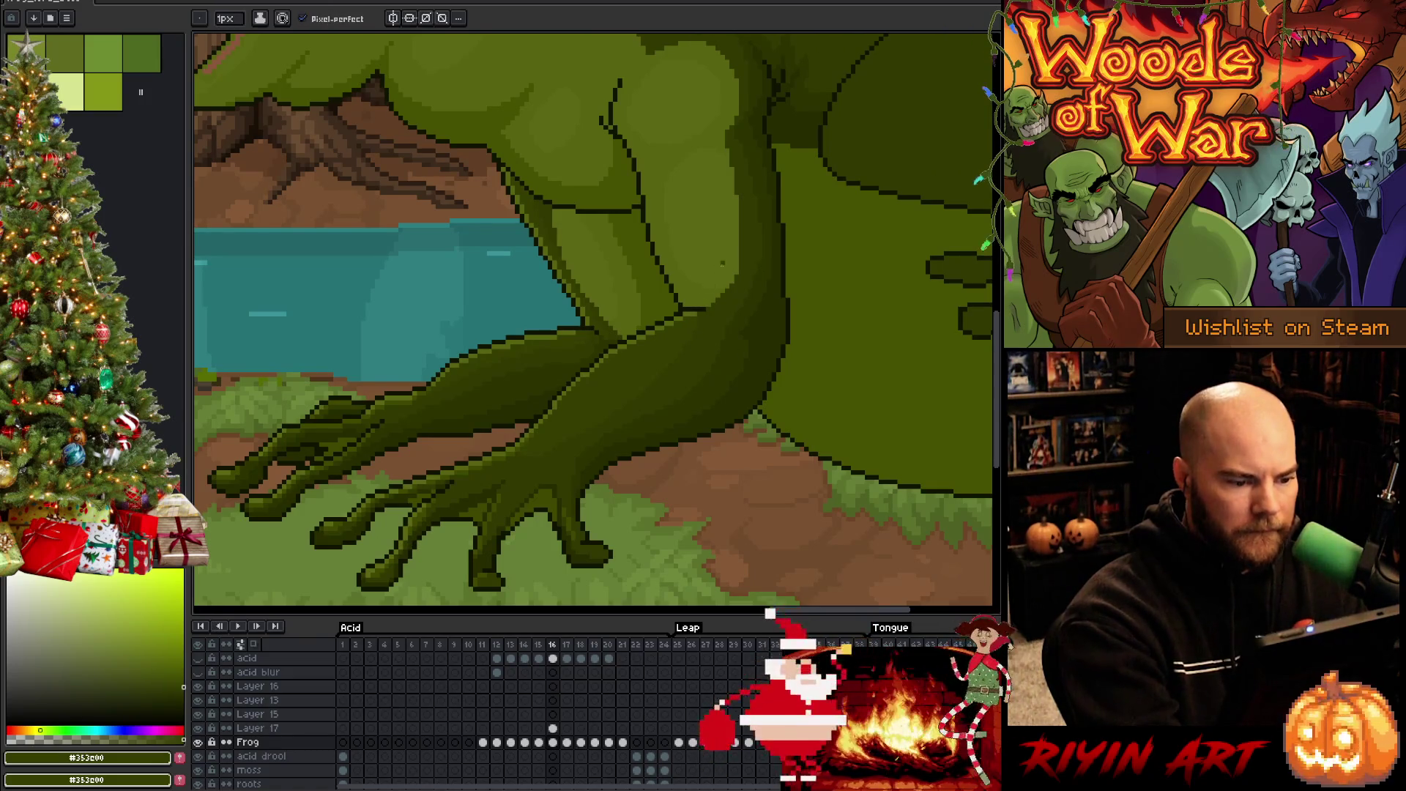
pyautogui.hotkey('ctrl', 's')
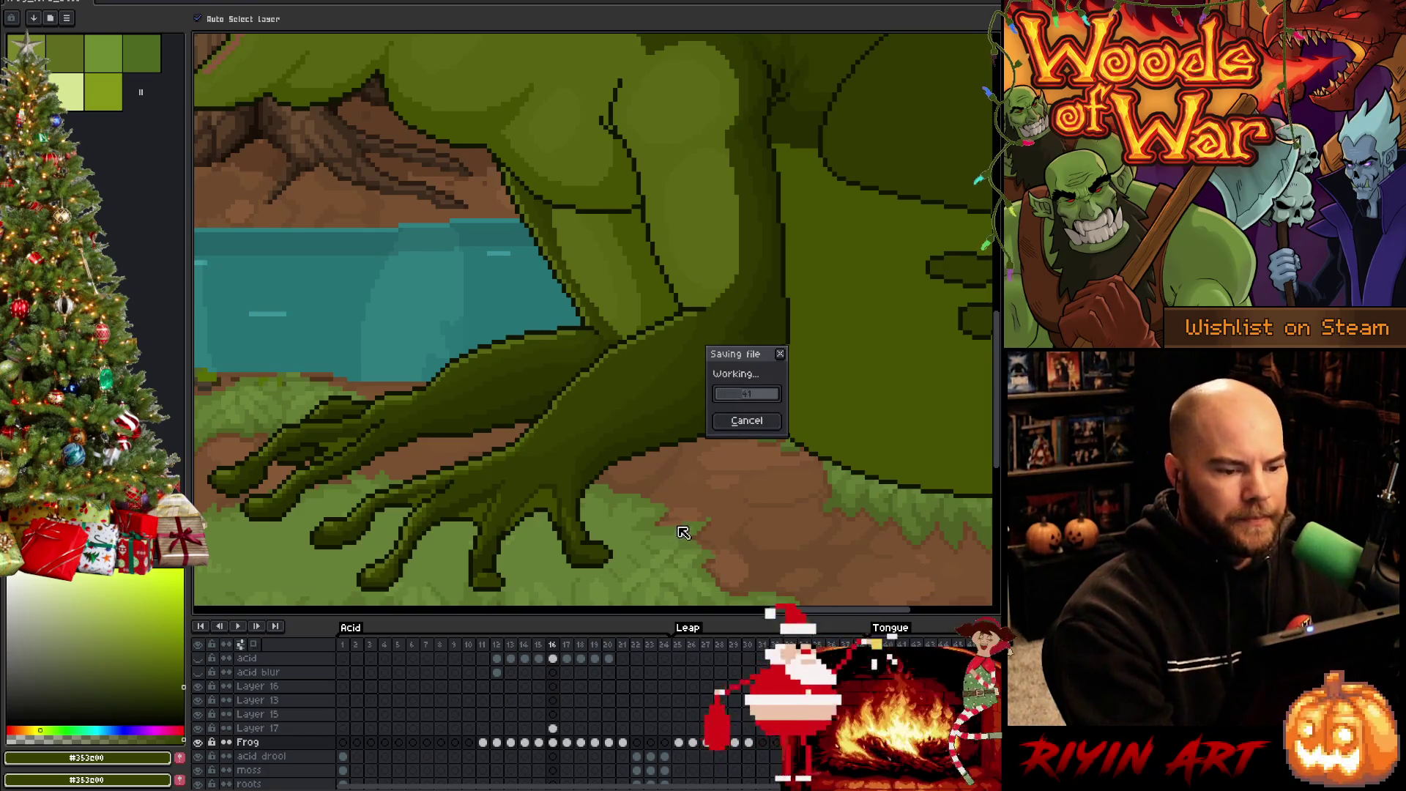
# Sample the frog's lighter green and go to frame 15, zooming into the foot
pyautogui.press('alt')
pyautogui.keyDown('alt'); pyautogui.click(545, 494); pyautogui.keyUp('alt')
pyautogui.scroll(-3, 601, 439)
pyautogui.scroll(1, 601, 439)
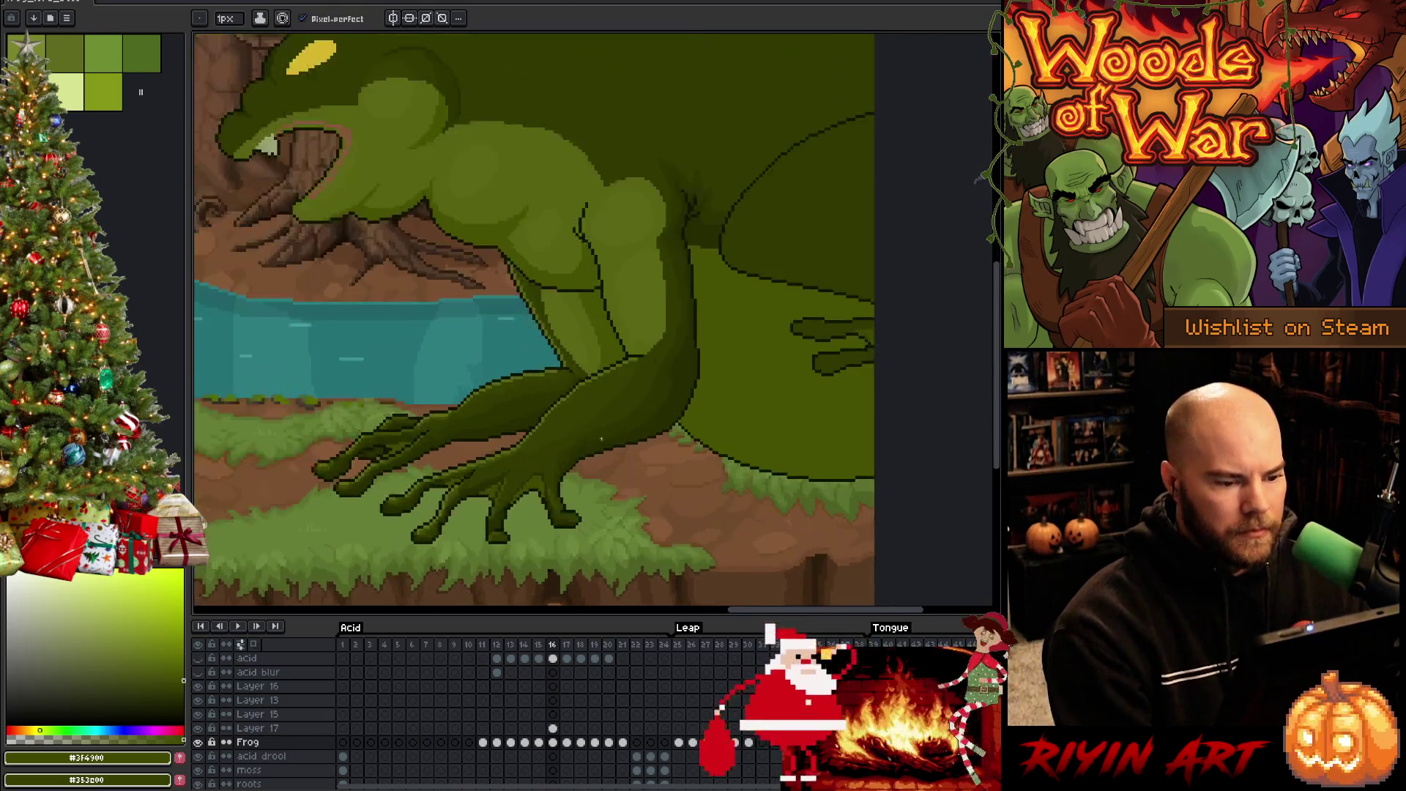
pyautogui.press(',')
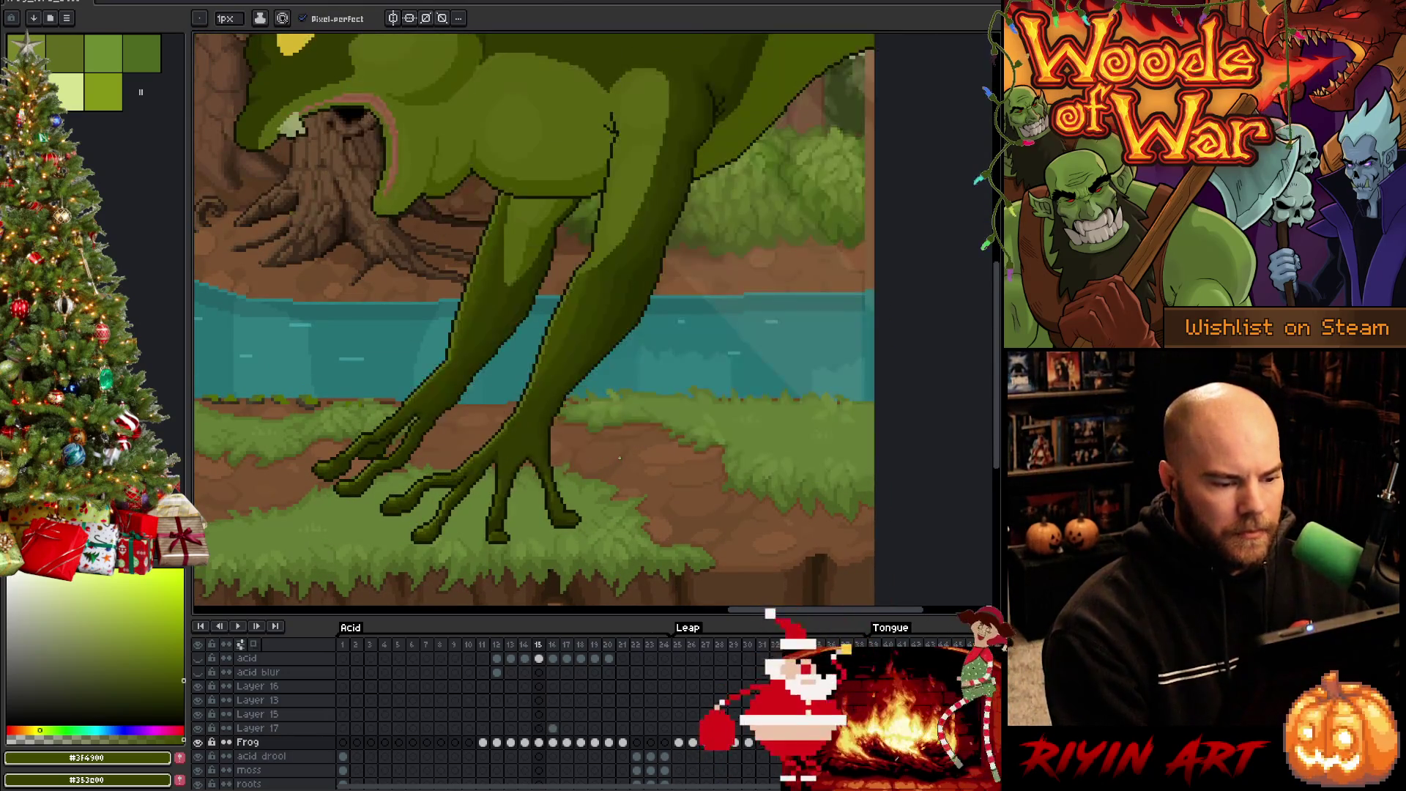
pyautogui.press('.')
pyautogui.press(',')
pyautogui.scroll(2, 517, 496)
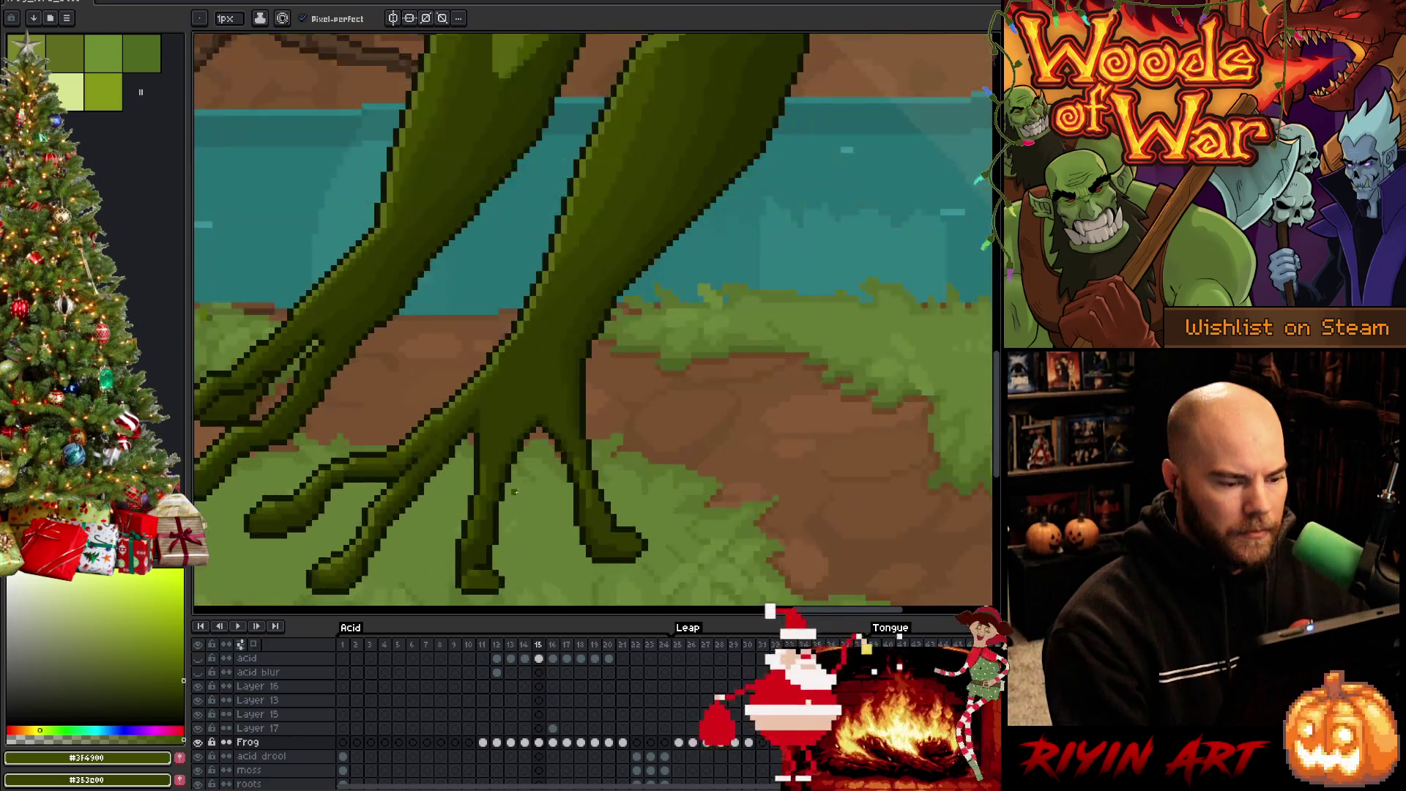
# Draw a webbing arc between the toes and fill the gap in darker green
pyautogui.moveTo(514, 488)
pyautogui.mouseDown()
pyautogui.moveTo(545, 462)
pyautogui.moveTo(569, 502)
pyautogui.mouseUp()
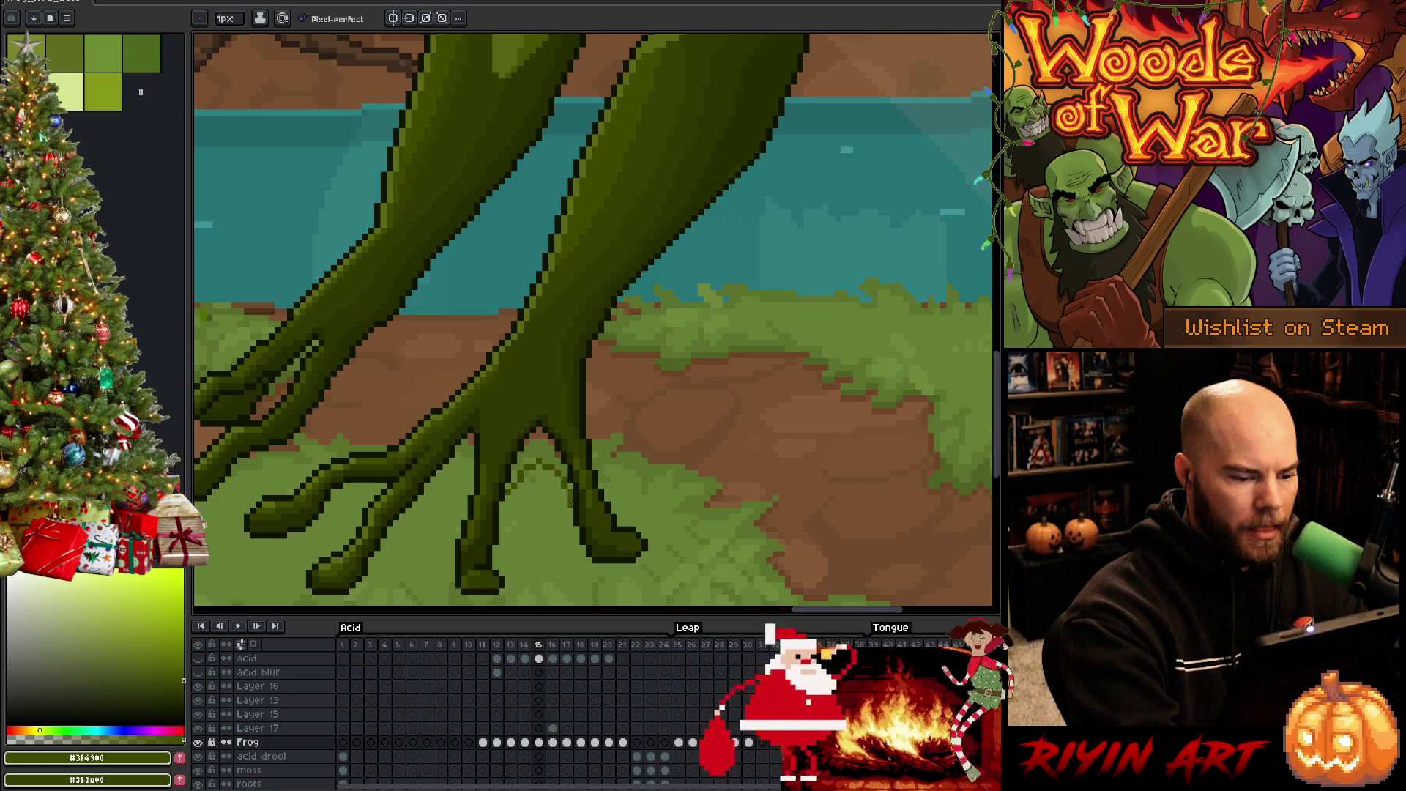
pyautogui.press('g')
pyautogui.click(555, 461)
pyautogui.press('b')
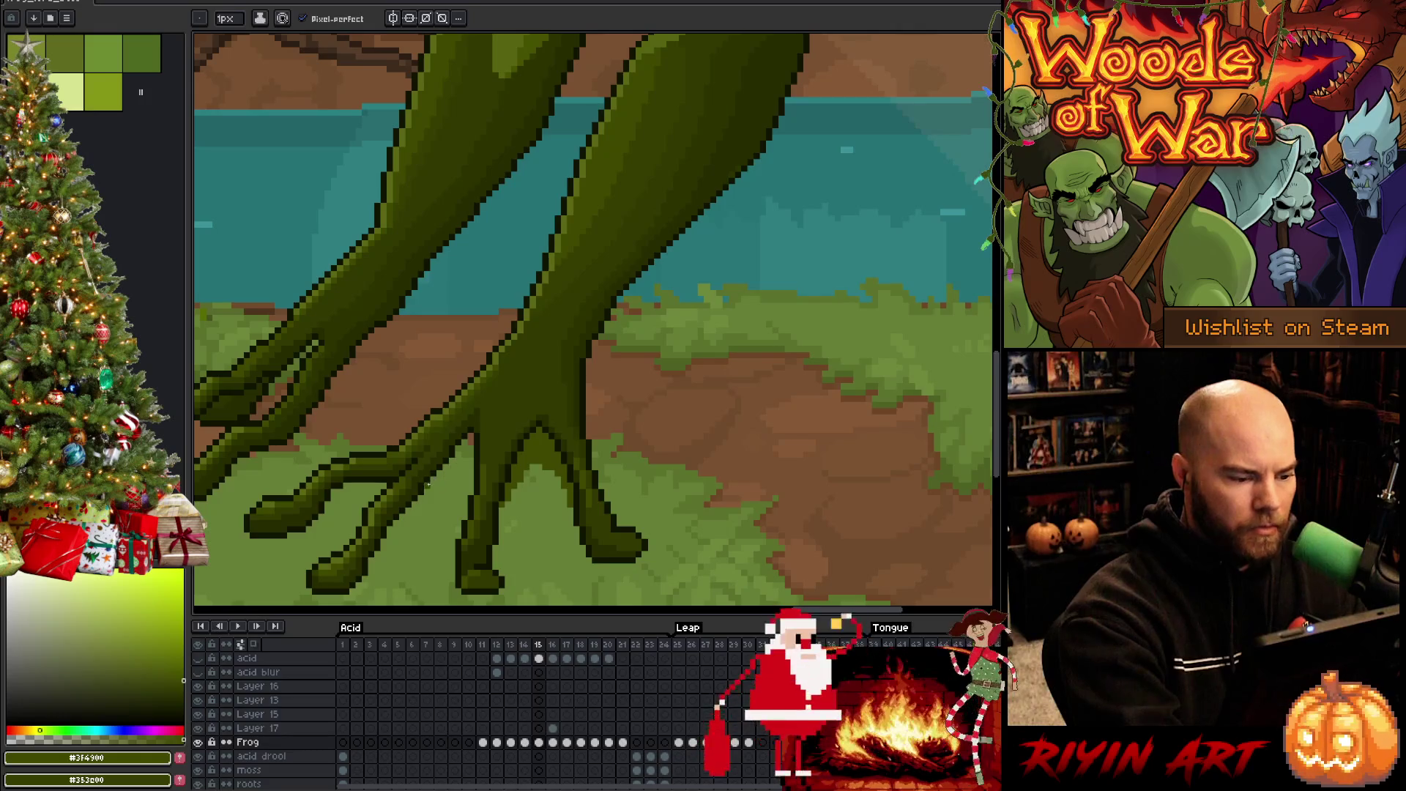
pyautogui.press('g')
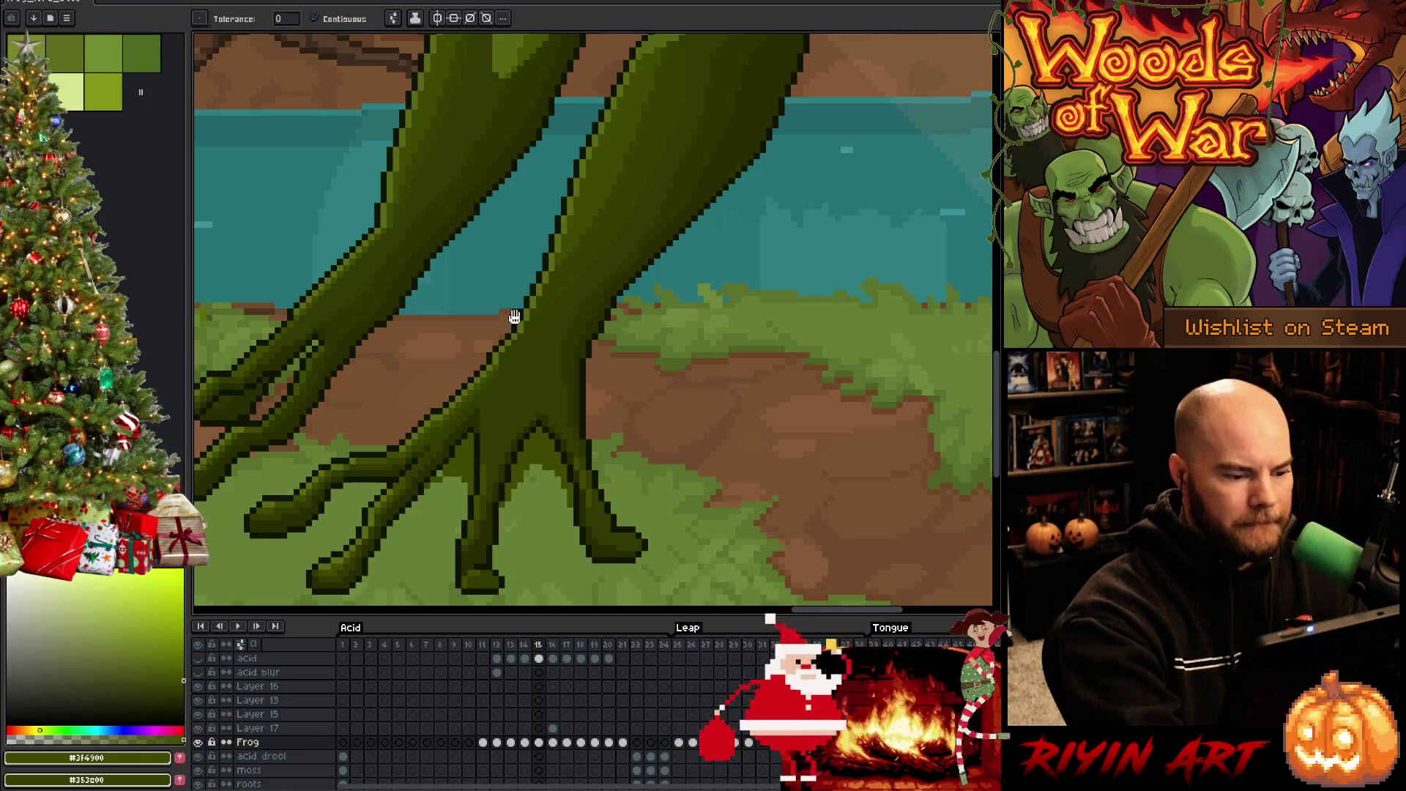
pyautogui.moveTo(514, 316); pyautogui.dragTo(646, 284)
pyautogui.press('b')
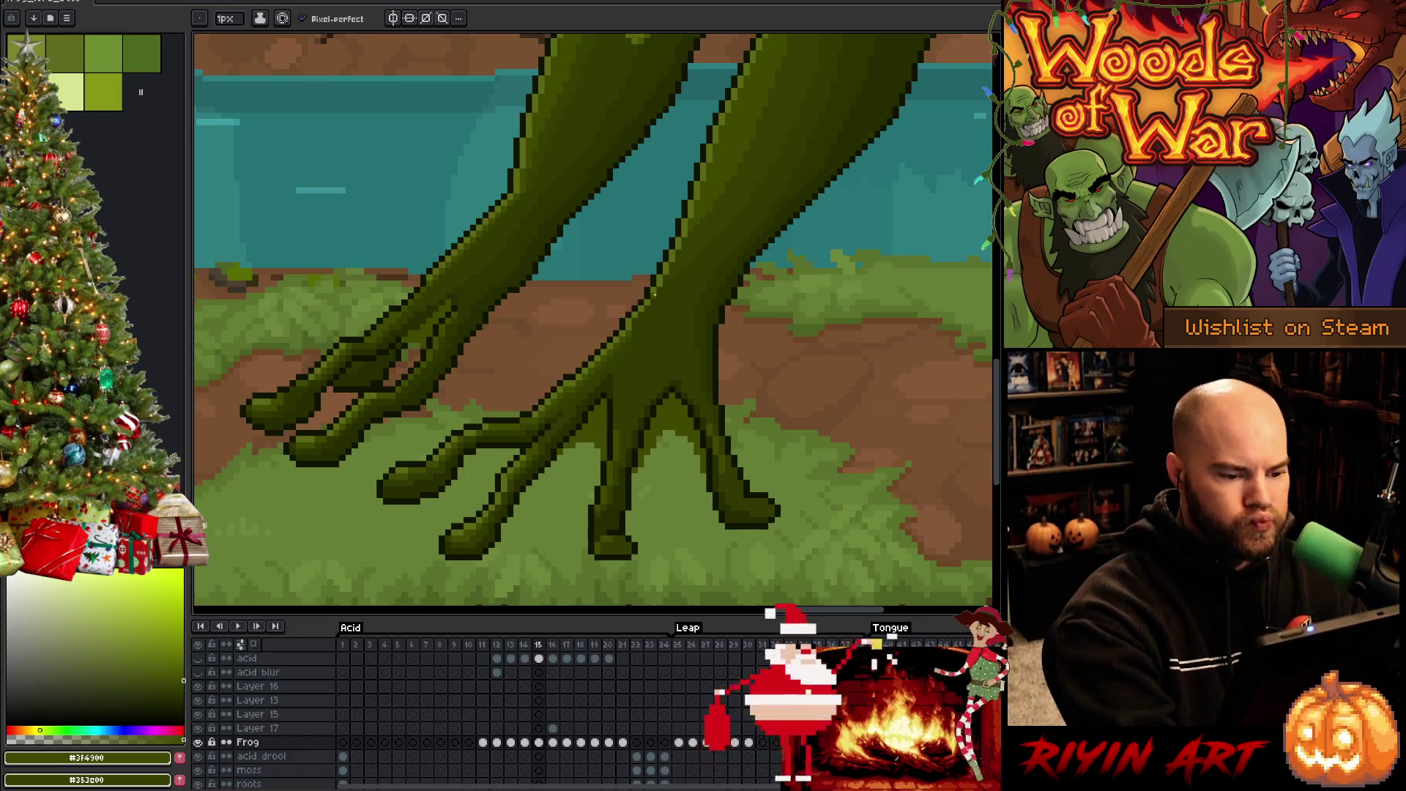
pyautogui.keyDown('alt'); pyautogui.click(637, 469); pyautogui.keyUp('alt')
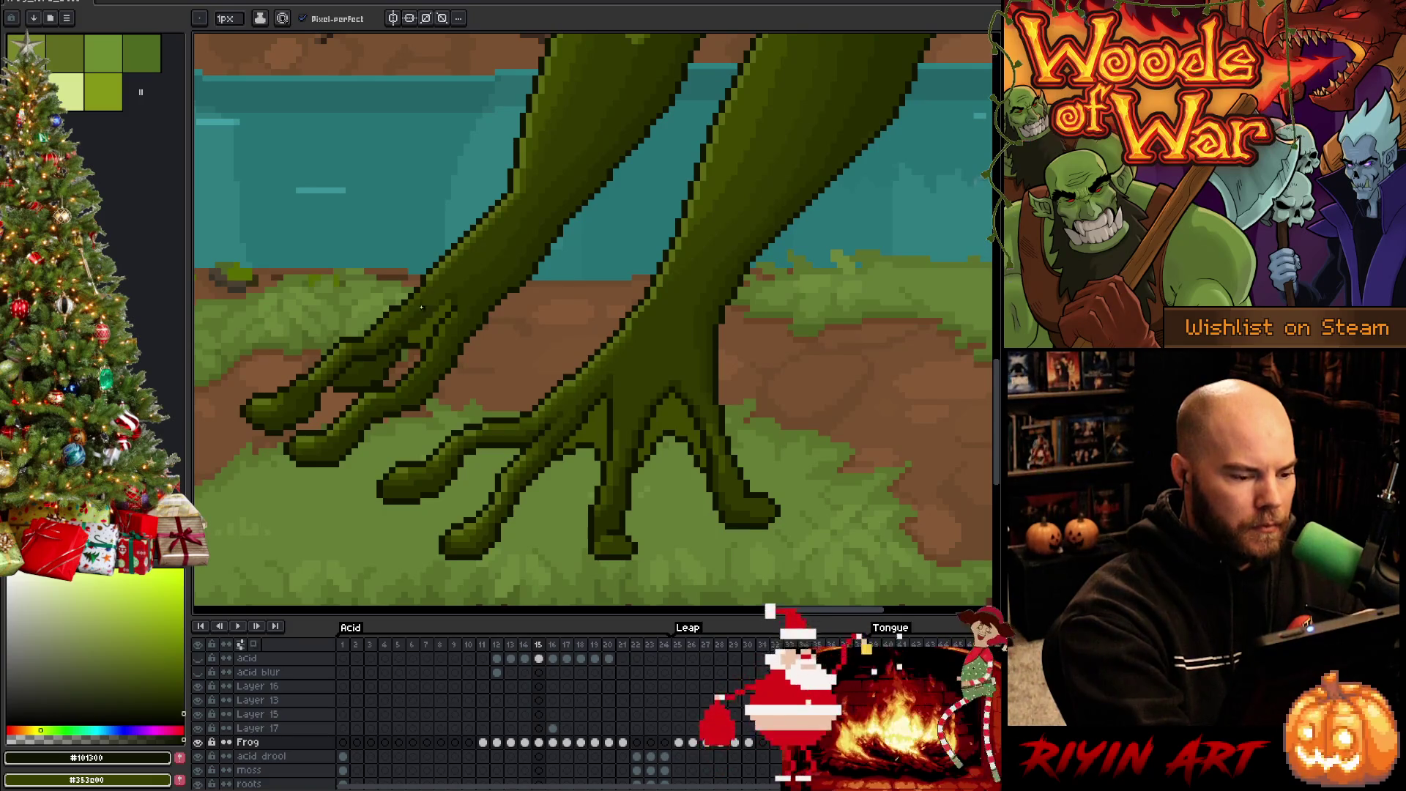
# Erase and redraw toe-gap pixels using the frog's mid and deeper greens
pyautogui.press('e')
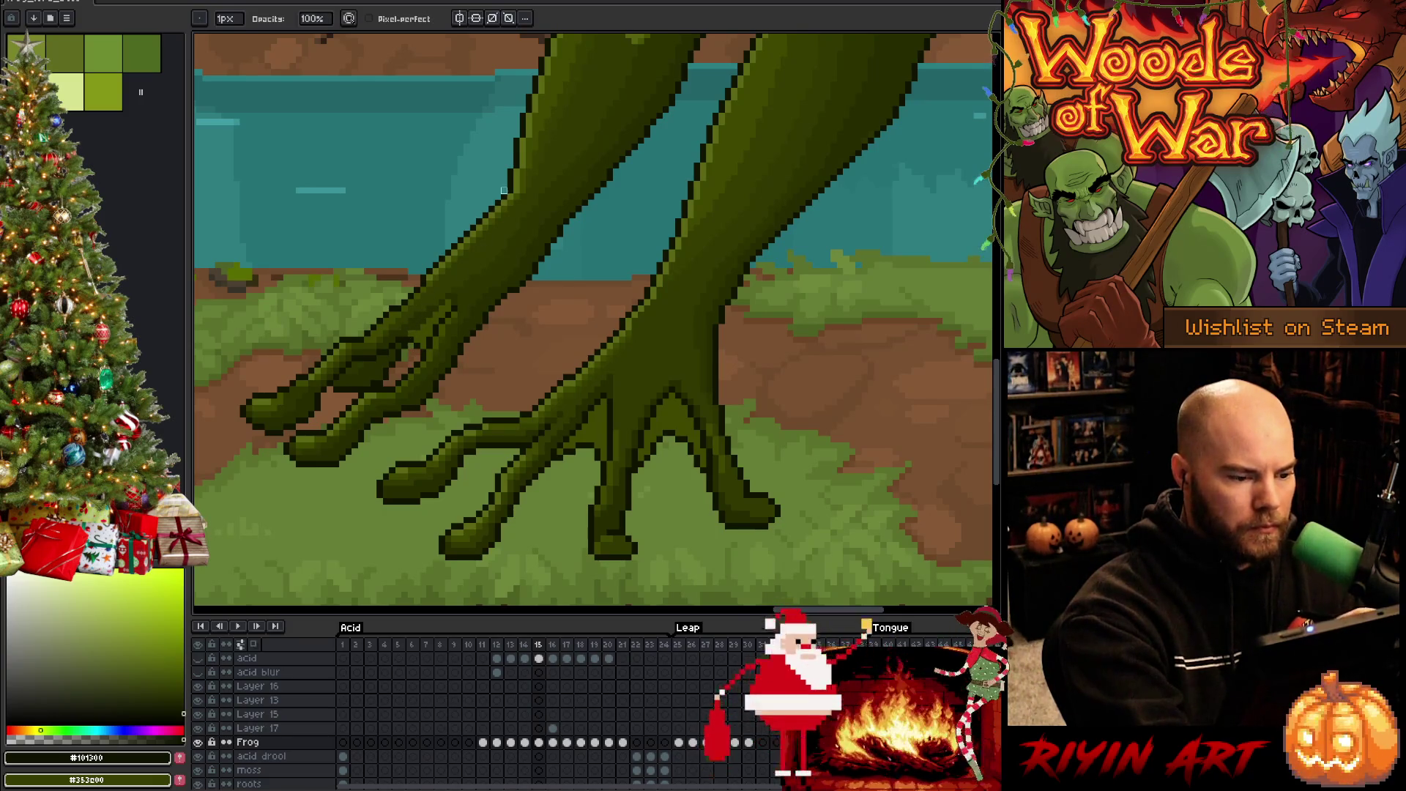
pyautogui.press('b')
pyautogui.keyDown('alt'); pyautogui.click(590, 425); pyautogui.keyUp('alt')
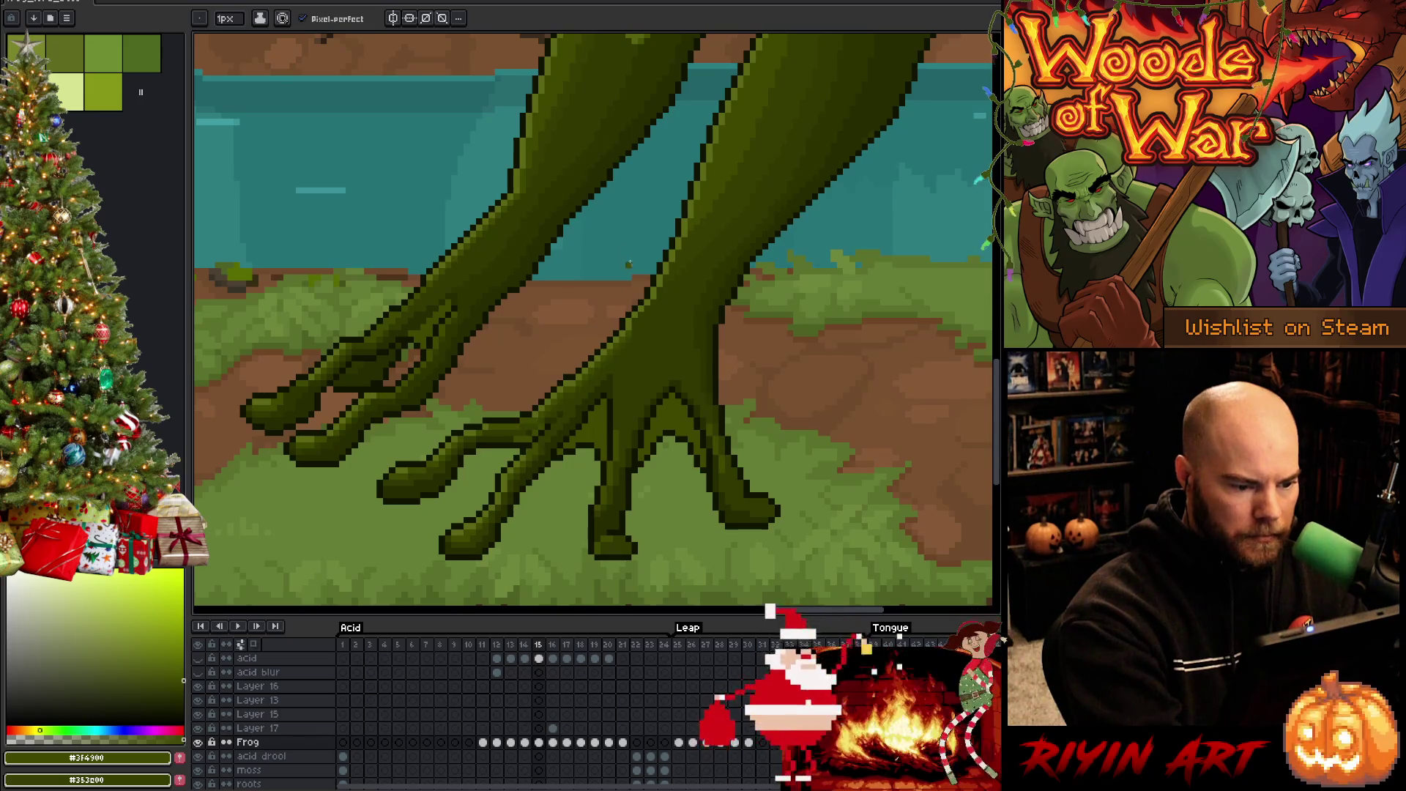
pyautogui.keyDown('alt'); pyautogui.click(524, 433); pyautogui.keyUp('alt')
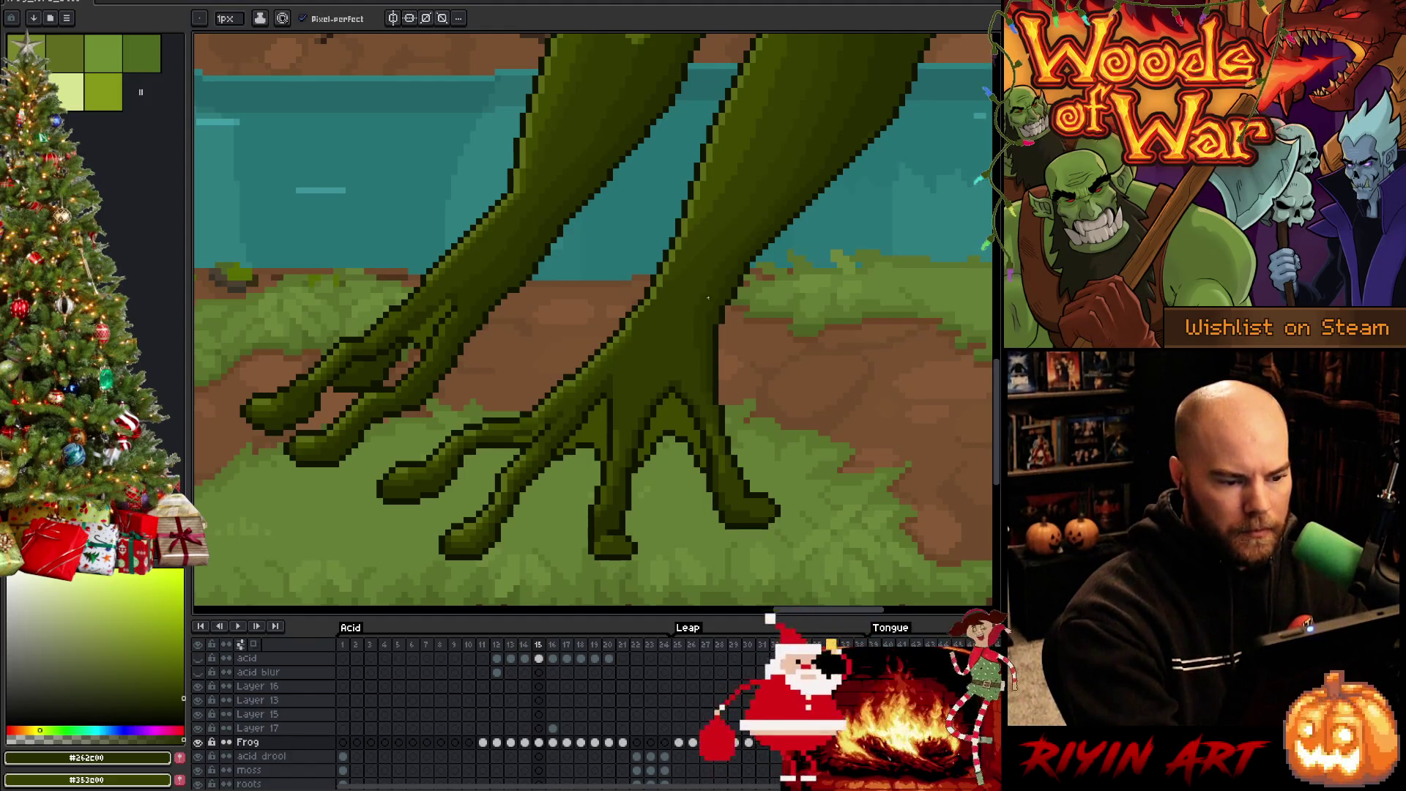
# Lasso-select the webbing lines between the toes
pyautogui.press('m')
pyautogui.moveTo(714, 433)
pyautogui.mouseDown()
pyautogui.moveTo(708, 471)
pyautogui.moveTo(716, 421)
pyautogui.mouseUp()
pyautogui.moveTo(715, 469)
pyautogui.mouseDown()
pyautogui.moveTo(664, 415)
pyautogui.moveTo(631, 466)
pyautogui.moveTo(665, 353)
pyautogui.mouseUp()
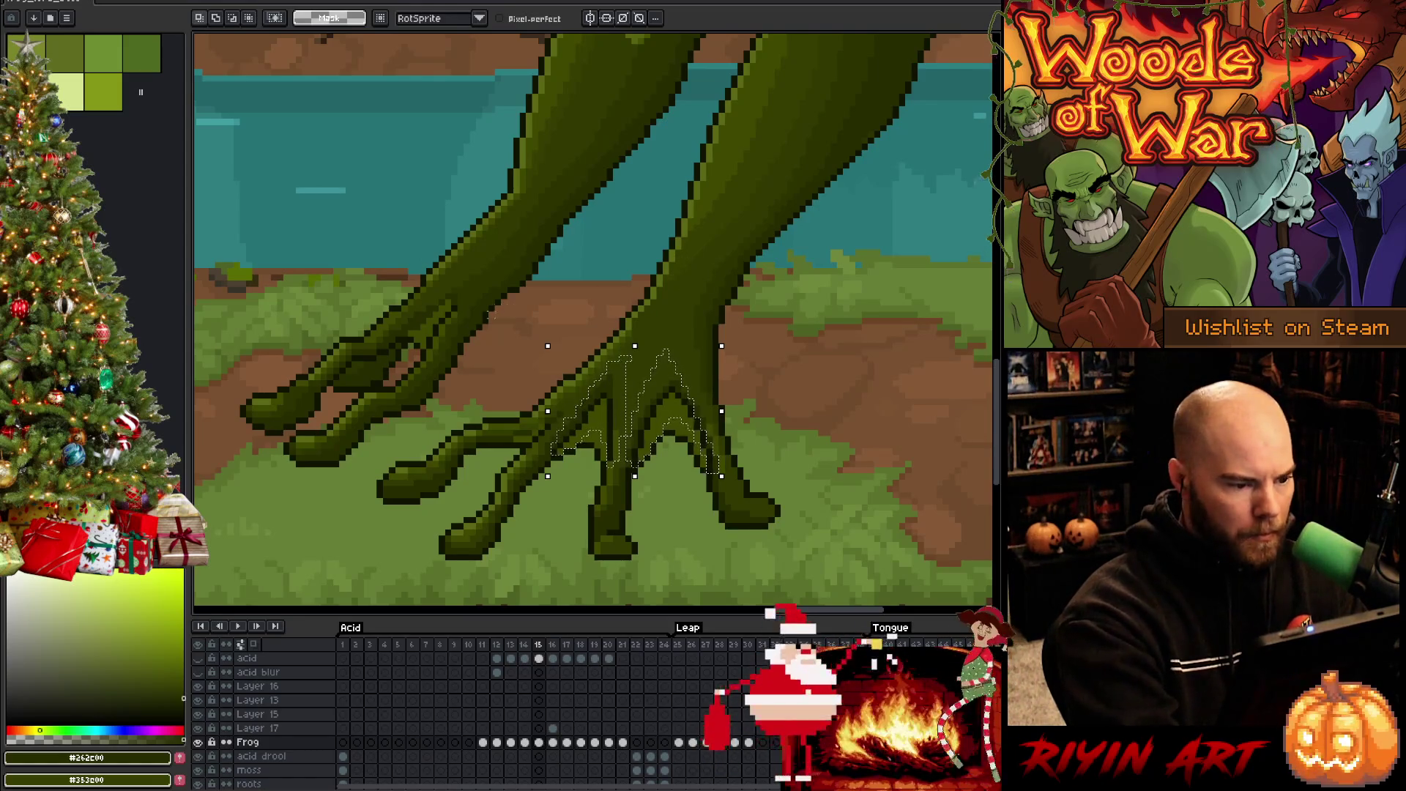
# Enlarge the selection over the foot and replace #101300 with #262c00, then deselect
pyautogui.moveTo(469, 291); pyautogui.dragTo(472, 282)
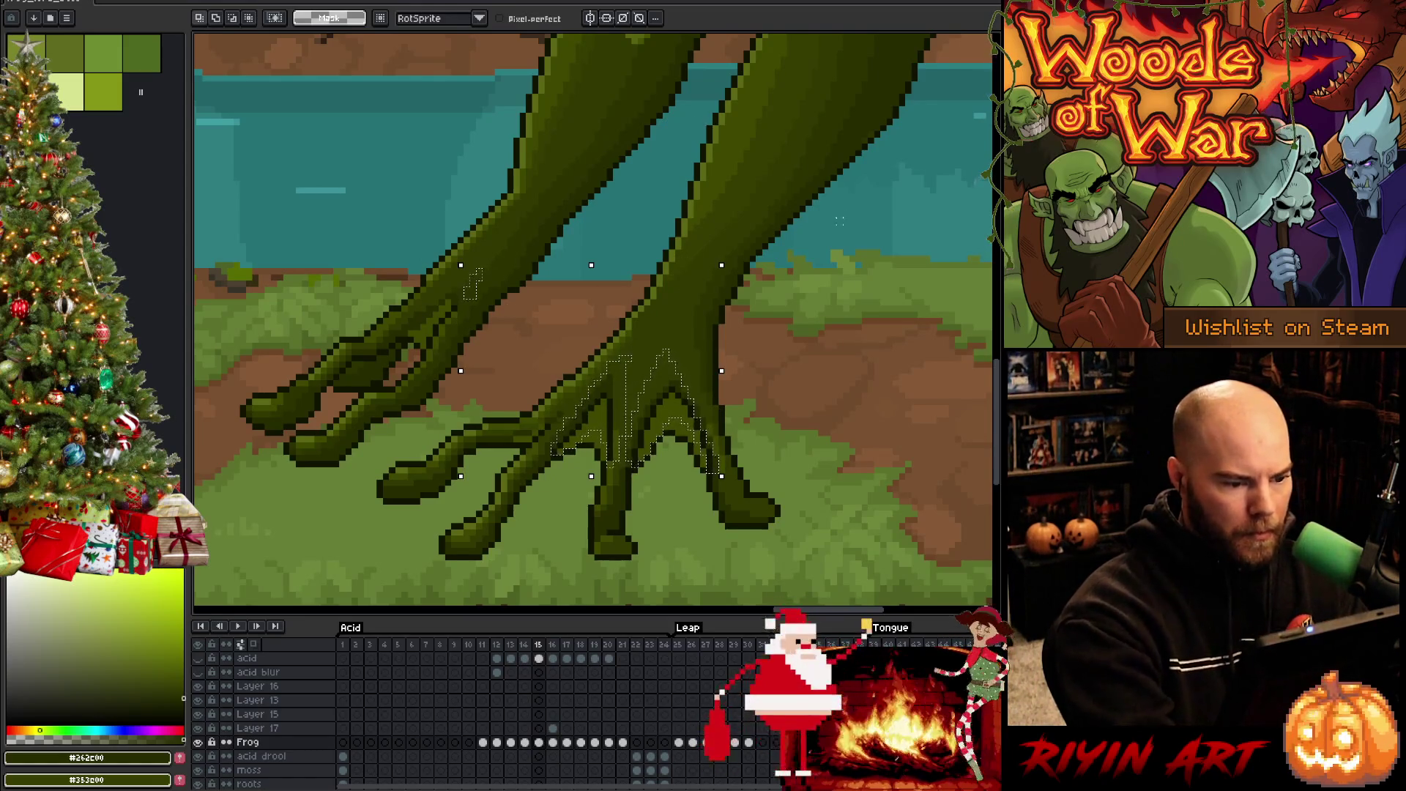
pyautogui.hotkey('shift', 'r')
pyautogui.click(655, 383)
pyautogui.rightClick(663, 385)
pyautogui.click(670, 387)
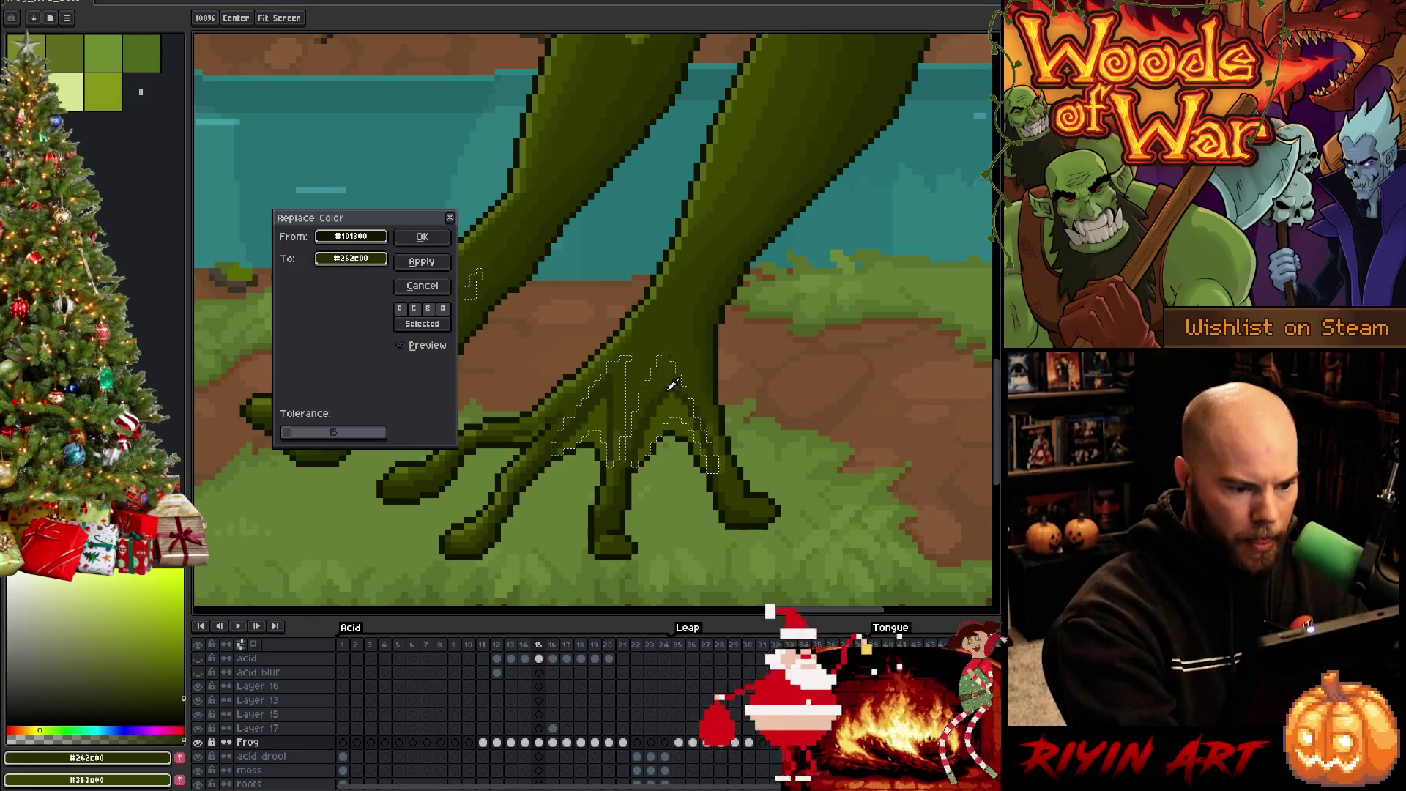
pyautogui.click(377, 261)
pyautogui.click(373, 260)
pyautogui.click(423, 236)
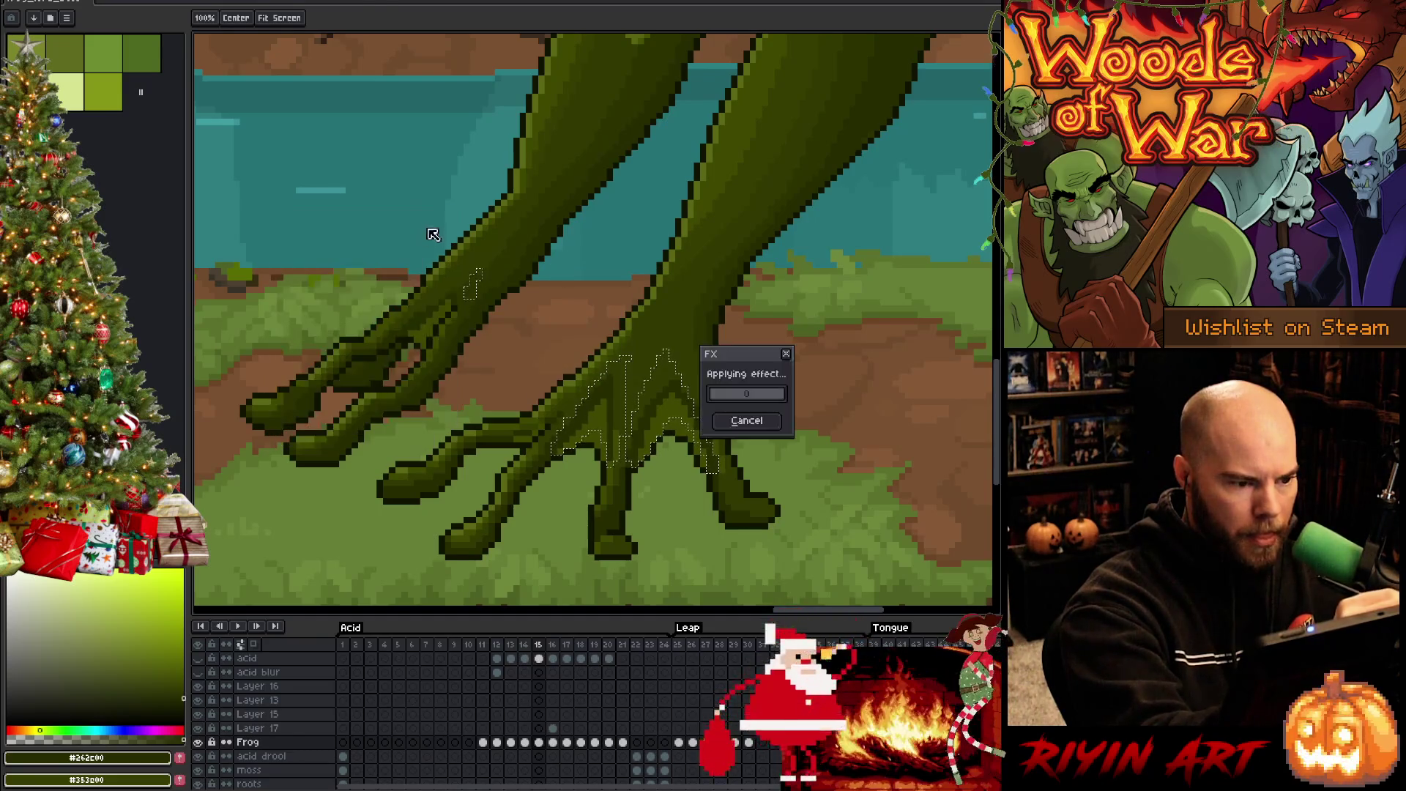
pyautogui.press('m')
pyautogui.click(765, 533)
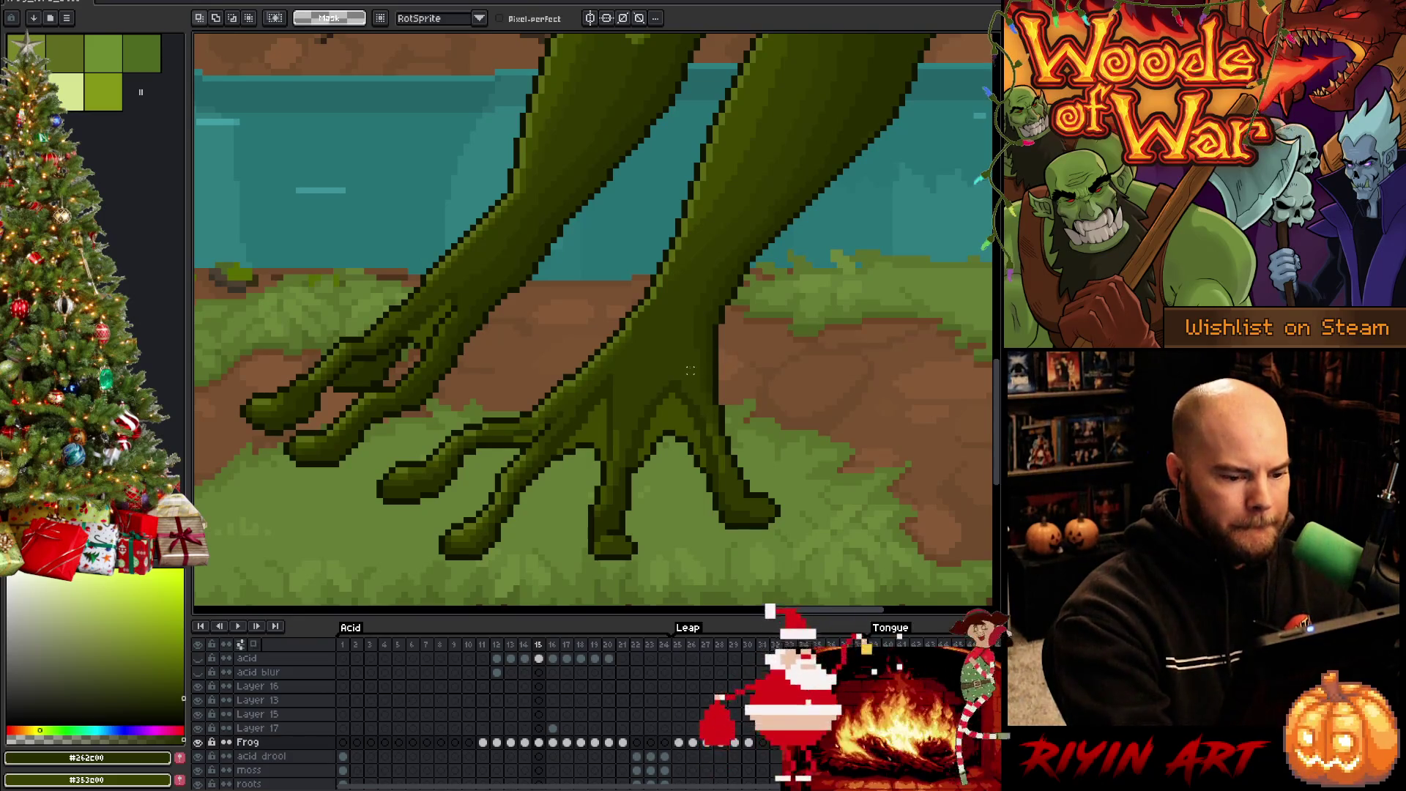
# Sample the frog's mid green and step back to frame 14
pyautogui.press('b')
pyautogui.keyDown('alt'); pyautogui.click(677, 464); pyautogui.keyUp('alt')
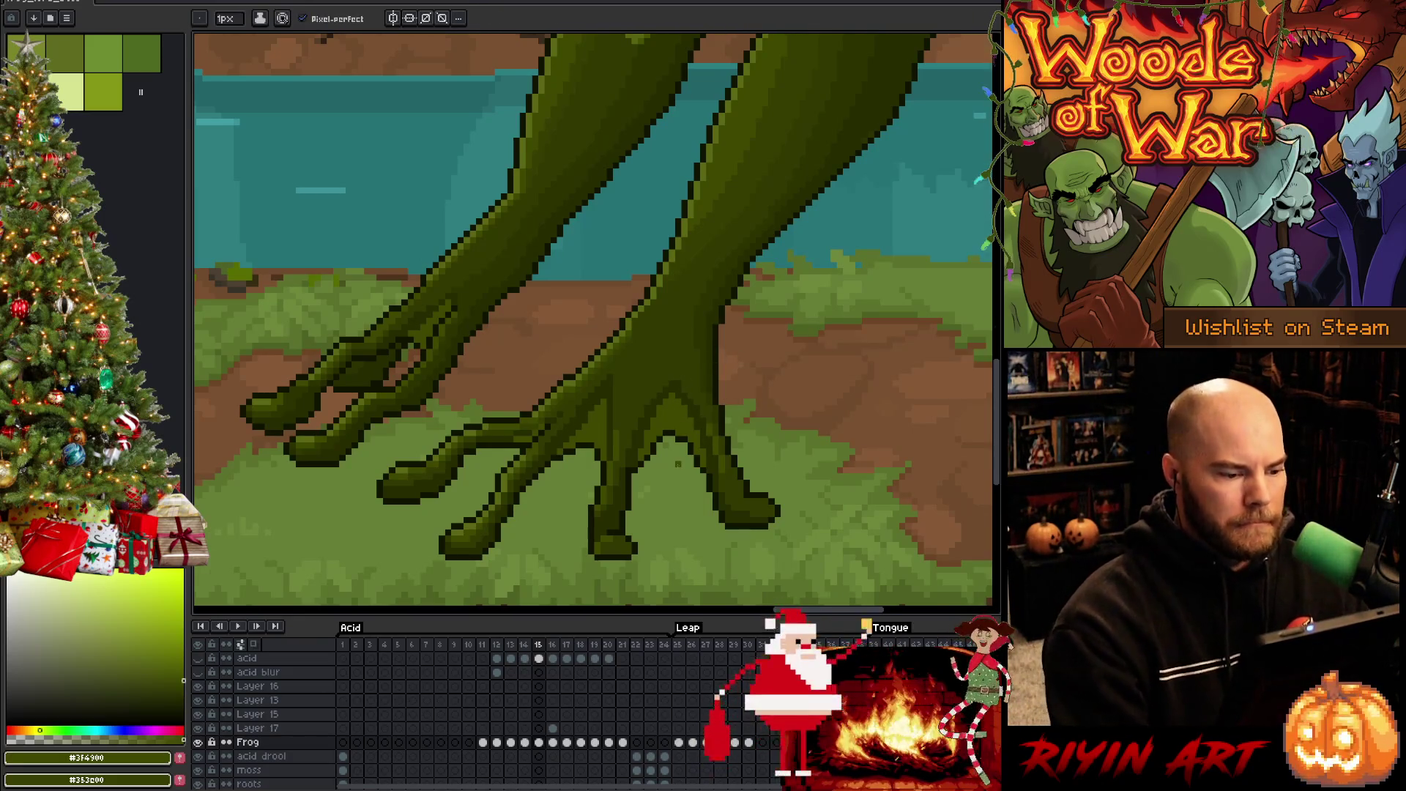
pyautogui.scroll(-3, 677, 463)
pyautogui.scroll(2, 677, 464)
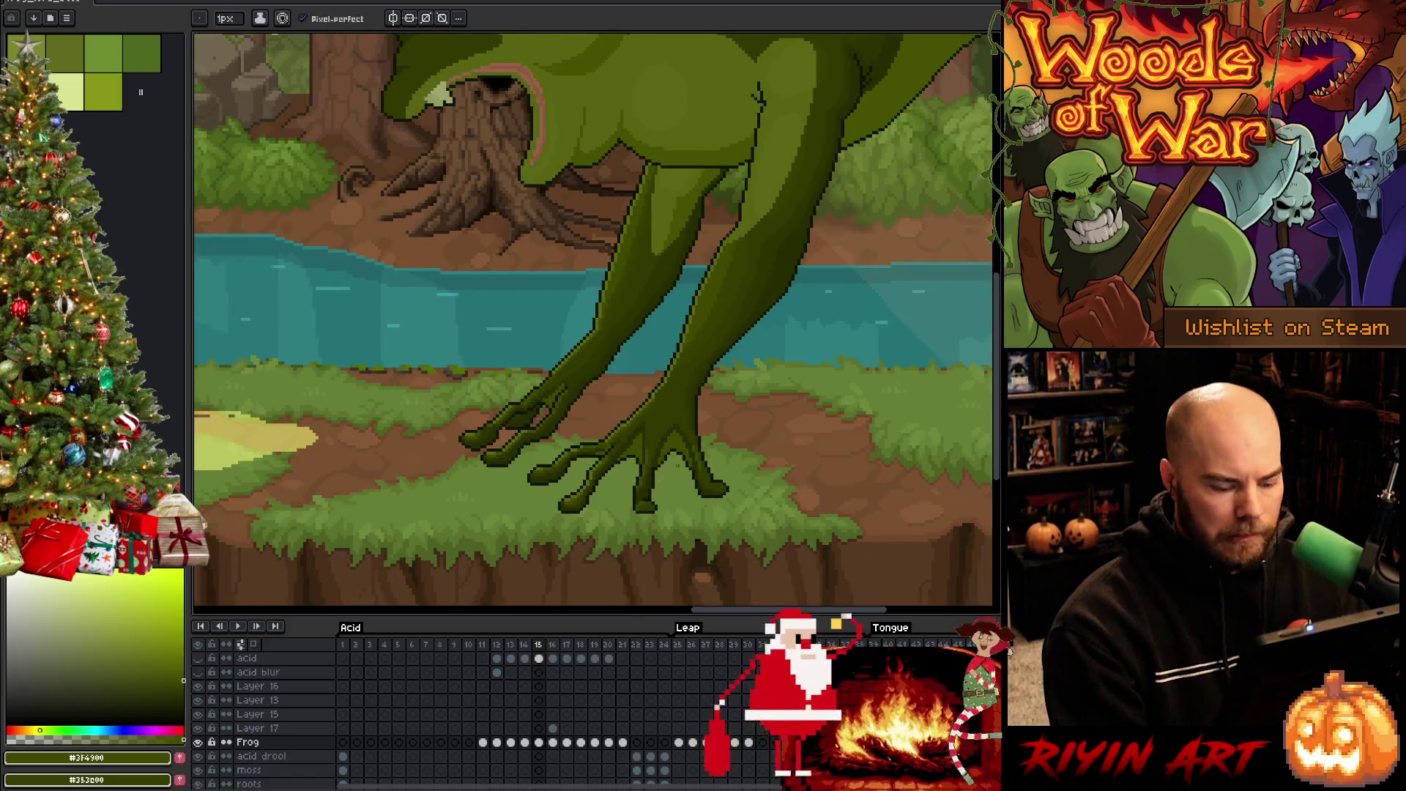
pyautogui.press(',')
pyautogui.scroll(2, 678, 466)
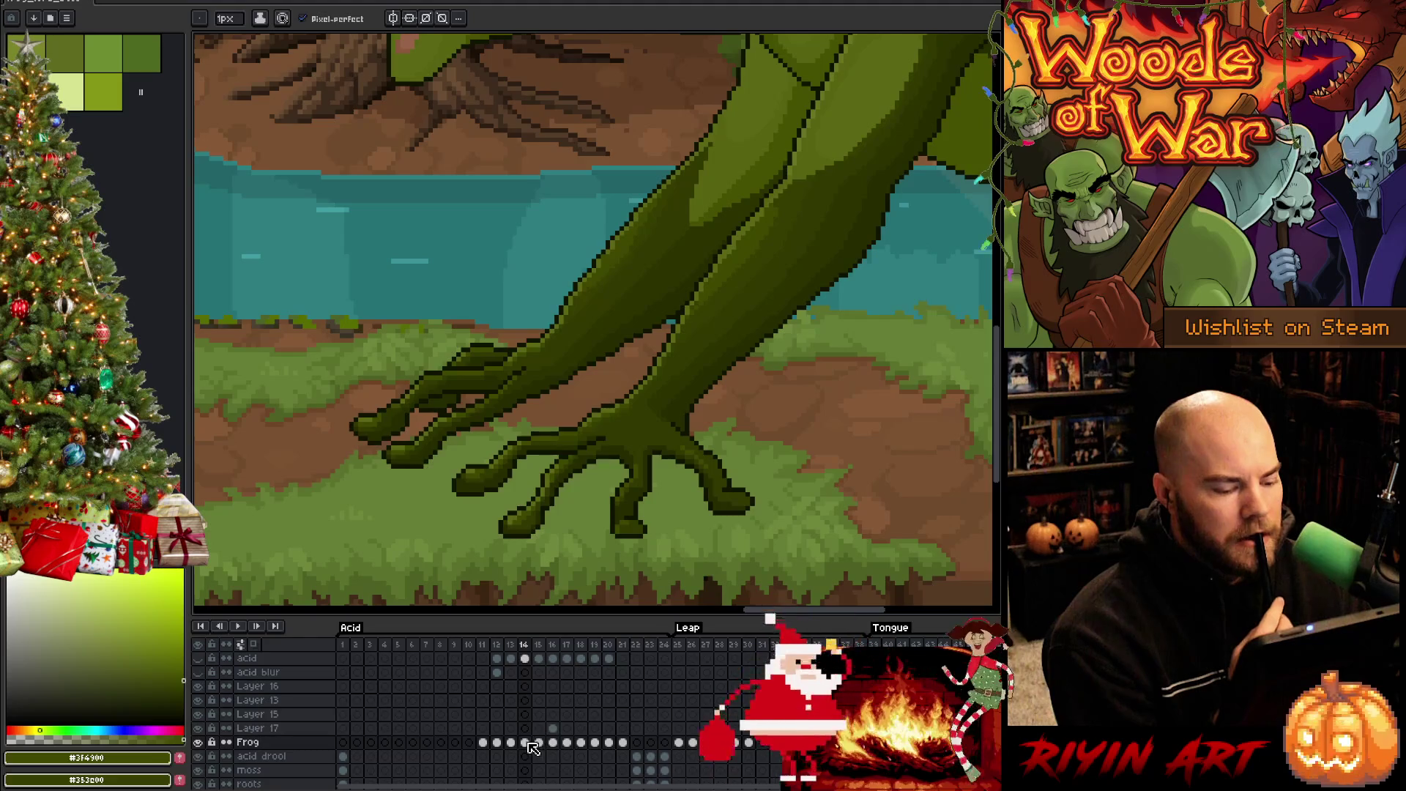
# On frame 14, darken the gaps between the toes with strokes and bucket fills
pyautogui.press('Right')
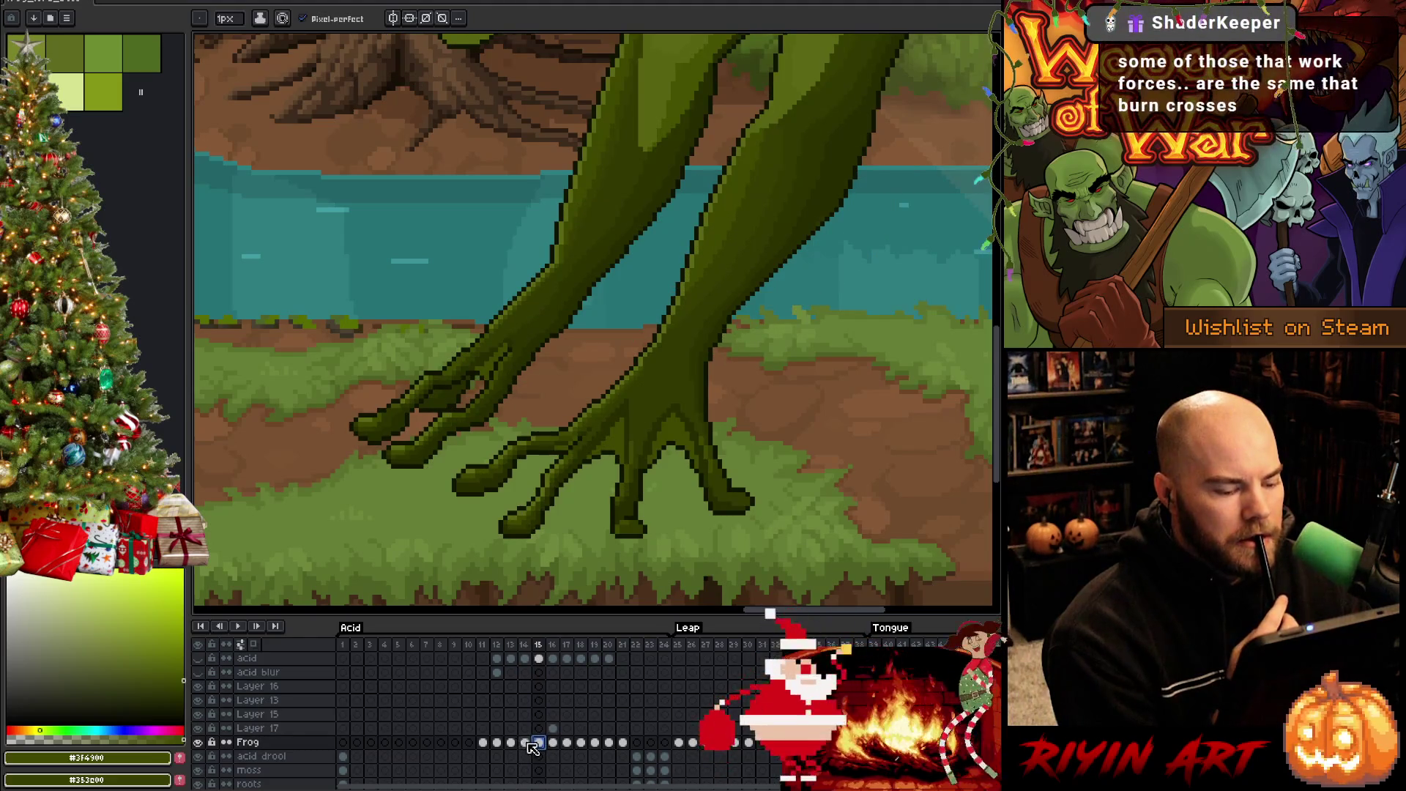
pyautogui.press('Left')
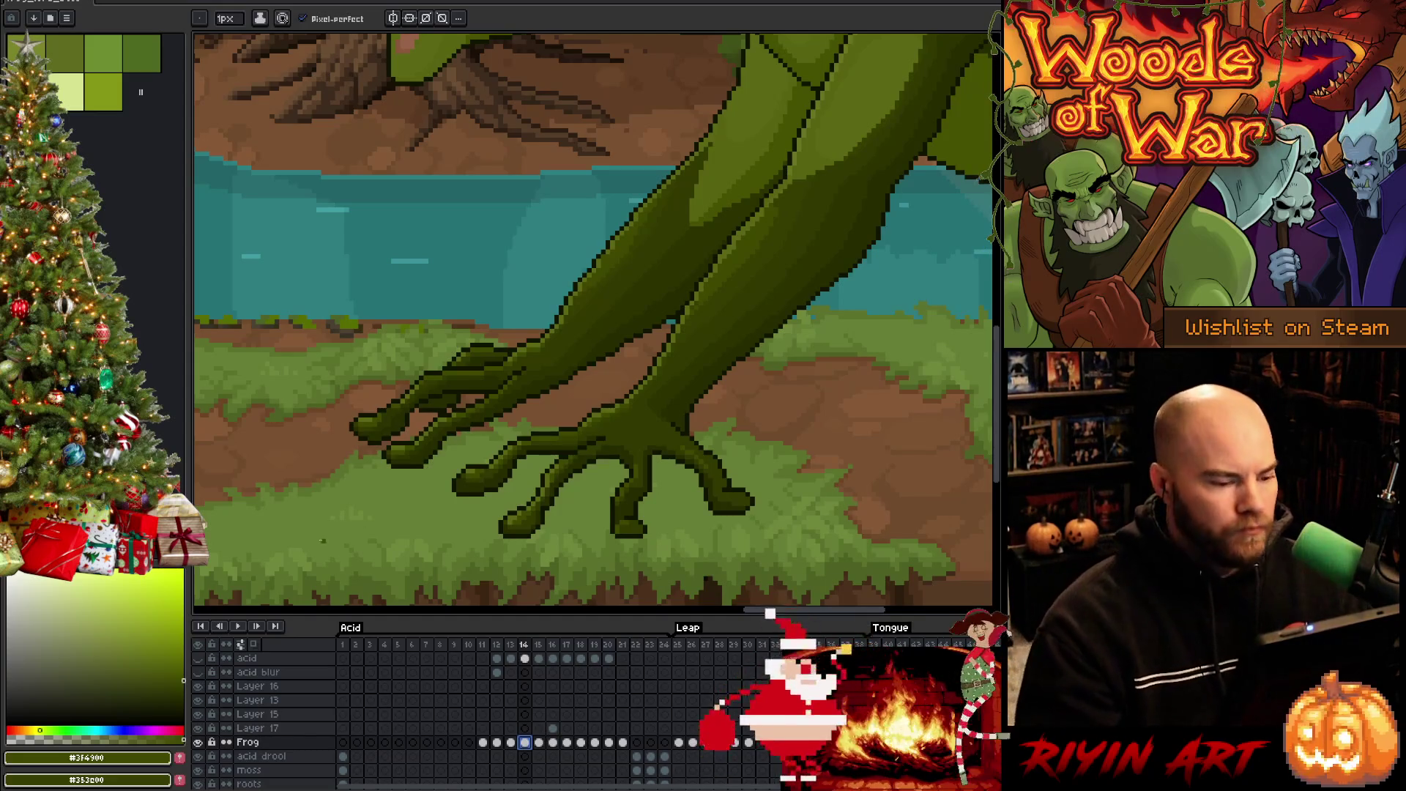
pyautogui.scroll(2, 608, 346)
pyautogui.scroll(-1, 624, 358)
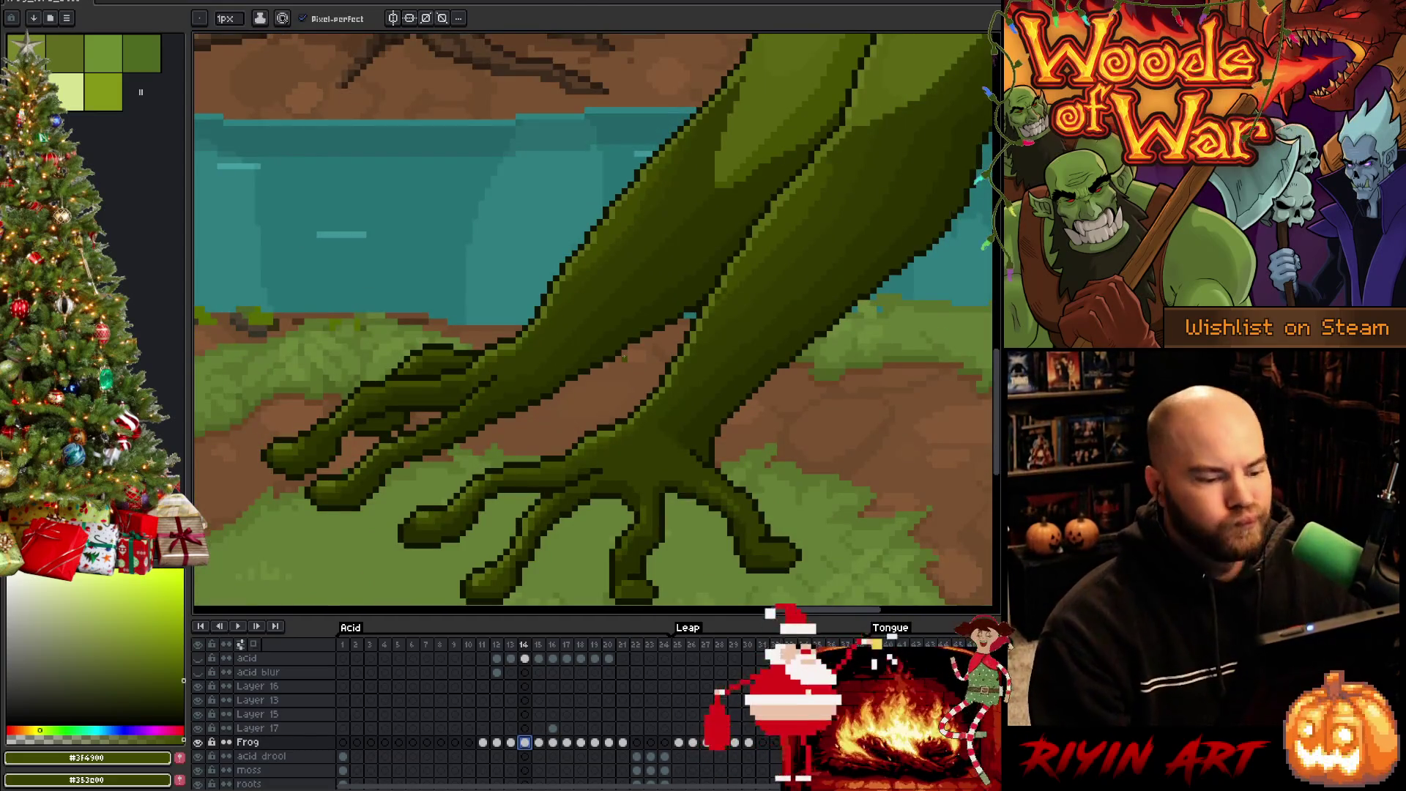
pyautogui.scroll(-3, 624, 358)
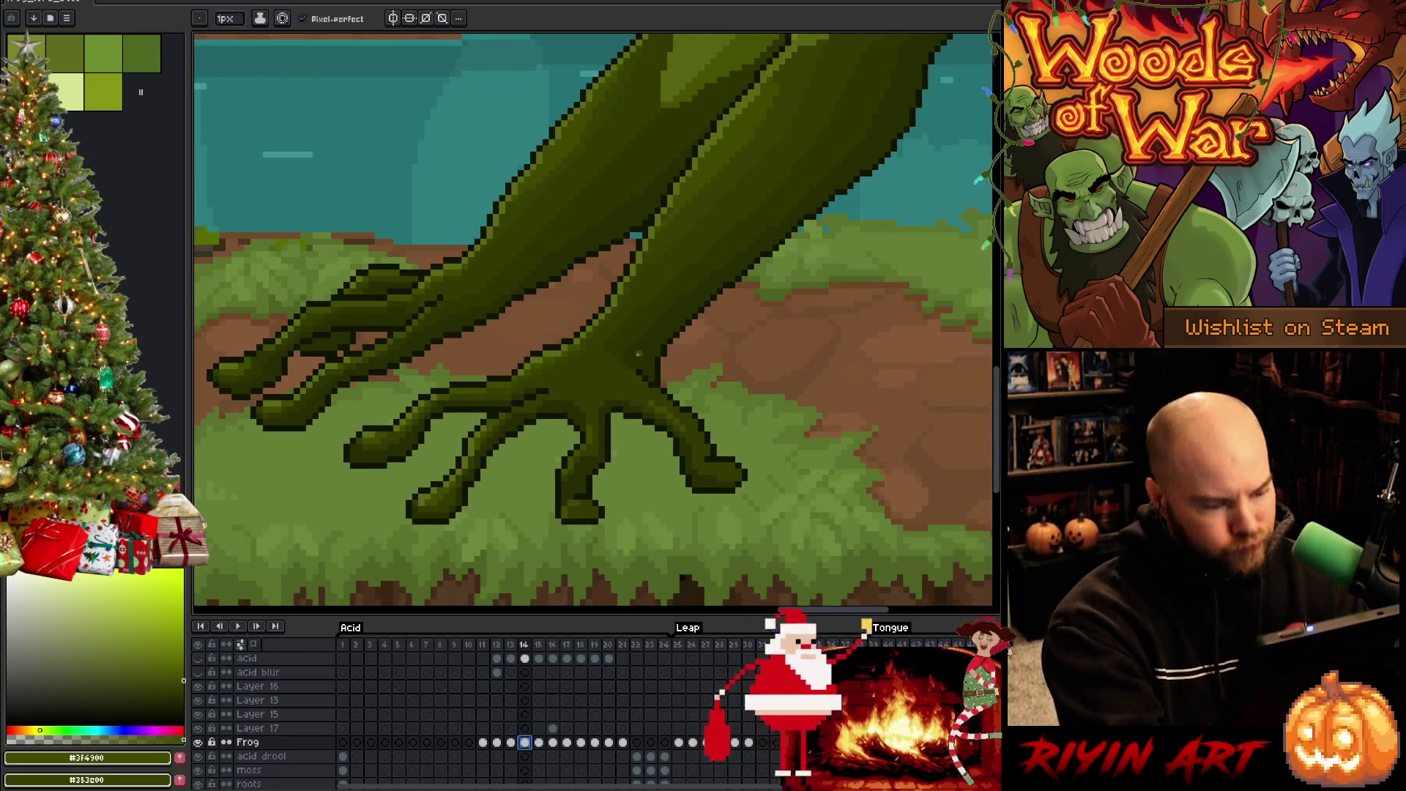
pyautogui.moveTo(619, 431); pyautogui.dragTo(653, 439)
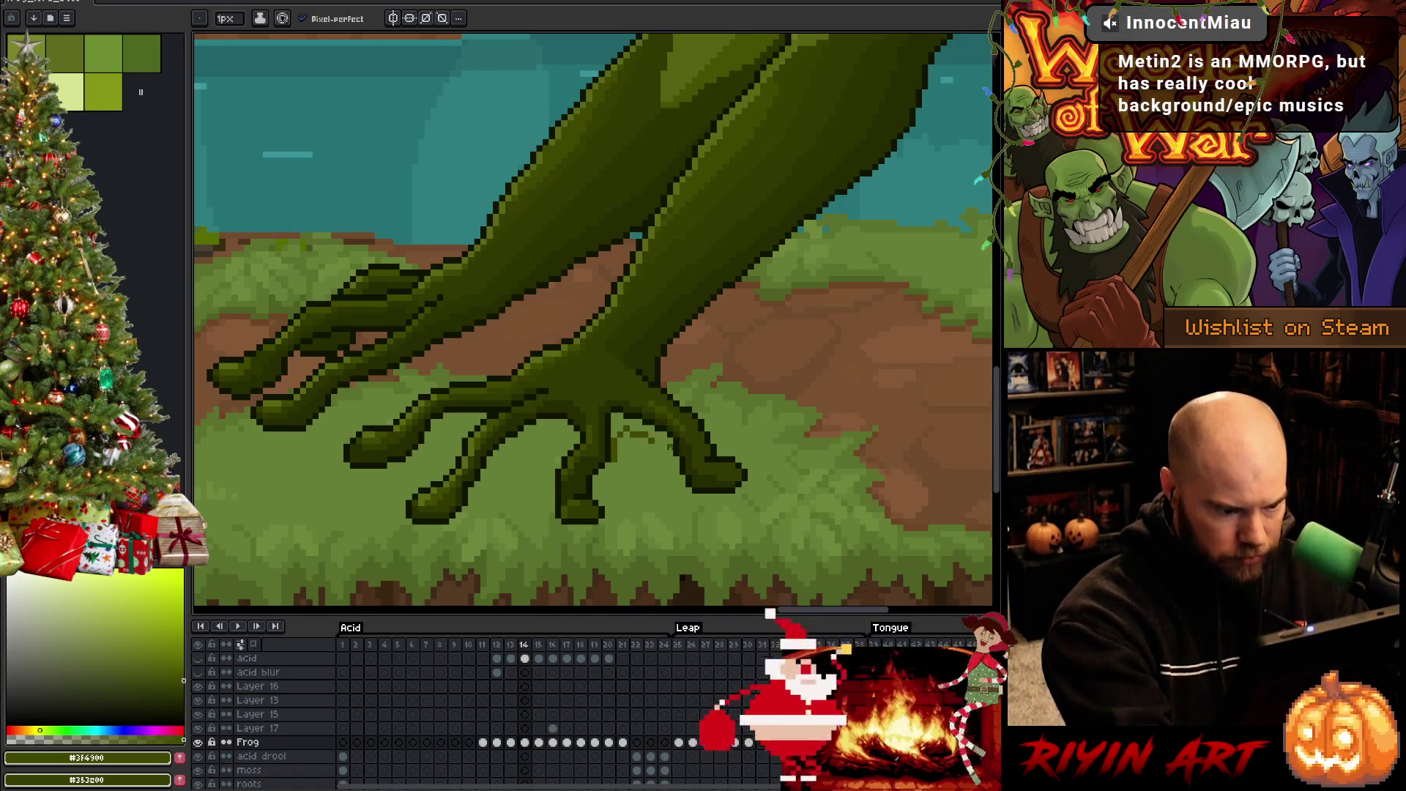
pyautogui.press('g')
pyautogui.click(629, 428)
pyautogui.press('b')
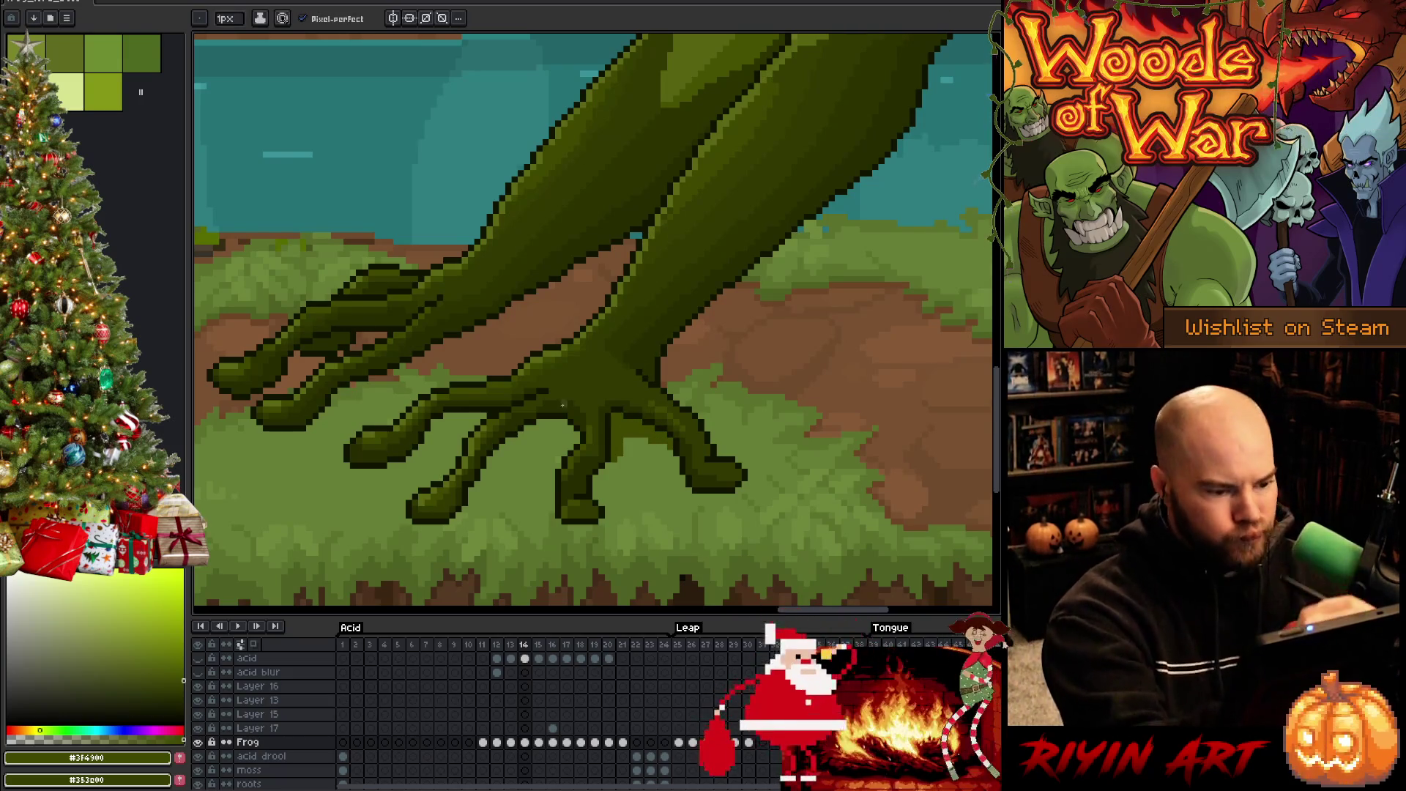
pyautogui.press('g')
pyautogui.click(625, 427)
pyautogui.press('b')
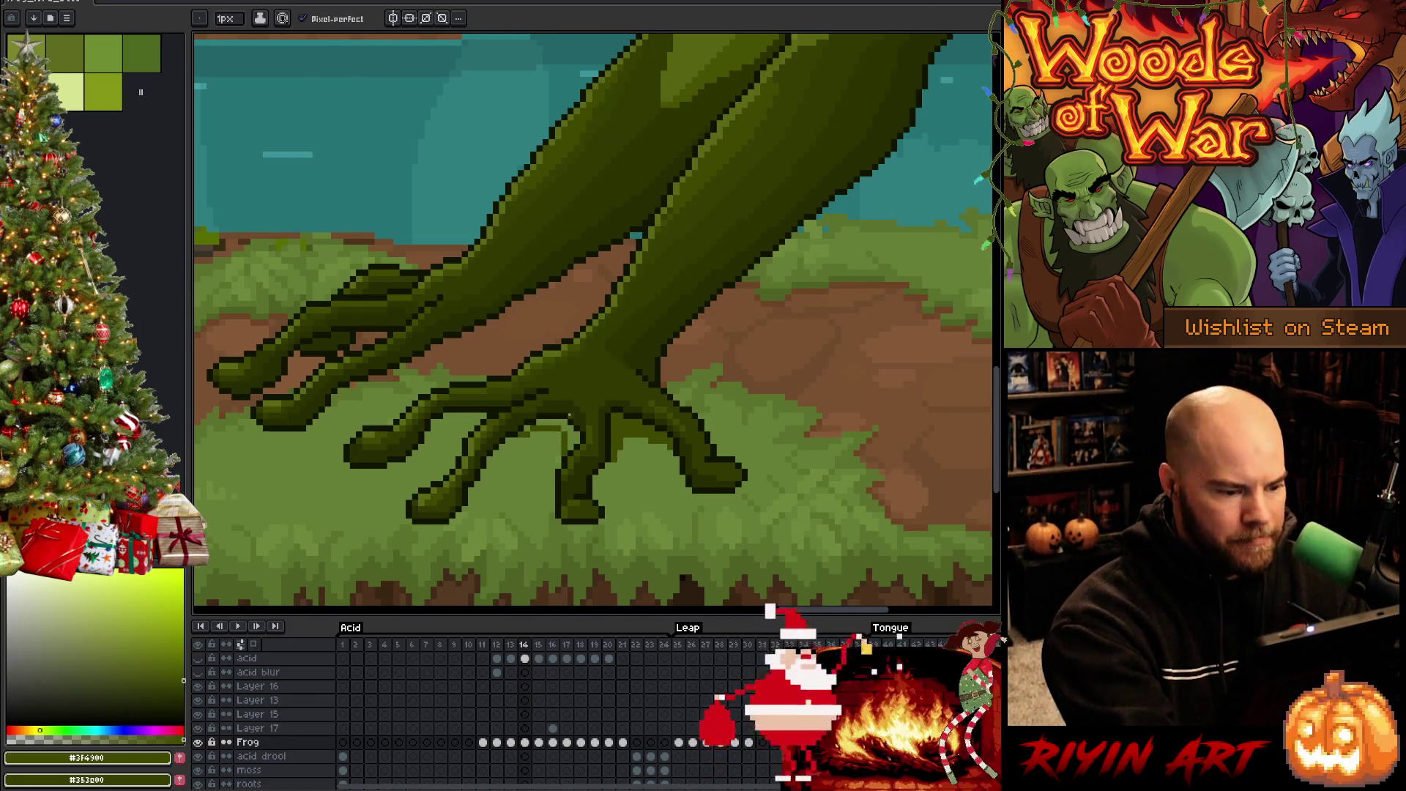
pyautogui.moveTo(539, 432); pyautogui.dragTo(561, 429)
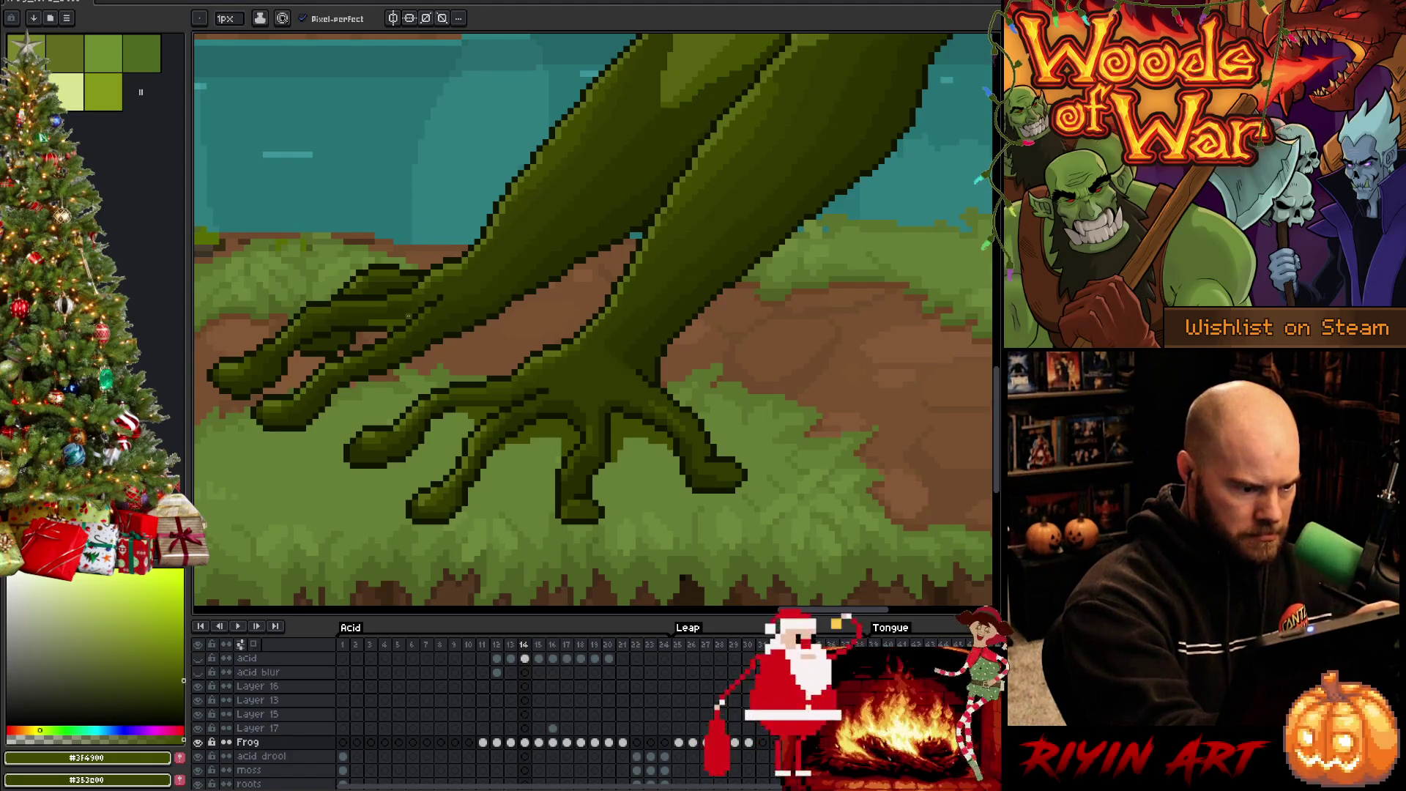
# Paint dark #101300 outline pixels along the toe, checking against frame 13
pyautogui.keyDown('alt'); pyautogui.click(383, 284); pyautogui.keyUp('alt')
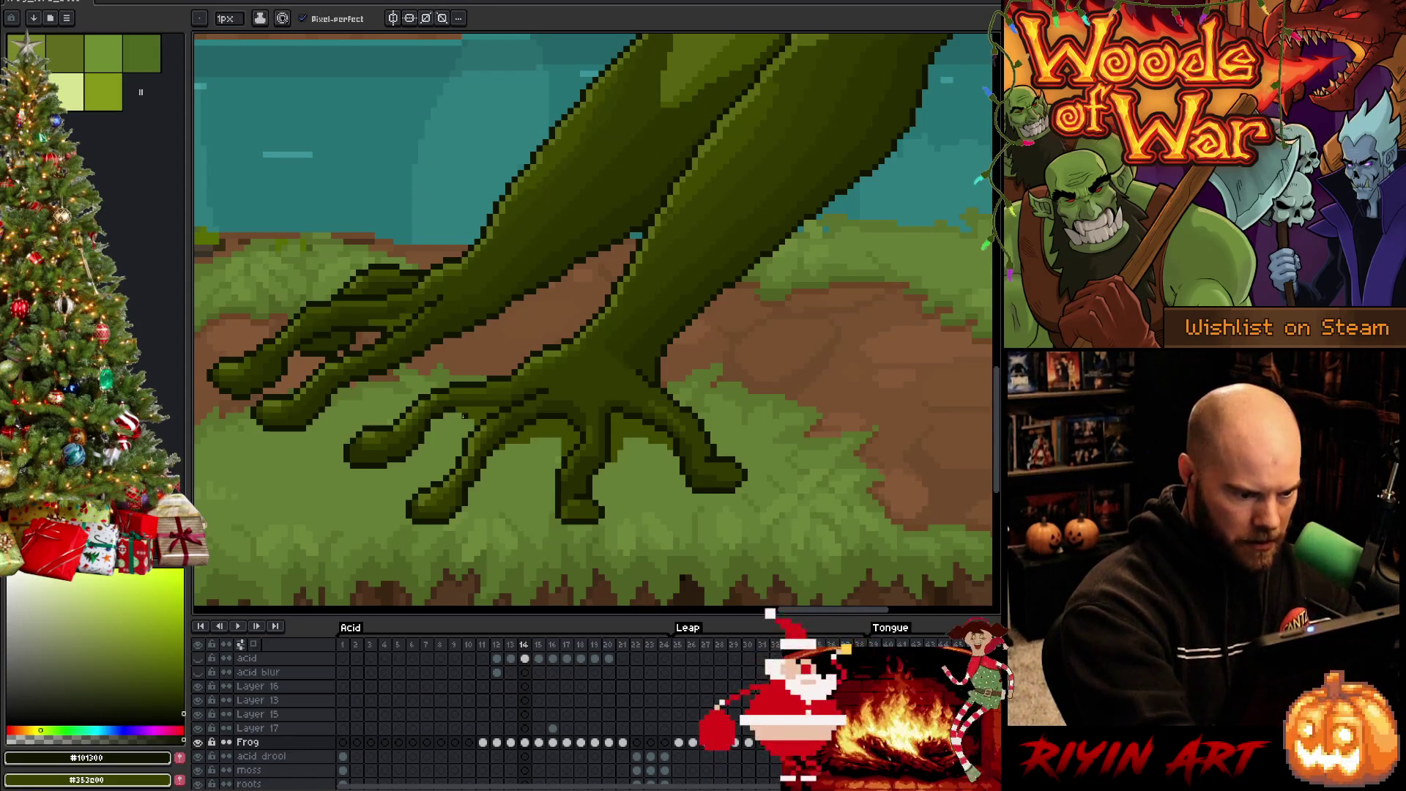
pyautogui.click(474, 421)
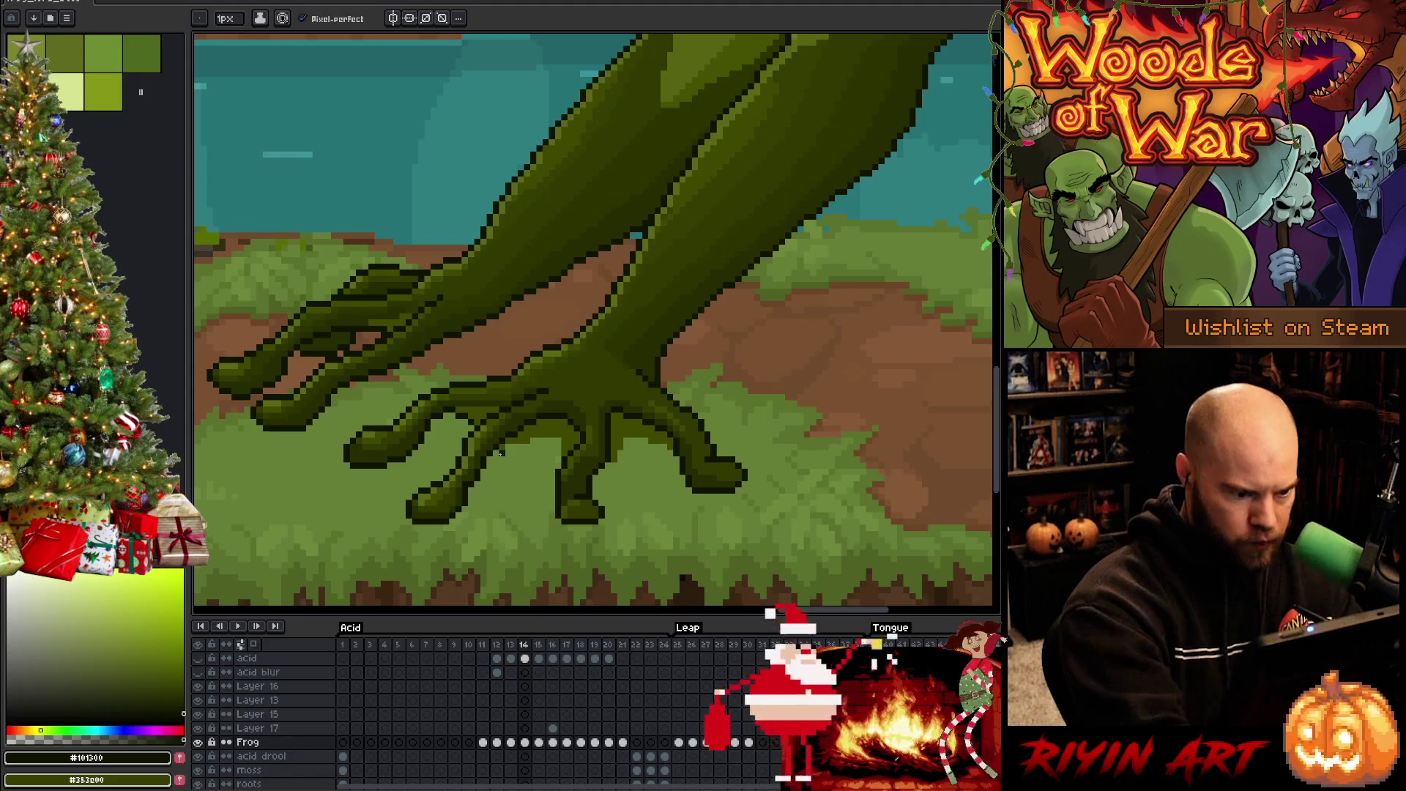
pyautogui.moveTo(507, 446); pyautogui.dragTo(556, 437)
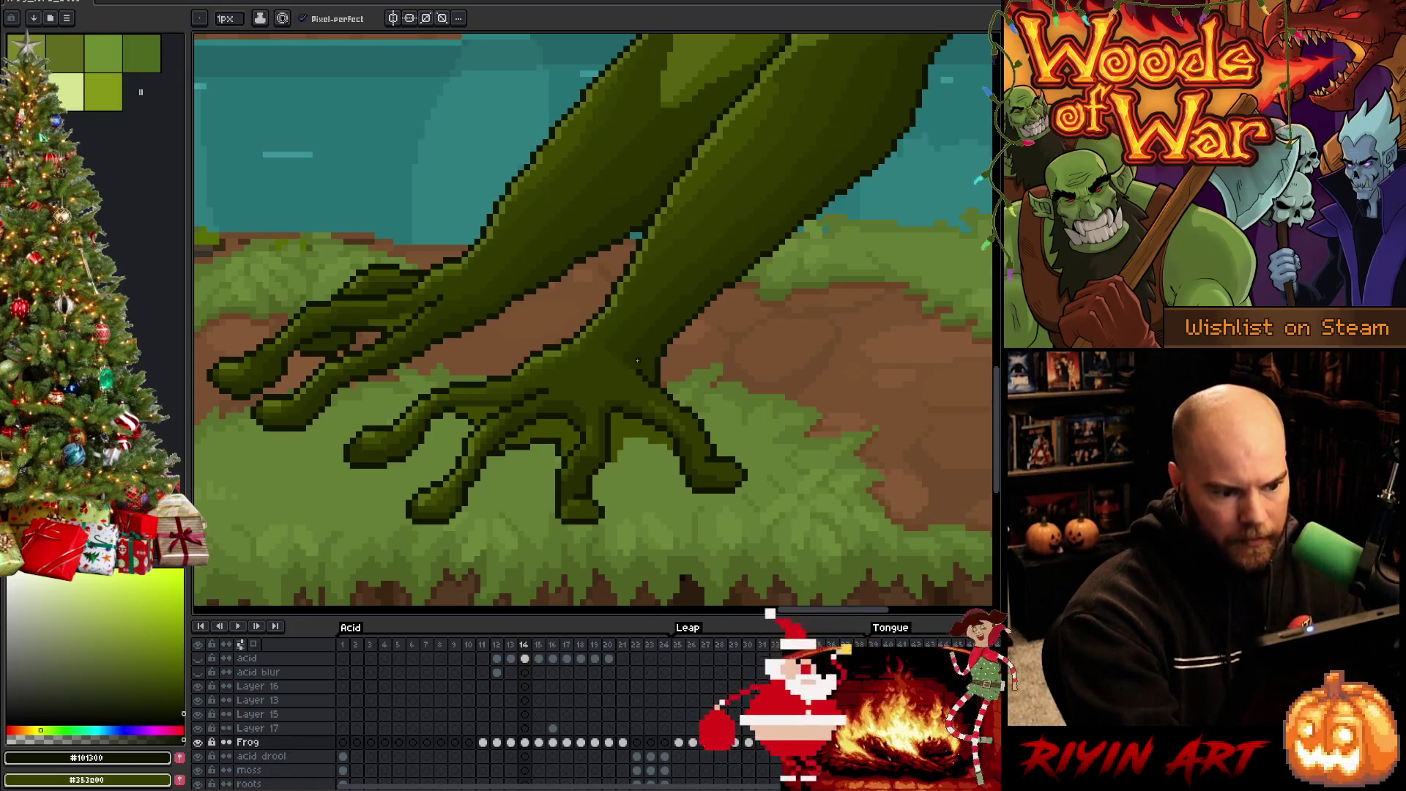
pyautogui.press(',')
pyautogui.press('.')
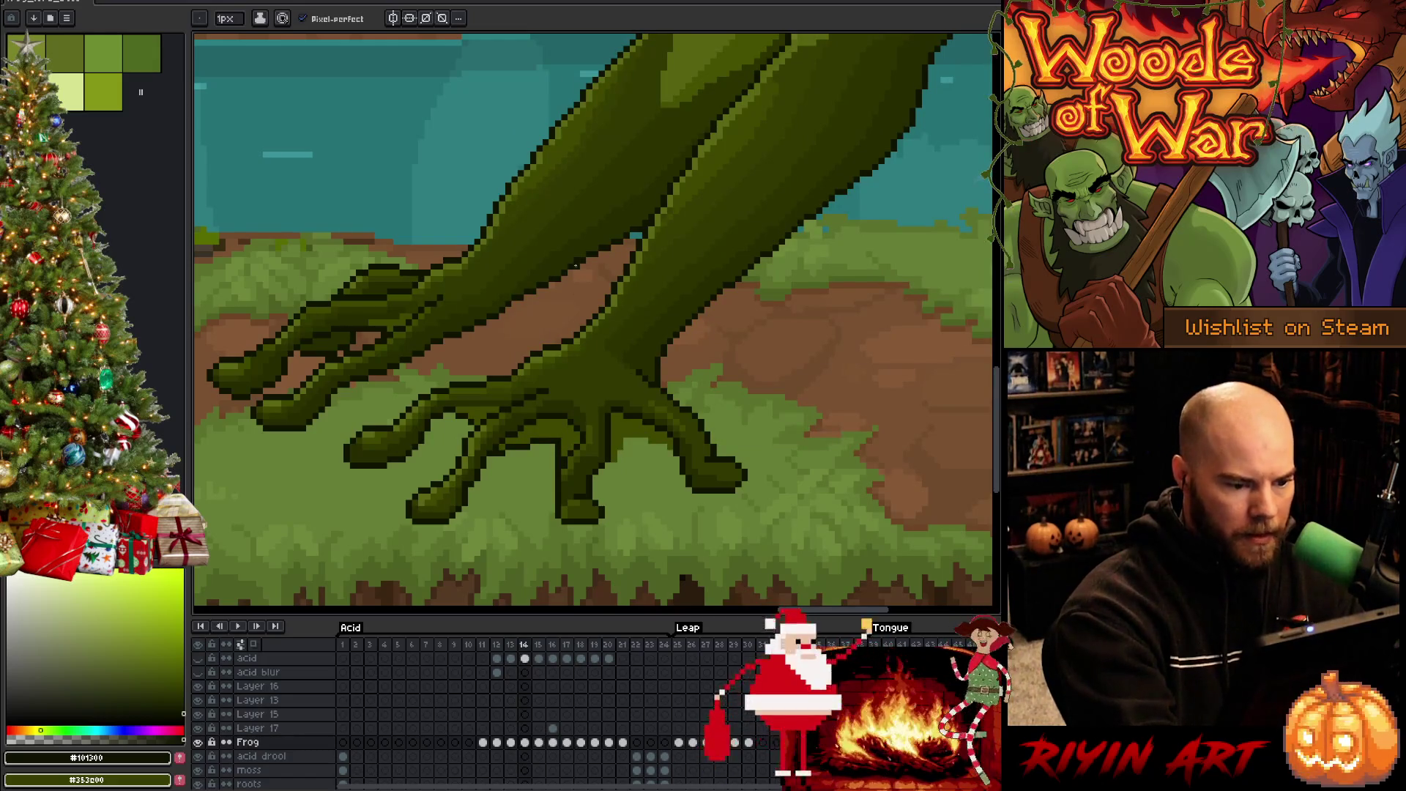
pyautogui.keyDown('alt'); pyautogui.click(557, 445); pyautogui.keyUp('alt')
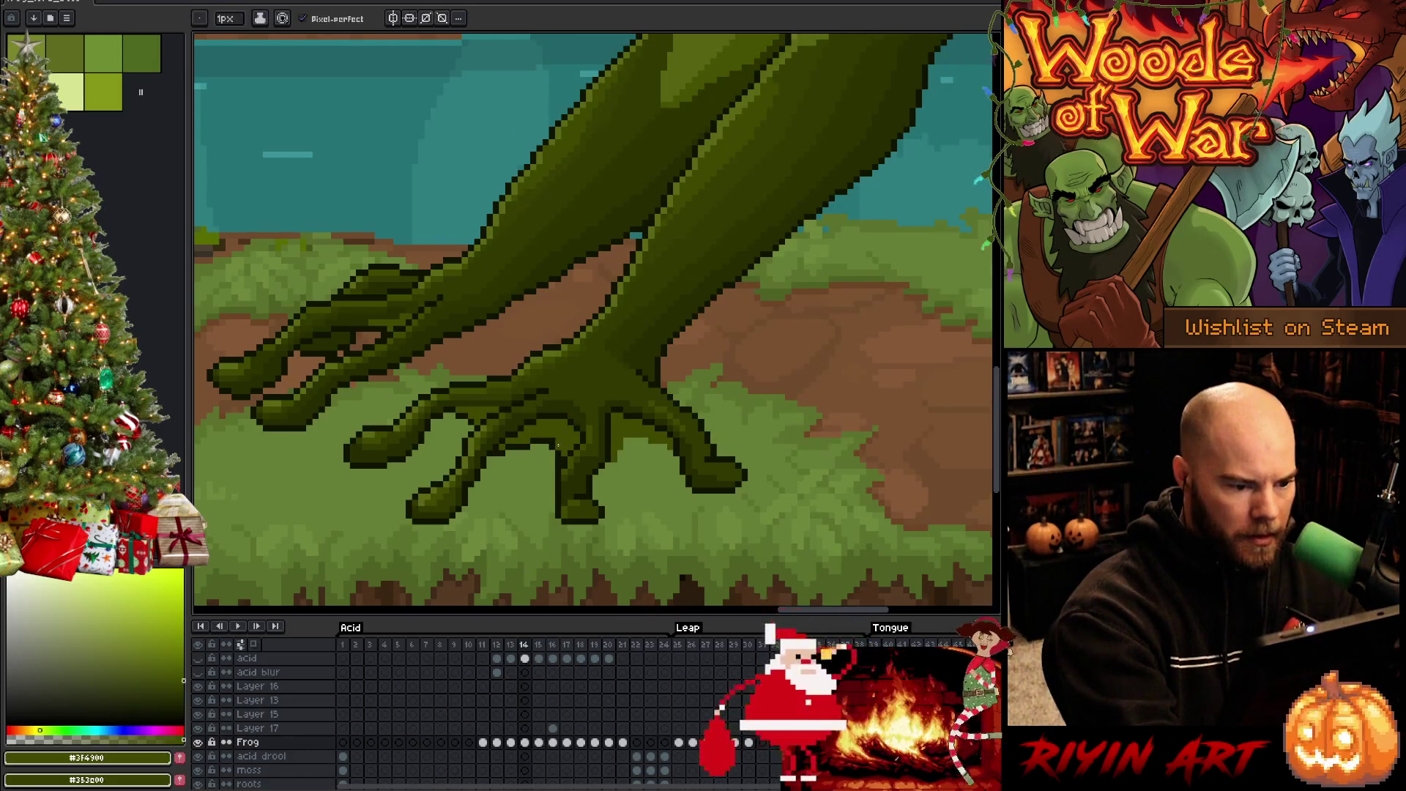
pyautogui.keyDown('alt'); pyautogui.click(534, 423); pyautogui.keyUp('alt')
# Erase stray toe pixels, compare the foot across frames, and sample #262c00 shading
pyautogui.press('e')
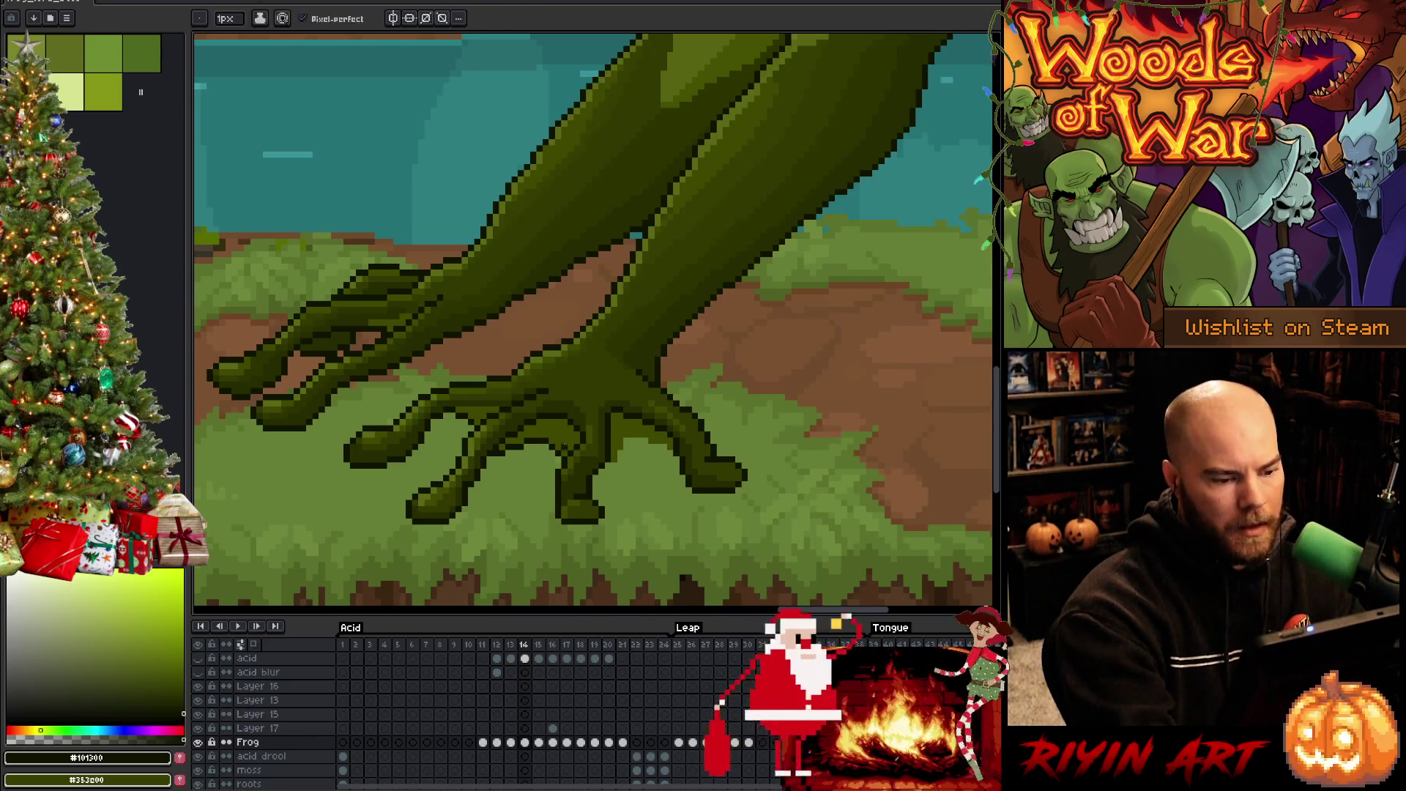
pyautogui.press('b')
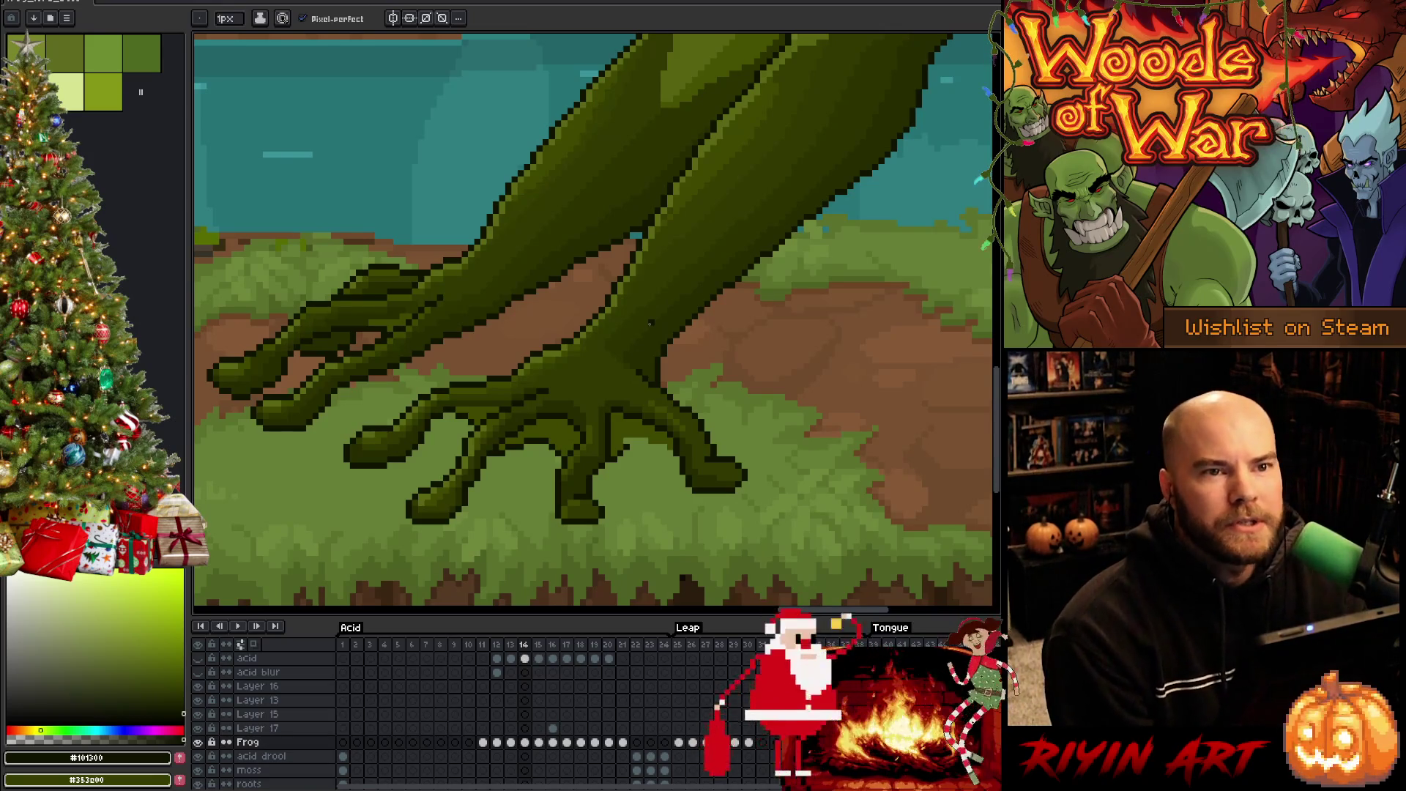
pyautogui.scroll(-2, 732, 468)
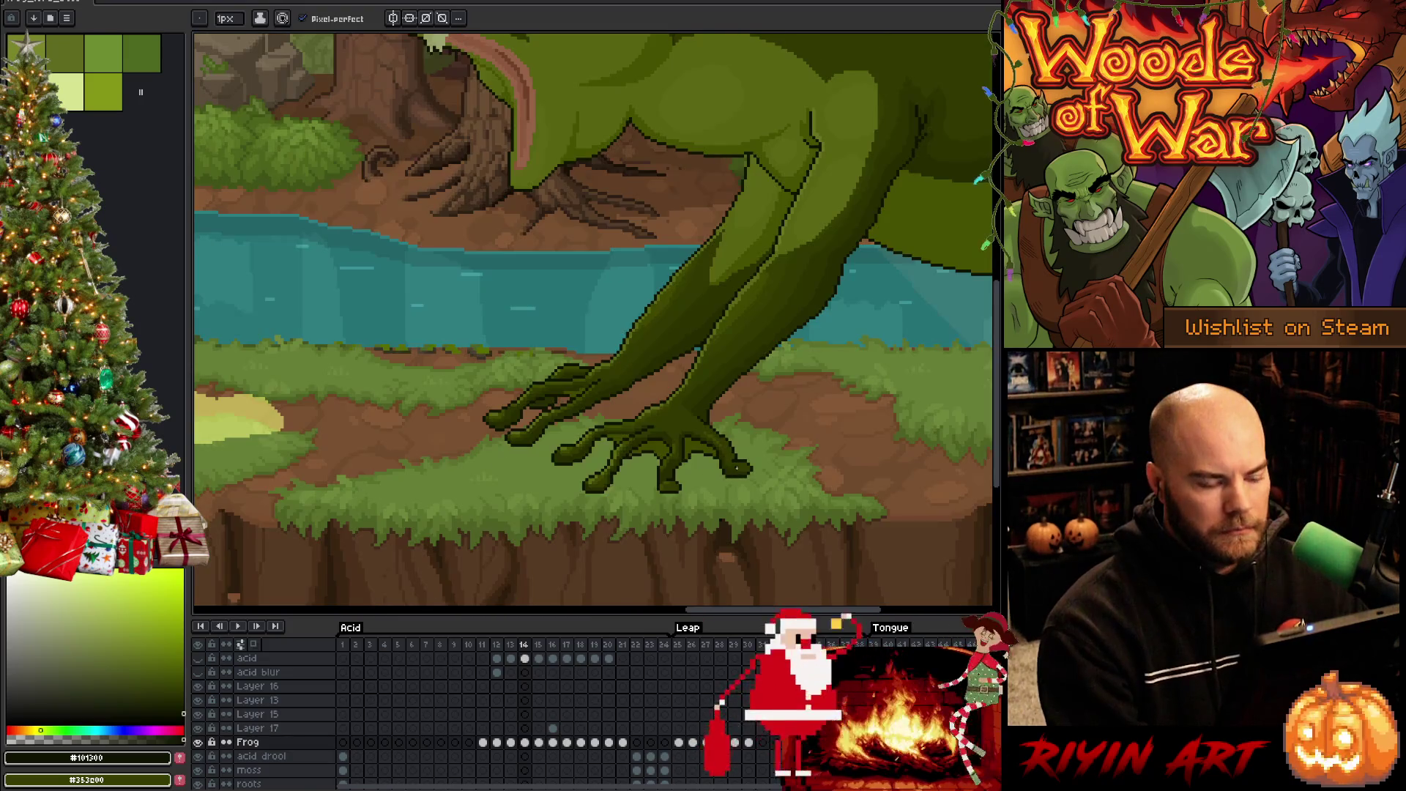
pyautogui.scroll(3, 738, 462)
pyautogui.scroll(-1, 736, 462)
pyautogui.press('Right')
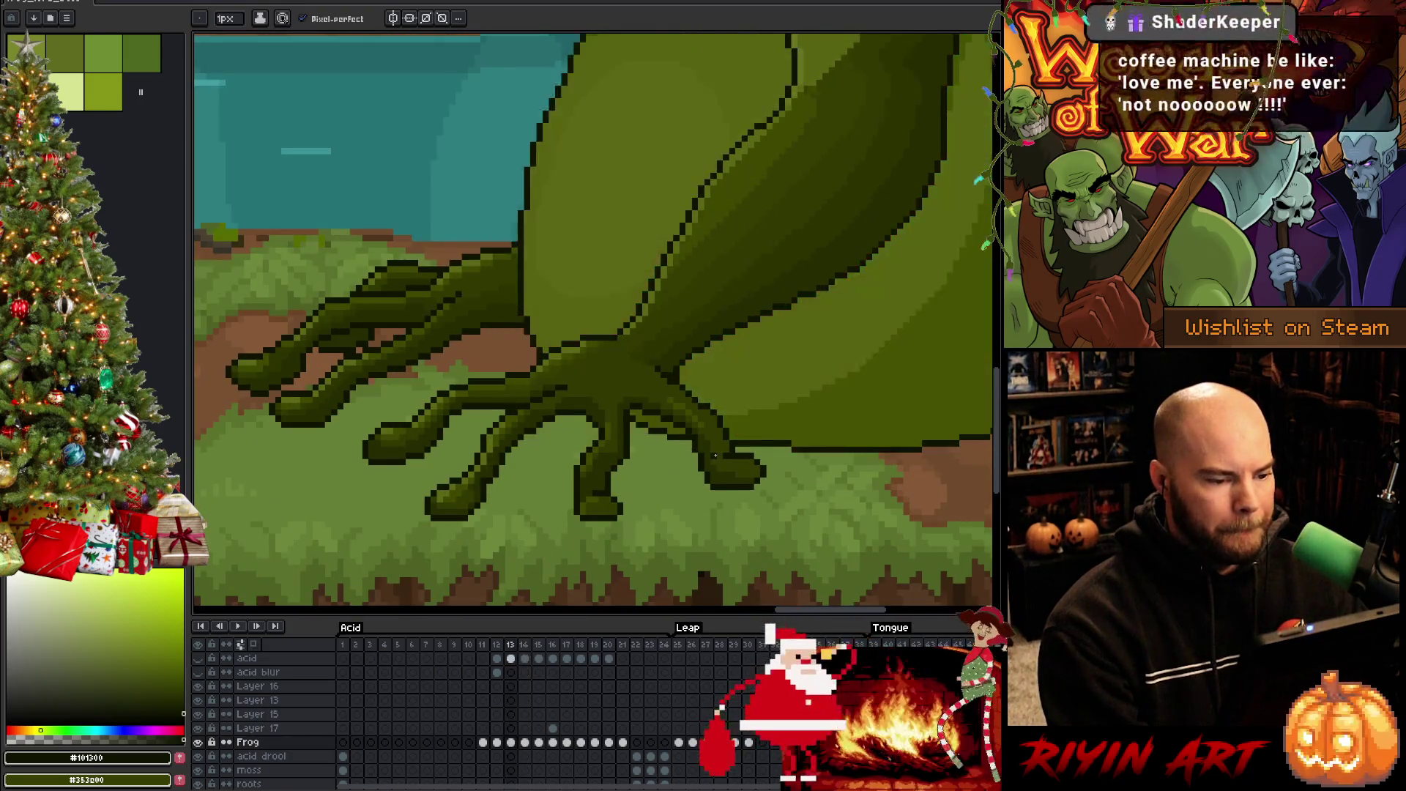
pyautogui.press('Left')
pyautogui.press('Left')
pyautogui.press('Right')
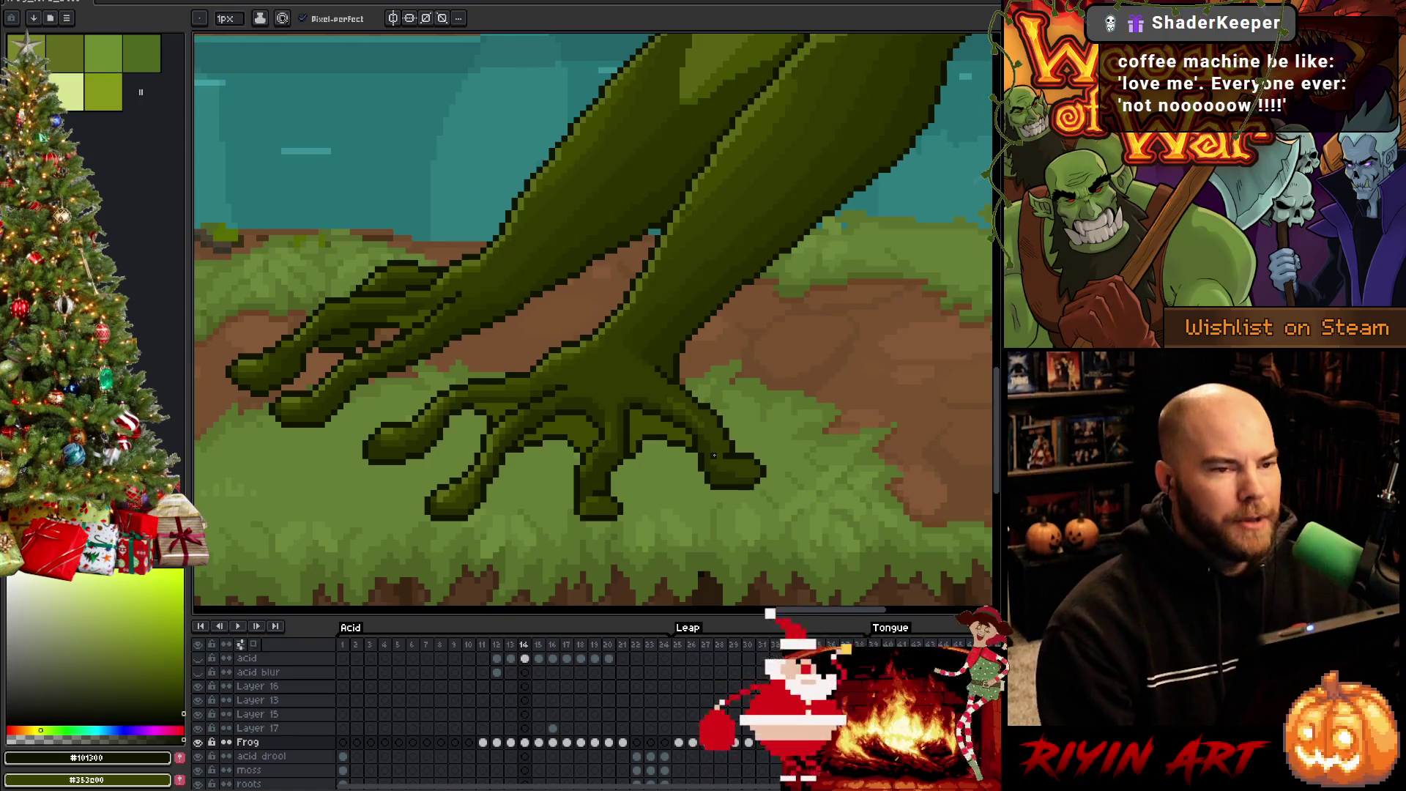
pyautogui.keyDown('alt'); pyautogui.click(553, 408); pyautogui.keyUp('alt')
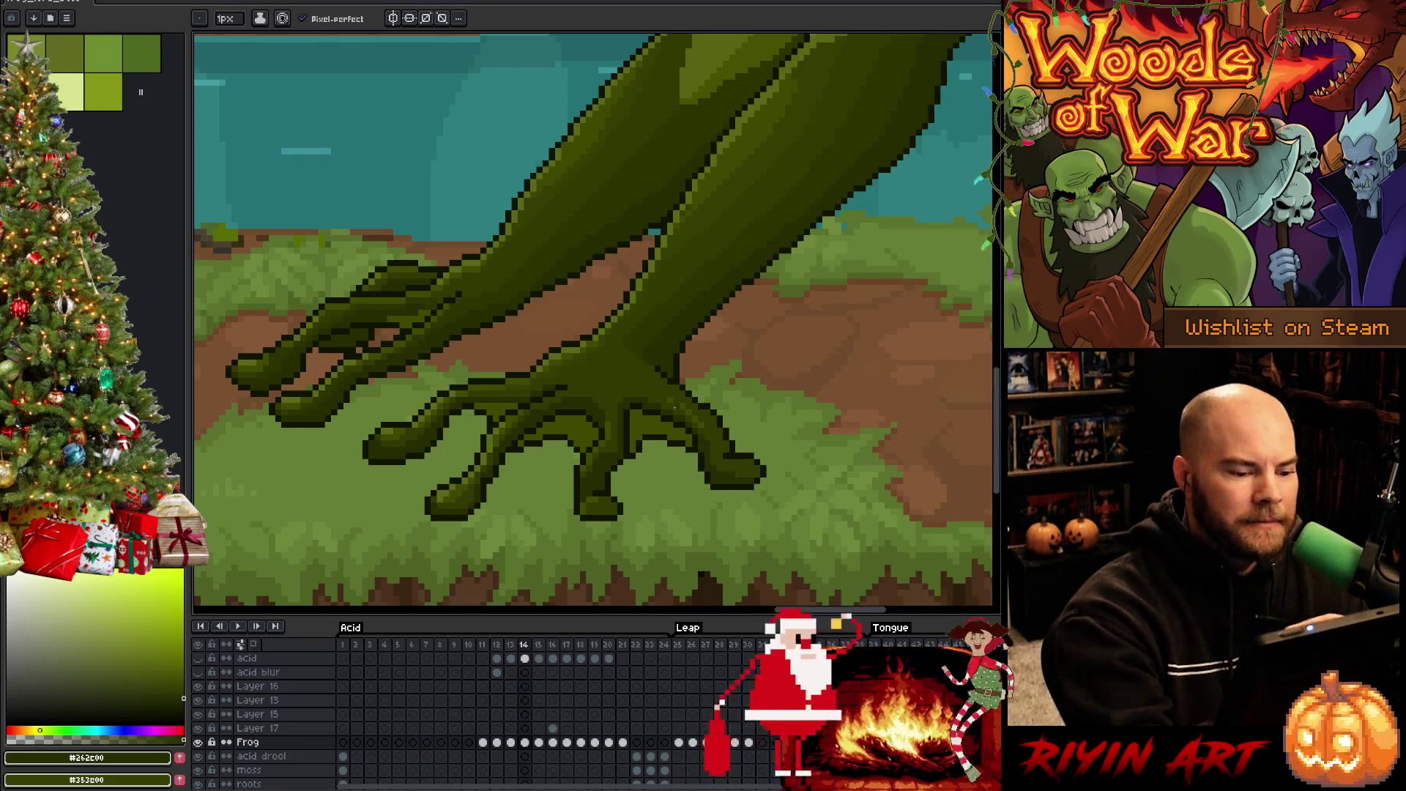
pyautogui.press('m')
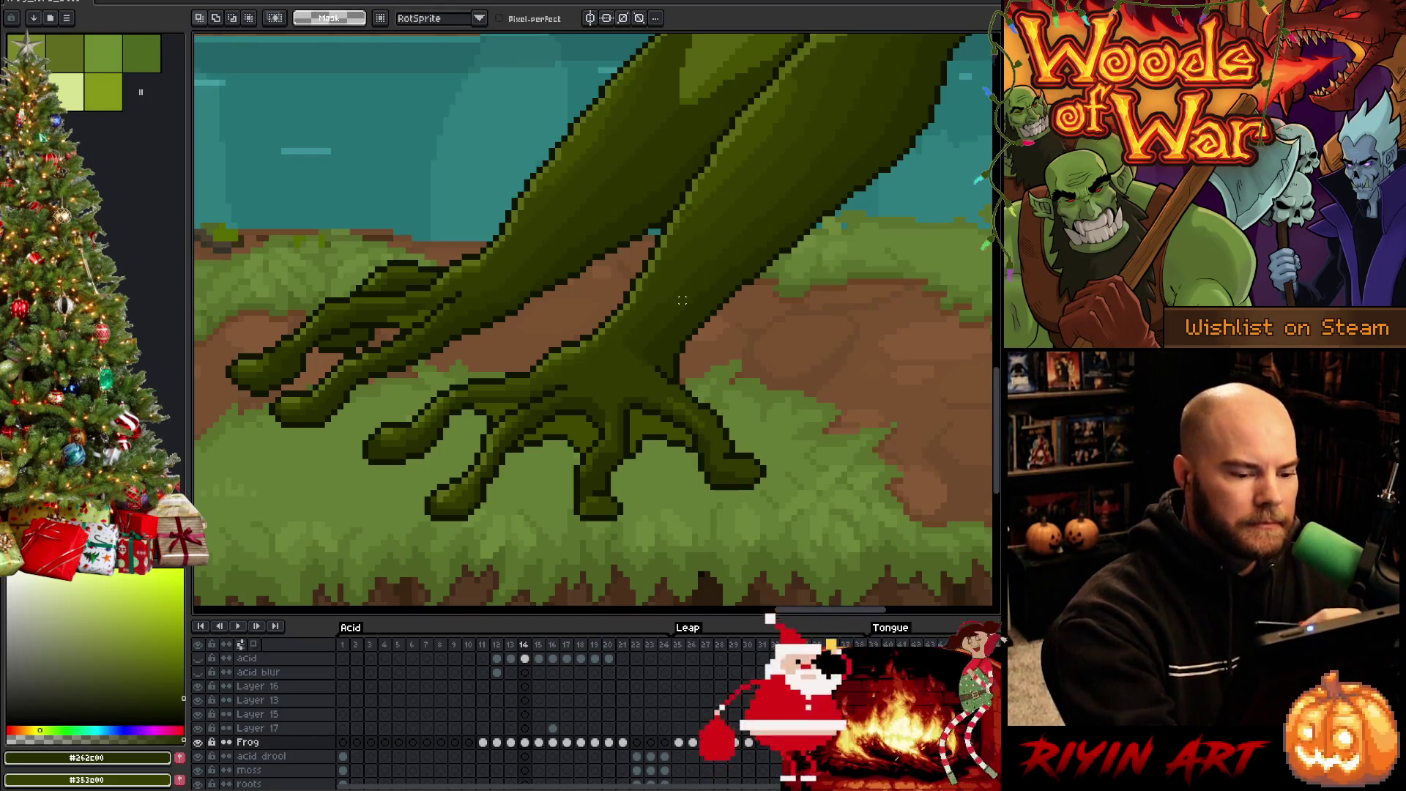
# Lasso the foot's webbing and replace its shading colour #262c00 with #353c00
pyautogui.moveTo(657, 387)
pyautogui.mouseDown()
pyautogui.moveTo(702, 442)
pyautogui.moveTo(637, 426)
pyautogui.moveTo(634, 450)
pyautogui.moveTo(619, 364)
pyautogui.mouseUp()
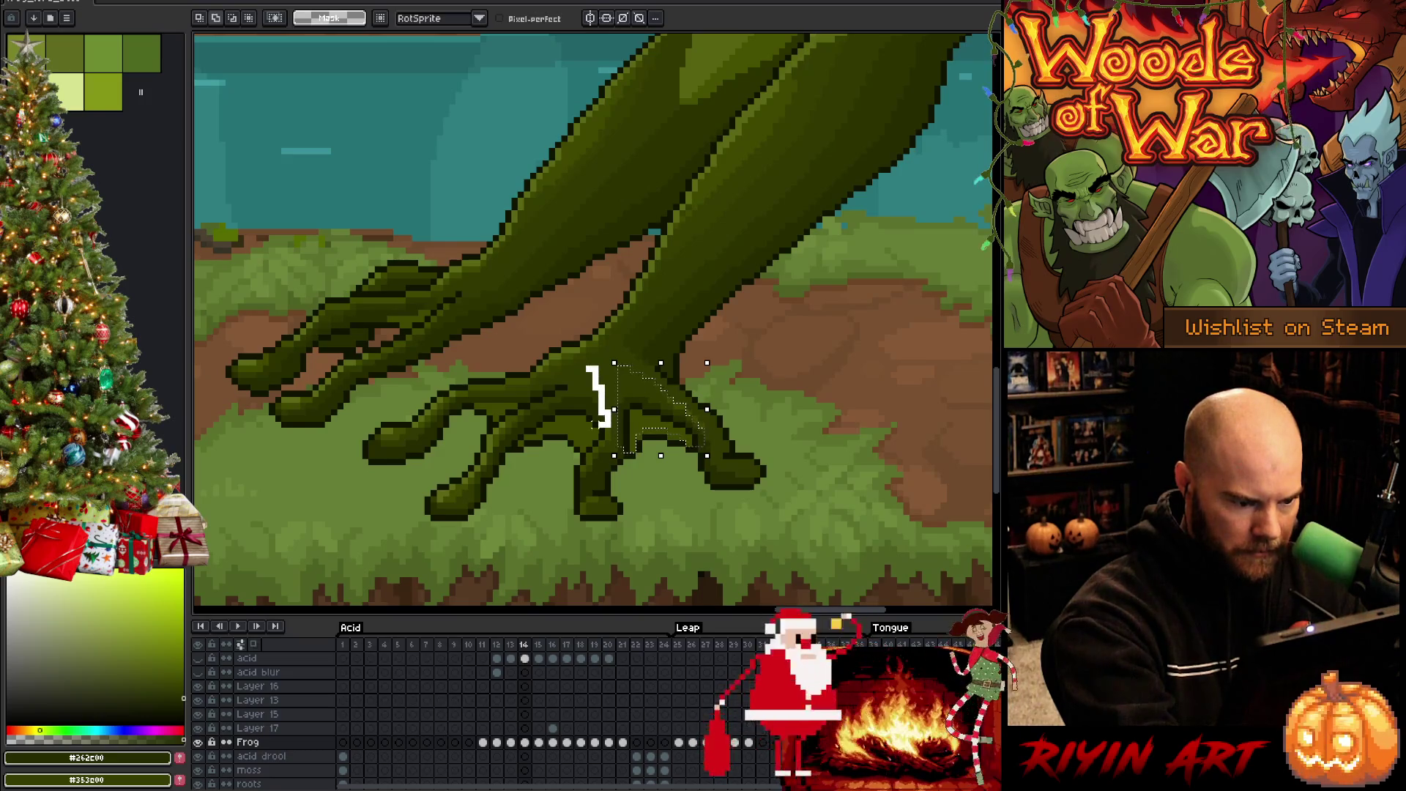
pyautogui.moveTo(569, 424)
pyautogui.mouseDown()
pyautogui.moveTo(511, 442)
pyautogui.moveTo(563, 404)
pyautogui.mouseUp()
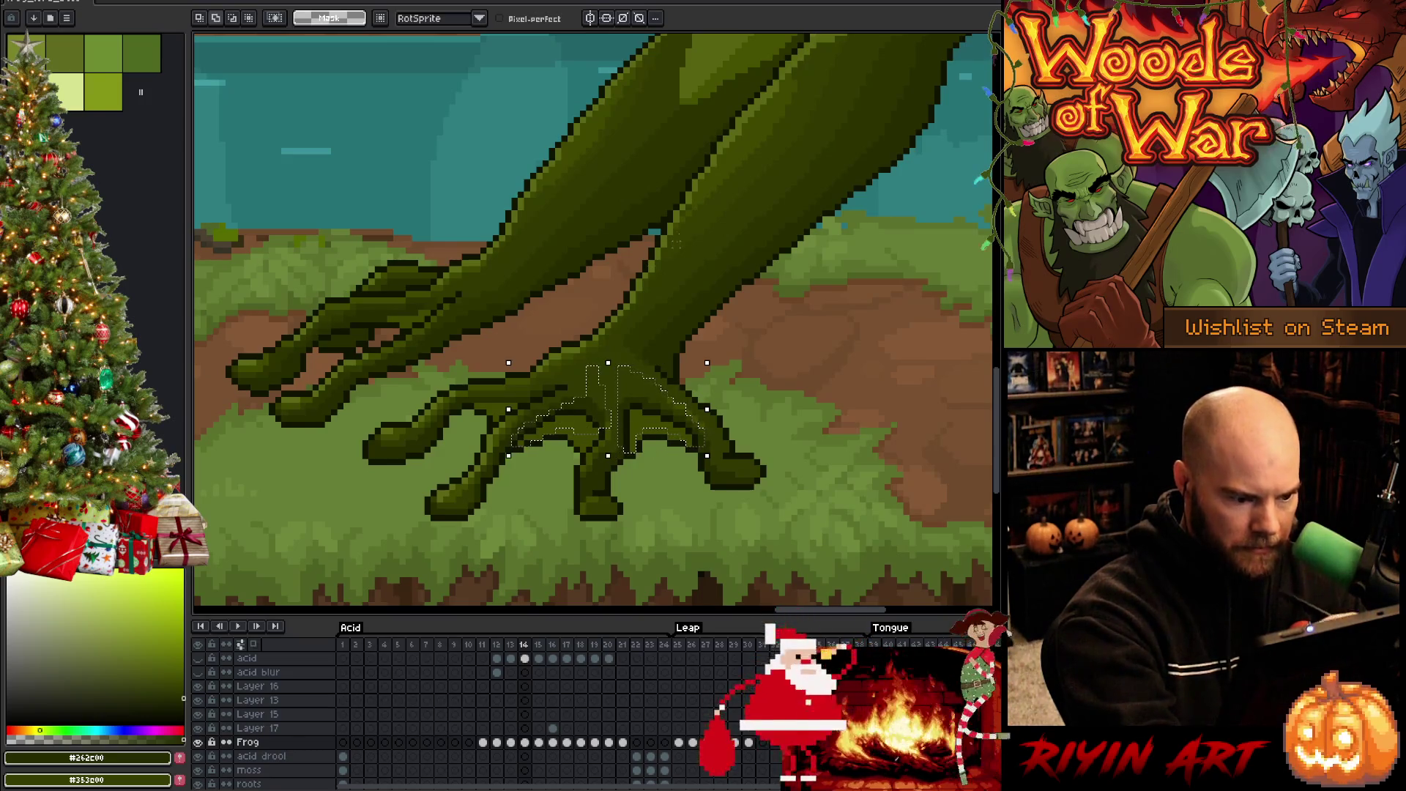
pyautogui.press('.')
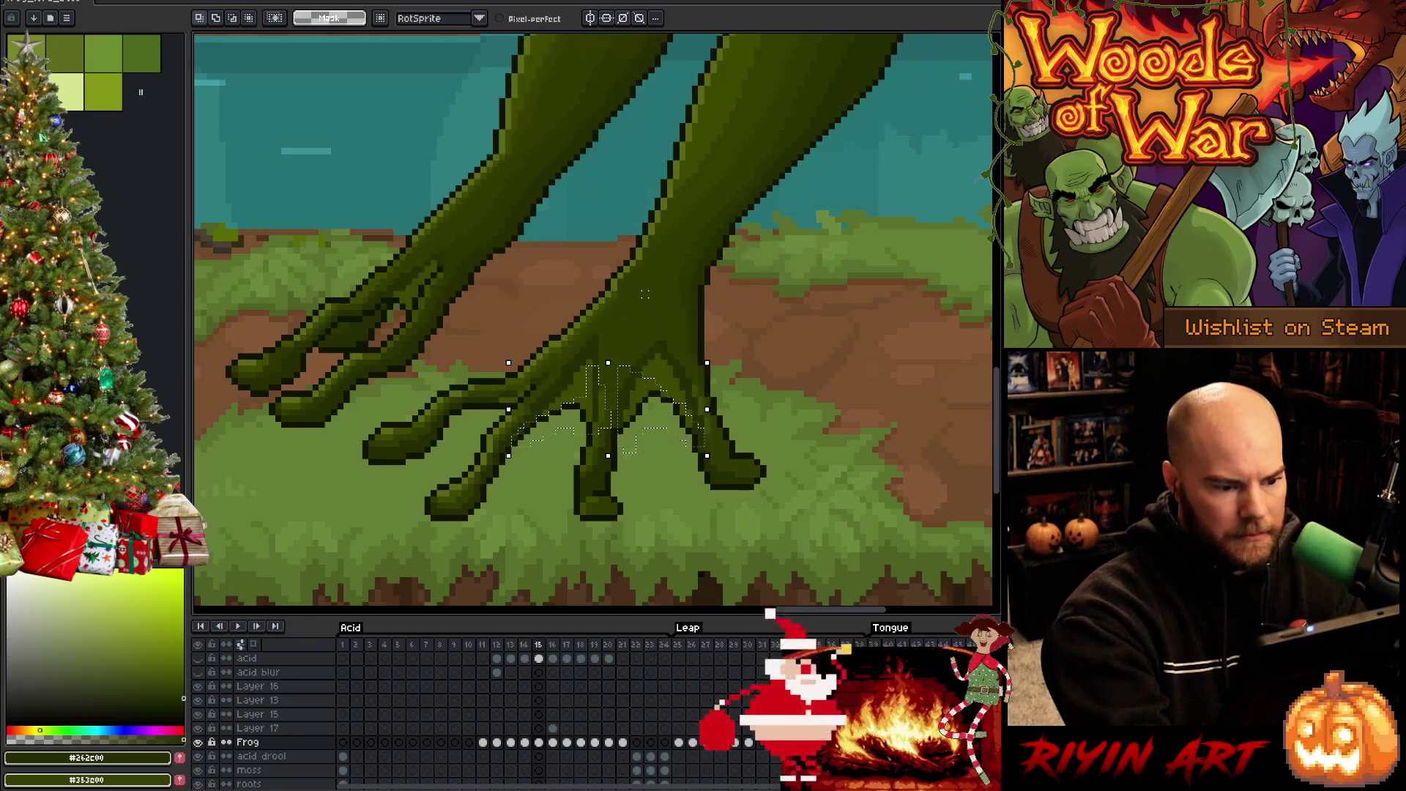
pyautogui.press(',')
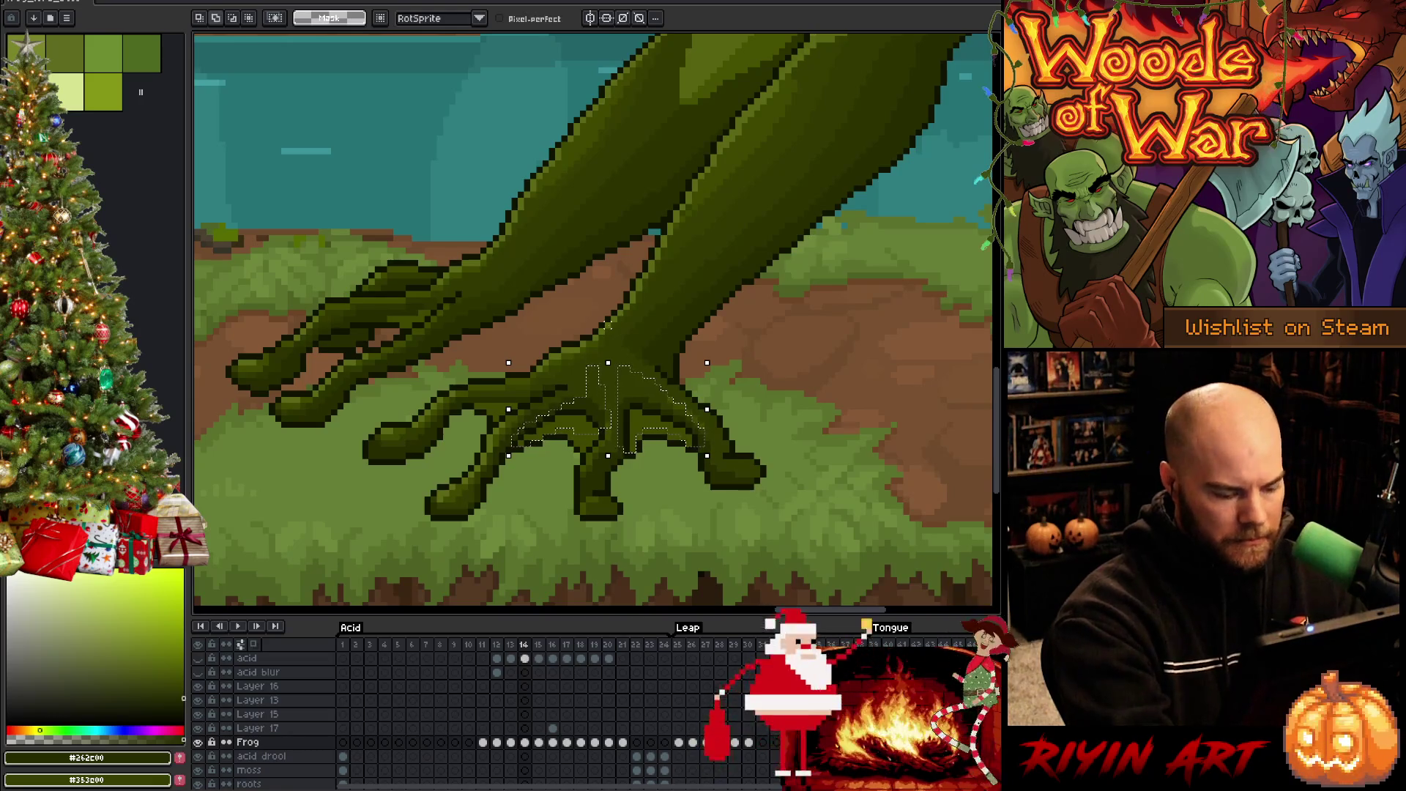
pyautogui.hotkey('shift', 'r')
pyautogui.click(439, 263)
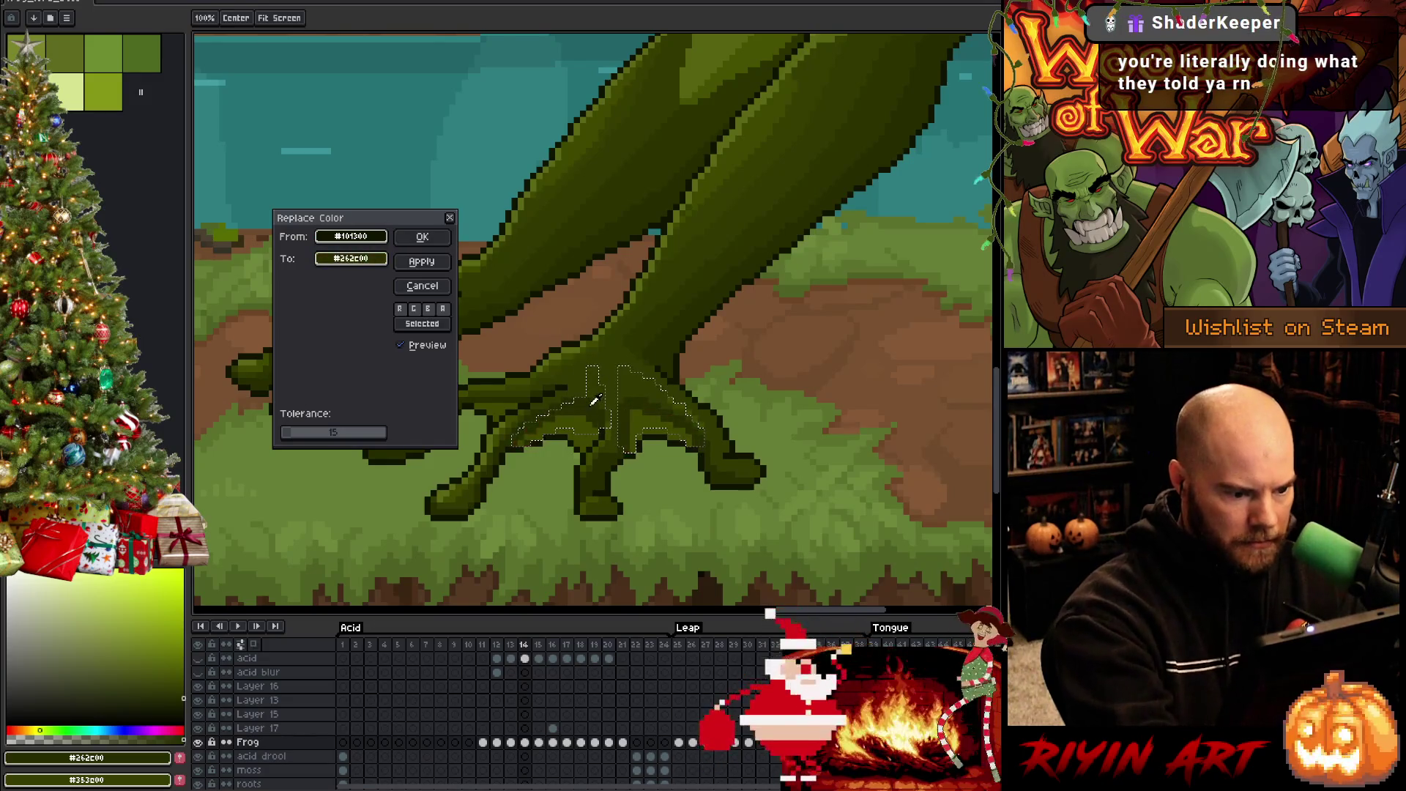
pyautogui.click(422, 236)
# Reselect the webbing and neighbouring toes, and hide the background layers so only Frog shows
pyautogui.click(719, 356)
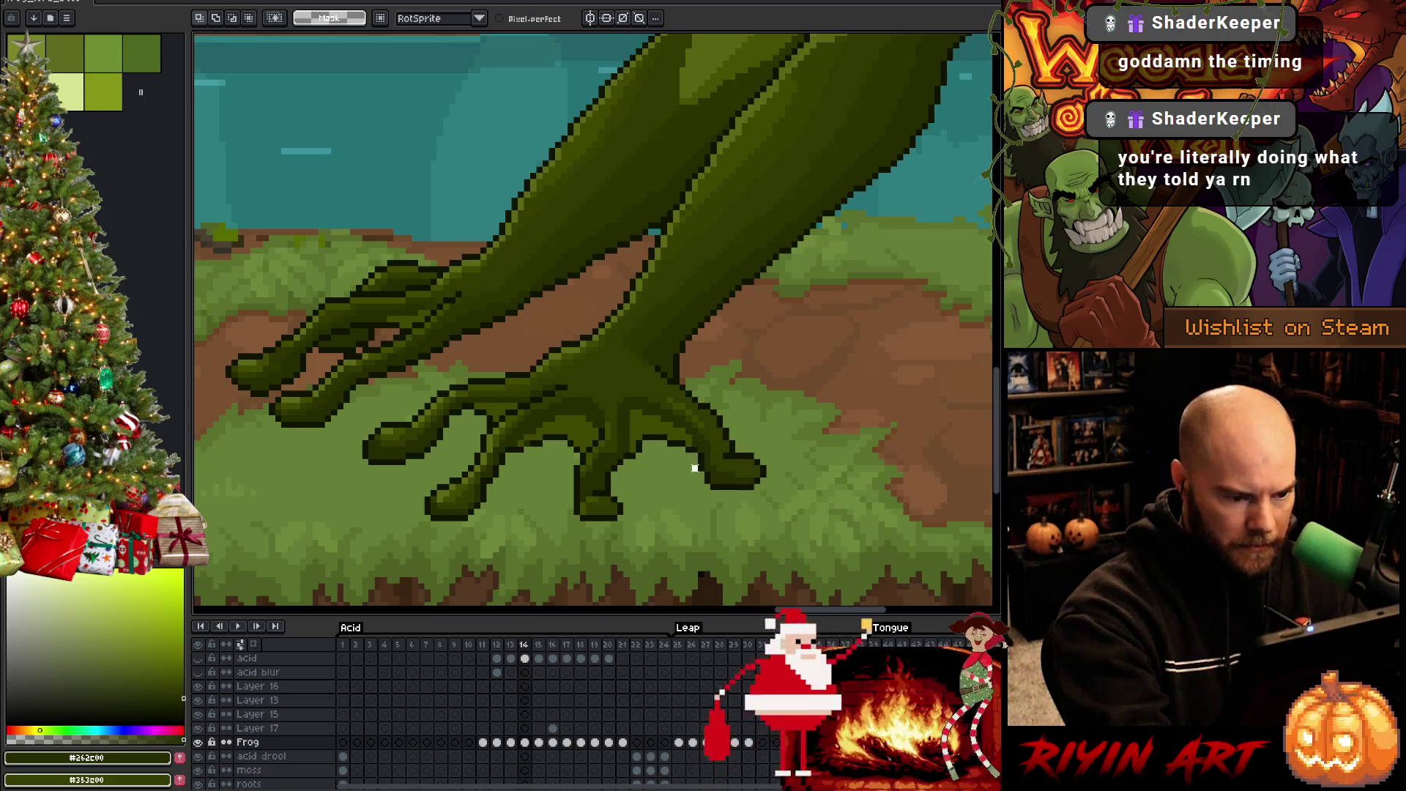
pyautogui.moveTo(695, 469)
pyautogui.mouseDown()
pyautogui.moveTo(659, 492)
pyautogui.moveTo(618, 410)
pyautogui.mouseUp()
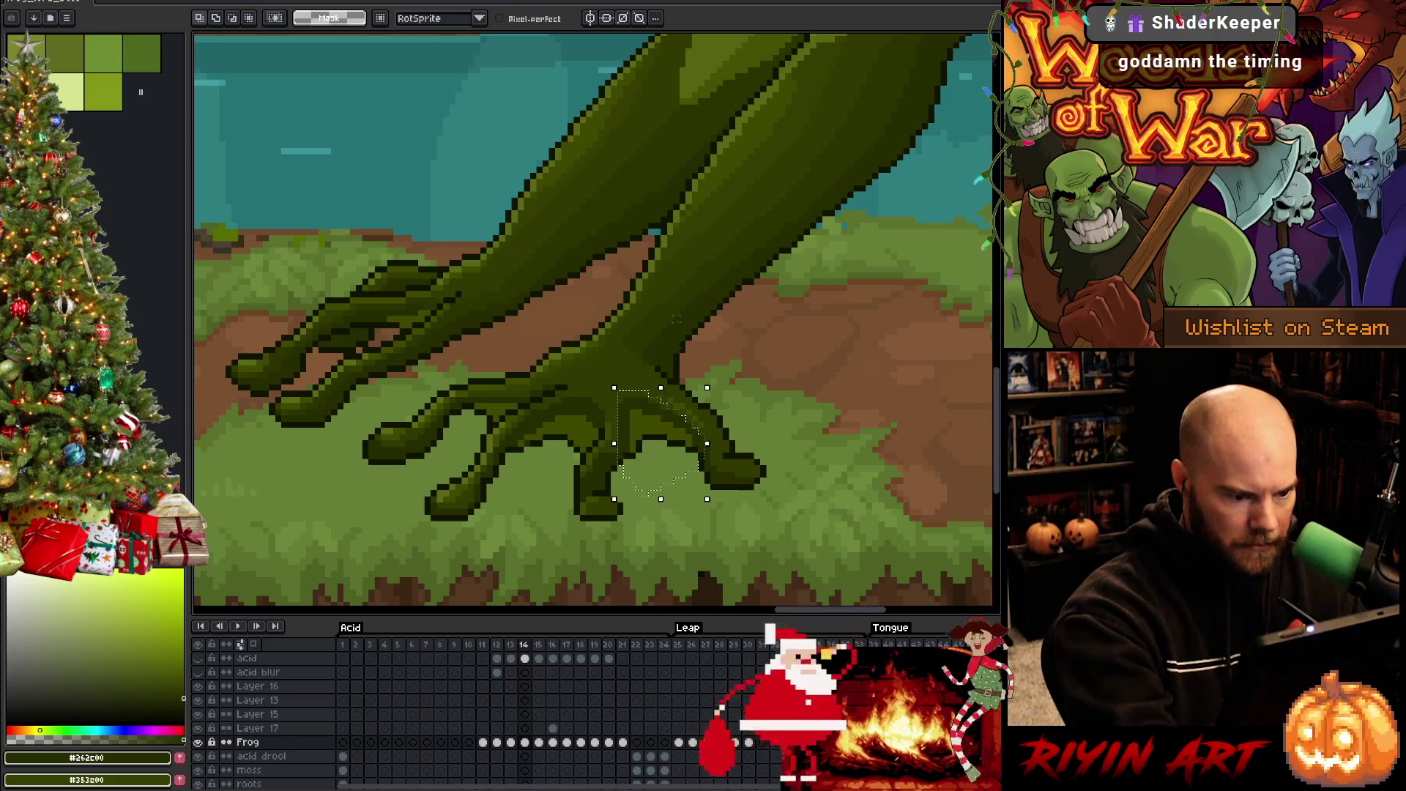
pyautogui.moveTo(557, 468)
pyautogui.mouseDown()
pyautogui.moveTo(520, 439)
pyautogui.moveTo(571, 396)
pyautogui.mouseUp()
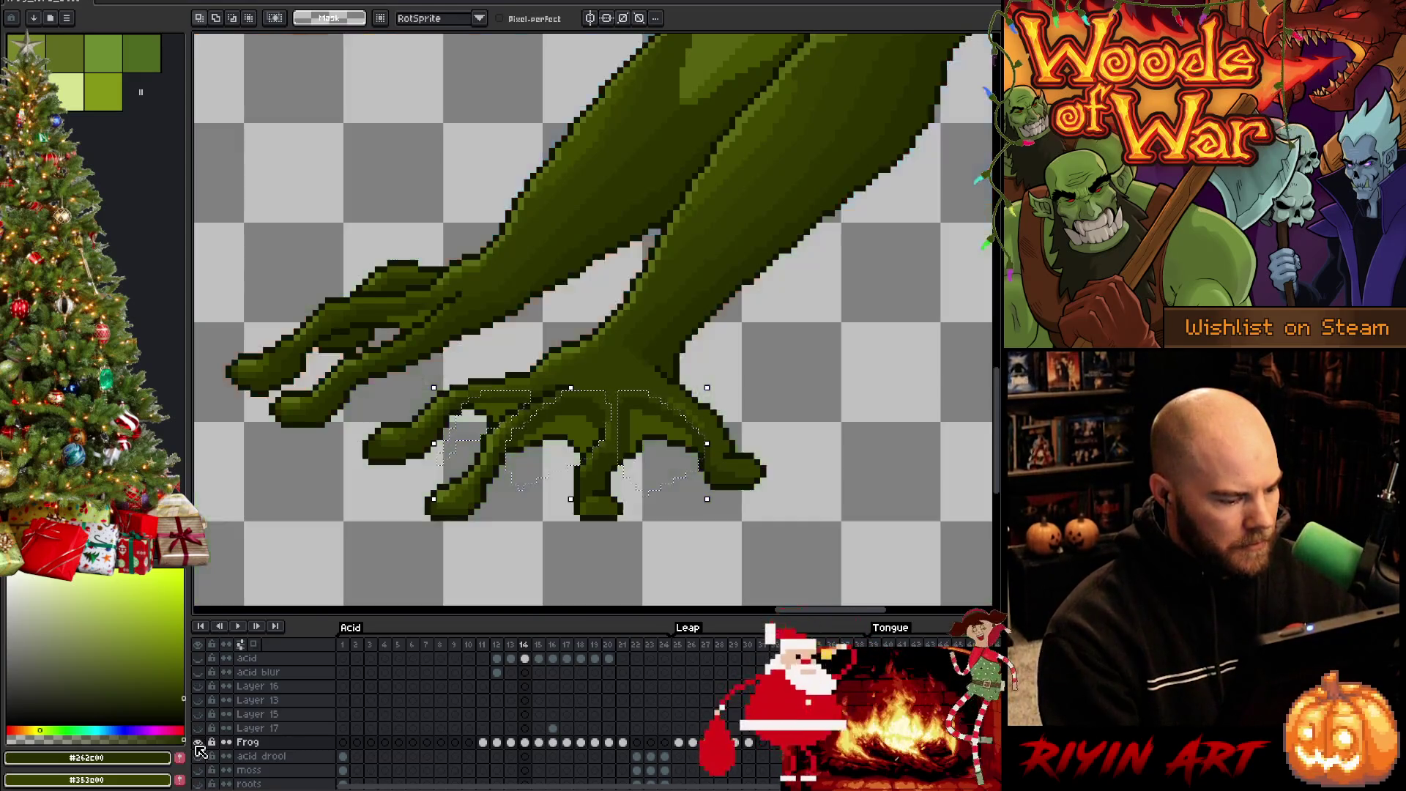
pyautogui.keyDown('alt'); pyautogui.click(198, 743); pyautogui.keyUp('alt')
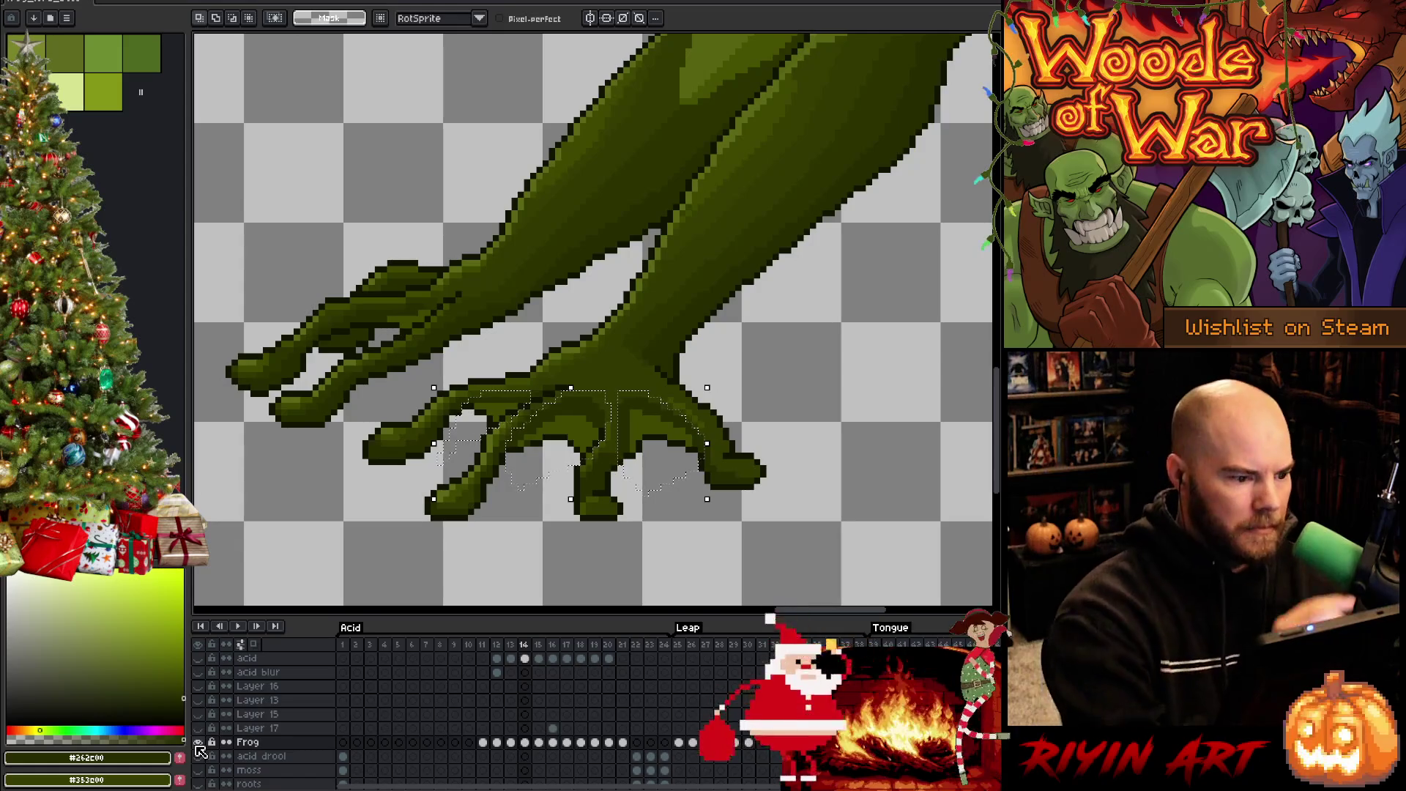
# Extend the selection with a colour-region pick and freehand additions over the webbed toes
pyautogui.press('w')
pyautogui.keyDown('shift'); pyautogui.click(382, 334); pyautogui.keyUp('shift')
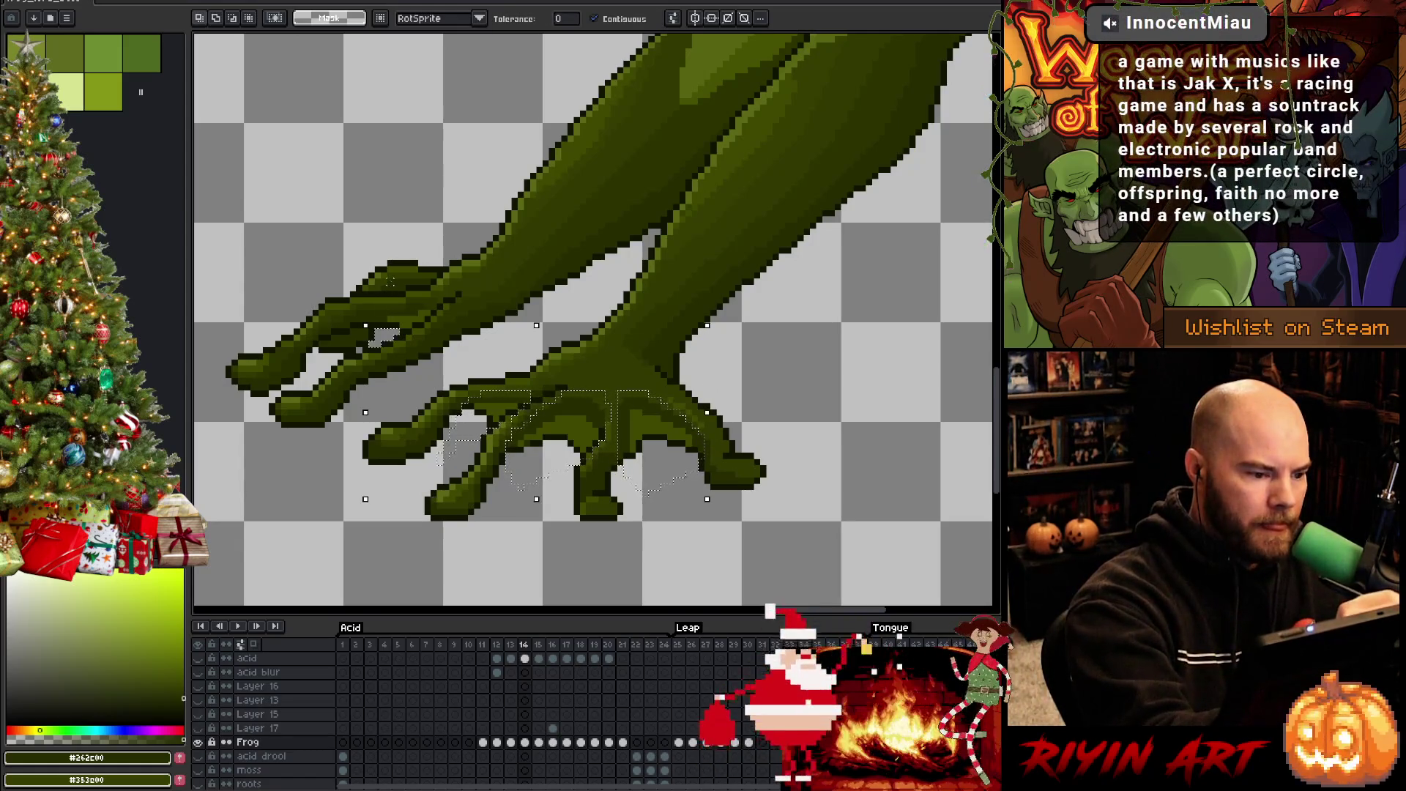
pyautogui.press('b')
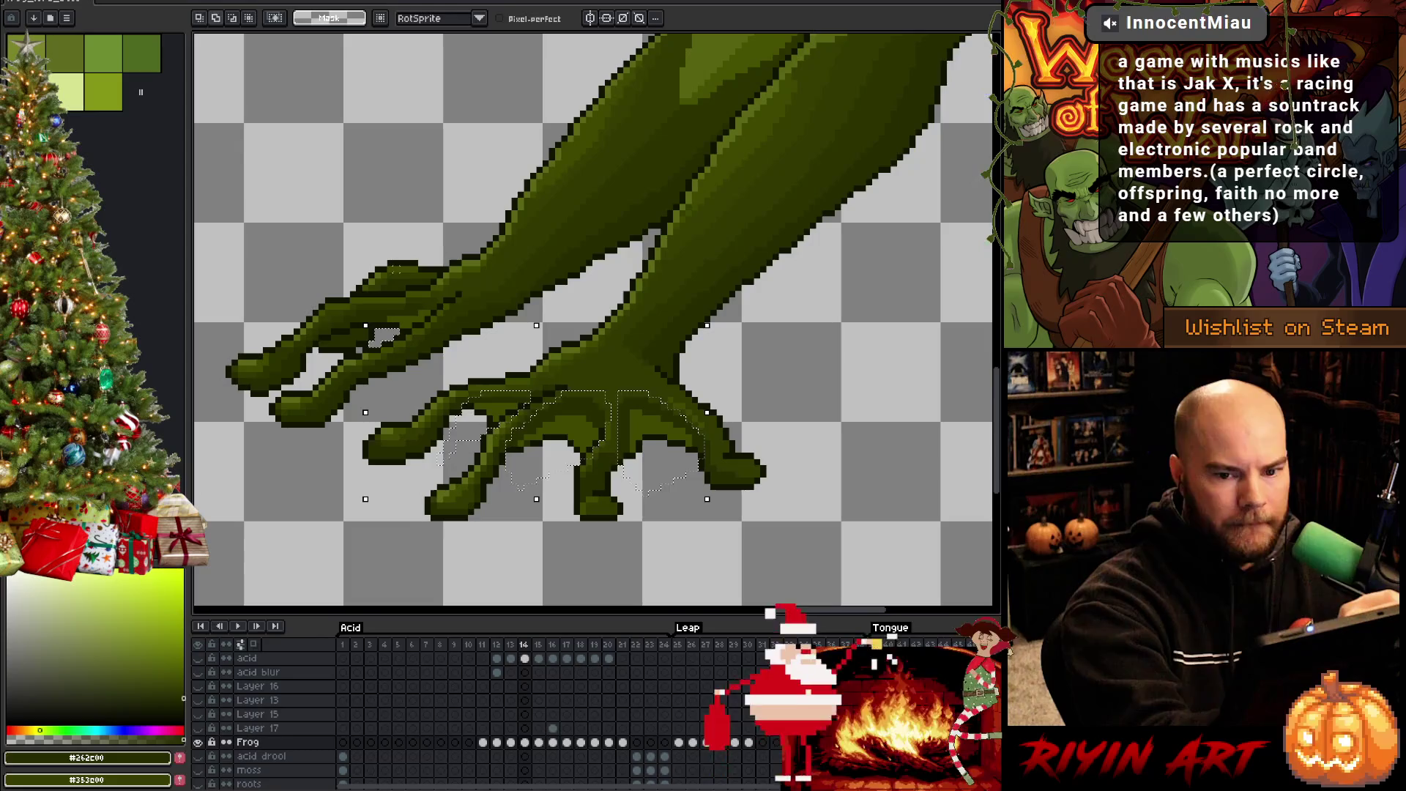
pyautogui.click(399, 322)
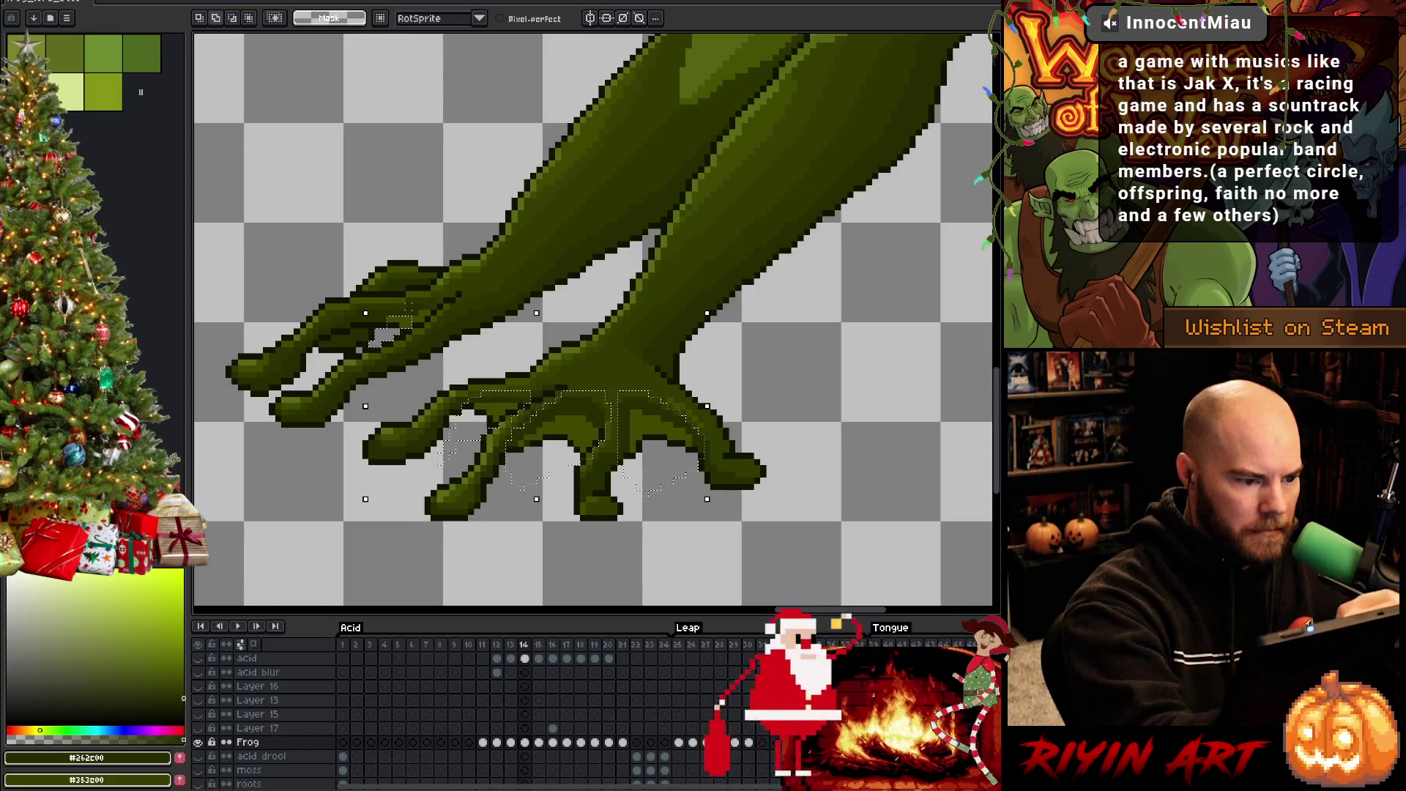
pyautogui.click(403, 319)
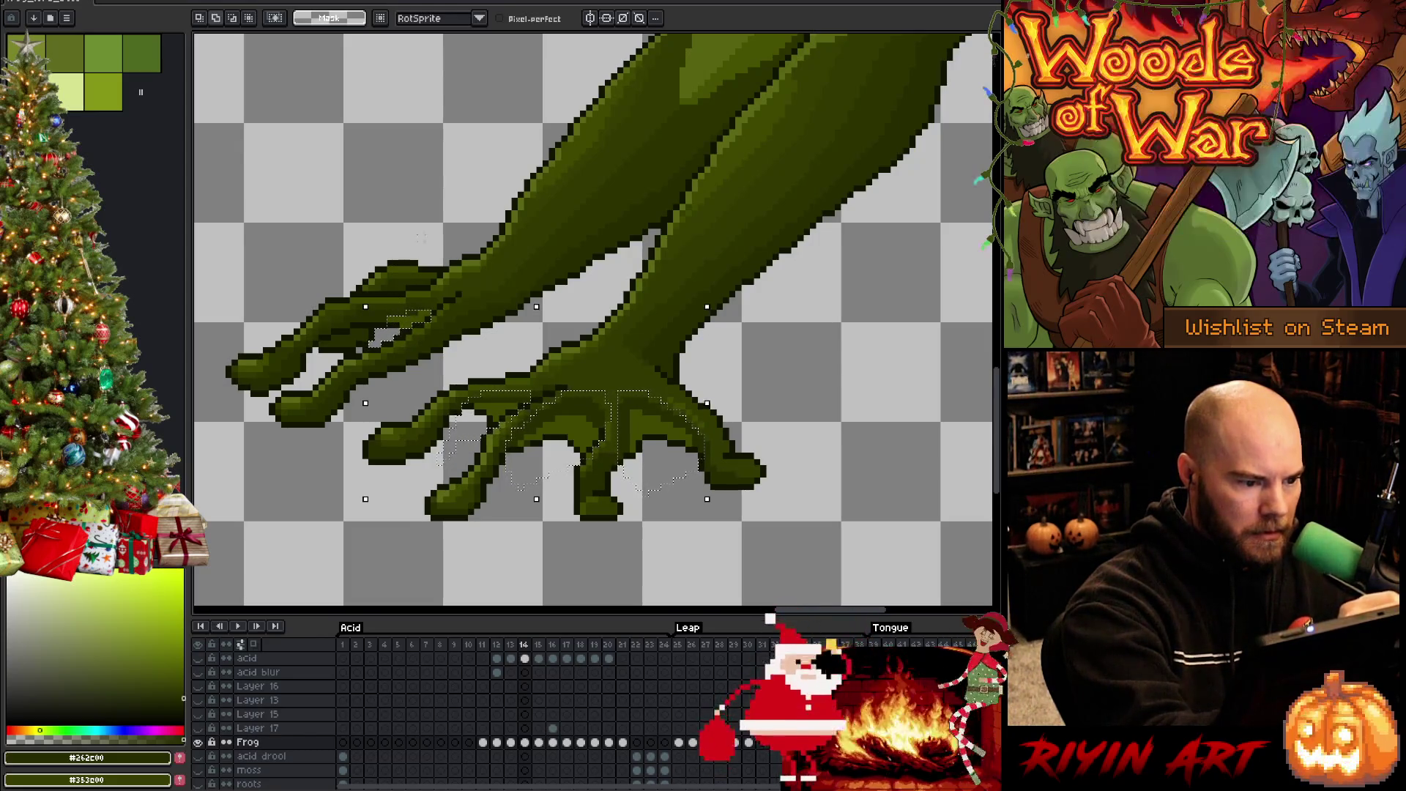
pyautogui.click(428, 307)
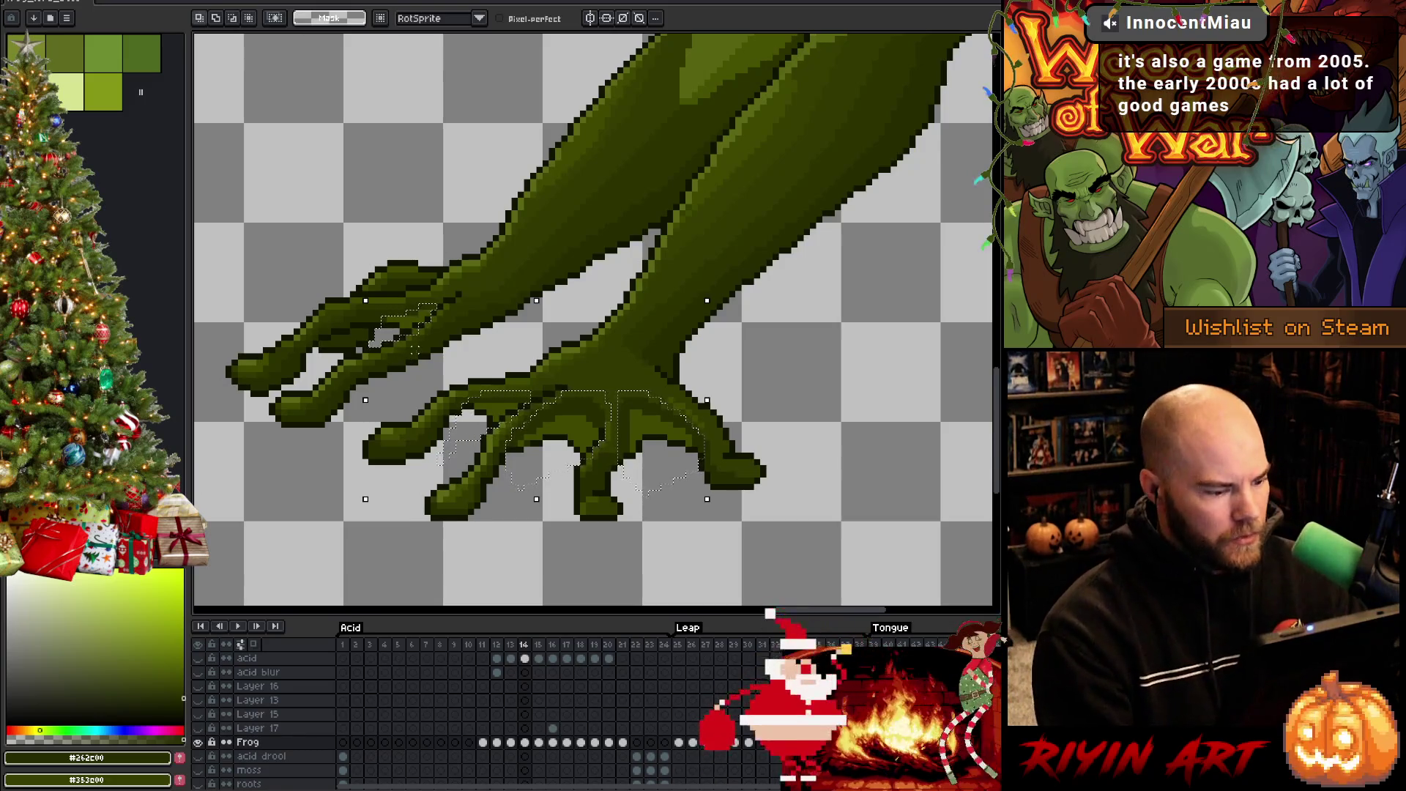
# Show the background layers again and add Layer 18 above Frog at frame 14
pyautogui.keyDown('alt'); pyautogui.click(198, 742); pyautogui.keyUp('alt')
pyautogui.hotkey('shift', 'n')
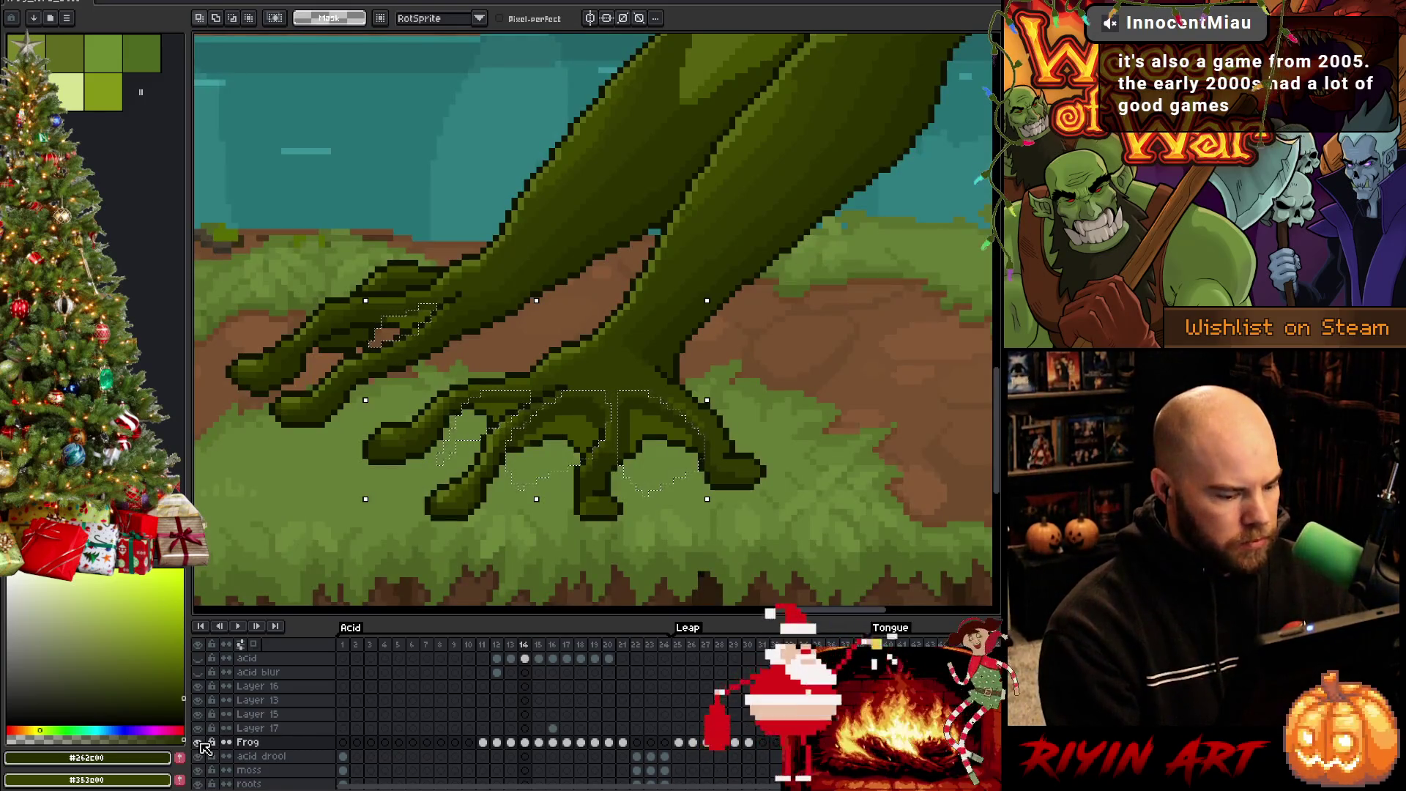
pyautogui.click(526, 743)
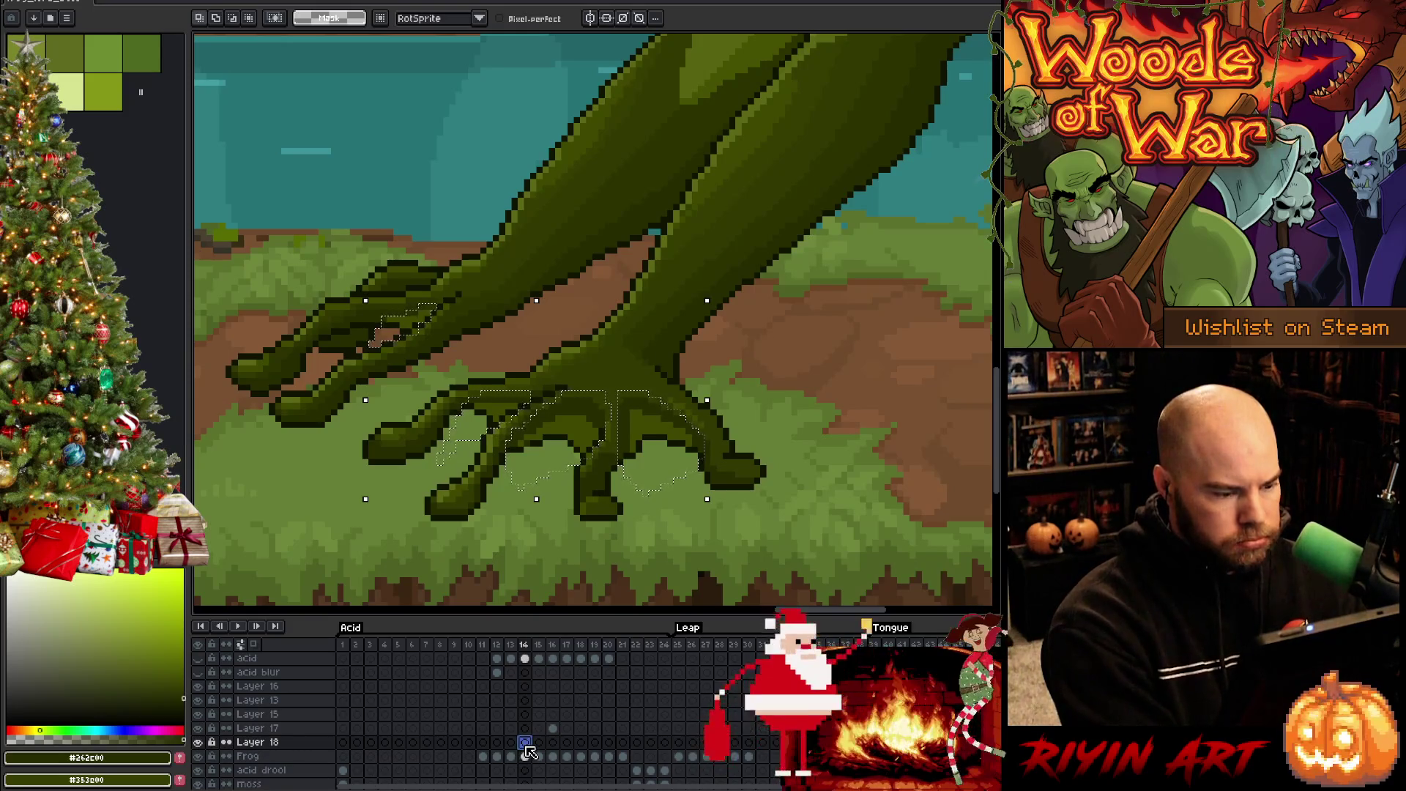
# On frame 11 of Layer 18, nudge the toe selection up to fit the foot and drop it
pyautogui.click(511, 743)
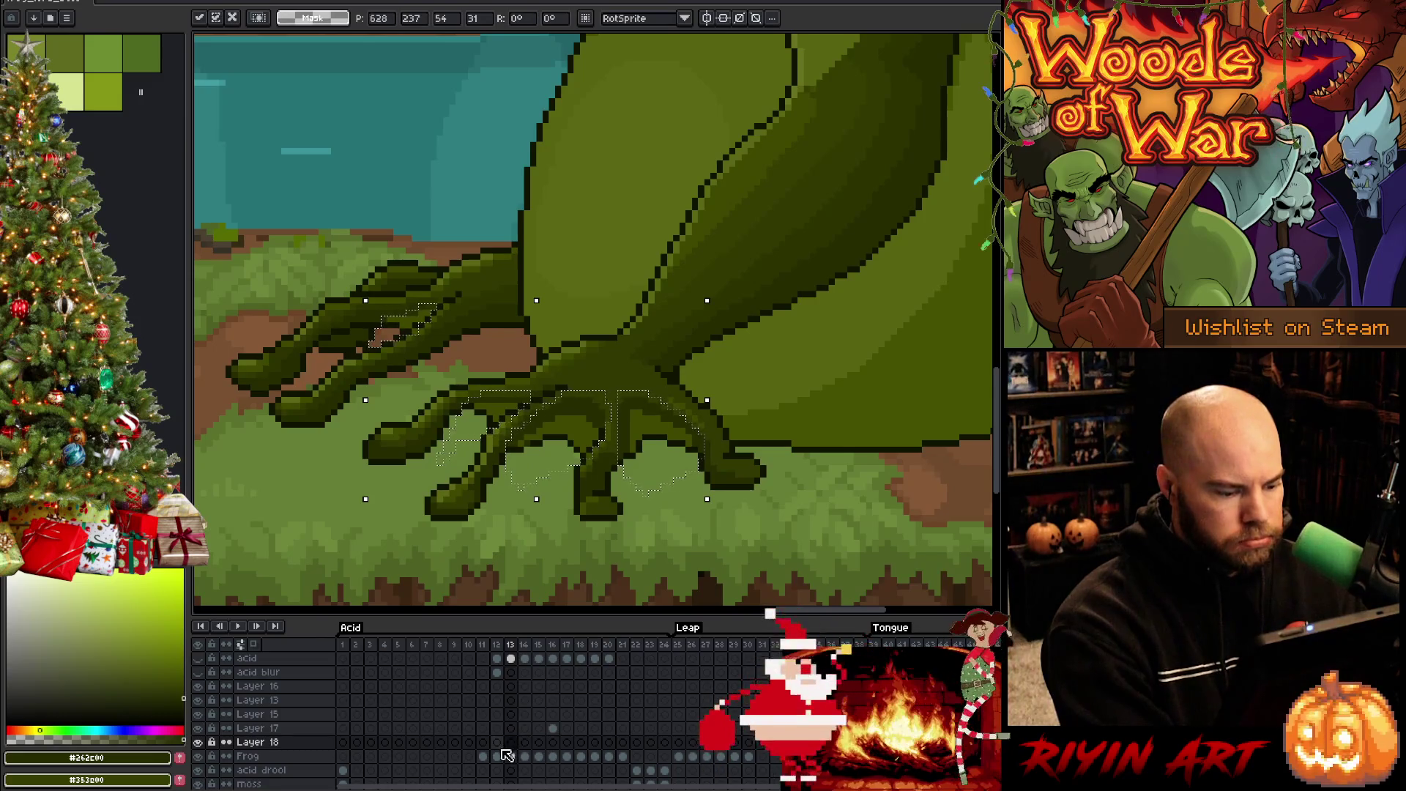
pyautogui.click(498, 754)
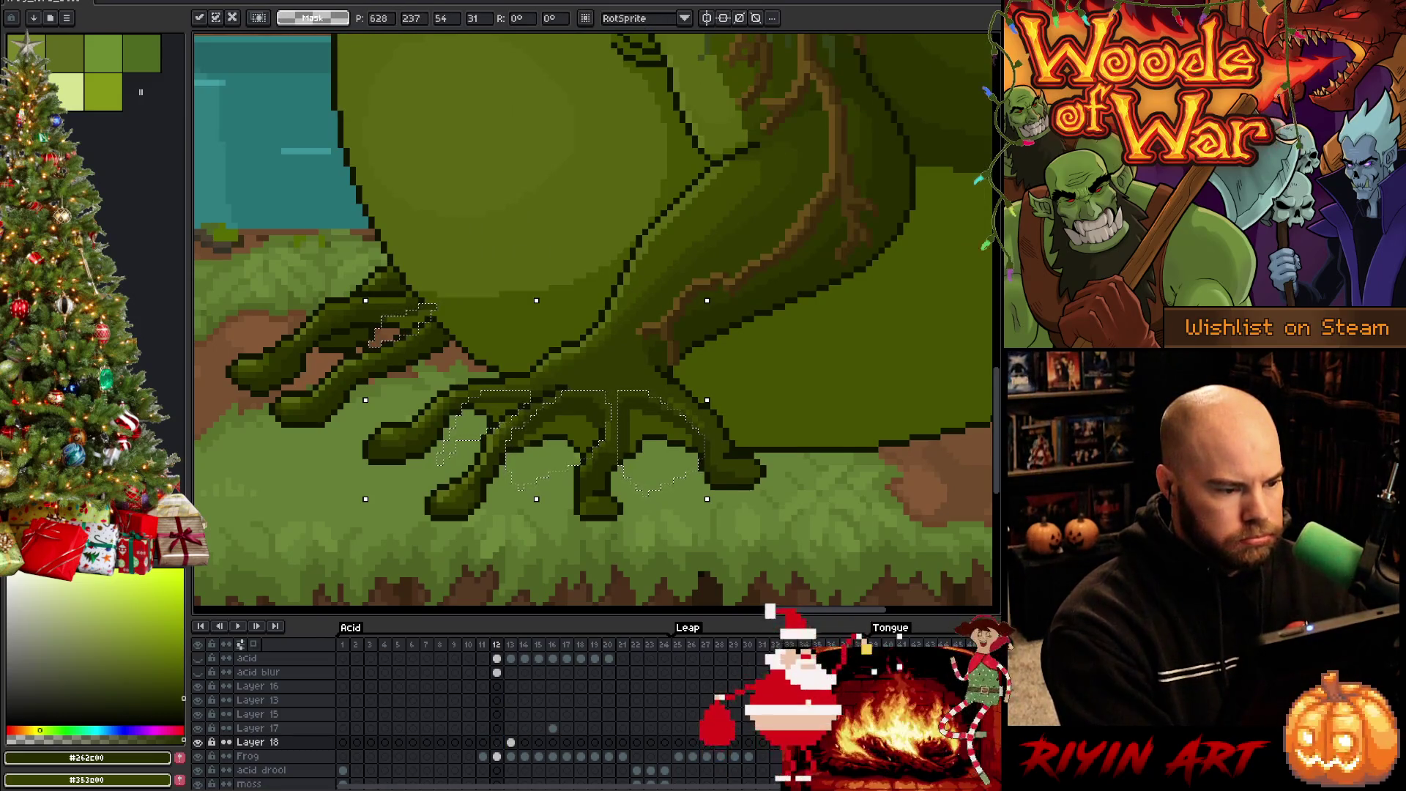
pyautogui.click(482, 742)
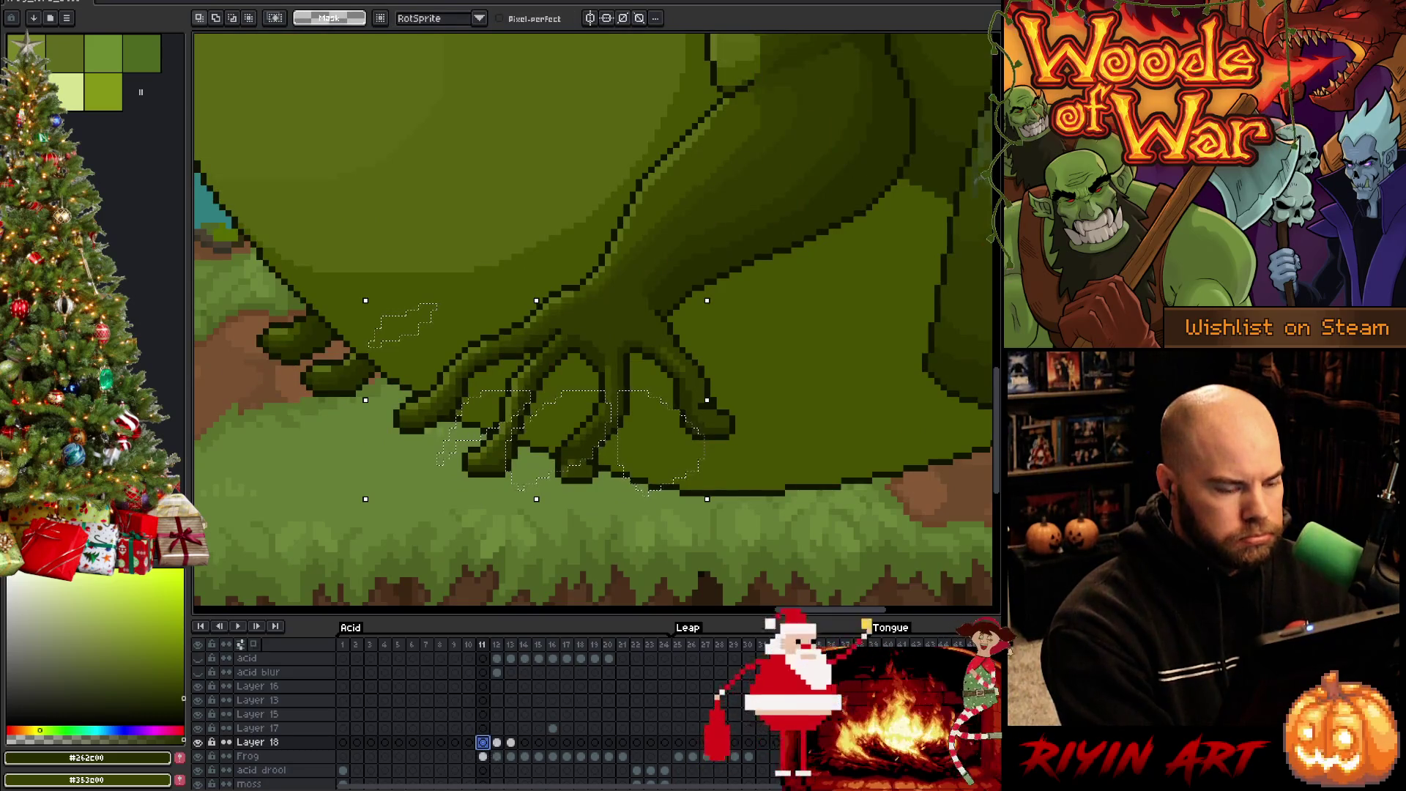
pyautogui.hotkey('shift', 'Up')
pyautogui.press('Down')
pyautogui.press('Down')
pyautogui.press('Down')
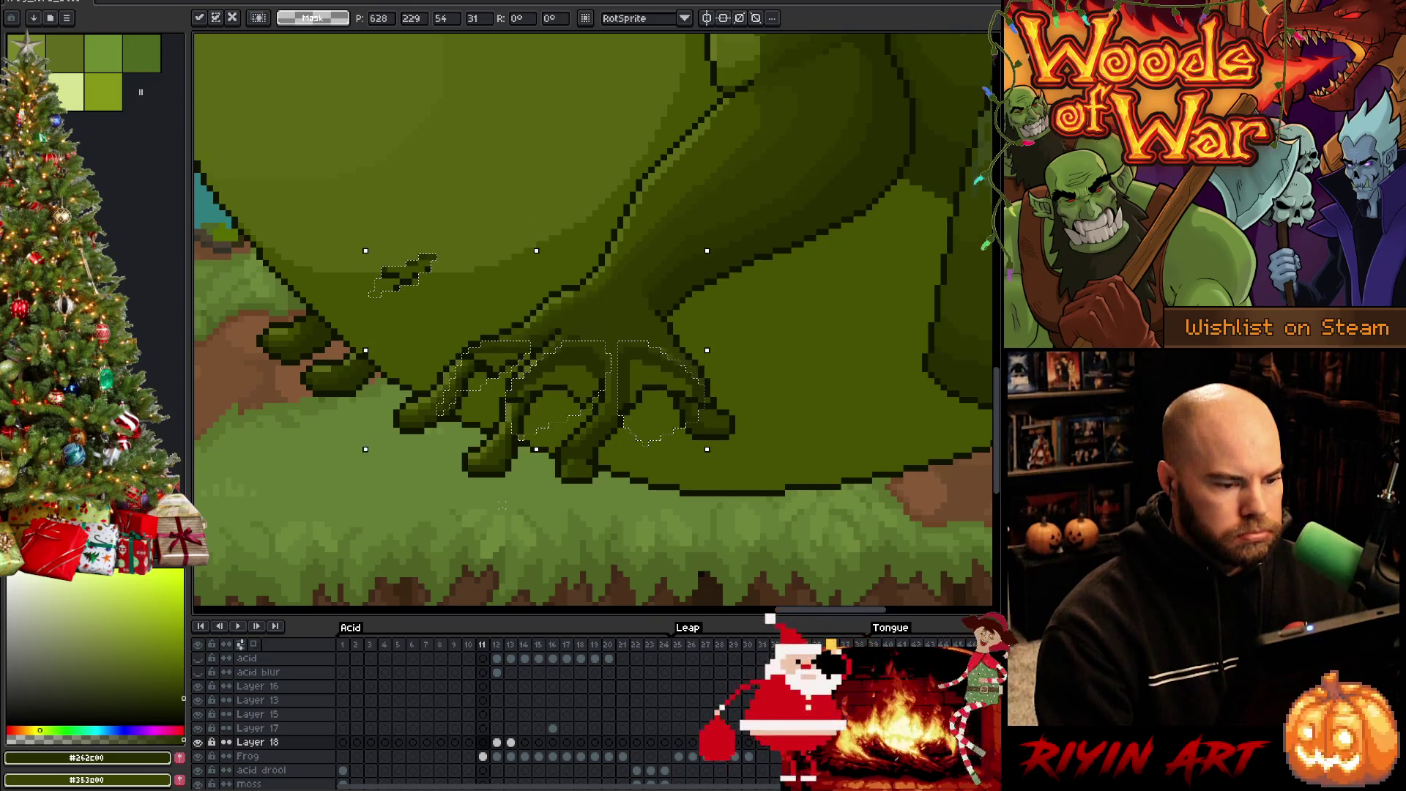
pyautogui.press('Up')
pyautogui.press('Up')
pyautogui.press('Up')
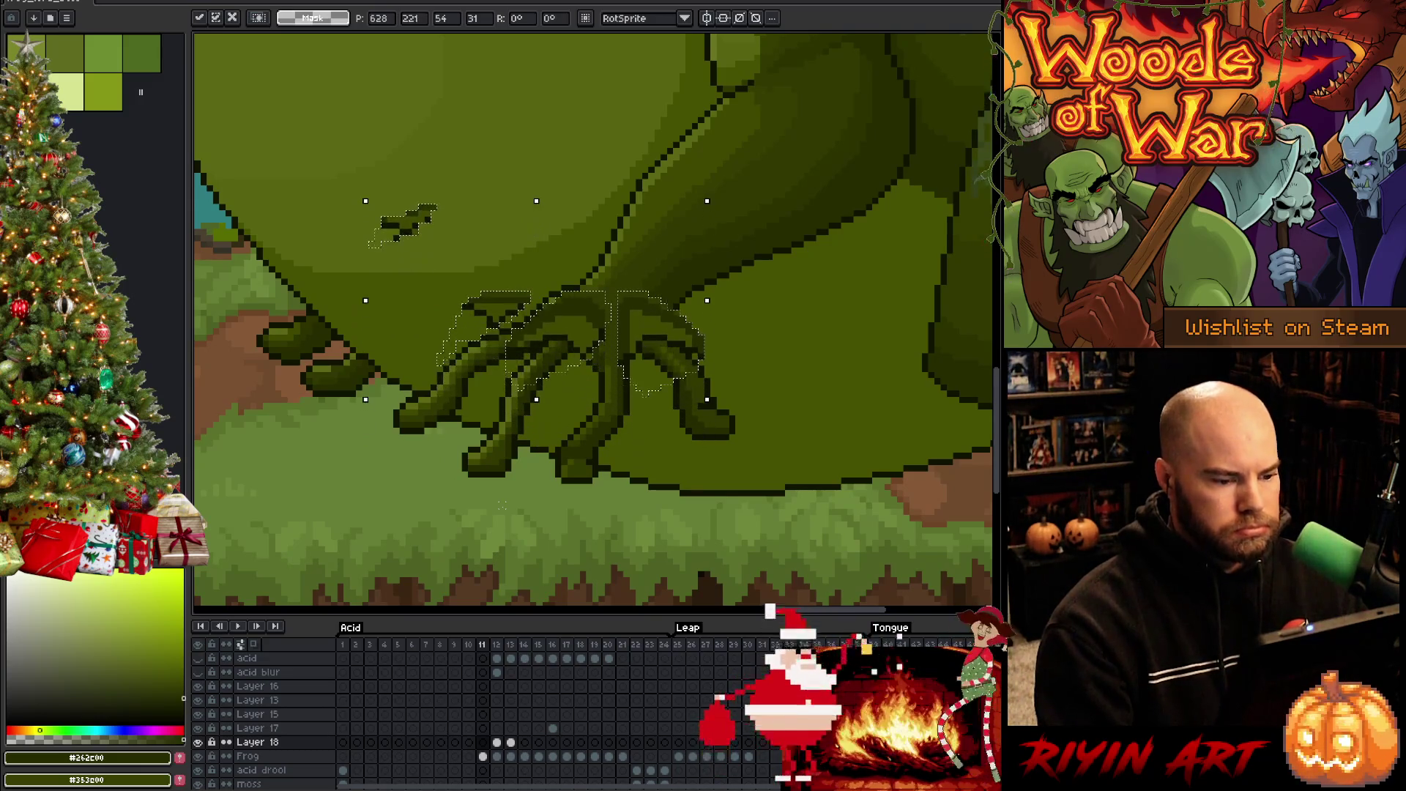
pyautogui.press('Down')
pyautogui.press('Down')
pyautogui.press('Down')
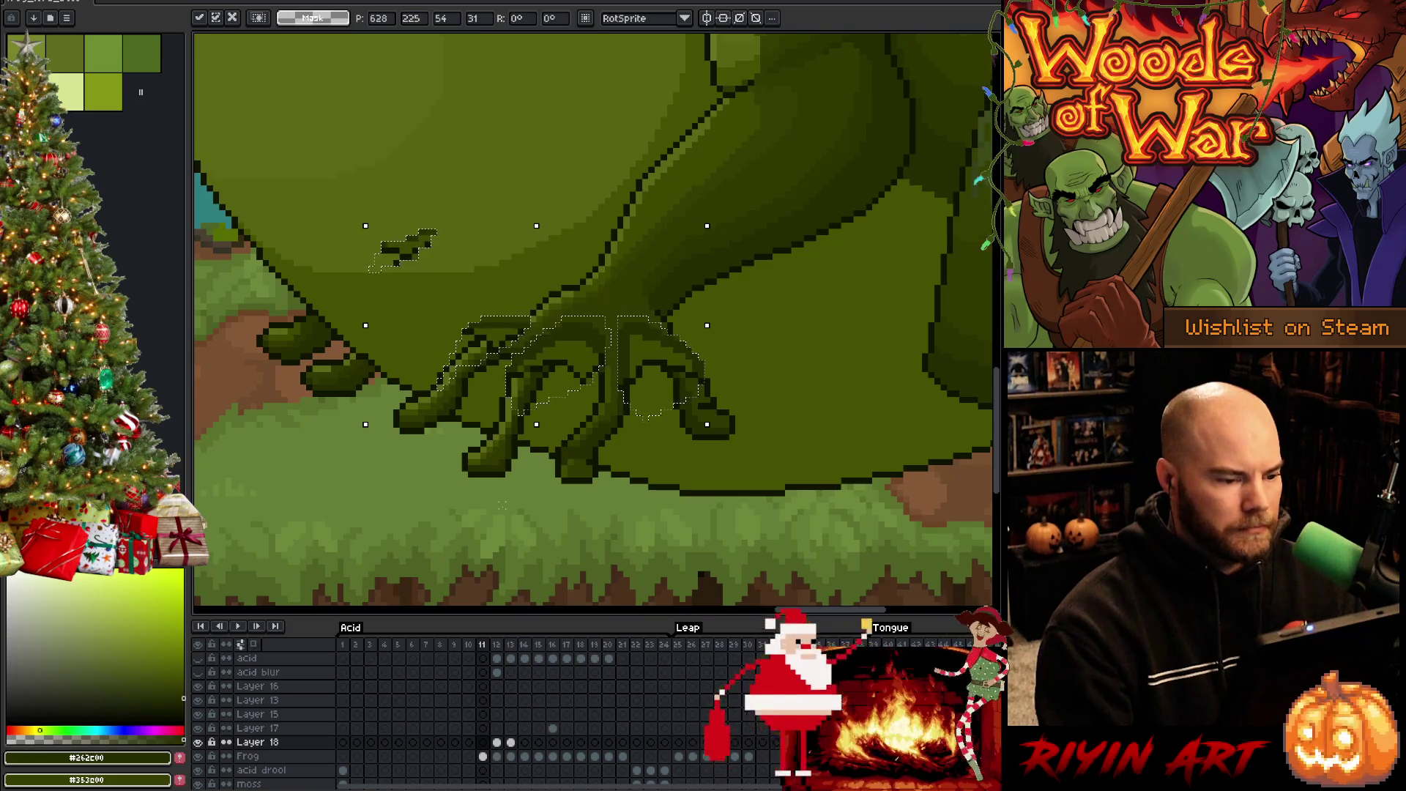
pyautogui.press('Return')
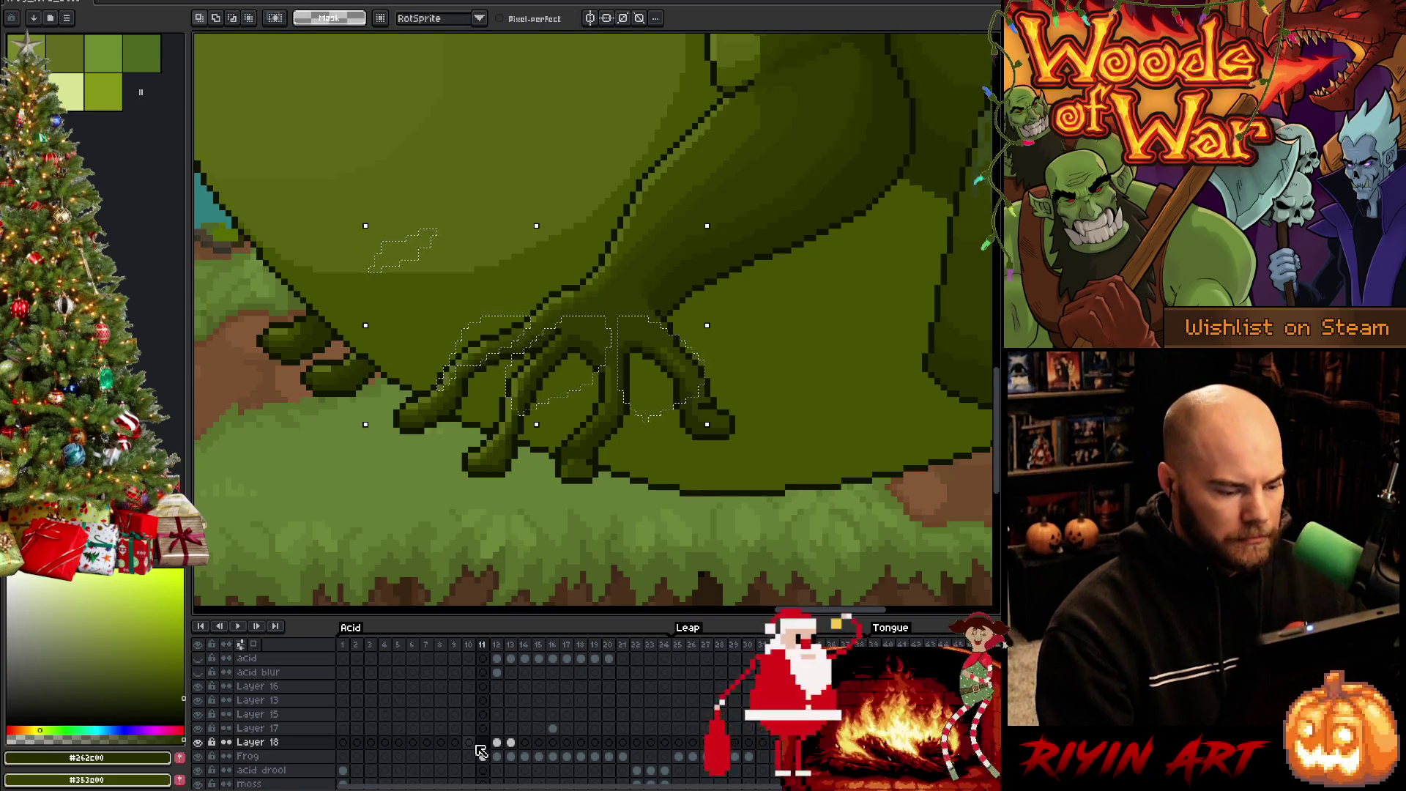
# Check frames 10 and 12, play the animation preview, then deselect and pick the Pencil
pyautogui.click(470, 742)
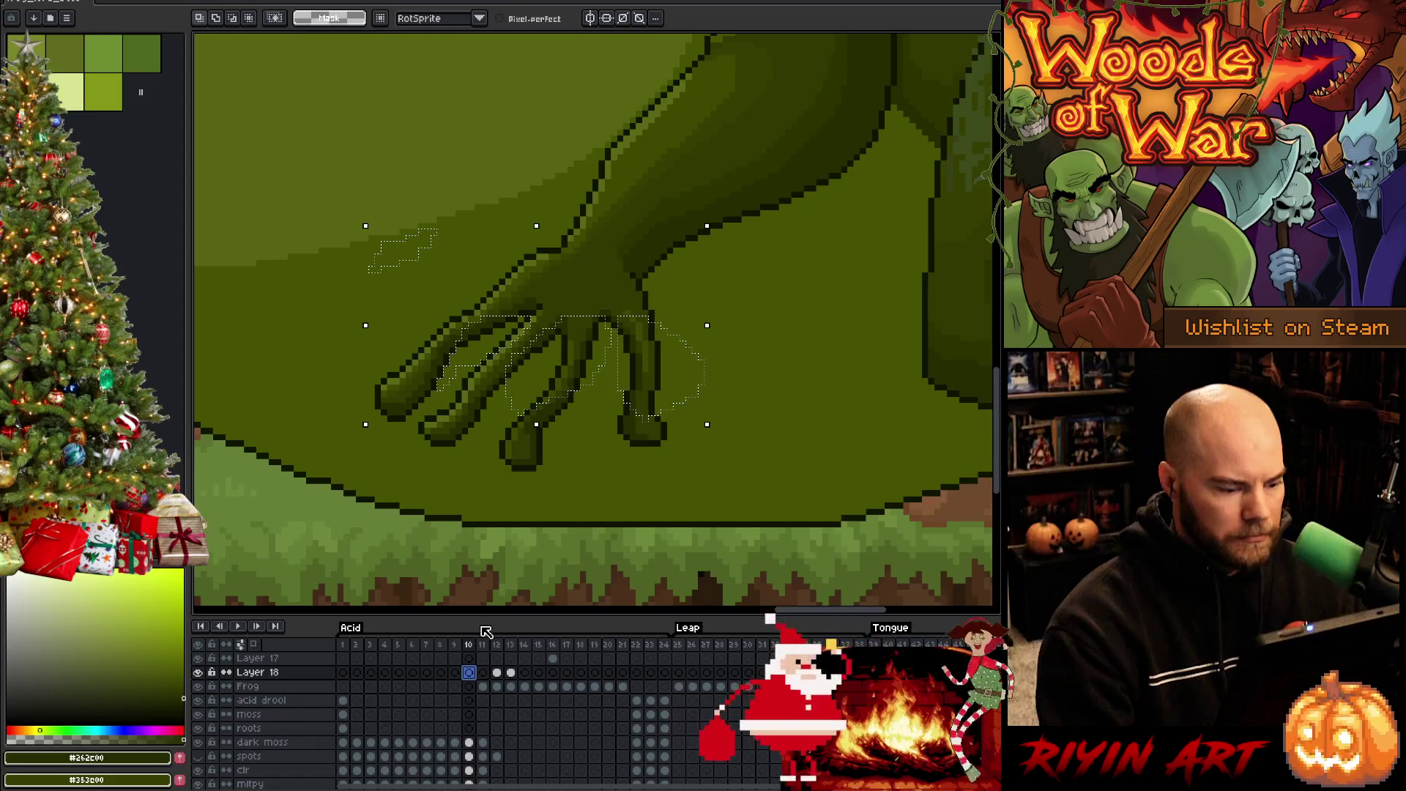
pyautogui.scroll(1, 503, 661)
pyautogui.click(497, 700)
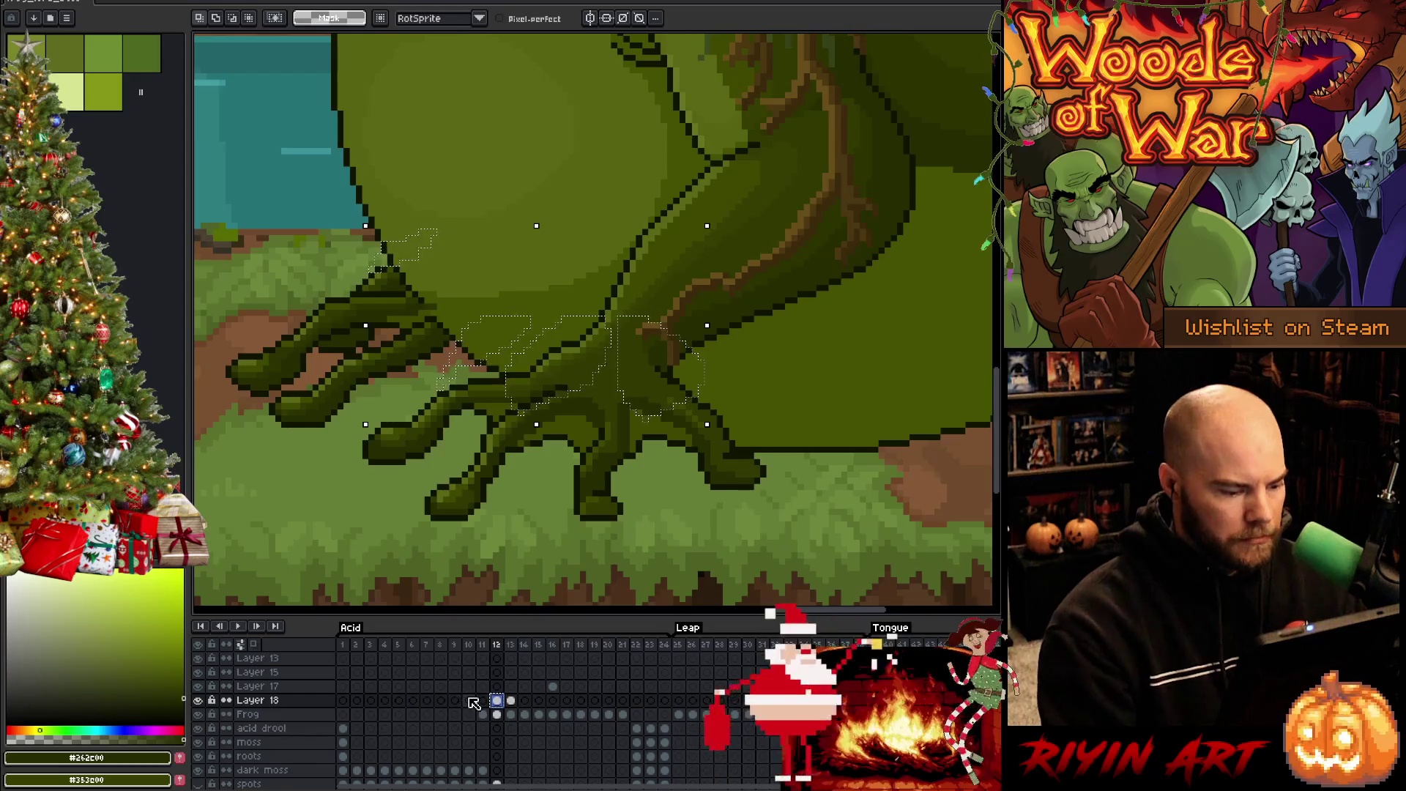
pyautogui.click(469, 700)
pyautogui.press('Return')
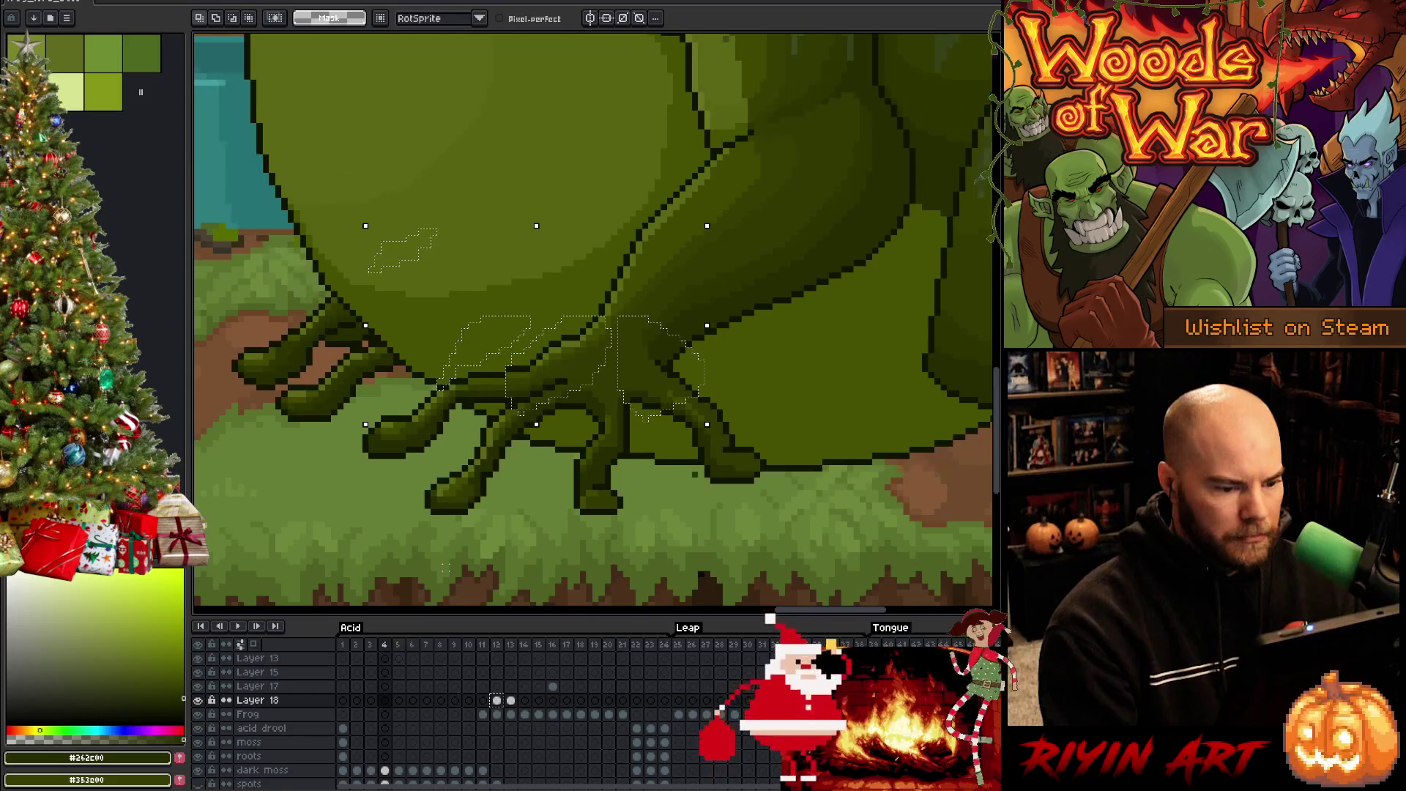
pyautogui.hotkey('ctrl', 'd')
pyautogui.press('b')
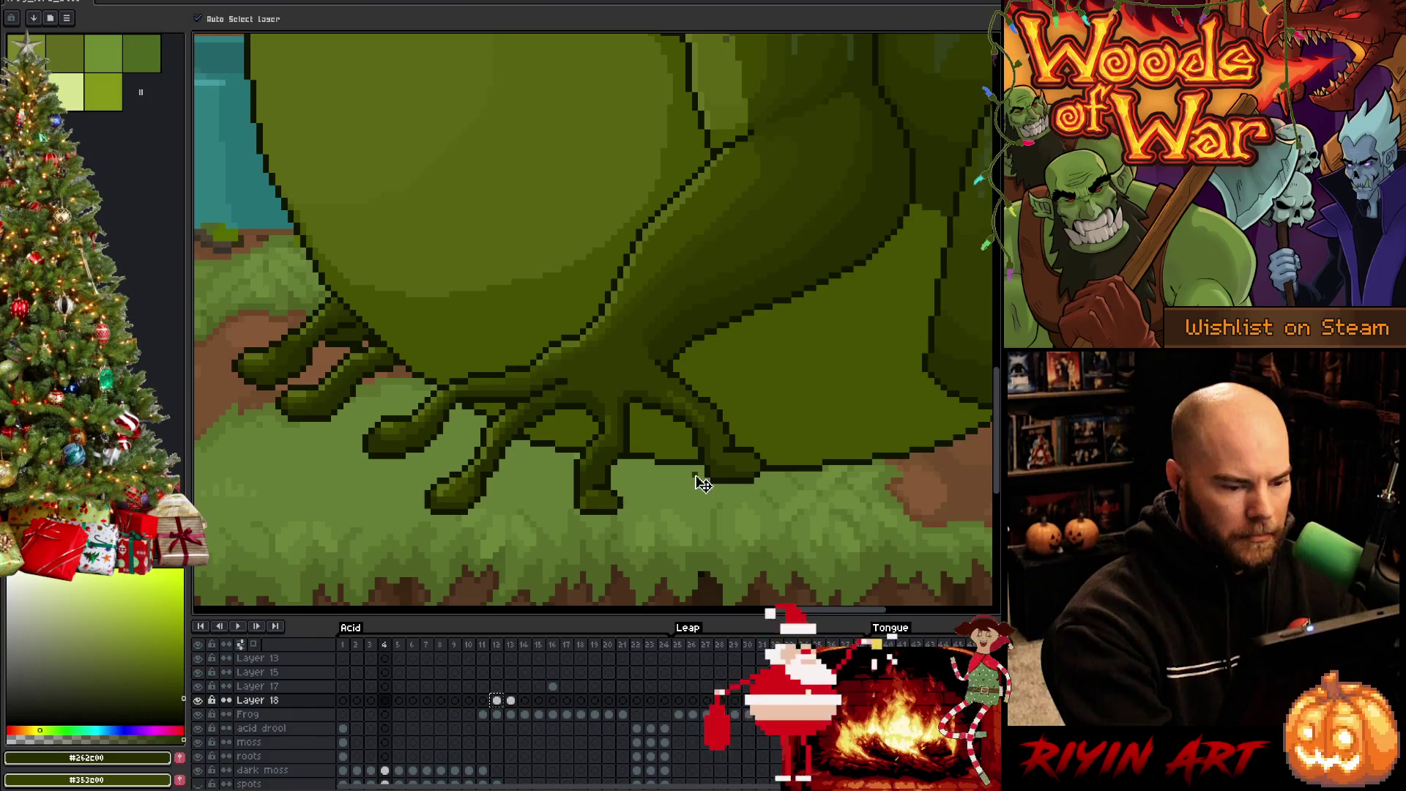
pyautogui.keyDown('ctrl'); pyautogui.click(694, 487); pyautogui.keyUp('ctrl')
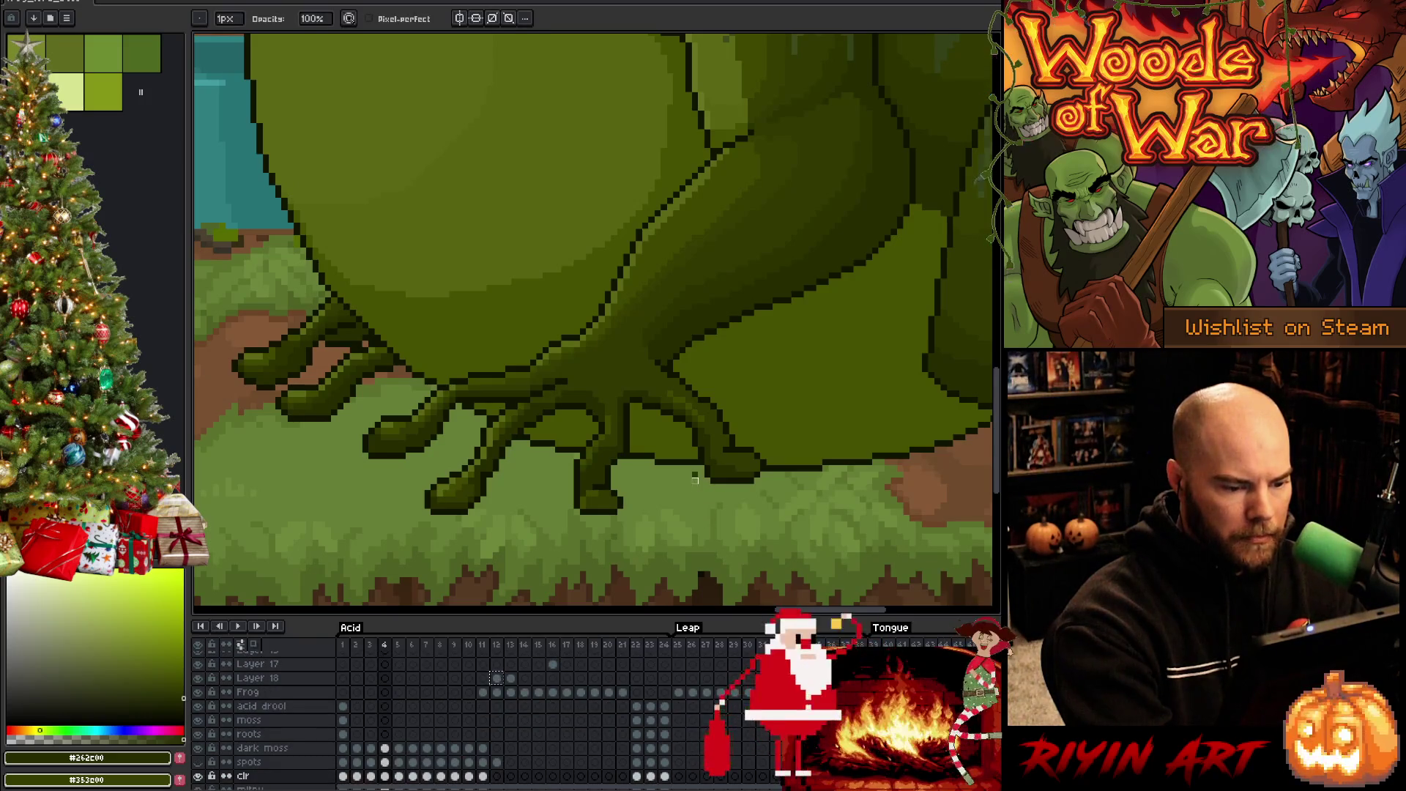
pyautogui.keyDown('ctrl'); pyautogui.click(695, 483); pyautogui.keyUp('ctrl')
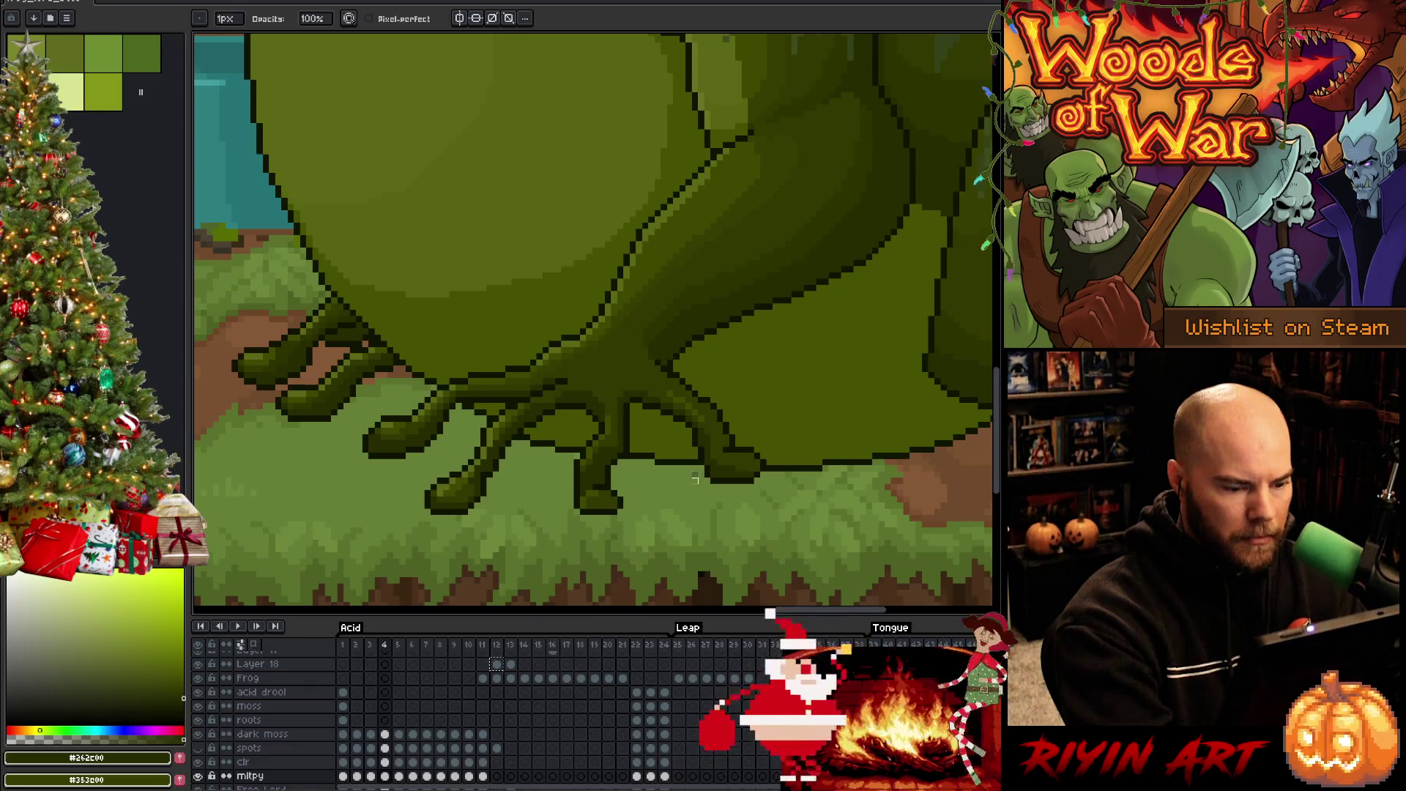
pyautogui.keyDown('ctrl'); pyautogui.click(695, 475); pyautogui.keyUp('ctrl')
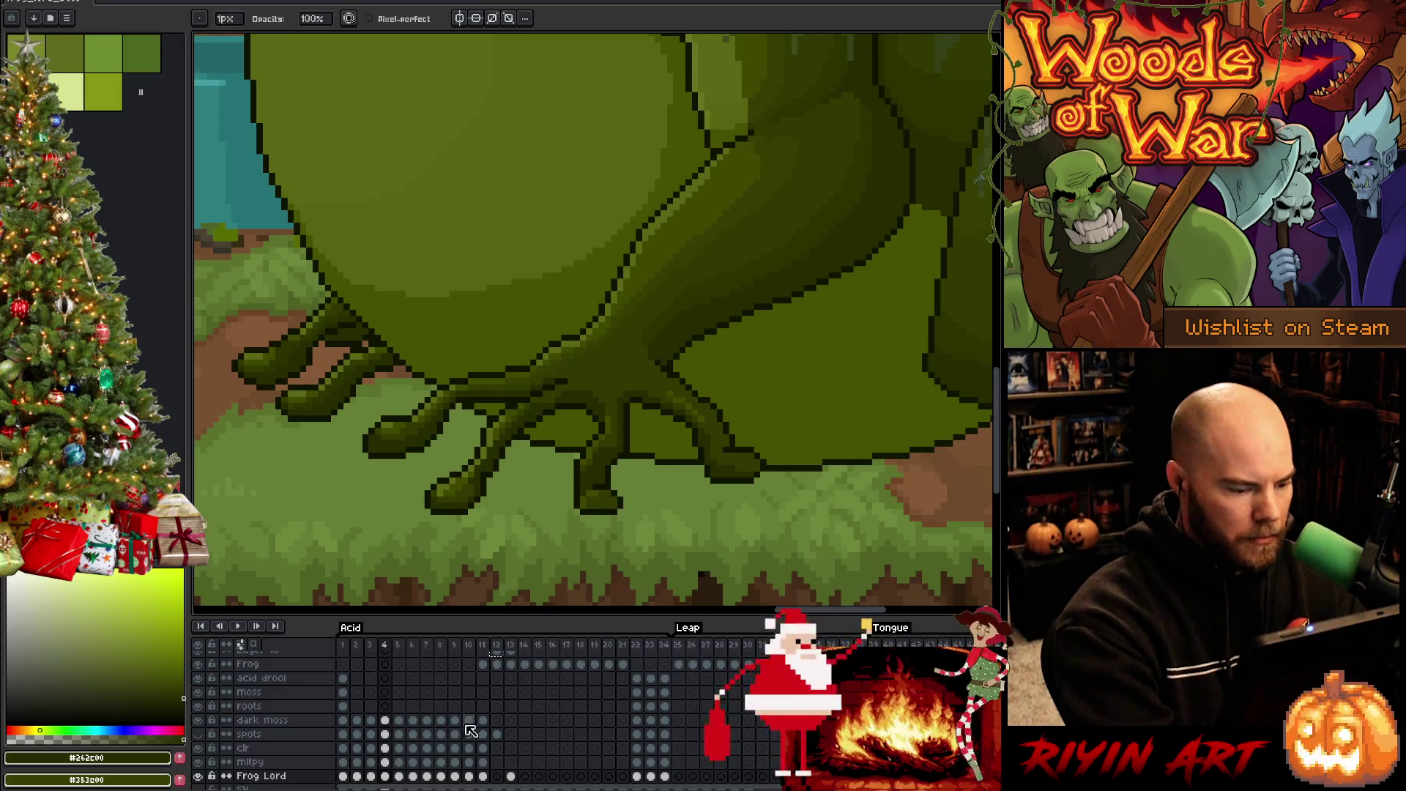
pyautogui.scroll(3, 410, 761)
pyautogui.click(384, 720)
pyautogui.hotkey('ctrl', 'v')
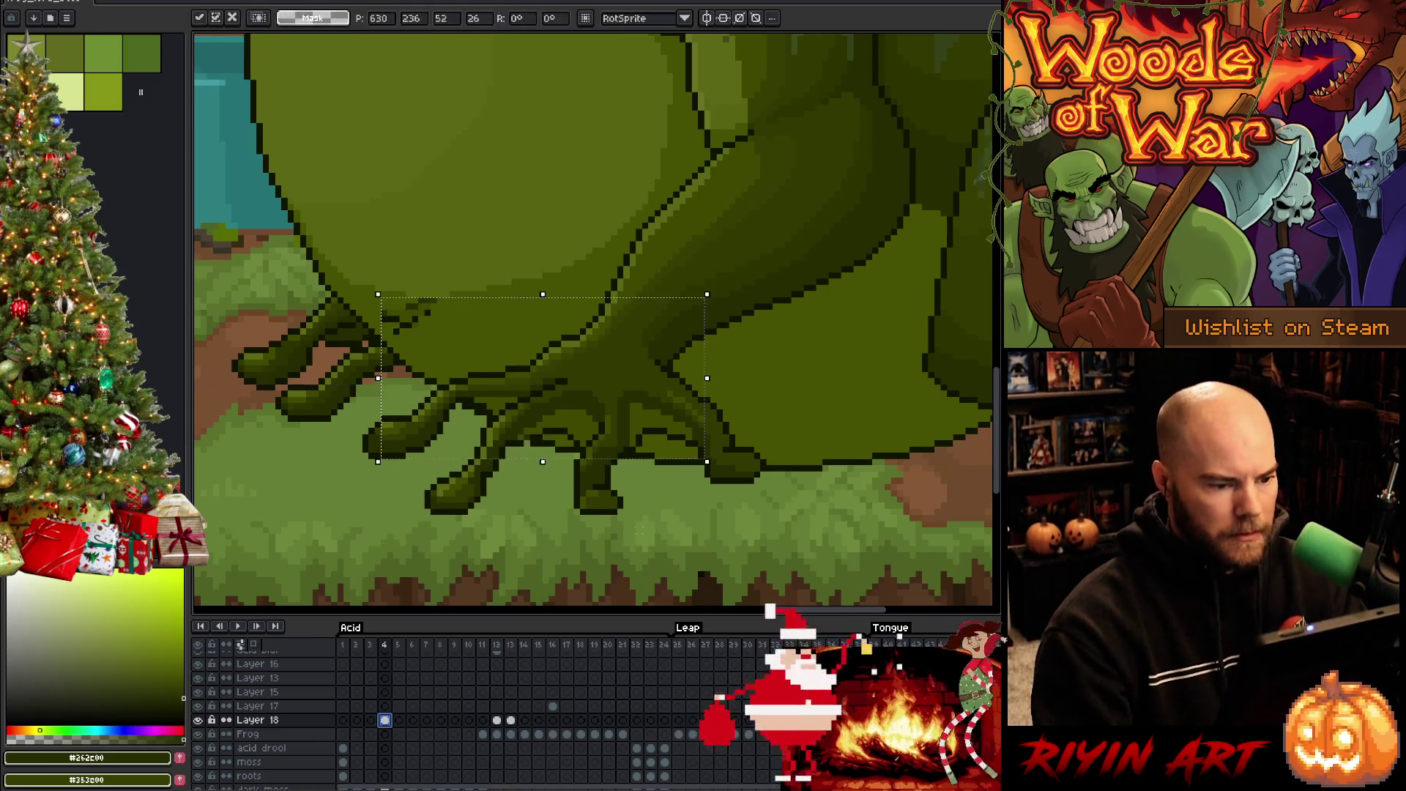
# Commit the pasted toe shading on frame 4 and erase the pixels spilling above the left toes
pyautogui.press('Return')
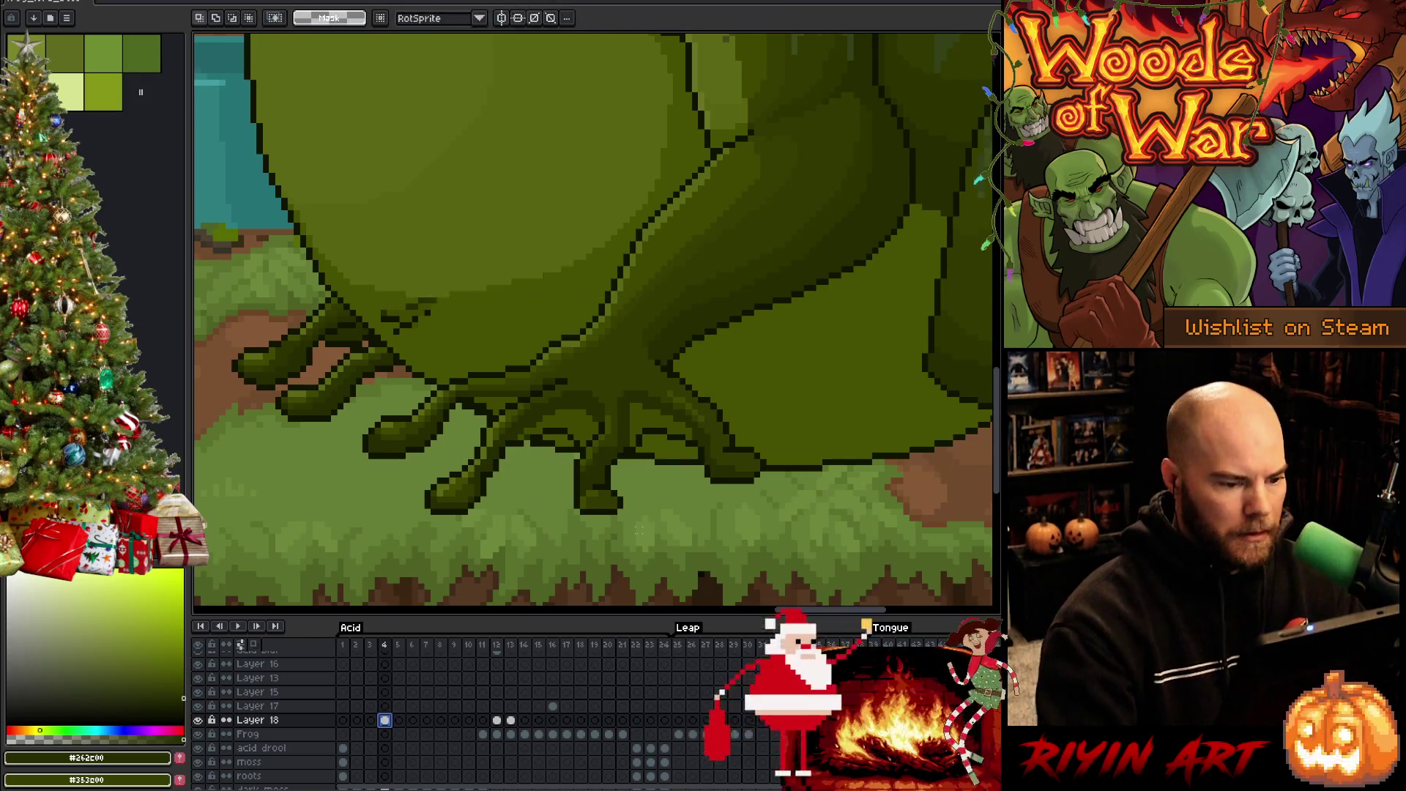
pyautogui.moveTo(449, 305); pyautogui.dragTo(468, 297)
pyautogui.press('Delete')
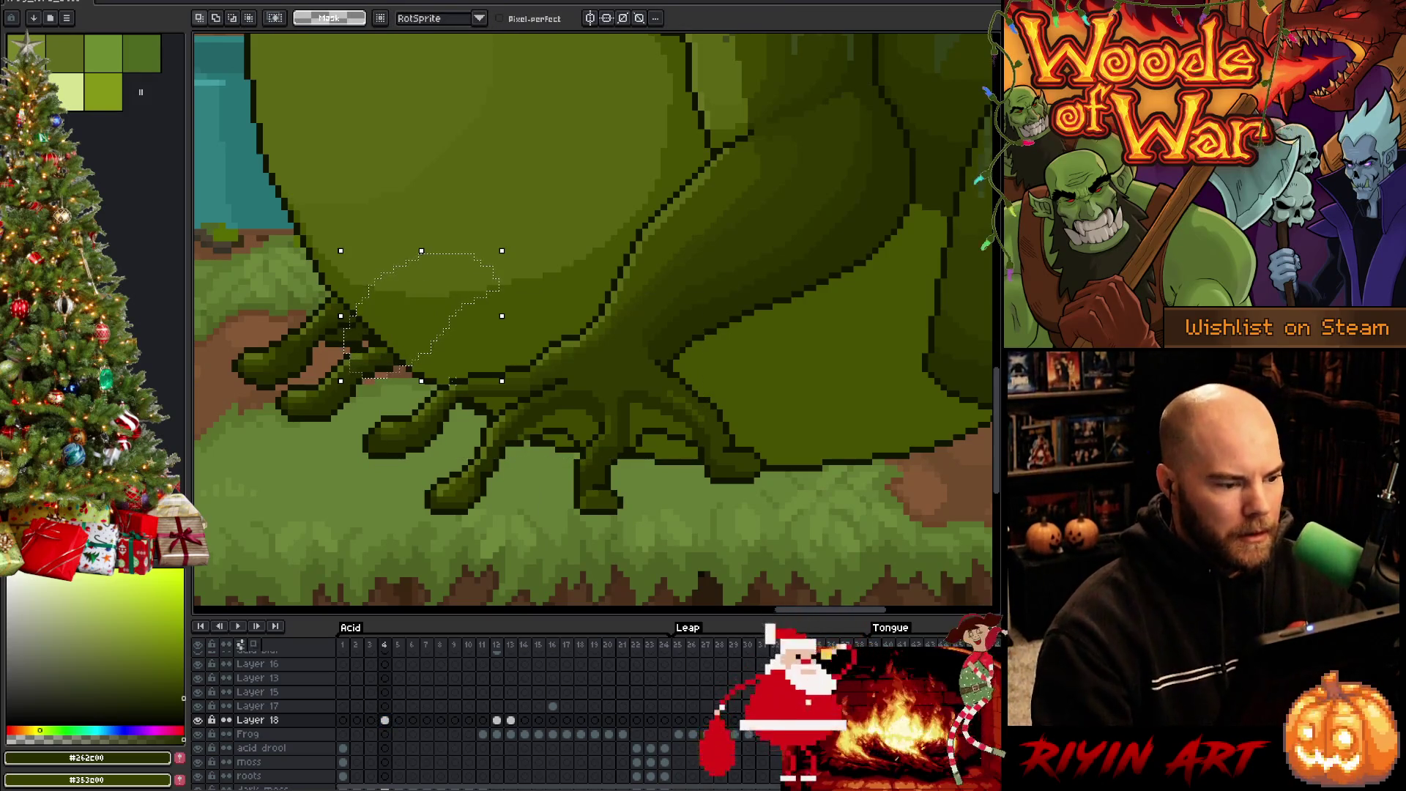
pyautogui.hotkey('ctrl', 'd')
pyautogui.press(',')
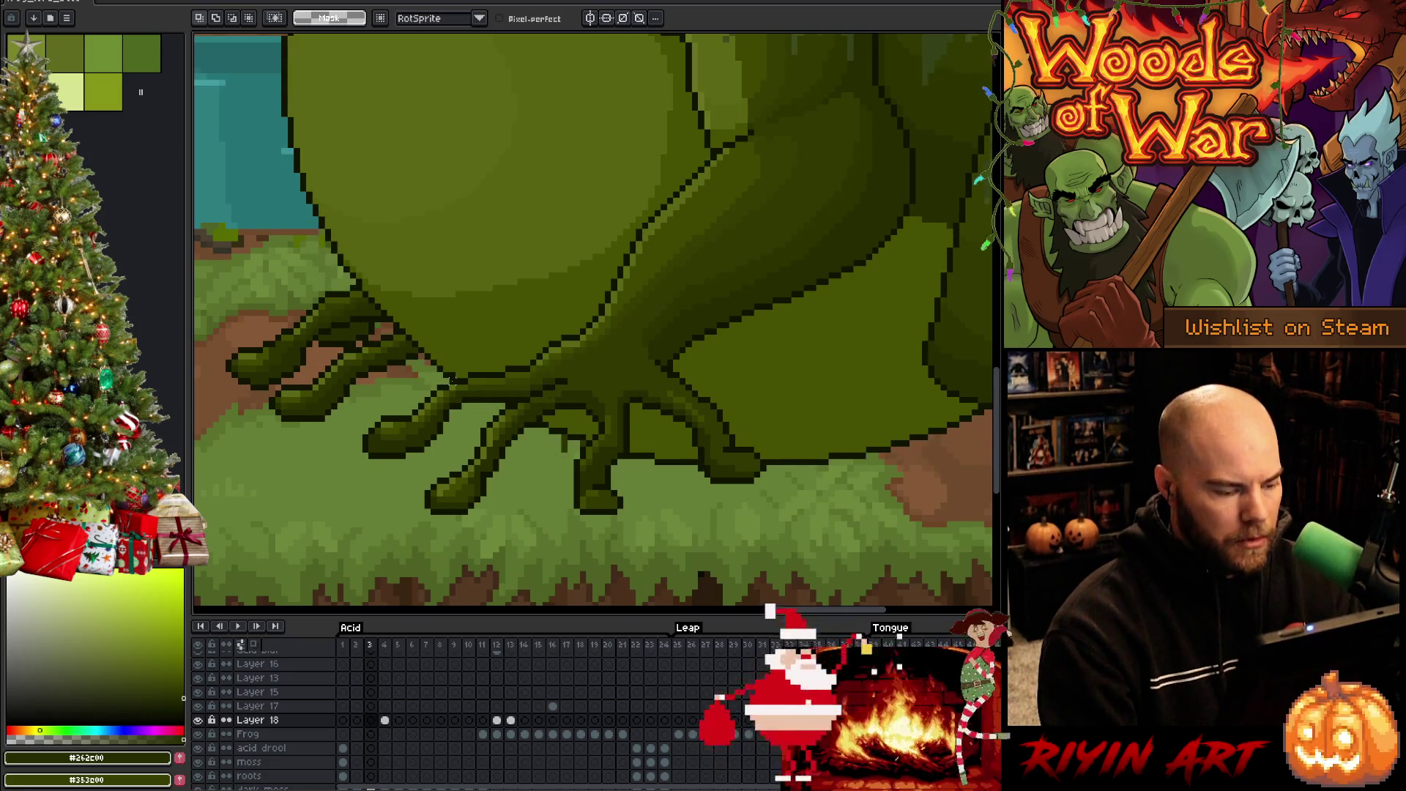
pyautogui.click(385, 721)
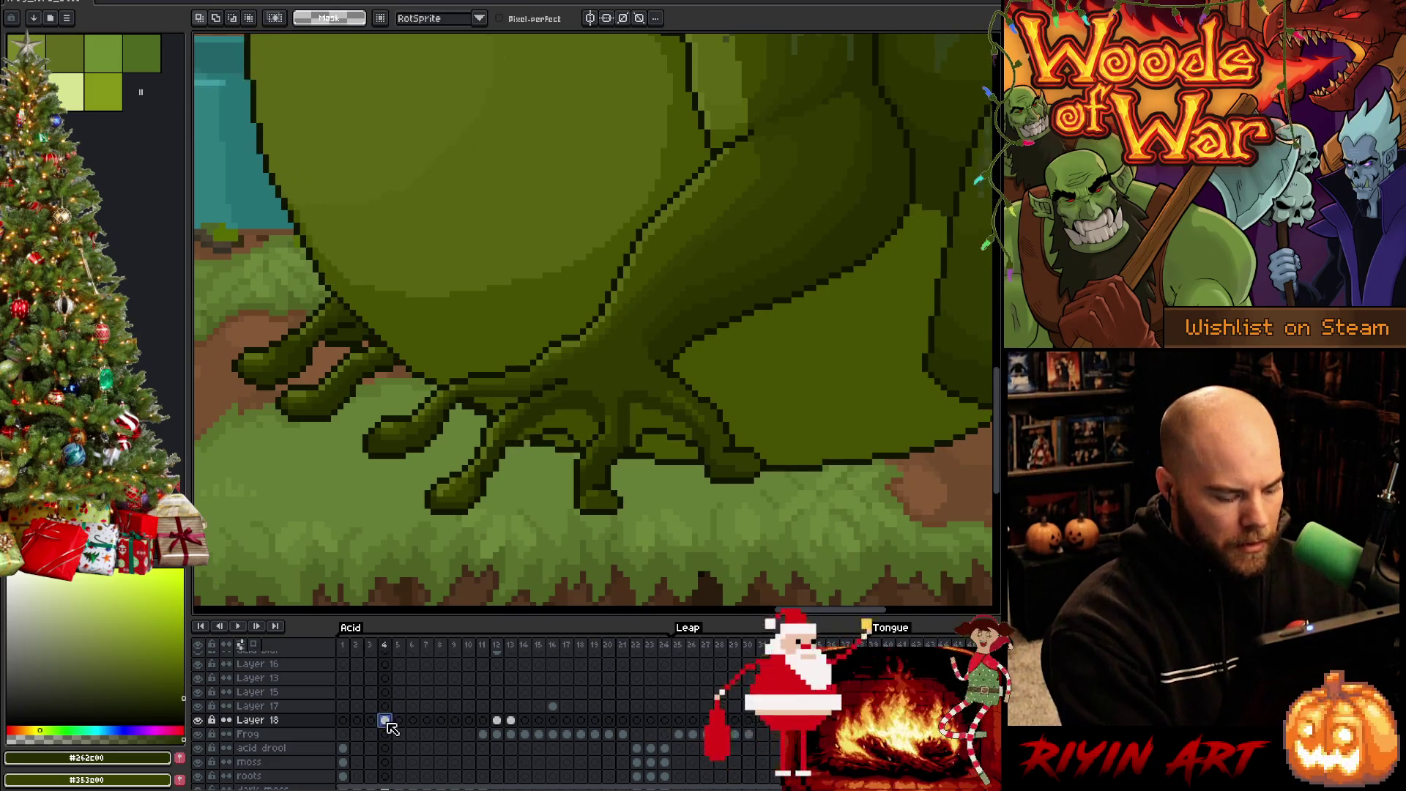
# Compare the toe shading on Layer 18 across frames 1–4, 12 and 23
pyautogui.click(371, 720)
pyautogui.click(372, 720)
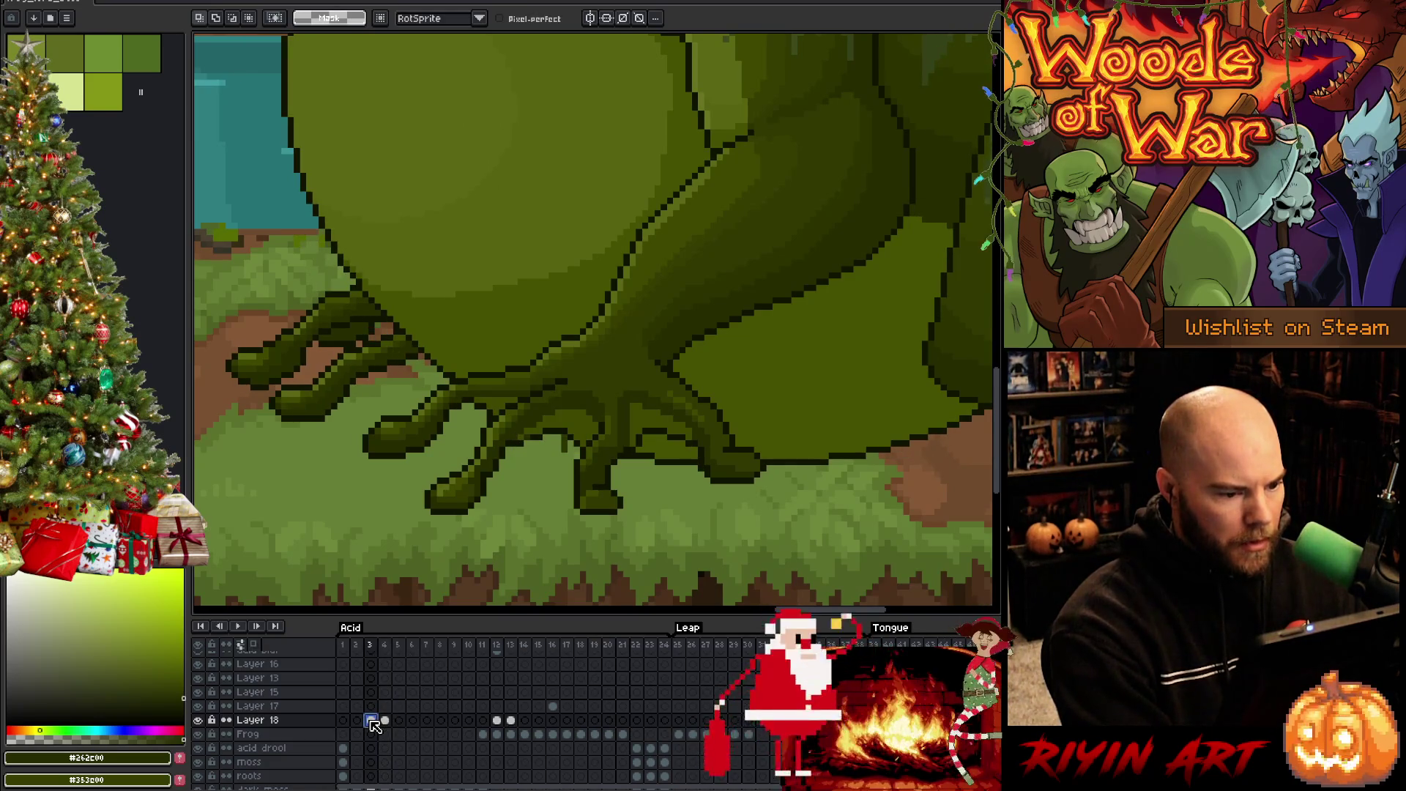
pyautogui.click(357, 721)
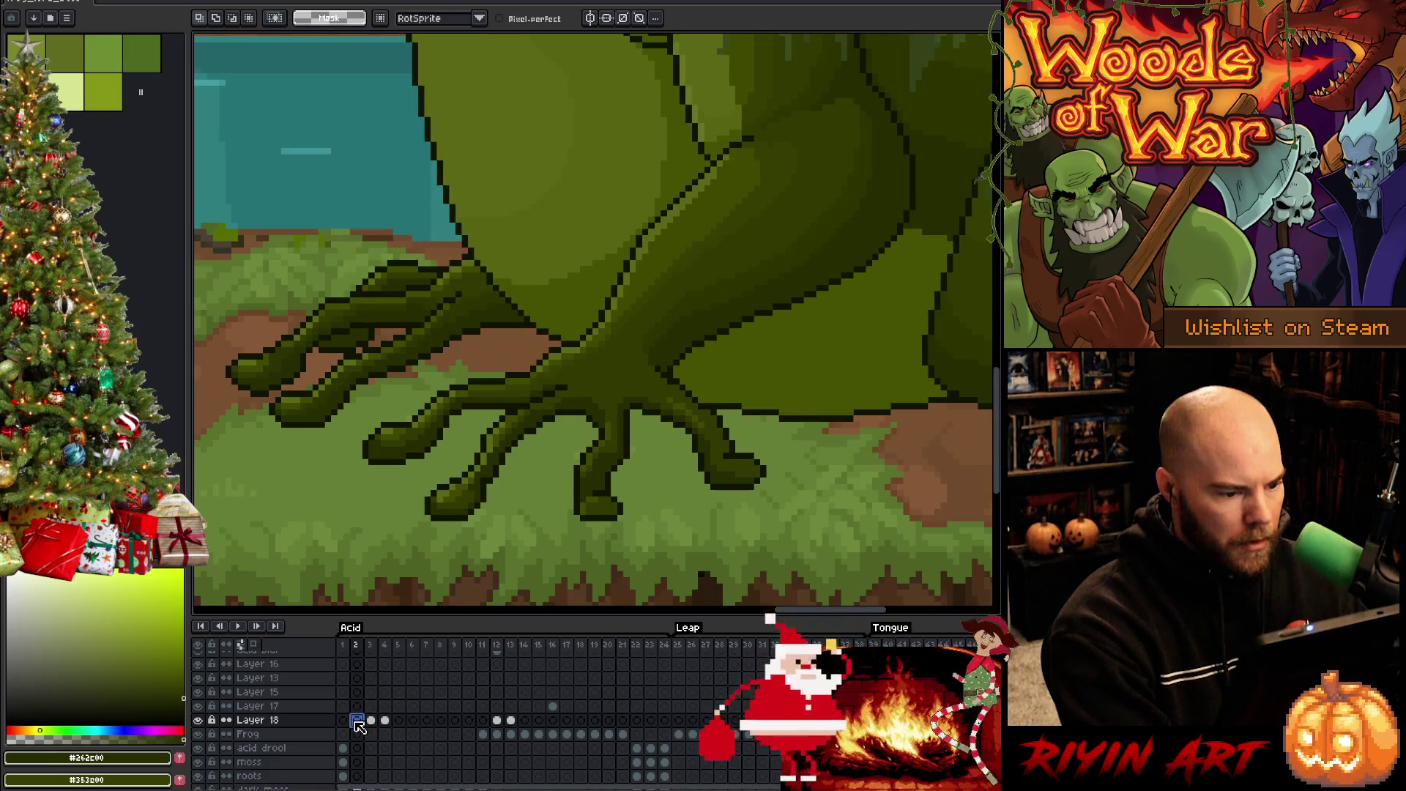
pyautogui.click(496, 720)
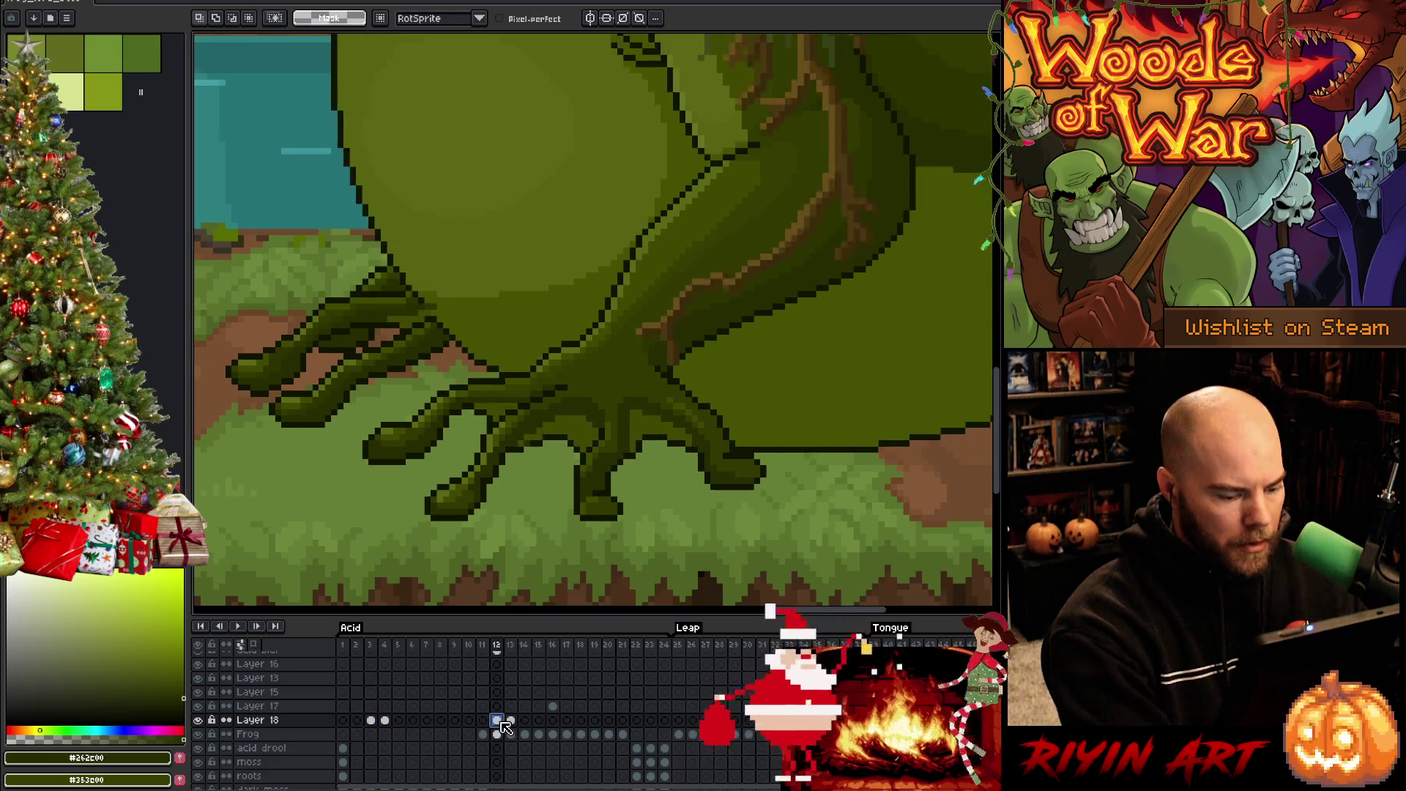
pyautogui.click(371, 721)
pyautogui.click(356, 721)
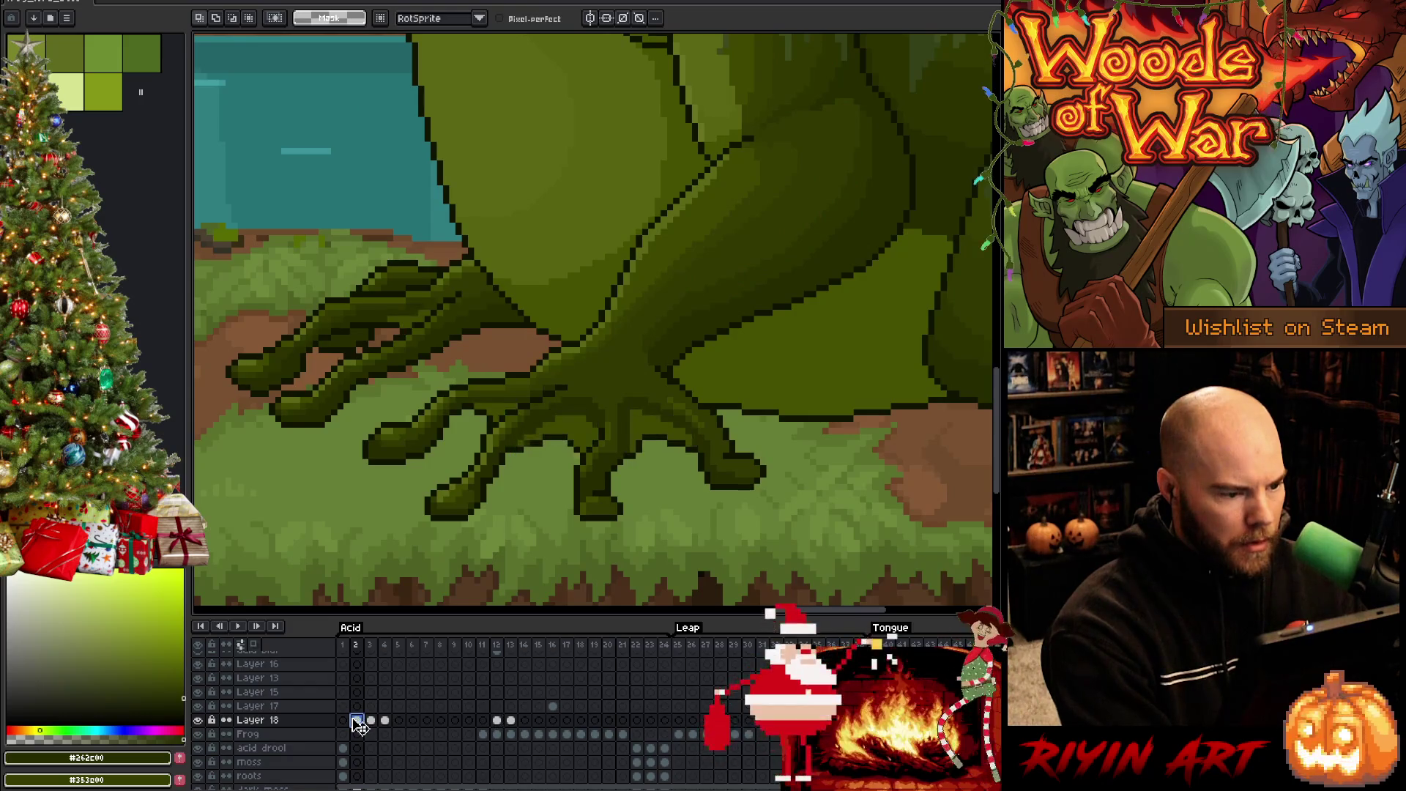
pyautogui.click(343, 721)
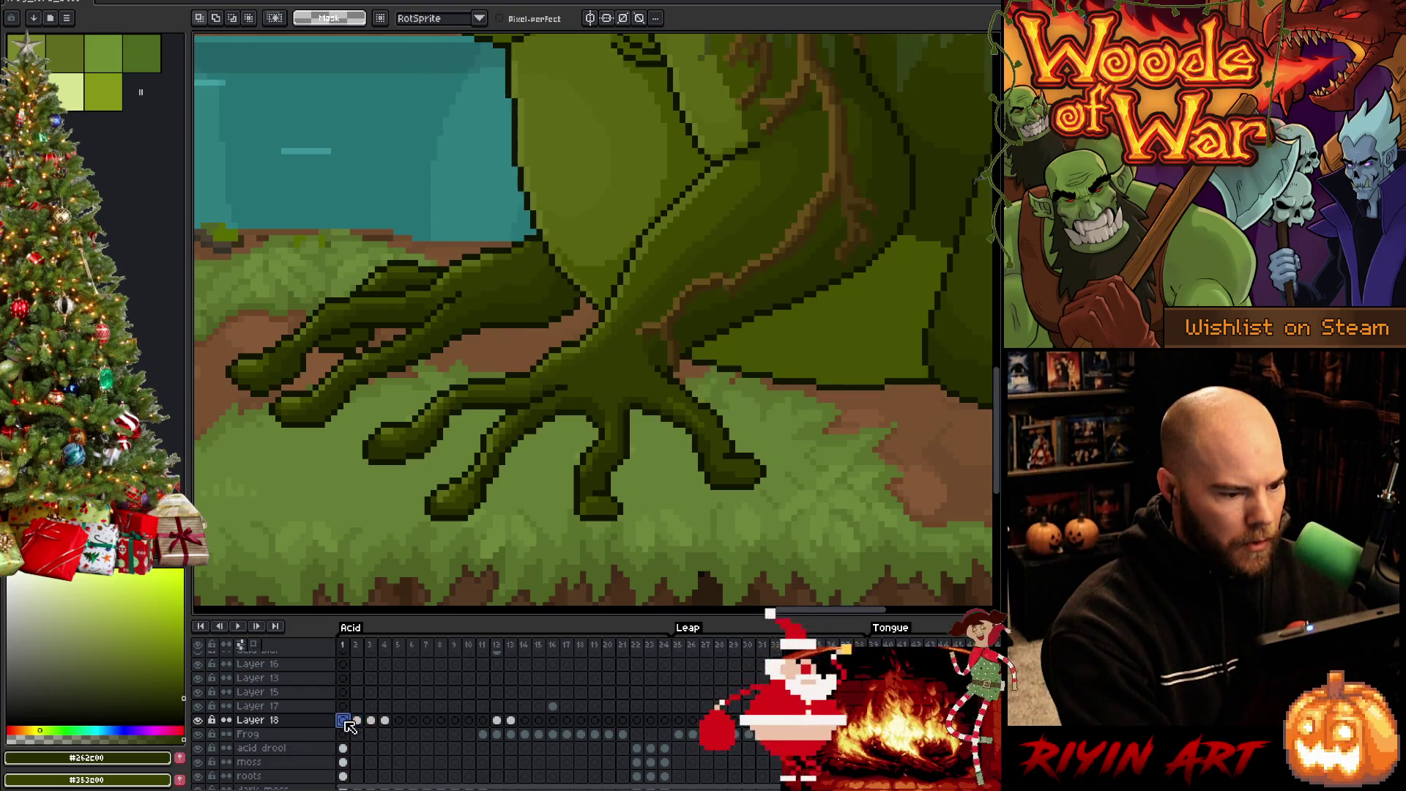
pyautogui.click(649, 721)
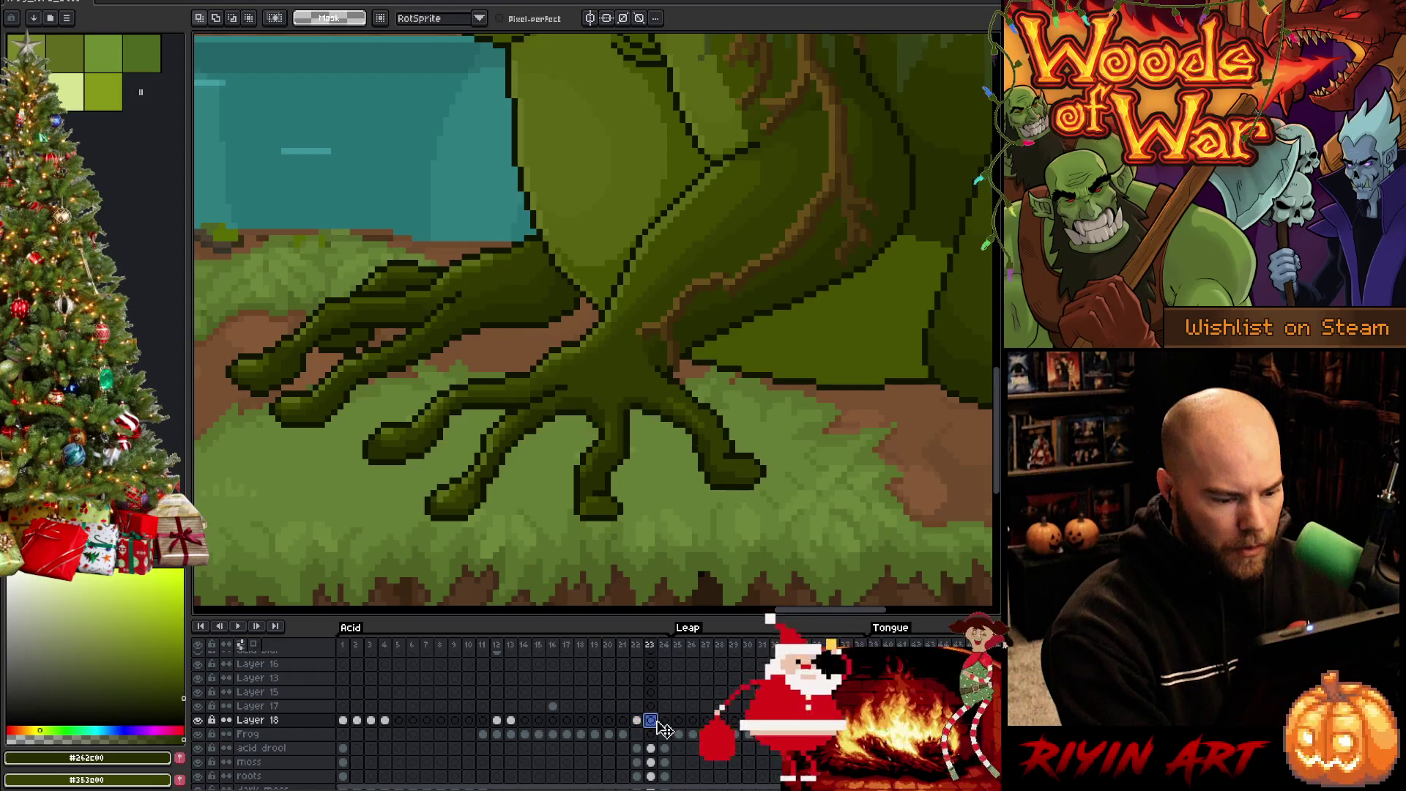
pyautogui.click(369, 681)
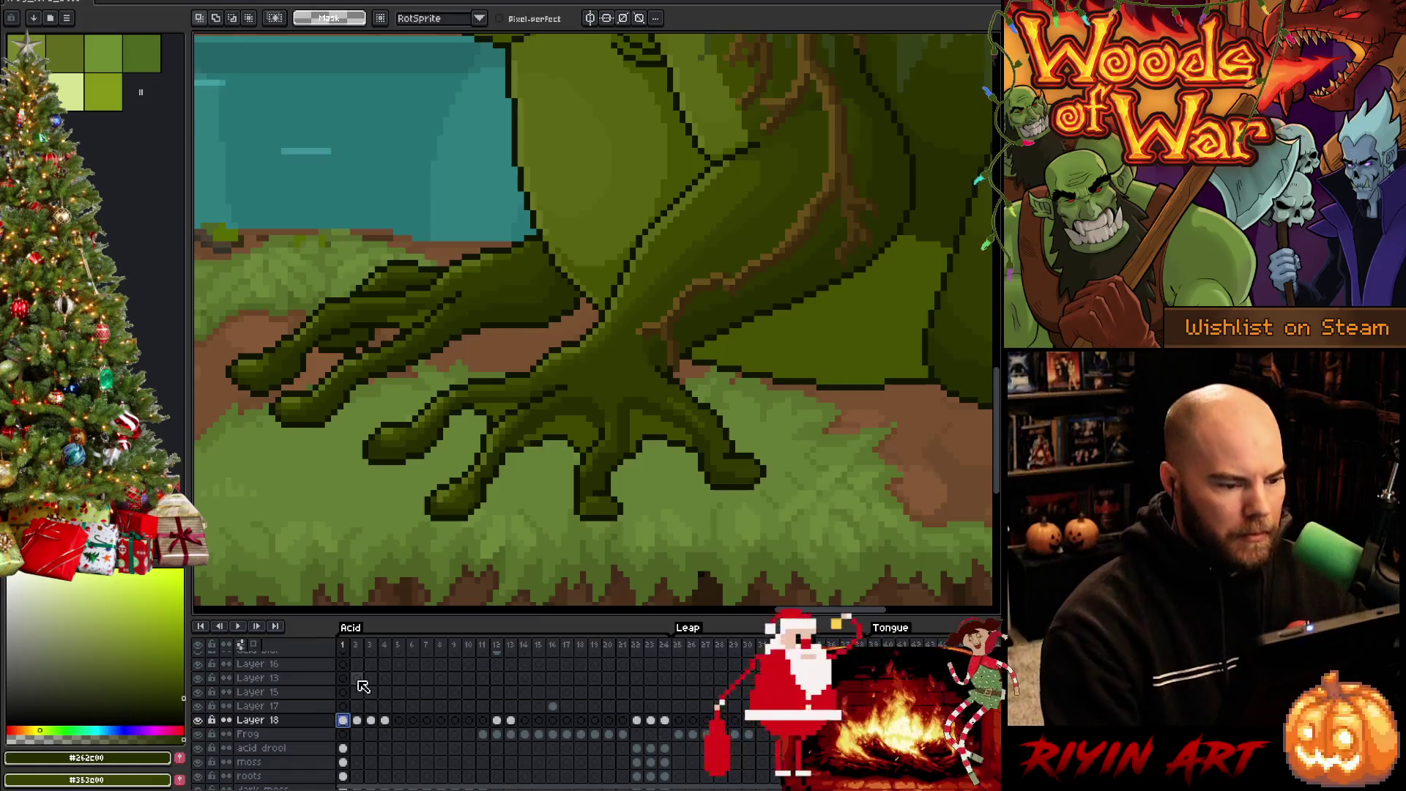
# Sample the foot's mid-green with the Pencil and move to frame 5
pyautogui.press('Right')
pyautogui.press('Right')
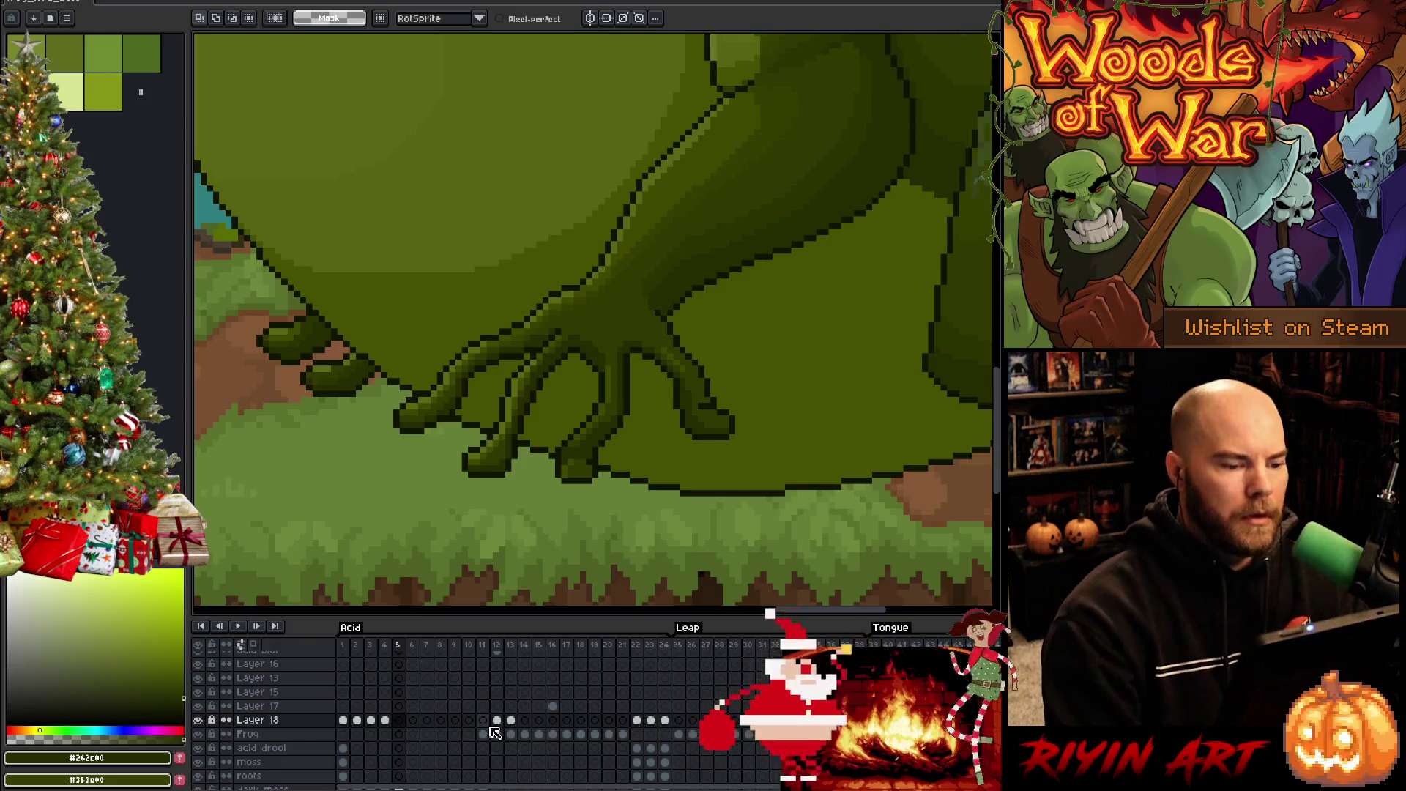
pyautogui.press('Left')
pyautogui.press('b')
pyautogui.keyDown('alt'); pyautogui.click(595, 206); pyautogui.keyUp('alt')
pyautogui.press('Right')
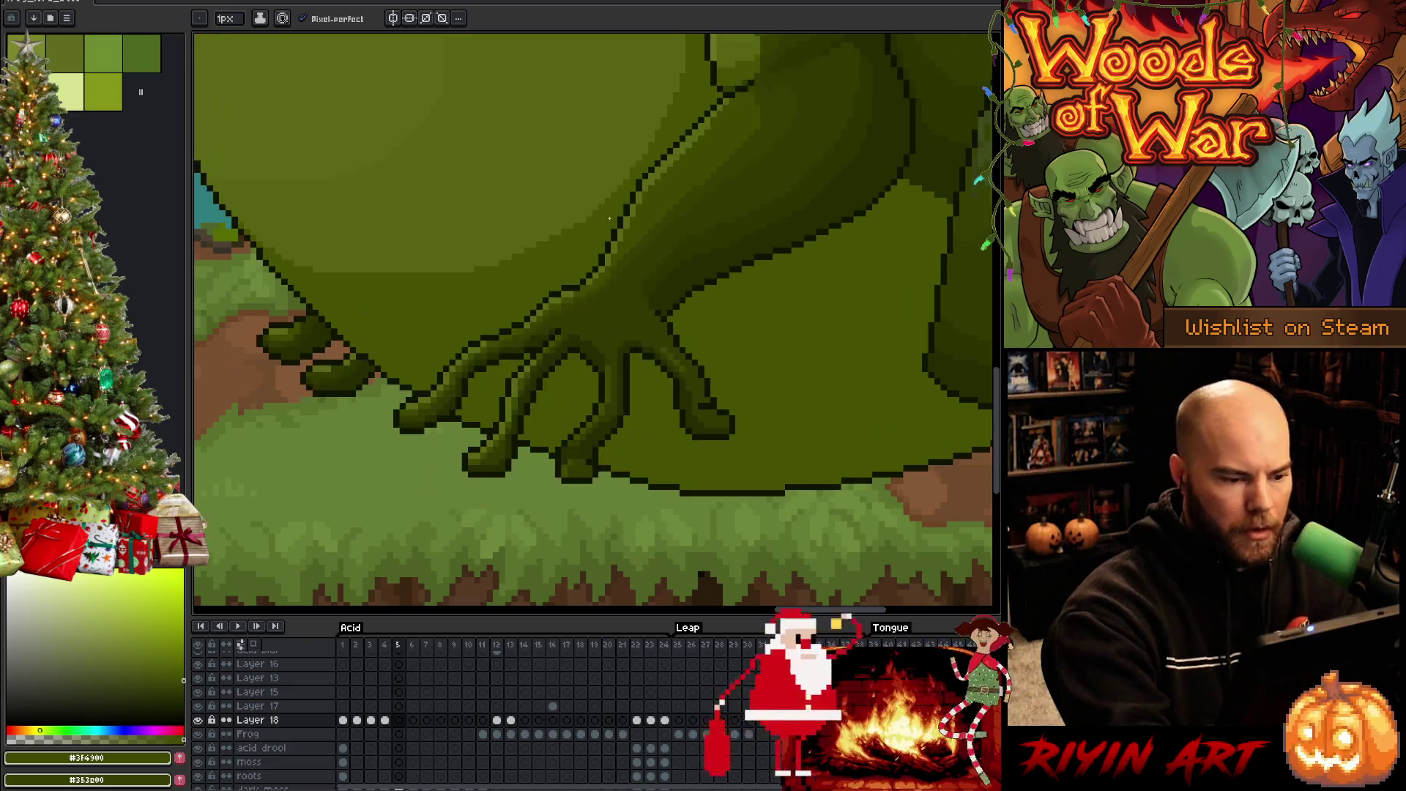
# Place mid-green pixels on the webbed foot in frame 5, undoing one stray pixel
pyautogui.click(592, 364)
pyautogui.hotkey('ctrl', 'z')
pyautogui.scroll(-1, 417, 743)
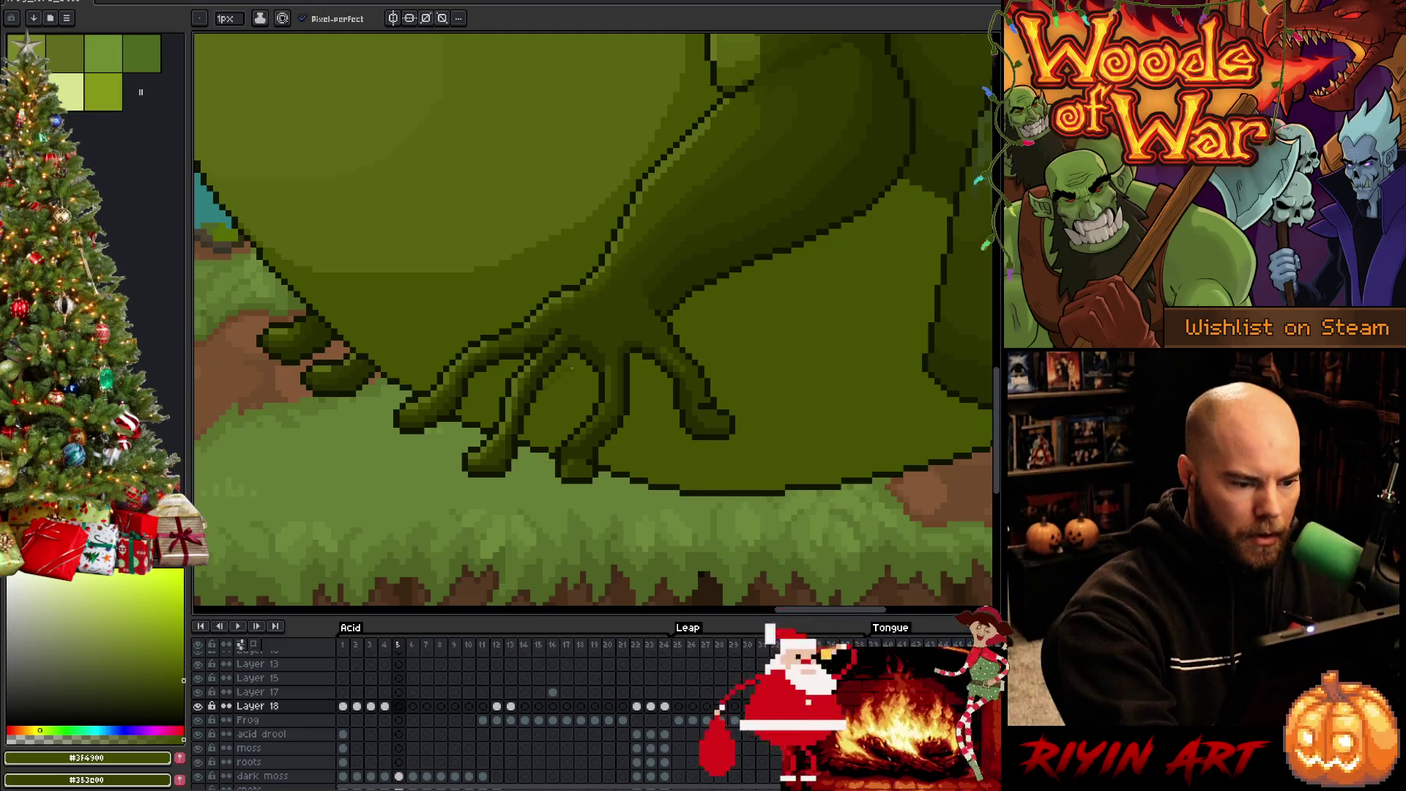
pyautogui.click(596, 389)
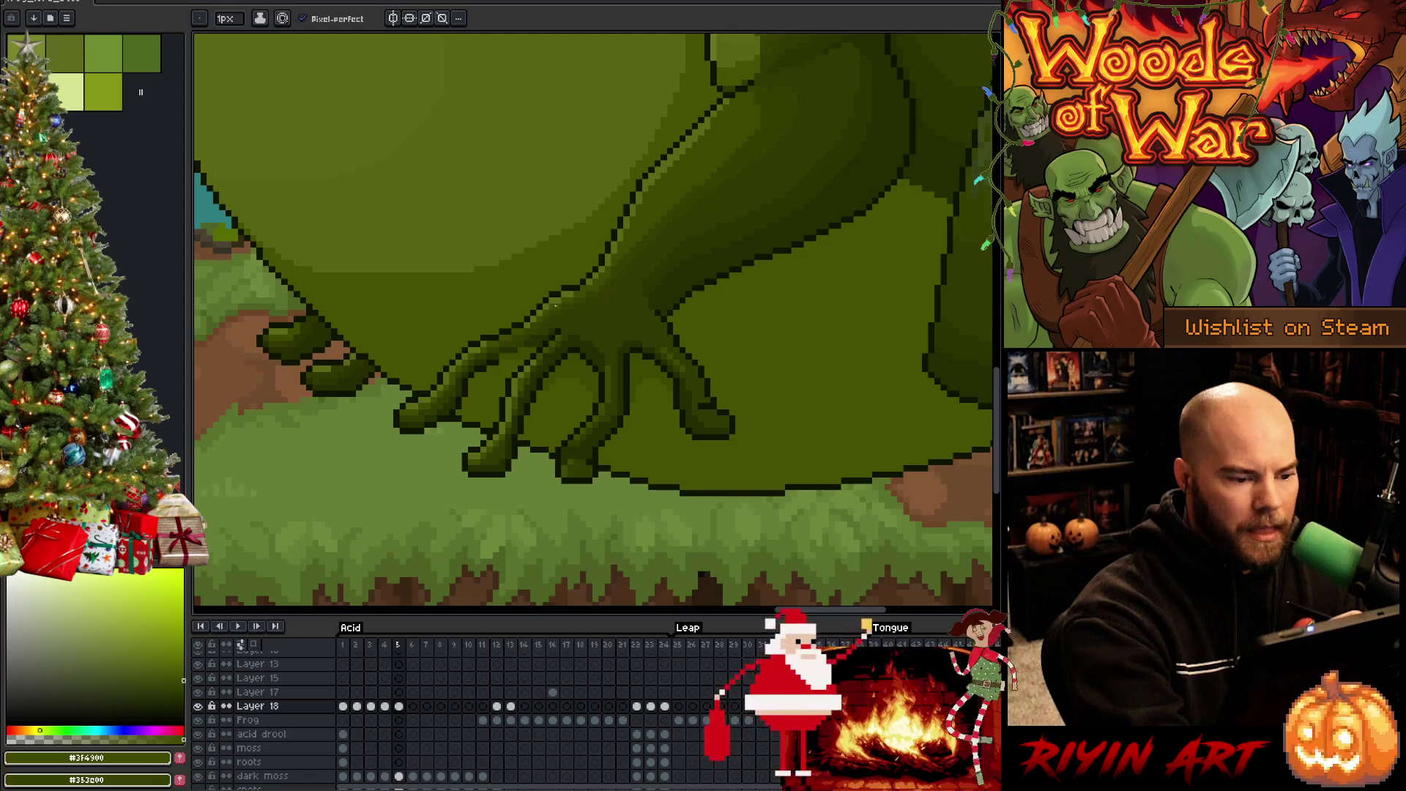
# Draw dark green outline curves between and along the toes on frame 5
pyautogui.keyDown('alt'); pyautogui.click(605, 372); pyautogui.keyUp('alt')
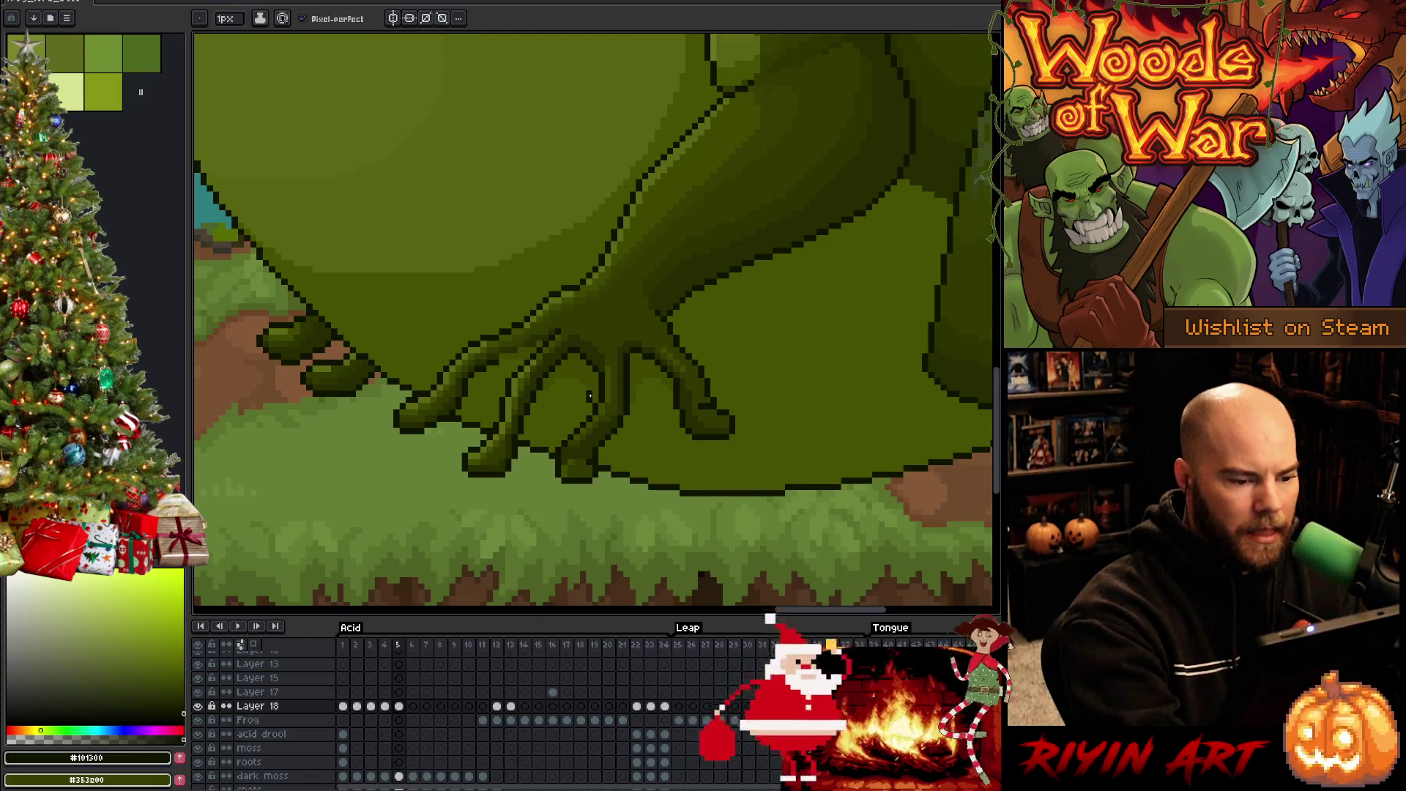
pyautogui.moveTo(582, 387); pyautogui.dragTo(544, 392)
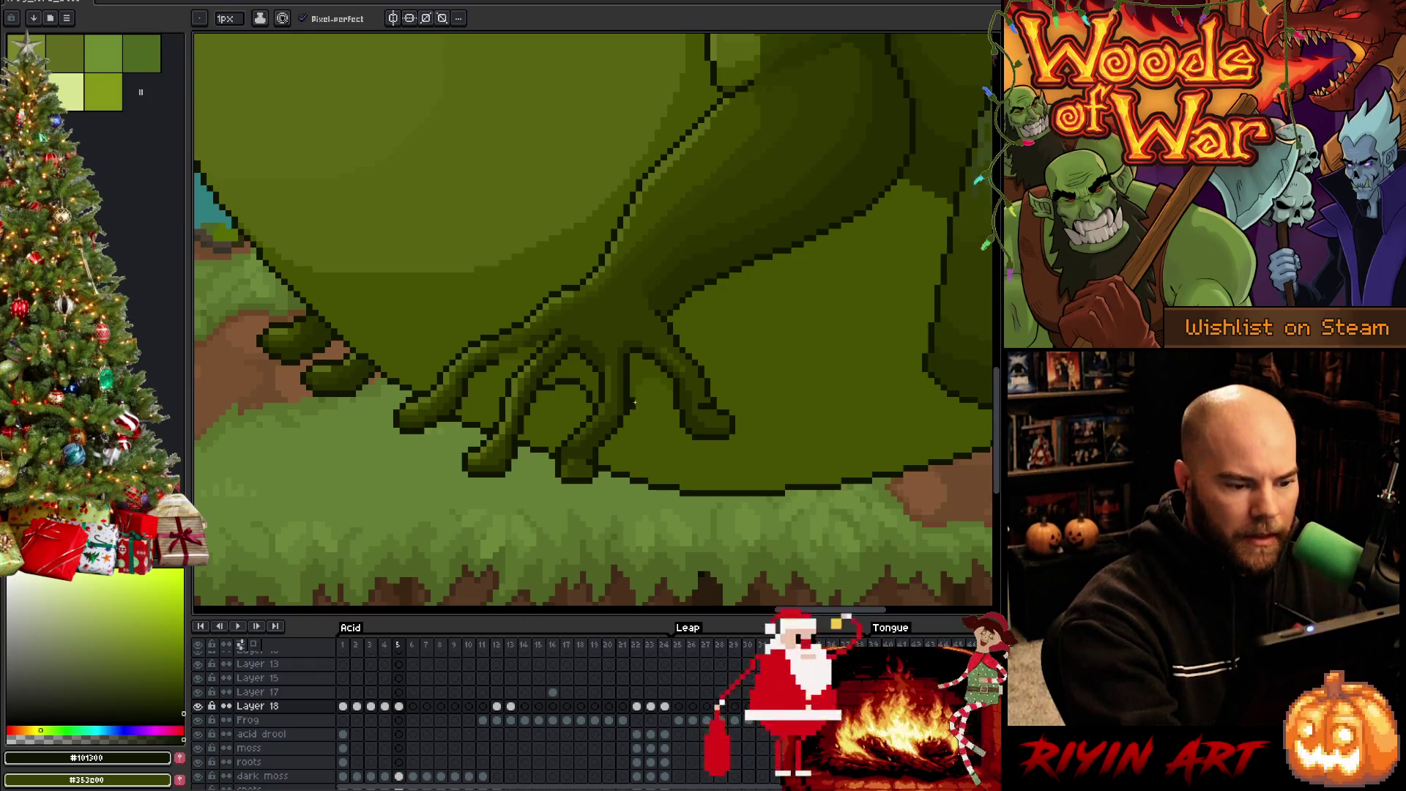
pyautogui.moveTo(637, 381); pyautogui.dragTo(664, 388)
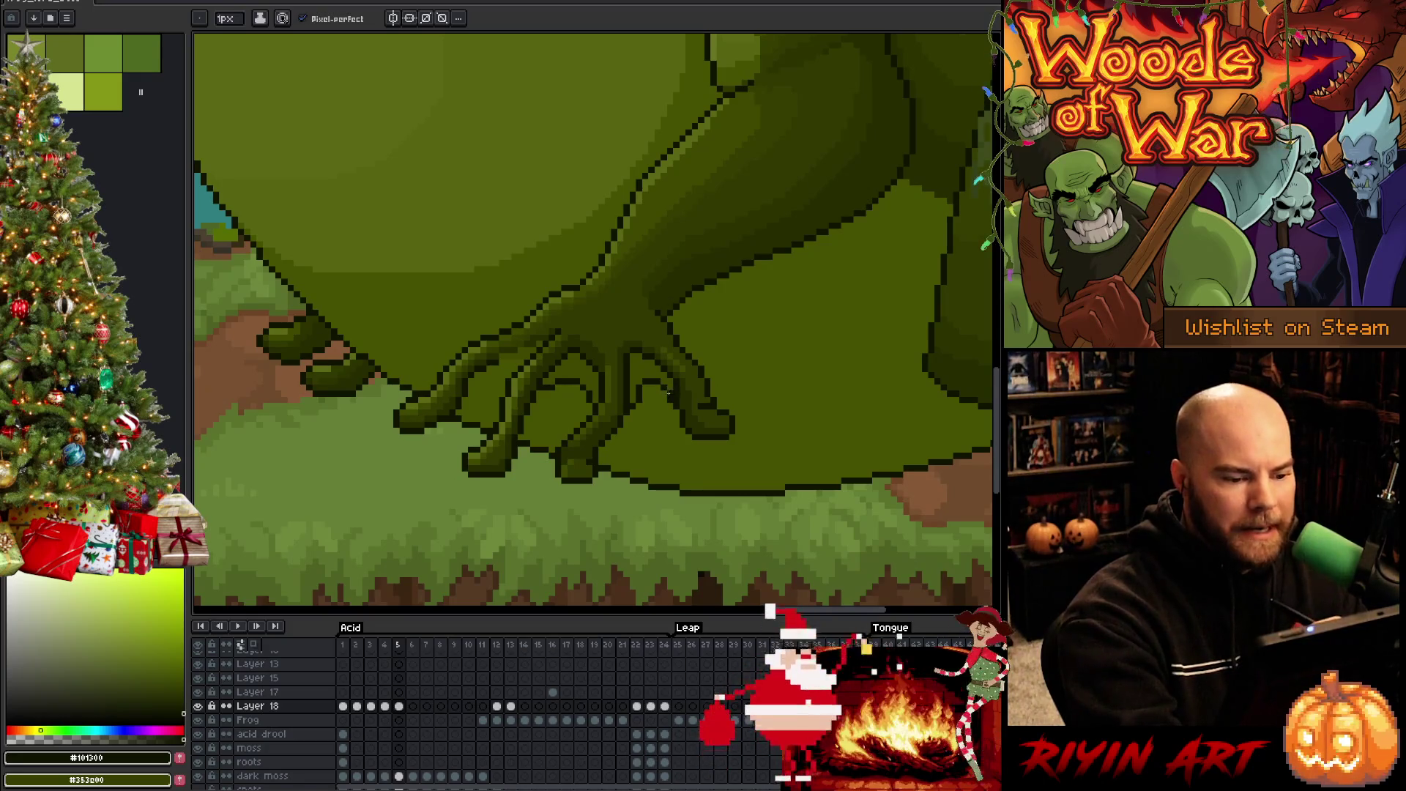
pyautogui.keyDown('alt'); pyautogui.click(666, 372); pyautogui.keyUp('alt')
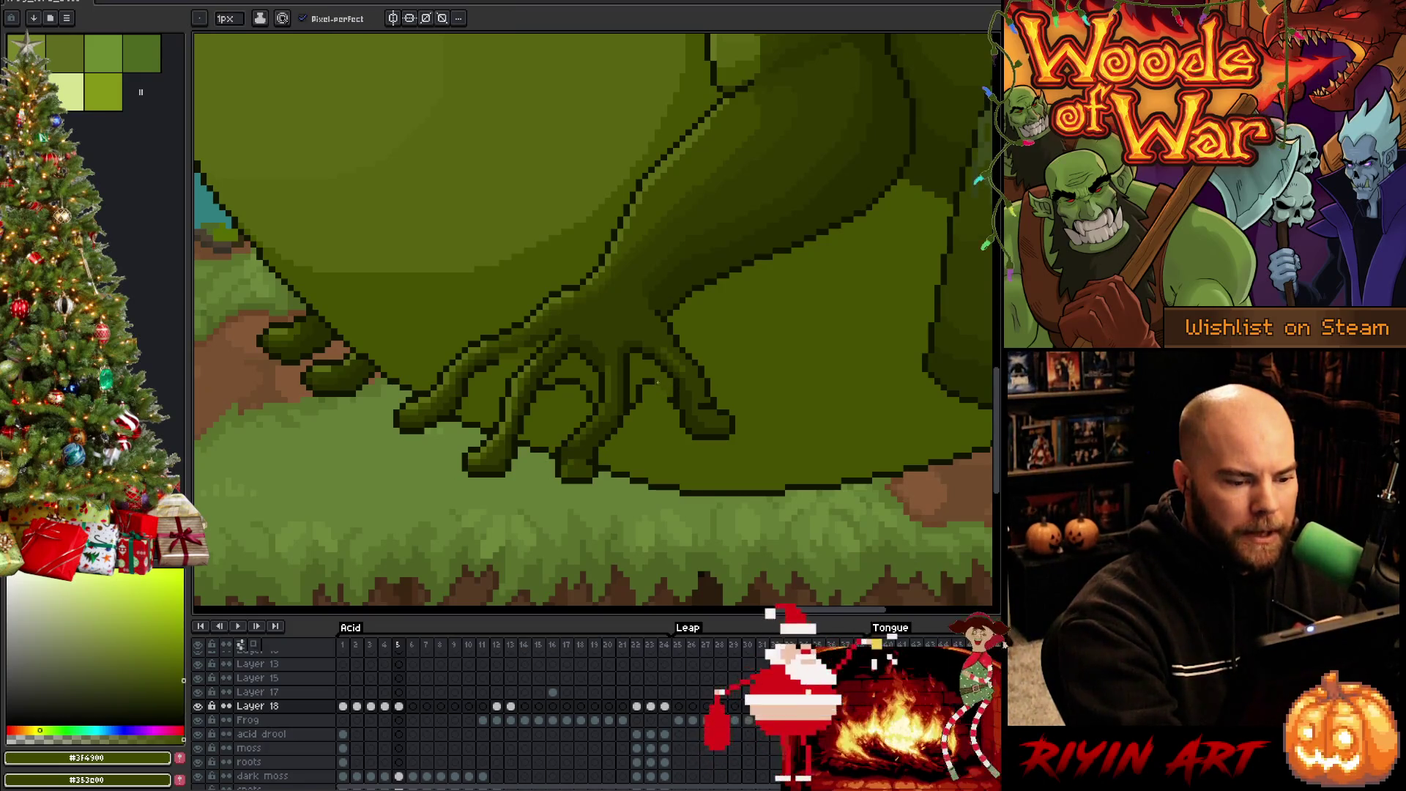
pyautogui.keyDown('alt'); pyautogui.click(661, 384); pyautogui.keyUp('alt')
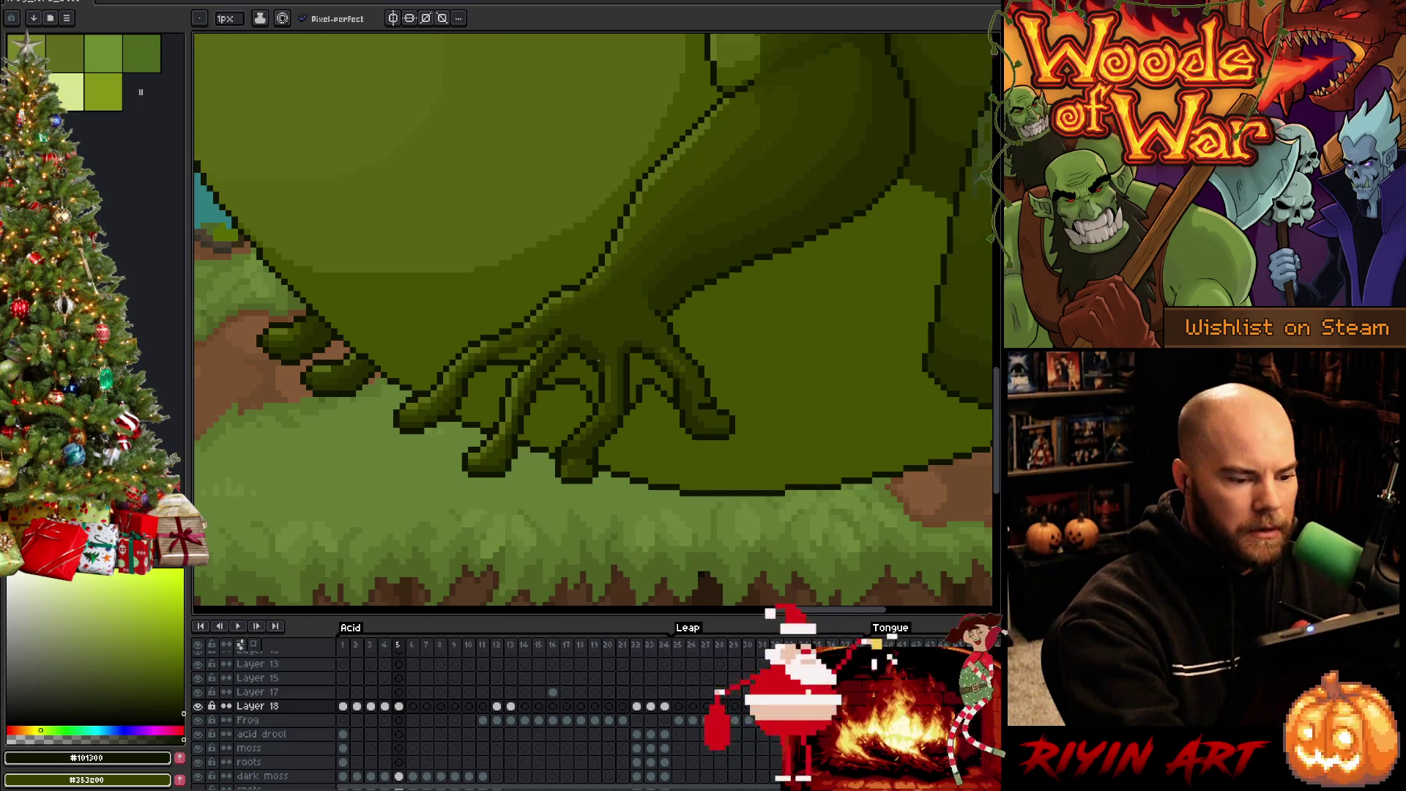
pyautogui.keyDown('alt'); pyautogui.click(603, 399); pyautogui.keyUp('alt')
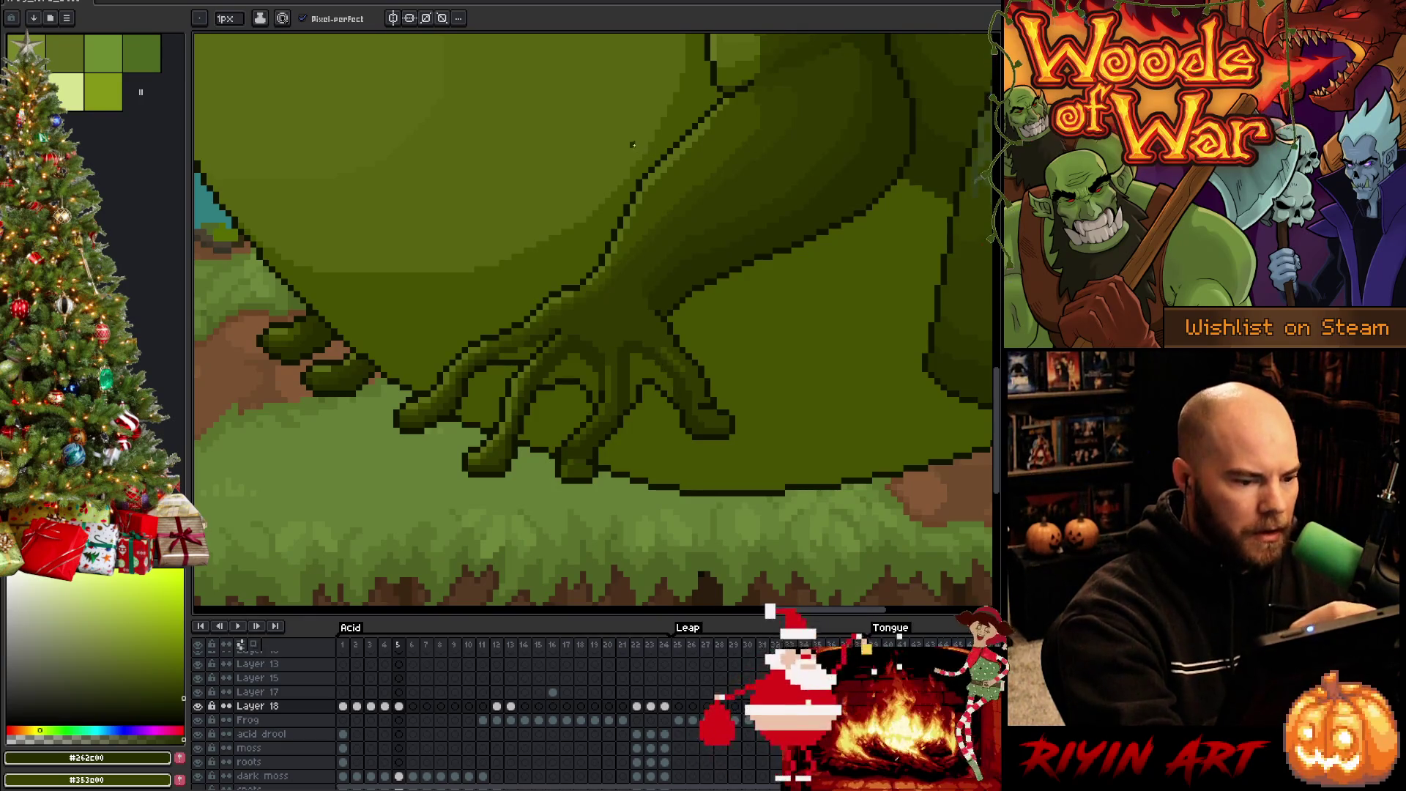
# Flip between neighbouring frames to check the foot motion, then take mid-green onto frame 6
pyautogui.press('Right')
pyautogui.press('Left')
pyautogui.press('Right')
pyautogui.press('Left')
pyautogui.press('Right')
pyautogui.press('Left')
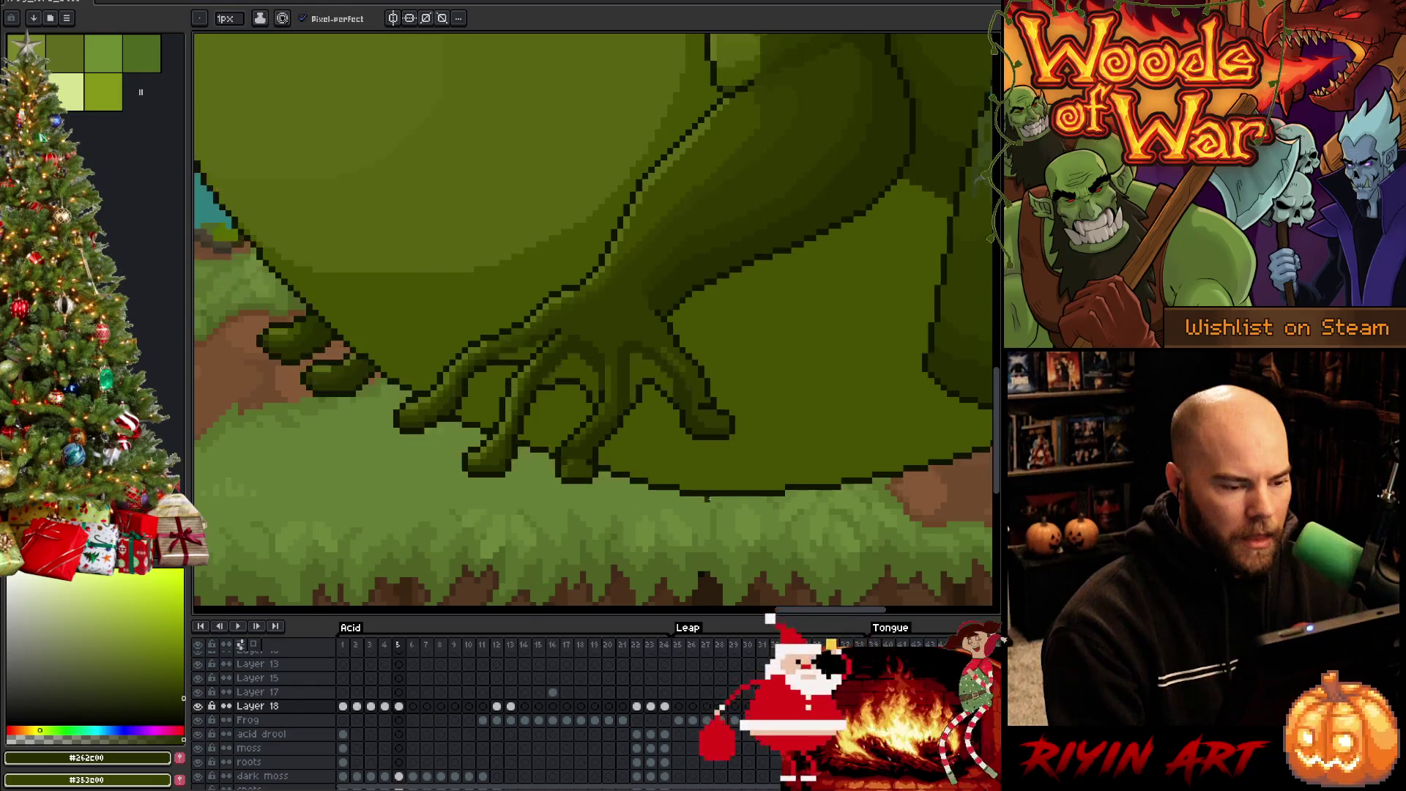
pyautogui.keyDown('alt'); pyautogui.click(646, 367); pyautogui.keyUp('alt')
pyautogui.press('Right')
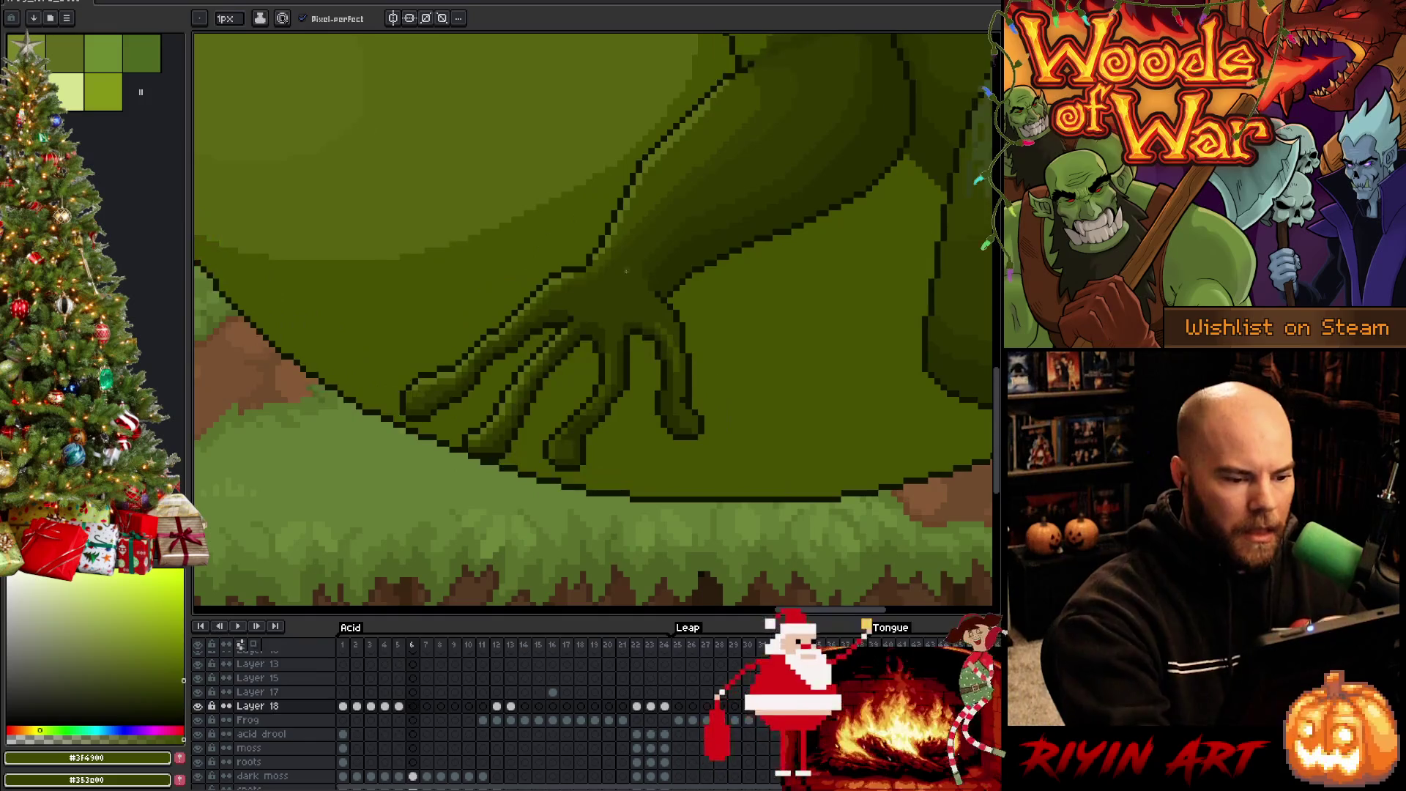
# Pencil dark toe outlines and mid-green fills on frame 6 of Layer 18 to match frame 5
pyautogui.click(659, 383)
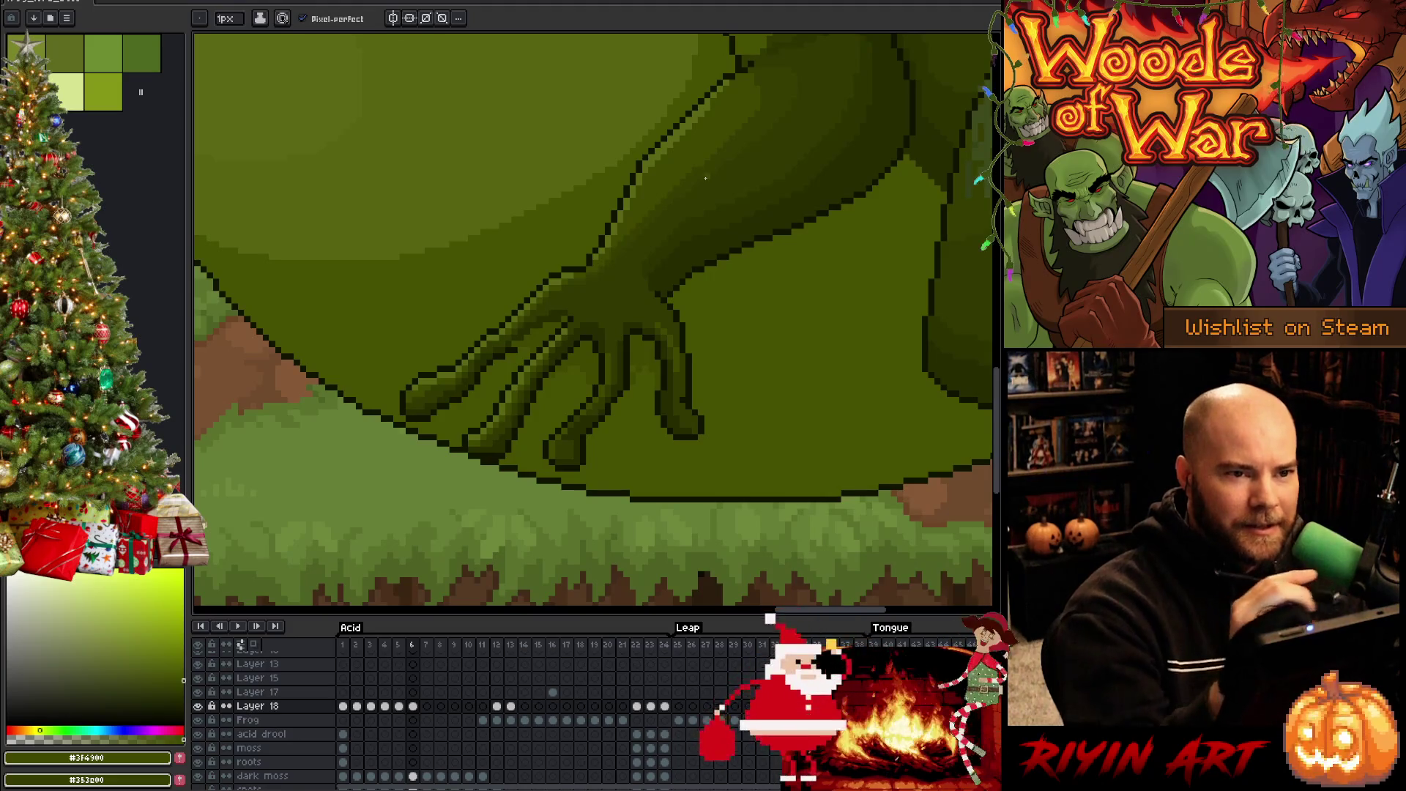
pyautogui.keyDown('alt'); pyautogui.click(517, 338); pyautogui.keyUp('alt')
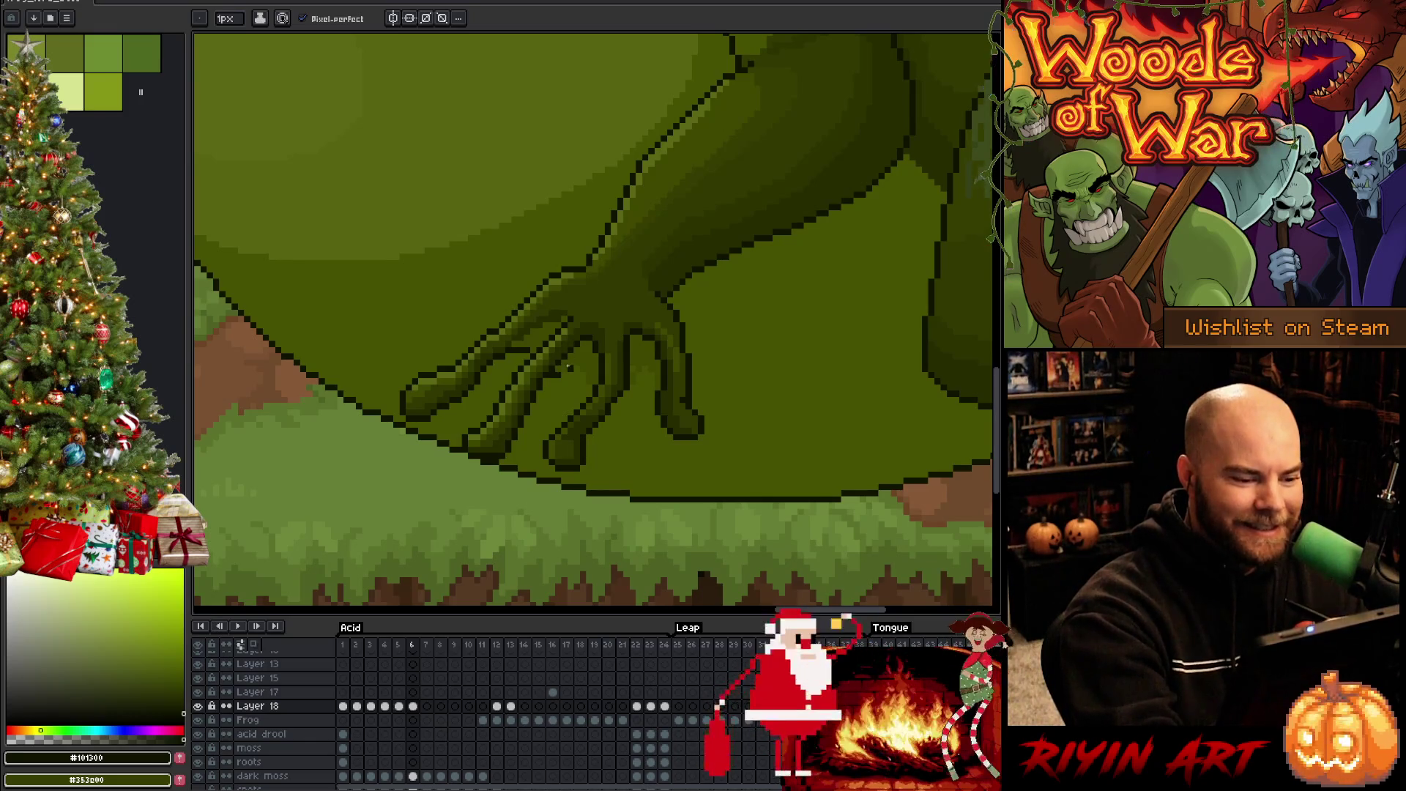
pyautogui.moveTo(568, 364)
pyautogui.mouseDown()
pyautogui.moveTo(593, 382)
pyautogui.moveTo(656, 361)
pyautogui.mouseUp()
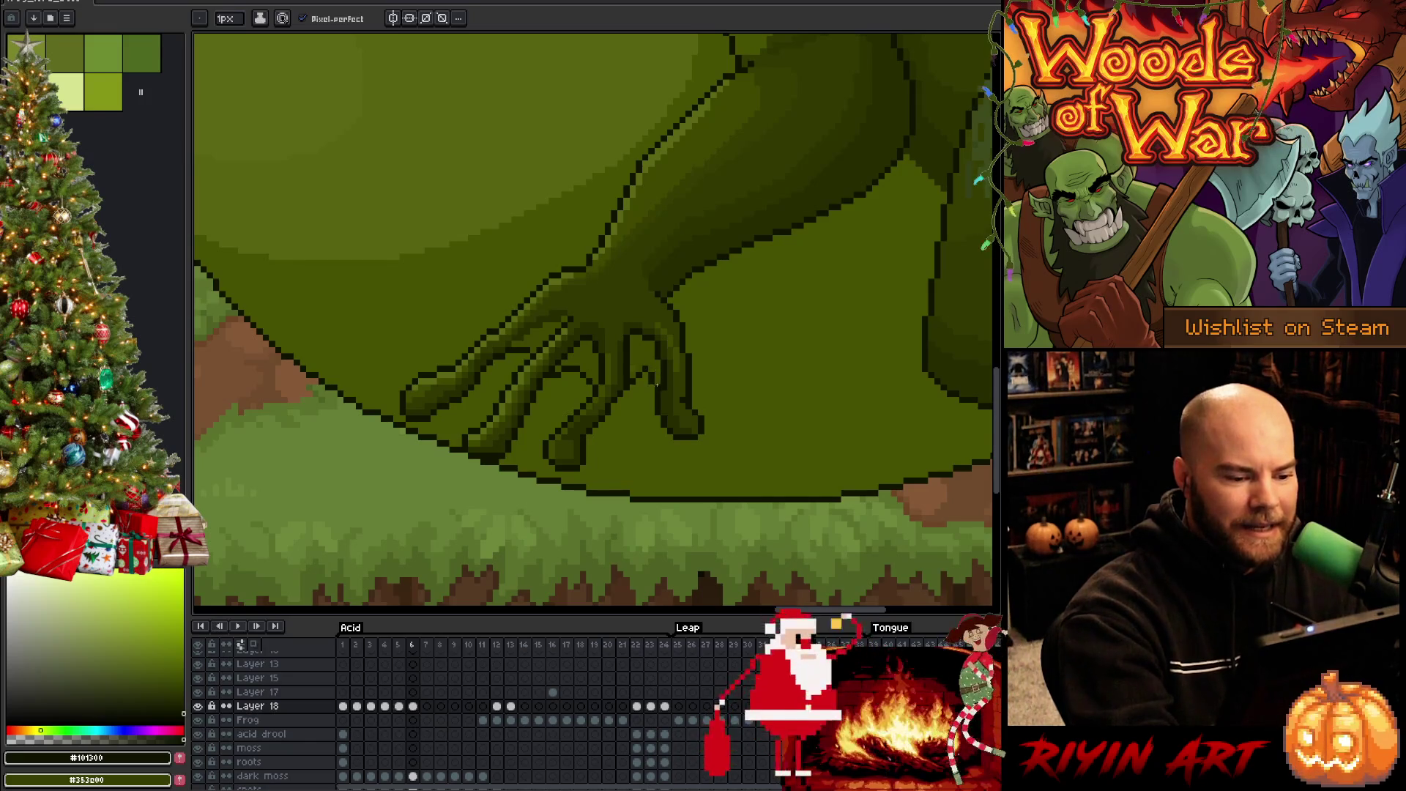
pyautogui.keyDown('alt'); pyautogui.click(632, 370); pyautogui.keyUp('alt')
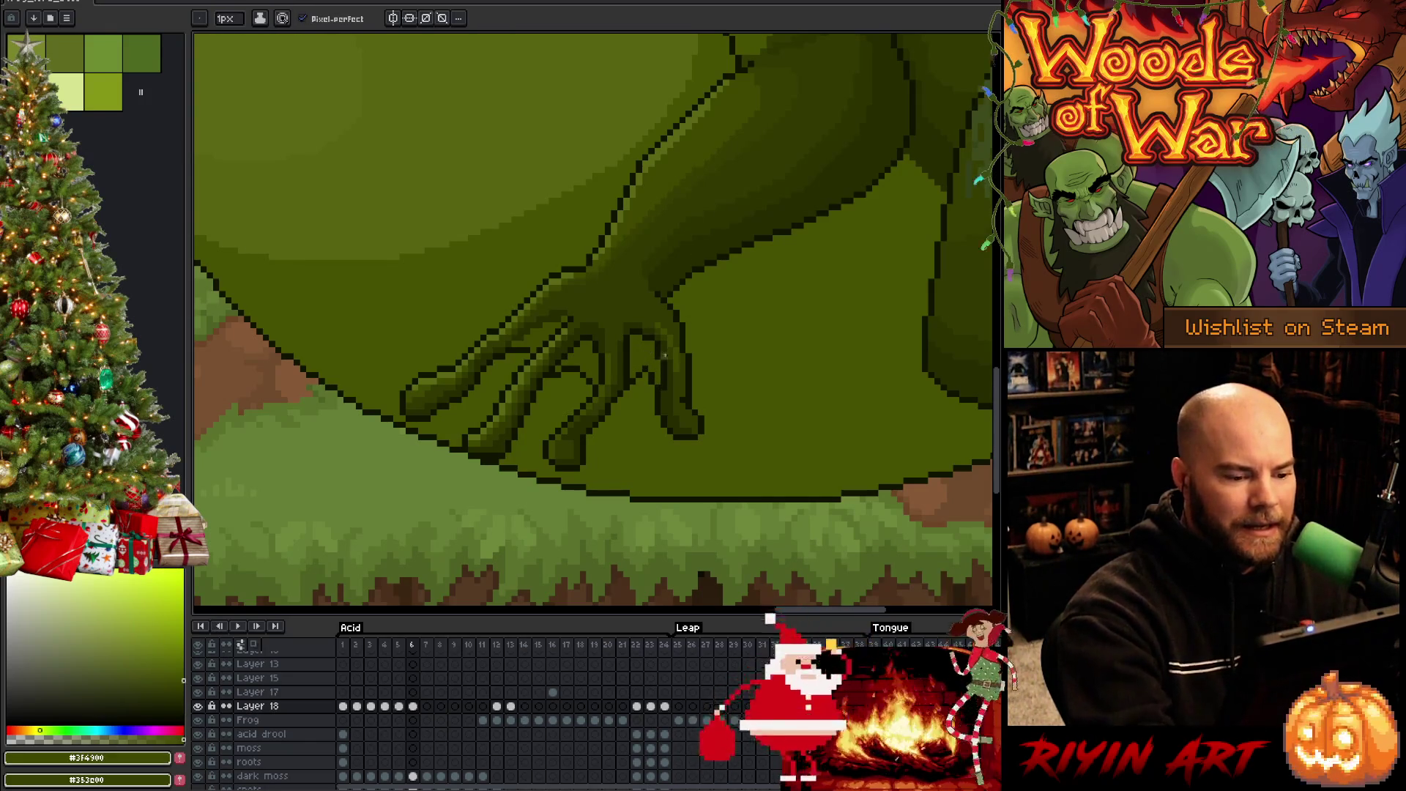
pyautogui.keyDown('alt'); pyautogui.click(644, 356); pyautogui.keyUp('alt')
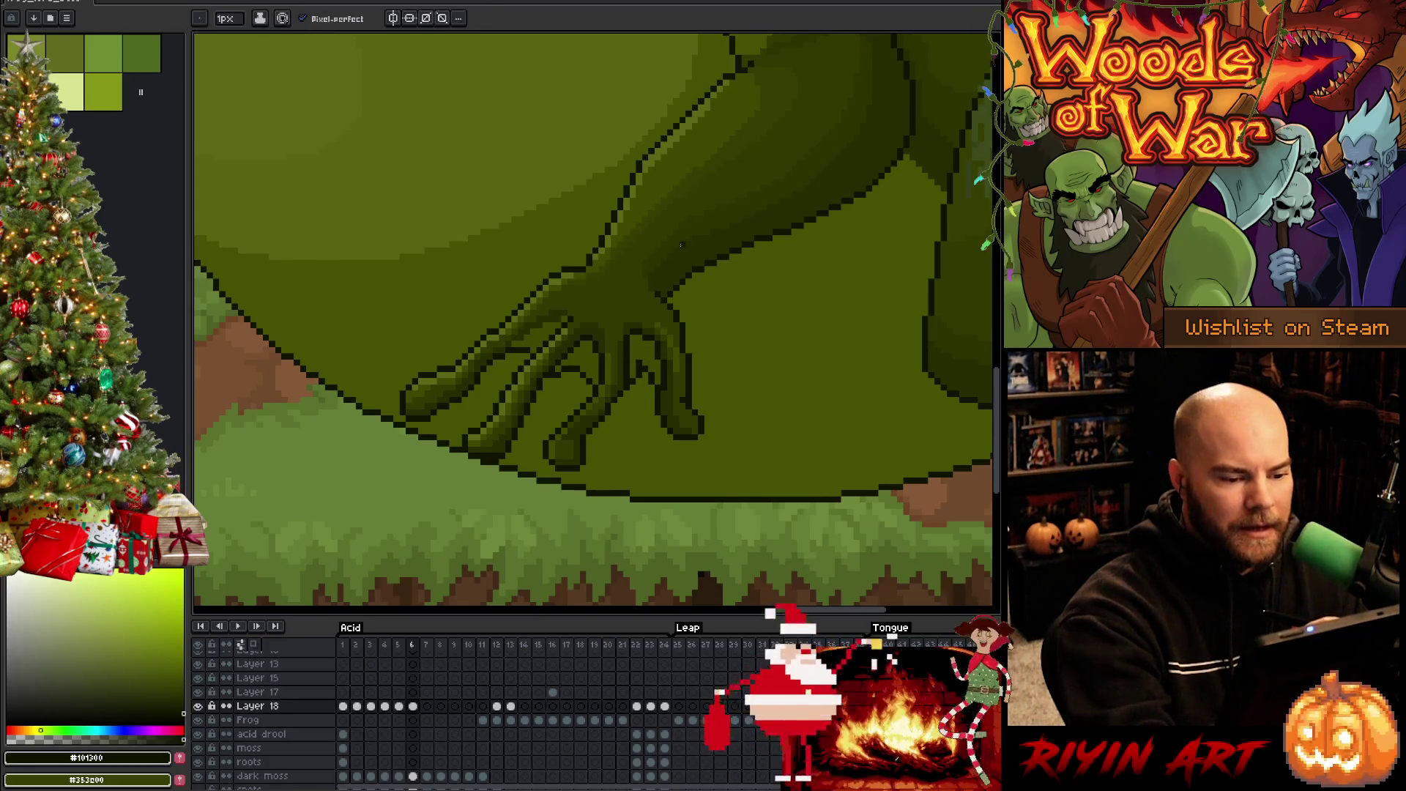
pyautogui.keyDown('alt'); pyautogui.click(639, 365); pyautogui.keyUp('alt')
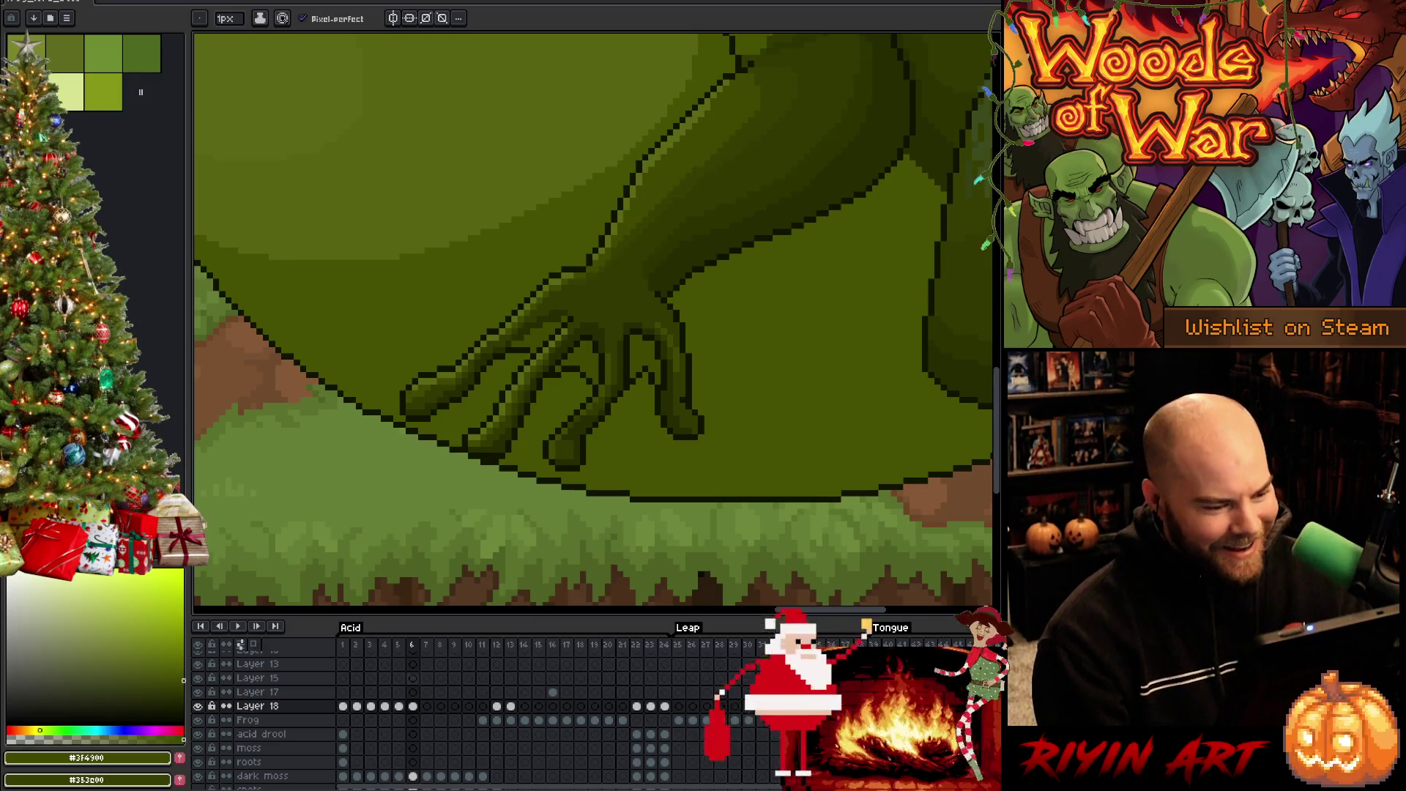
pyautogui.click(413, 707)
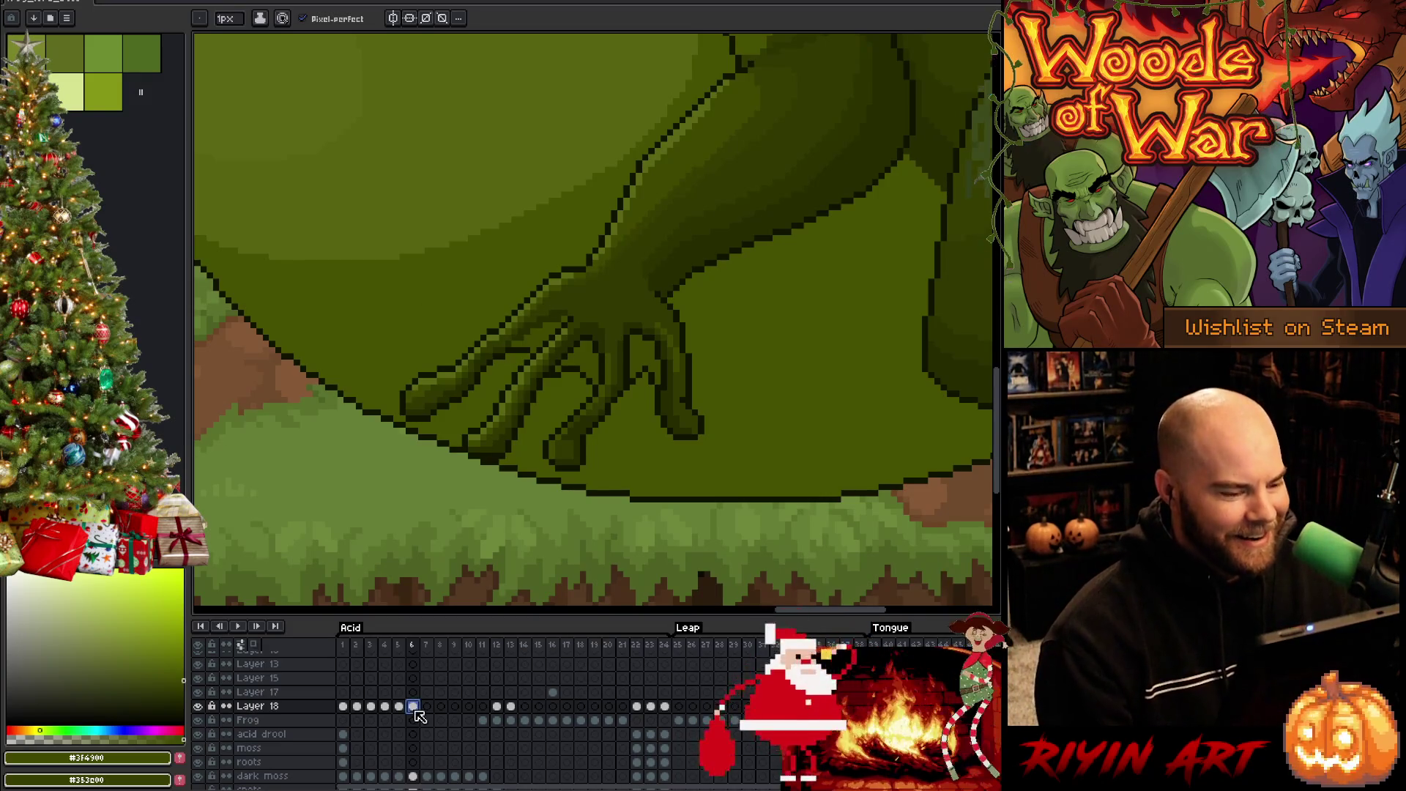
pyautogui.keyDown('alt'); pyautogui.click(649, 366); pyautogui.keyUp('alt')
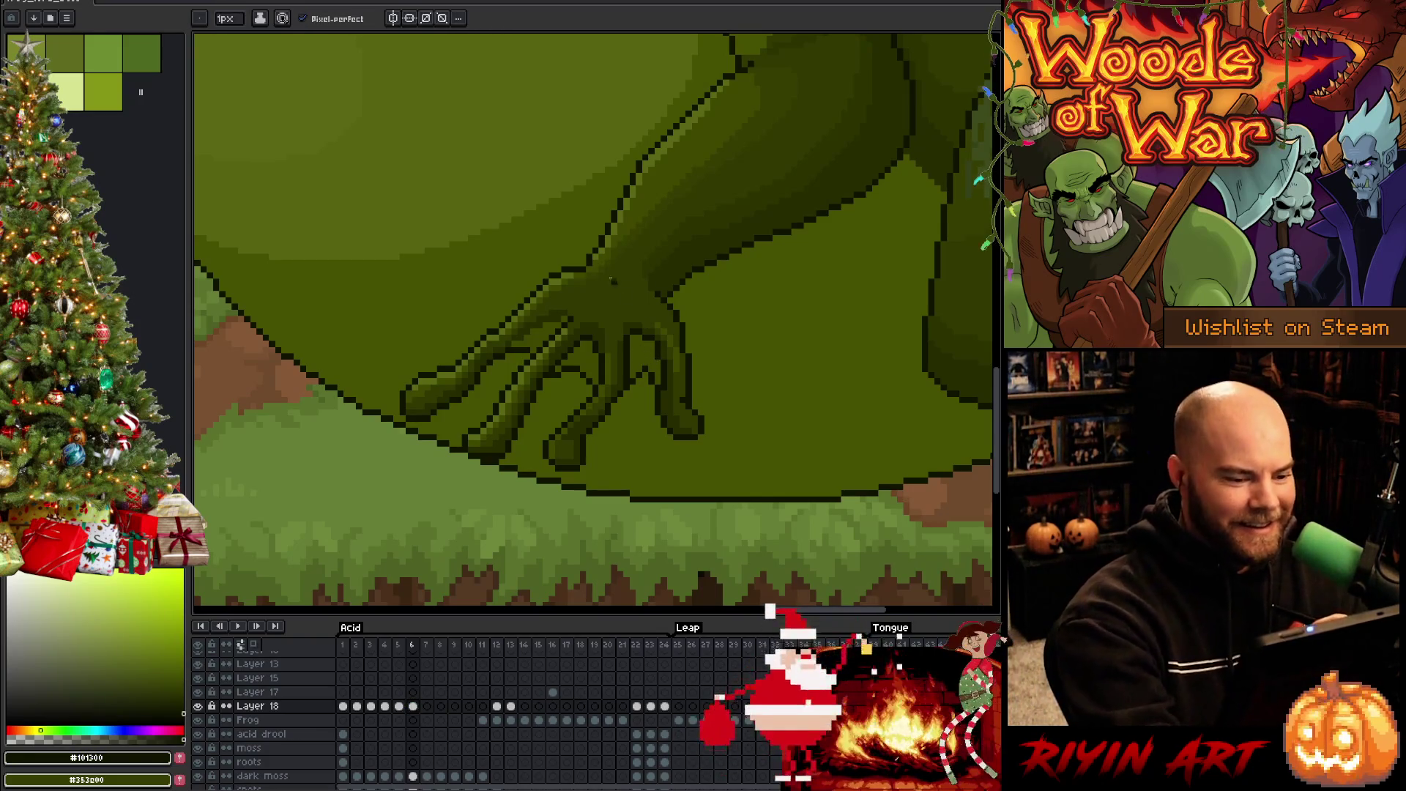
pyautogui.click(427, 706)
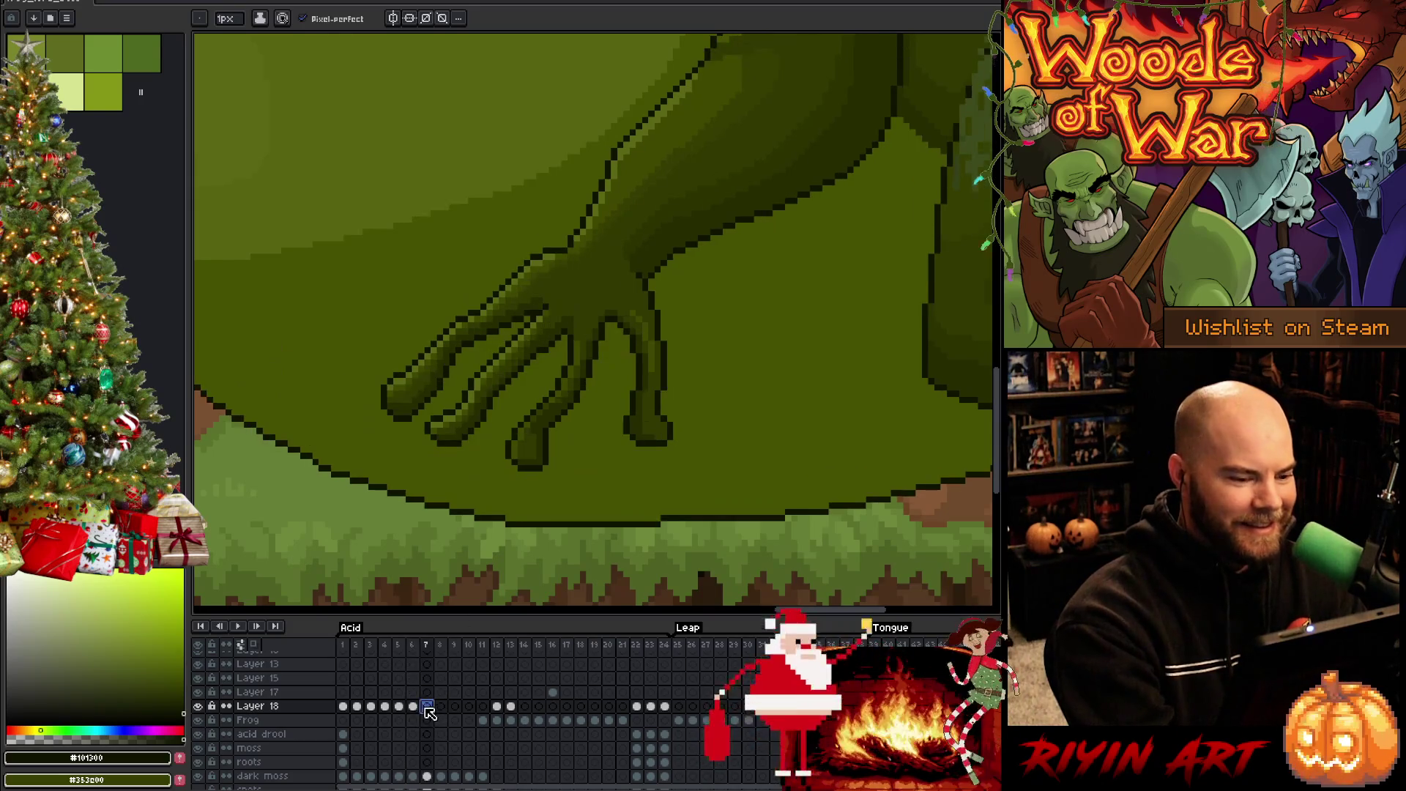
# Move to frame 7 with the mid-green colour and pixel-perfect Pencil ready
pyautogui.click(413, 706)
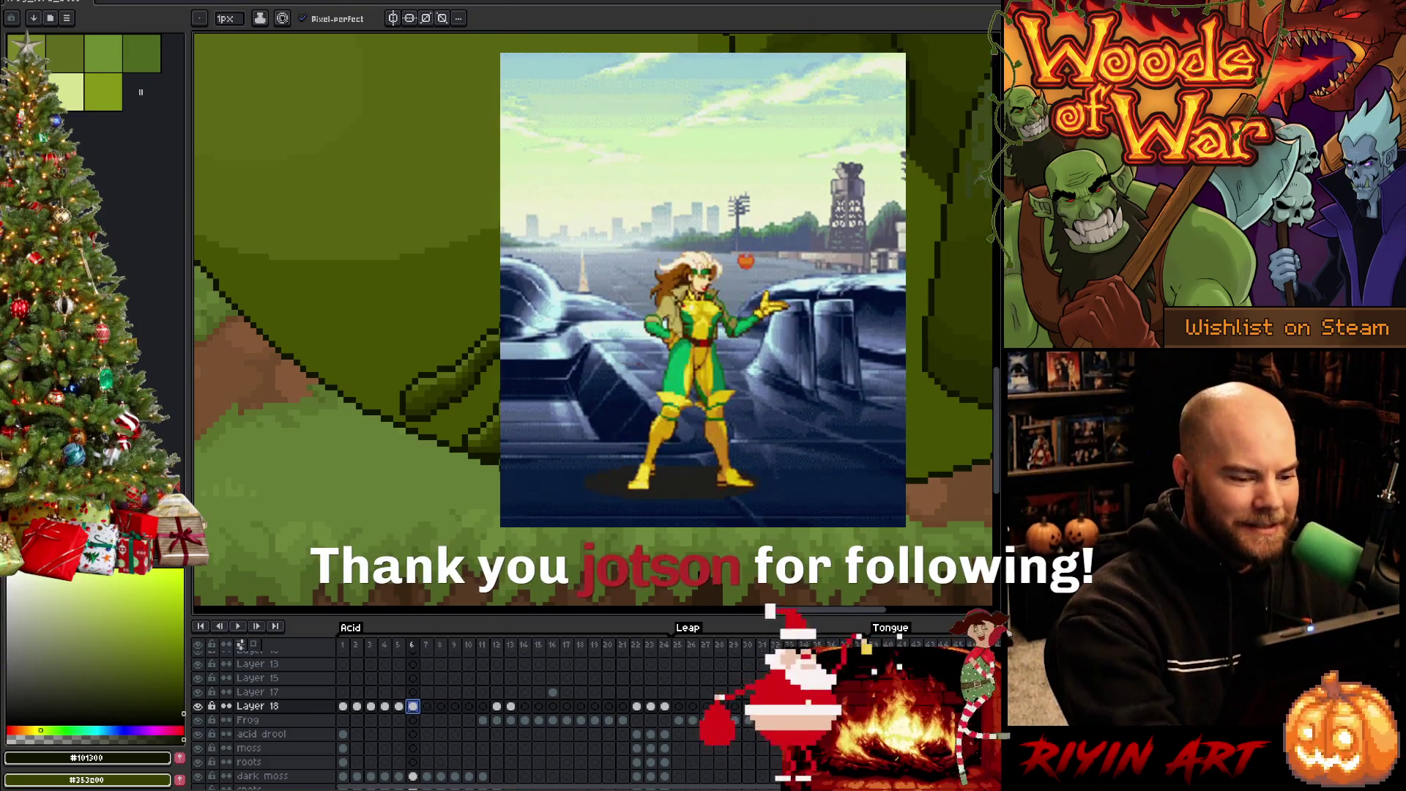
pyautogui.press(']')
pyautogui.click(427, 706)
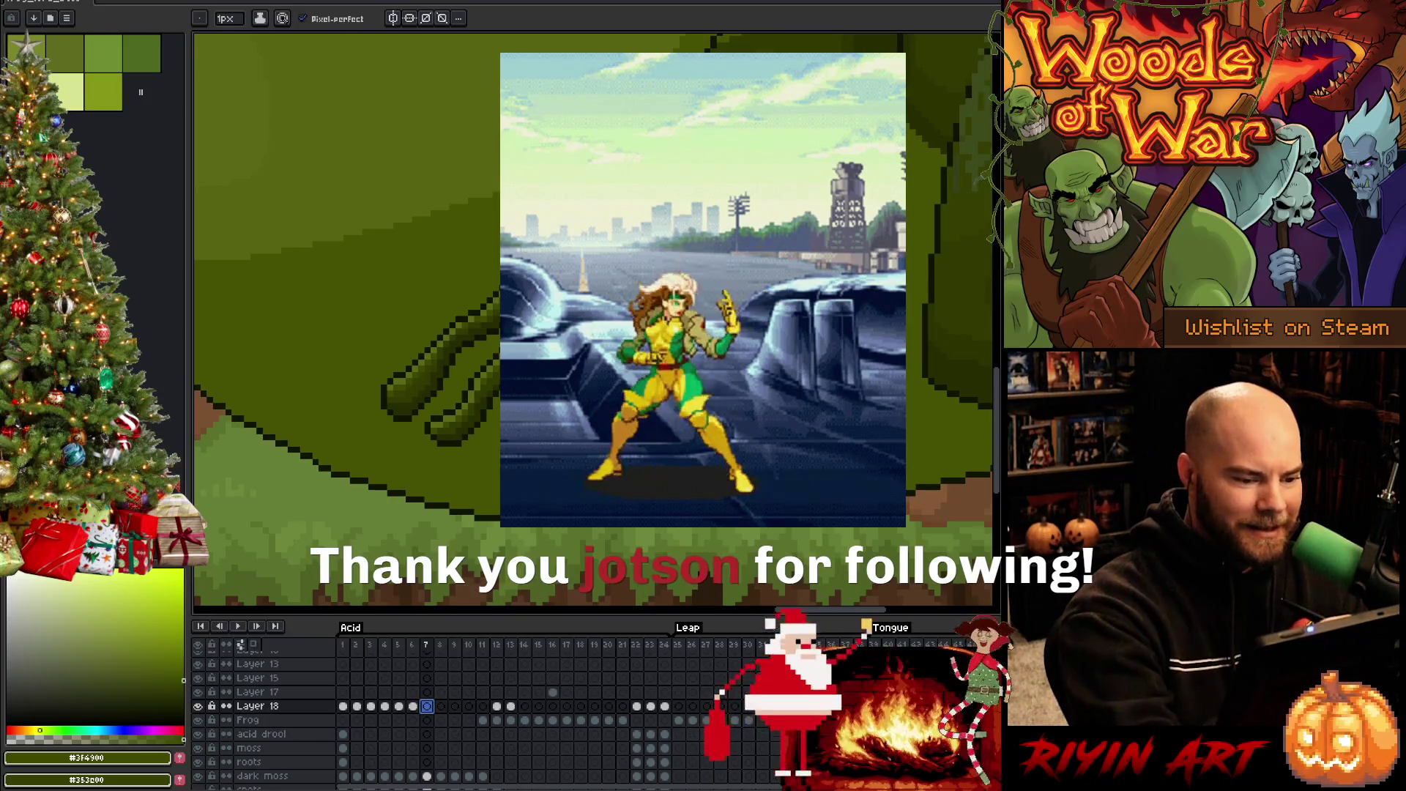
pyautogui.press('b')
pyautogui.press('e')
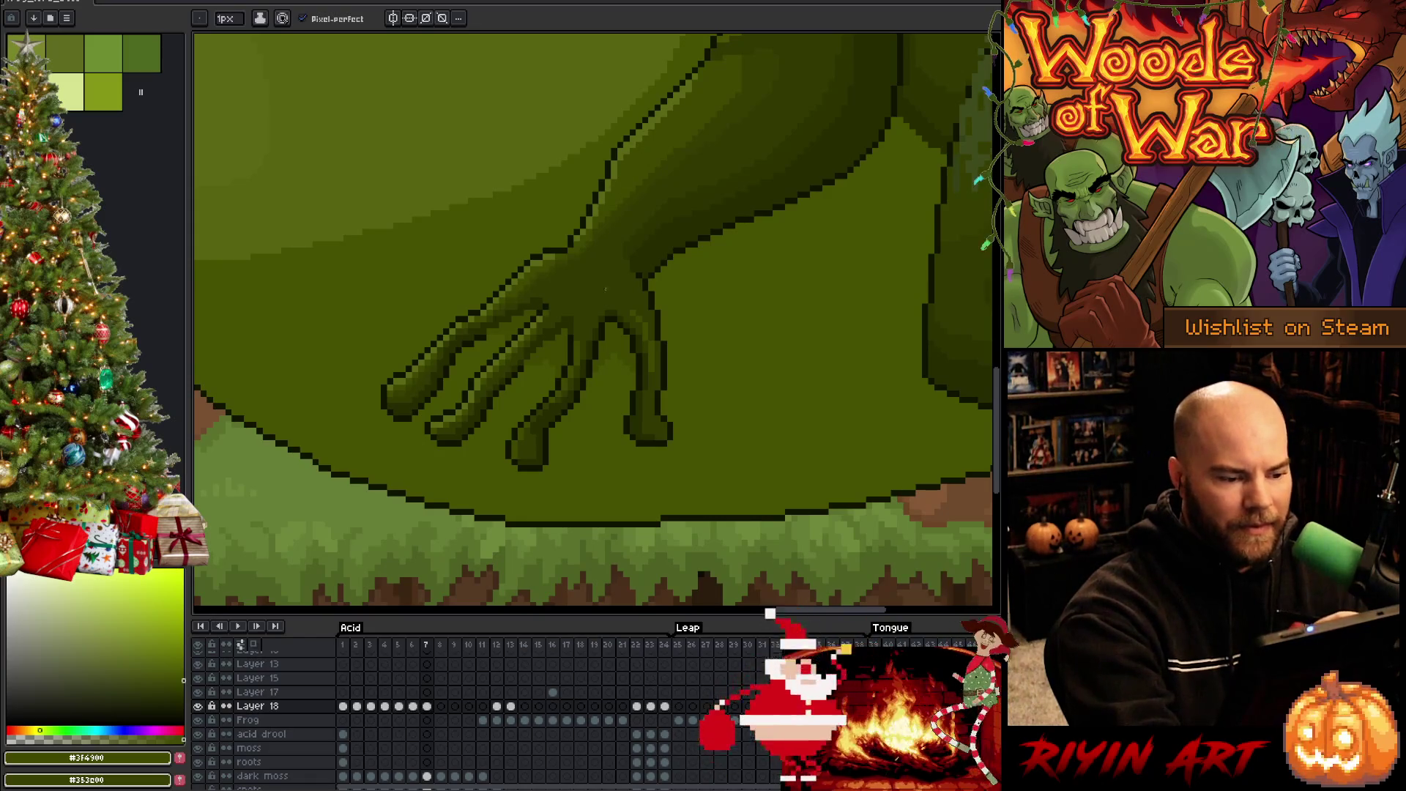
# Draw a short dark outline between the toes, resampling shadow and mid-greens from the foot
pyautogui.keyDown('alt'); pyautogui.click(573, 328); pyautogui.keyUp('alt')
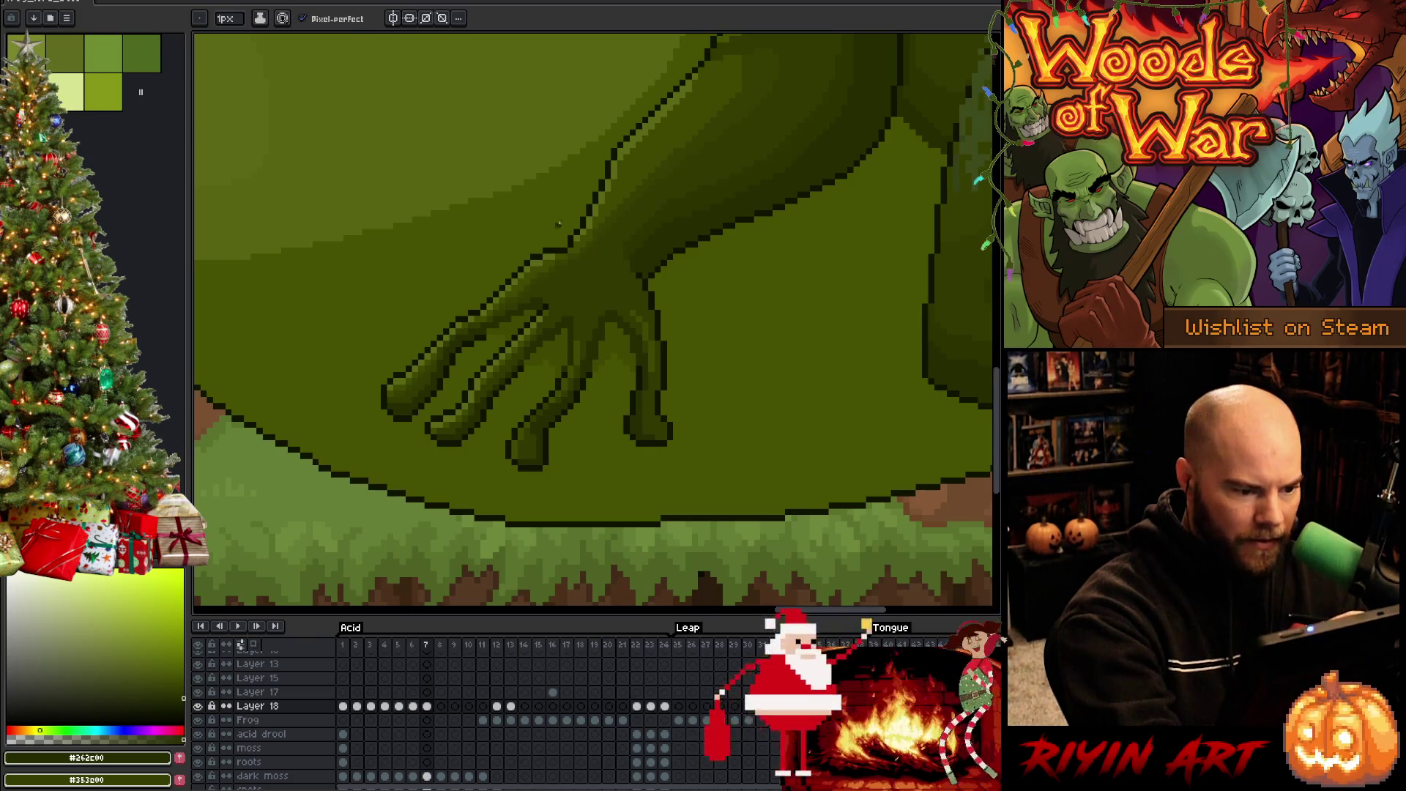
pyautogui.keyDown('alt'); pyautogui.click(487, 334); pyautogui.keyUp('alt')
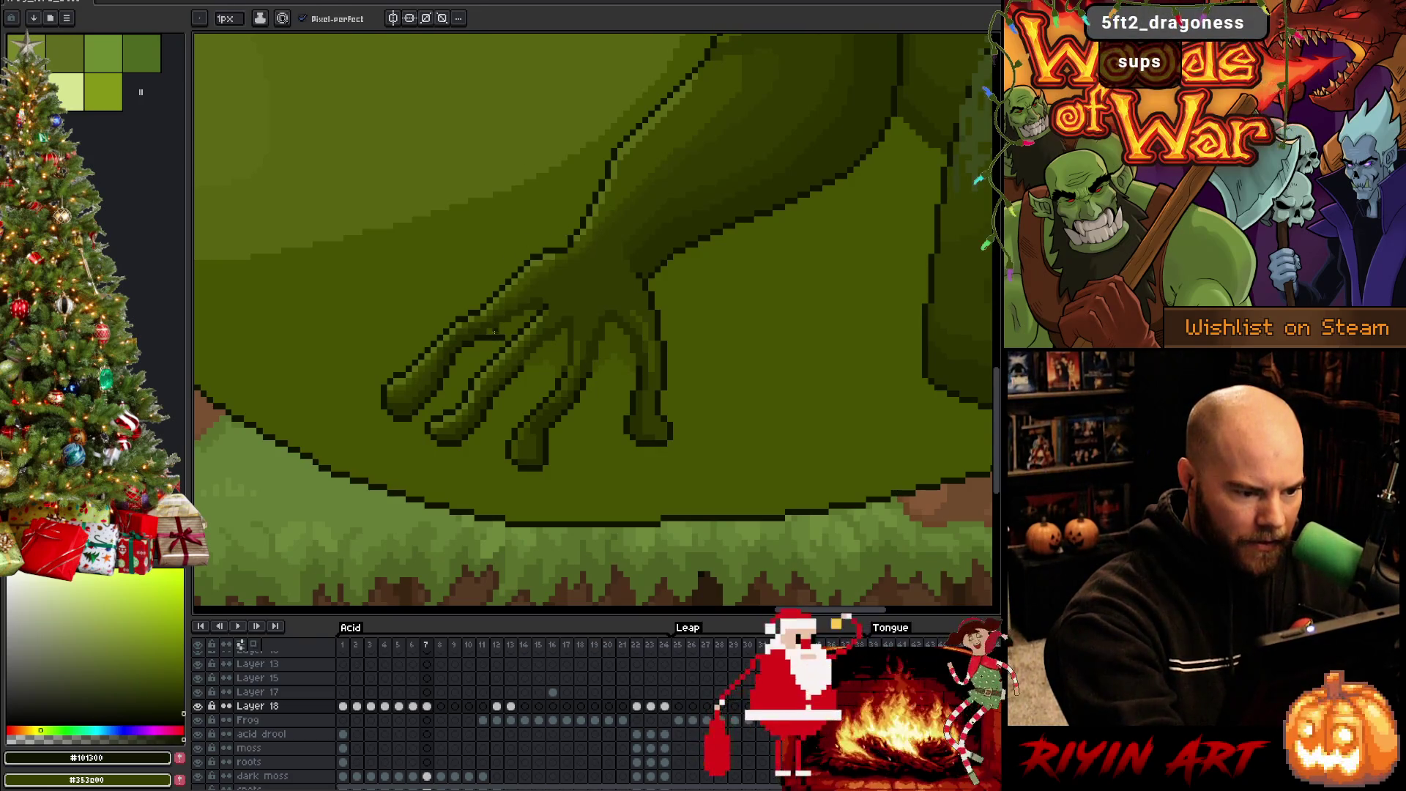
pyautogui.moveTo(538, 361)
pyautogui.mouseDown()
pyautogui.moveTo(553, 373)
pyautogui.moveTo(524, 372)
pyautogui.moveTo(592, 373)
pyautogui.mouseUp()
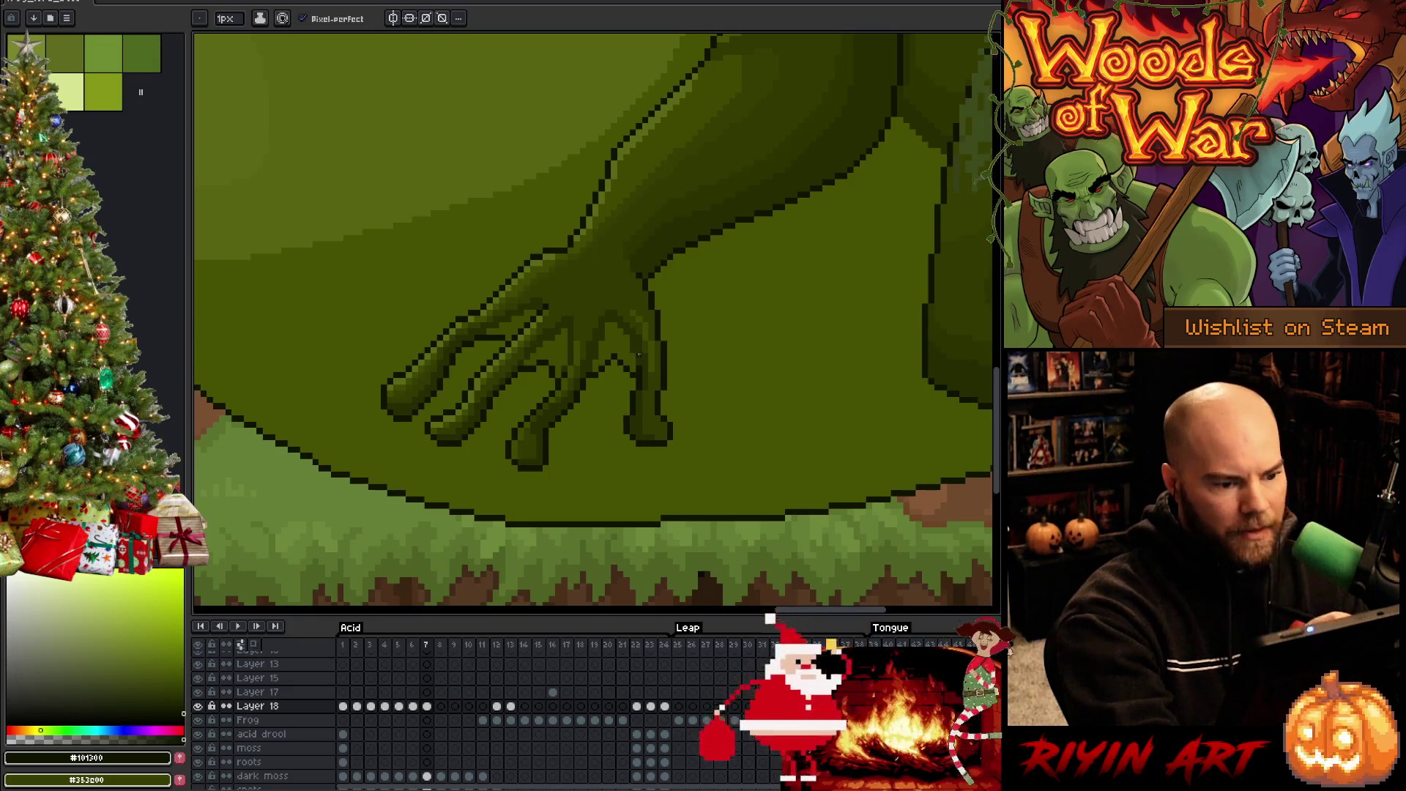
pyautogui.keyDown('alt'); pyautogui.click(619, 352); pyautogui.keyUp('alt')
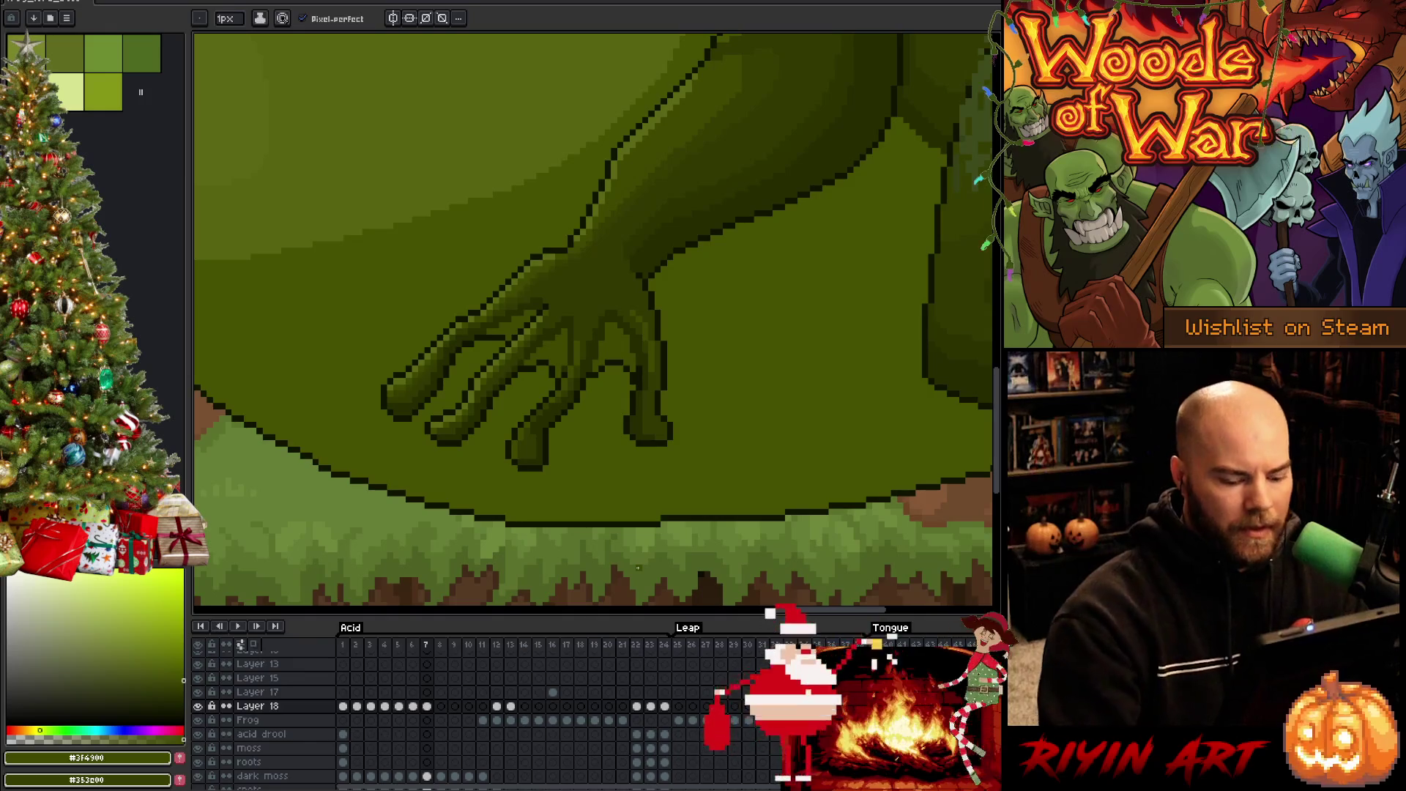
pyautogui.press('Left')
pyautogui.keyDown('alt'); pyautogui.click(645, 372); pyautogui.keyUp('alt')
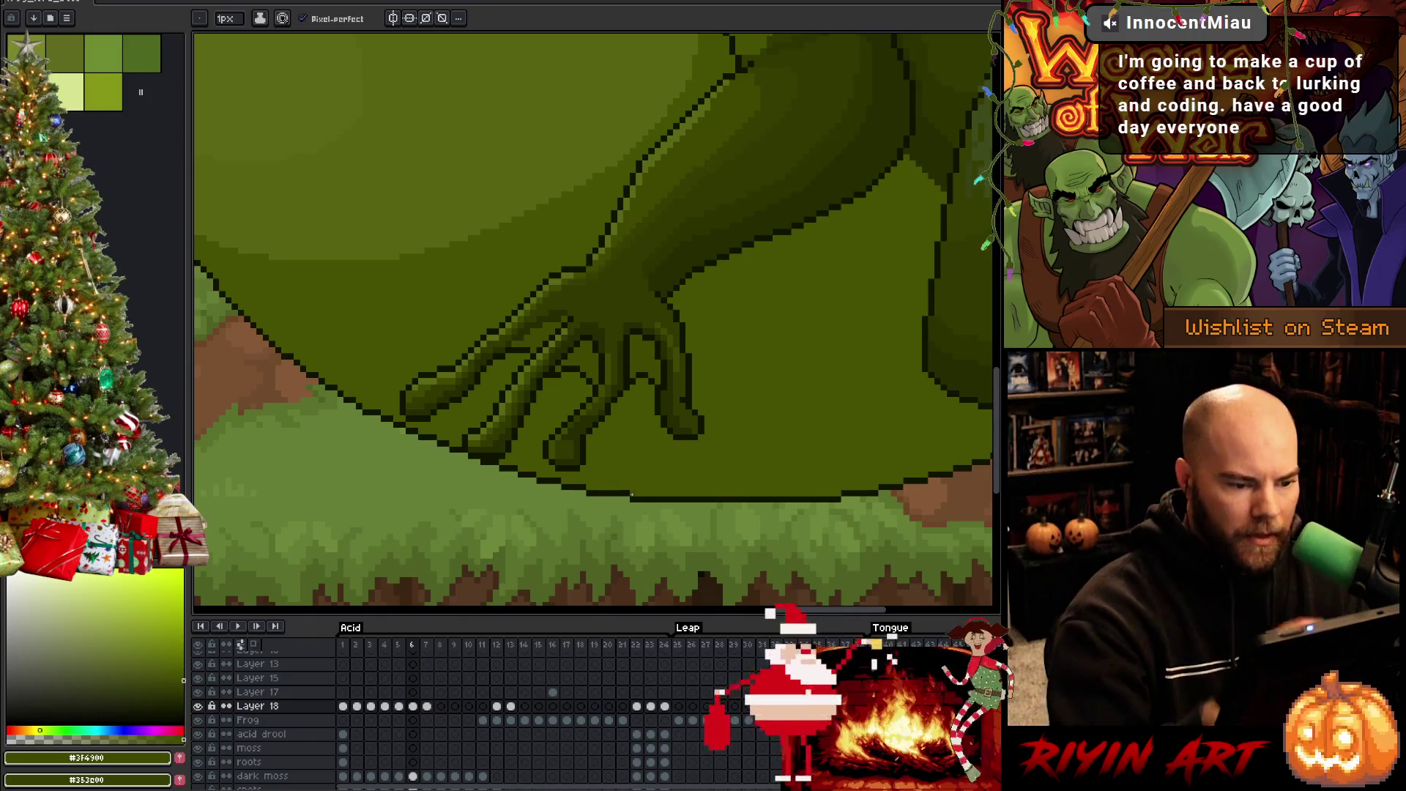
pyautogui.keyDown('alt'); pyautogui.click(628, 353); pyautogui.keyUp('alt')
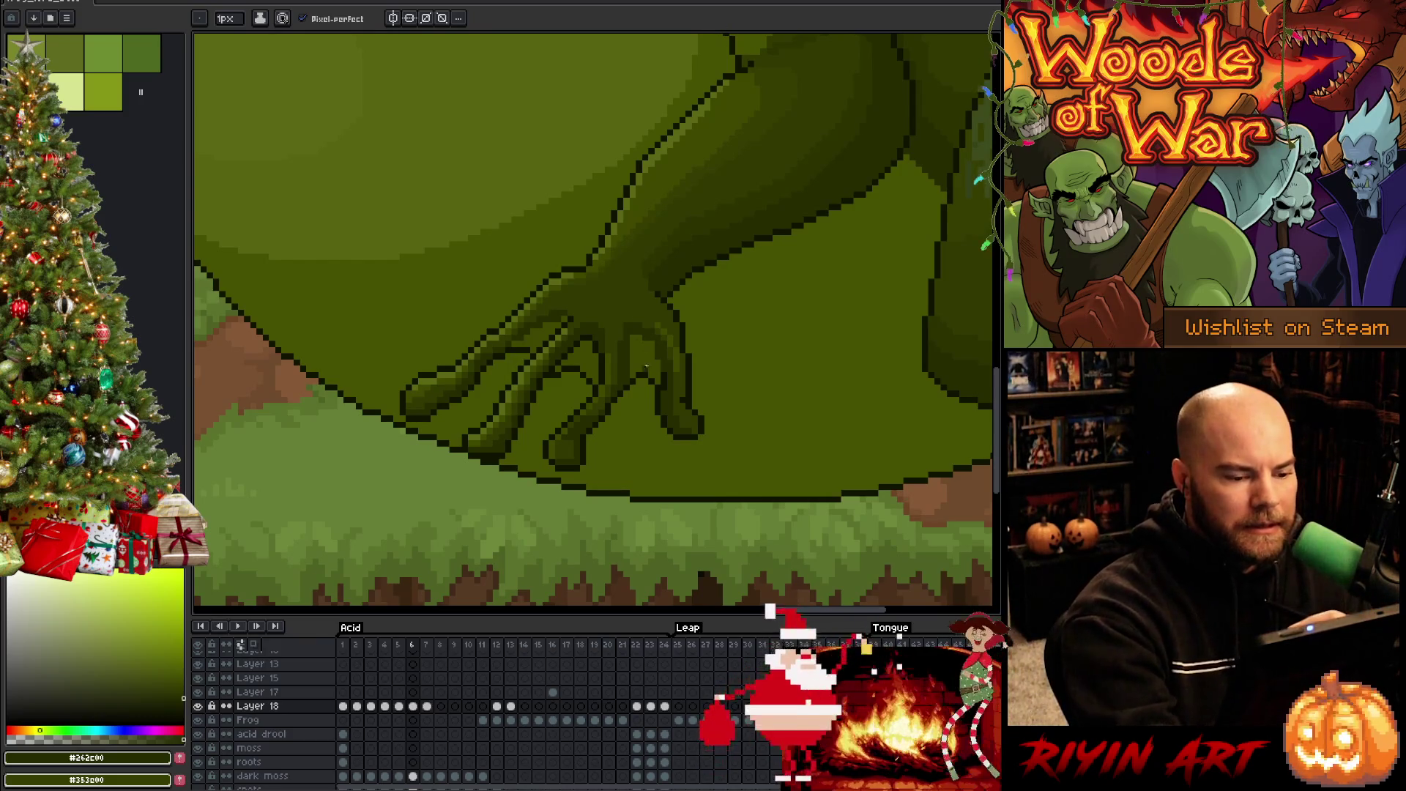
# Touch up the finger outlines using the near-black #101300 and dark green shades
pyautogui.keyDown('alt'); pyautogui.click(602, 375); pyautogui.keyUp('alt')
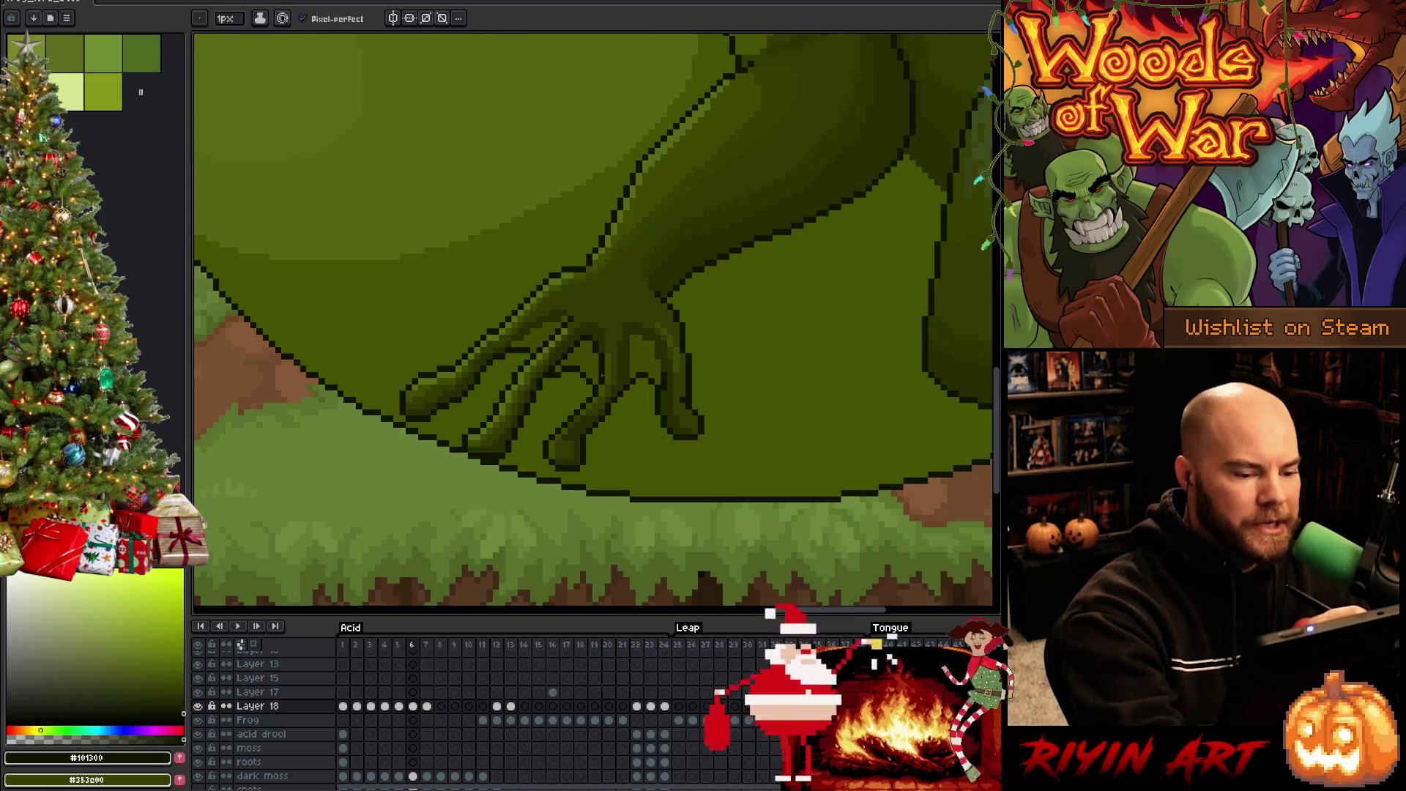
pyautogui.keyDown('alt'); pyautogui.click(602, 344); pyautogui.keyUp('alt')
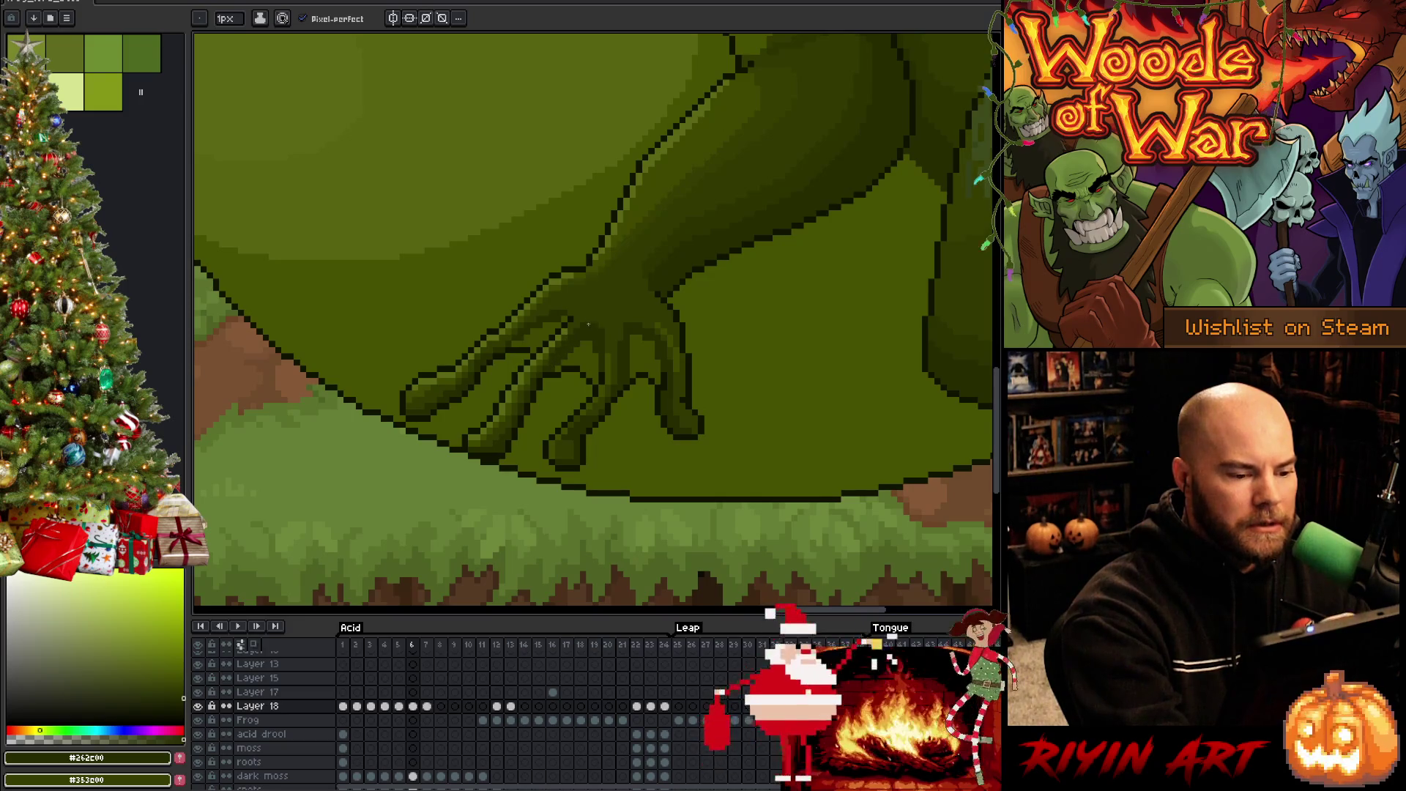
pyautogui.keyDown('alt'); pyautogui.click(525, 349); pyautogui.keyUp('alt')
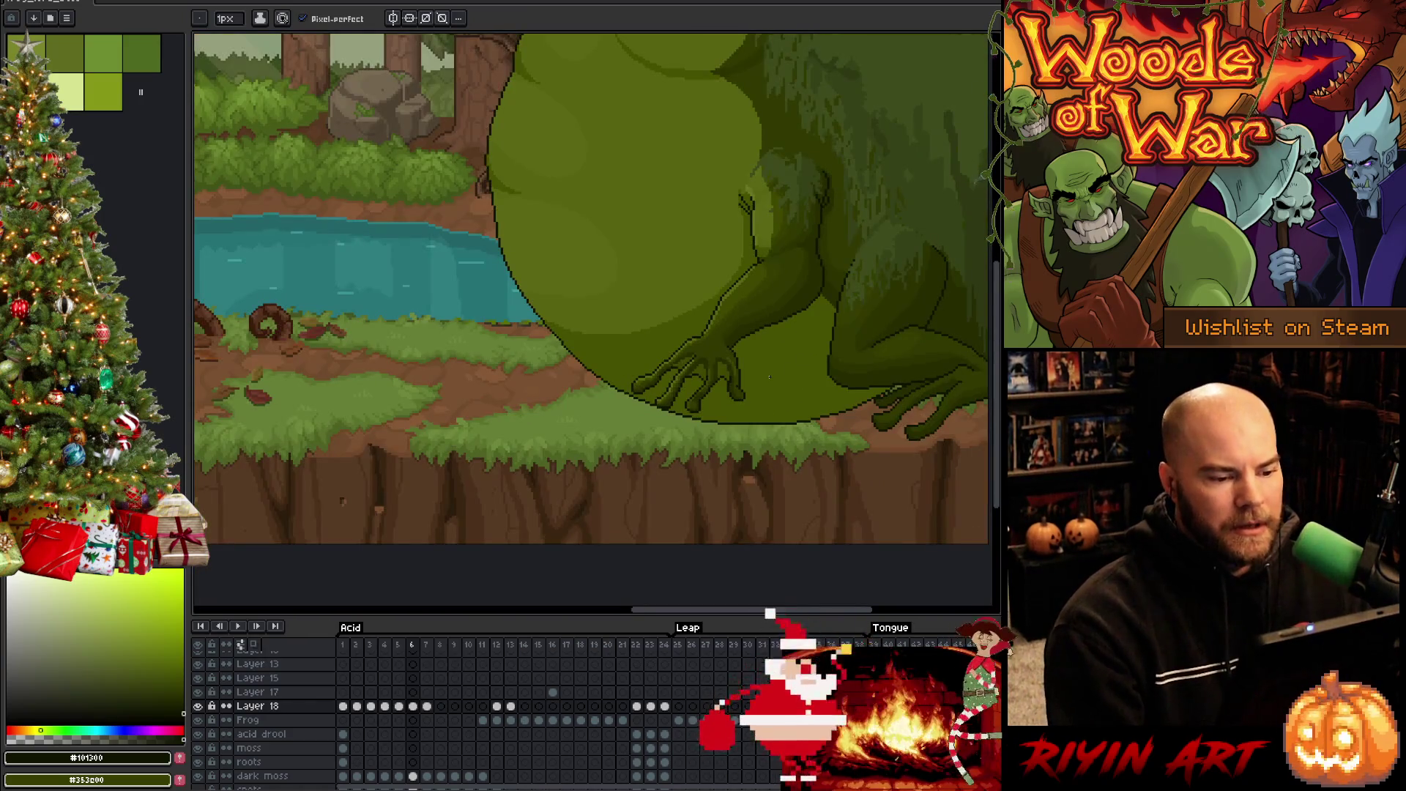
pyautogui.scroll(3, 770, 377)
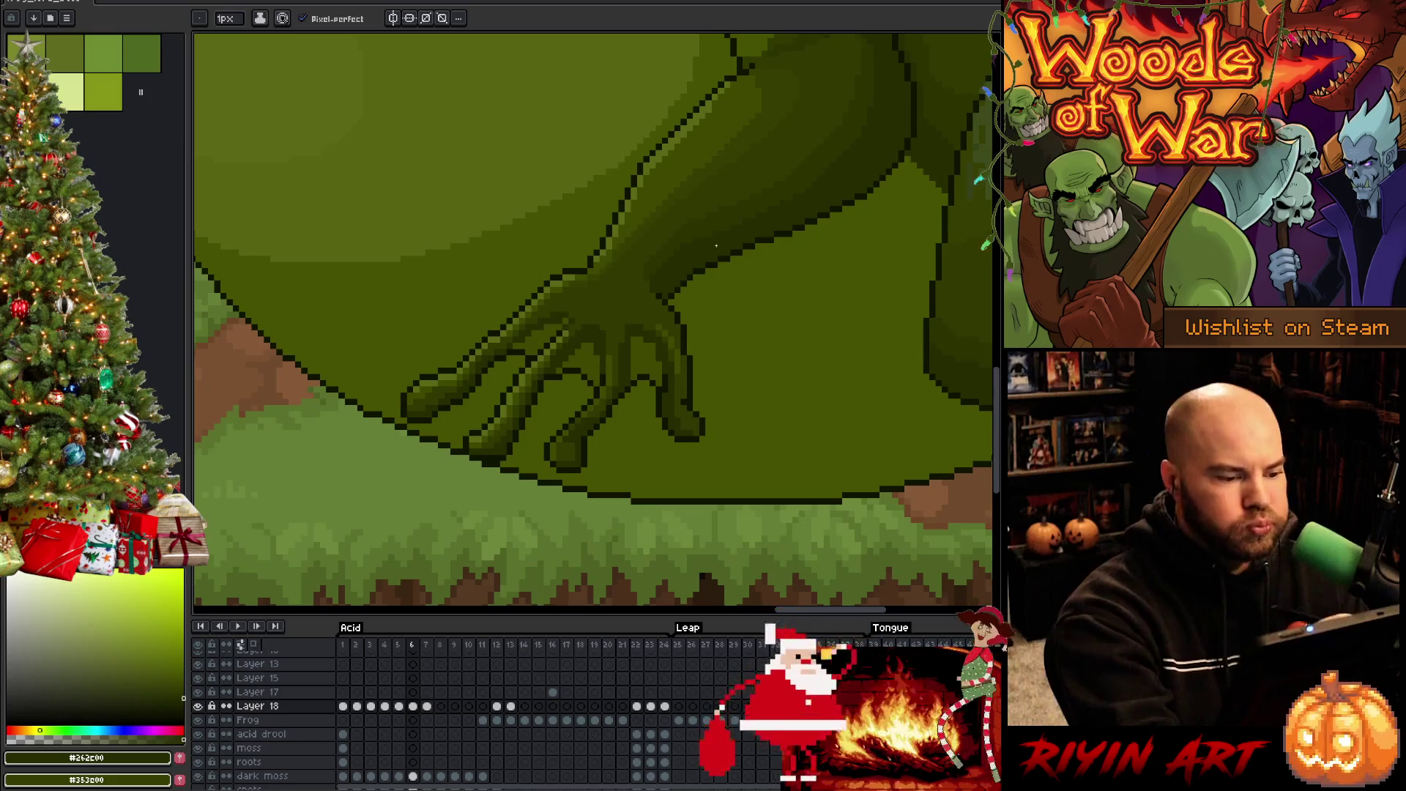
# Compare the hand pose across neighbouring frames, ending on frame 7
pyautogui.press('Left')
pyautogui.press('Right')
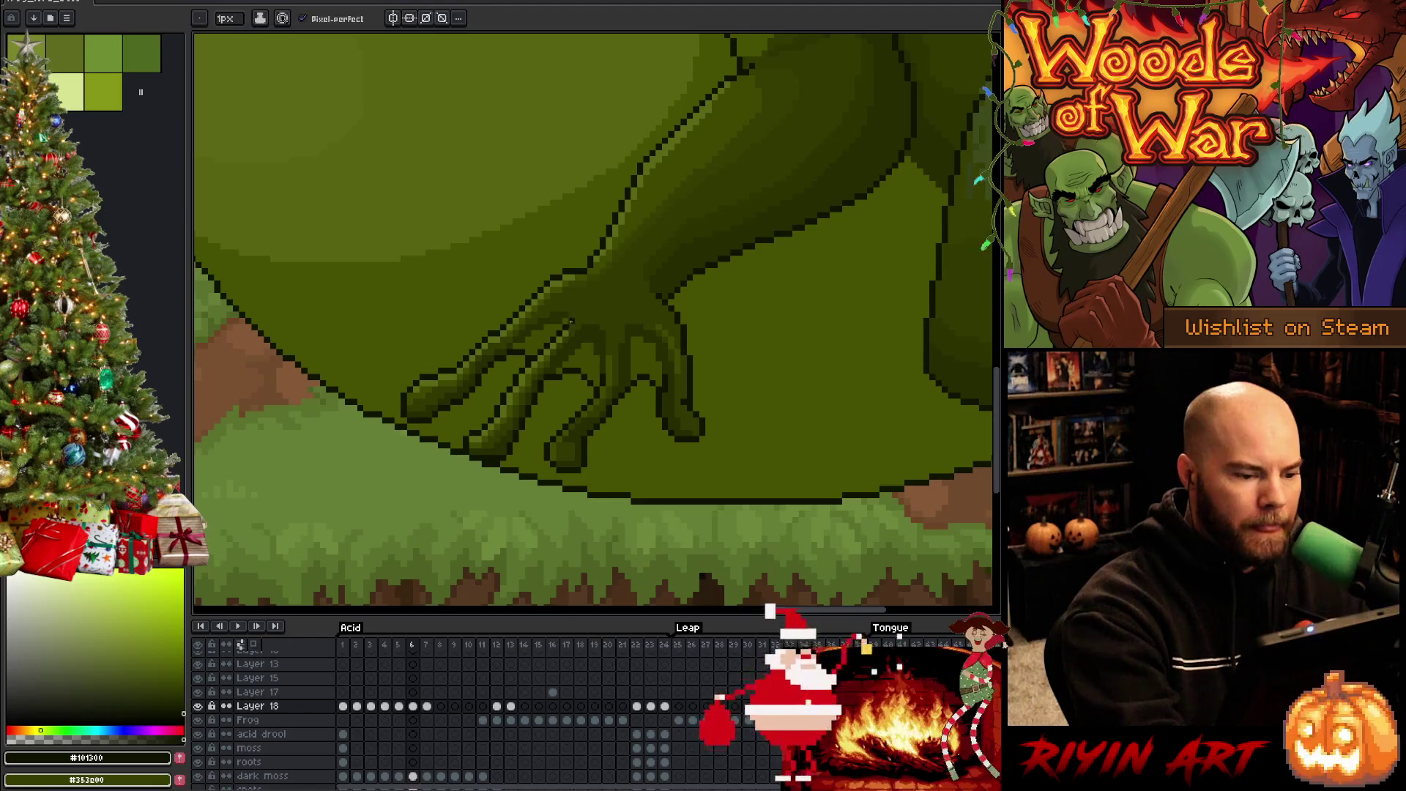
pyautogui.press('Left')
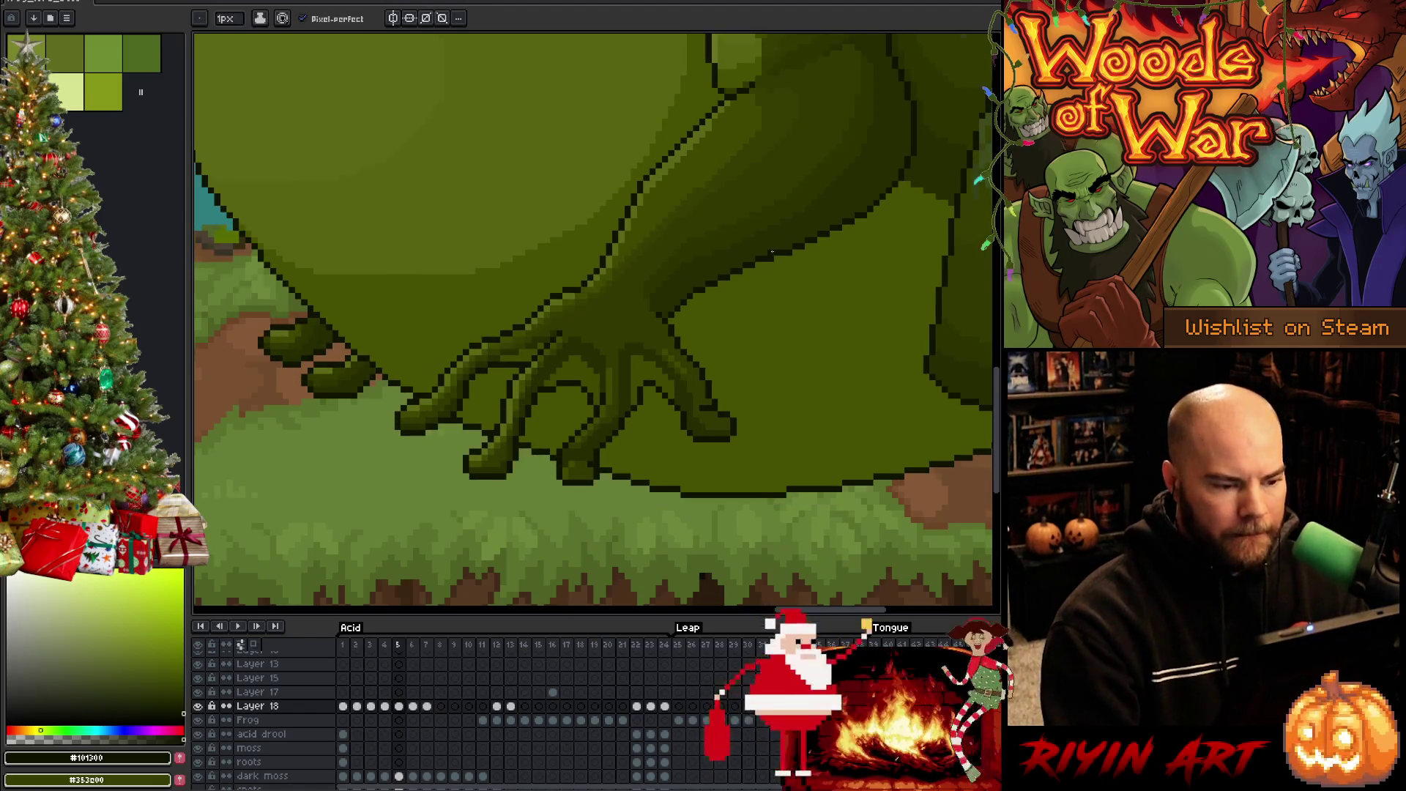
pyautogui.press('Right')
pyautogui.press('Right')
pyautogui.press('Left')
pyautogui.press('Right')
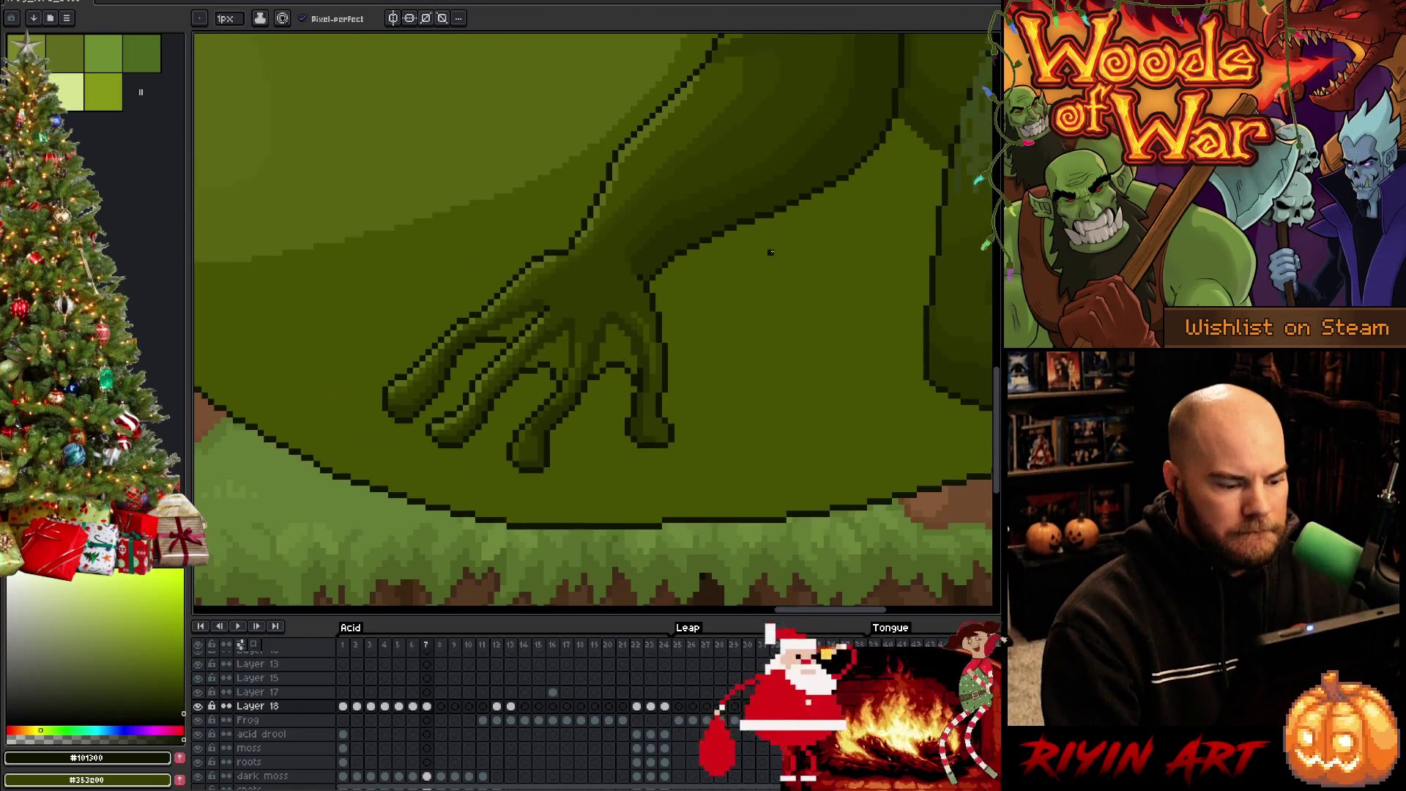
pyautogui.press('Right')
pyautogui.press('Left')
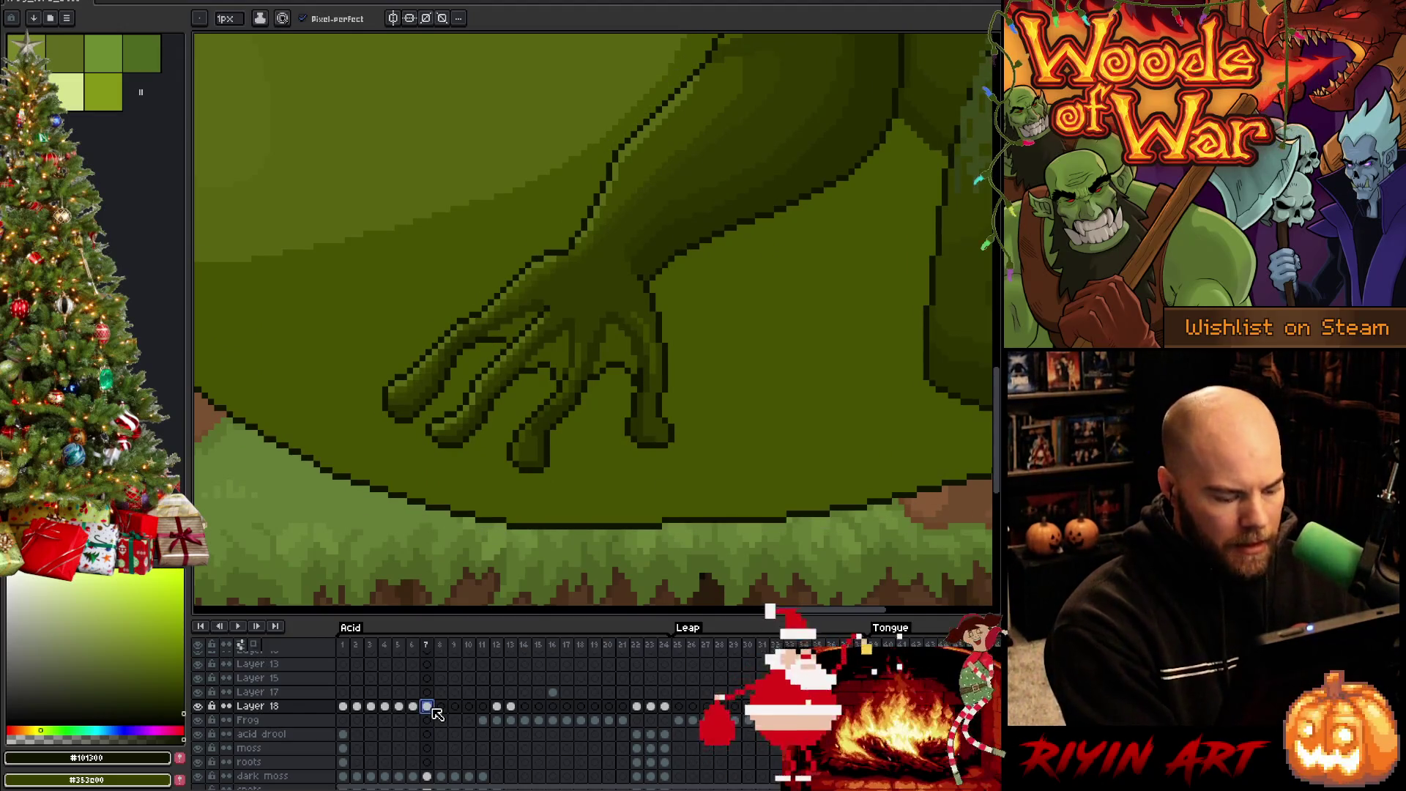
# Paste the copied hand onto frame 8 and nudge it a few pixels left
pyautogui.press('Right')
pyautogui.hotkey('ctrl', 'v')
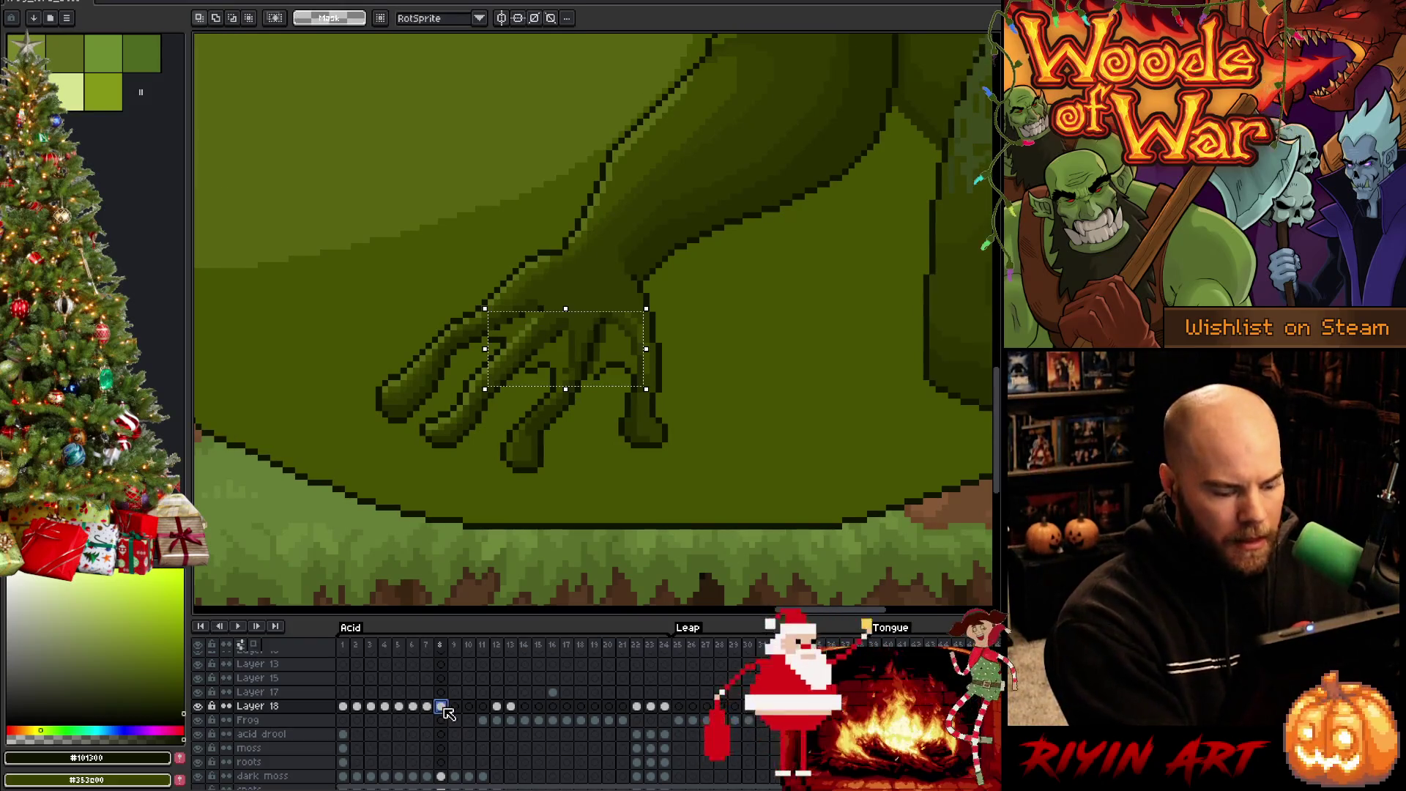
pyautogui.press('Left')
pyautogui.press('Return')
# Select the Layer 18 cels for frames 7–9 and compare hand poses through frame 10
pyautogui.press('Right')
pyautogui.press('Left')
pyautogui.press('Right')
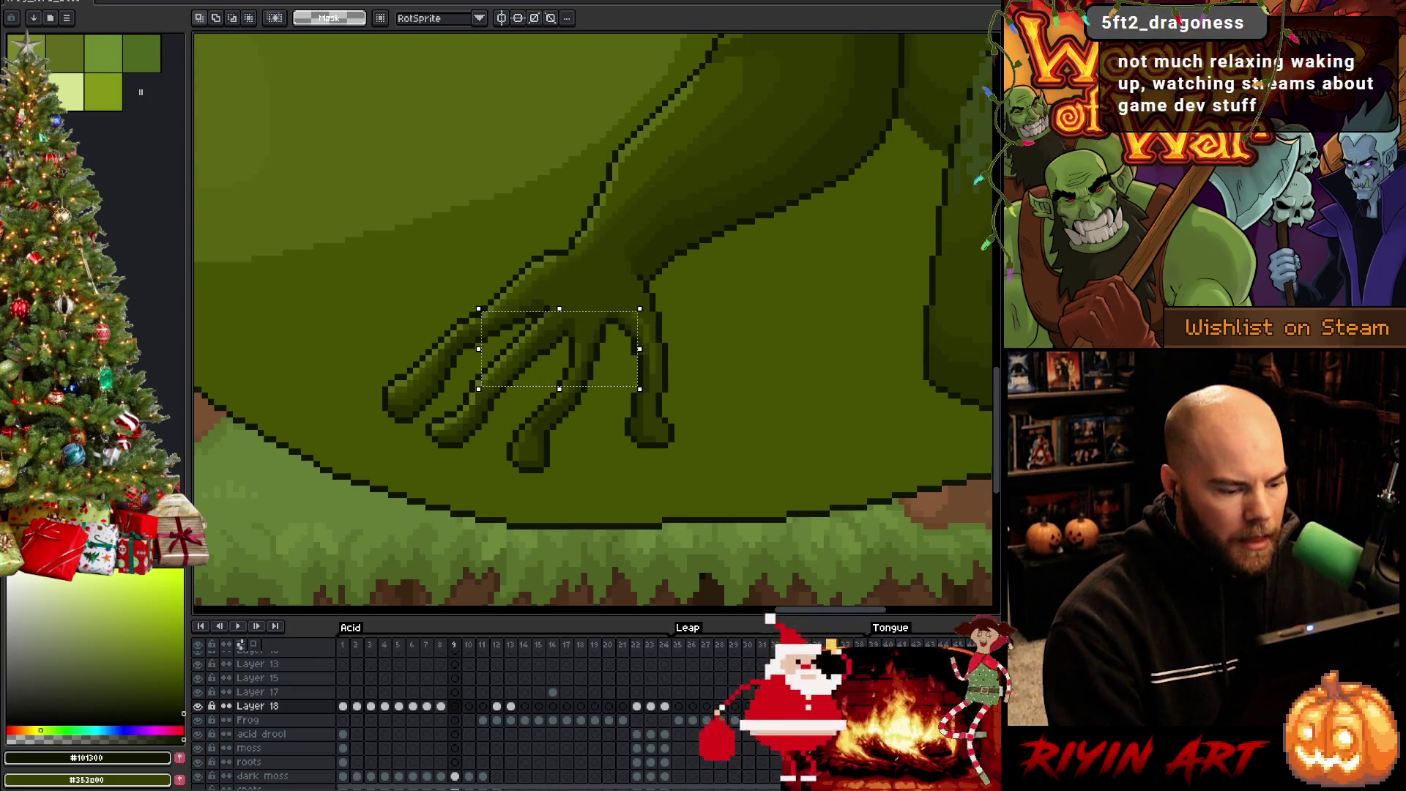
pyautogui.moveTo(429, 708); pyautogui.dragTo(441, 706)
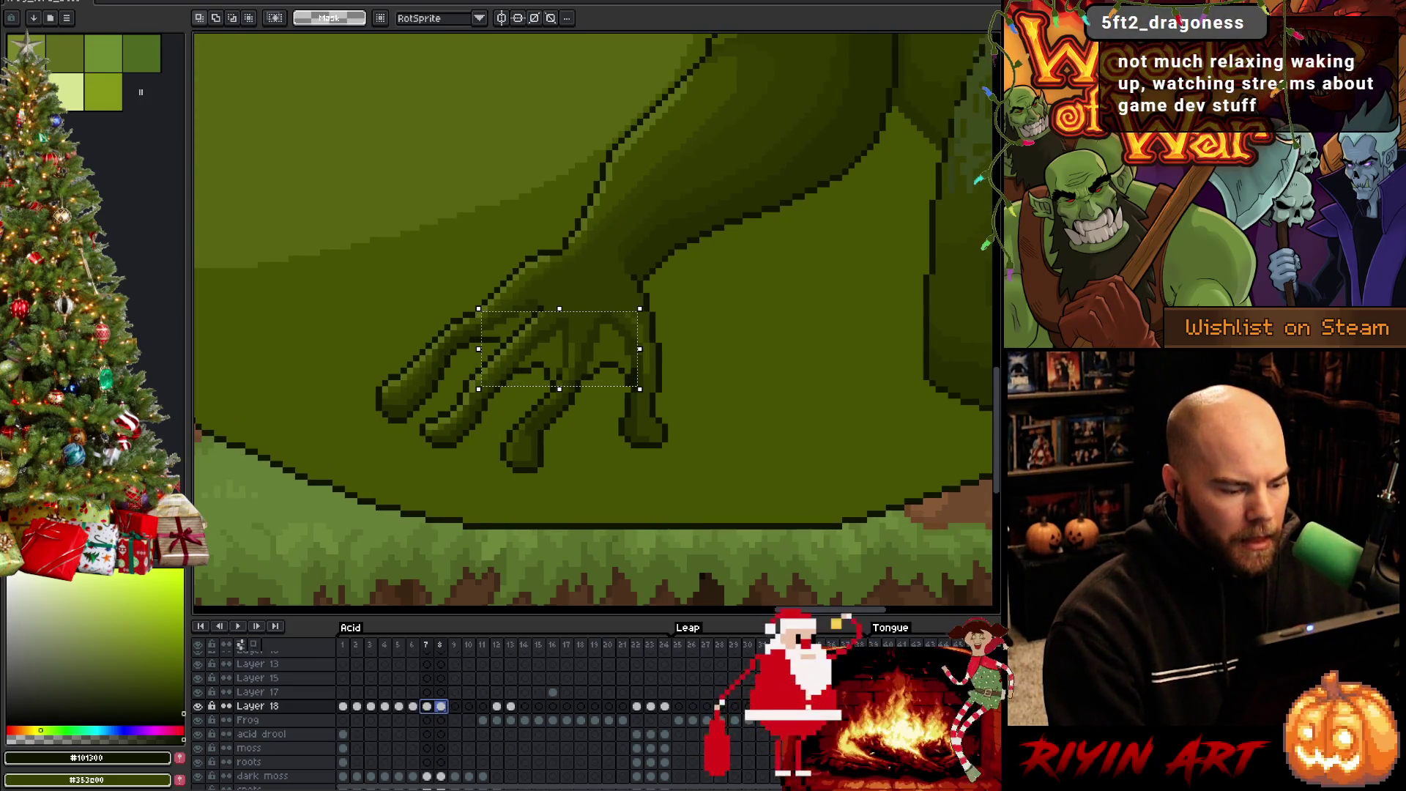
pyautogui.click(455, 706)
pyautogui.press('Right')
pyautogui.press('Left')
pyautogui.press('Right')
pyautogui.press('Right')
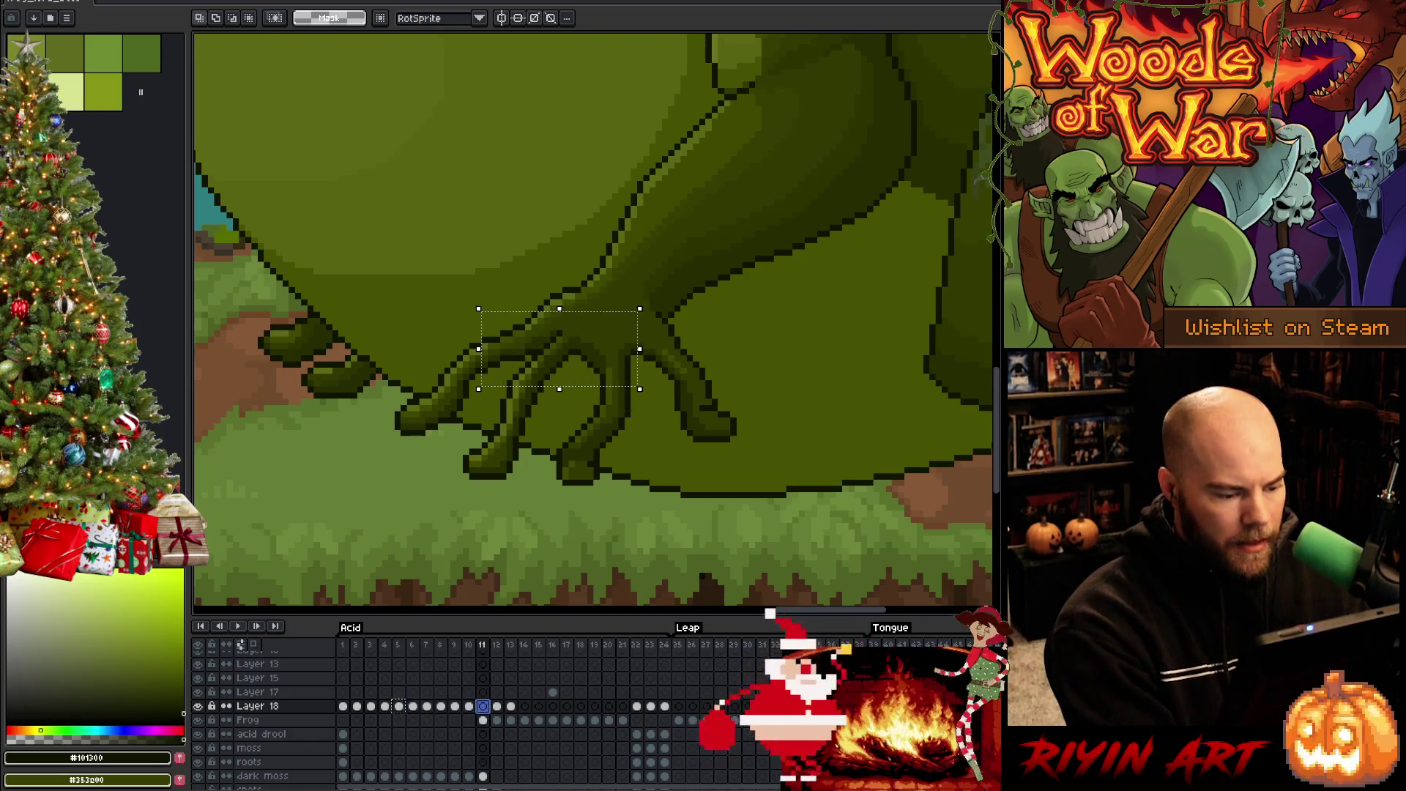
# Review the leg poses across frames 12–15, stopping on frame 14 with colour sampling active
pyautogui.press('Right')
pyautogui.press('Right')
pyautogui.press('Right')
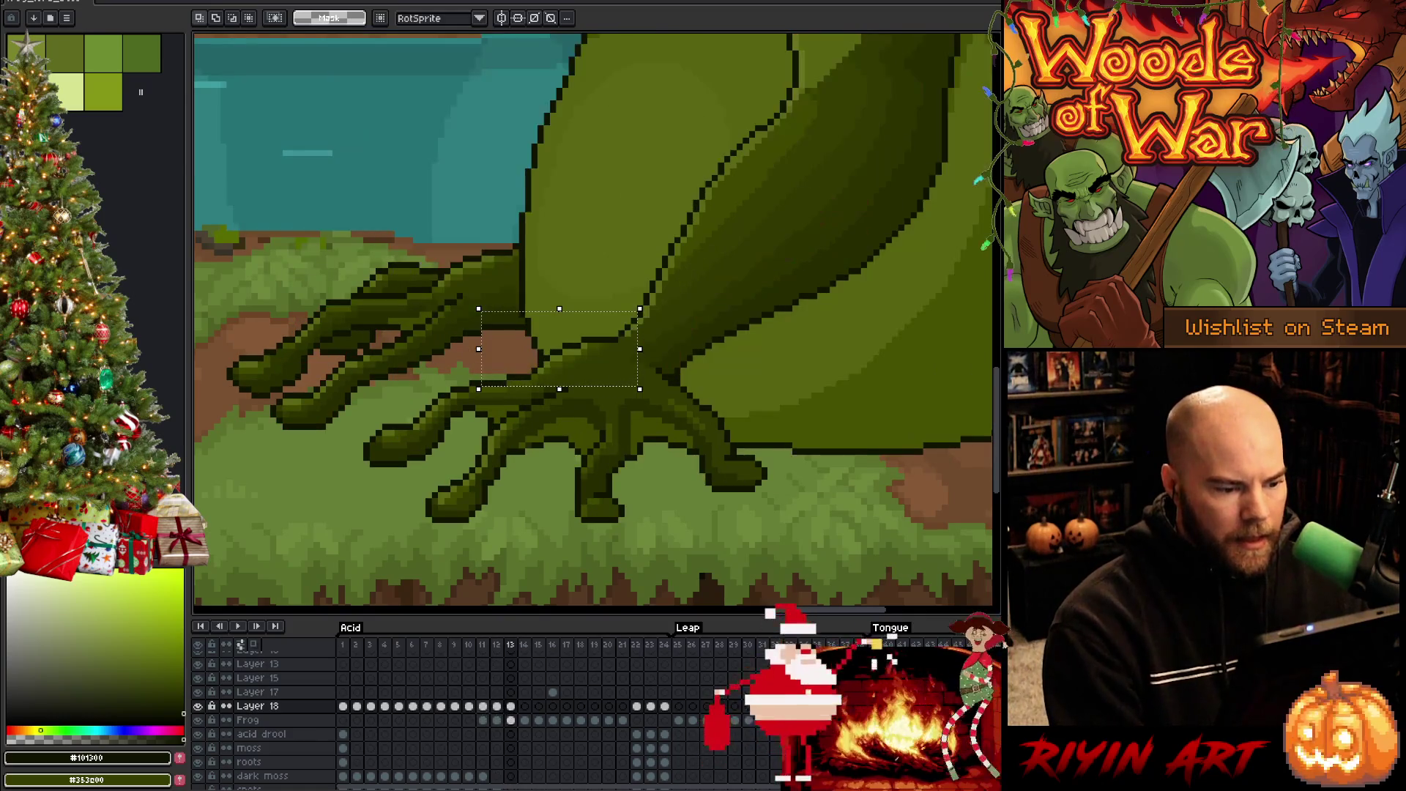
pyautogui.press('Left')
pyautogui.press('Left')
pyautogui.press('Right')
pyautogui.press('Right')
pyautogui.press('Left')
pyautogui.press('Left')
pyautogui.press('Left')
pyautogui.press('Right')
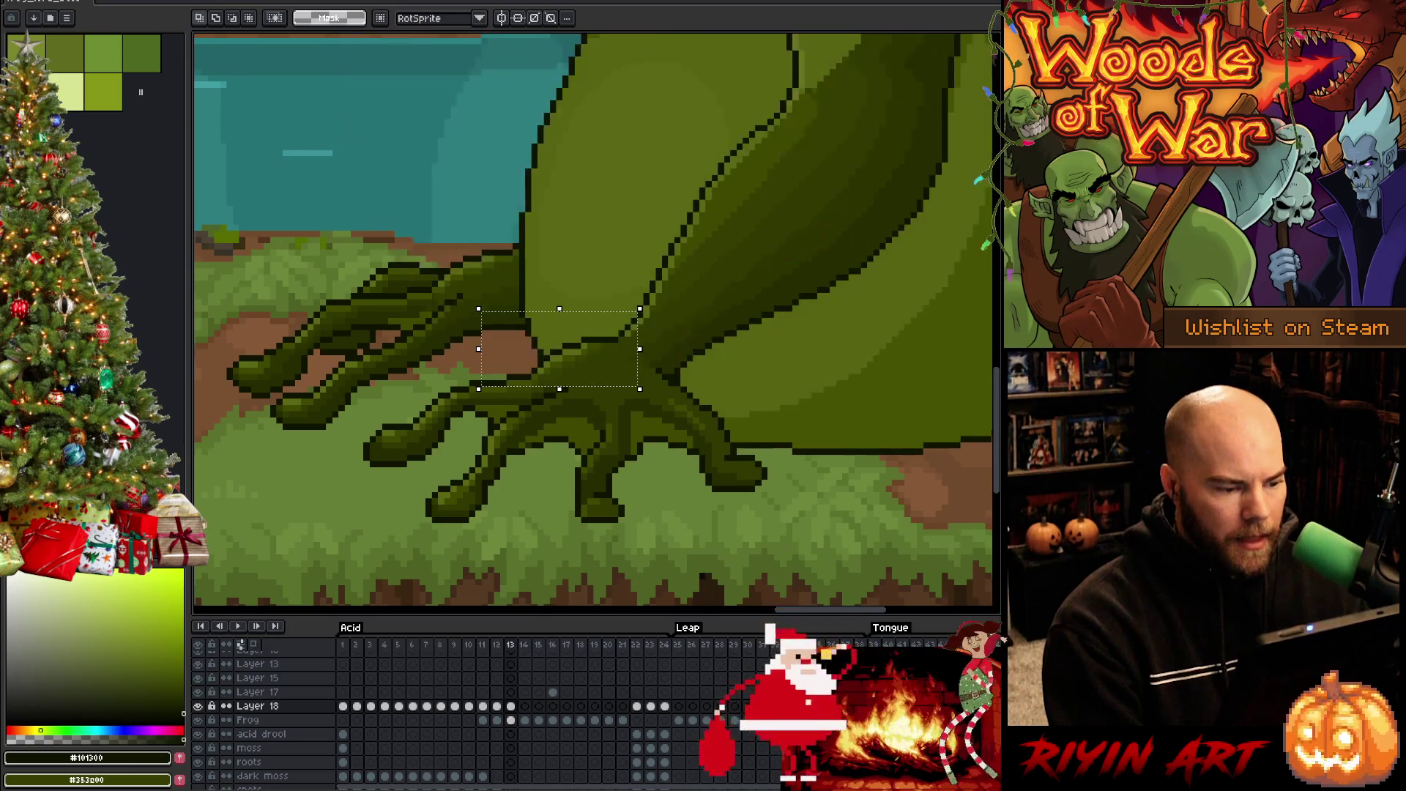
pyautogui.press('Left')
pyautogui.press('Left')
pyautogui.press('Right')
pyautogui.press('Right')
pyautogui.press('Right')
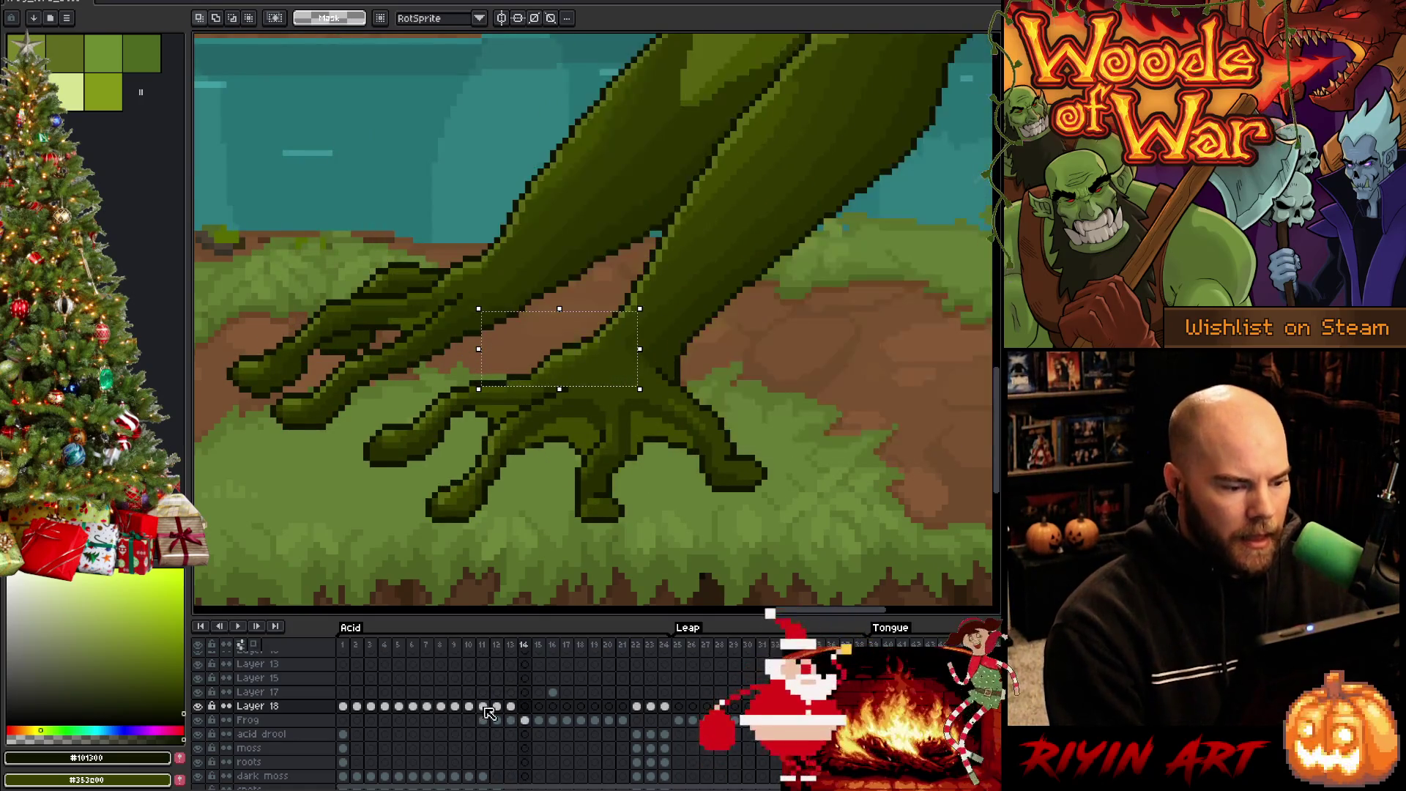
pyautogui.press('Right')
pyautogui.press('Left')
pyautogui.press('Left')
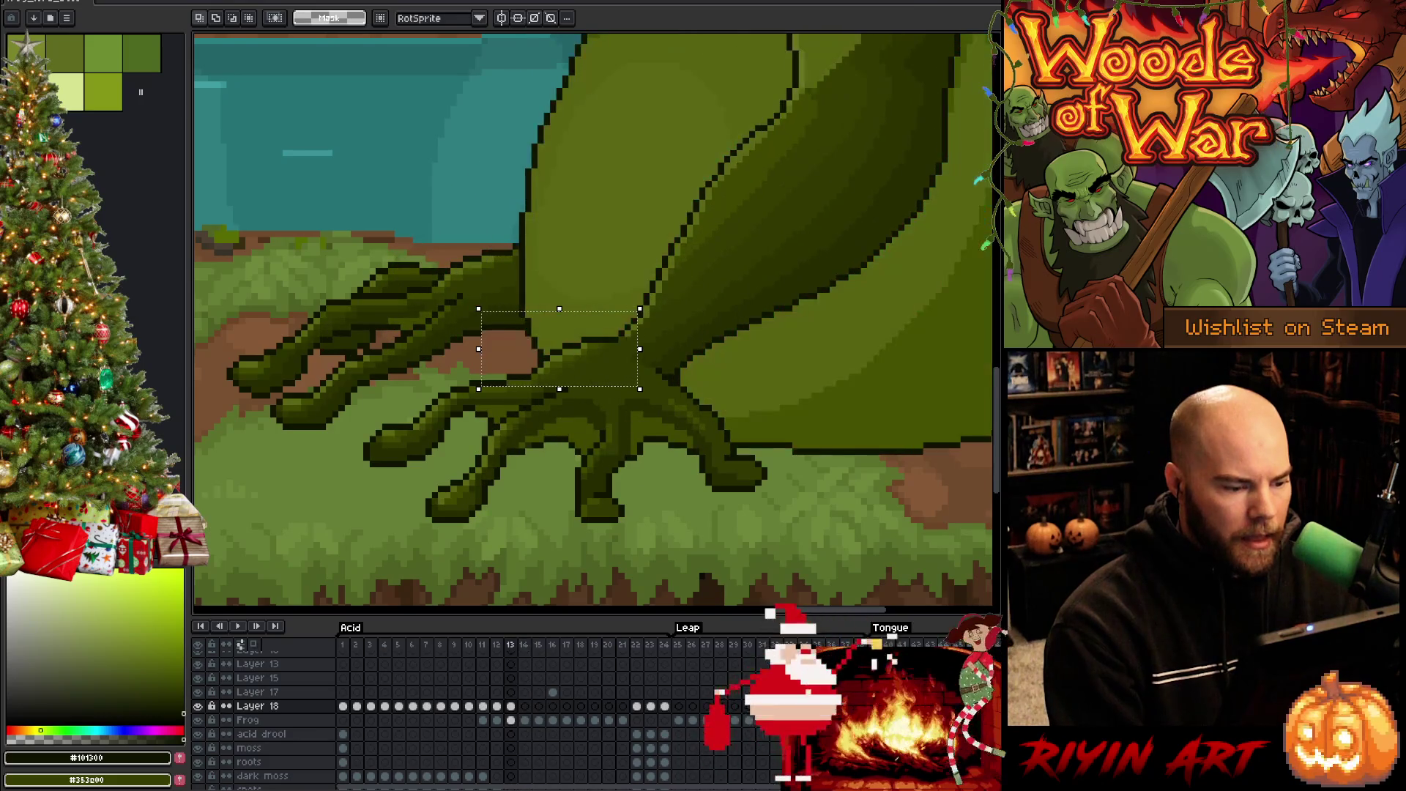
pyautogui.press('Right')
pyautogui.press('i')
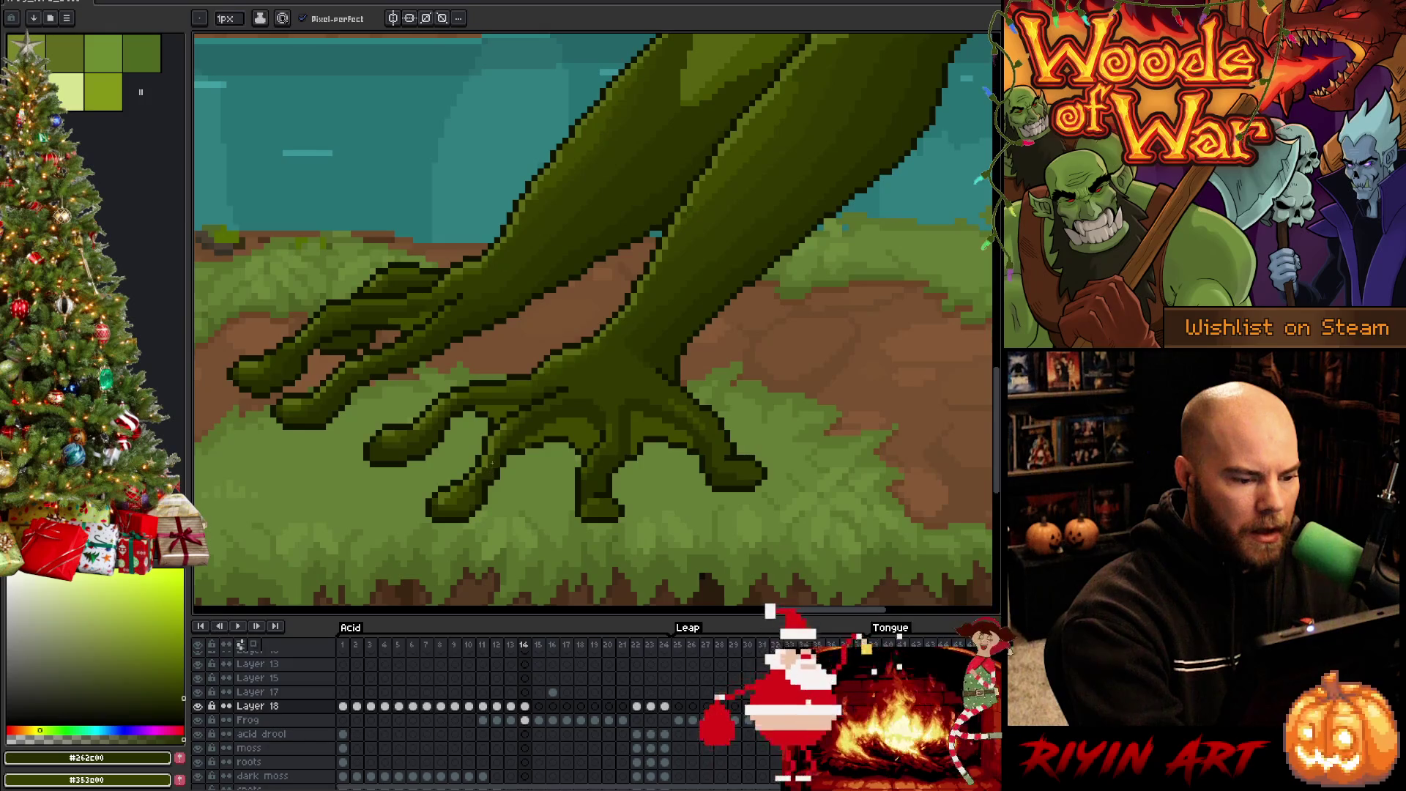
# Compare the webbed foot across frames 13–15
pyautogui.press('Right')
pyautogui.press('Left')
pyautogui.press('Left')
pyautogui.press('Right')
pyautogui.press('Right')
pyautogui.press('Left')
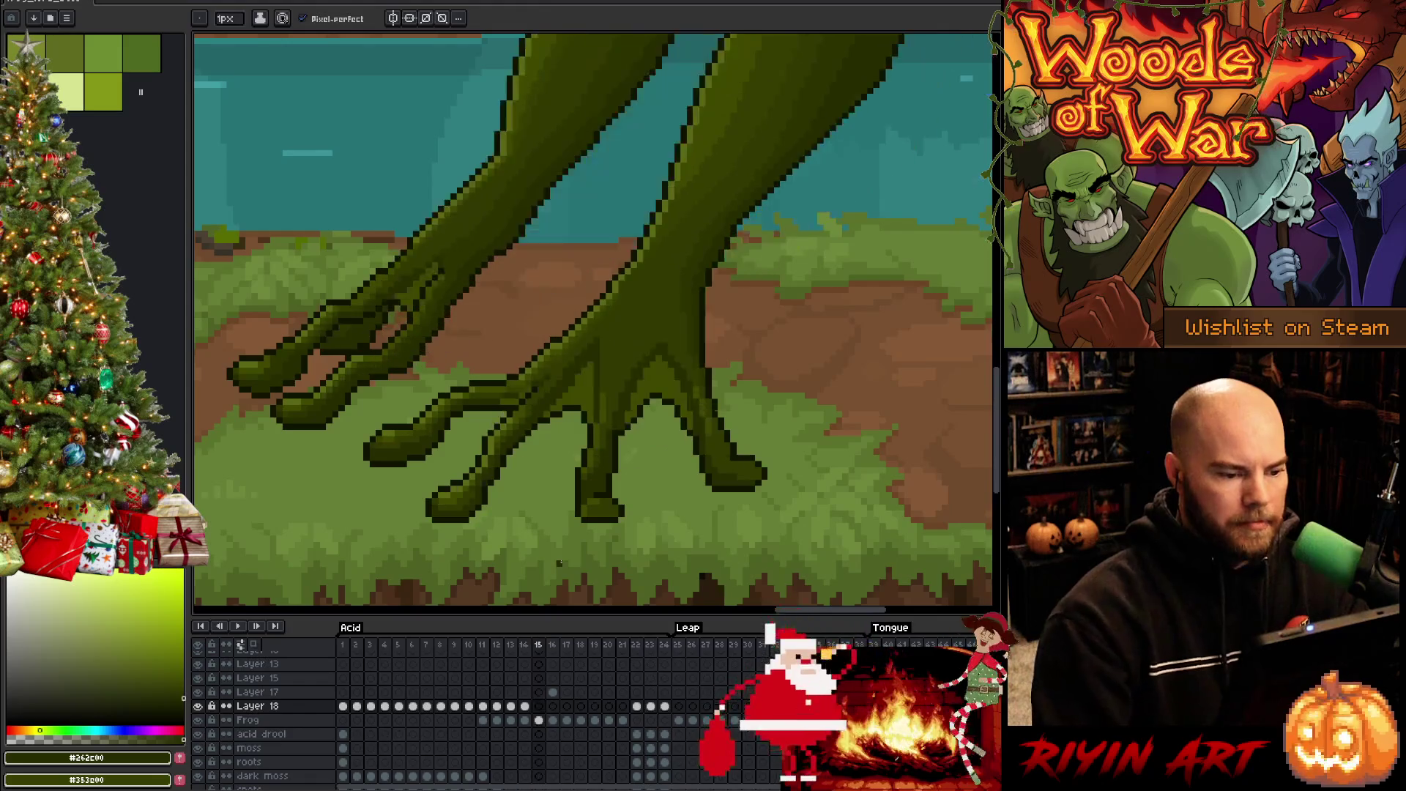
pyautogui.press('Right')
pyautogui.scroll(-4, 540, 450)
# Advance to frame 17 and start previewing the frog animation playback
pyautogui.press('Right')
pyautogui.press('Left')
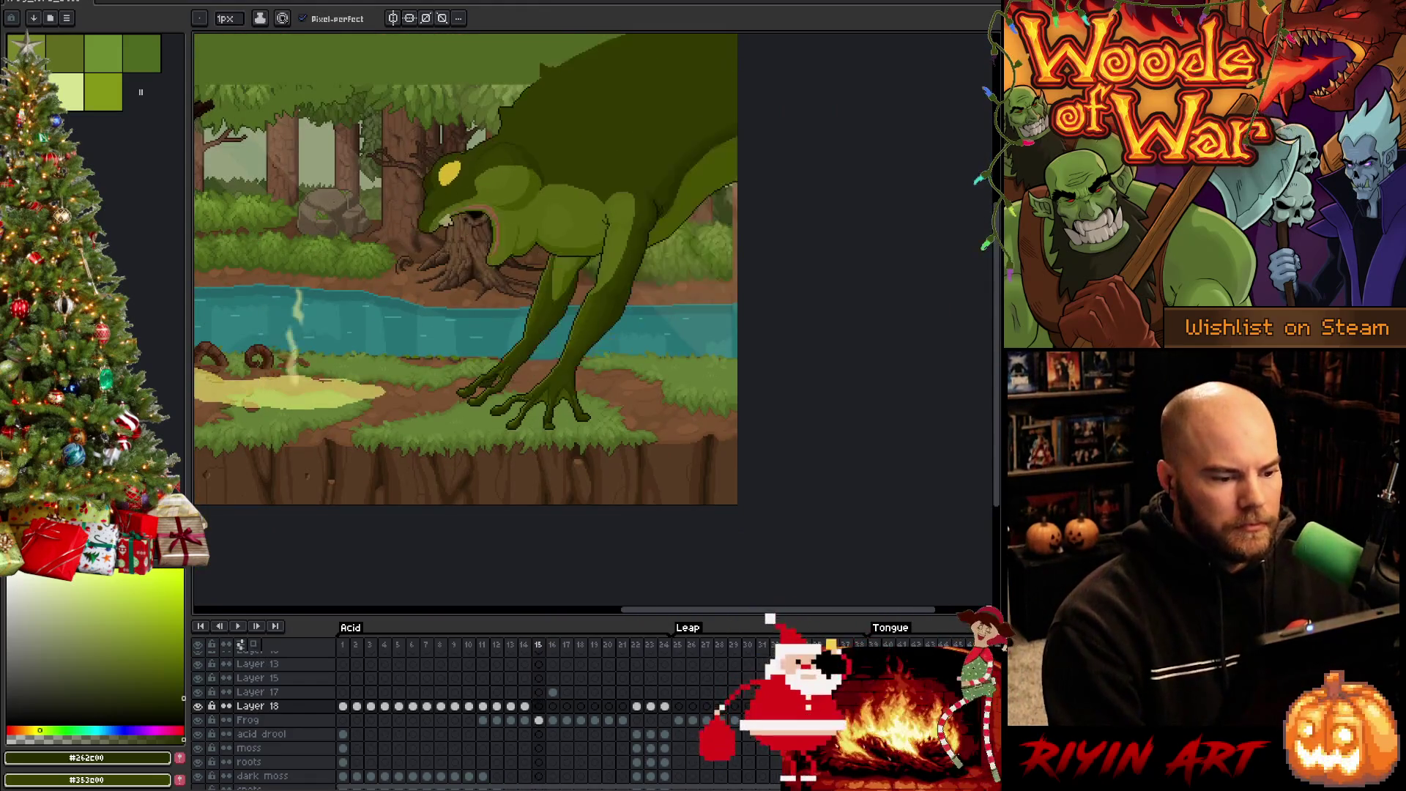
pyautogui.press('Right')
pyautogui.press('Right')
pyautogui.press('Return')
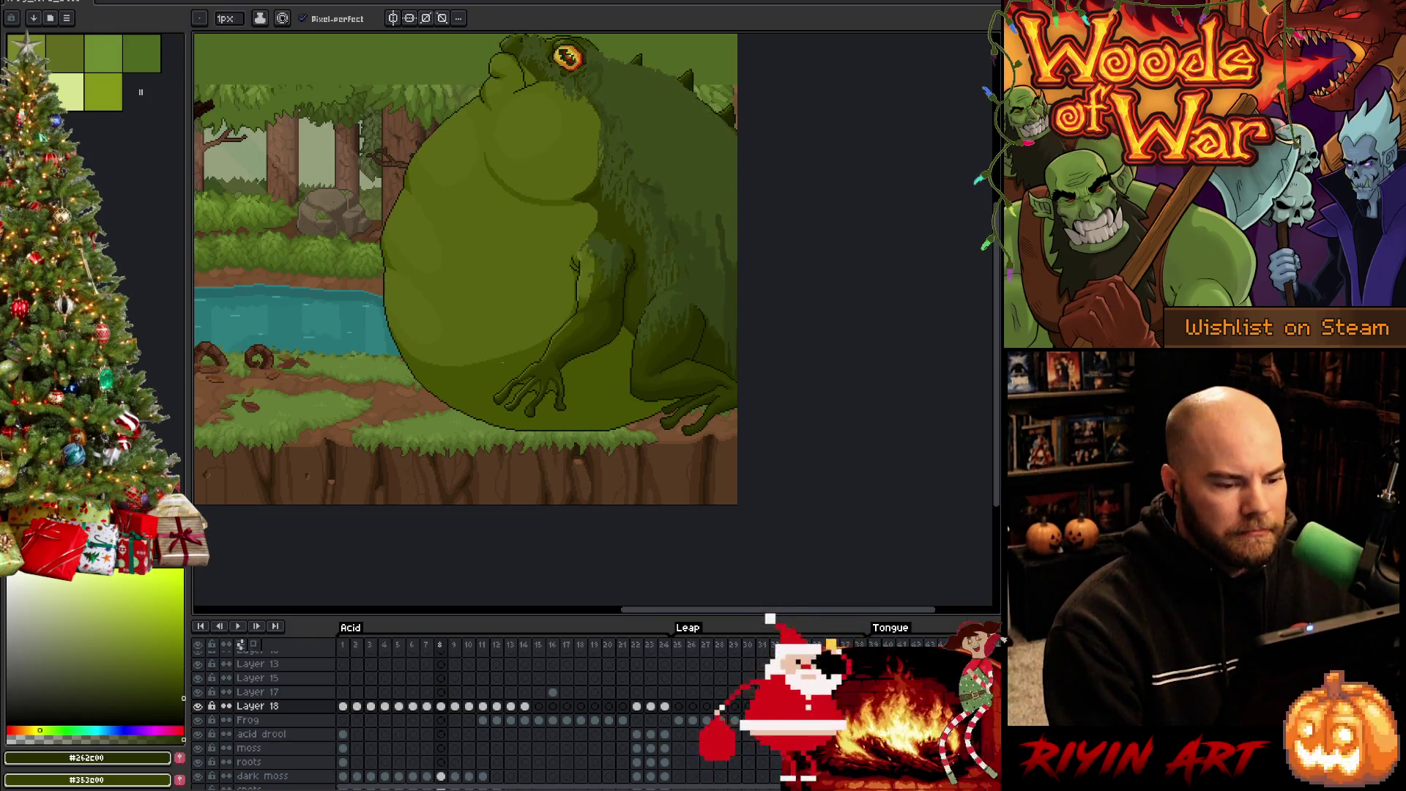
pyautogui.scroll(2, 634, 381)
pyautogui.scroll(-3, 634, 381)
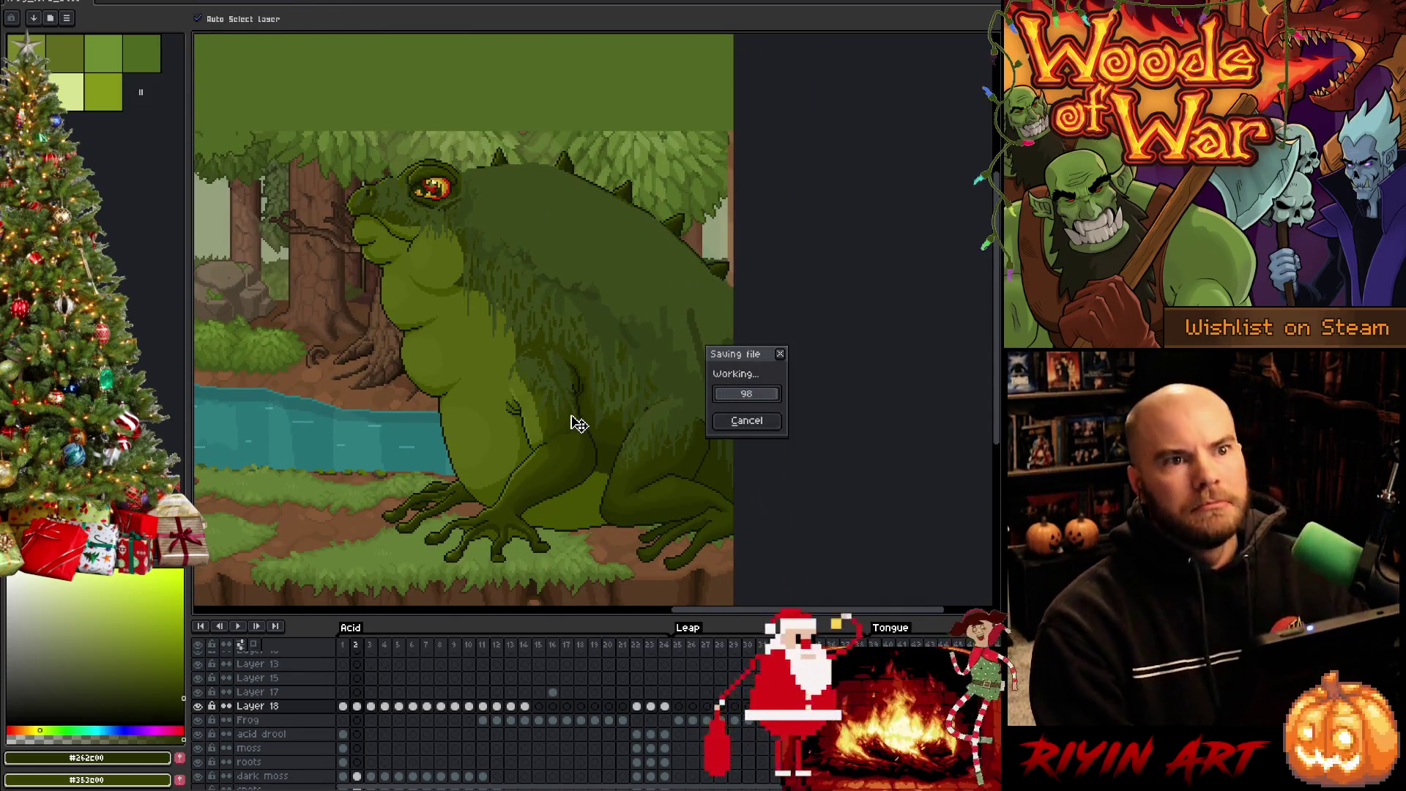
# Play the whole frog animation, panning across the forest river scene, then restart playback
pyautogui.press('Return')
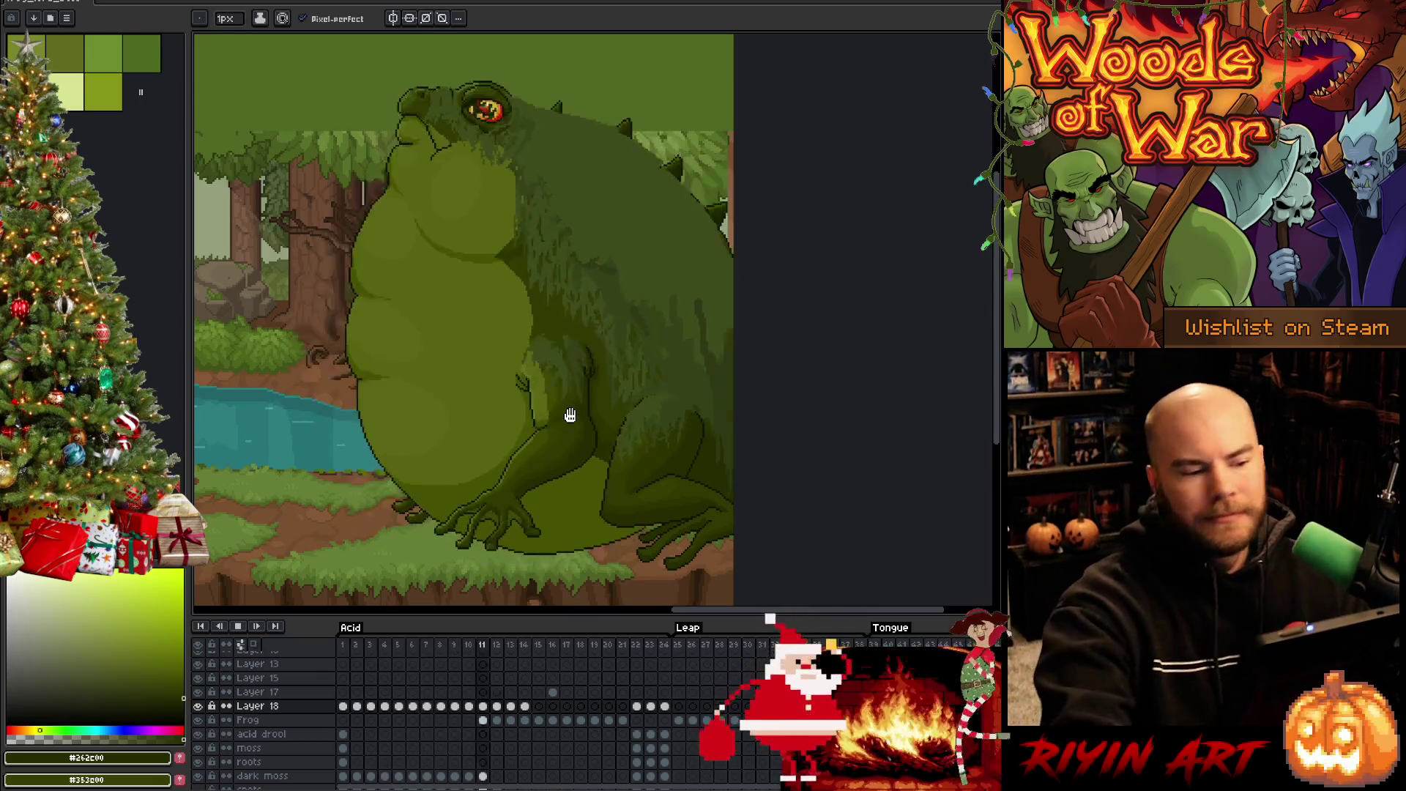
pyautogui.moveTo(433, 421); pyautogui.dragTo(638, 435)
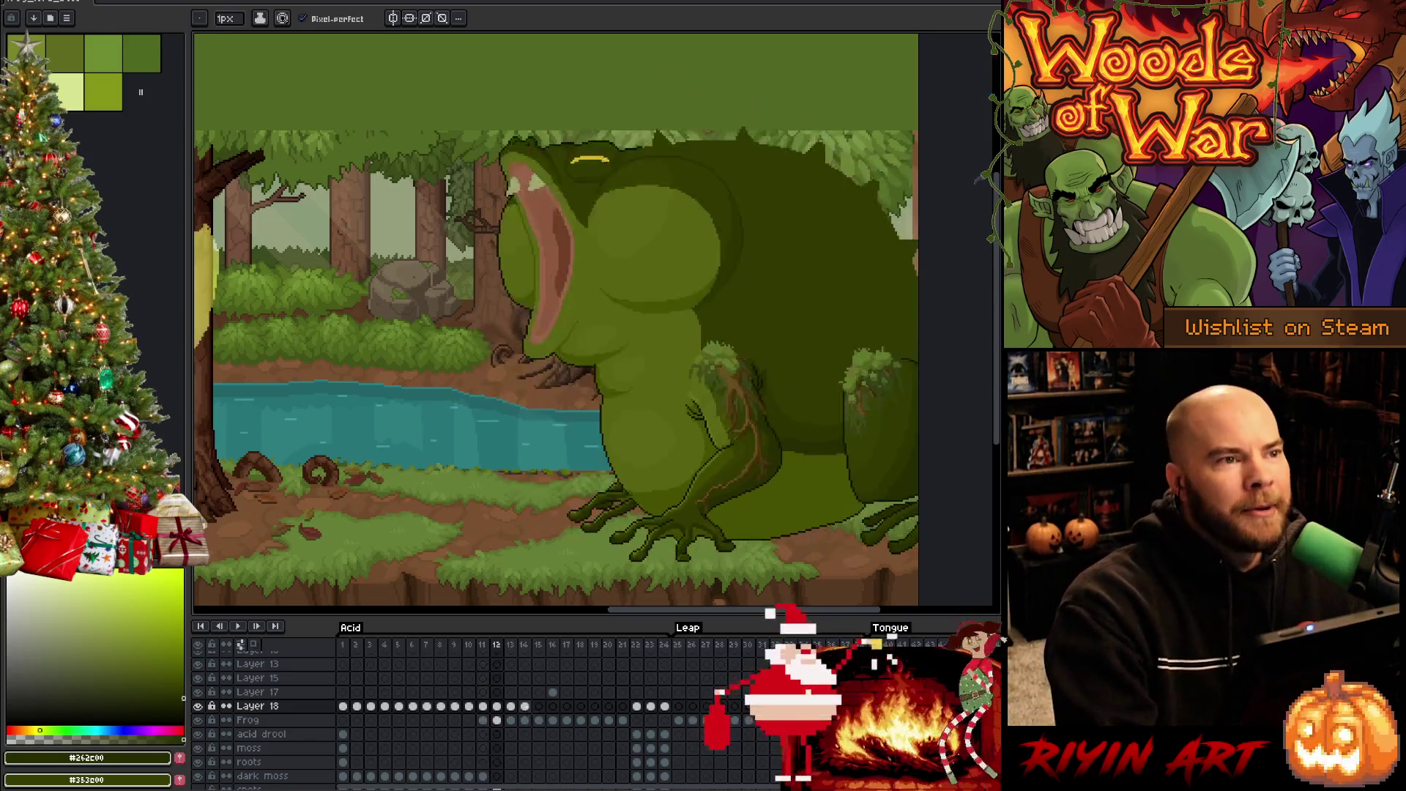
pyautogui.press('Return')
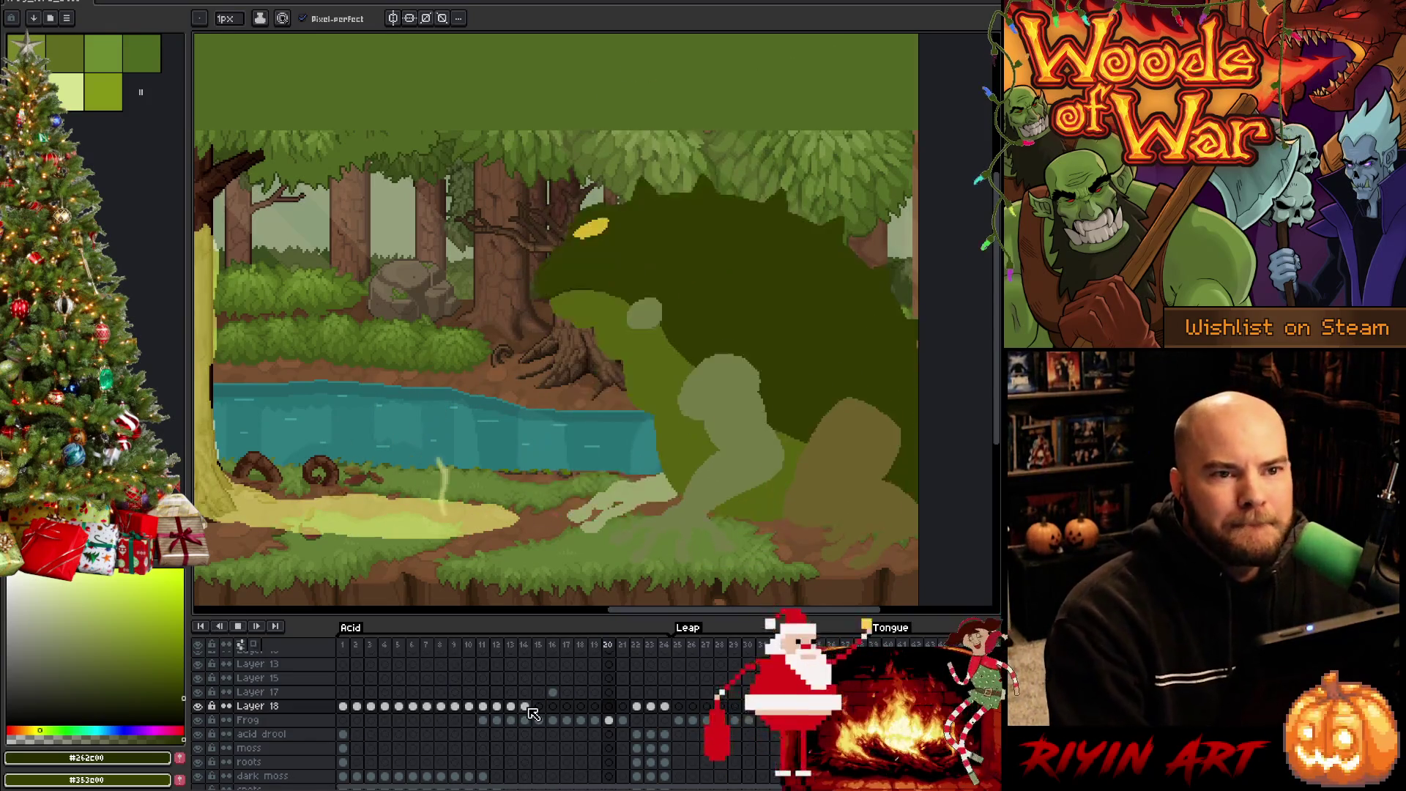
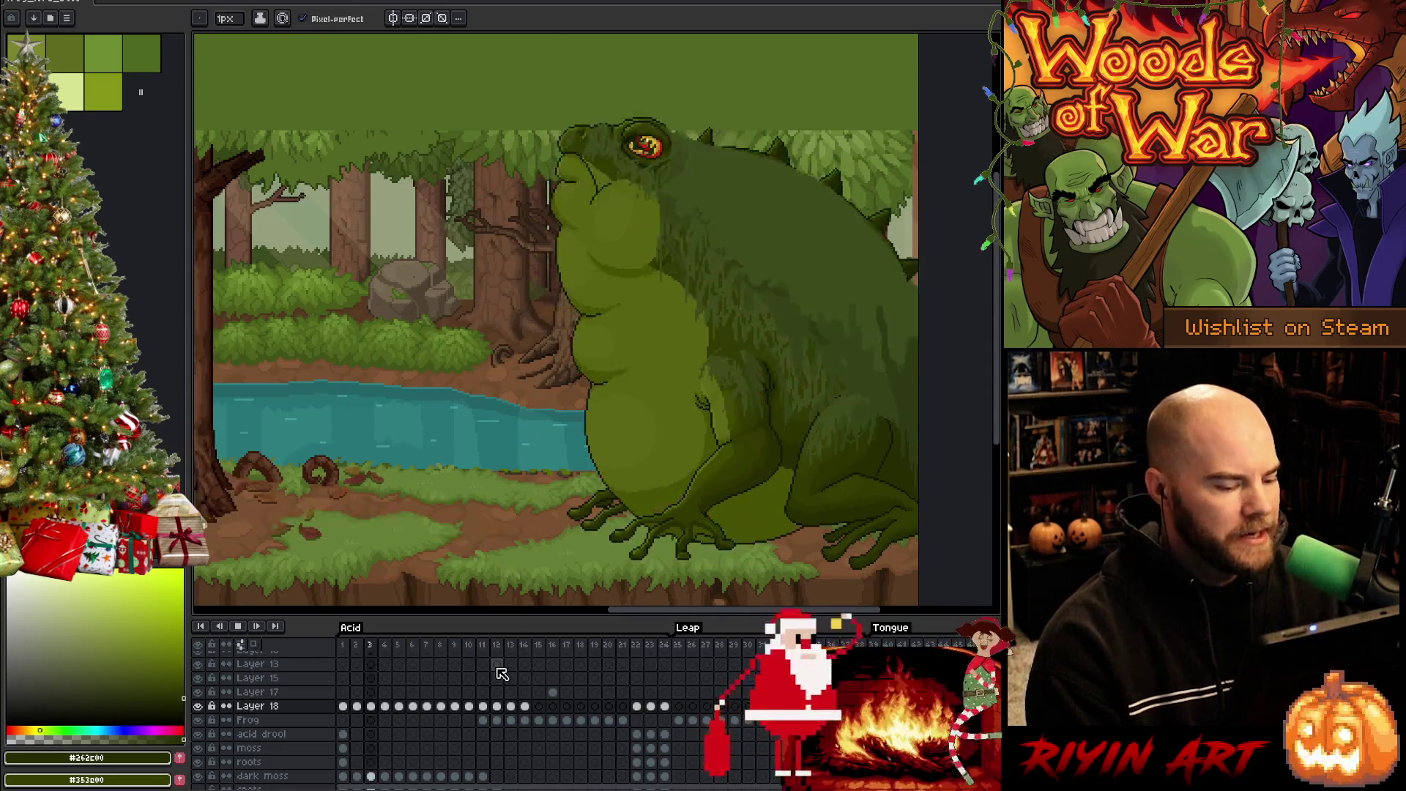
# Stop the animation and compare leap frames 14 through 16
pyautogui.click(526, 657)
pyautogui.click(527, 648)
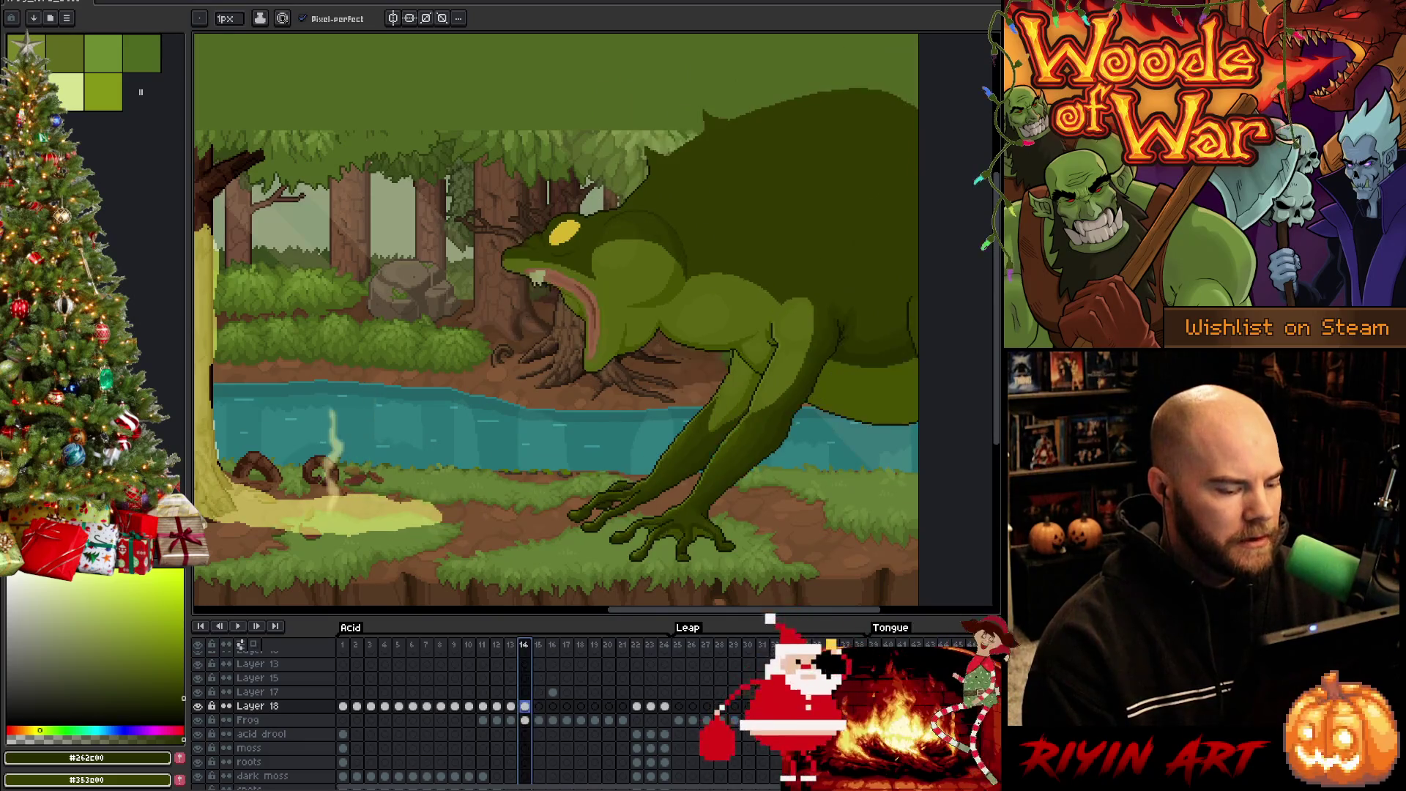
pyautogui.press('Right')
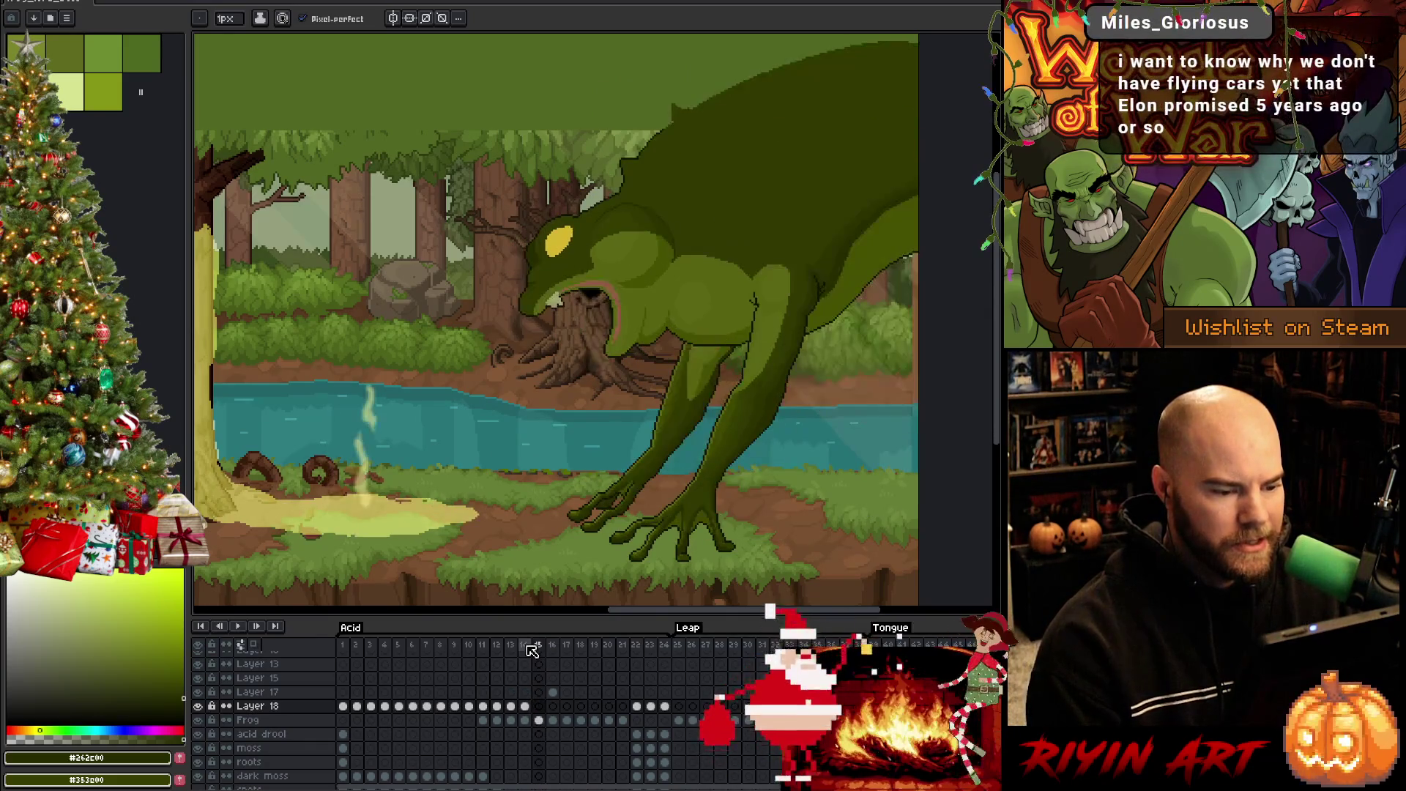
pyautogui.press('Right')
pyautogui.press('Left')
pyautogui.press('Right')
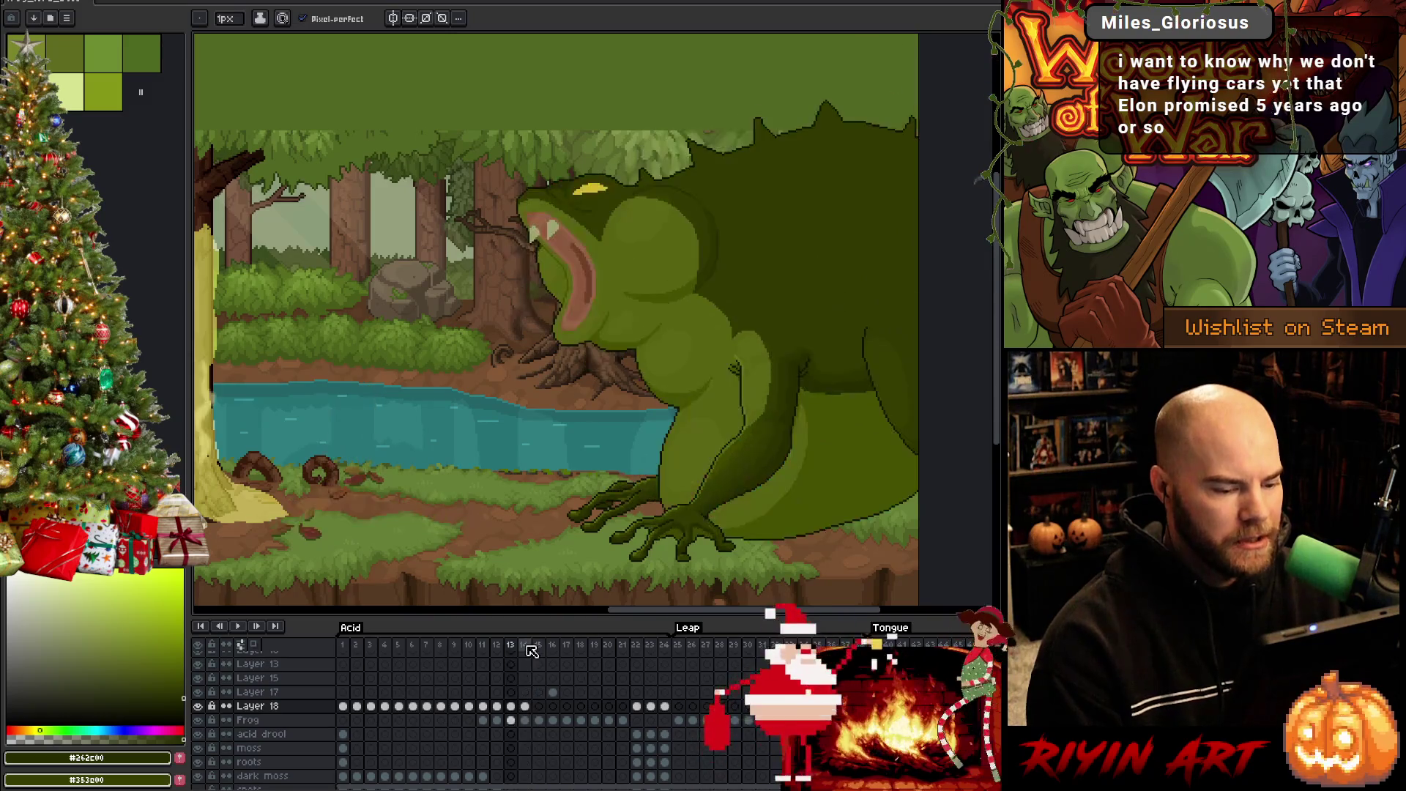
pyautogui.press('Left')
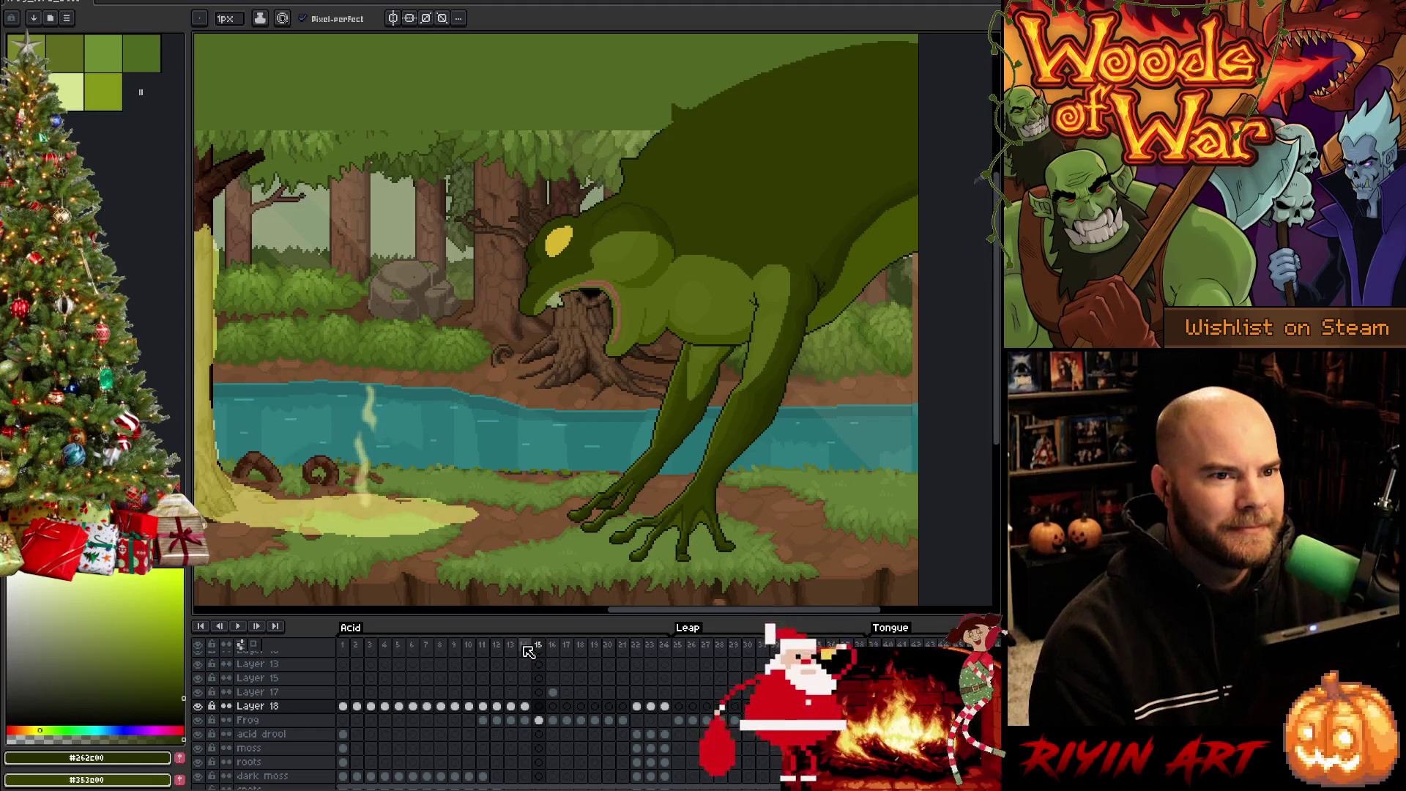
pyautogui.press('Return')
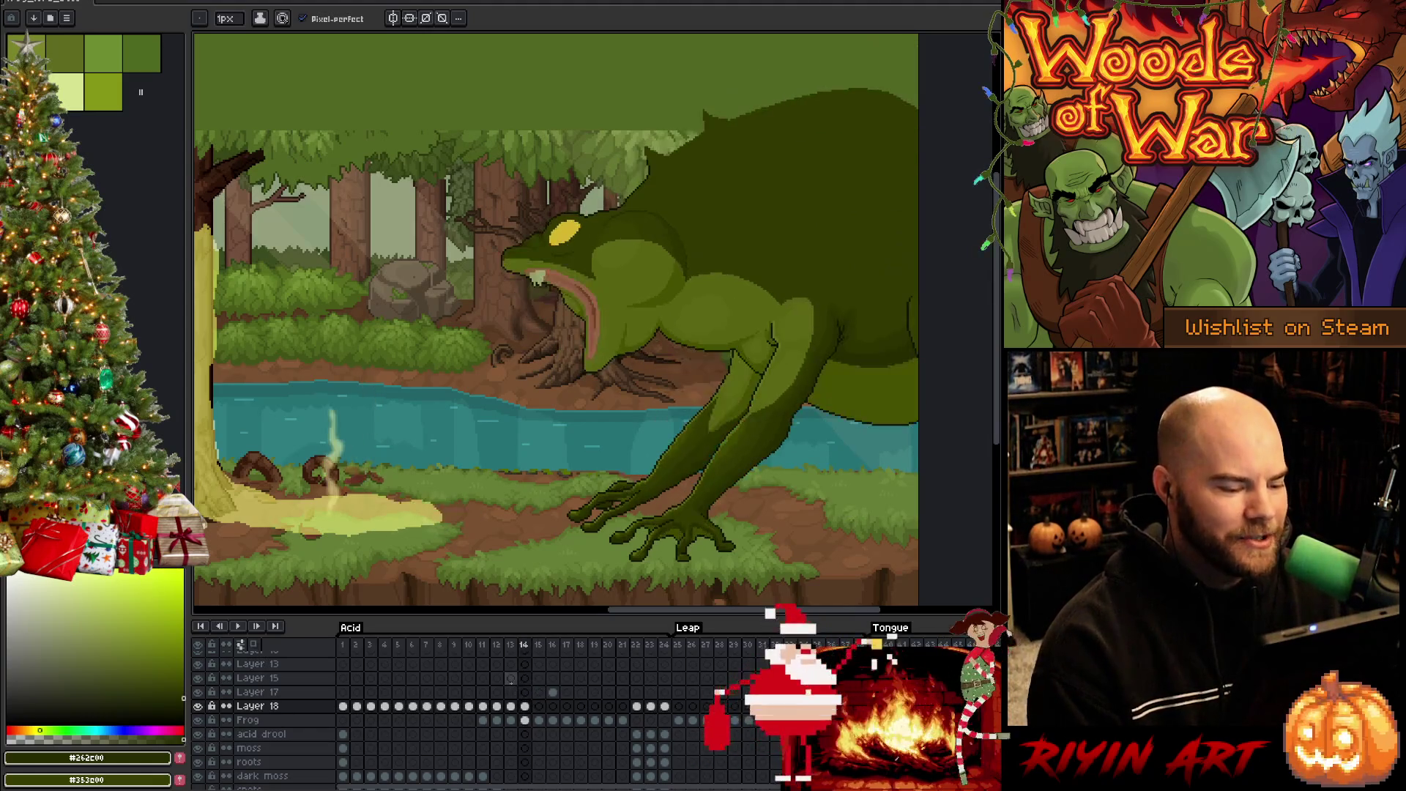
pyautogui.scroll(2, 637, 506)
pyautogui.scroll(-2, 637, 505)
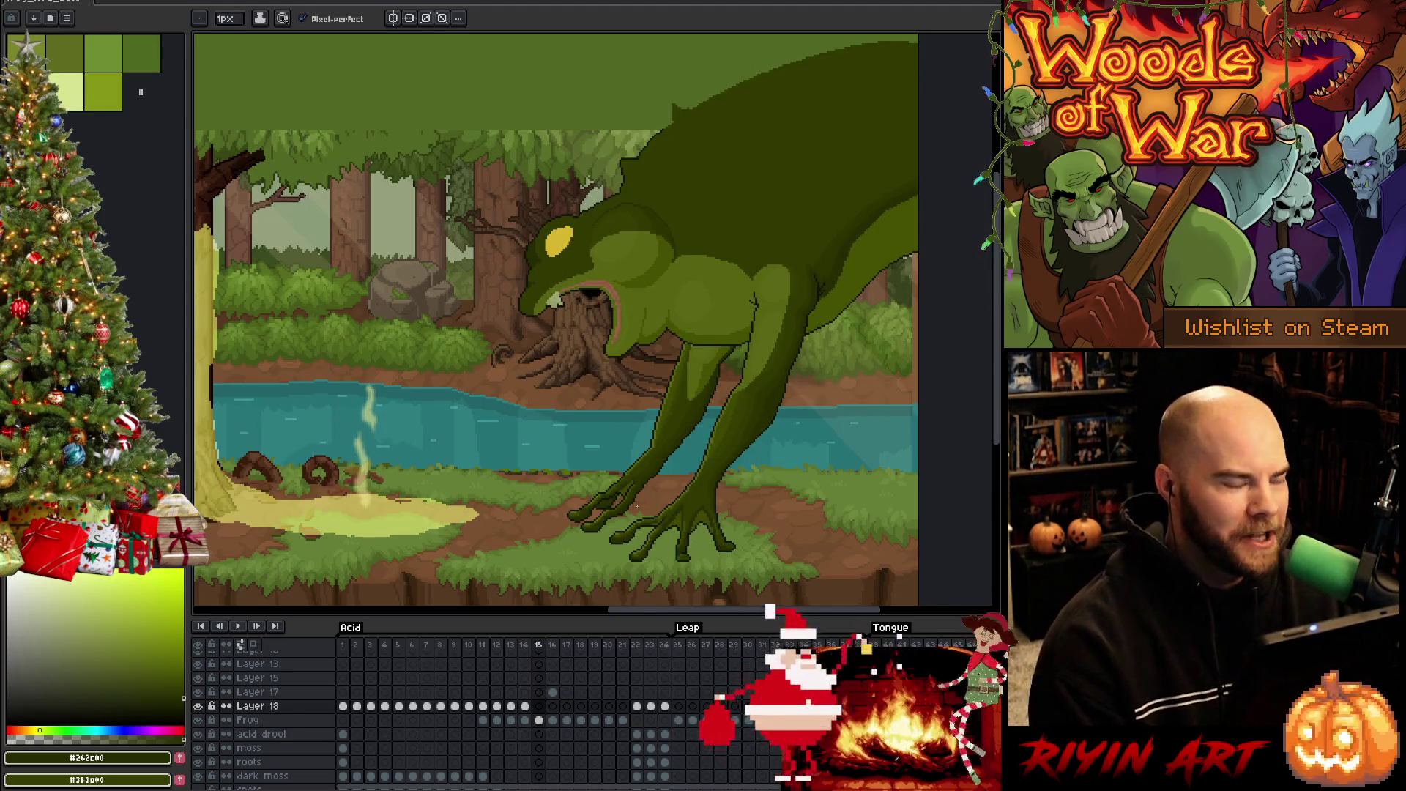
# Flip between frames 14 and 17 to compare crouch and lunge poses, settling on frame 15
pyautogui.press('Right')
pyautogui.press('Left')
pyautogui.press('Right')
pyautogui.press('Right')
pyautogui.press('Left')
pyautogui.press('Right')
pyautogui.press('Left')
pyautogui.press('Left')
pyautogui.press('Left')
pyautogui.press('Right')
pyautogui.press('Right')
pyautogui.press('Right')
pyautogui.press('Left')
pyautogui.press('Left')
pyautogui.press('Left')
pyautogui.press('Right')
pyautogui.press('Right')
pyautogui.press('Right')
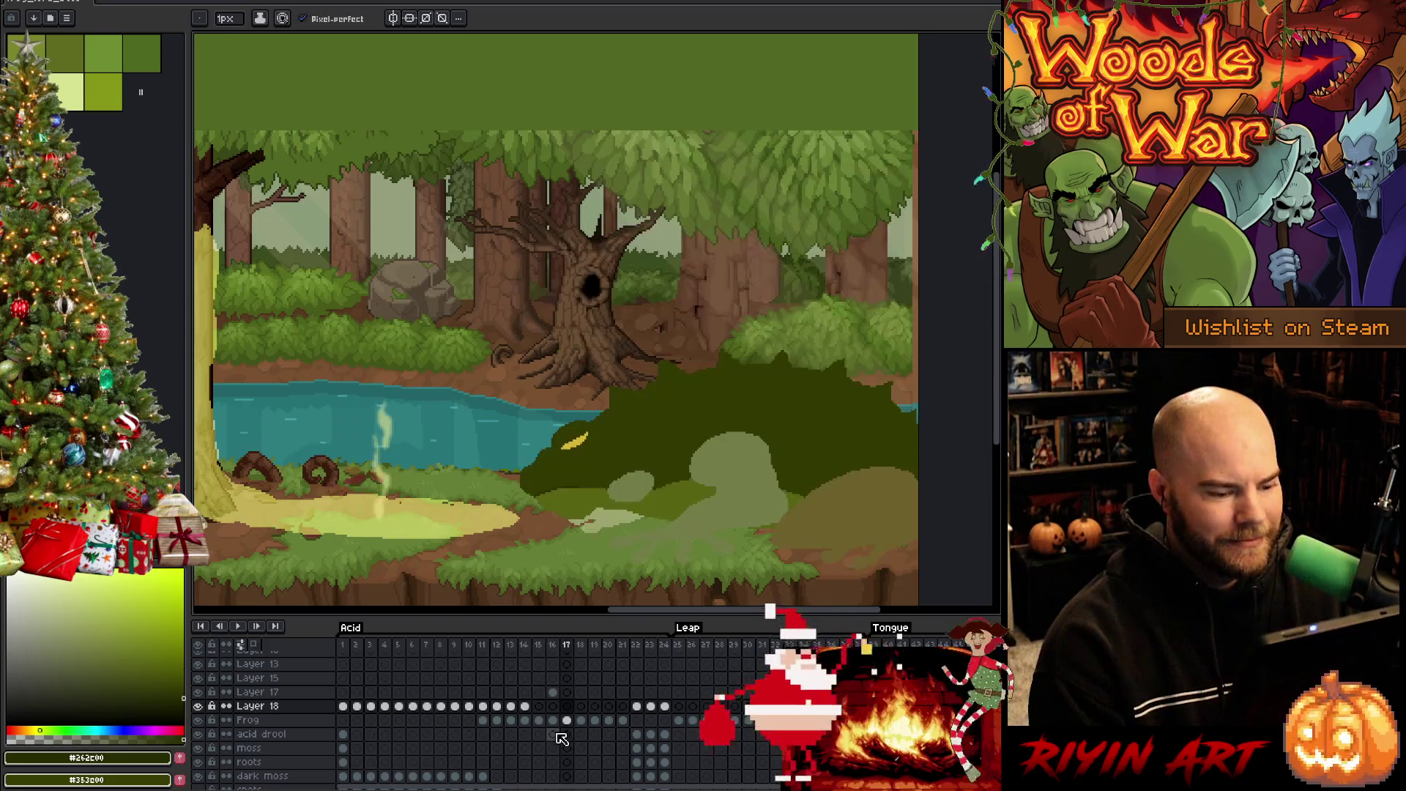
pyautogui.press('Left')
pyautogui.press('Left')
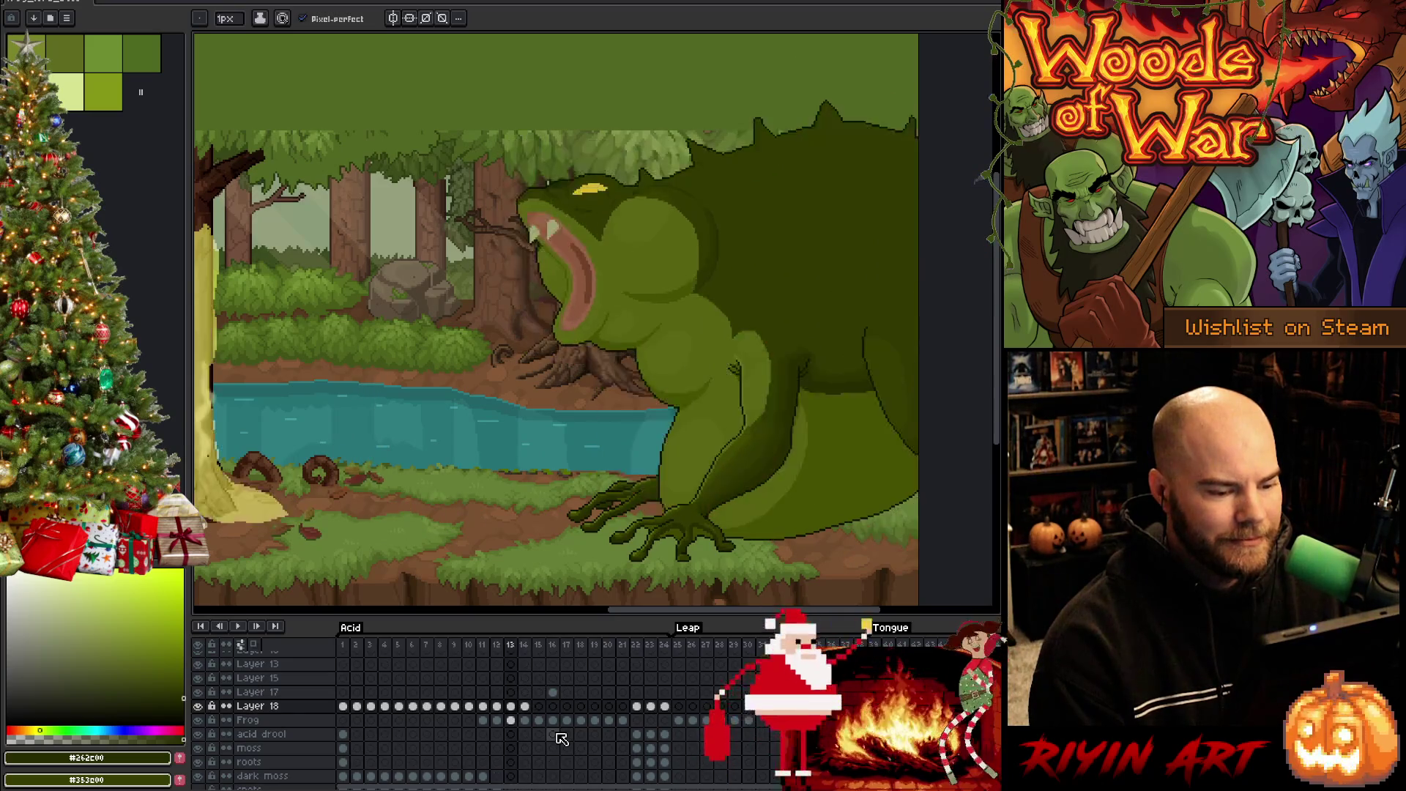
pyautogui.press('Right')
pyautogui.press('Right')
pyautogui.press('Left')
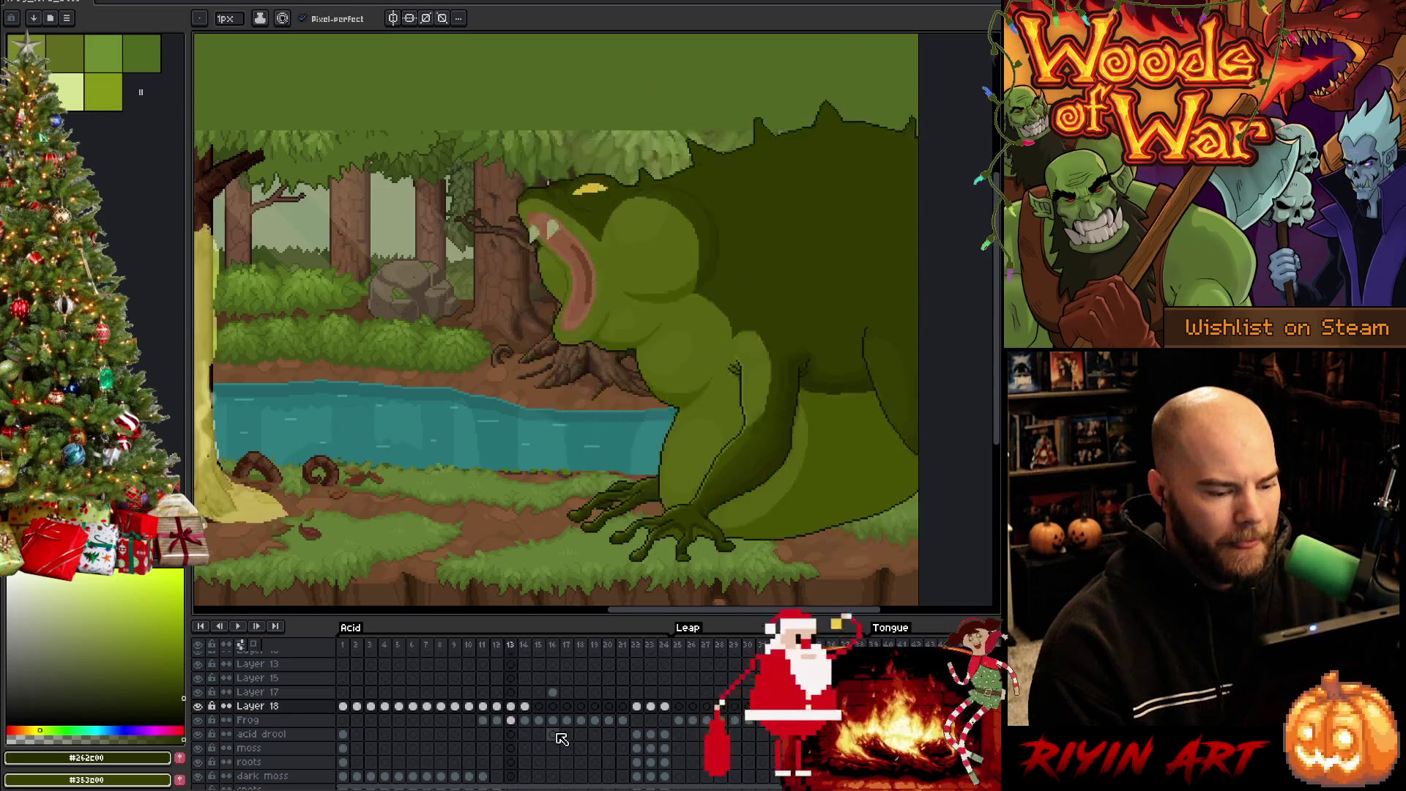
pyautogui.press('Left')
pyautogui.press('Right')
pyautogui.press('Right')
pyautogui.press('Left')
pyautogui.press('Left')
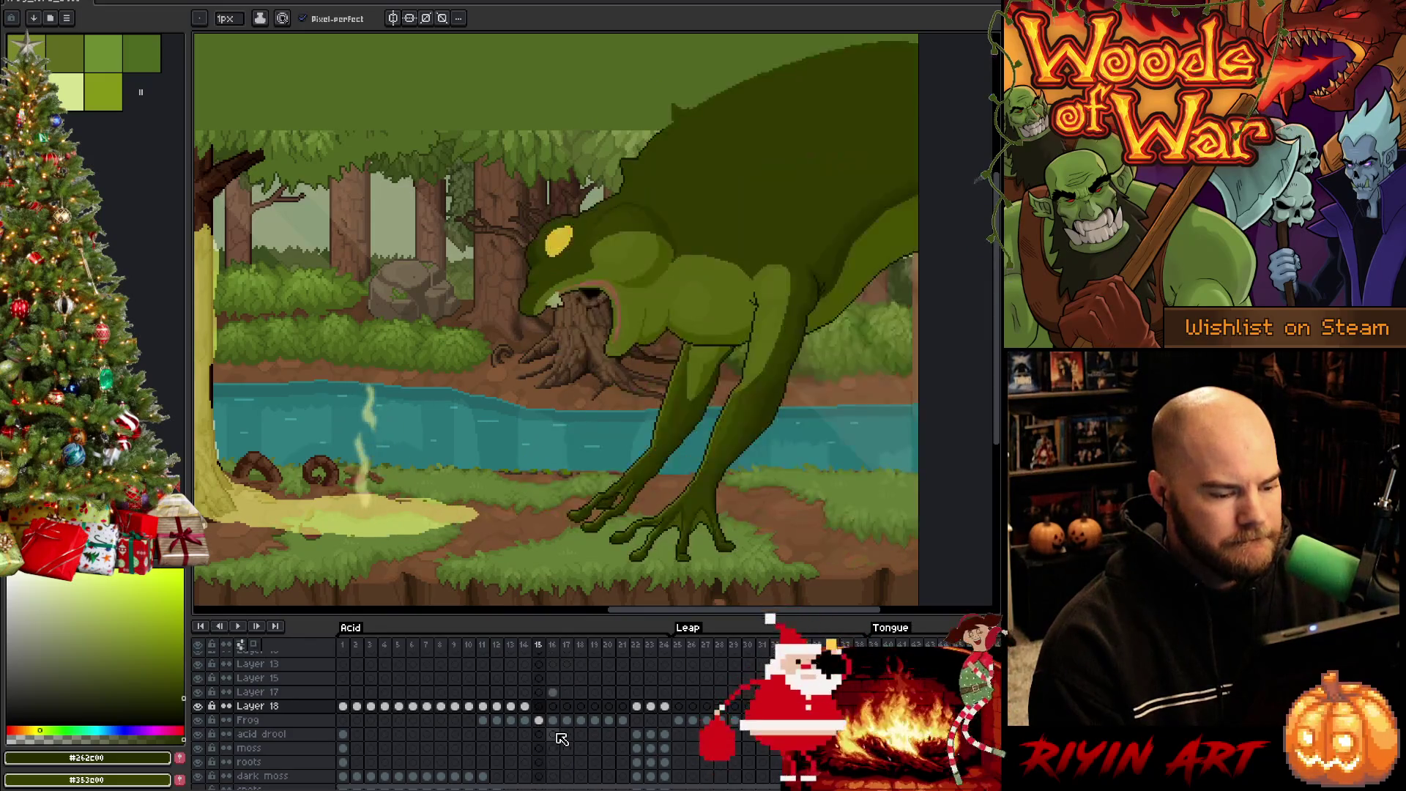
pyautogui.press('Right')
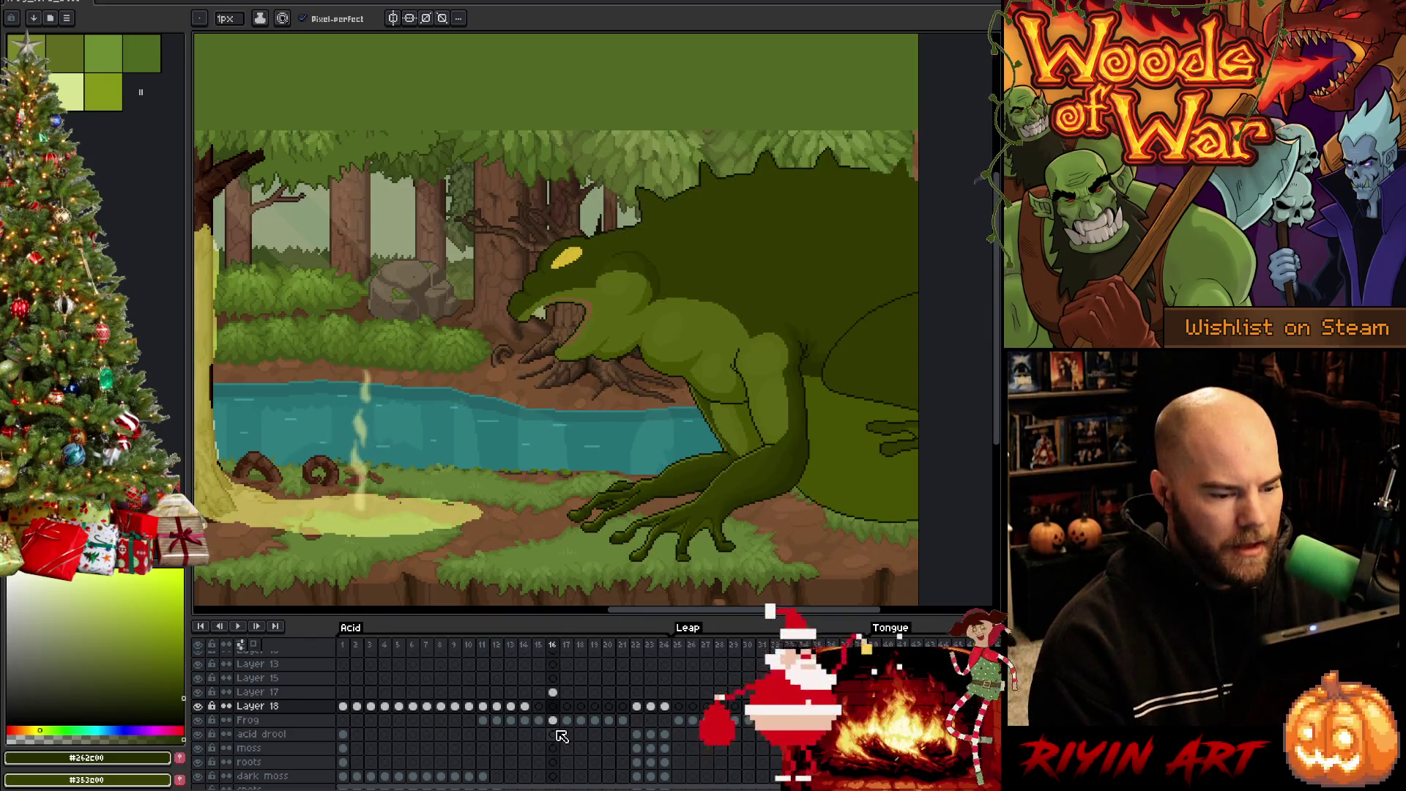
pyautogui.press('Left')
pyautogui.press('Left')
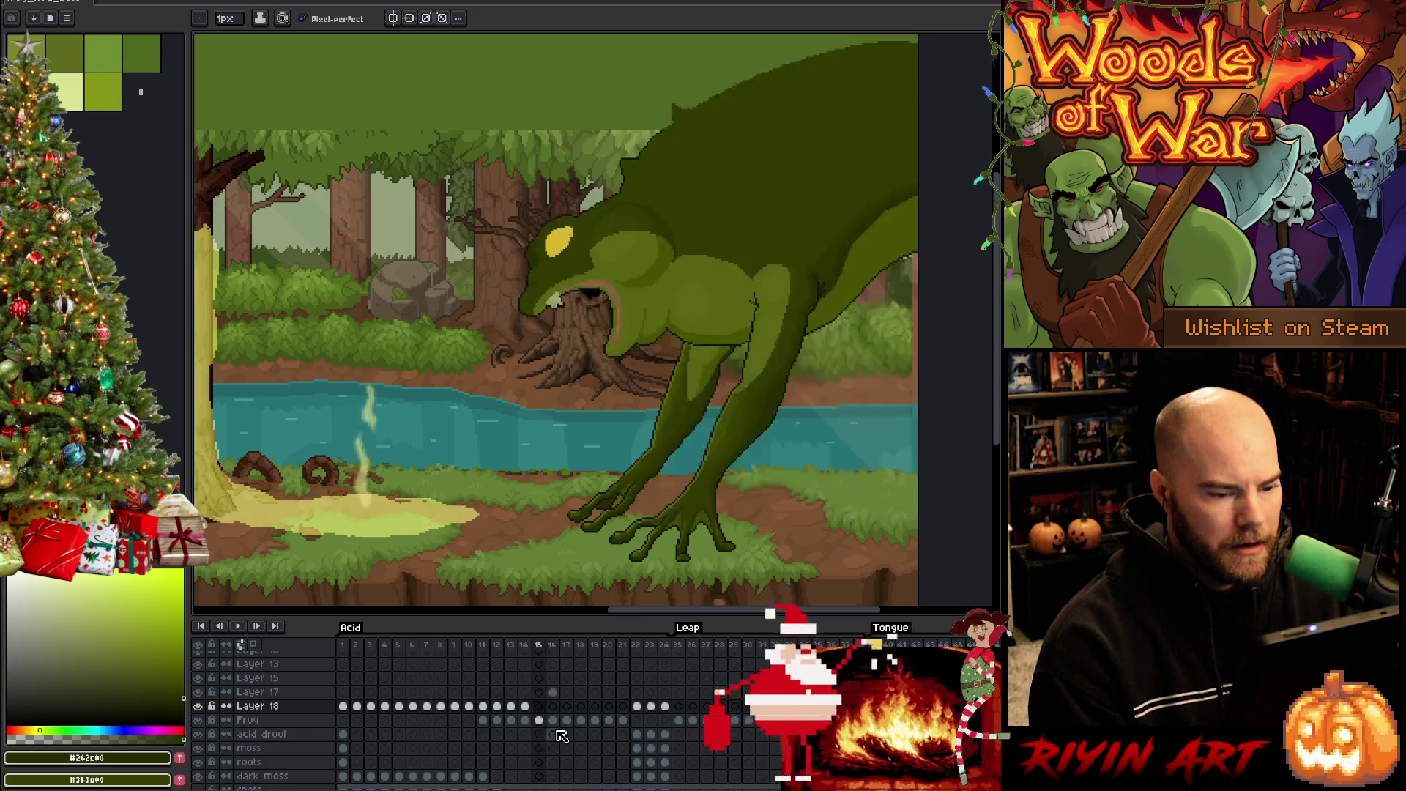
pyautogui.scroll(1, 907, 354)
# Zoom in on frame 13 and sample a dark green from the frog's body
pyautogui.scroll(1, 906, 354)
pyautogui.press('Left')
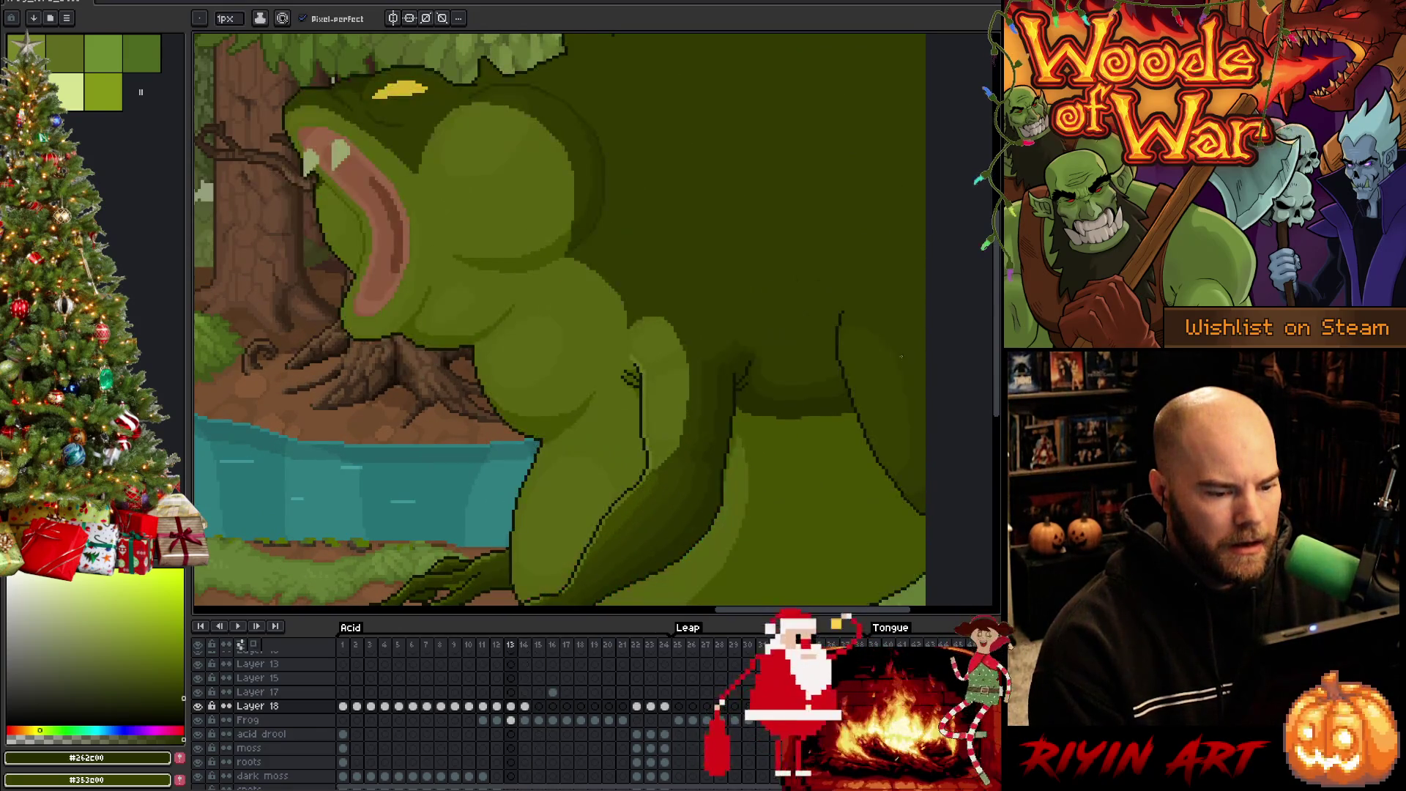
pyautogui.keyDown('alt'); pyautogui.click(885, 393); pyautogui.keyUp('alt')
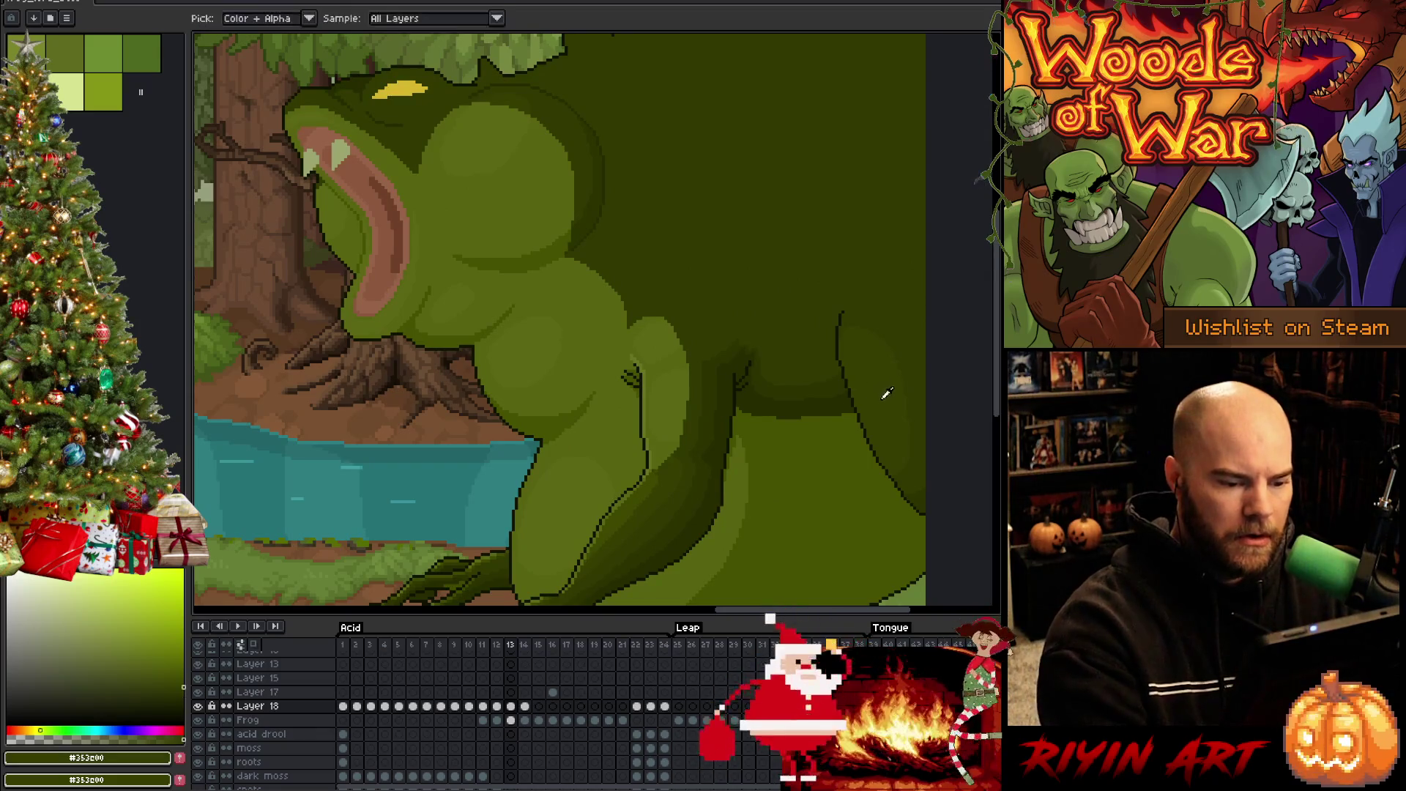
pyautogui.press('m')
# Advance to frame 16, choose the Magic Wand, and make the Frog layer active
pyautogui.press('Right')
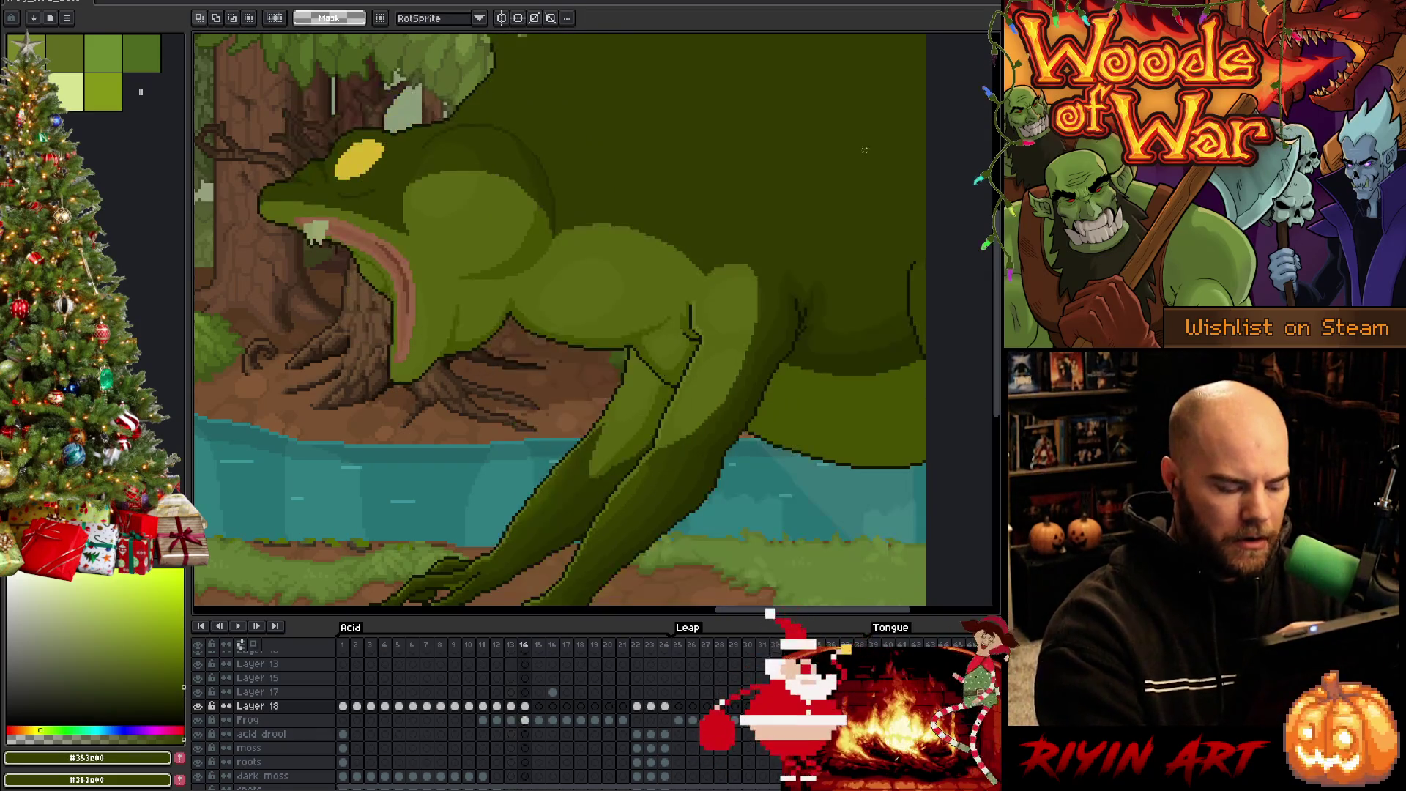
pyautogui.press('b')
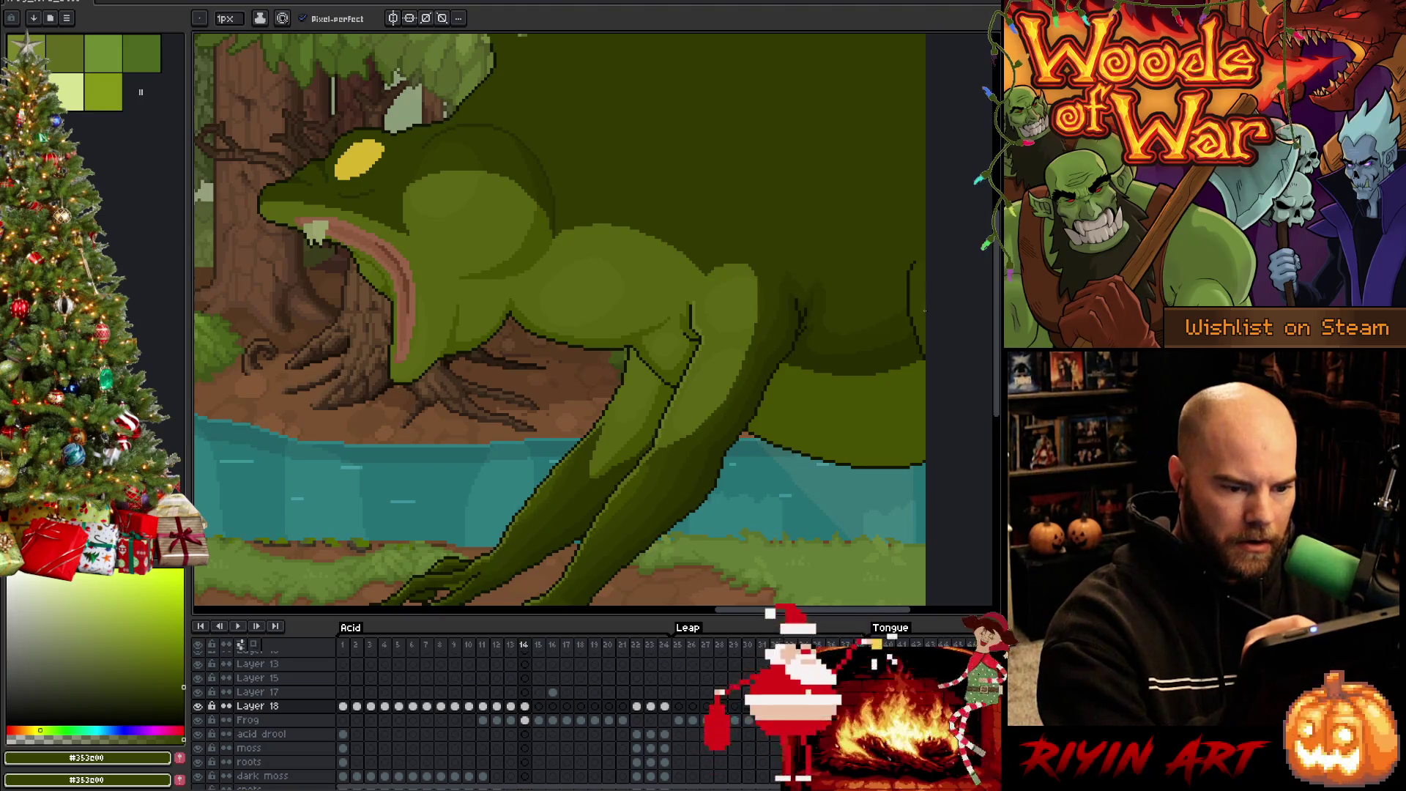
pyautogui.press('Right')
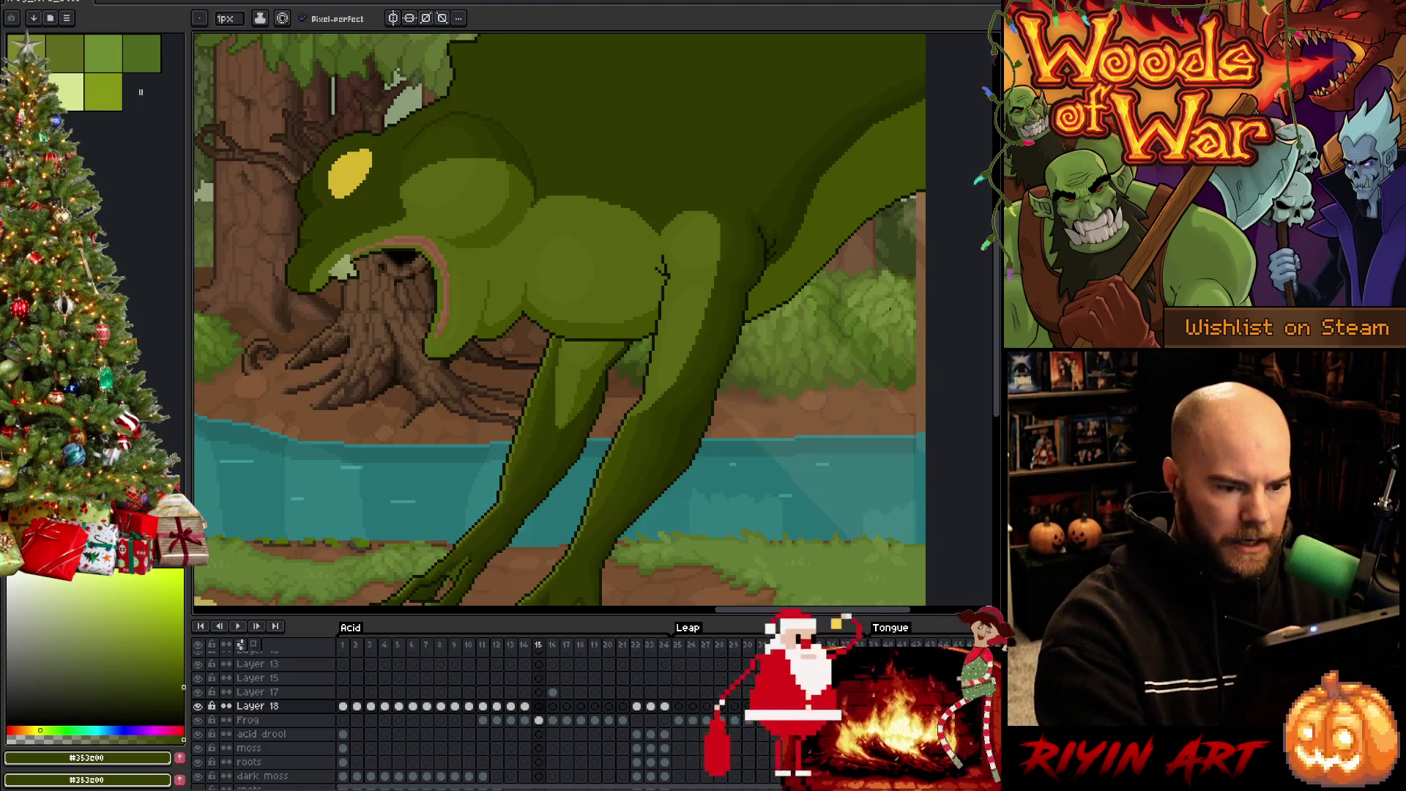
pyautogui.press('Right')
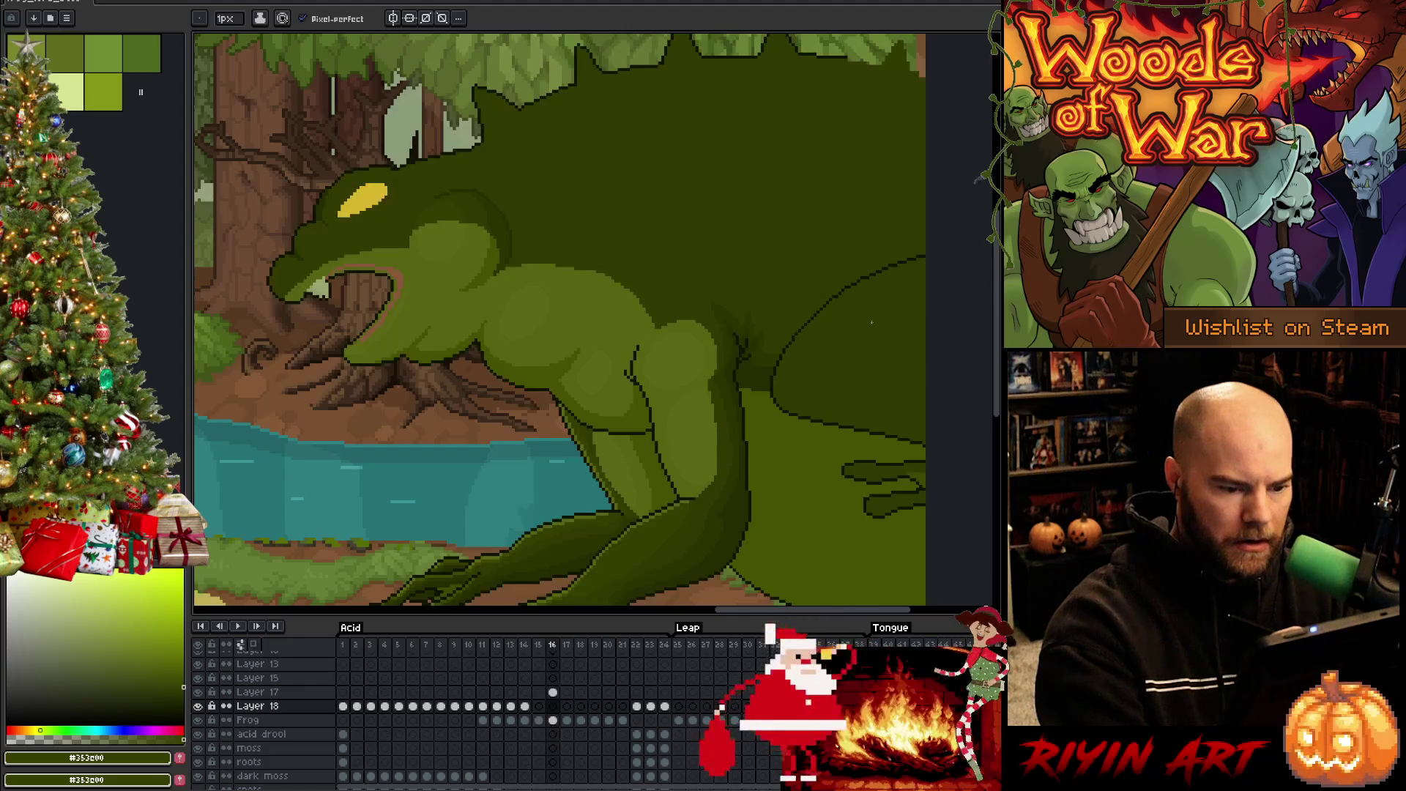
pyautogui.press('w')
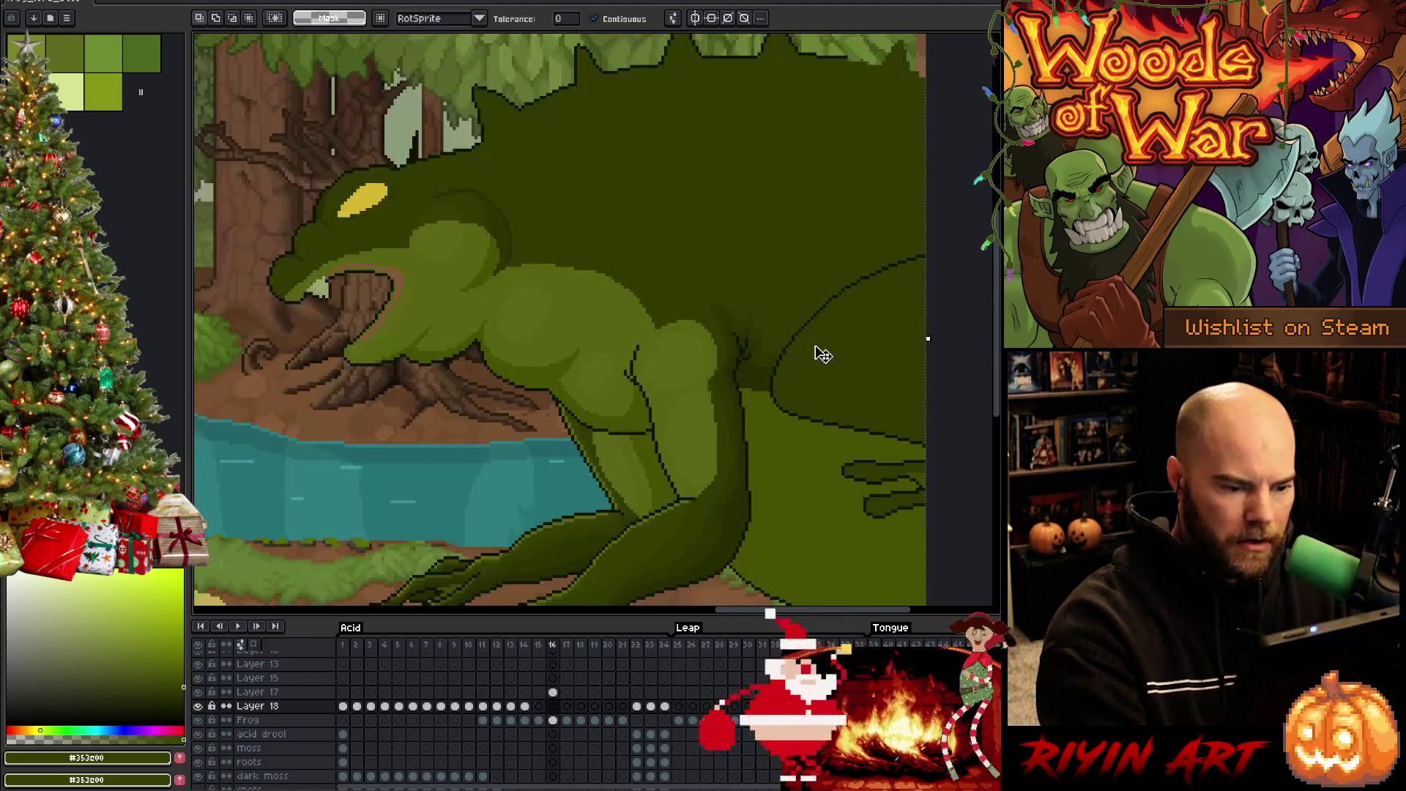
pyautogui.click(551, 721)
# Sample several darker olive greens from the frog on frame 16 for shading
pyautogui.press('b')
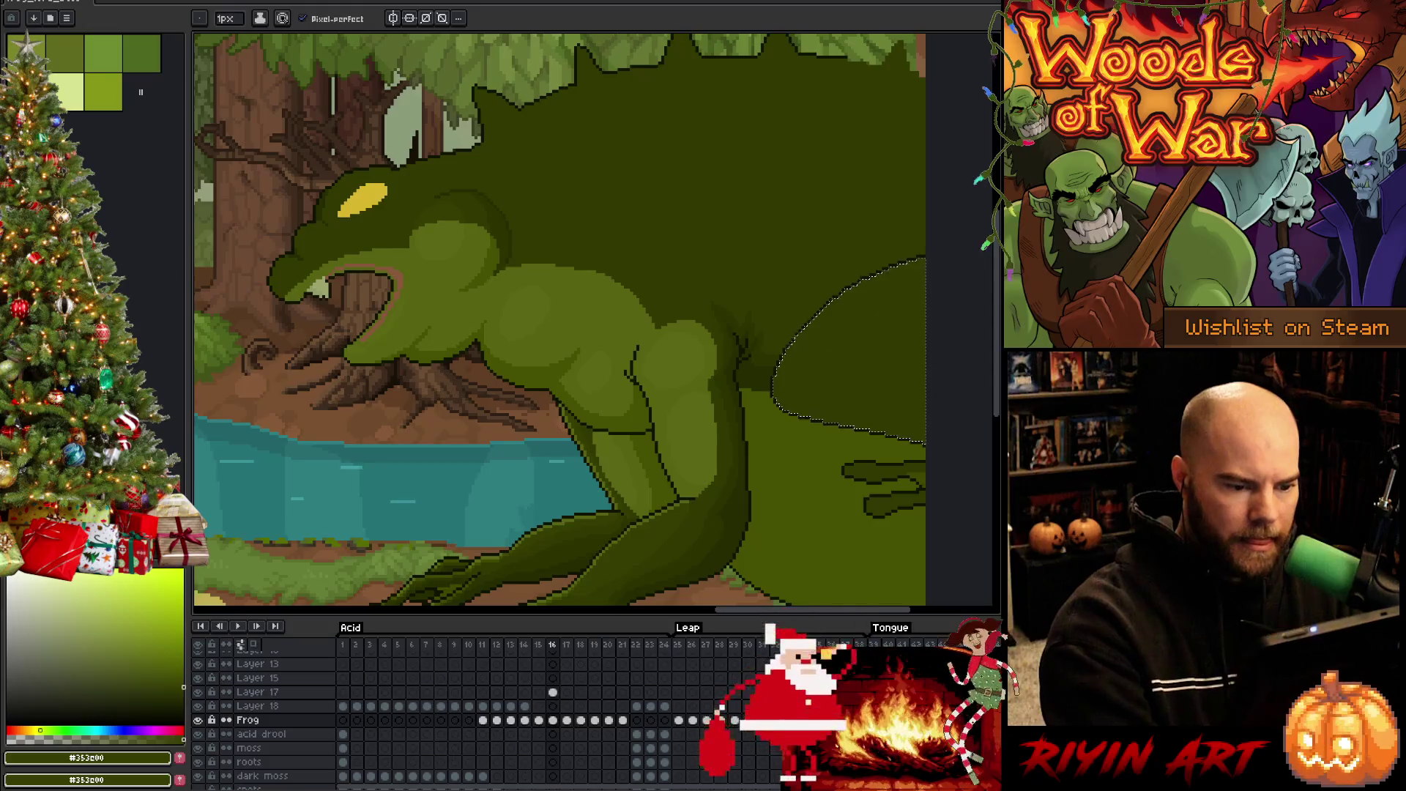
pyautogui.press('w')
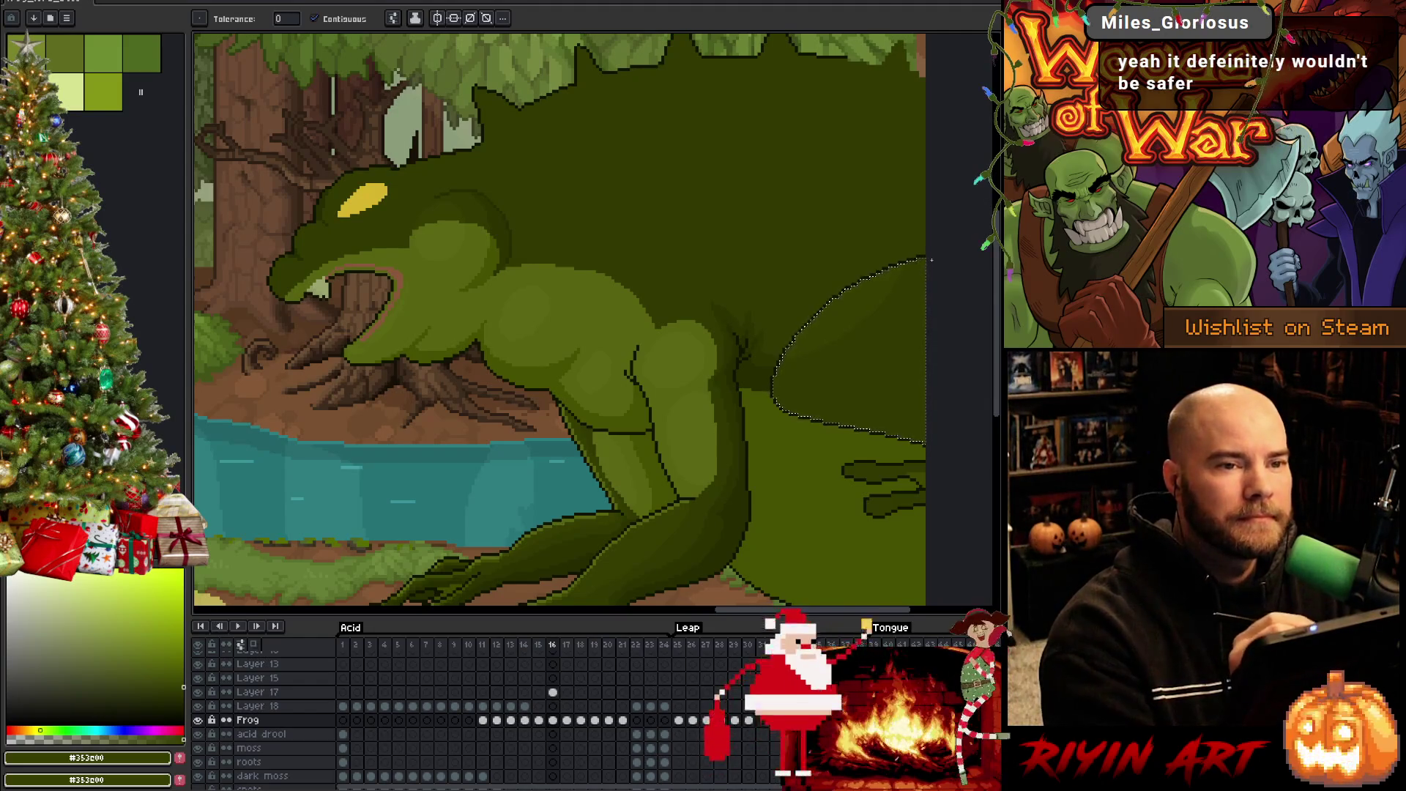
pyautogui.press('b')
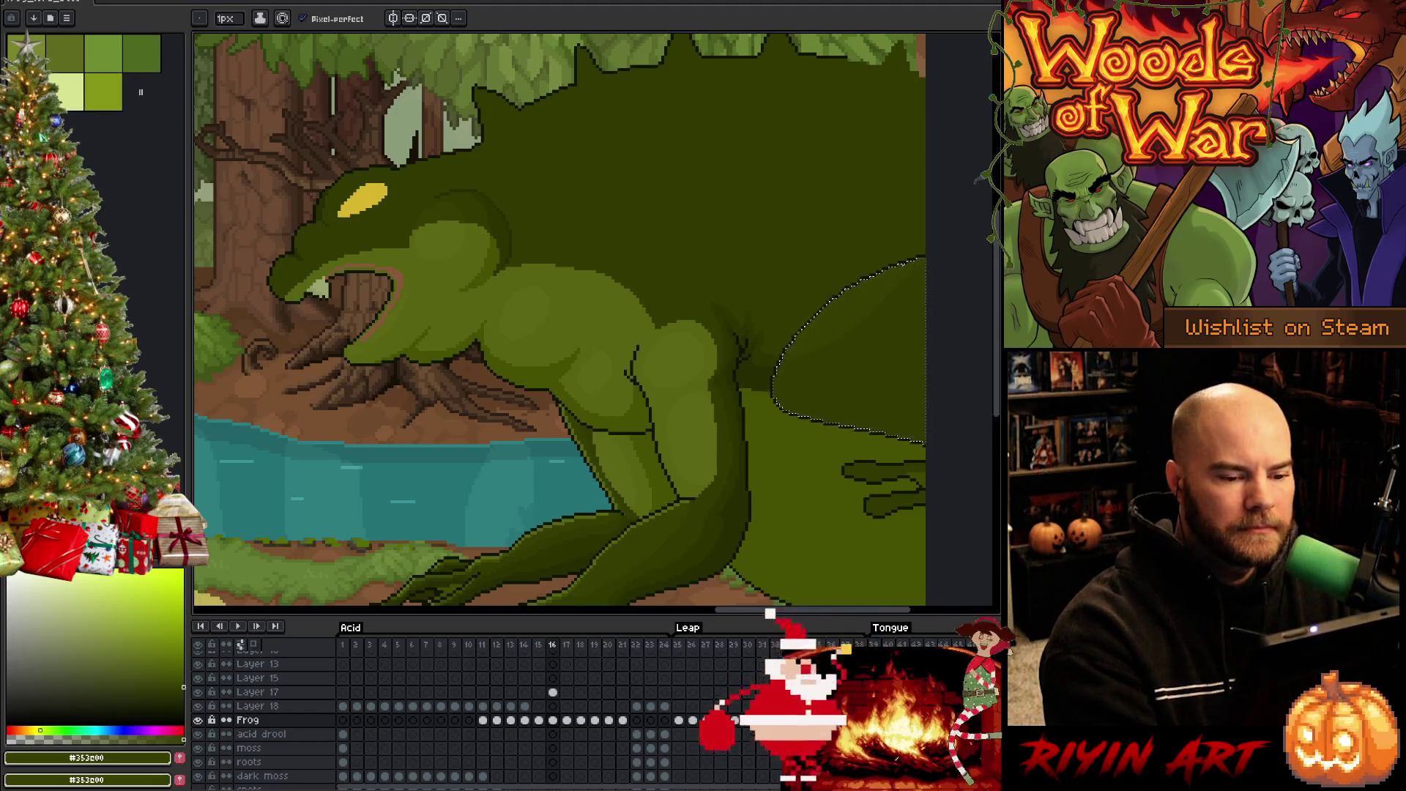
pyautogui.keyDown('alt'); pyautogui.click(918, 274); pyautogui.keyUp('alt')
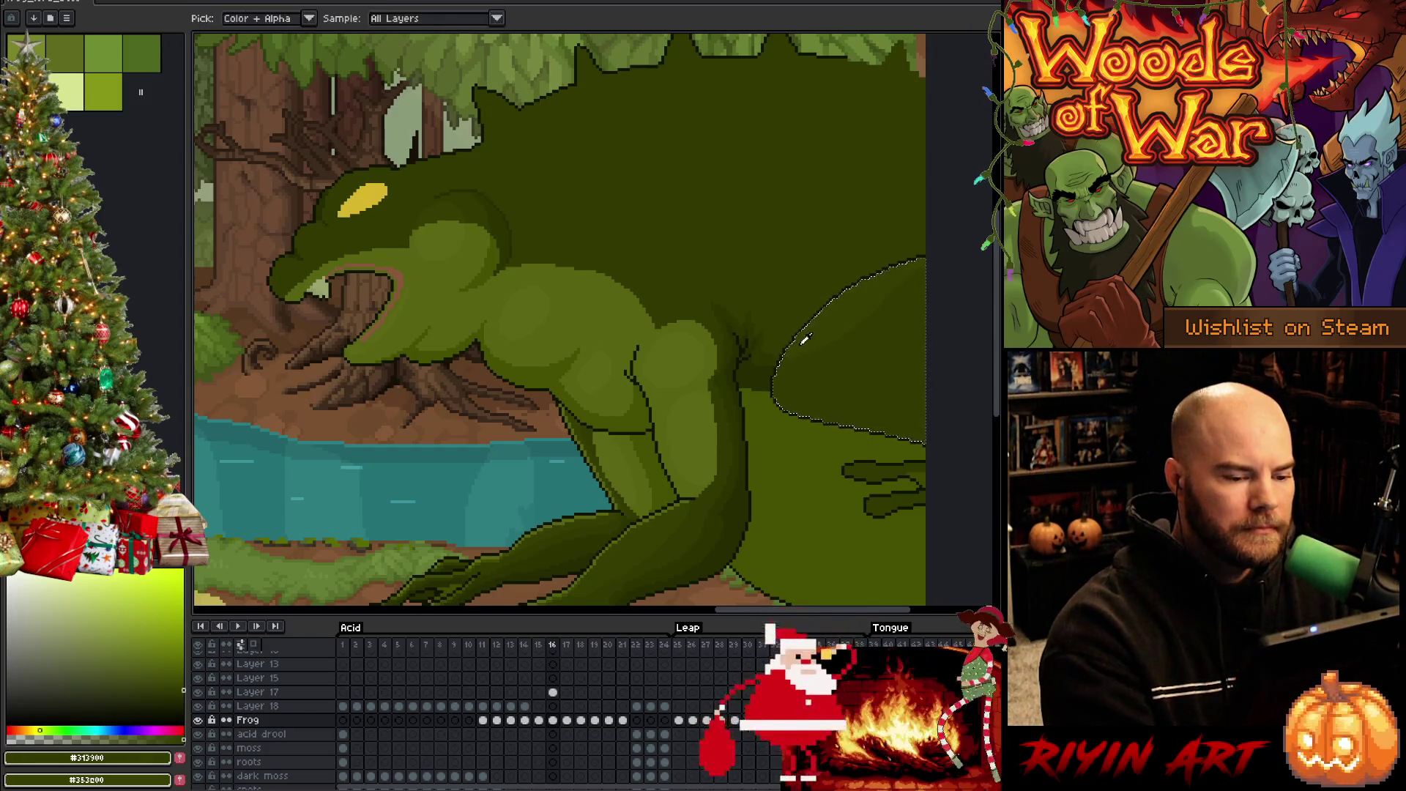
pyautogui.keyDown('alt'); pyautogui.click(789, 357); pyautogui.keyUp('alt')
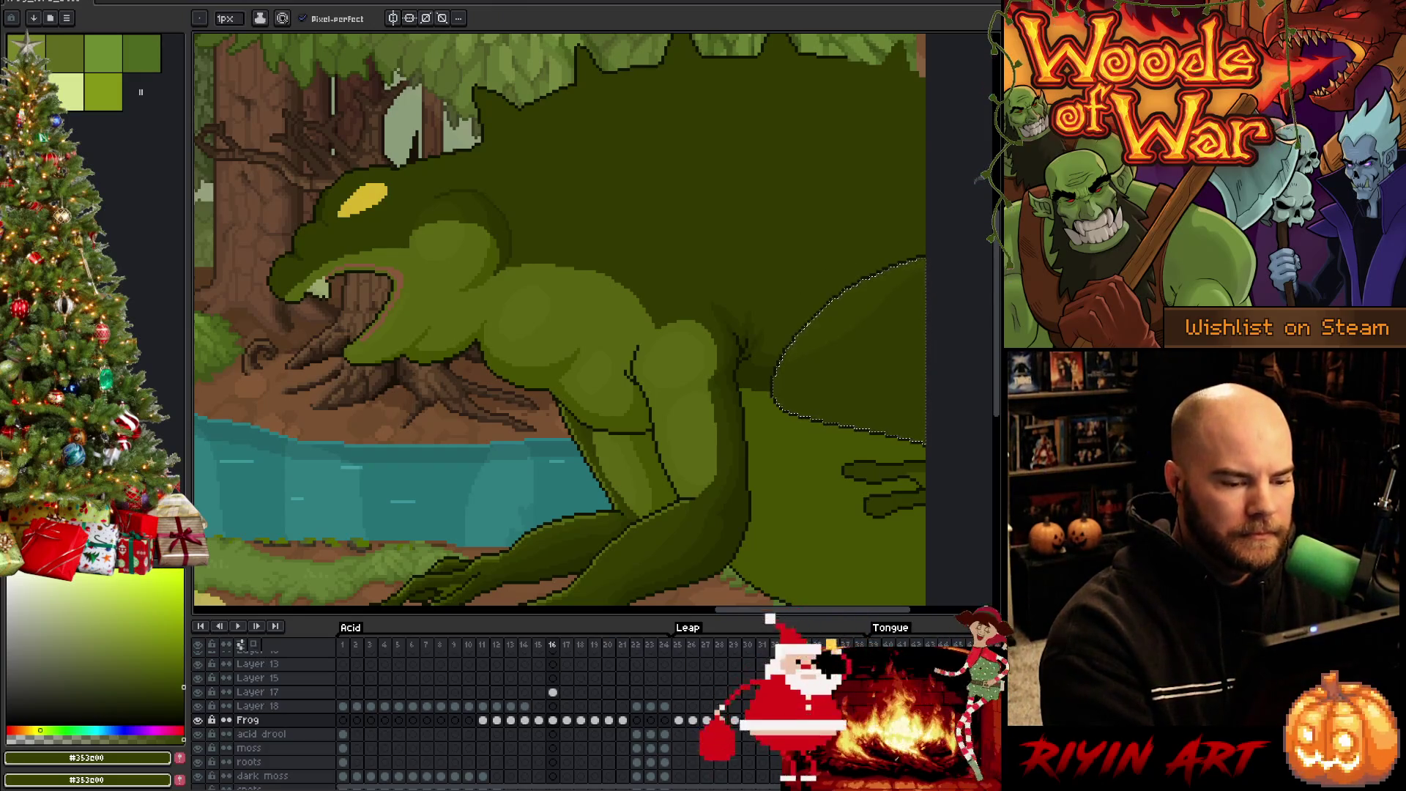
pyautogui.keyDown('alt'); pyautogui.click(795, 358); pyautogui.keyUp('alt')
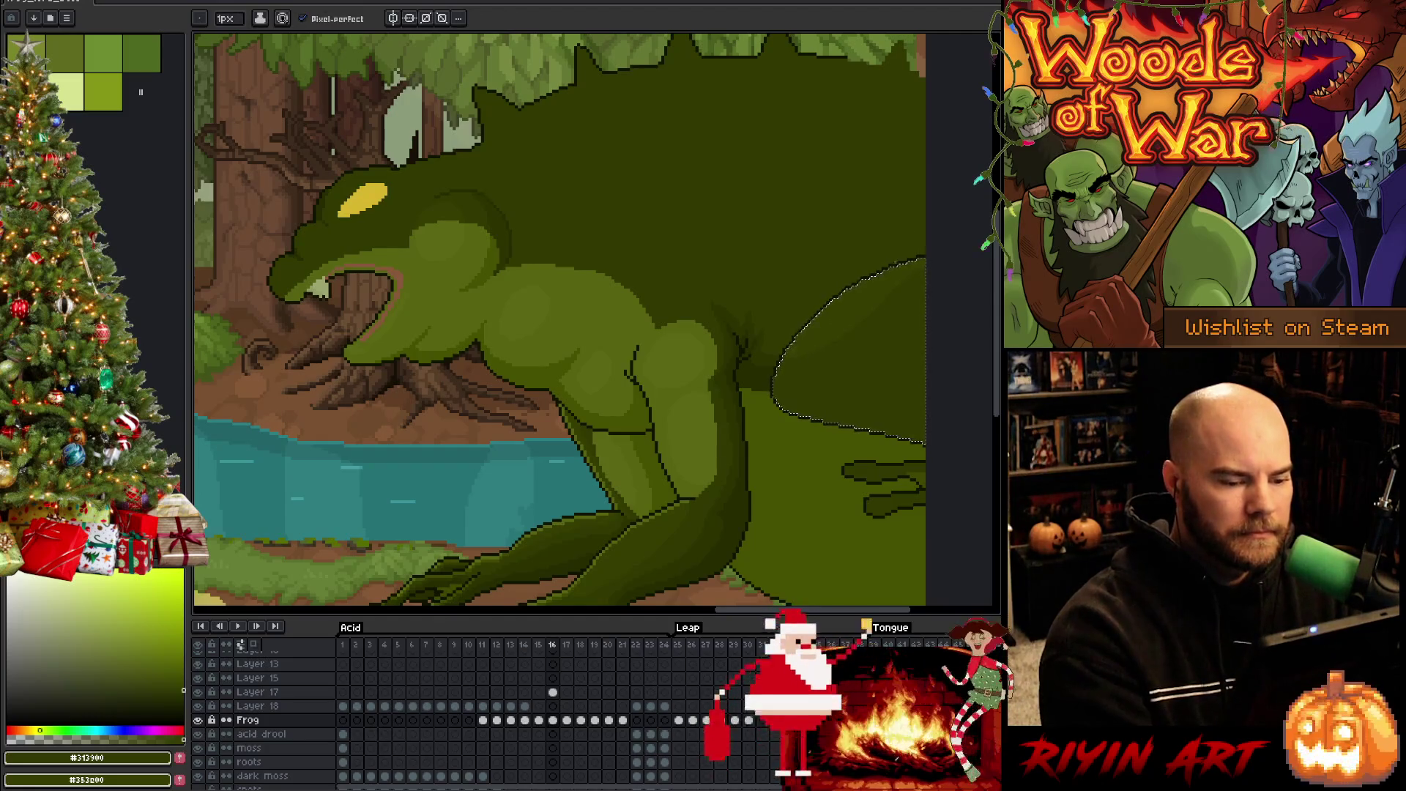
pyautogui.keyDown('alt'); pyautogui.click(729, 475); pyautogui.keyUp('alt')
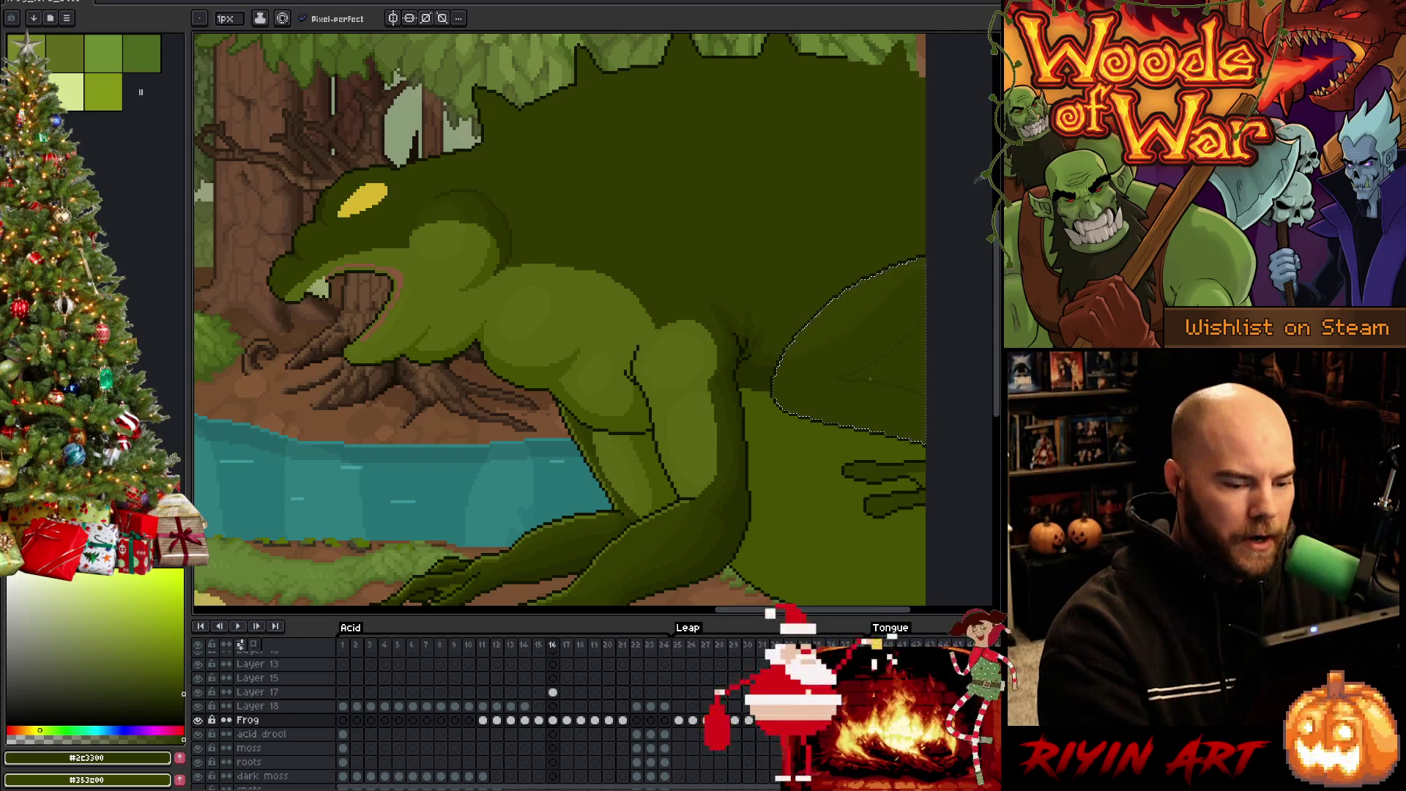
pyautogui.press('g')
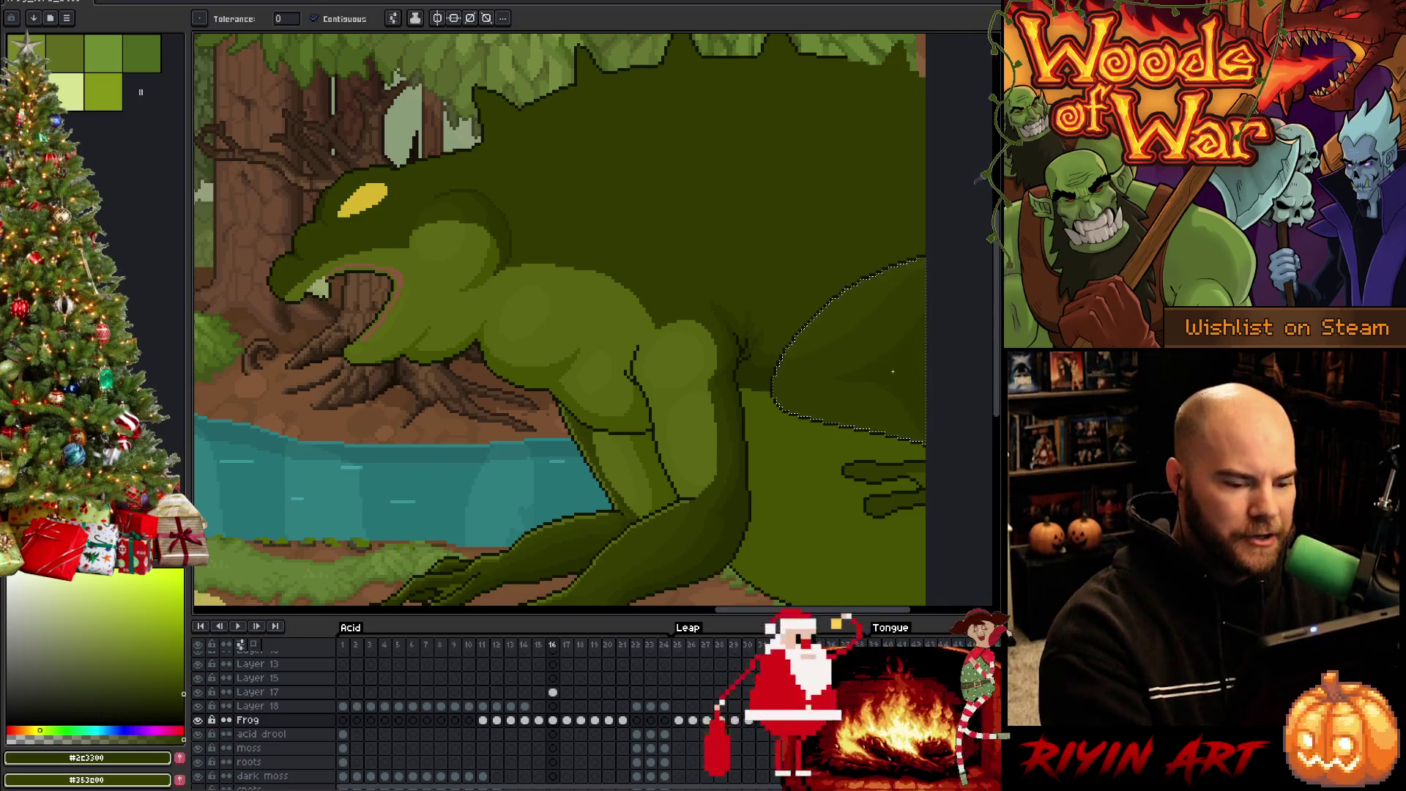
pyautogui.press('b')
pyautogui.keyDown('alt'); pyautogui.click(887, 375); pyautogui.keyUp('alt')
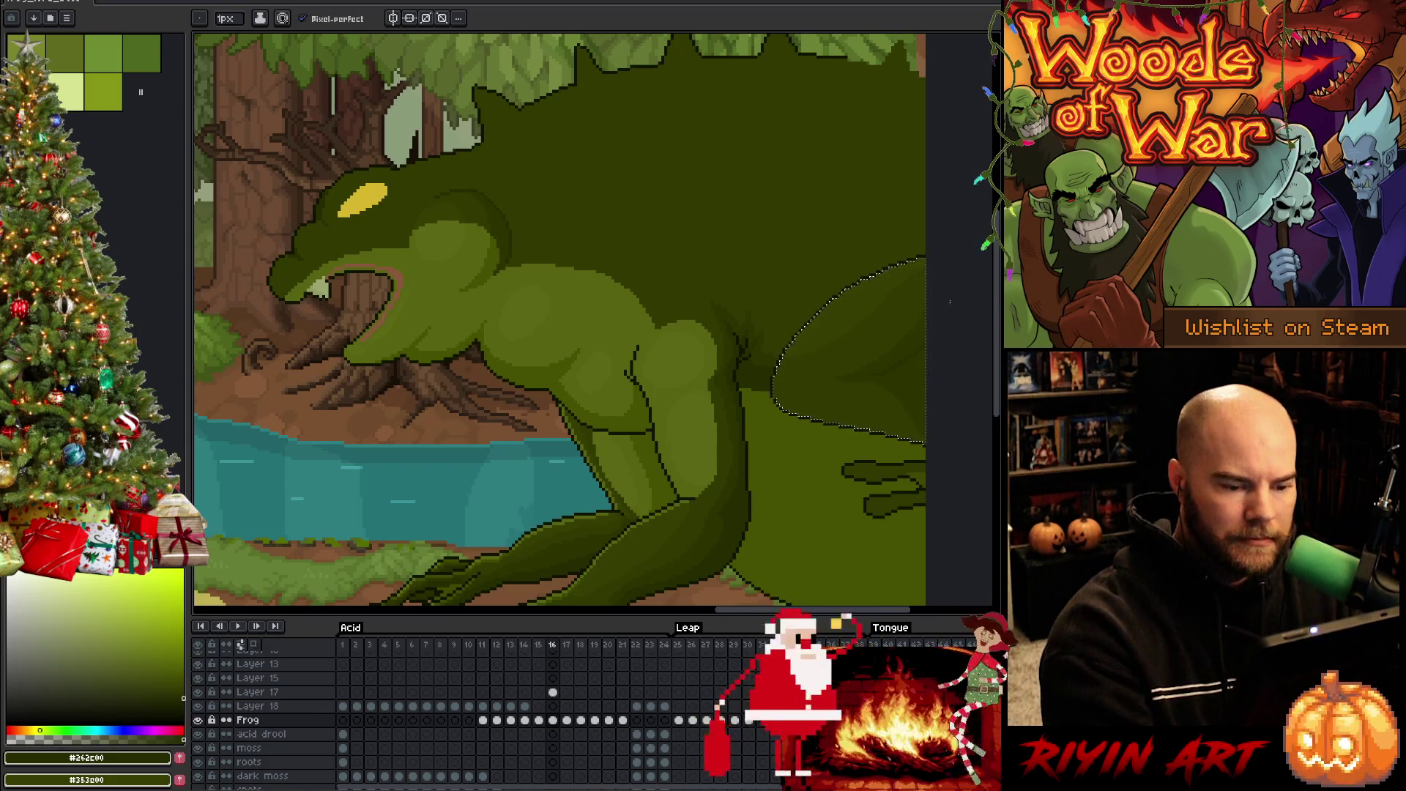
# Compare against earlier frames, then resample olive shades #2c3300 and #262c00 on frame 16
pyautogui.press('g')
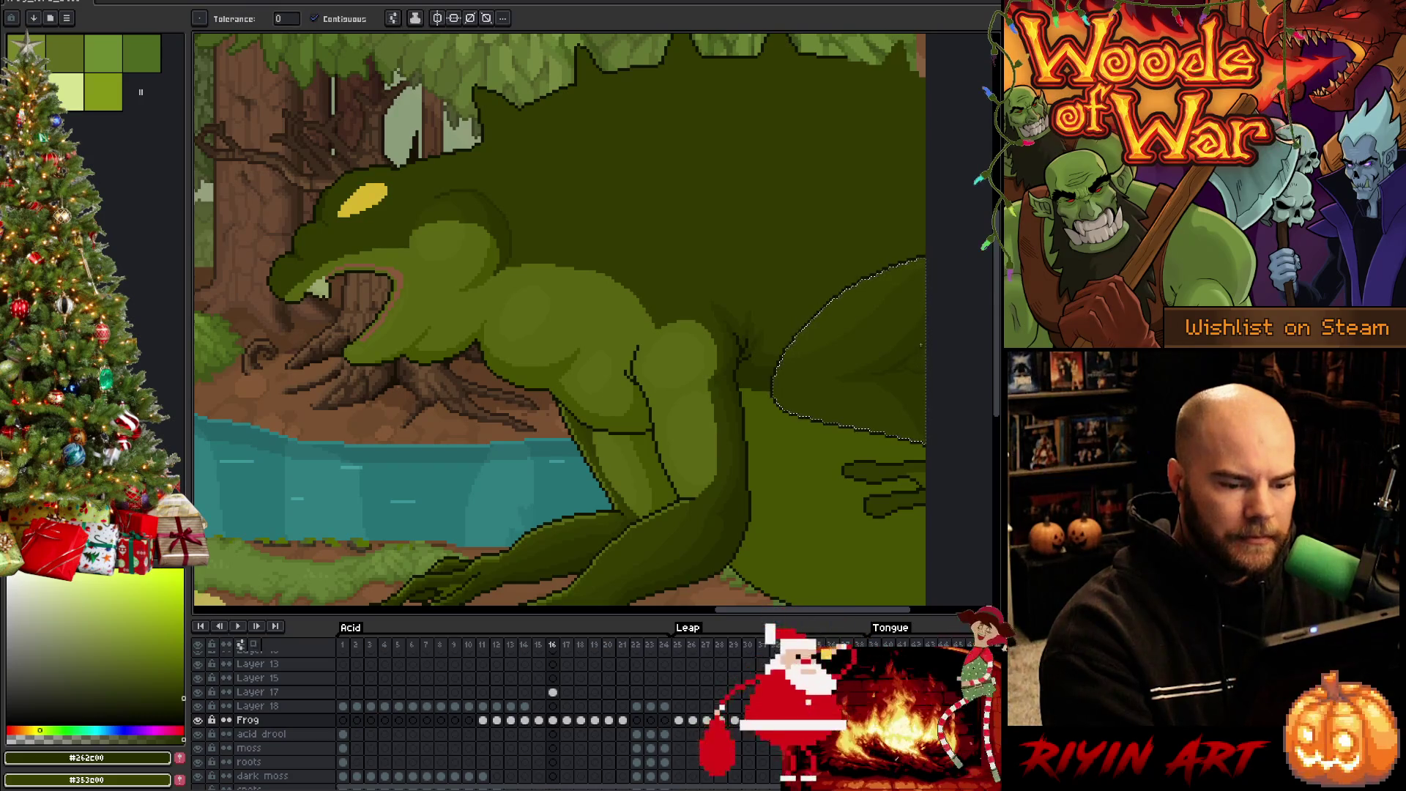
pyautogui.press('b')
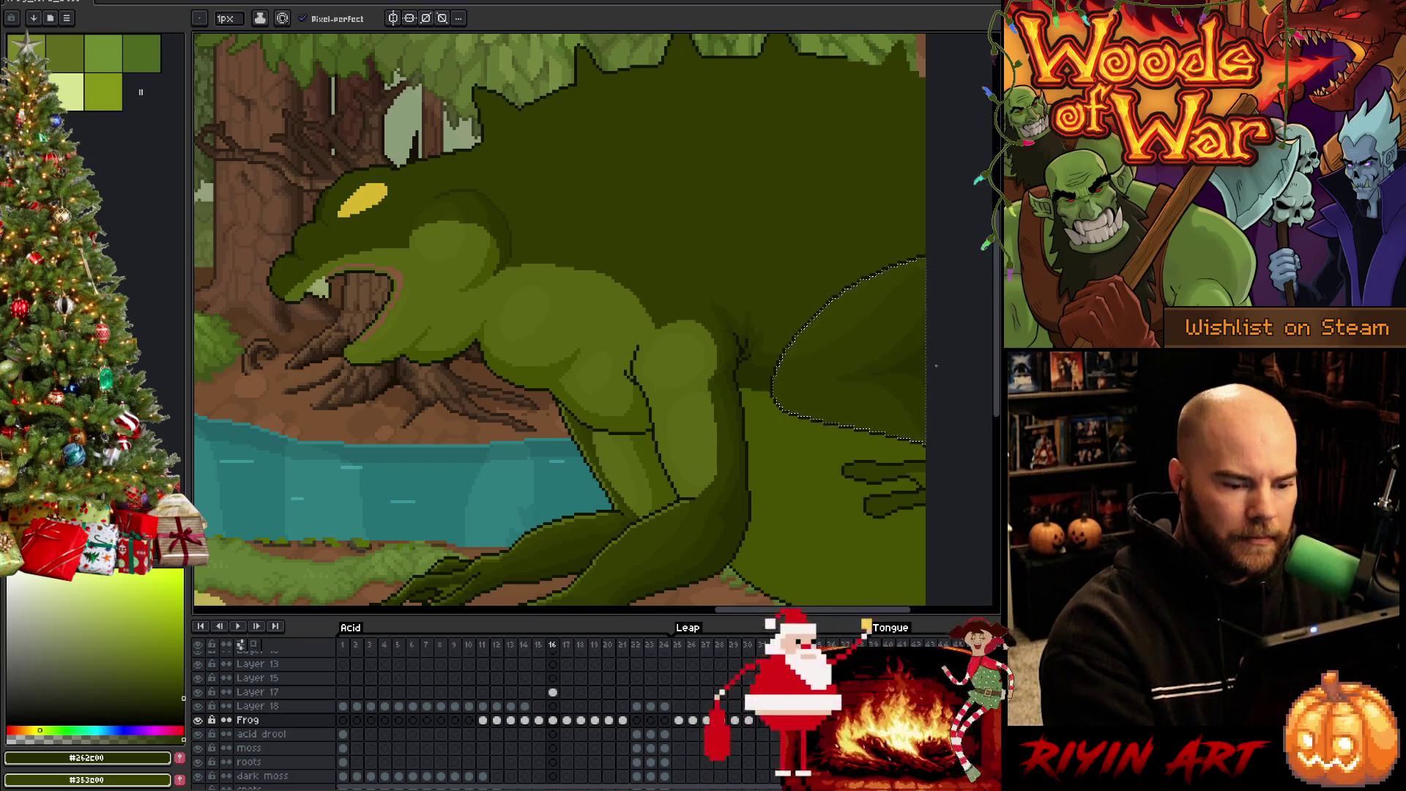
pyautogui.press(',')
pyautogui.press(',')
pyautogui.press(',')
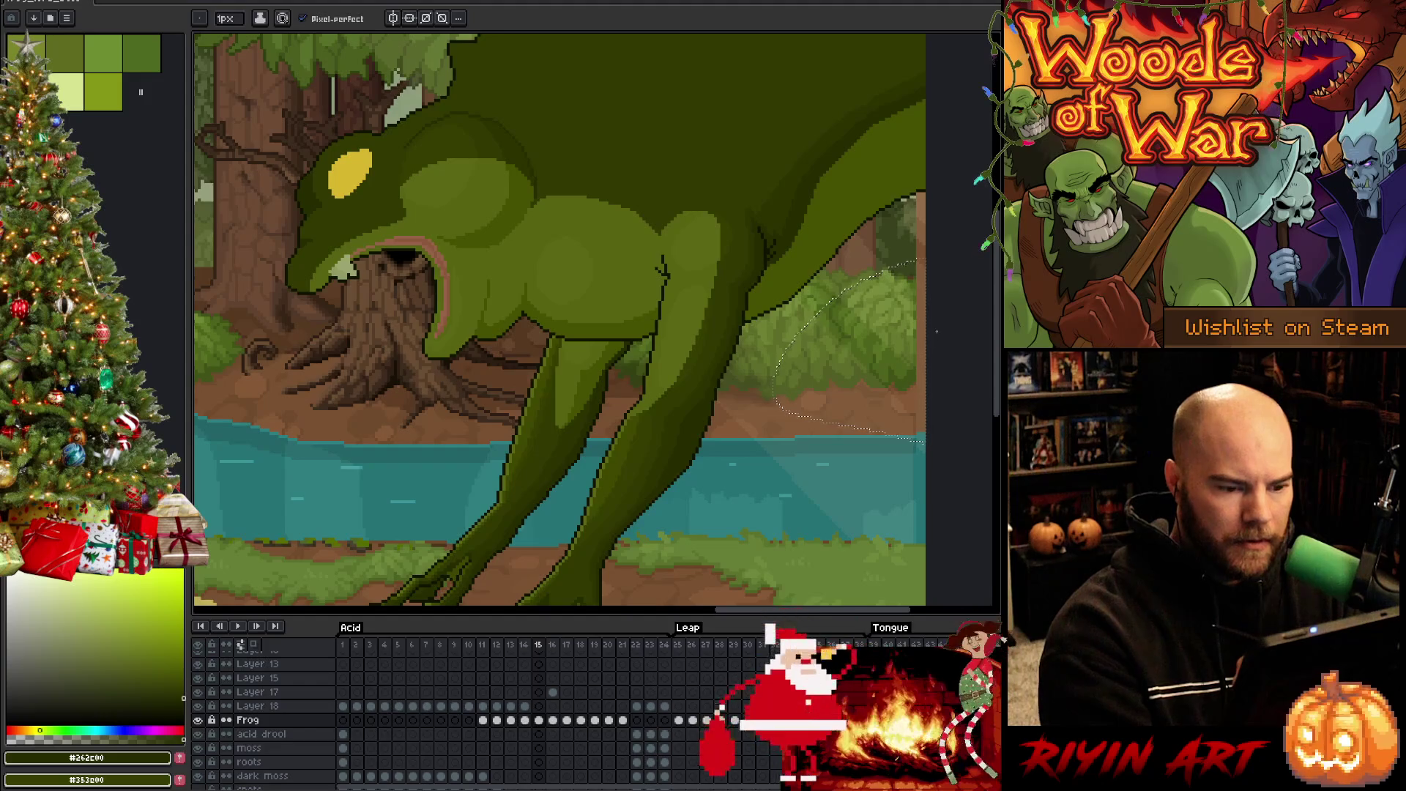
pyautogui.press(',')
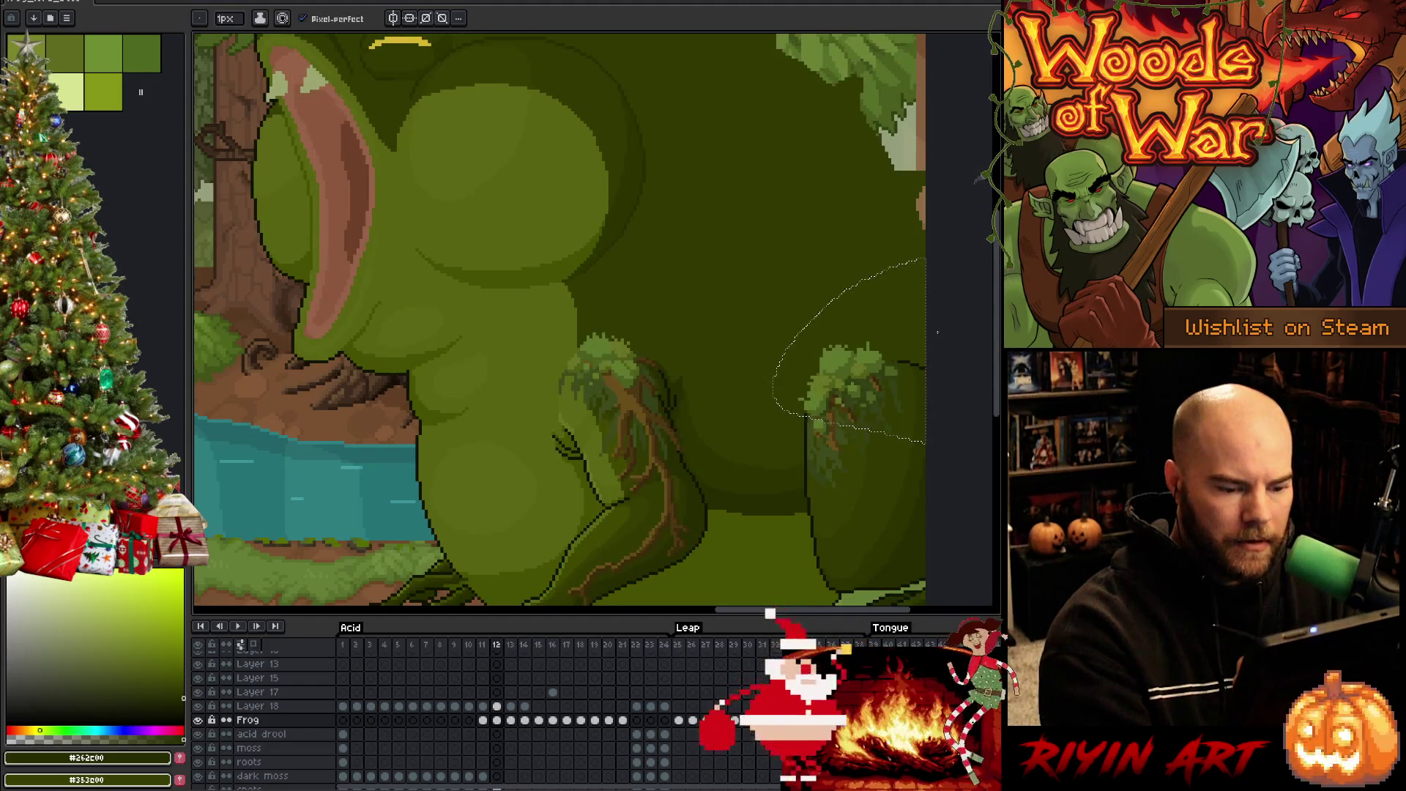
pyautogui.press('.')
pyautogui.press('.')
pyautogui.press('.')
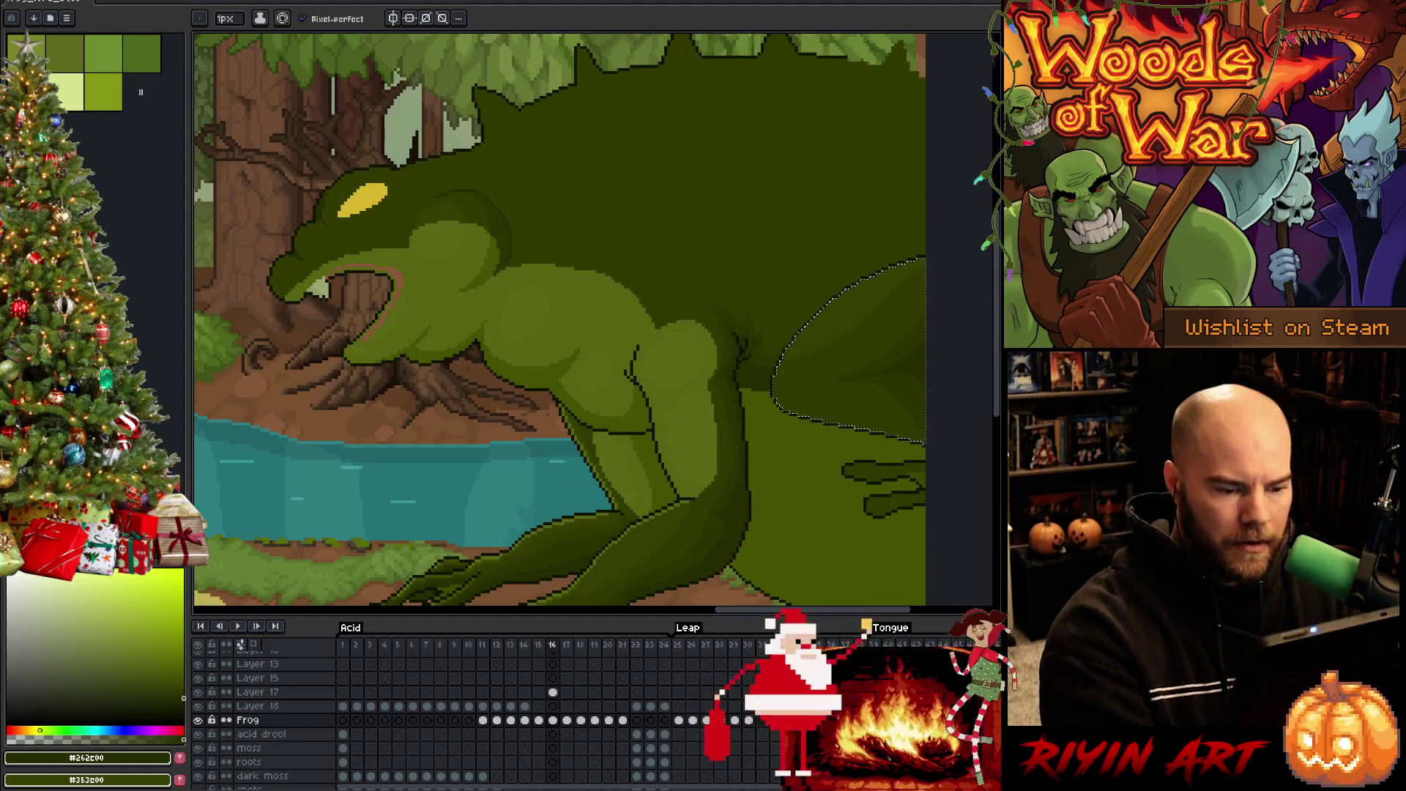
pyautogui.keyDown('alt'); pyautogui.click(896, 374); pyautogui.keyUp('alt')
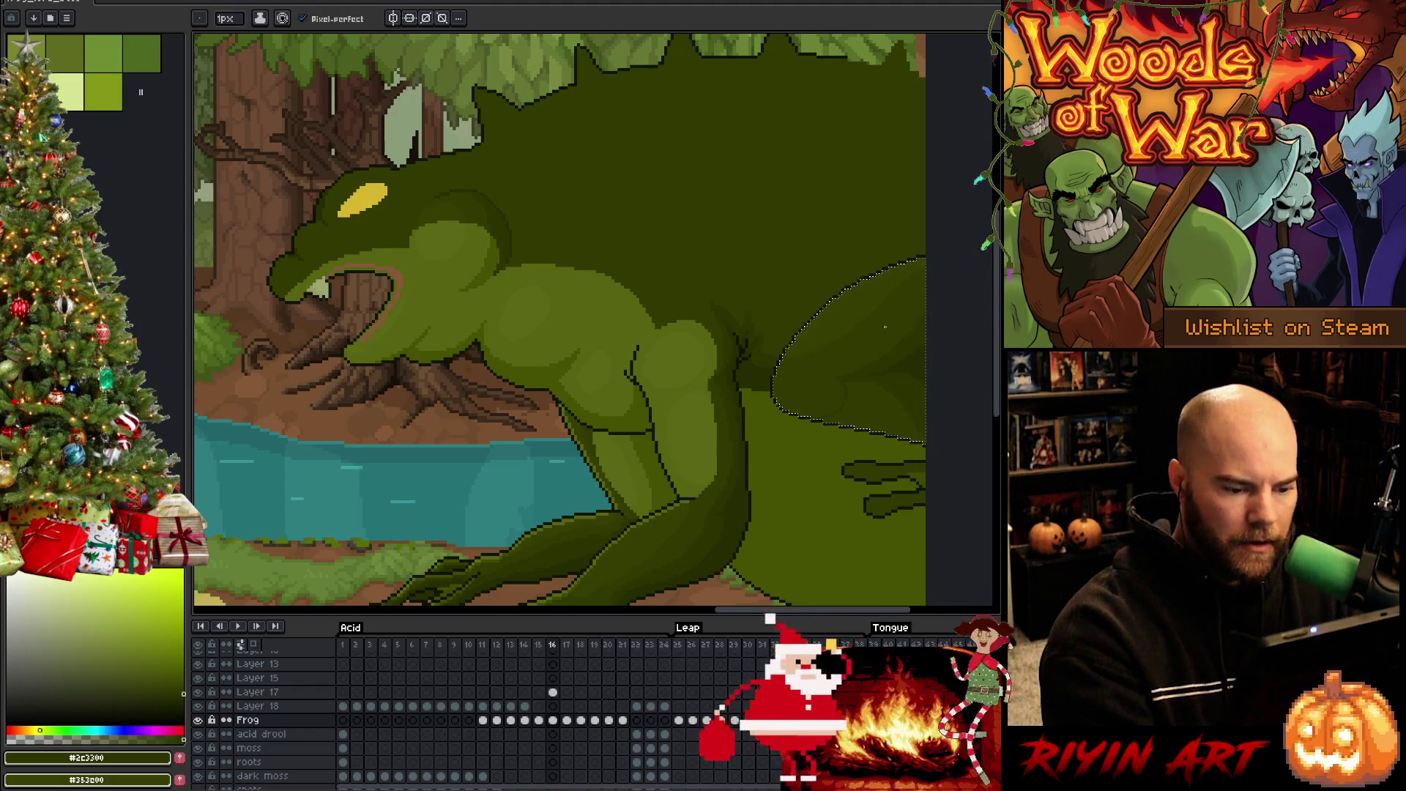
pyautogui.keyDown('alt'); pyautogui.click(875, 376); pyautogui.keyUp('alt')
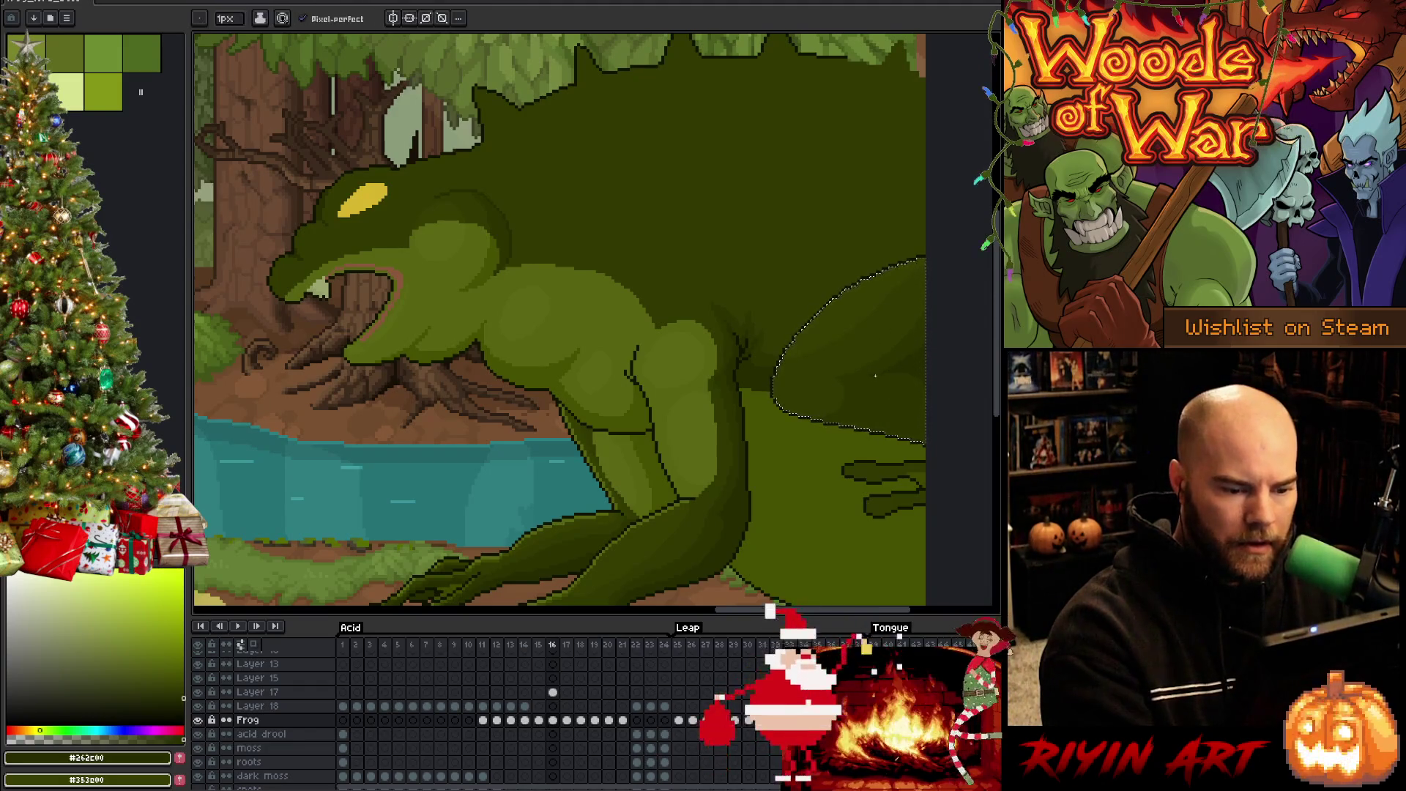
# Drop the selection, lasso around the frog's hind leg, then clear it
pyautogui.press('g')
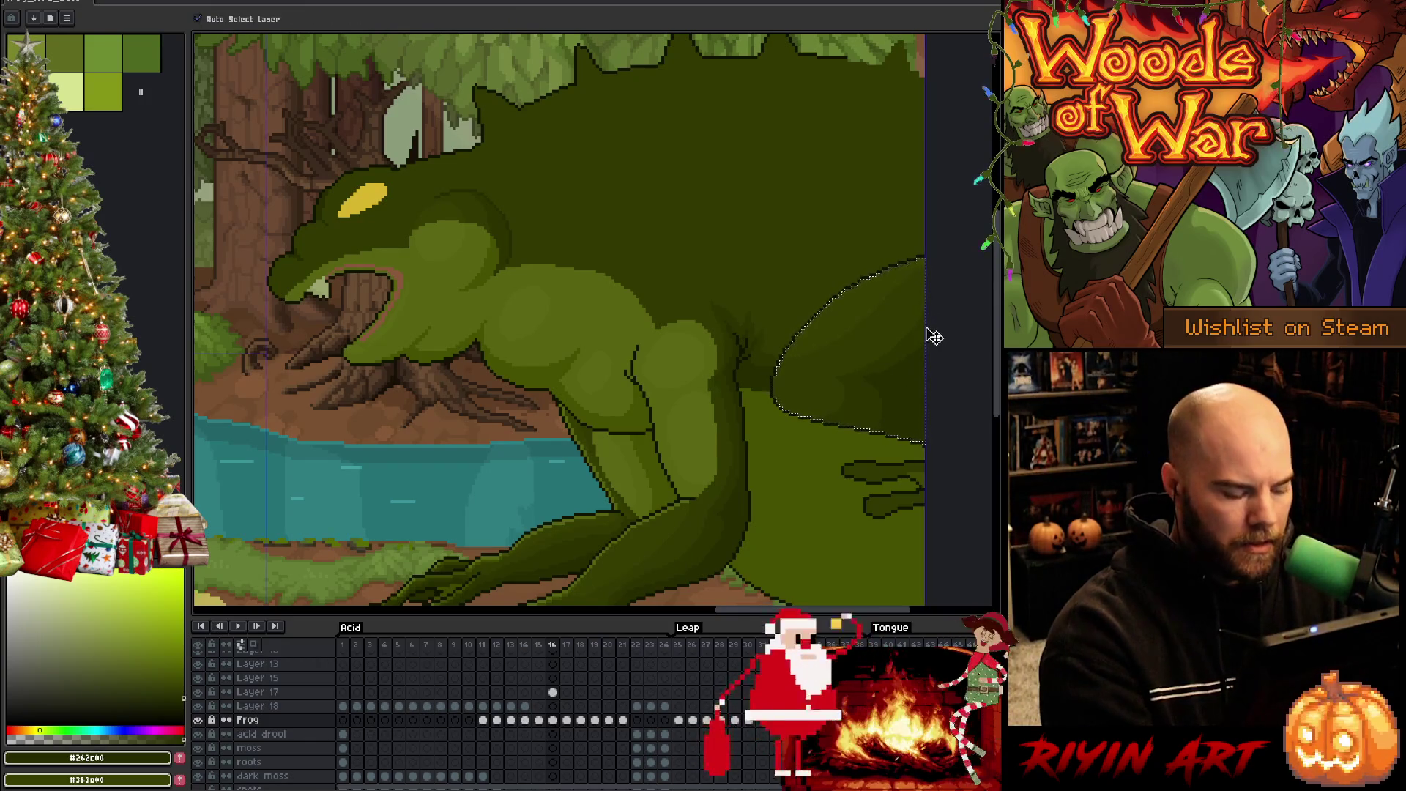
pyautogui.hotkey('ctrl', 'd')
pyautogui.press('b')
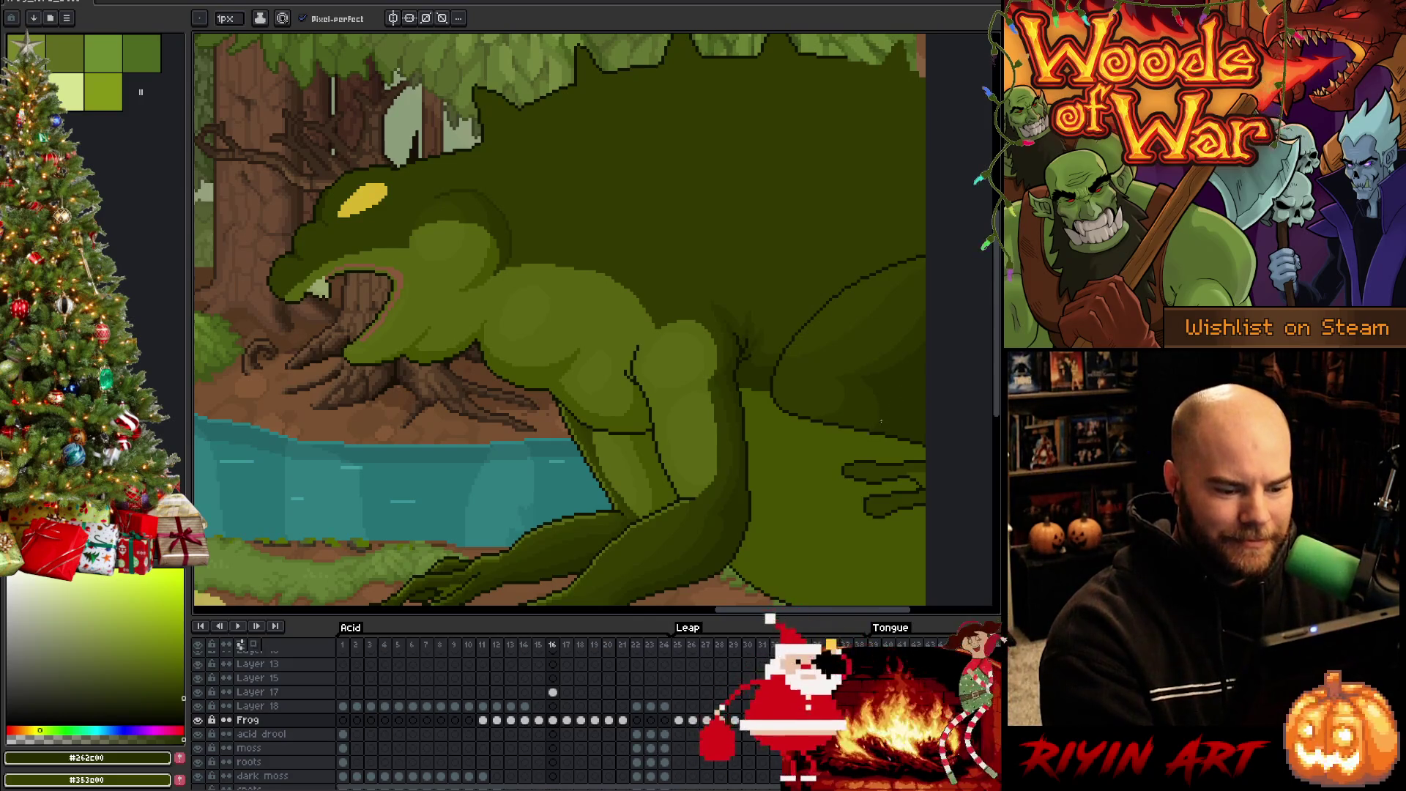
pyautogui.moveTo(875, 429)
pyautogui.mouseDown()
pyautogui.moveTo(842, 396)
pyautogui.moveTo(888, 411)
pyautogui.mouseUp()
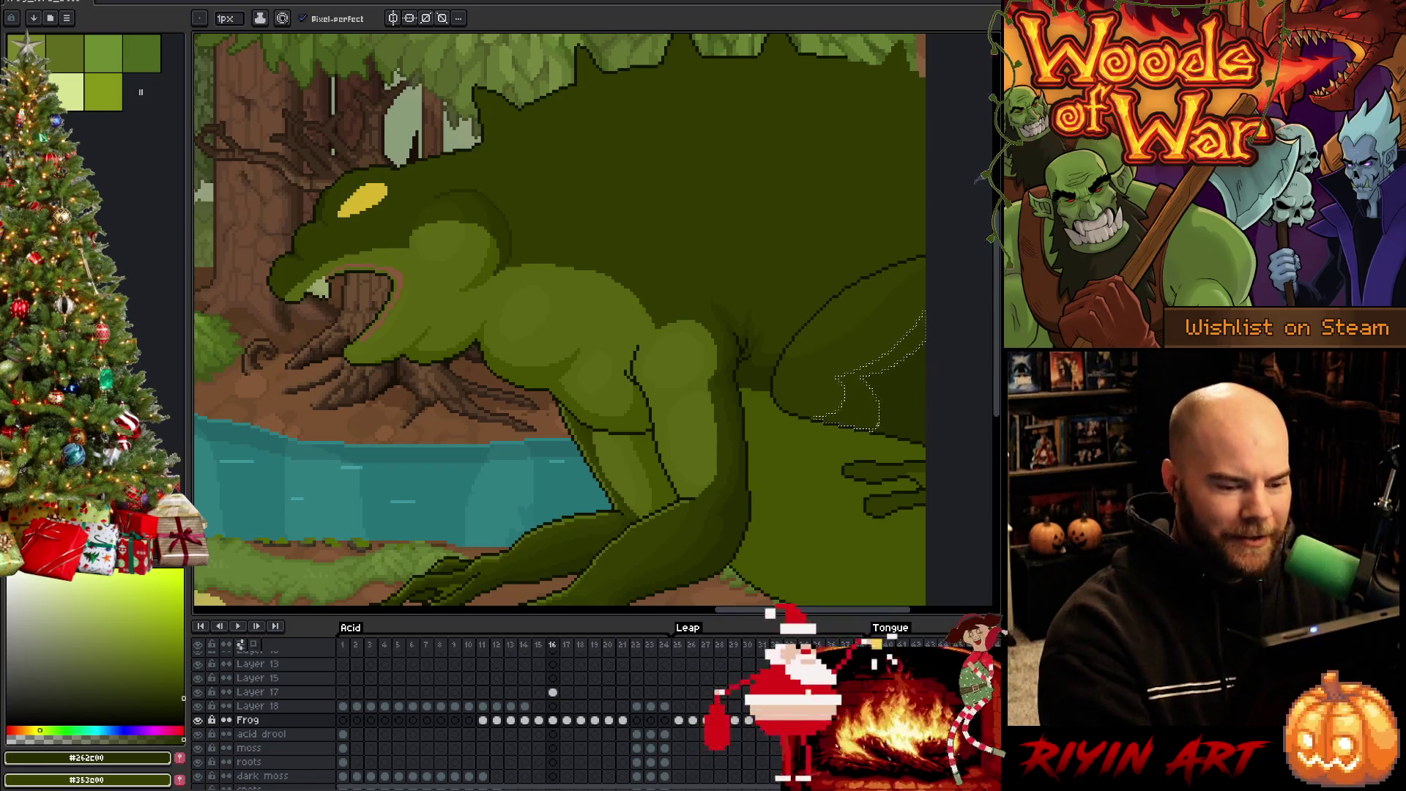
pyautogui.click(892, 368)
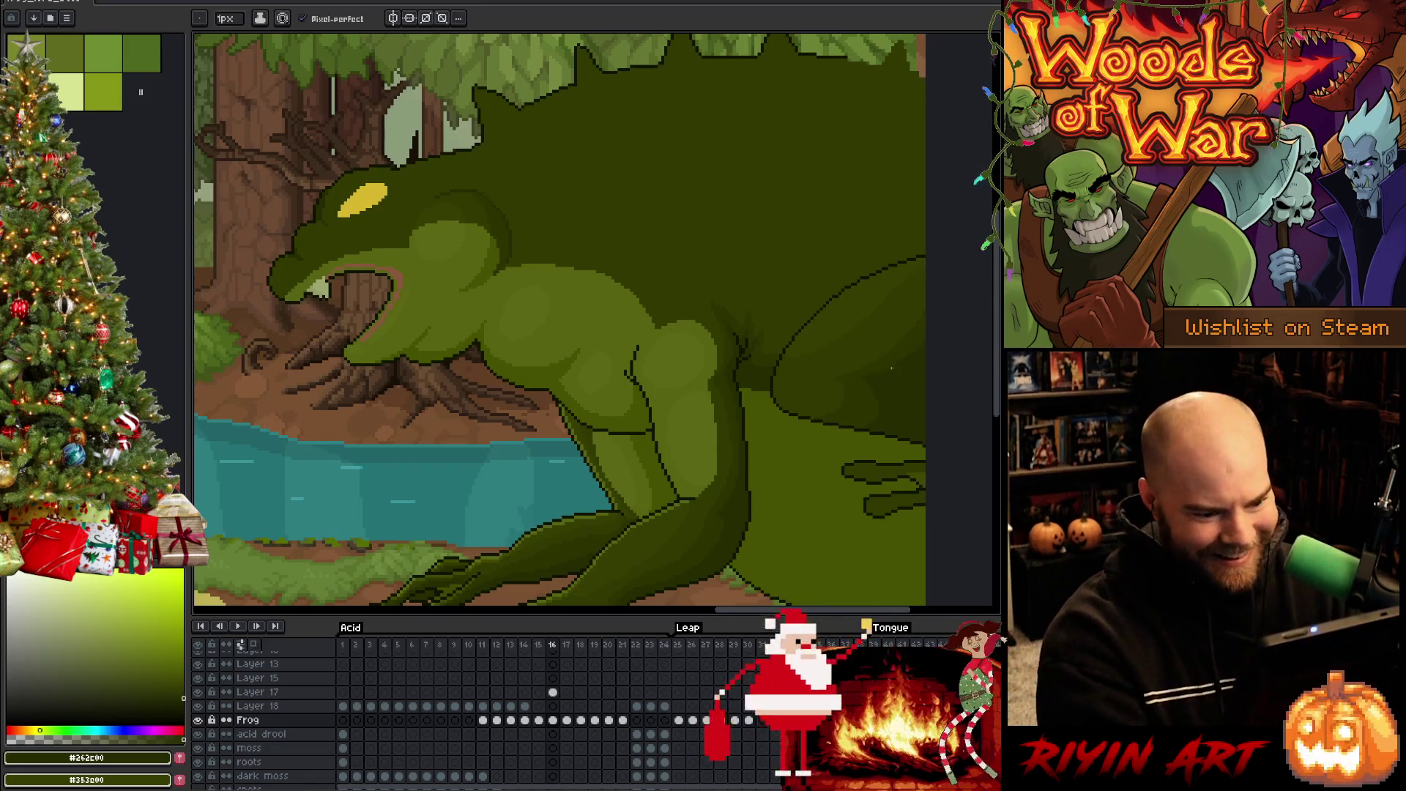
# Sample the dark outline colour and draw a short outline stroke on the frog's back
pyautogui.keyDown('alt'); pyautogui.click(866, 404); pyautogui.keyUp('alt')
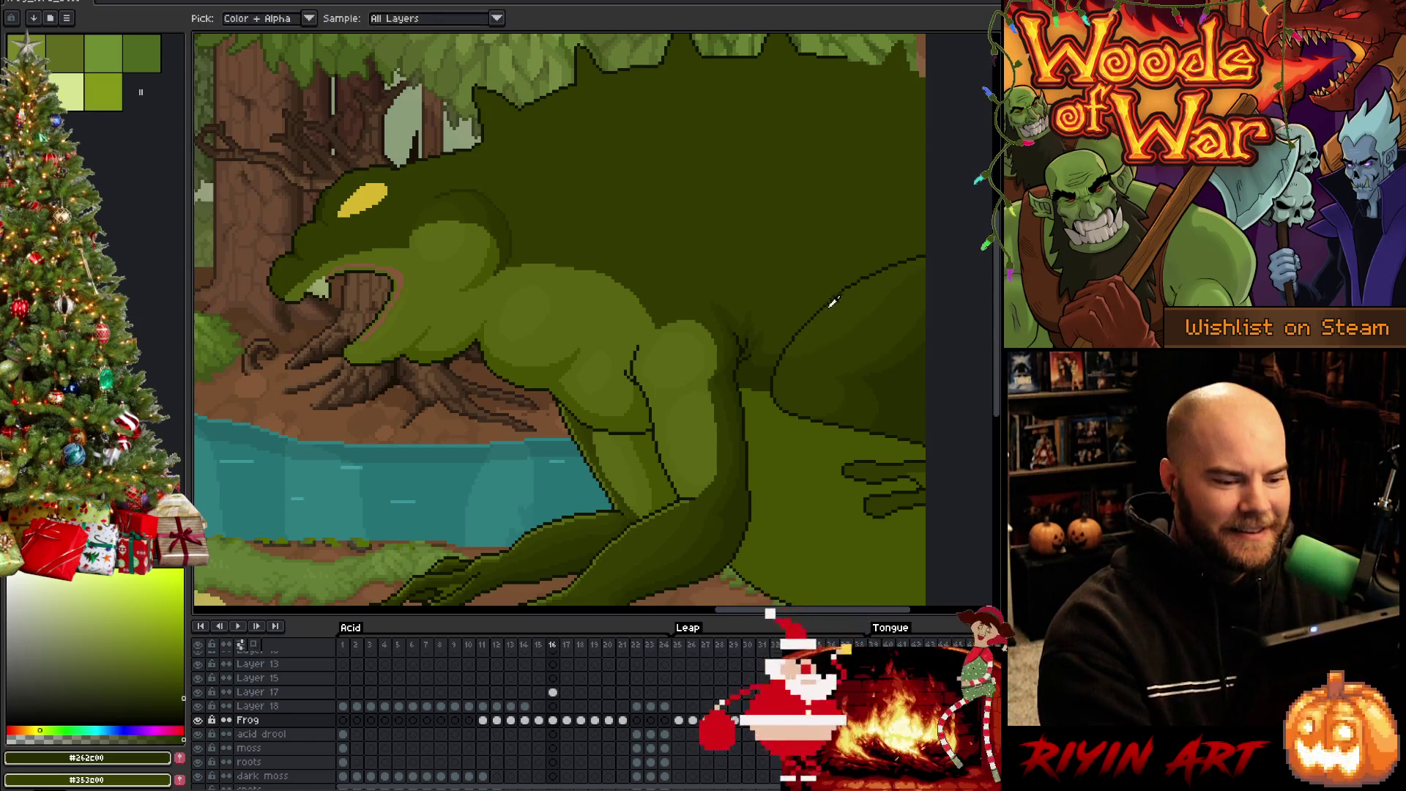
pyautogui.keyDown('alt'); pyautogui.click(795, 328); pyautogui.keyUp('alt')
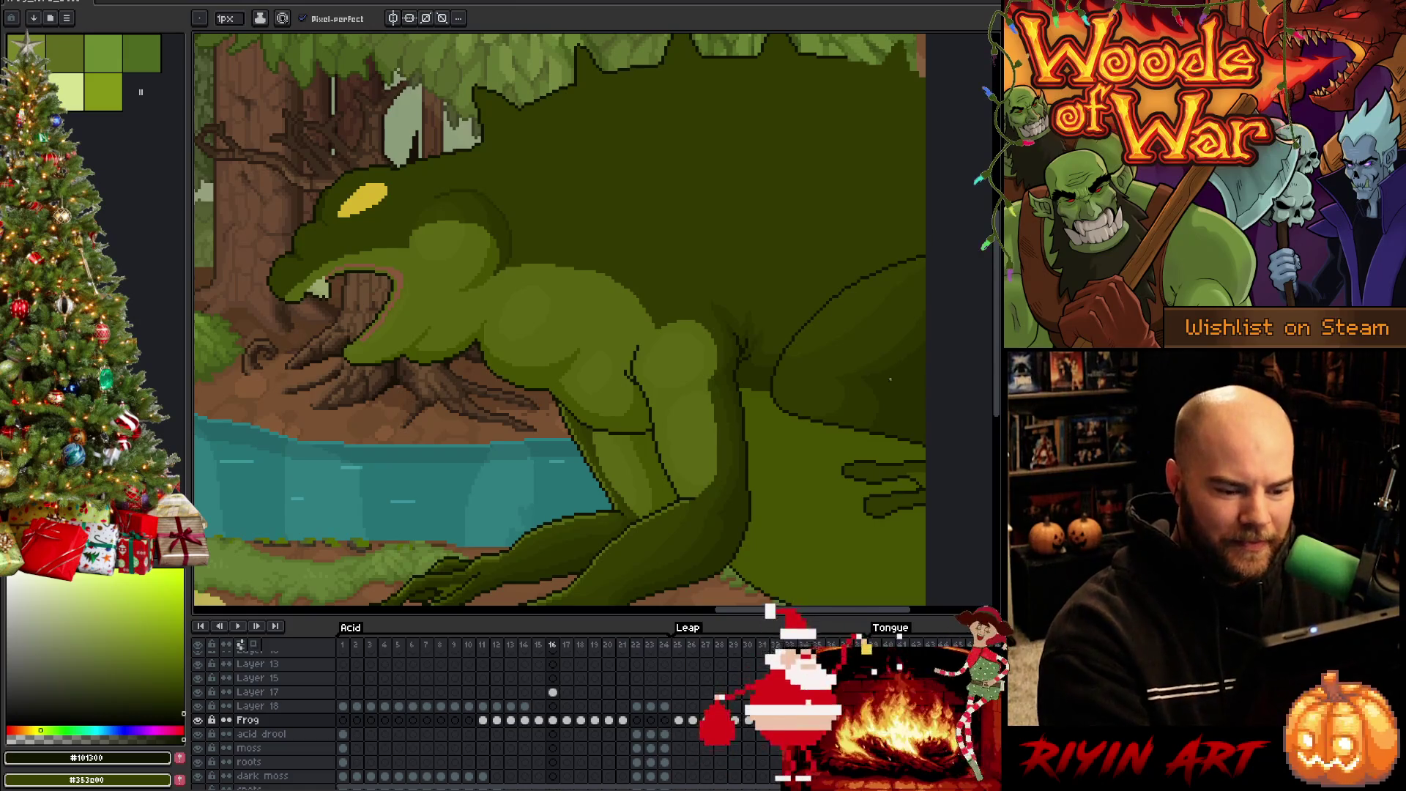
pyautogui.moveTo(897, 375); pyautogui.dragTo(925, 371)
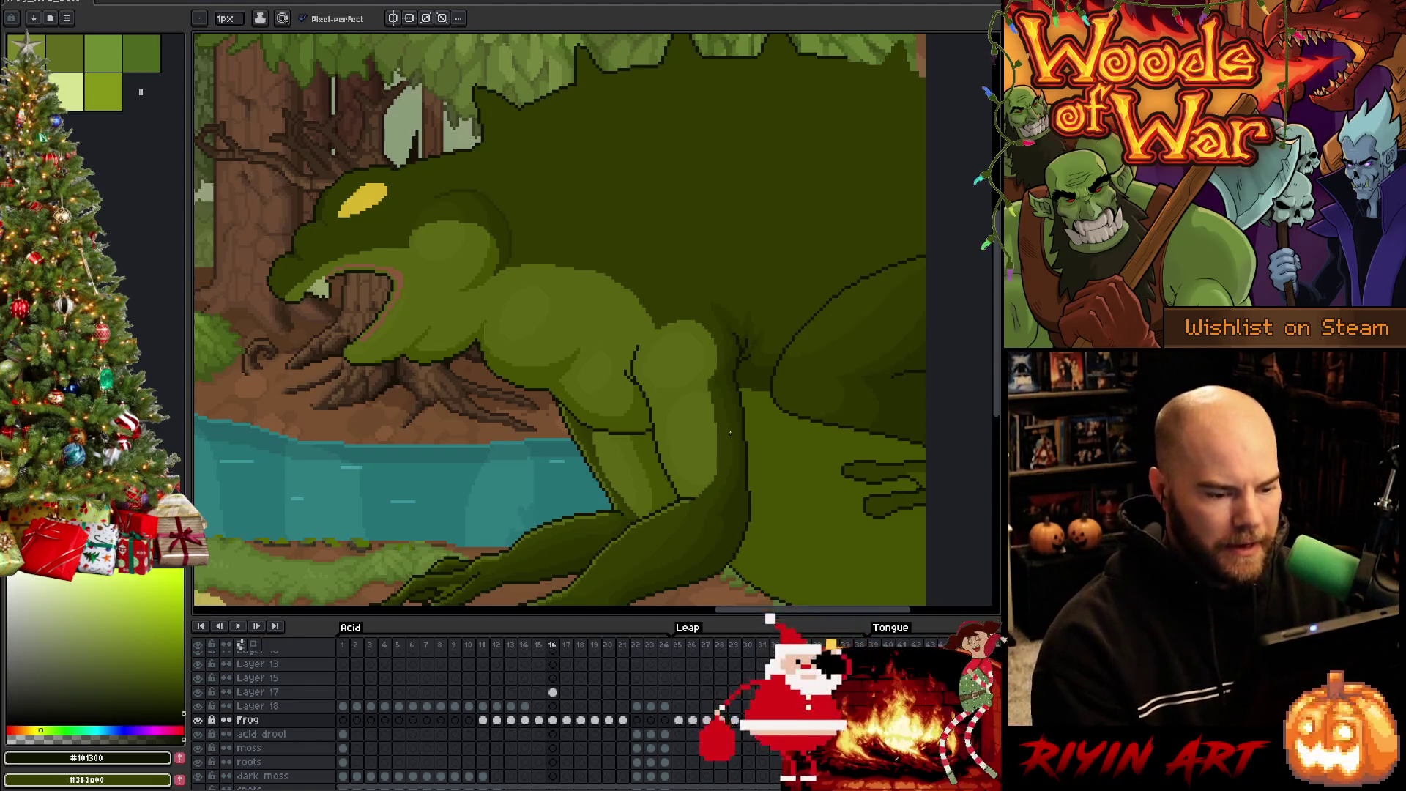
pyautogui.scroll(-2, 791, 433)
pyautogui.scroll(1, 791, 433)
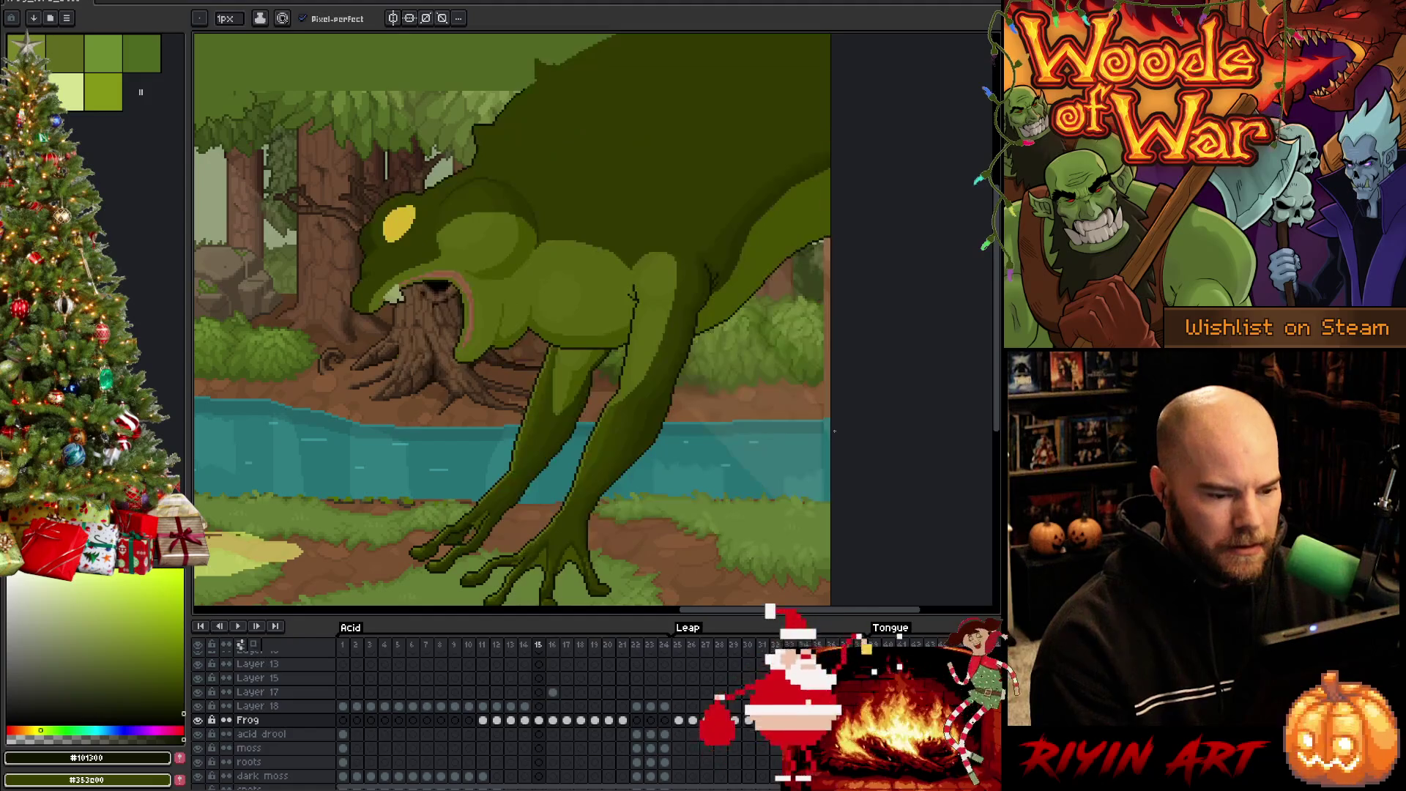
# Preview frames 15–17 and sample mid green #3f4900 on frame 16
pyautogui.press('Right')
pyautogui.press('Return')
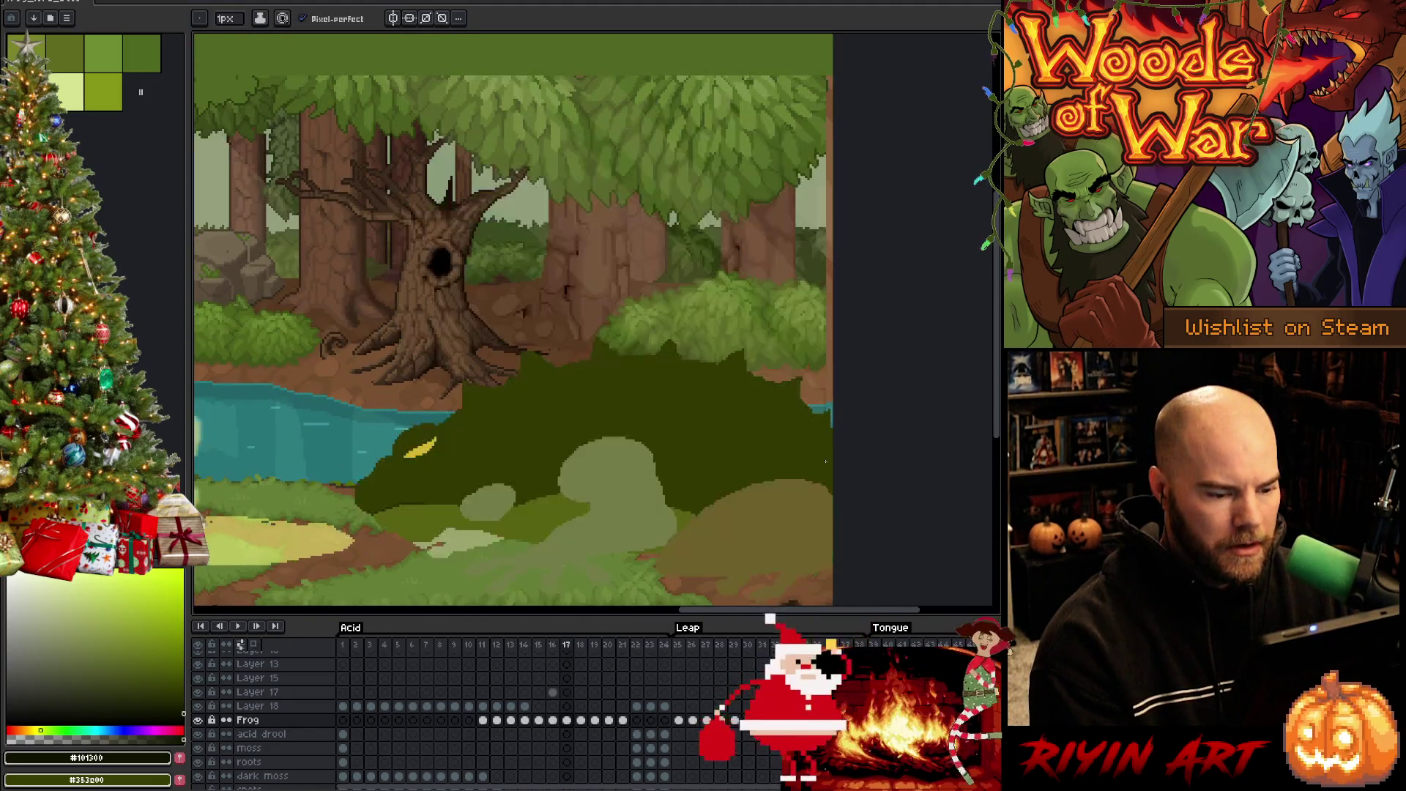
pyautogui.press('Left')
pyautogui.press('Left')
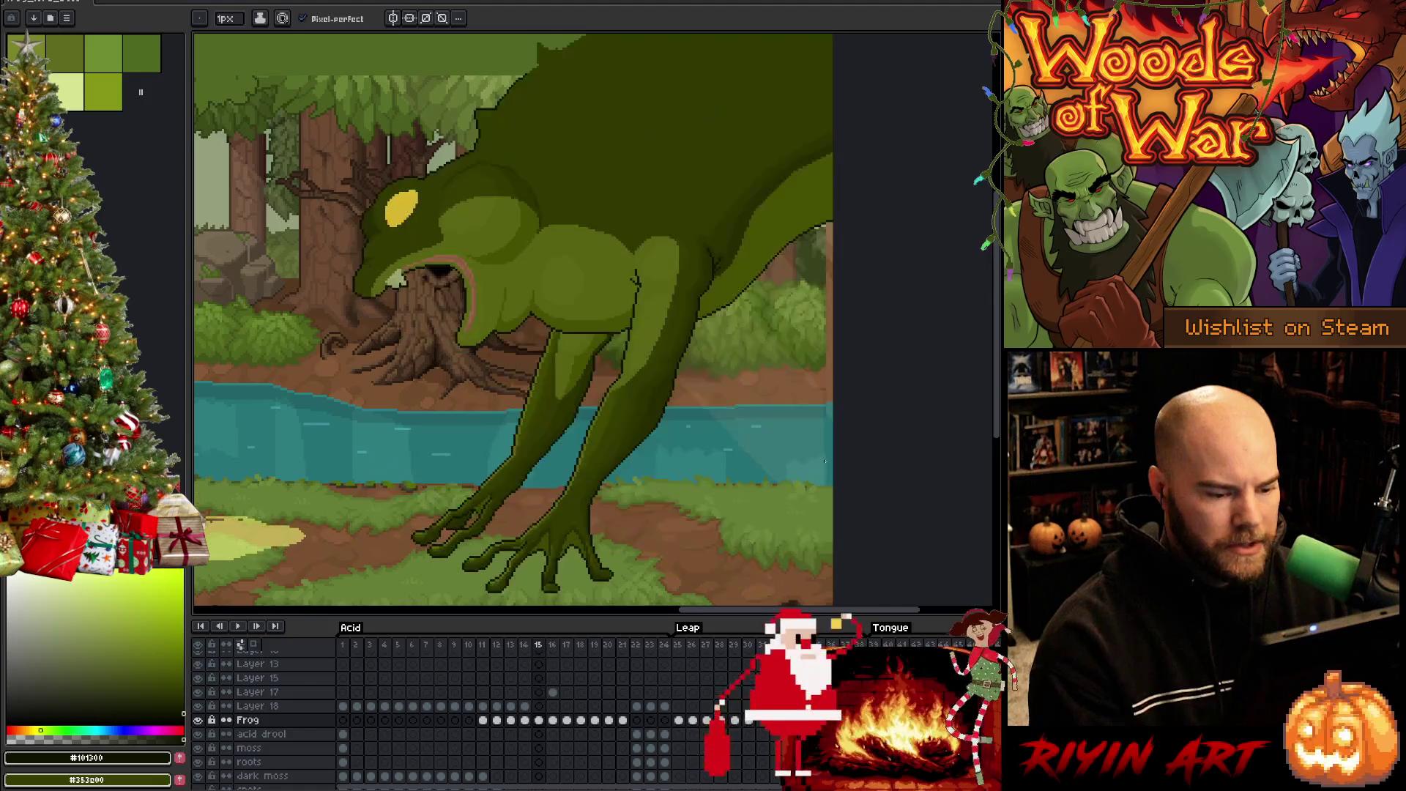
pyautogui.press('Right')
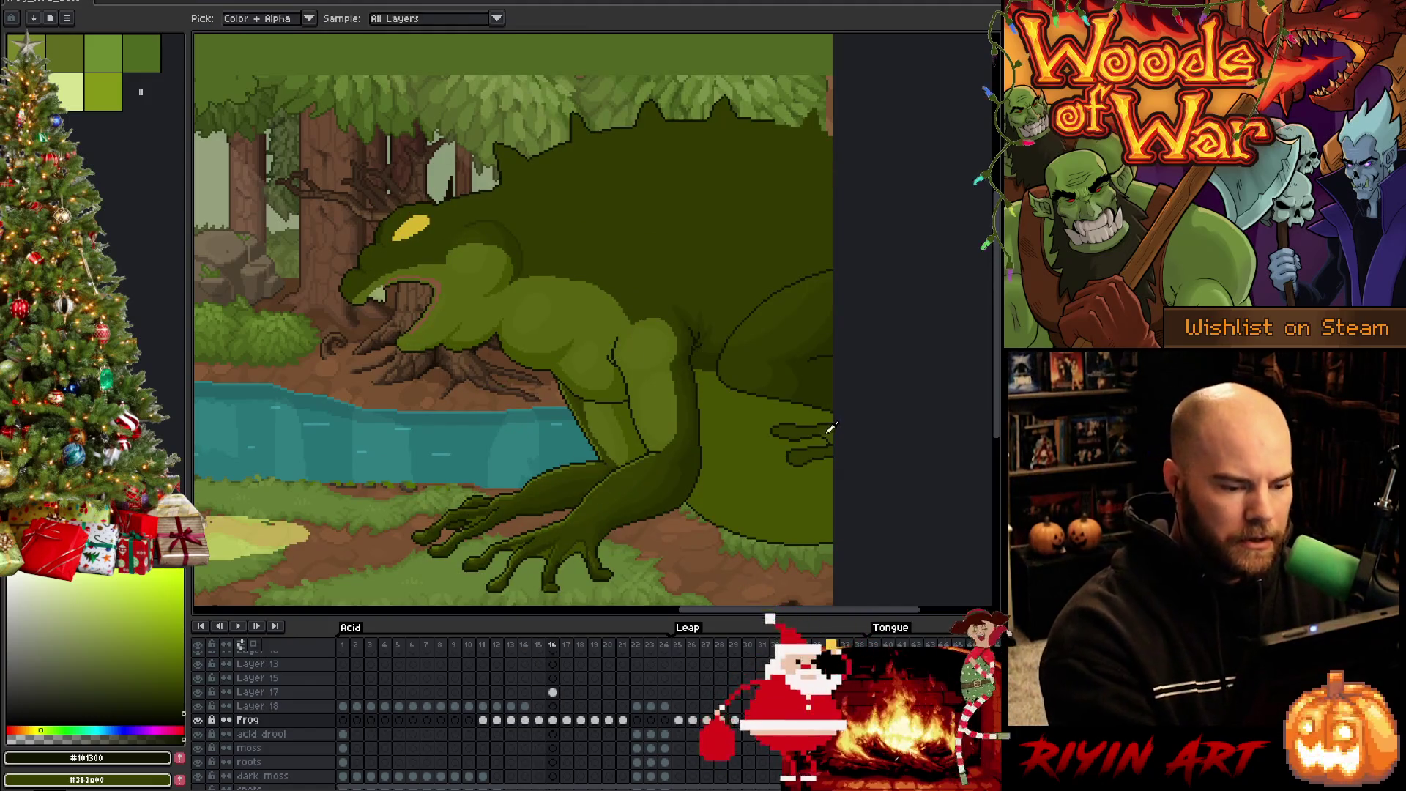
pyautogui.keyDown('alt'); pyautogui.click(833, 424); pyautogui.keyUp('alt')
# Step back to frame 14, add Layer 19 above the Frog layer, and return to the sitting frame
pyautogui.press('Left')
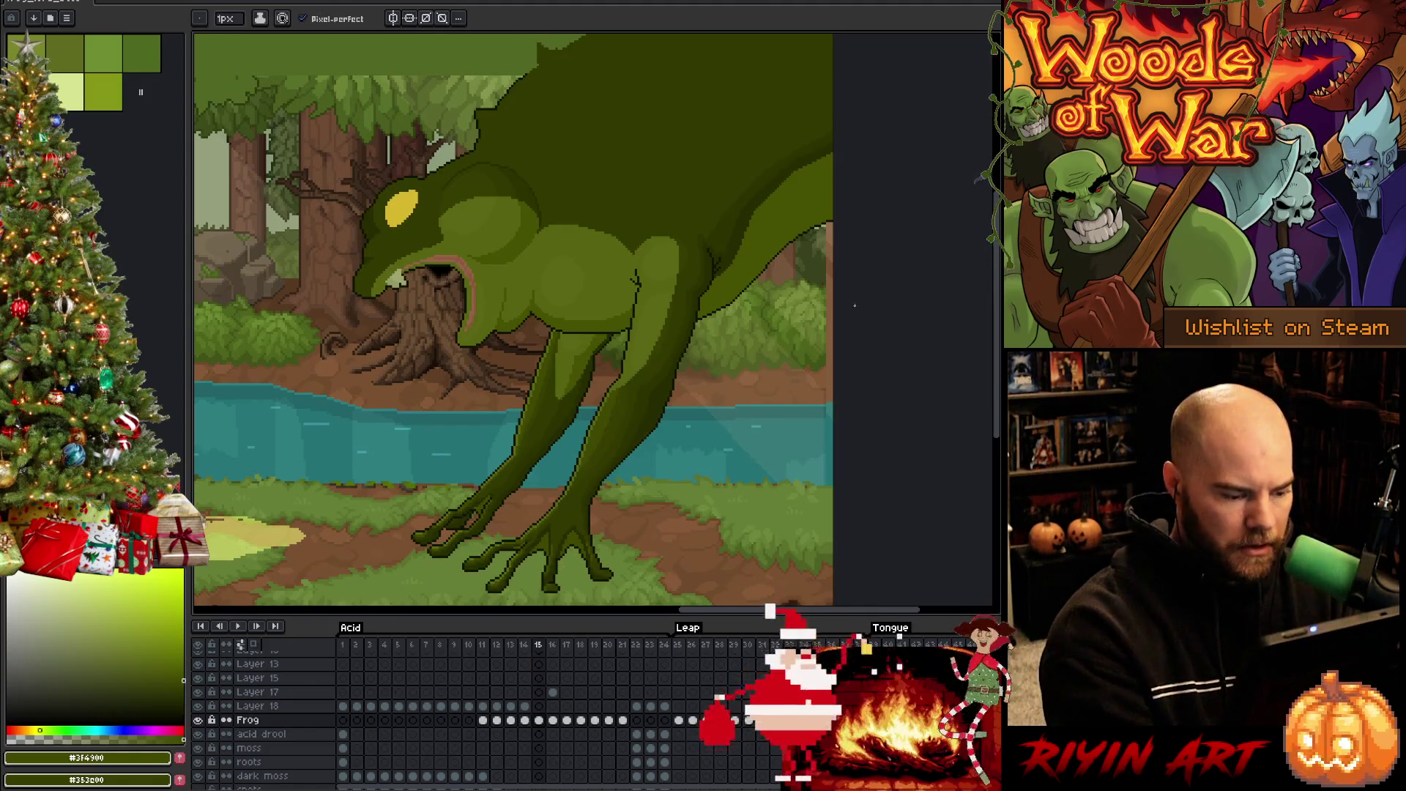
pyautogui.press('Left')
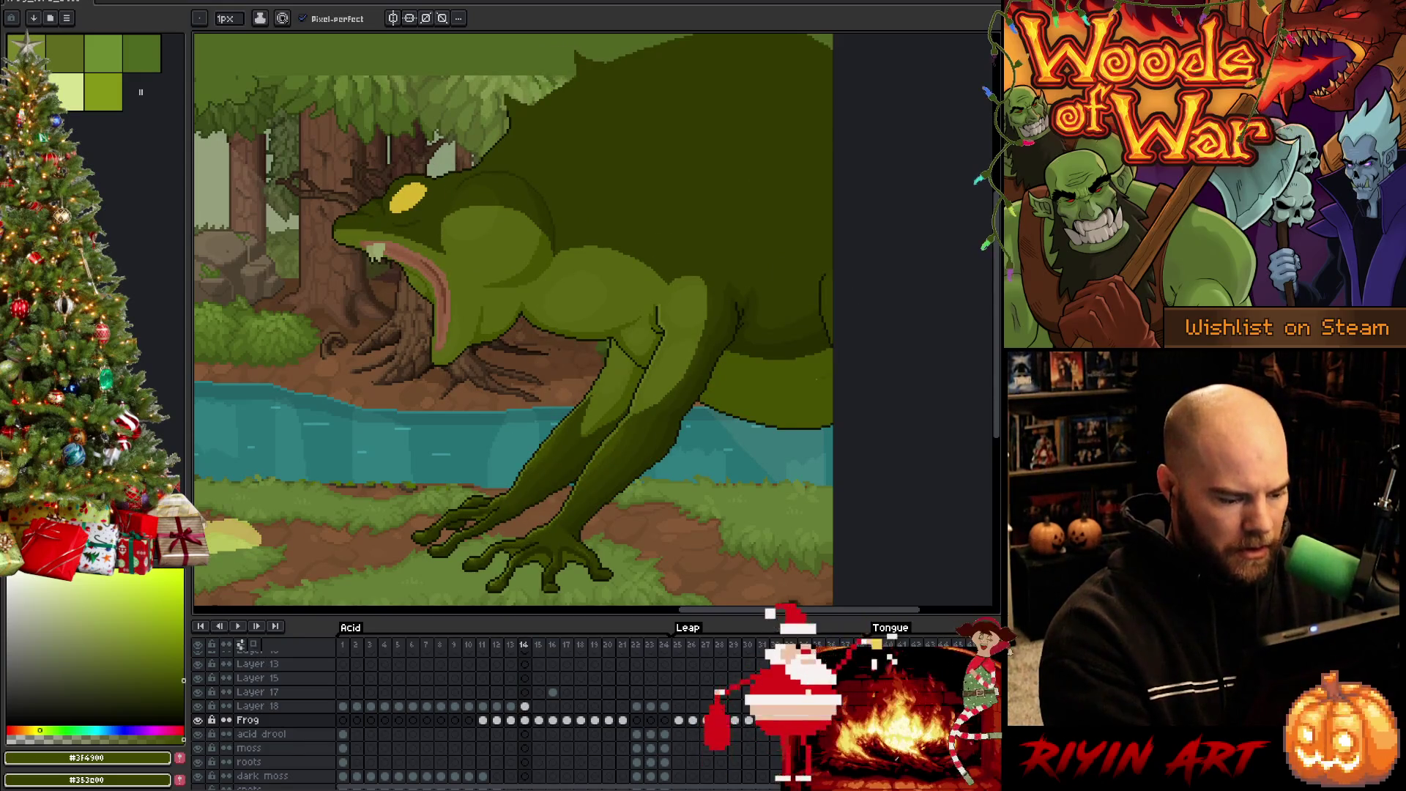
pyautogui.hotkey('shift', 'n')
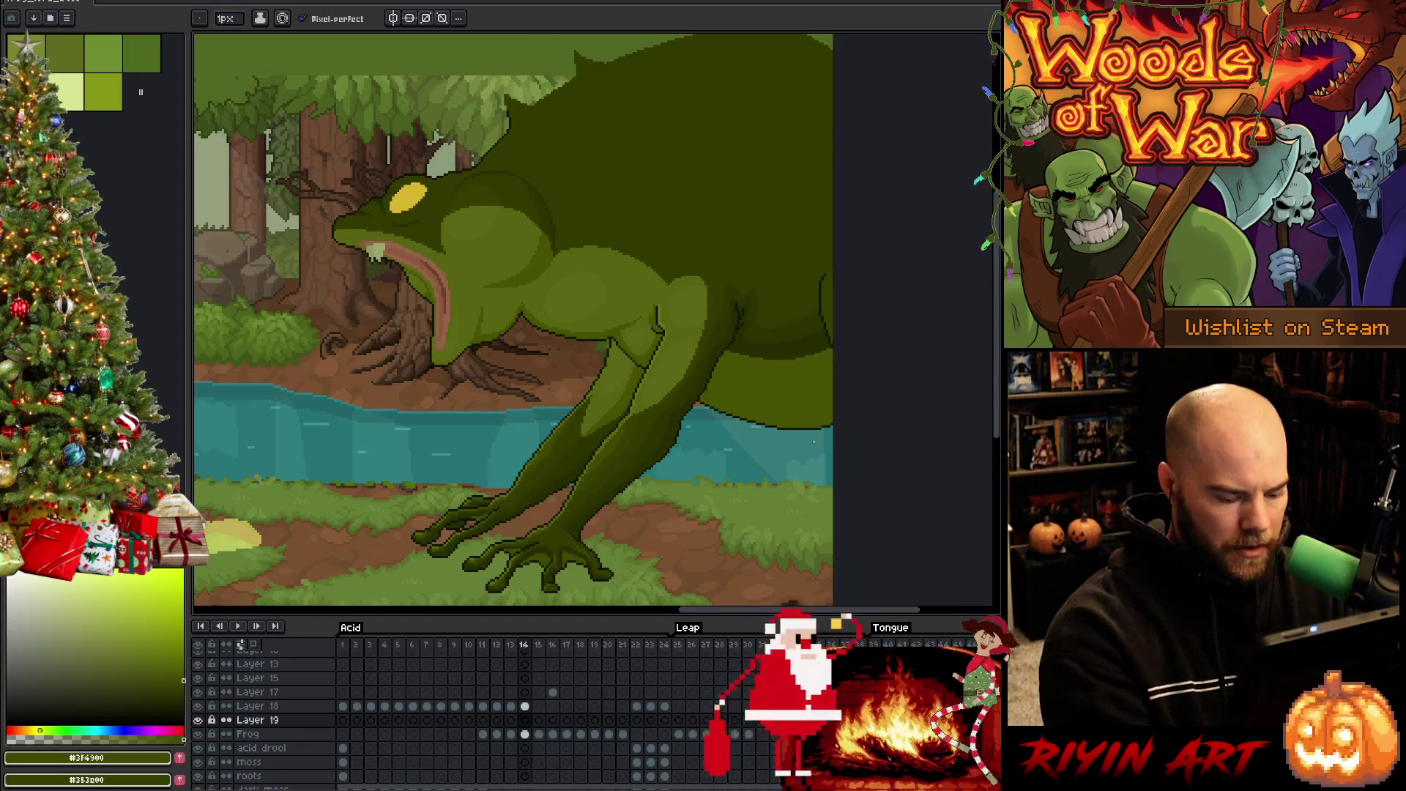
pyautogui.press('Left')
pyautogui.press('Left')
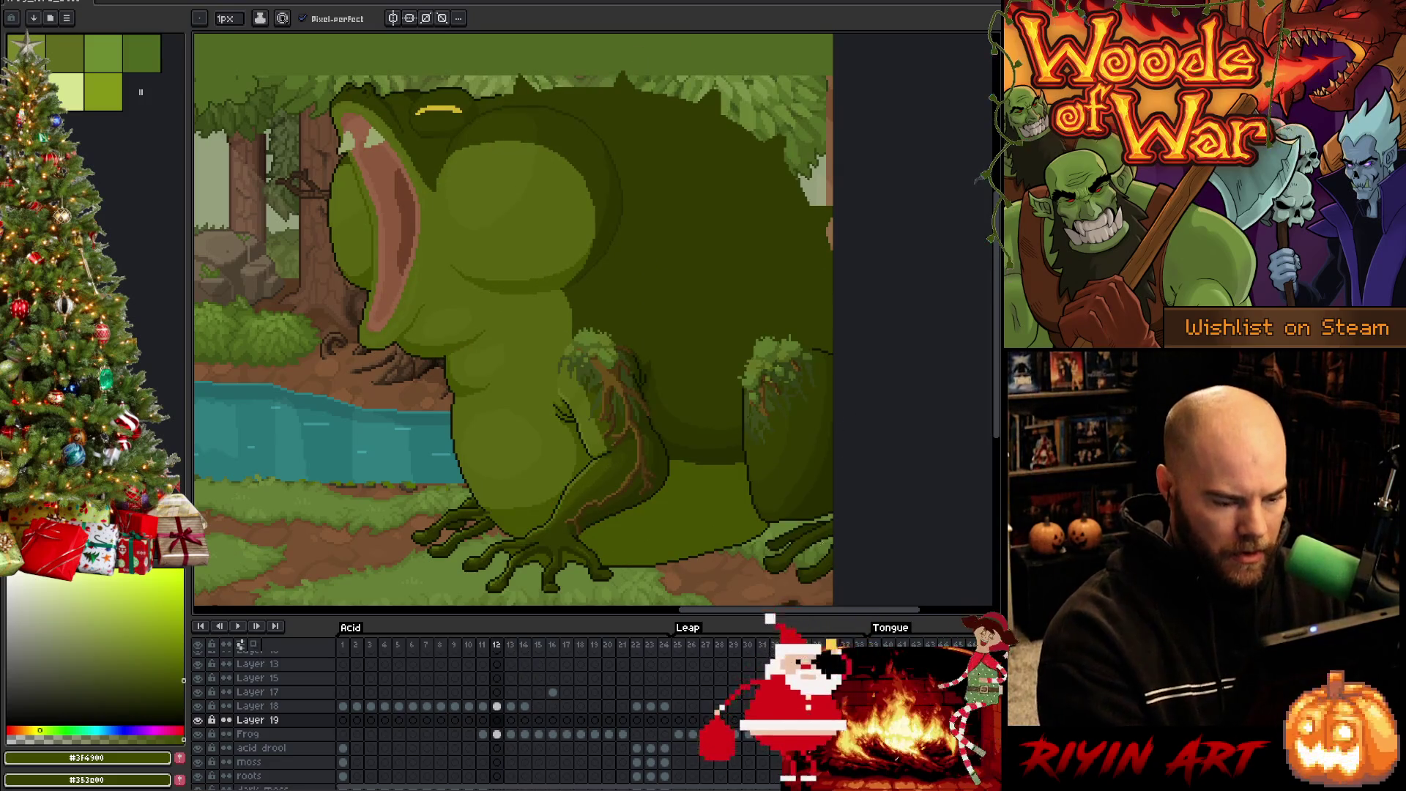
pyautogui.scroll(1, 829, 496)
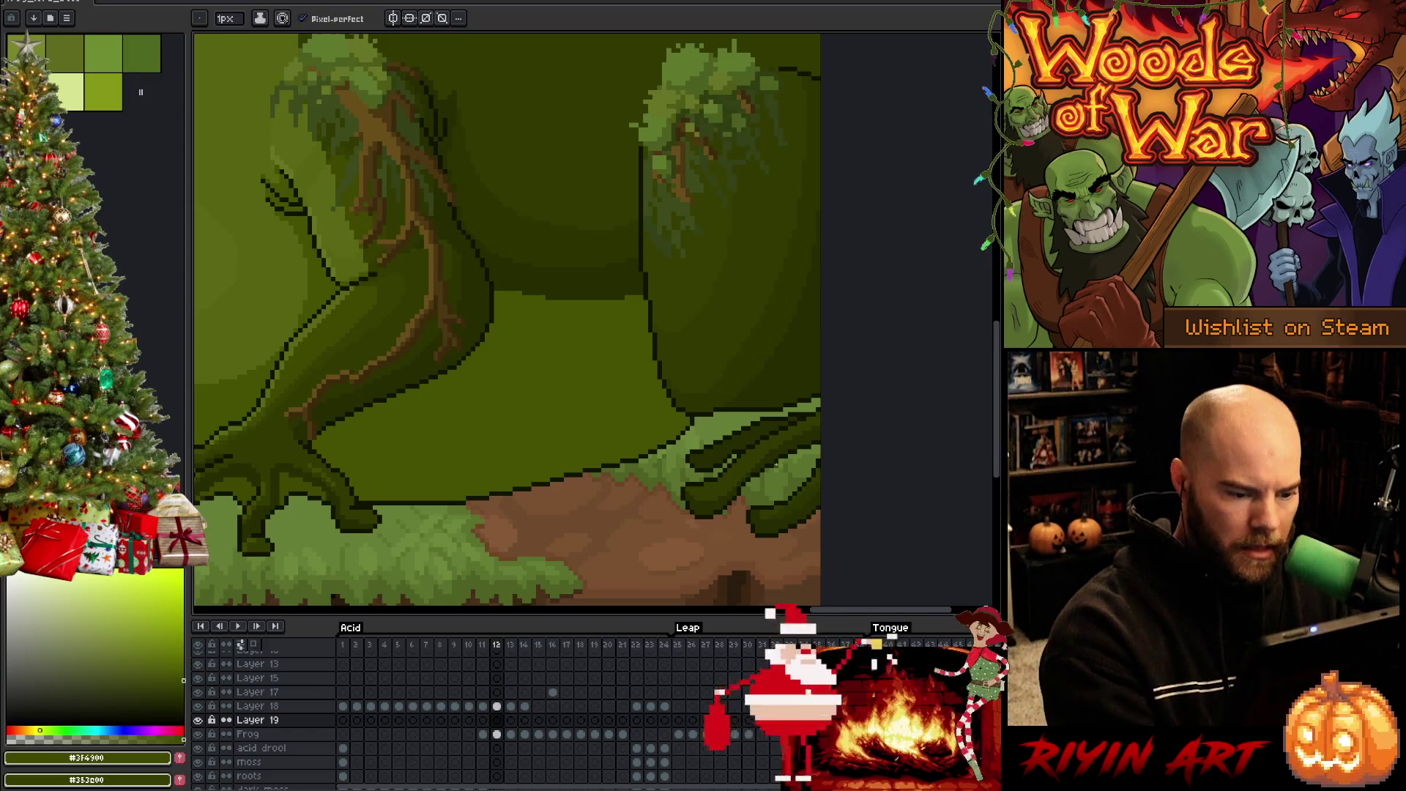
# Create Layer 19's cel on frame 12, undo a trial fill, and sample outline and #262c00 greens
pyautogui.click(825, 431)
pyautogui.press('g')
pyautogui.click(820, 428)
pyautogui.hotkey('ctrl', 'z')
pyautogui.press('b')
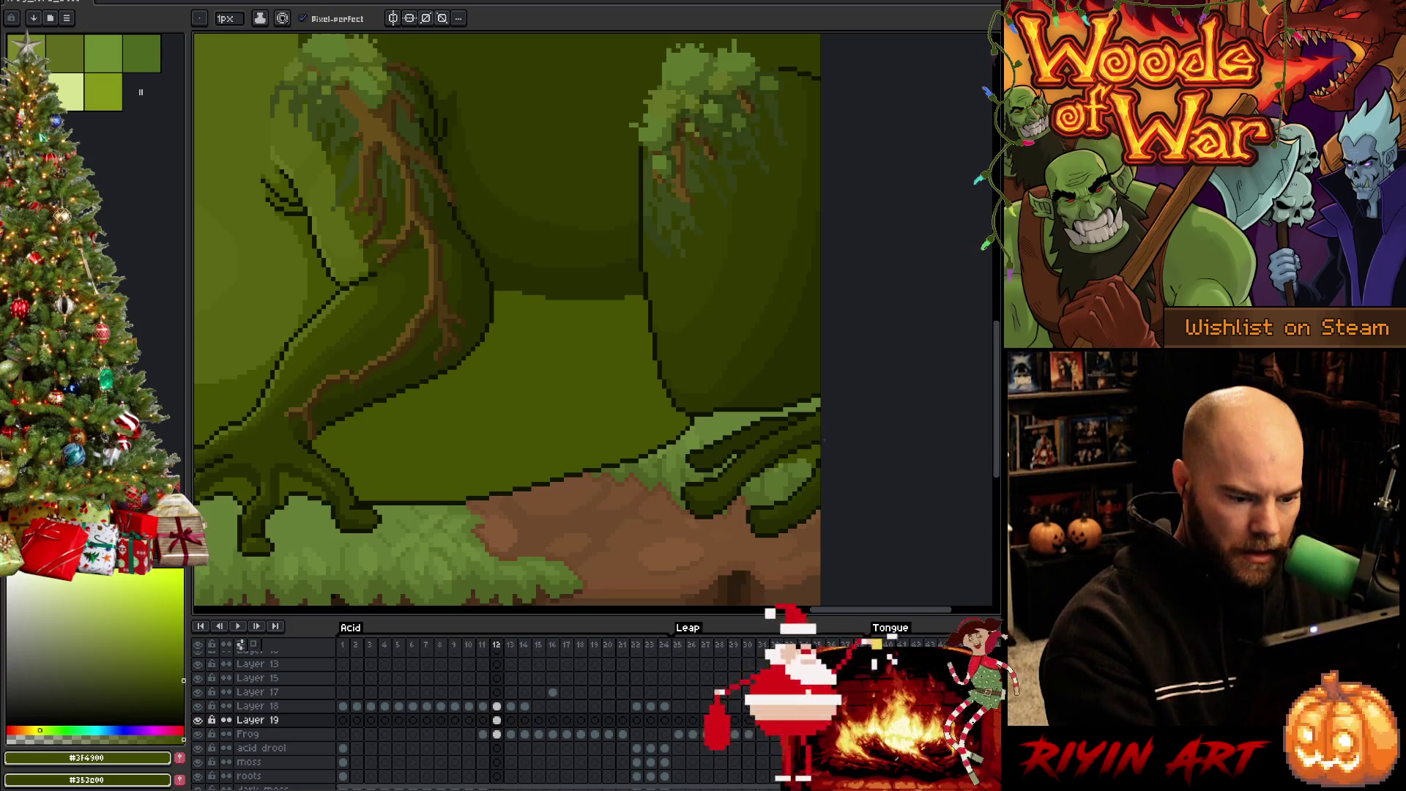
pyautogui.keyDown('alt'); pyautogui.click(820, 444); pyautogui.keyUp('alt')
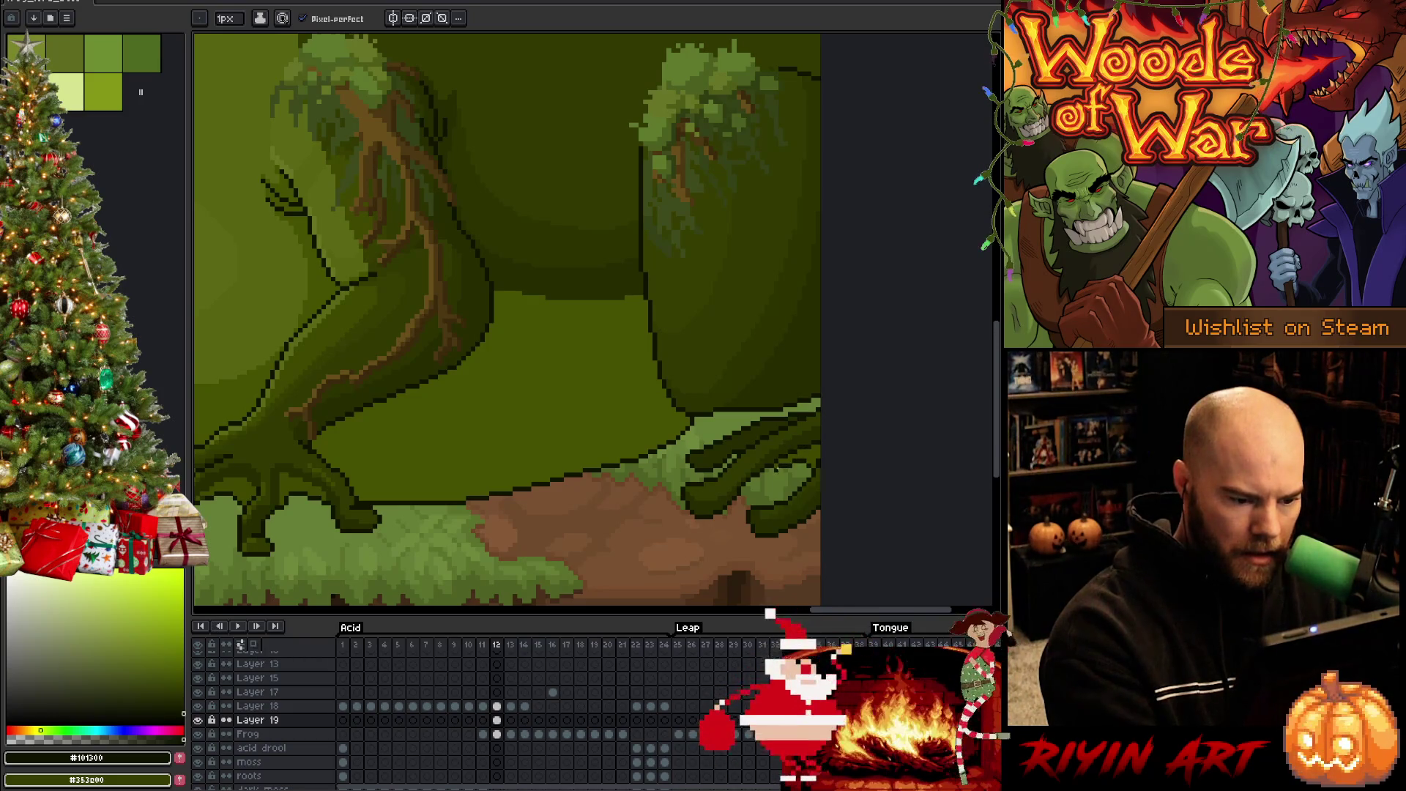
pyautogui.keyDown('alt'); pyautogui.click(774, 459); pyautogui.keyUp('alt')
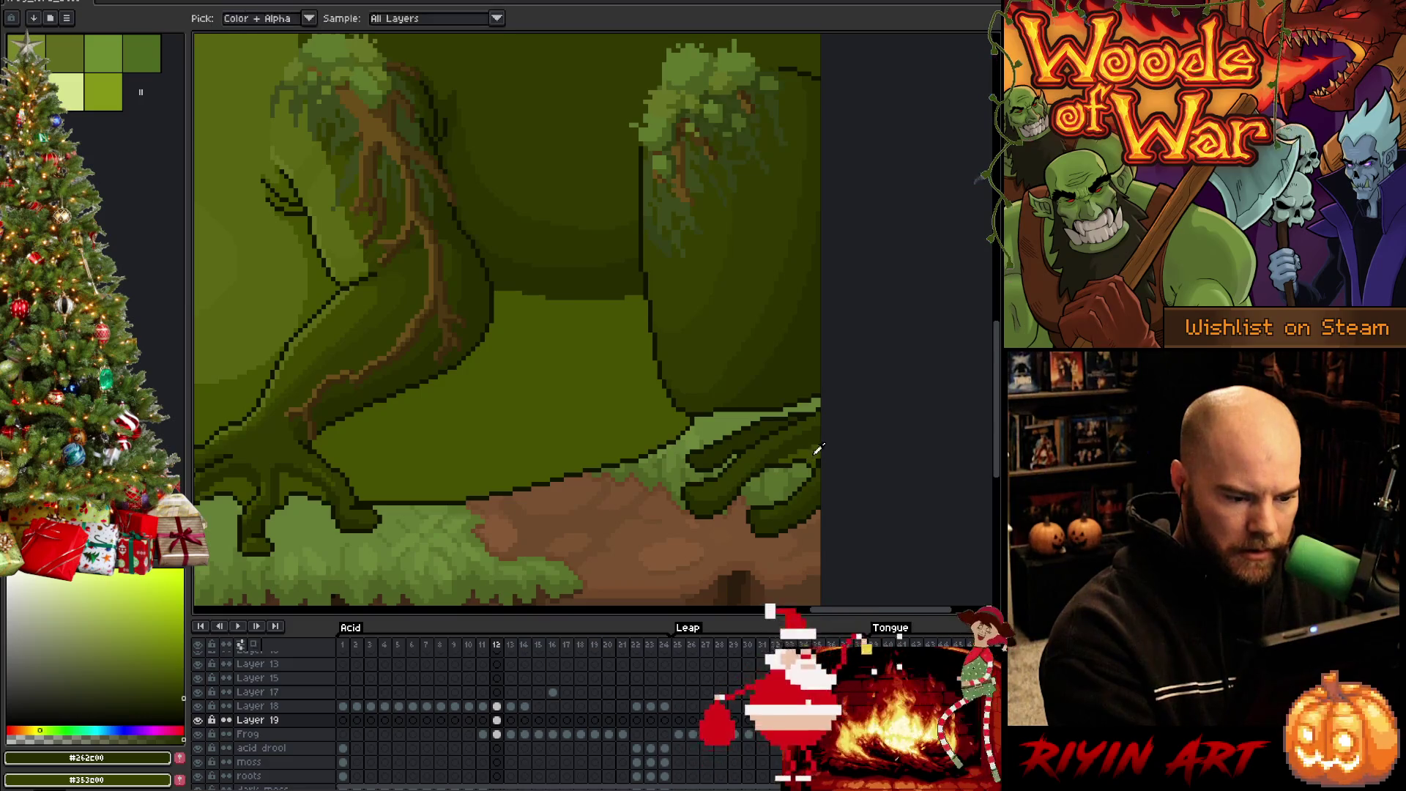
# Lasso the frog's toes and move them down and left on frame 11 of Layer 19
pyautogui.press('q')
pyautogui.moveTo(769, 472)
pyautogui.mouseDown()
pyautogui.moveTo(815, 445)
pyautogui.moveTo(819, 463)
pyautogui.moveTo(790, 482)
pyautogui.mouseUp()
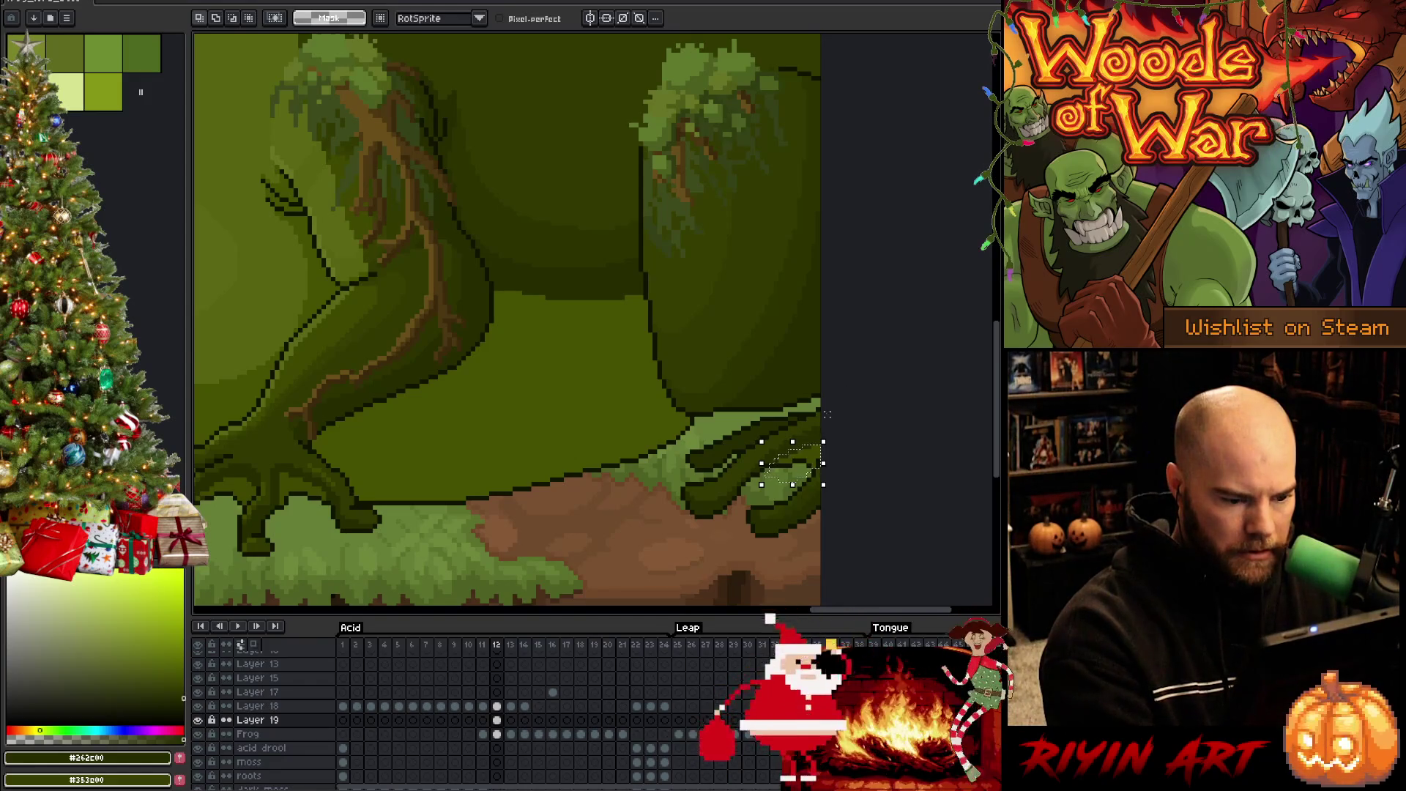
pyautogui.click(482, 720)
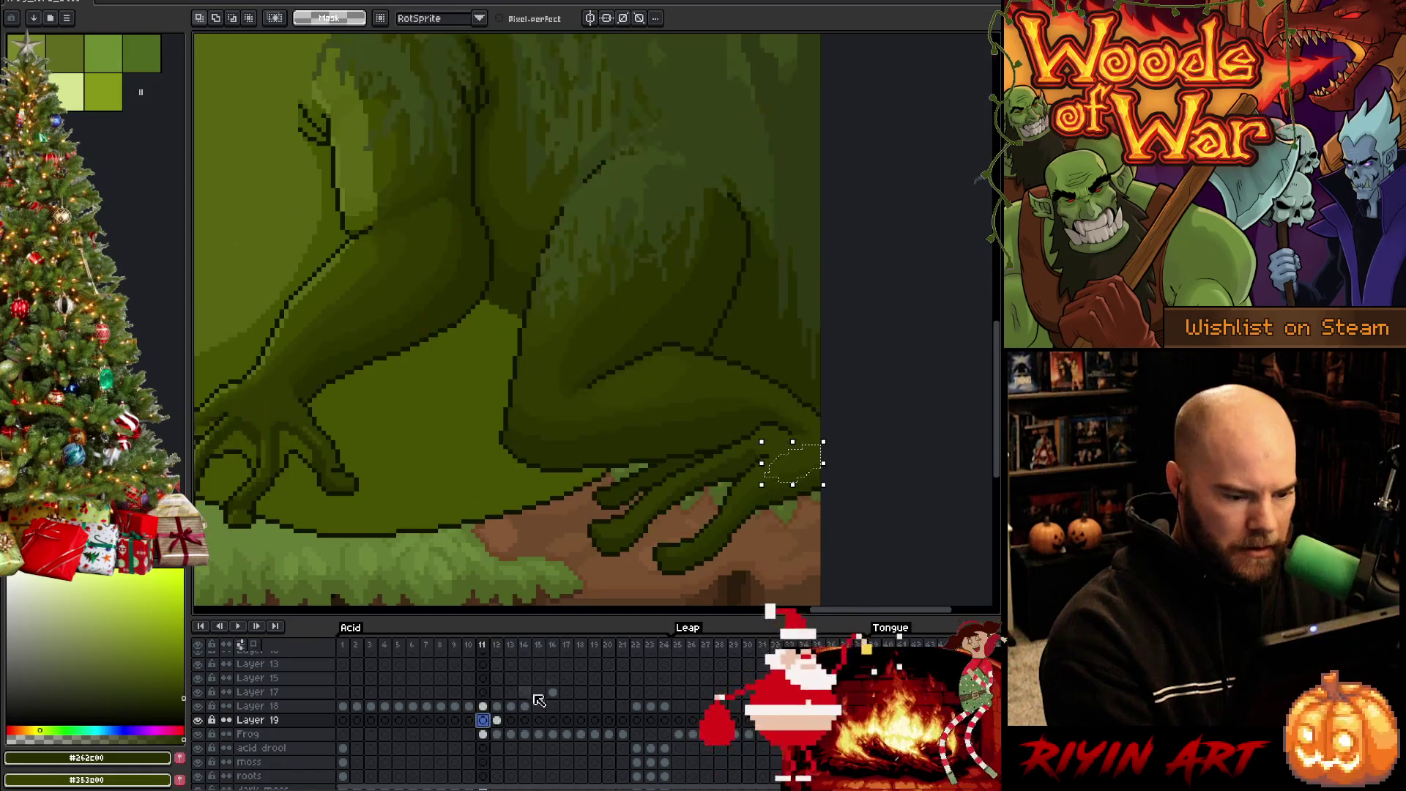
pyautogui.moveTo(812, 463)
pyautogui.mouseDown()
pyautogui.moveTo(712, 503)
pyautogui.moveTo(726, 492)
pyautogui.mouseUp()
pyautogui.click(817, 456)
pyautogui.press('b')
# Sample mid green #3f4900, the outline and the hand greens, previewing the animation
pyautogui.keyDown('alt'); pyautogui.click(732, 480); pyautogui.keyUp('alt')
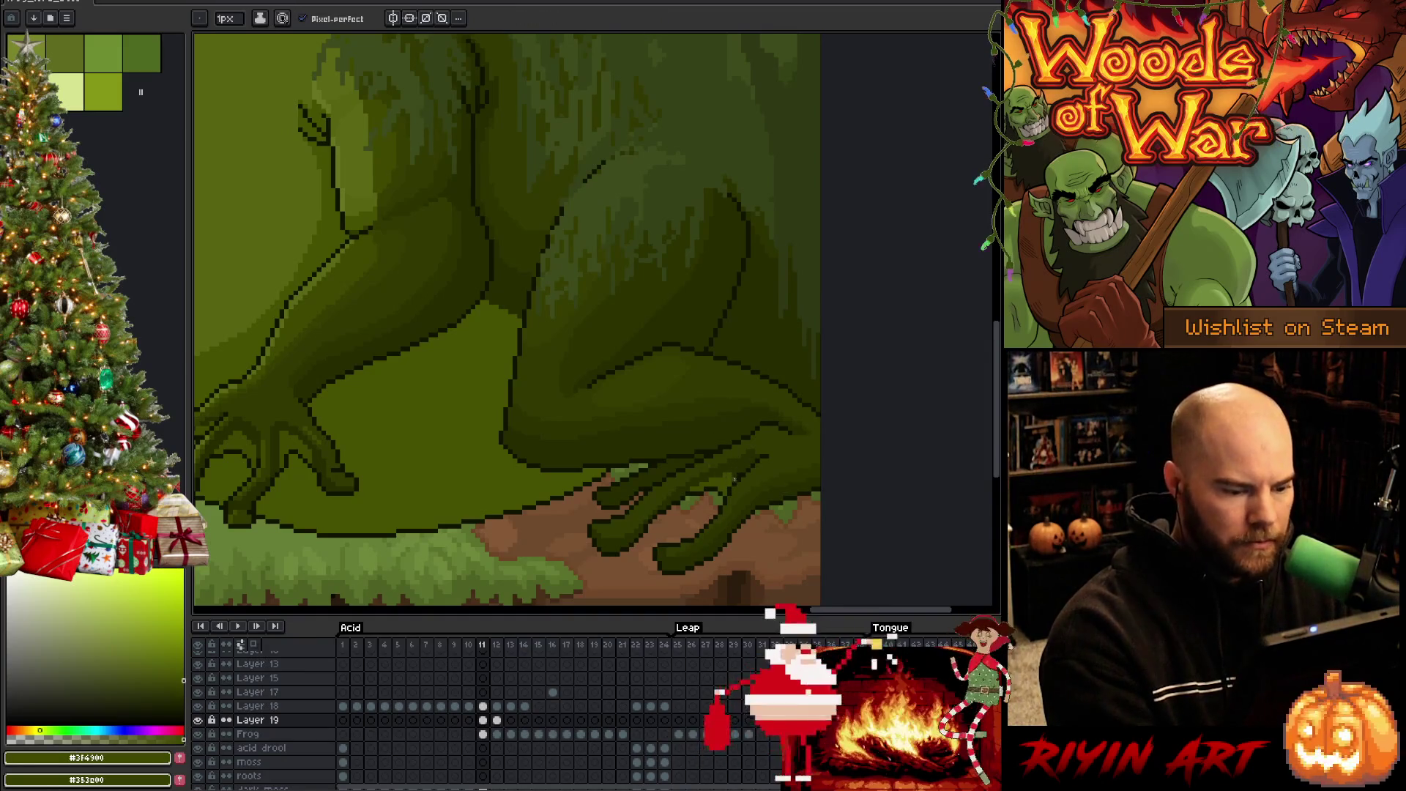
pyautogui.press('Return')
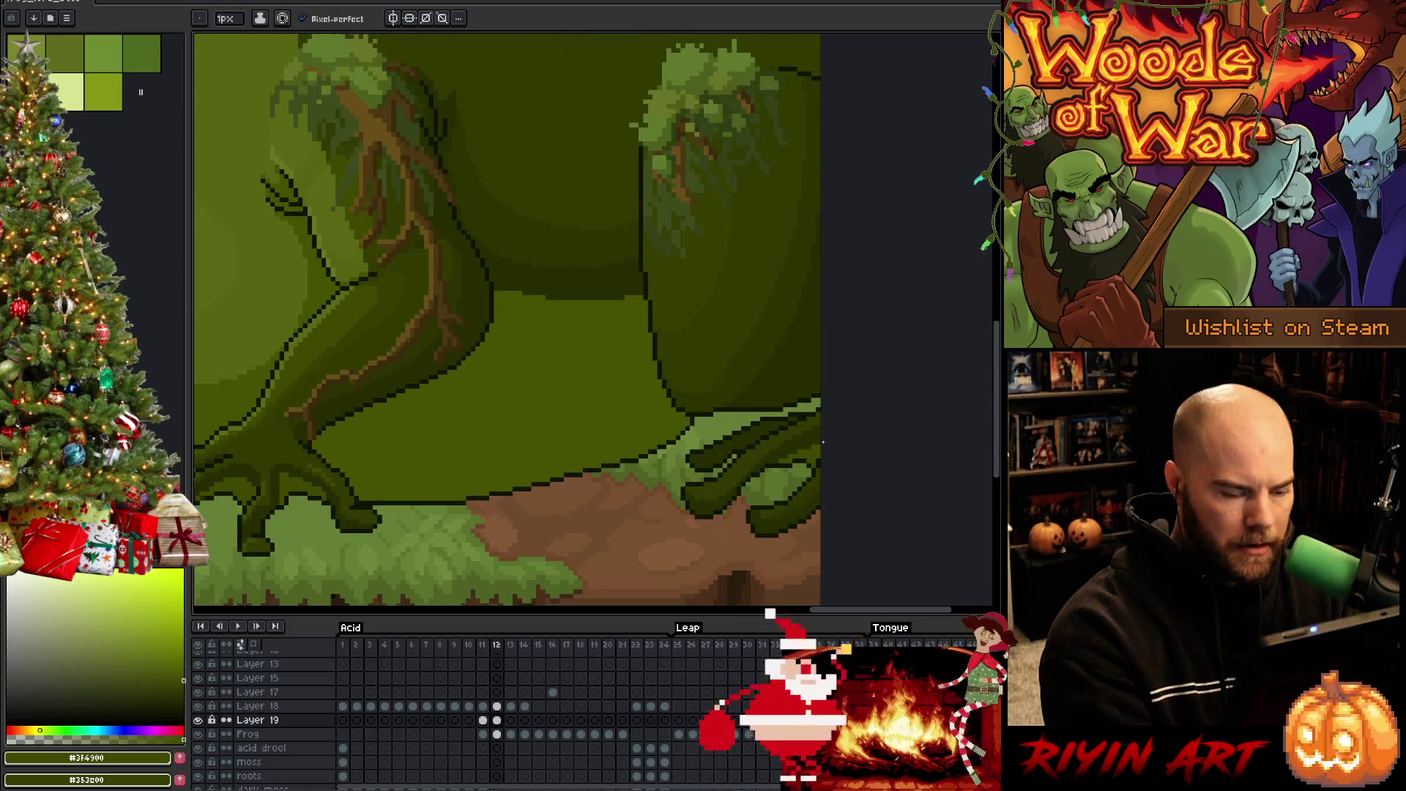
pyautogui.keyDown('alt'); pyautogui.click(800, 461); pyautogui.keyUp('alt')
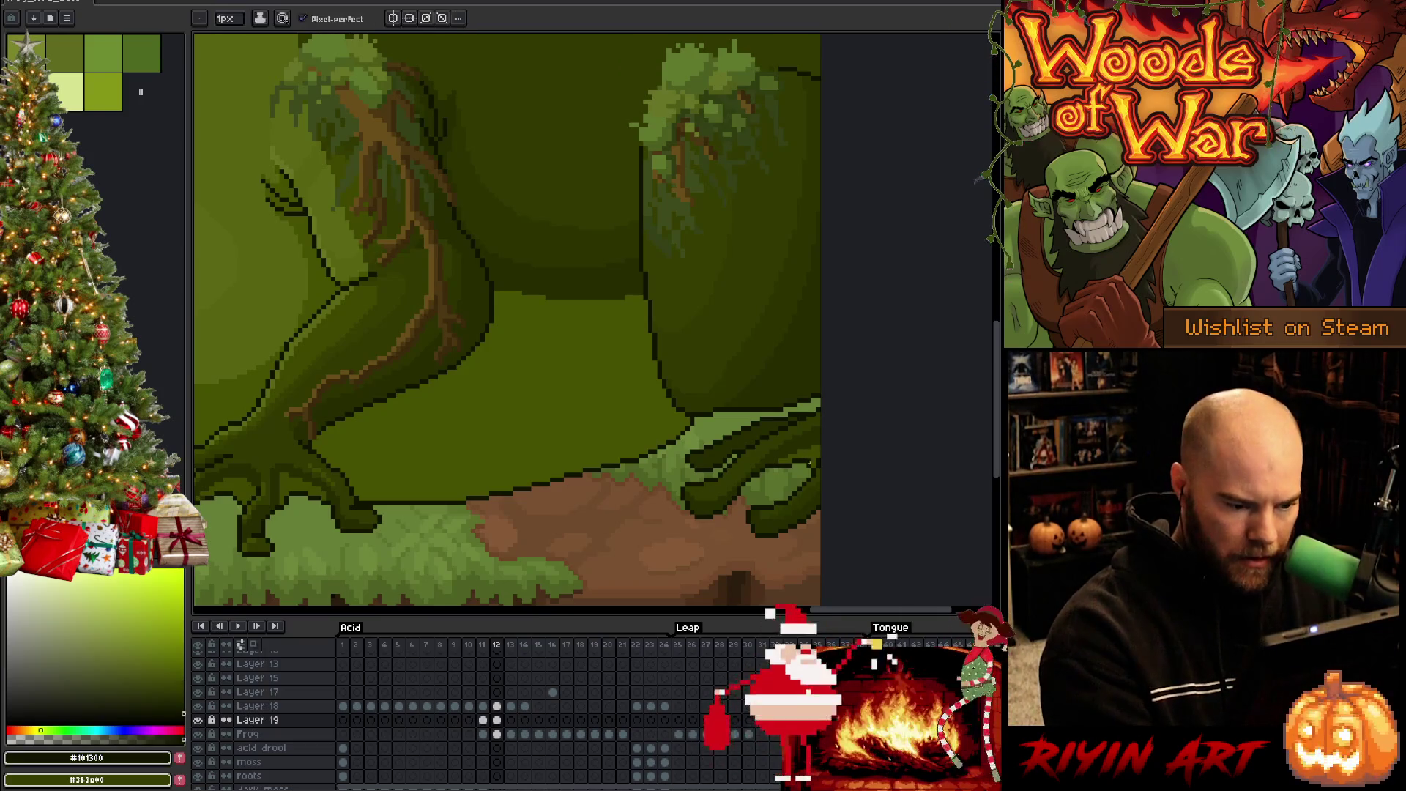
pyautogui.keyDown('alt'); pyautogui.click(809, 465); pyautogui.keyUp('alt')
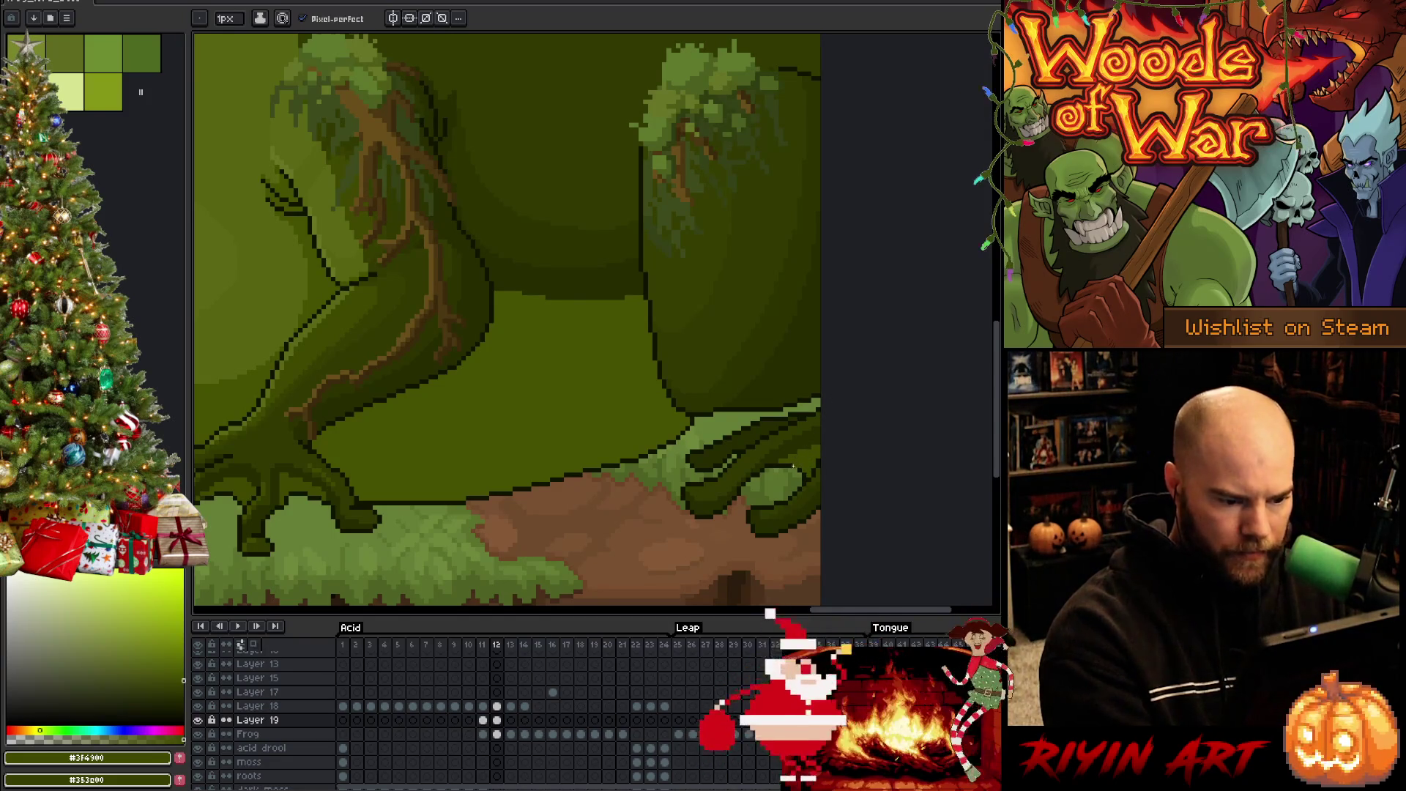
pyautogui.keyDown('alt'); pyautogui.click(793, 460); pyautogui.keyUp('alt')
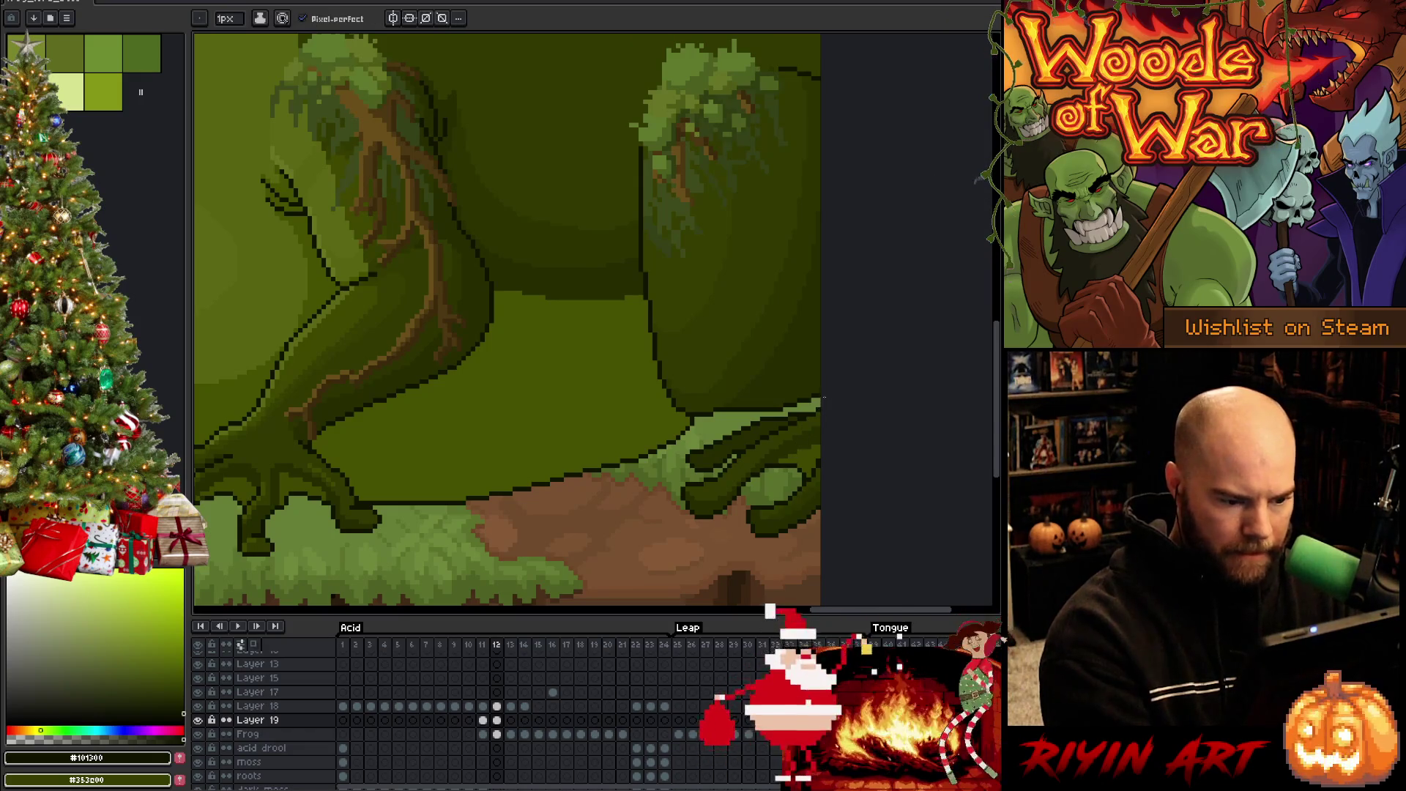
pyautogui.press('Right')
pyautogui.press('Left')
pyautogui.press('Left')
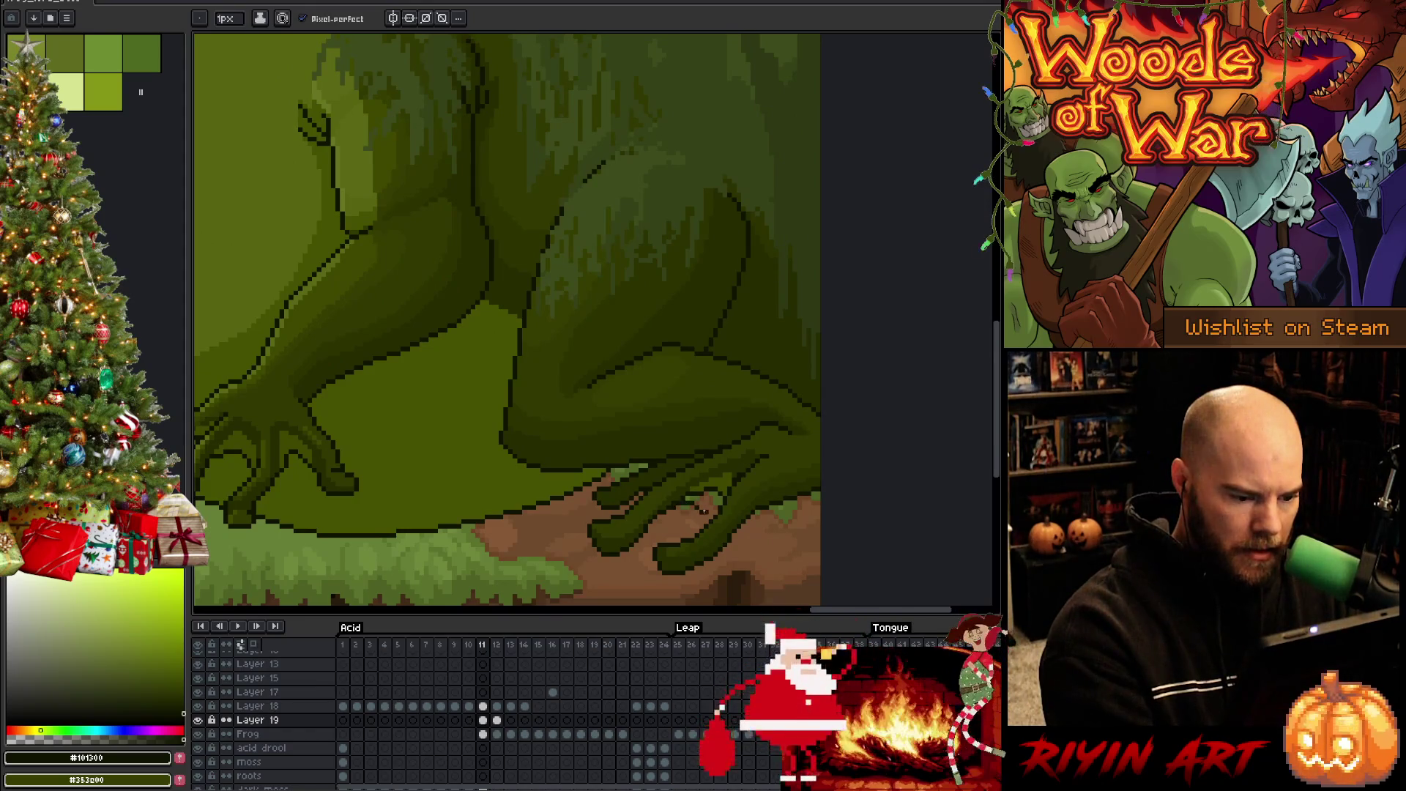
# Repaint the hind foot on frame 11 with mid, darker and darkest greens from the artwork
pyautogui.keyDown('alt'); pyautogui.click(722, 490); pyautogui.keyUp('alt')
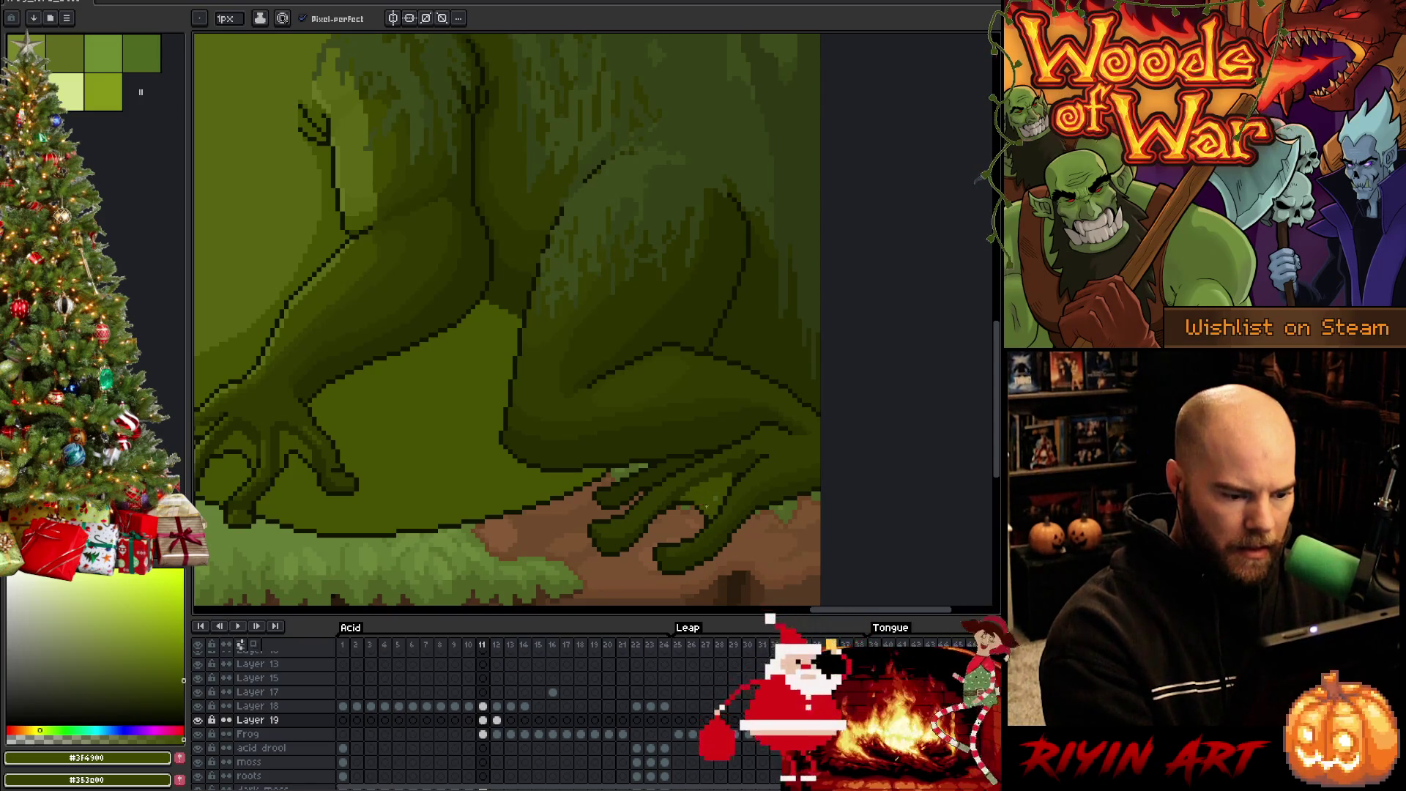
pyautogui.keyDown('alt'); pyautogui.click(740, 461); pyautogui.keyUp('alt')
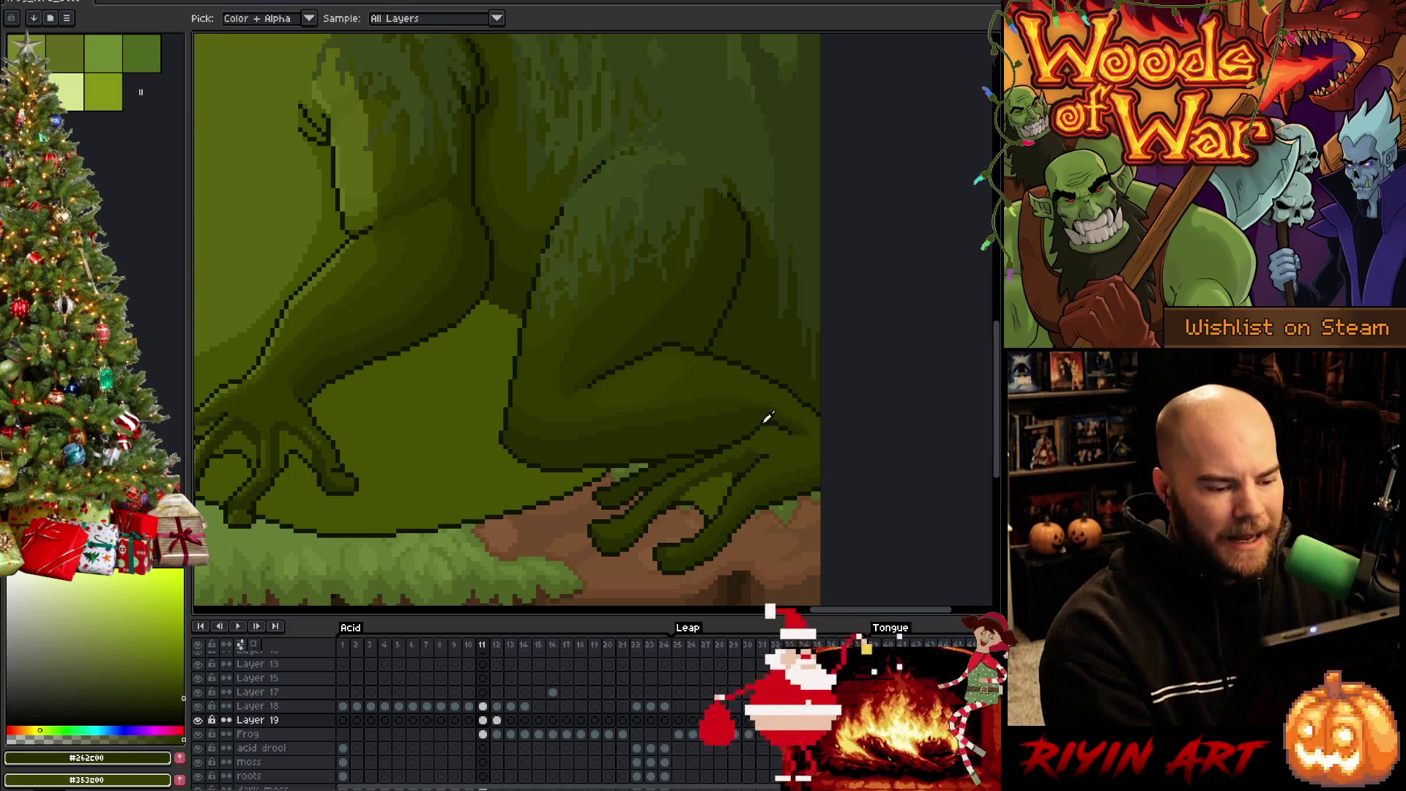
pyautogui.keyDown('alt'); pyautogui.click(731, 480); pyautogui.keyUp('alt')
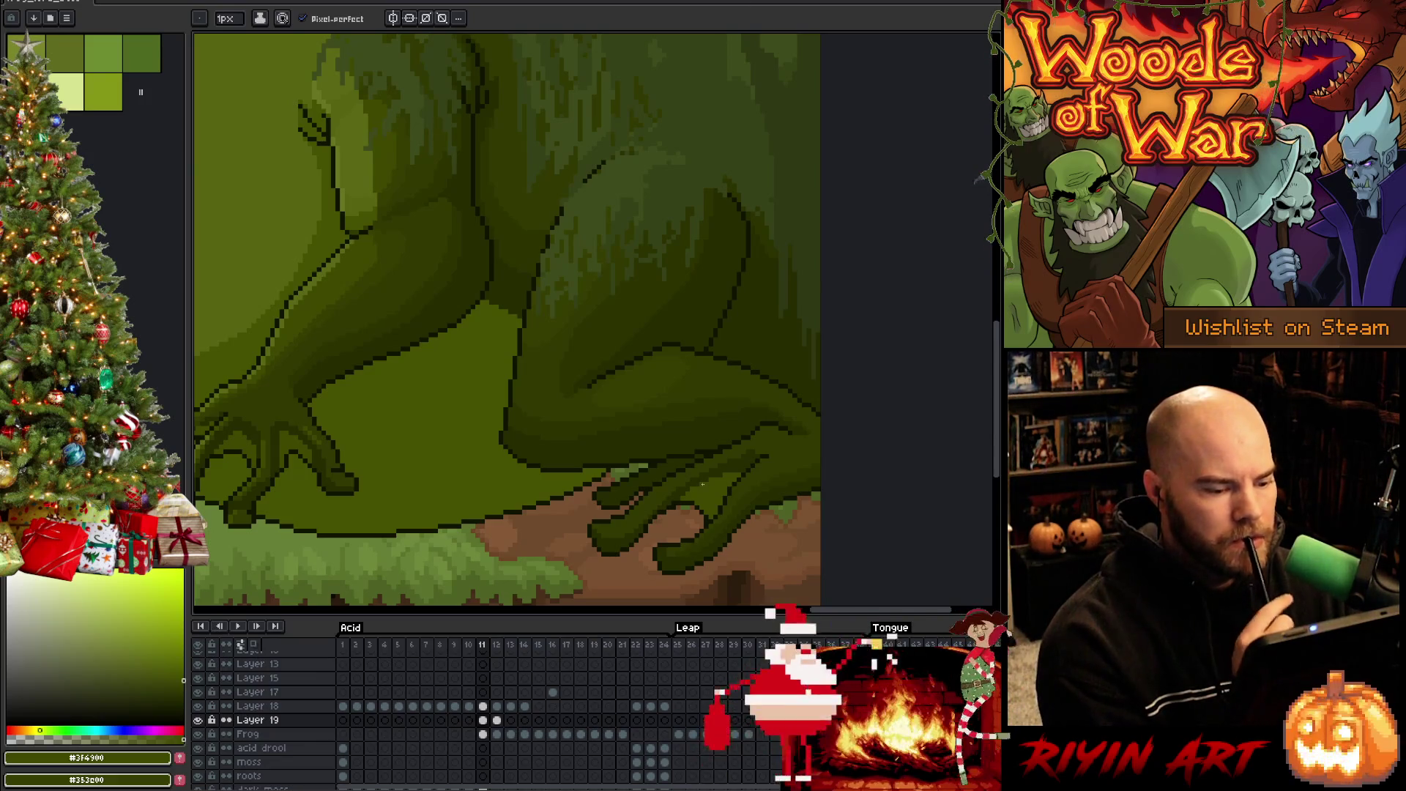
pyautogui.keyDown('alt'); pyautogui.click(761, 452); pyautogui.keyUp('alt')
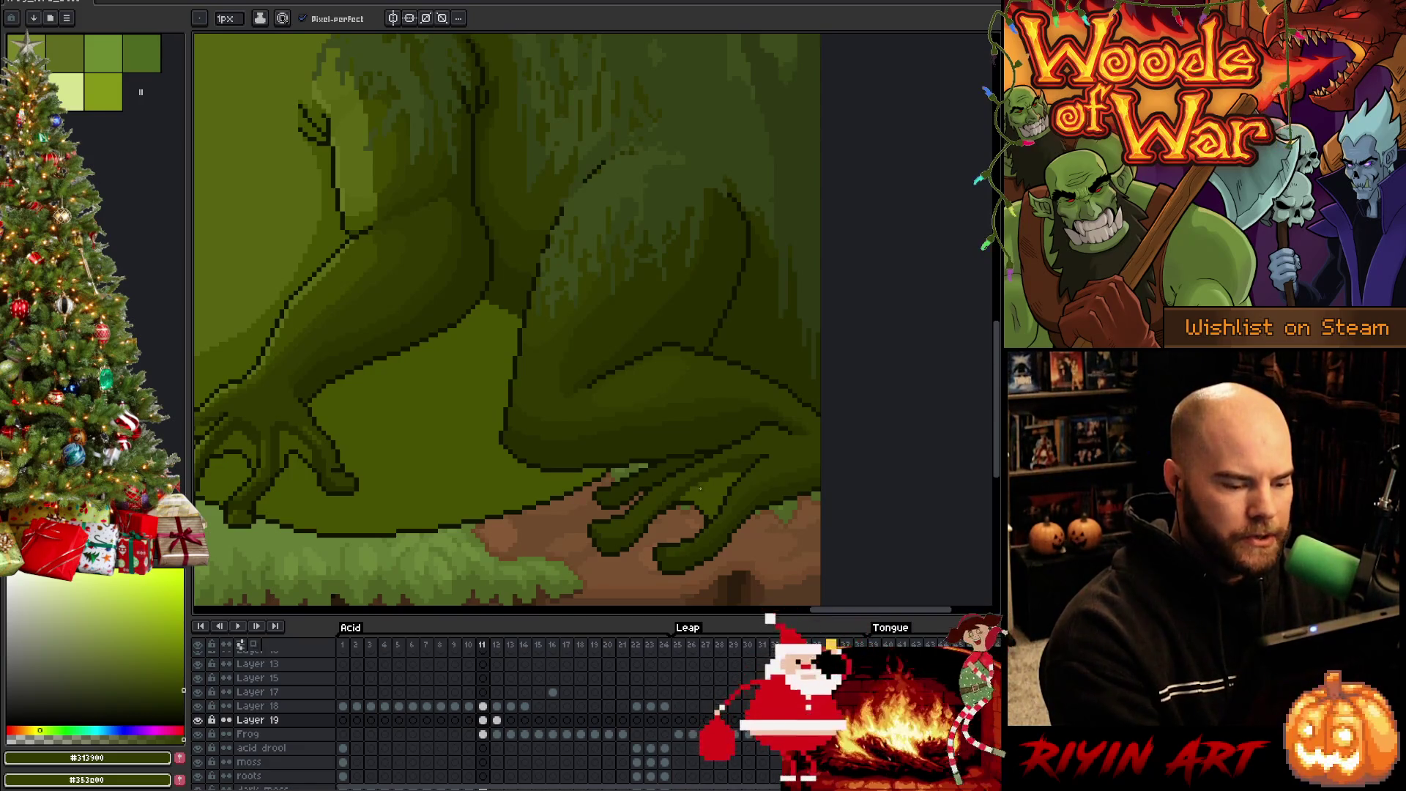
pyautogui.keyDown('alt'); pyautogui.click(687, 490); pyautogui.keyUp('alt')
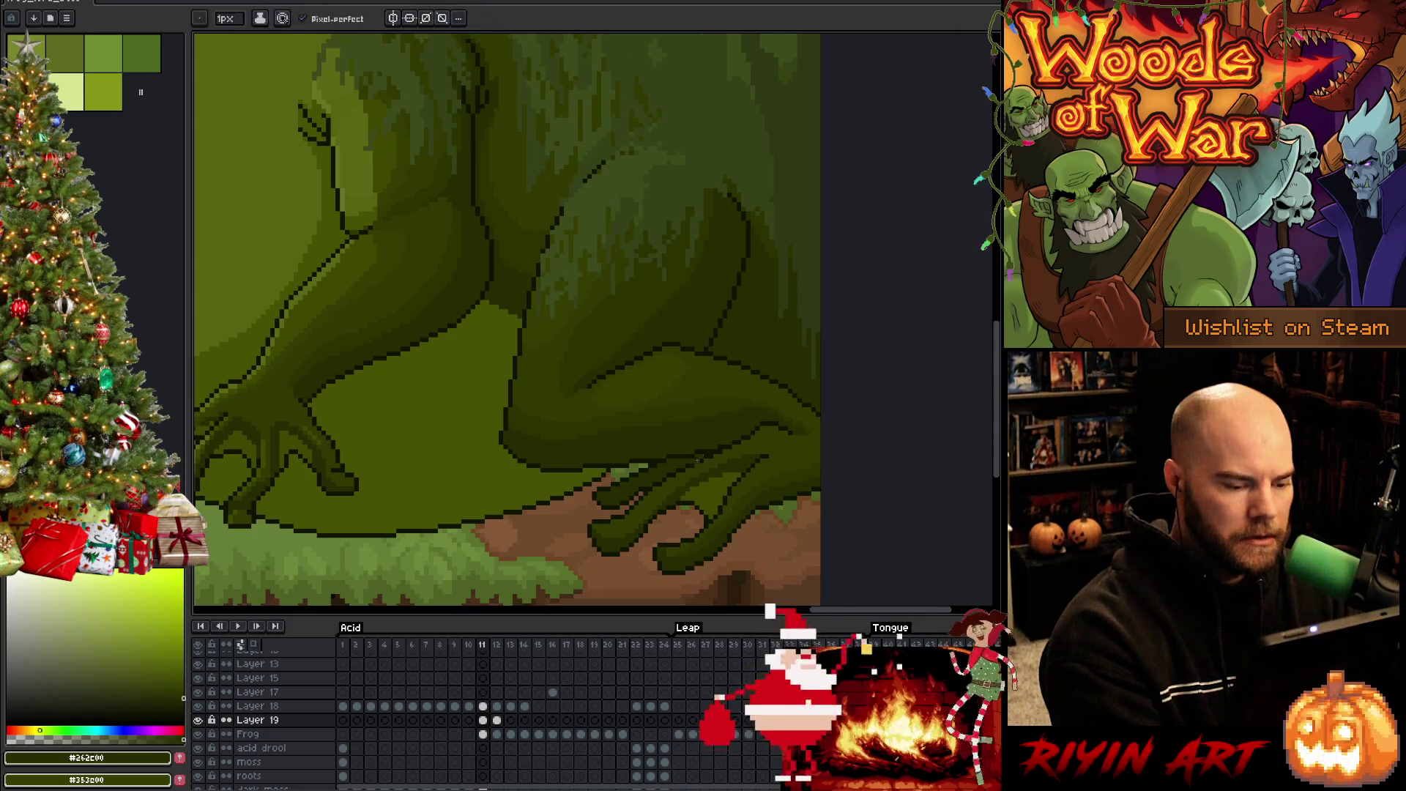
# Select the reshaded hind foot and paste it onto frames 9 back through 2
pyautogui.press('m')
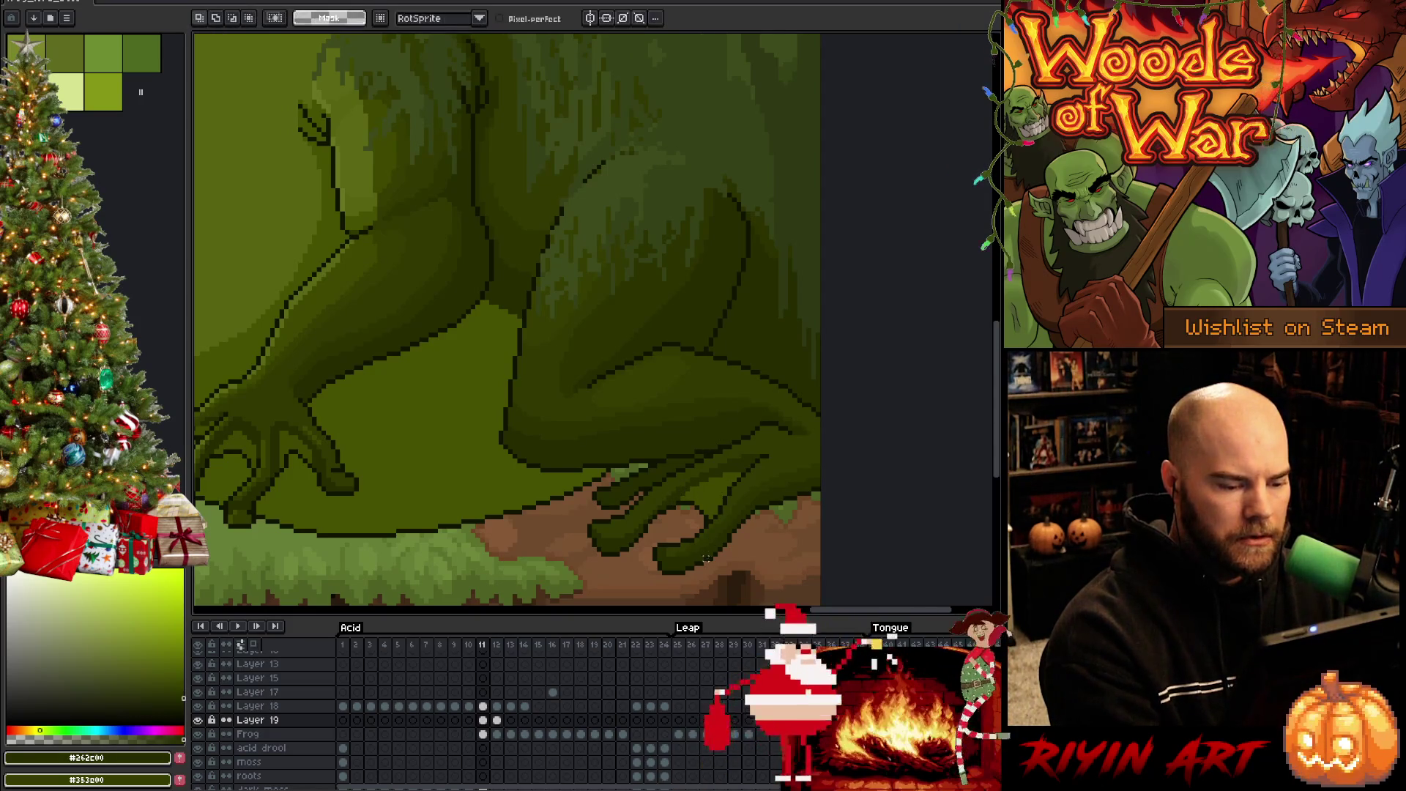
pyautogui.moveTo(691, 530)
pyautogui.mouseDown()
pyautogui.moveTo(752, 462)
pyautogui.moveTo(787, 447)
pyautogui.moveTo(703, 524)
pyautogui.mouseUp()
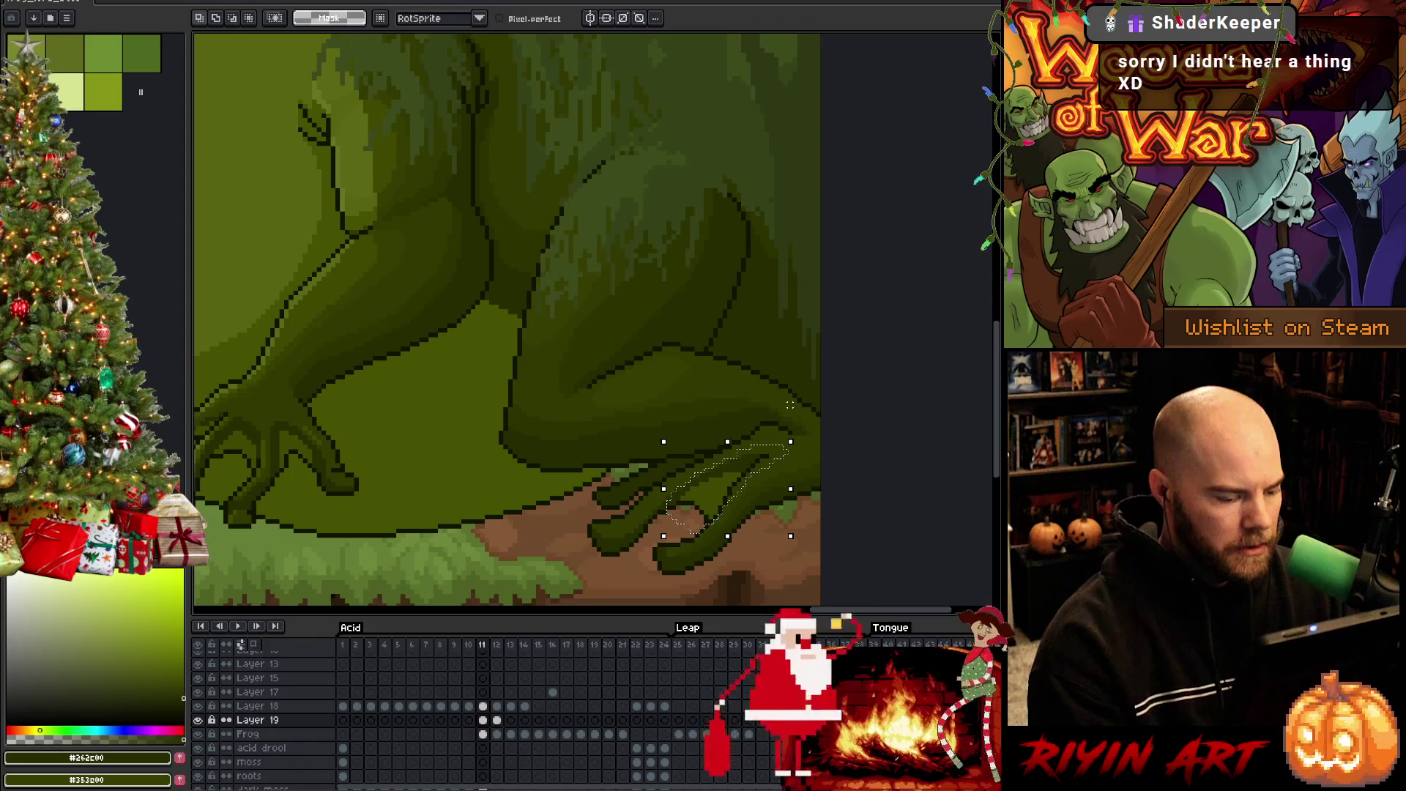
pyautogui.press(',')
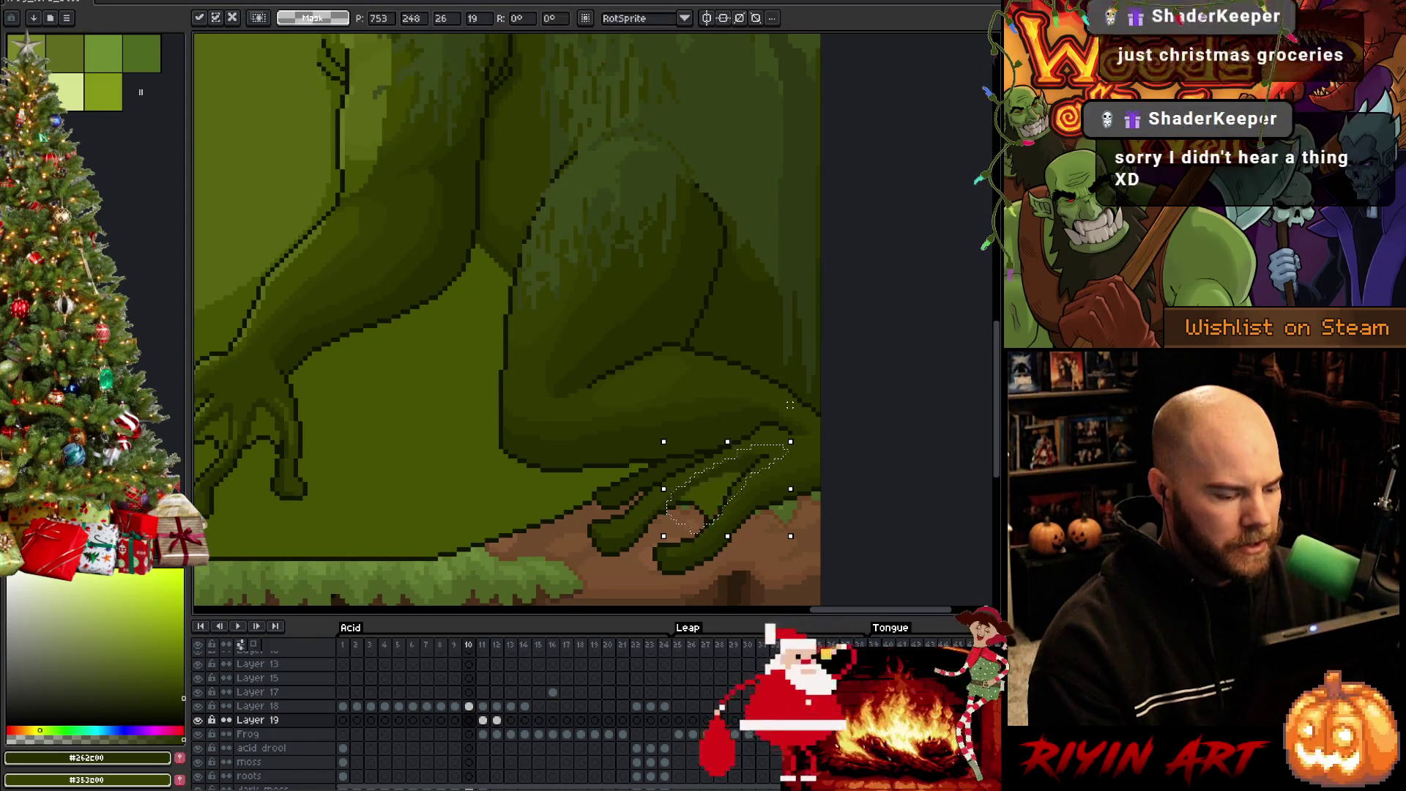
pyautogui.press(',')
pyautogui.hotkey('ctrl', 't')
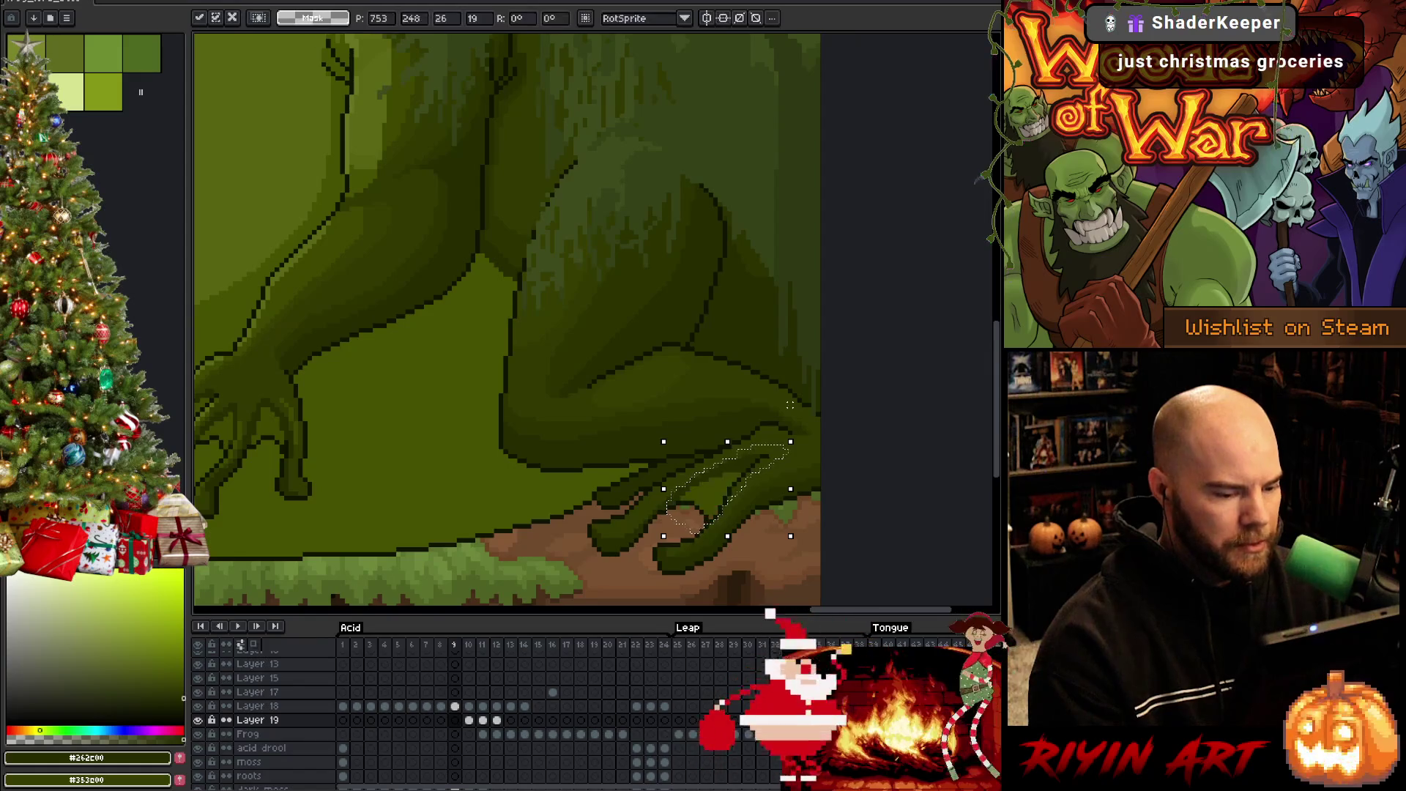
pyautogui.press(',')
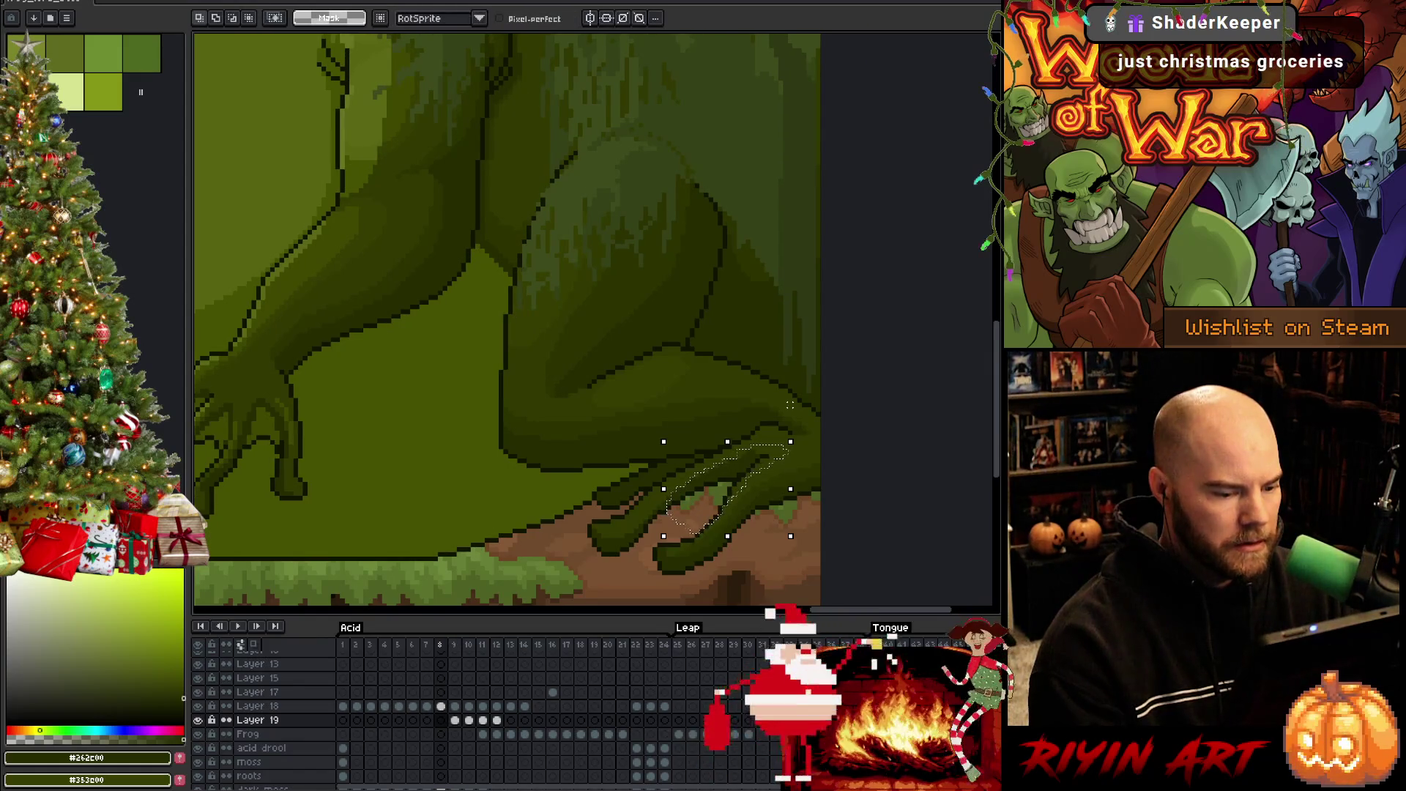
pyautogui.hotkey('ctrl', 't')
pyautogui.press(',')
pyautogui.hotkey('ctrl', 't')
pyautogui.press(',')
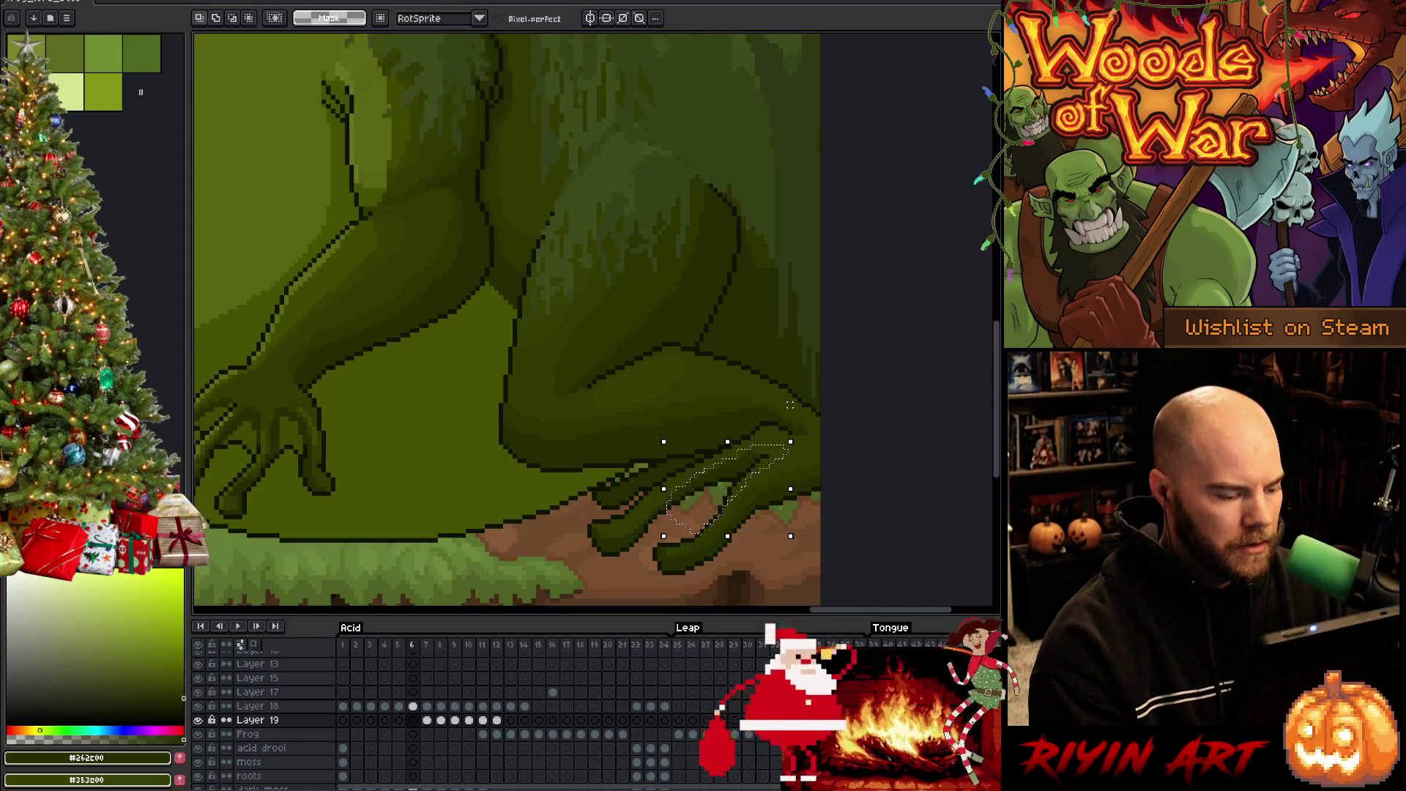
pyautogui.press(',')
pyautogui.hotkey('ctrl', 't')
pyautogui.press(',')
pyautogui.hotkey('ctrl', 't')
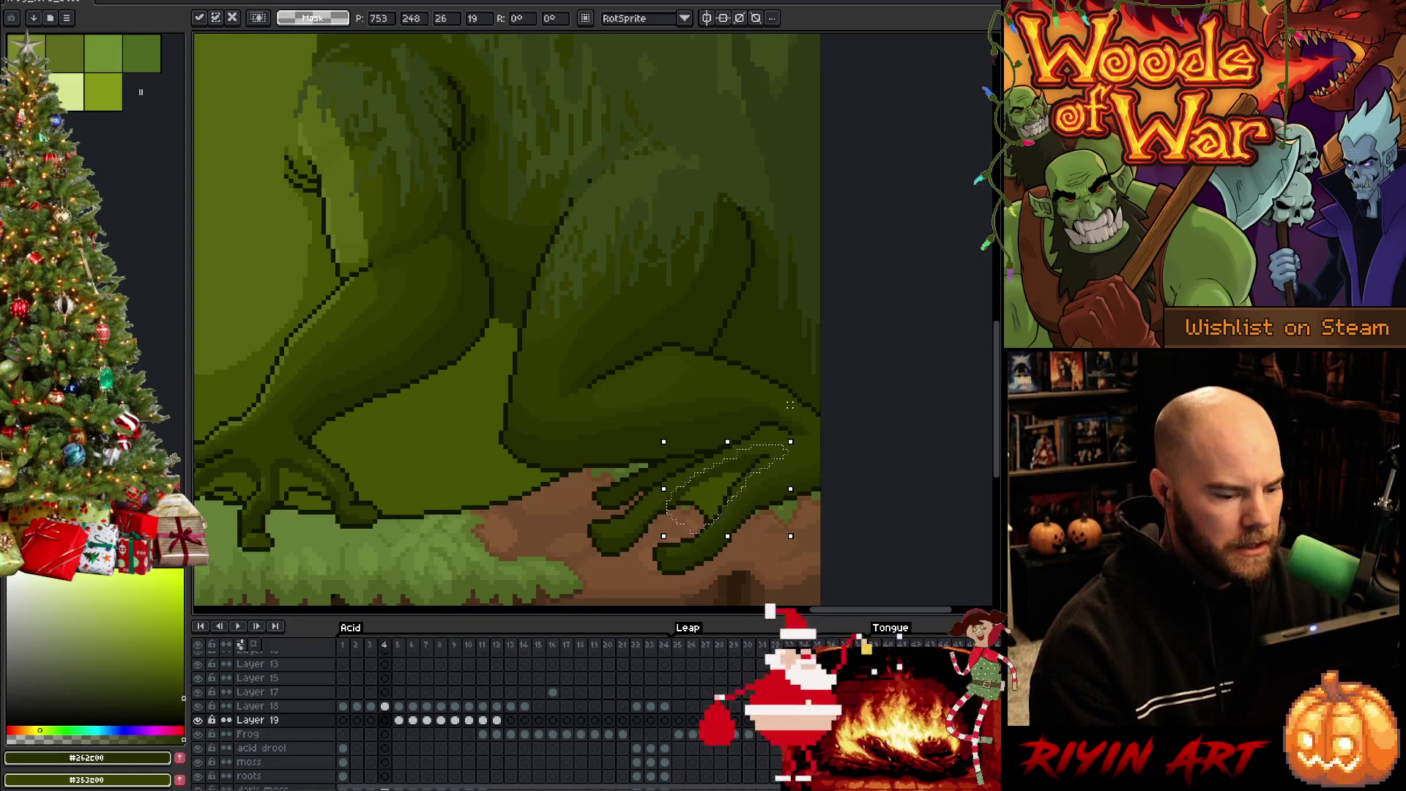
pyautogui.press(',')
pyautogui.hotkey('ctrl', 't')
pyautogui.press(',')
pyautogui.hotkey('ctrl', 't')
pyautogui.press('.')
pyautogui.hotkey('ctrl', 't')
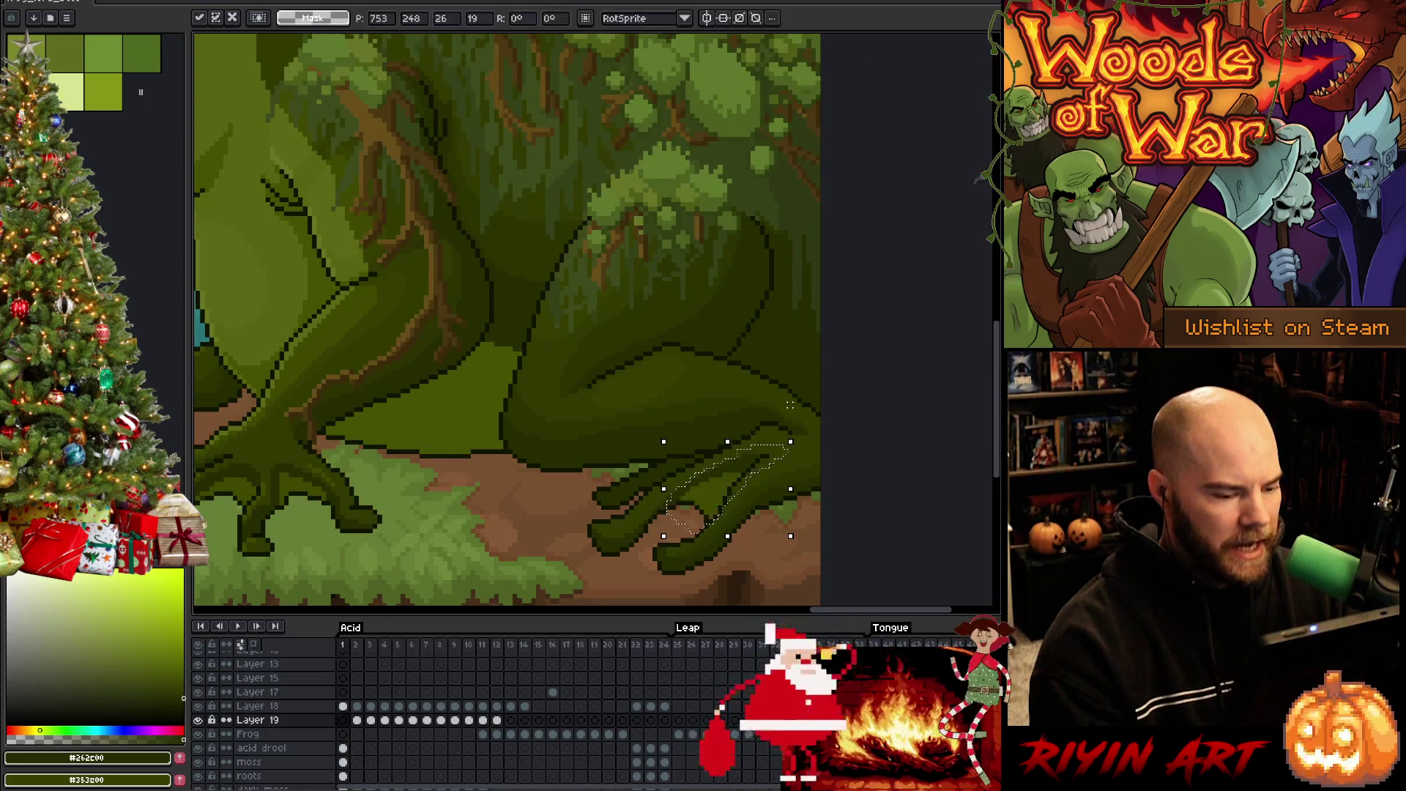
# Paste the foot onto later leap frames 21–23
pyautogui.press('Return')
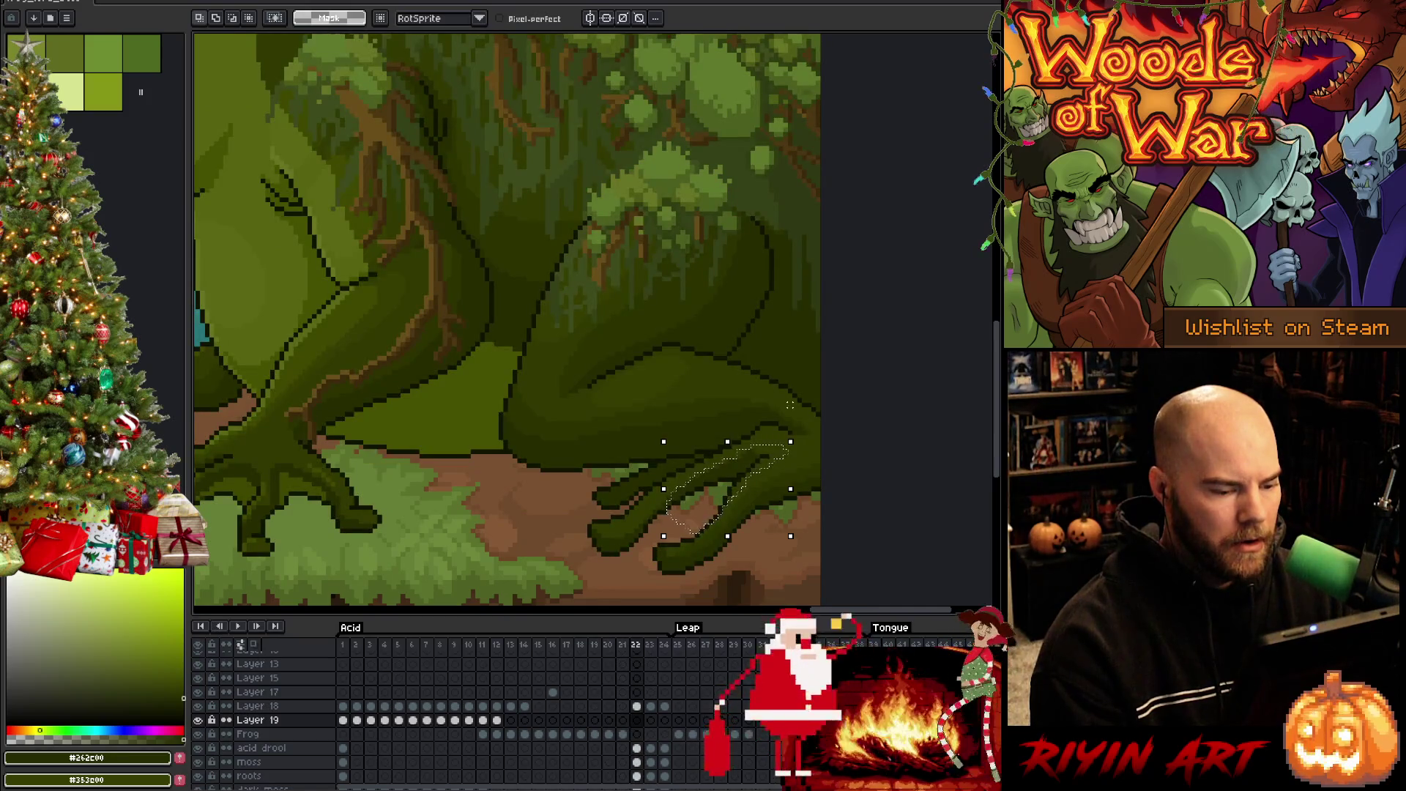
pyautogui.press('Left')
pyautogui.hotkey('ctrl', 'v')
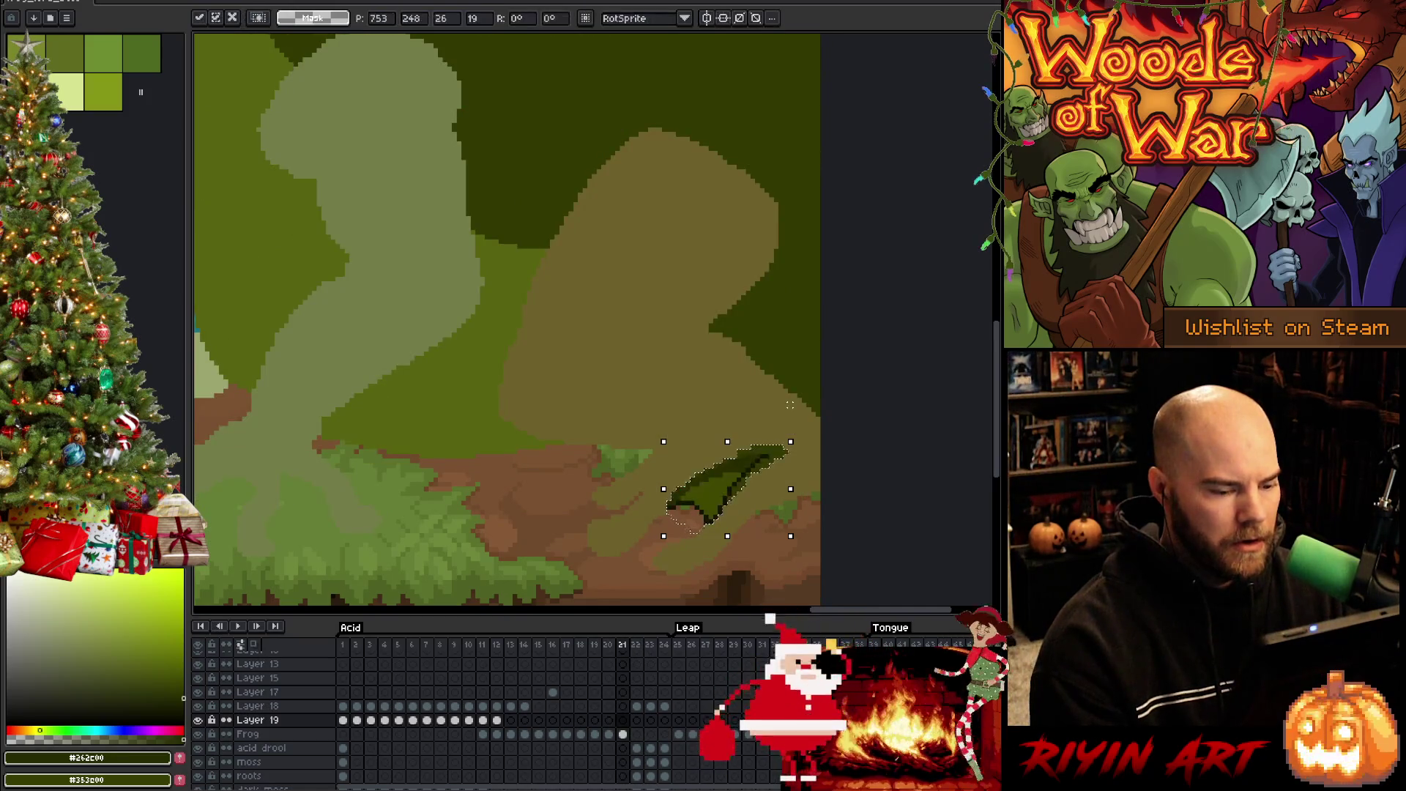
pyautogui.press('Right')
pyautogui.hotkey('ctrl', 'v')
pyautogui.press('Right')
pyautogui.press('Left')
pyautogui.press('Left')
pyautogui.press('Left')
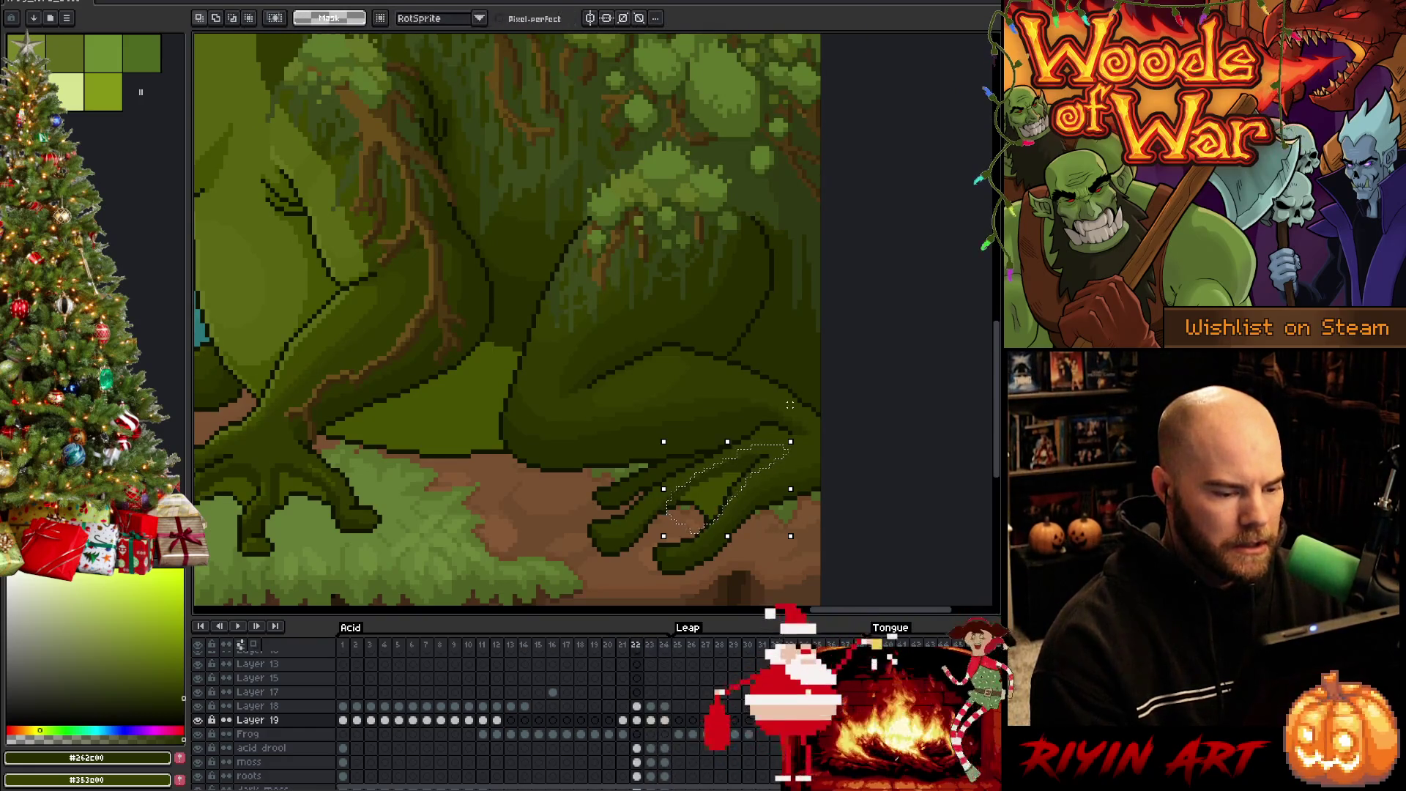
pyautogui.press('Left')
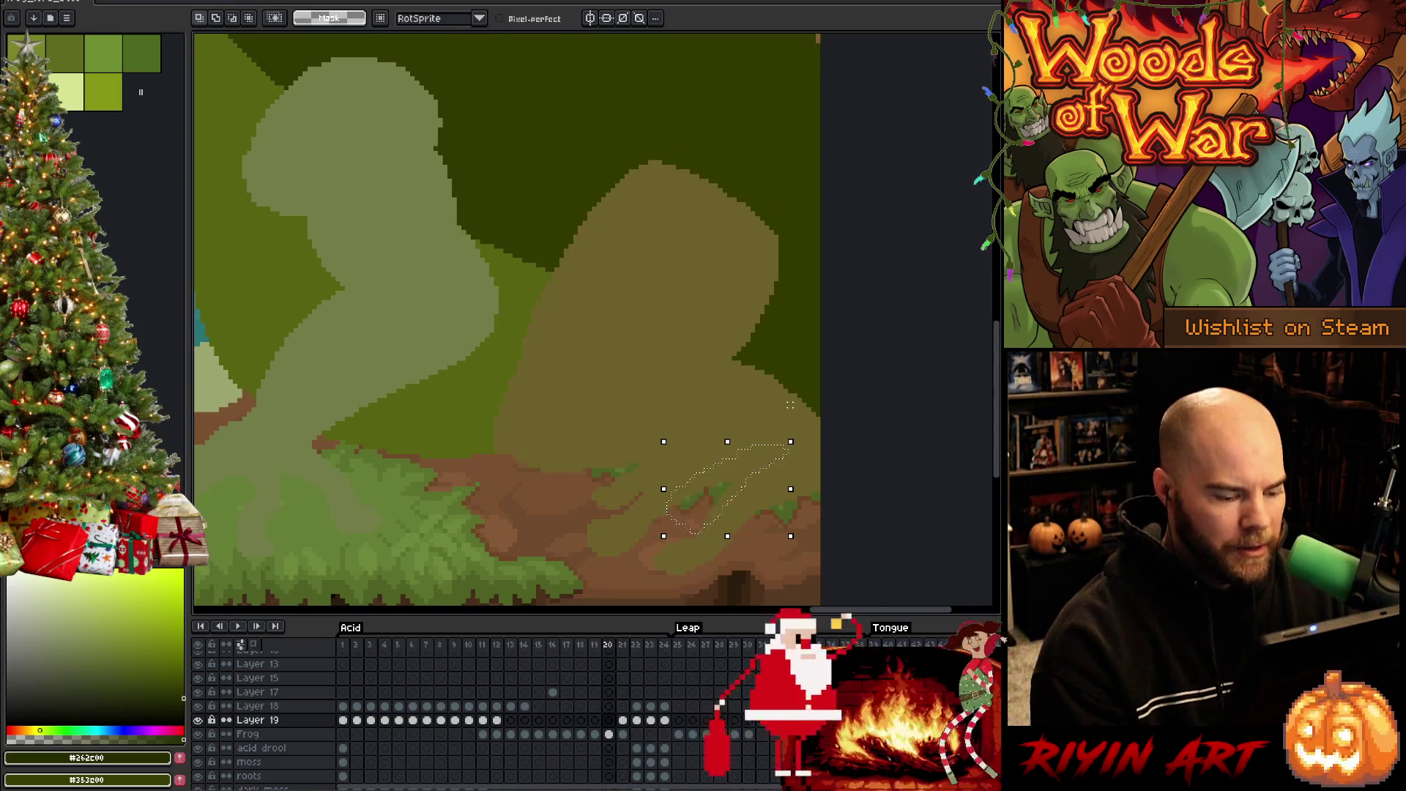
# Paste the foot onto frames 20 down to 17, compare with frame 16, and play the animation
pyautogui.hotkey('ctrl', 'v')
pyautogui.press('Left')
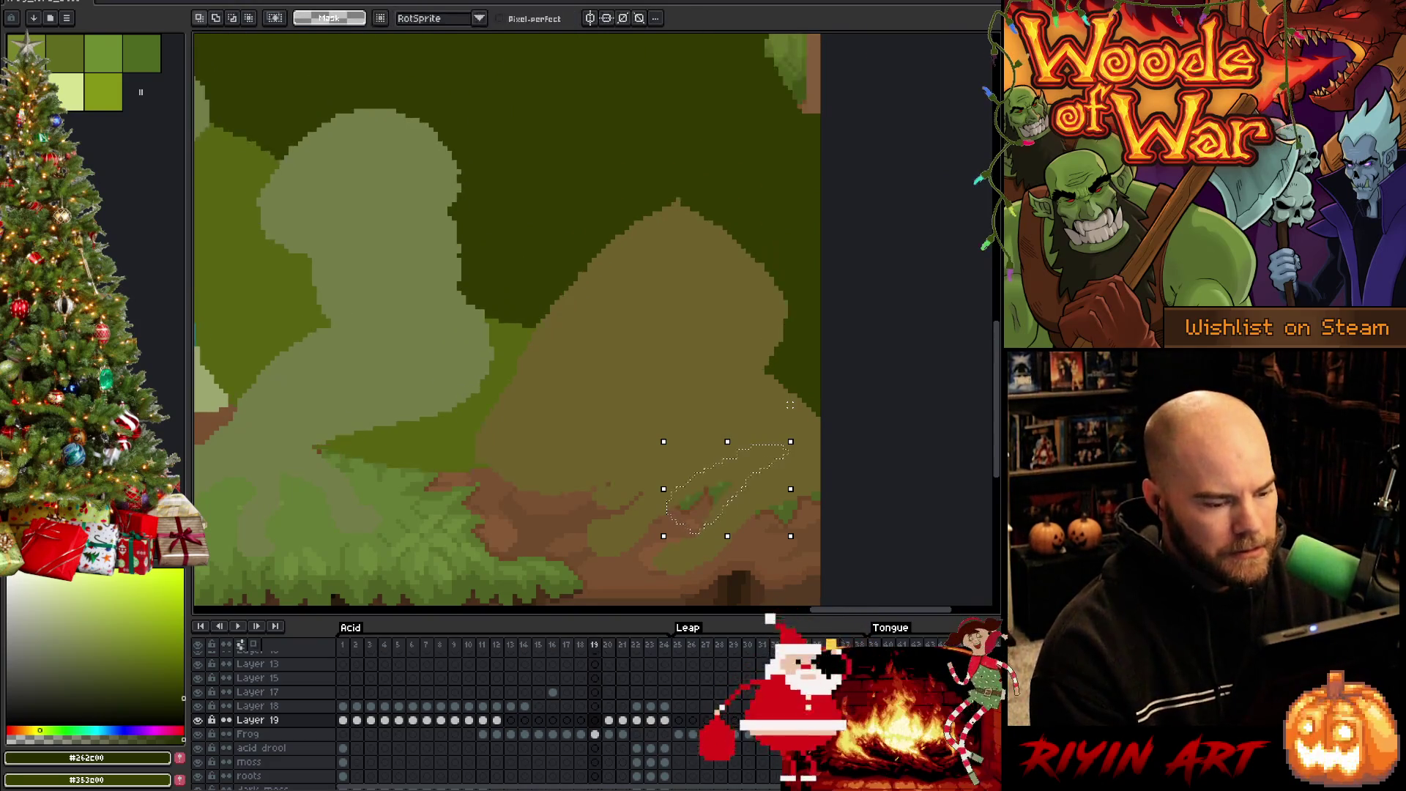
pyautogui.hotkey('ctrl', 'v')
pyautogui.press('Left')
pyautogui.hotkey('ctrl', 'v')
pyautogui.press('Left')
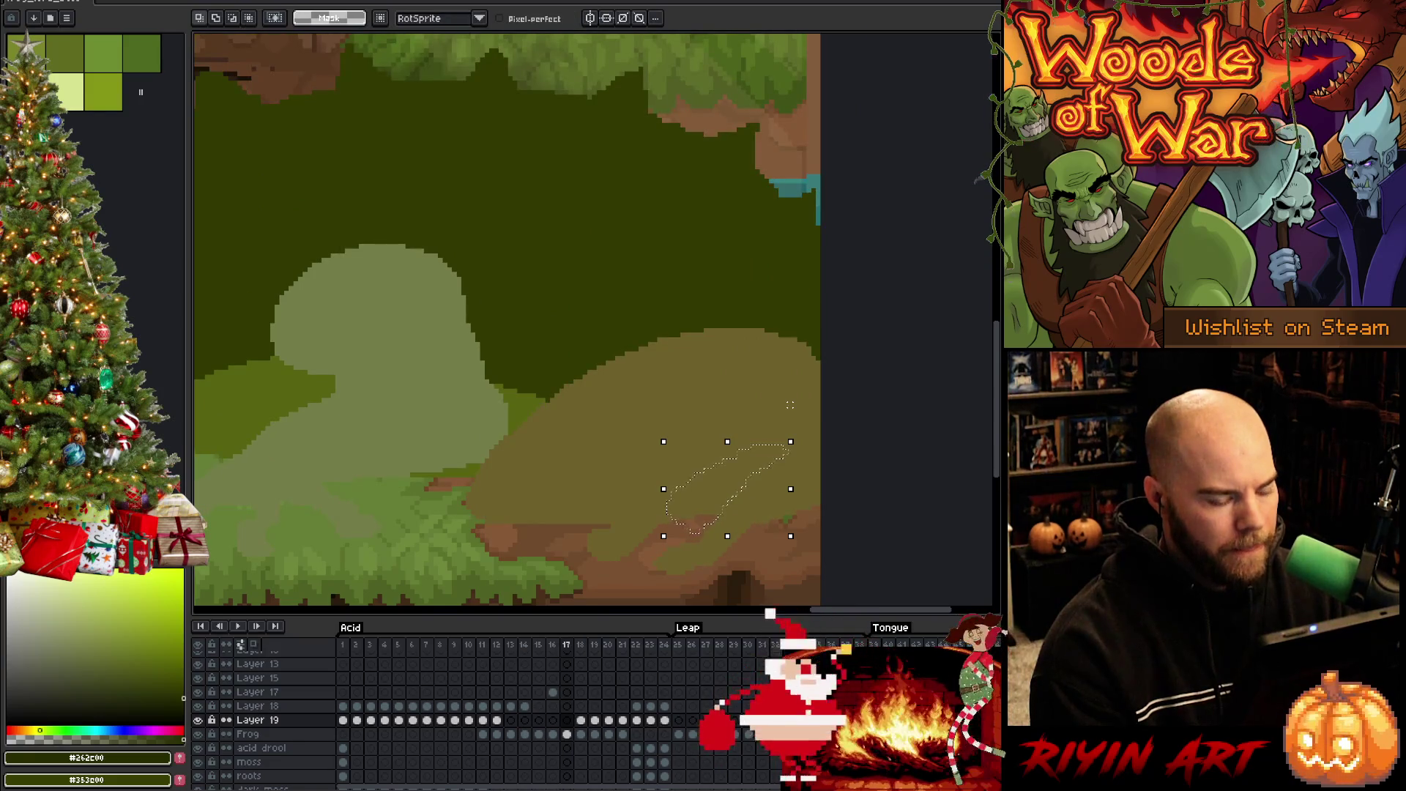
pyautogui.hotkey('ctrl', 'v')
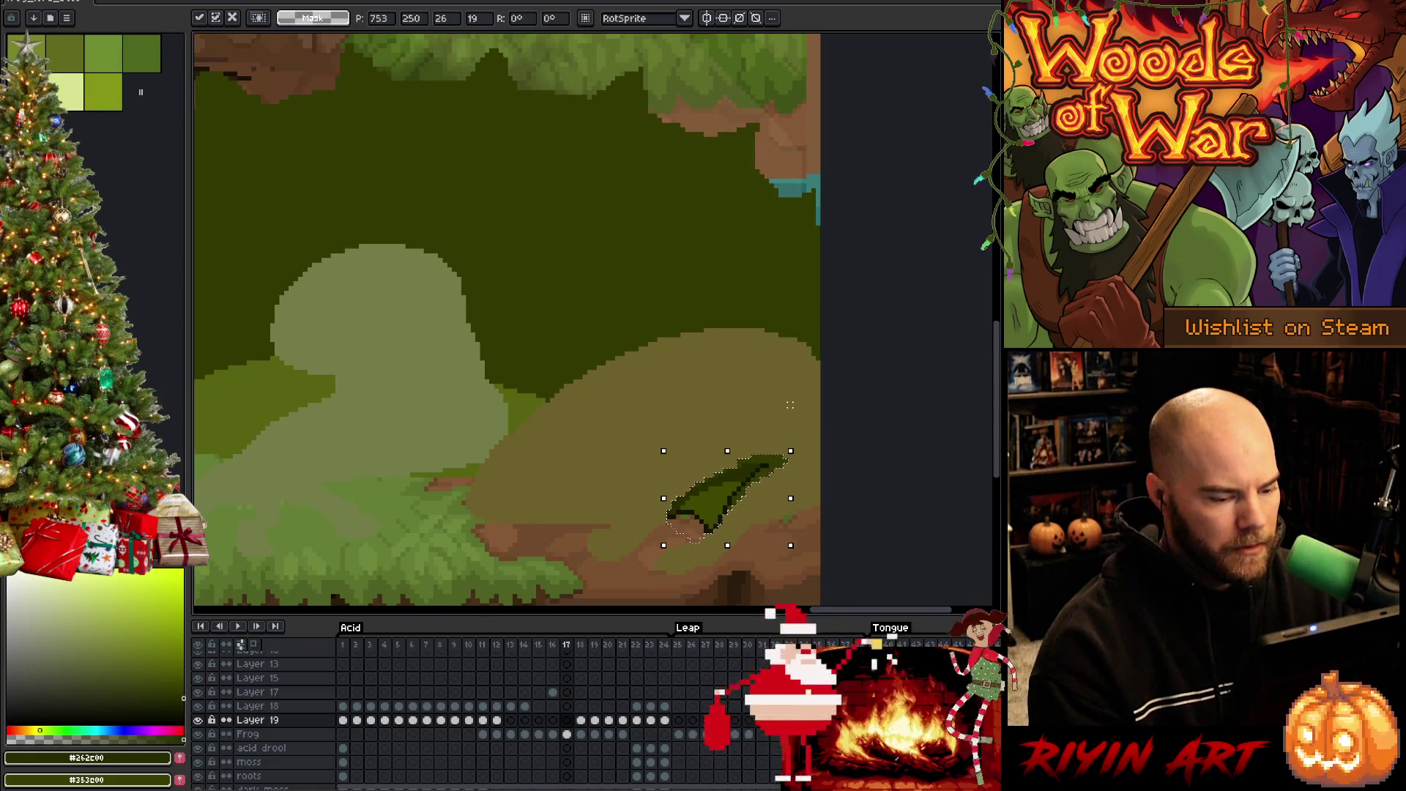
pyautogui.press('Return')
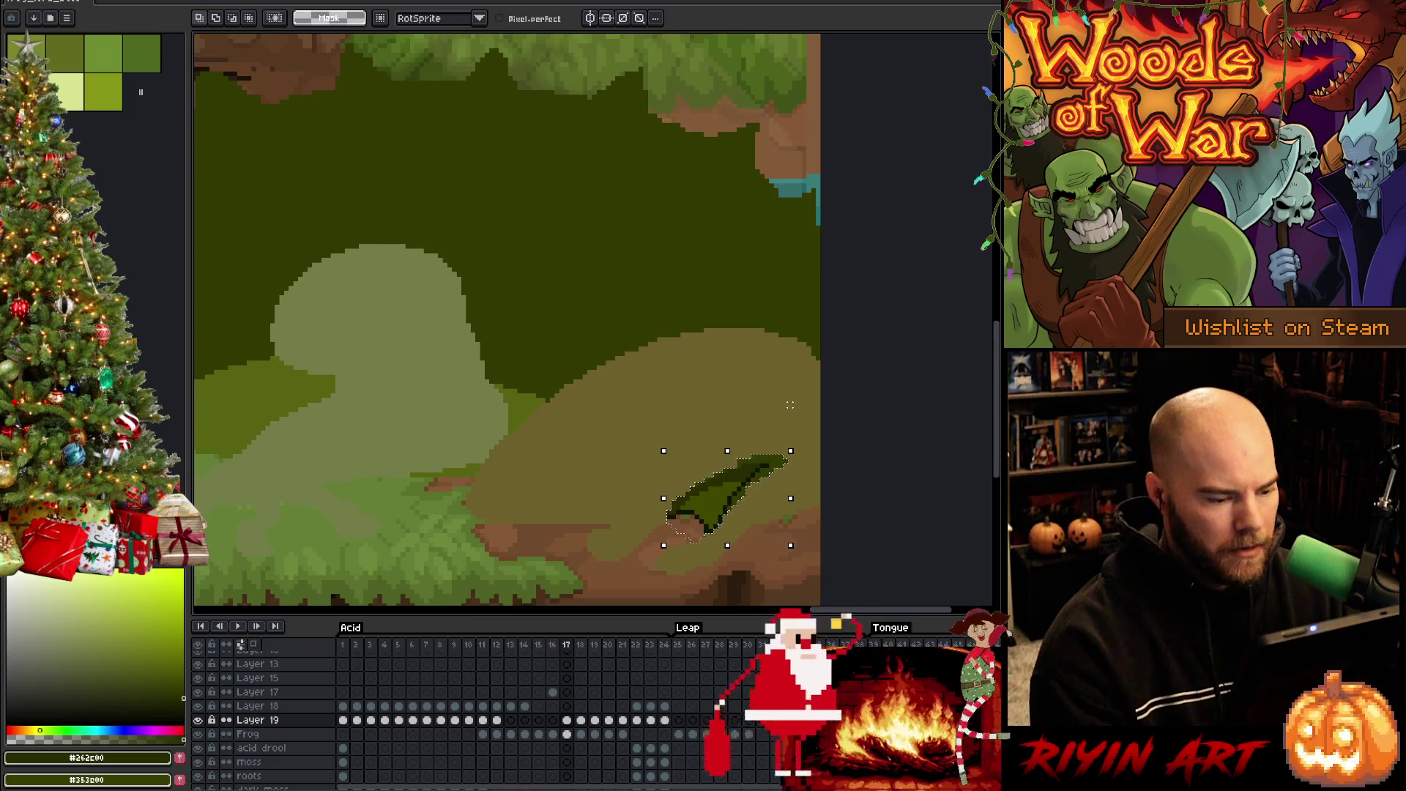
pyautogui.press('Left')
pyautogui.press('.')
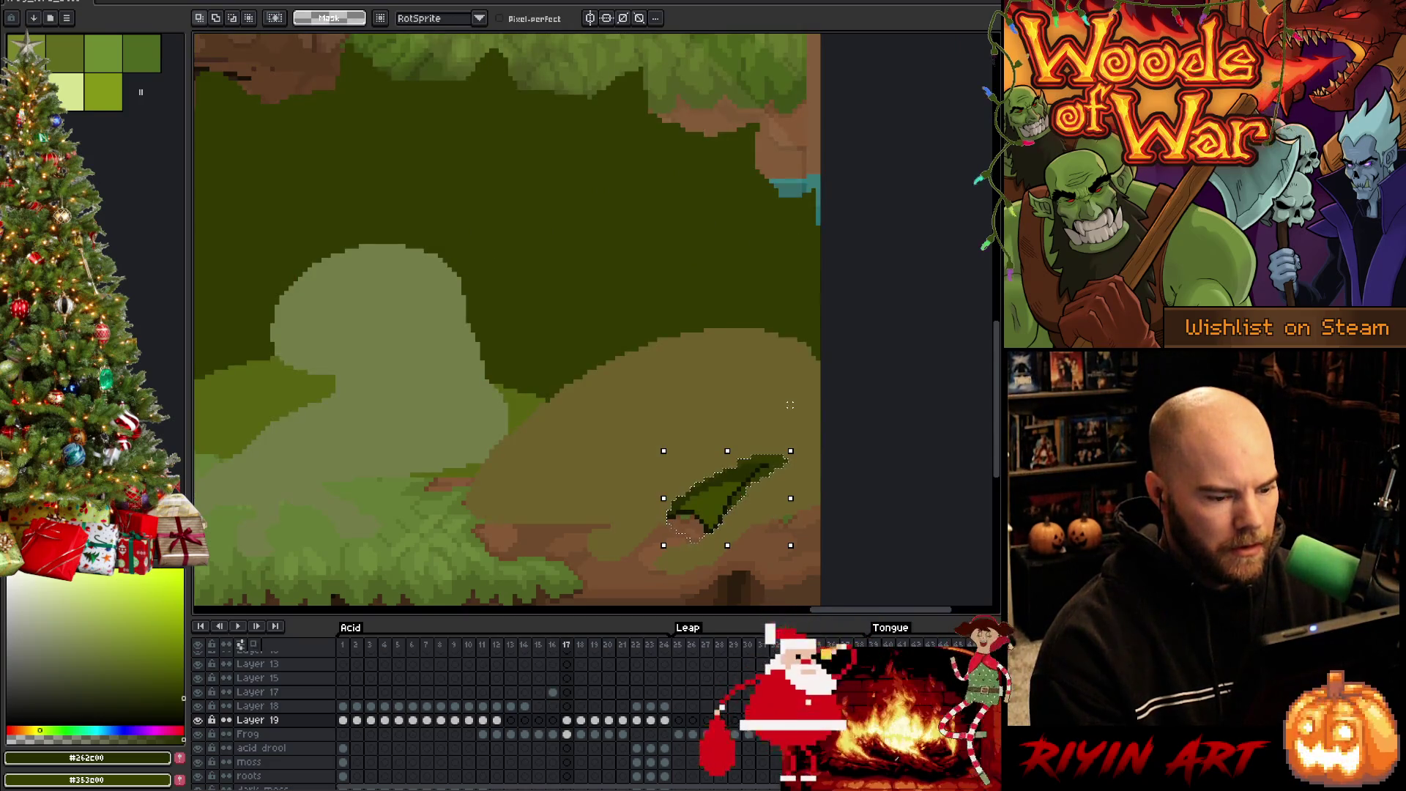
pyautogui.press('Return')
pyautogui.scroll(-3, 667, 319)
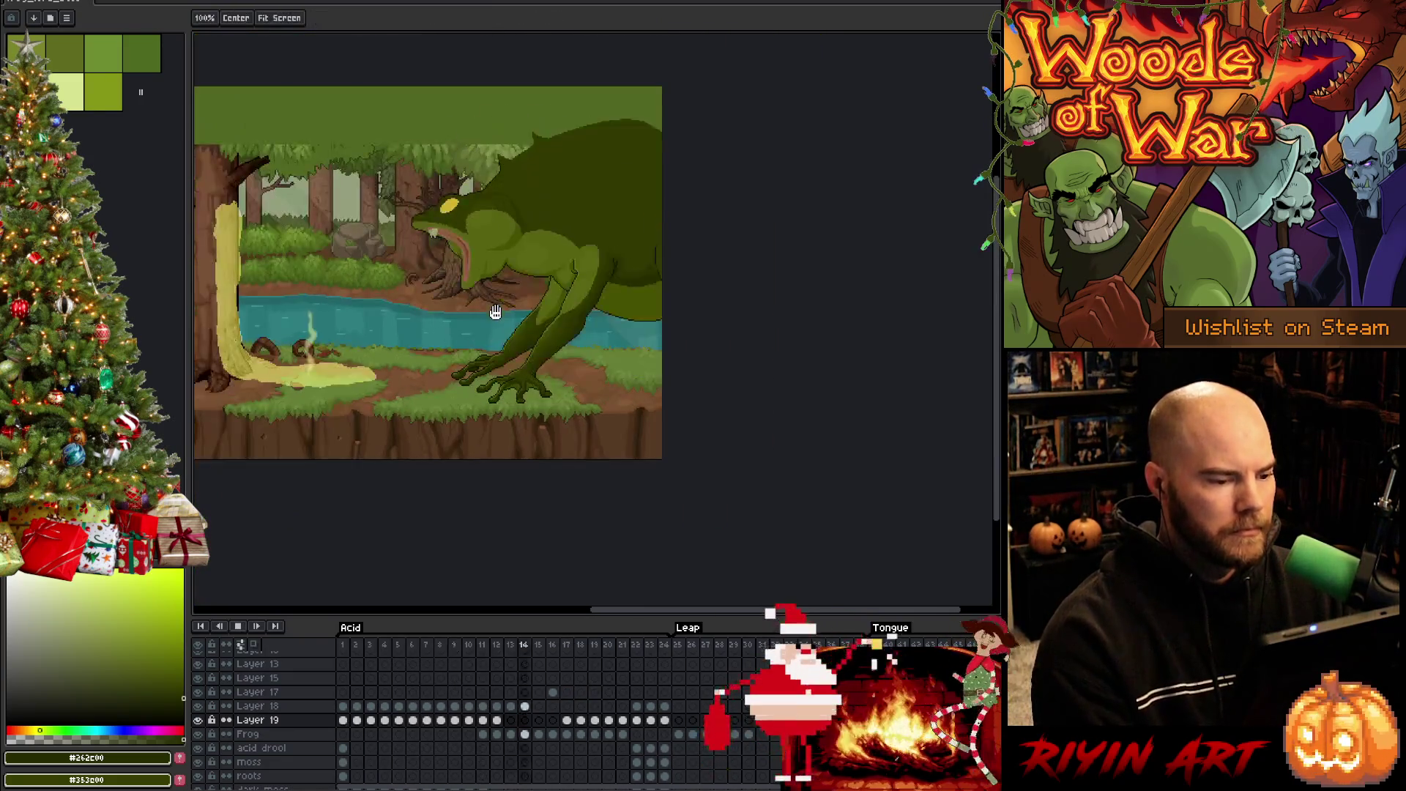
pyautogui.moveTo(492, 314); pyautogui.dragTo(670, 425)
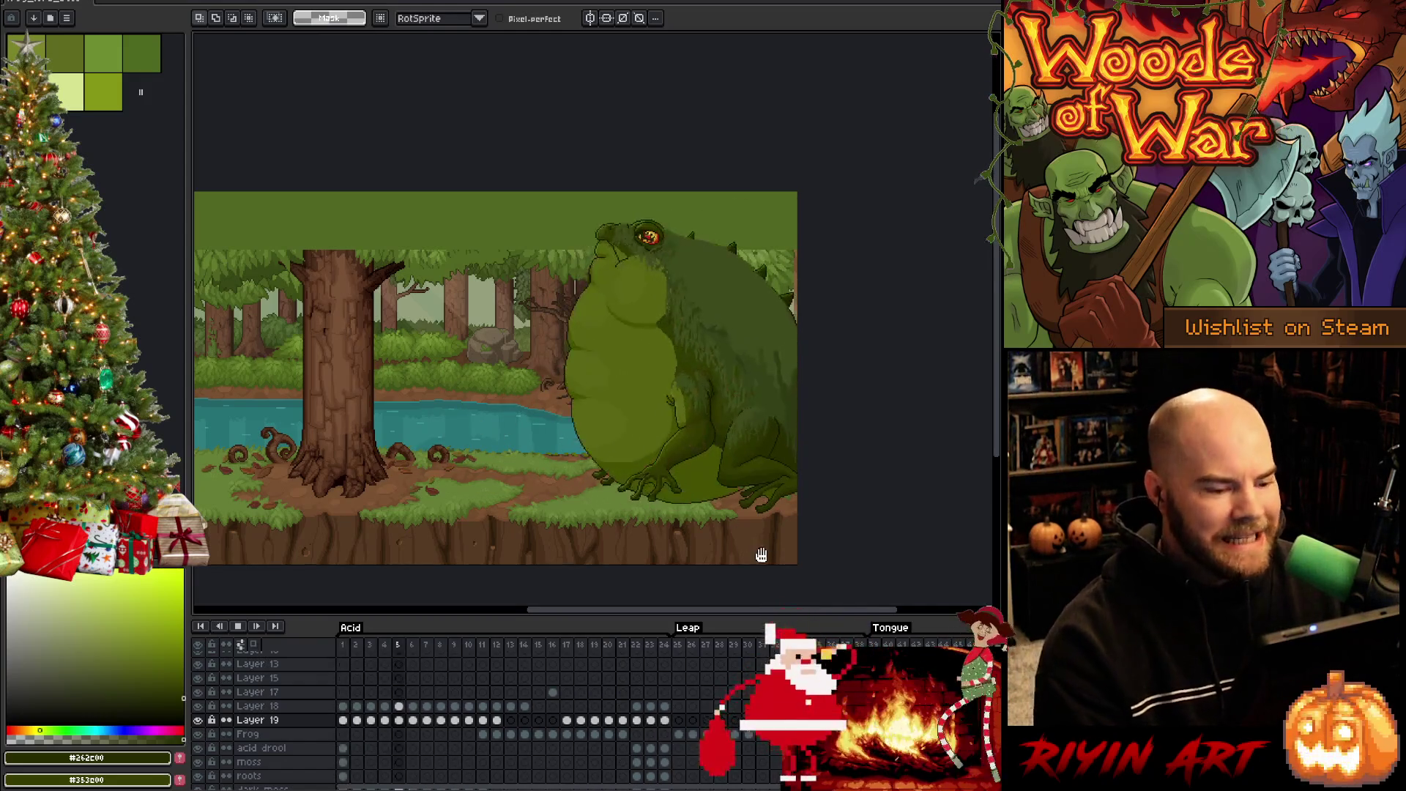
pyautogui.scroll(3, 784, 500)
pyautogui.press('Return')
pyautogui.scroll(-3, 784, 500)
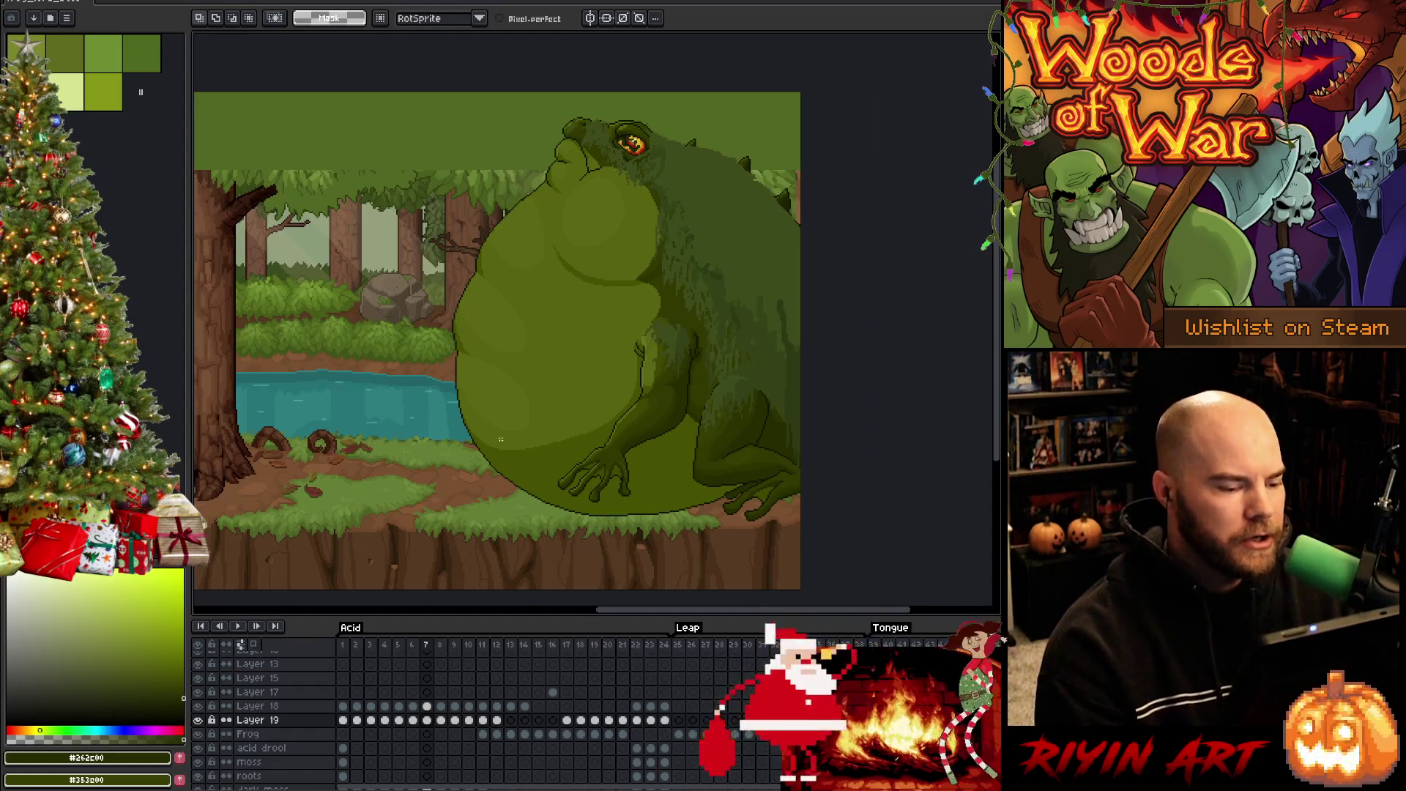
pyautogui.scroll(1, 583, 427)
pyautogui.scroll(-1, 584, 427)
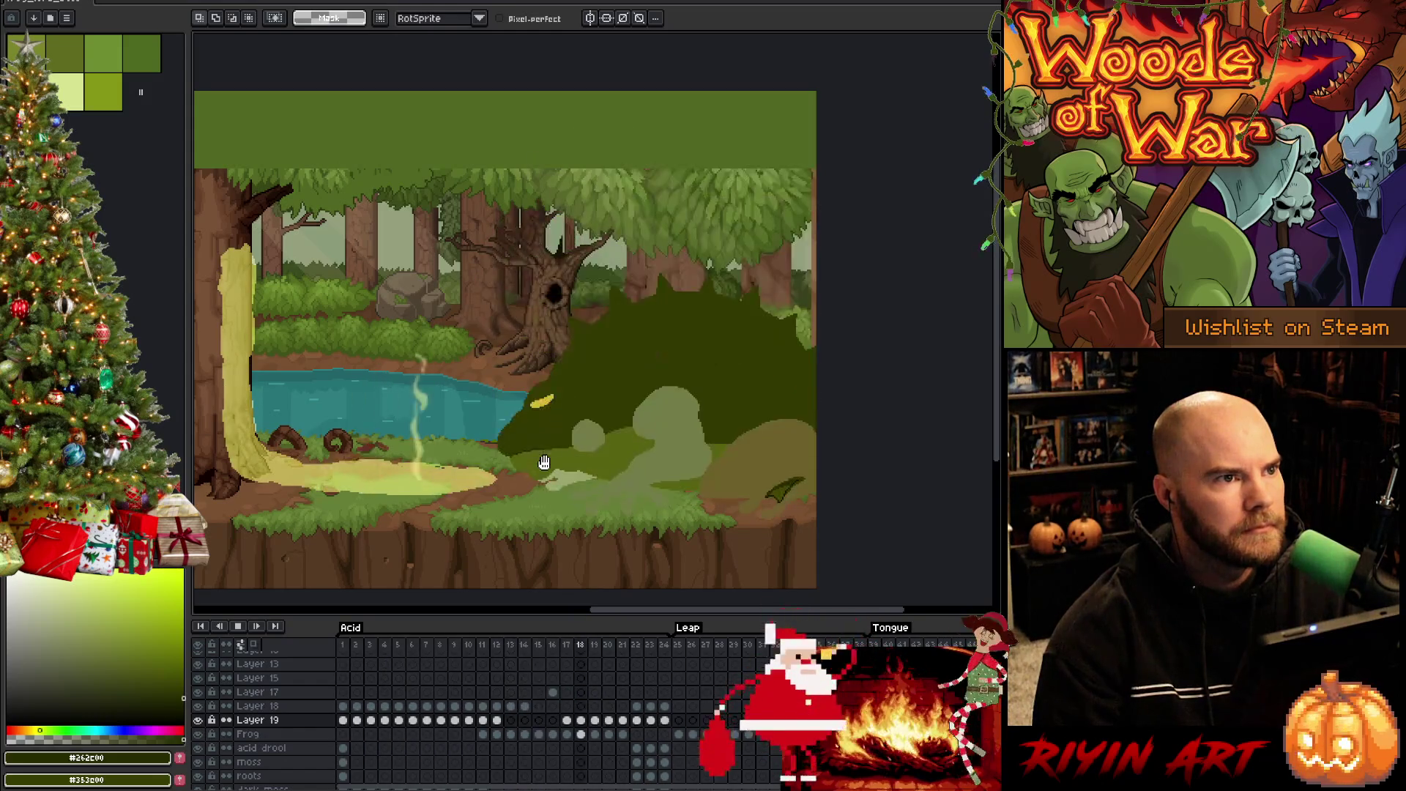
# Stop playback on frame 16 and zoom in on the crouching frog's arm and claws
pyautogui.press('Return')
pyautogui.press('Left')
pyautogui.press('Left')
pyautogui.press('Left')
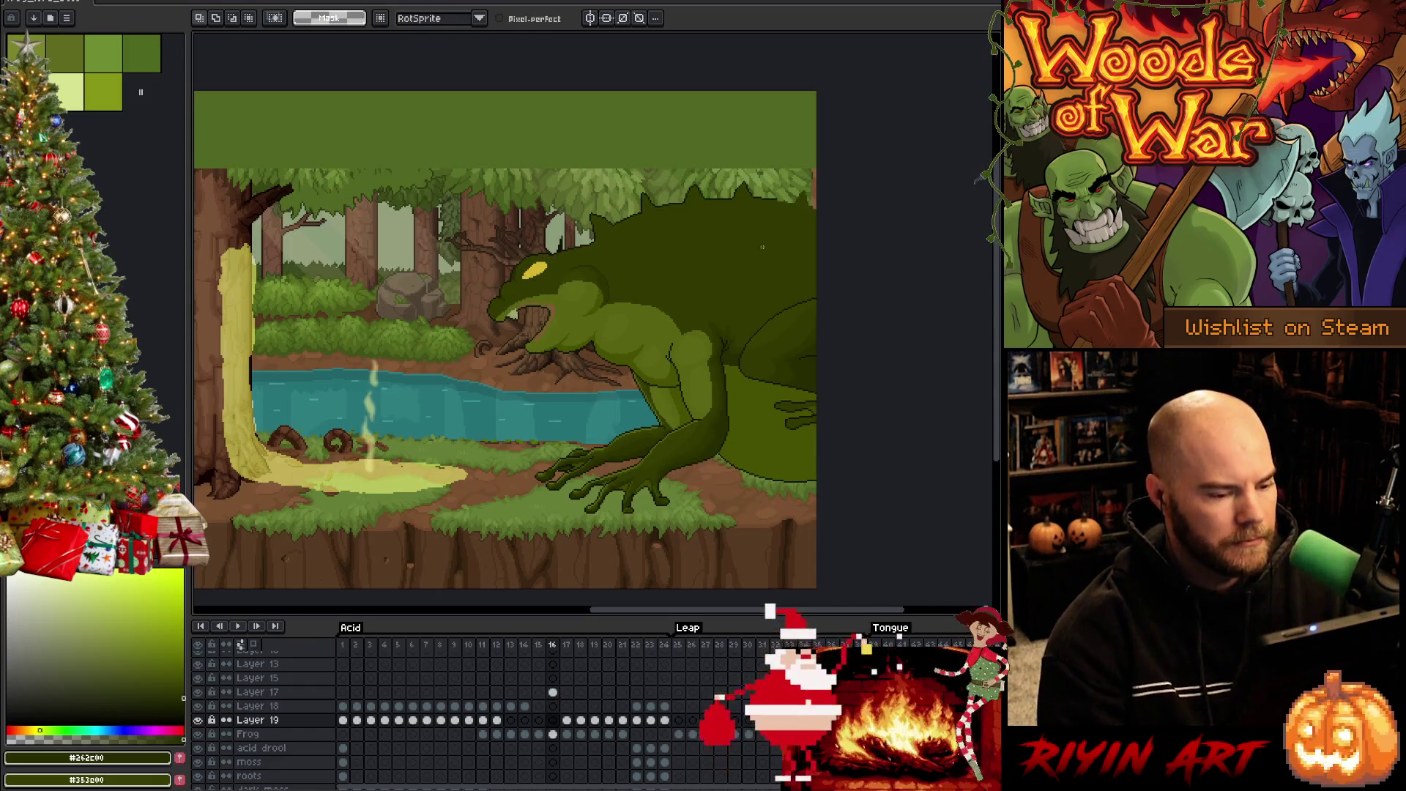
pyautogui.scroll(2, 694, 329)
pyautogui.moveTo(720, 381); pyautogui.dragTo(766, 283)
pyautogui.scroll(-1, 755, 293)
pyautogui.scroll(1, 734, 302)
# Pick the mid green for shading with the Pencil and save the file
pyautogui.press('b')
pyautogui.keyDown('alt'); pyautogui.click(672, 239); pyautogui.keyUp('alt')
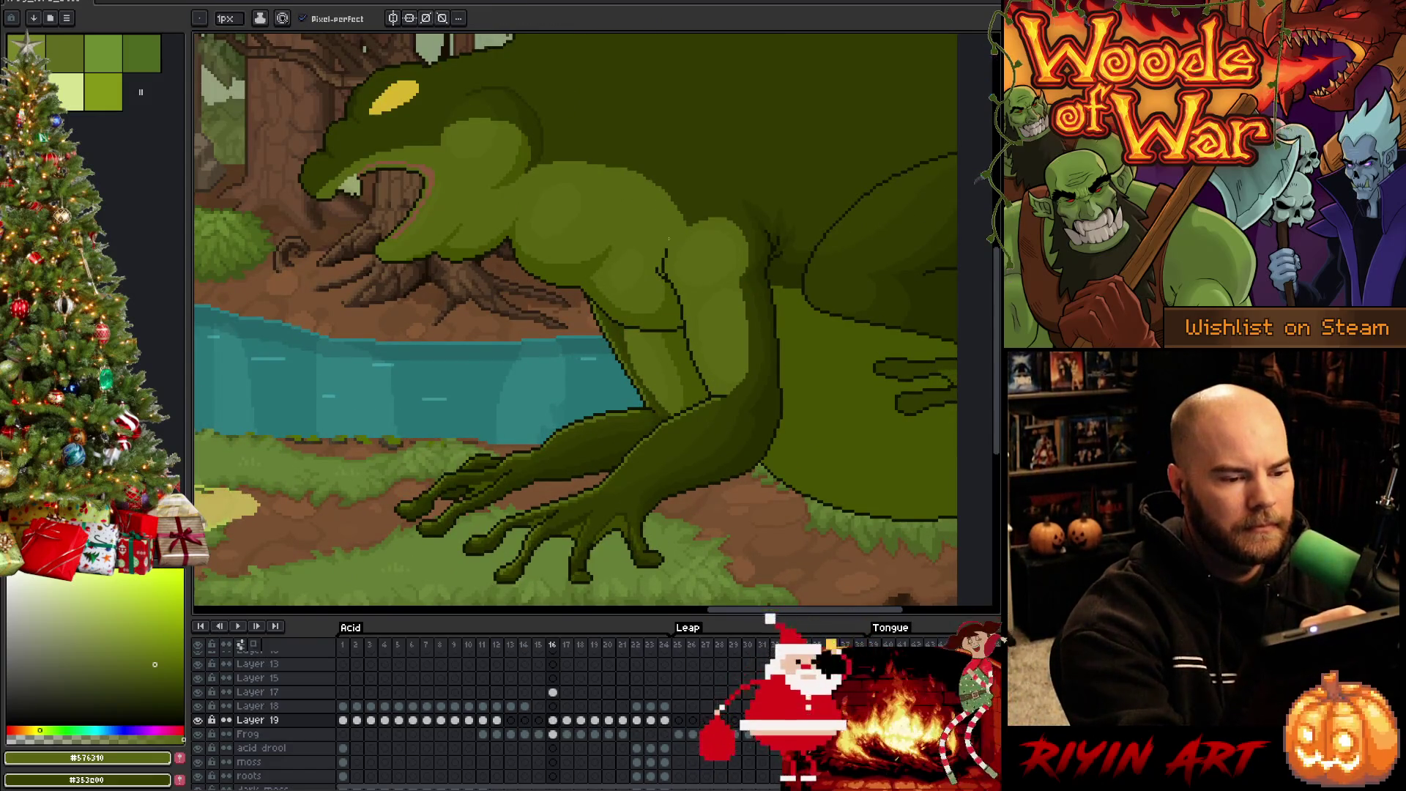
pyautogui.press('ctrl')
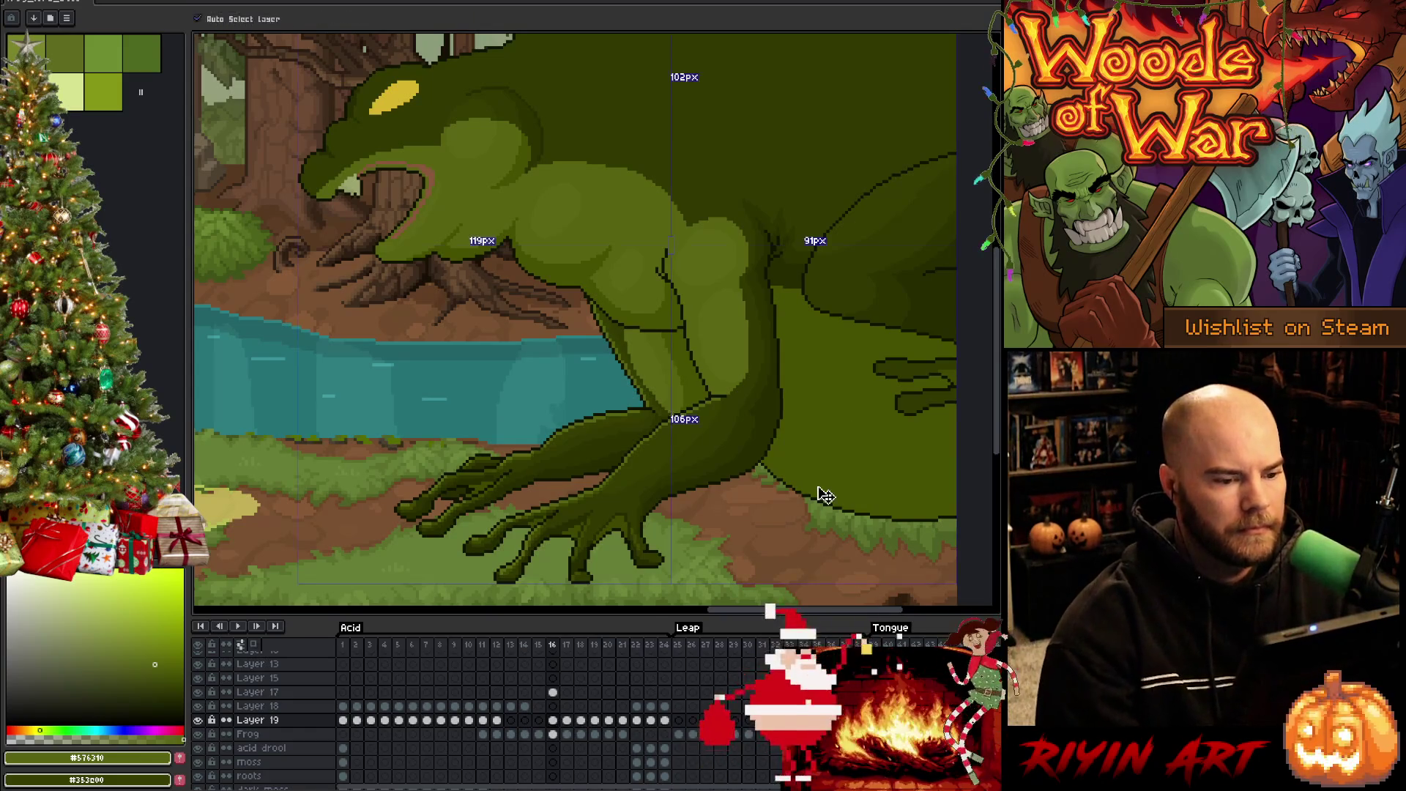
pyautogui.hotkey('ctrl', 's')
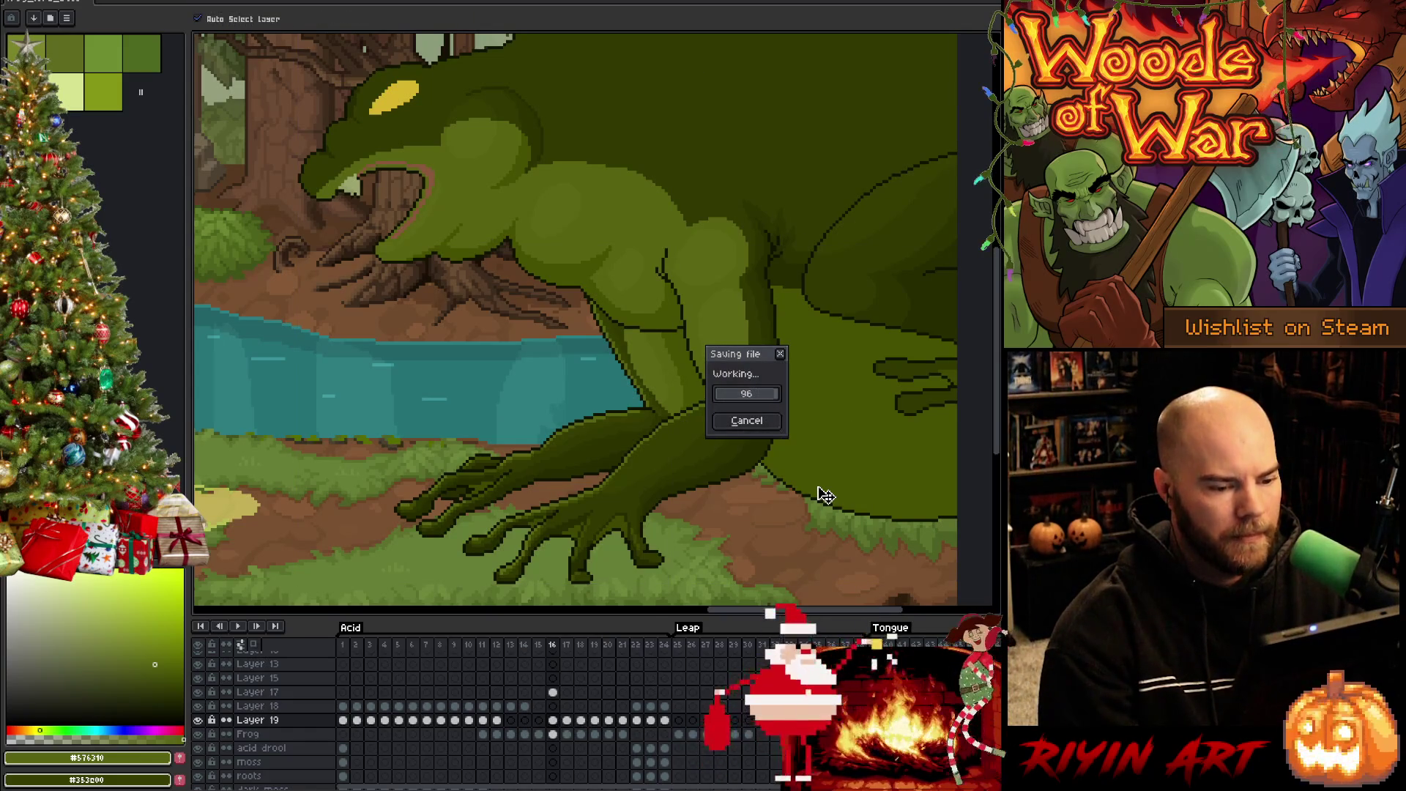
# Compare with the next frame, sample frame 16's dark green from the frog, and save again
pyautogui.press('Right')
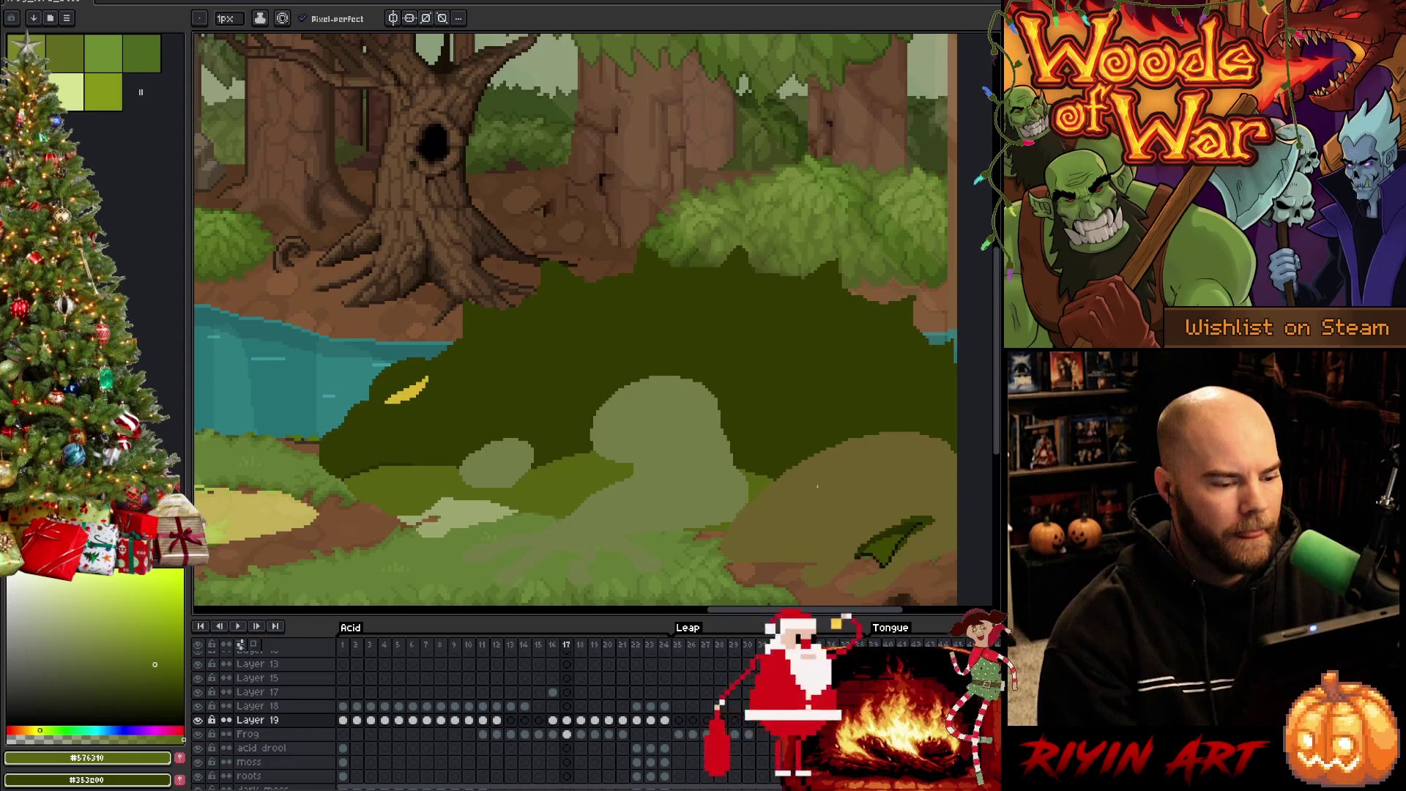
pyautogui.press('Left')
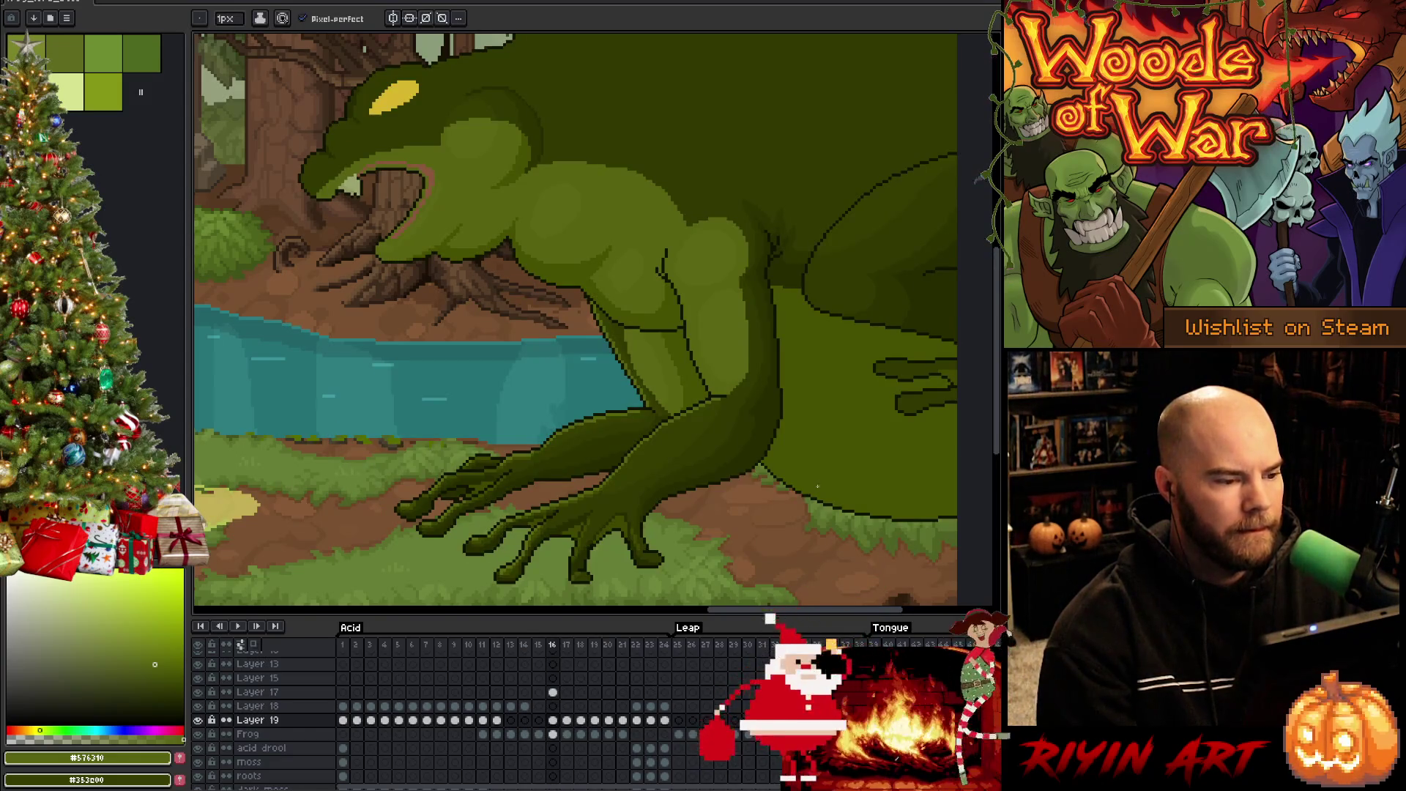
pyautogui.keyDown('alt'); pyautogui.click(756, 235); pyautogui.keyUp('alt')
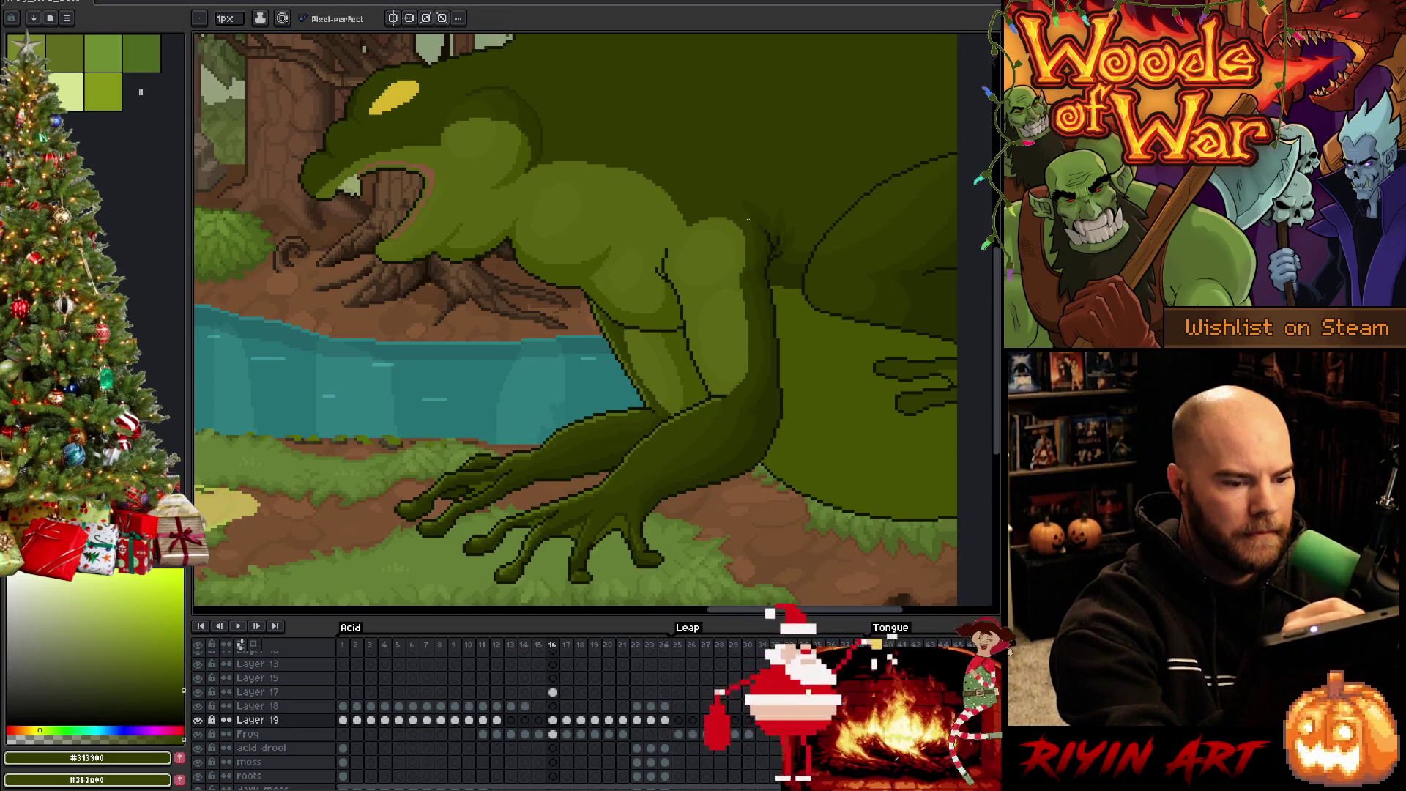
pyautogui.hotkey('ctrl', 's')
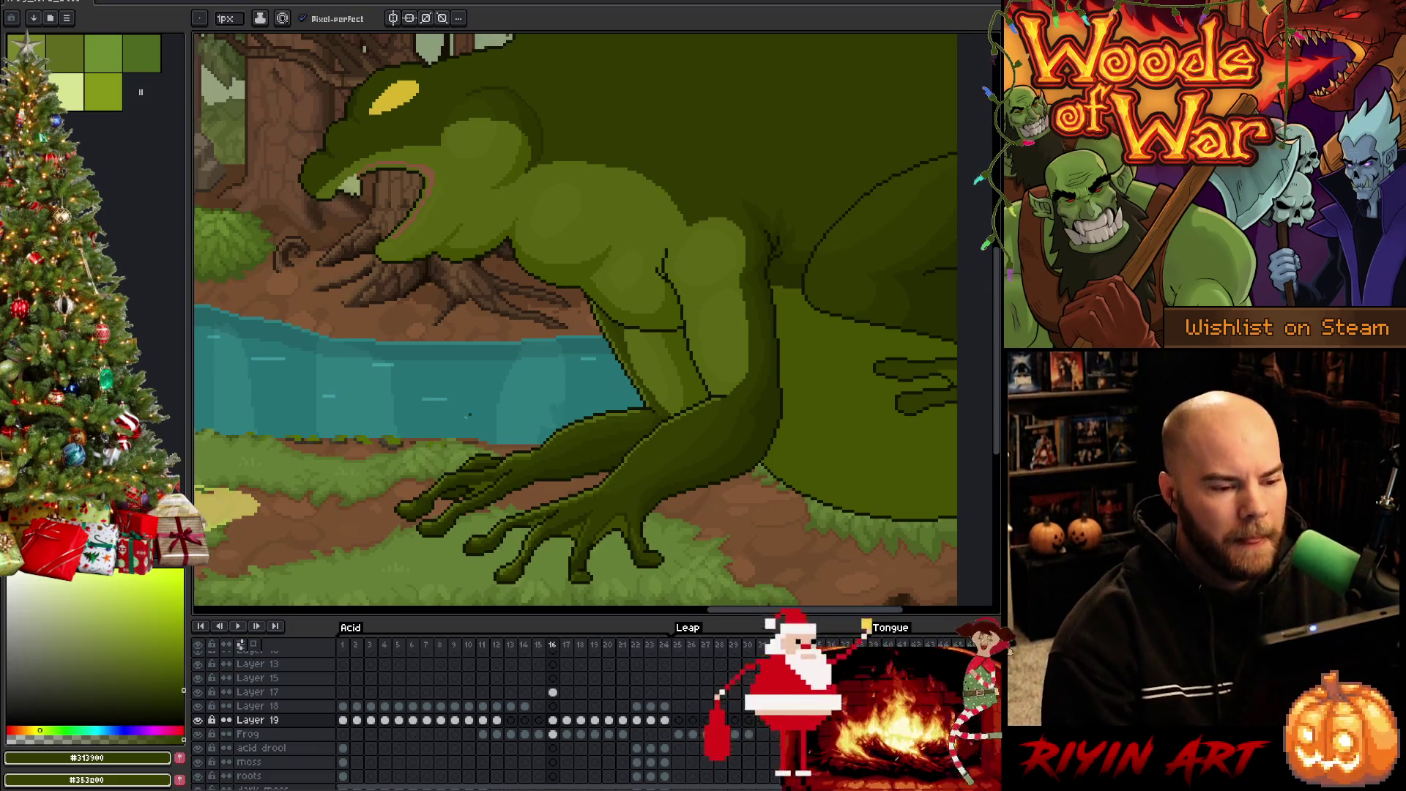
pyautogui.scroll(1, 773, 361)
pyautogui.scroll(-1, 729, 344)
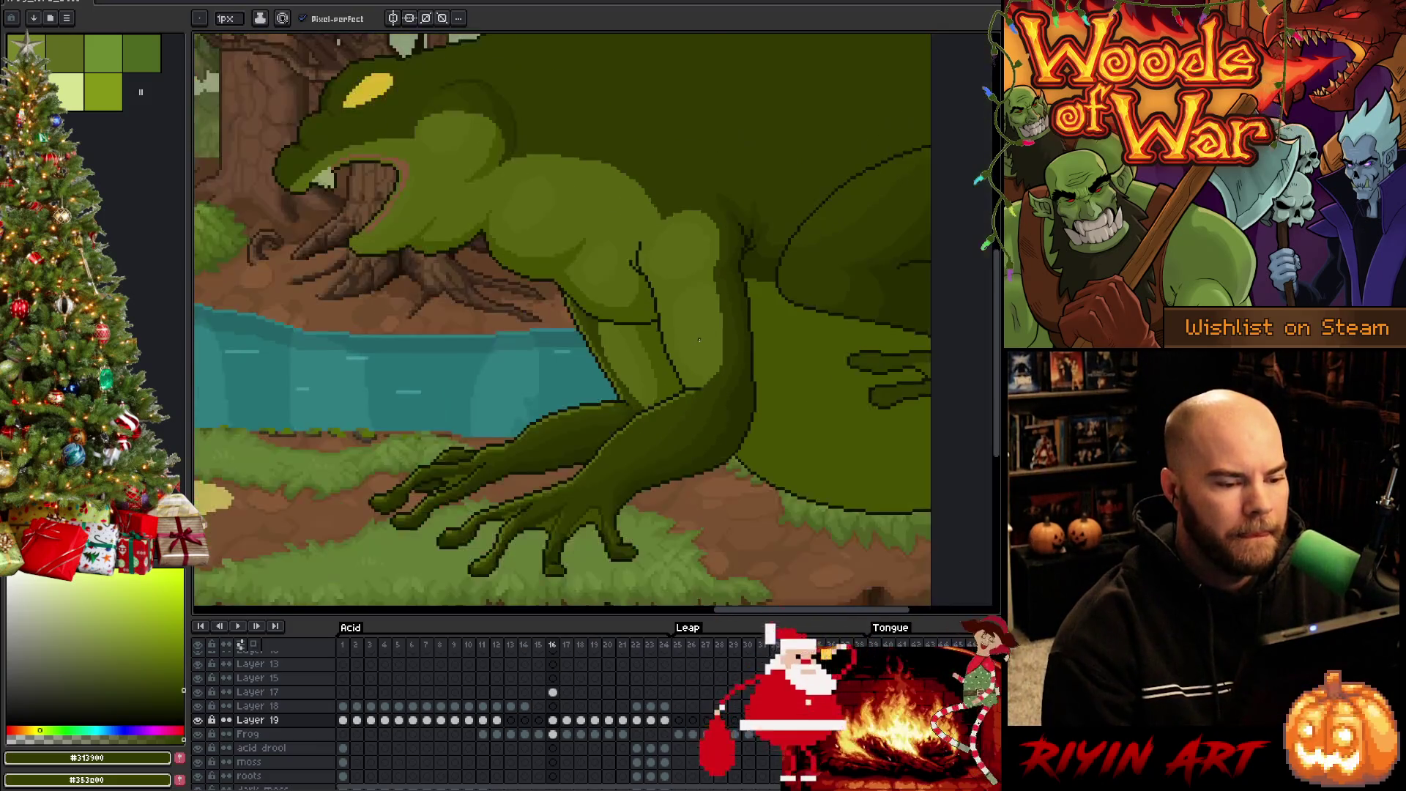
pyautogui.scroll(1, 699, 339)
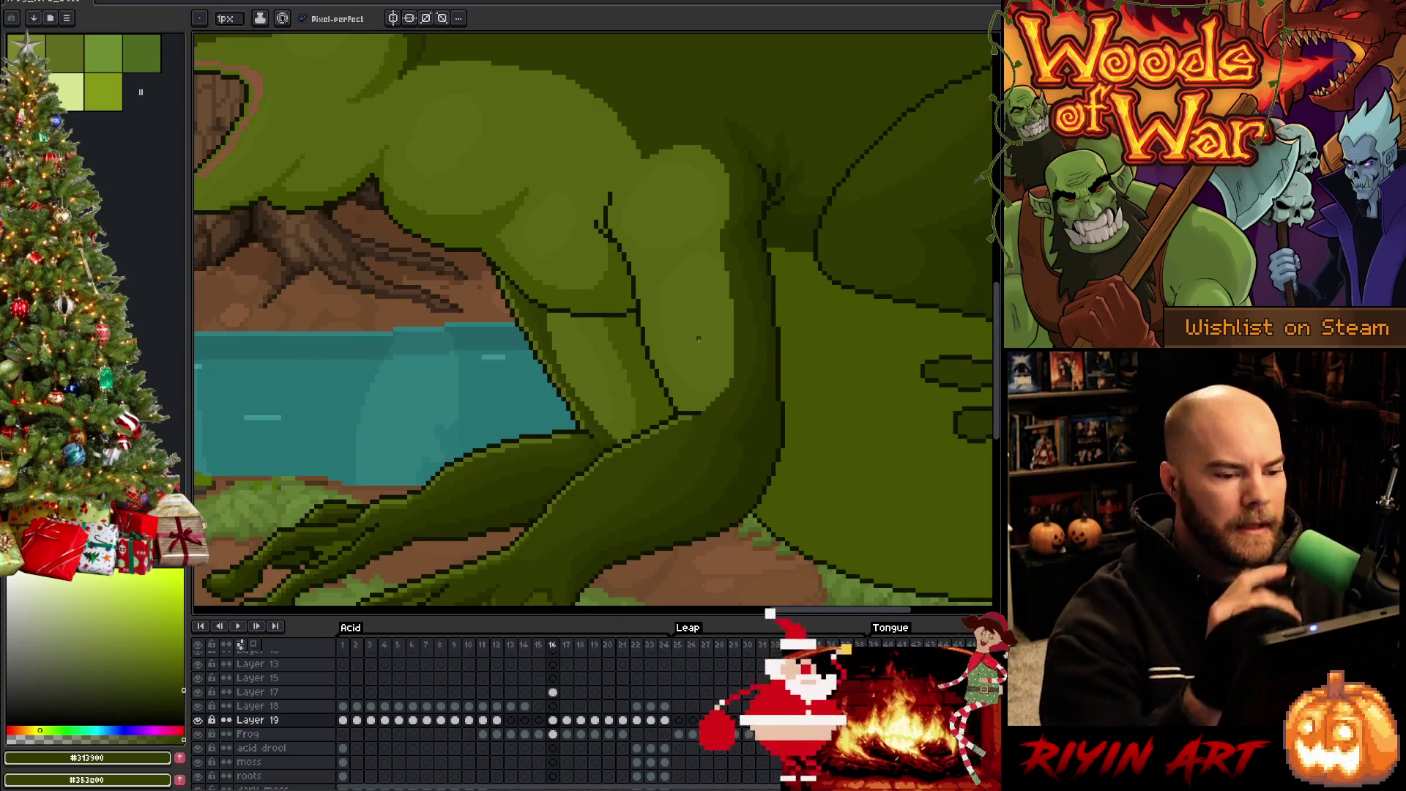
pyautogui.moveTo(722, 302); pyautogui.dragTo(670, 325)
pyautogui.keyDown('alt'); pyautogui.click(695, 216); pyautogui.keyUp('alt')
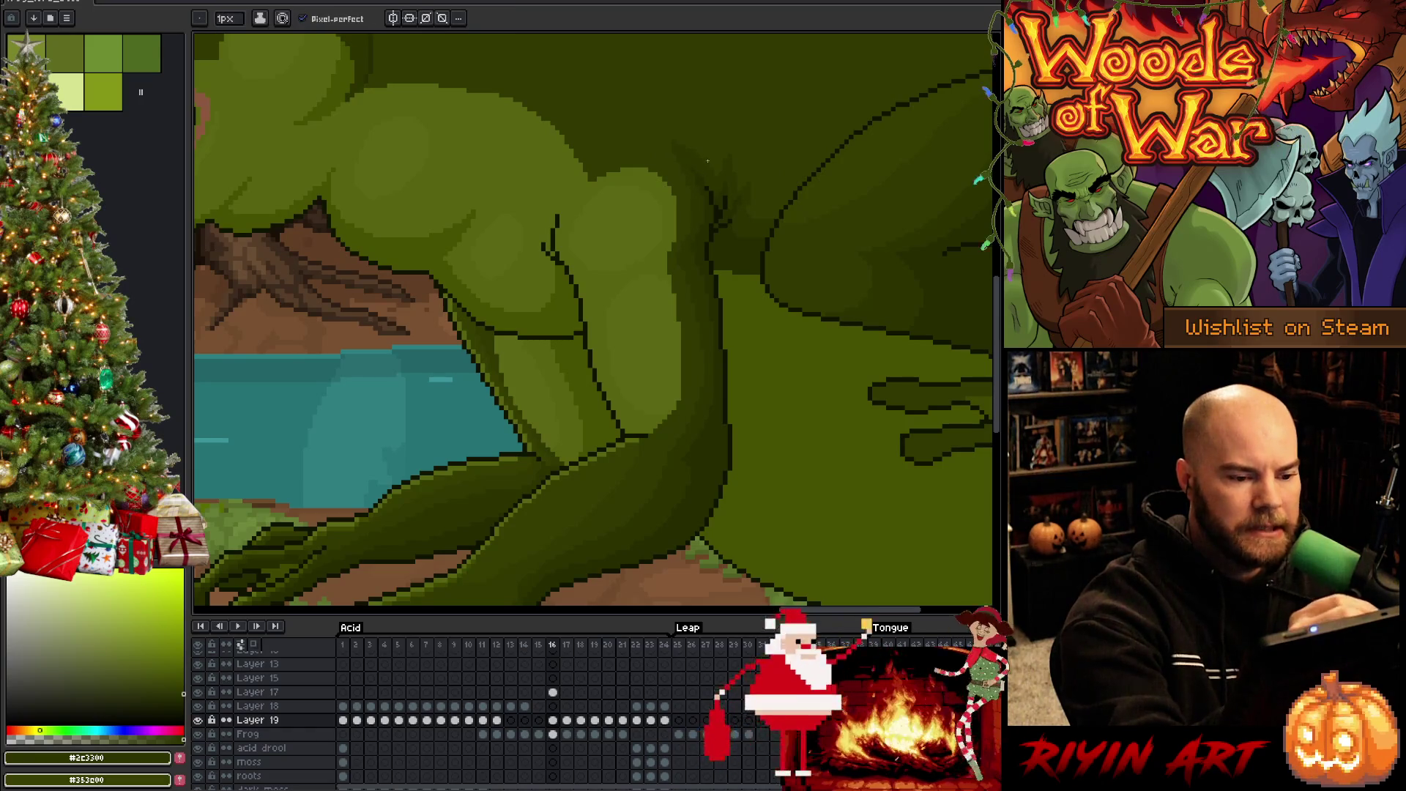
pyautogui.keyDown('alt'); pyautogui.click(625, 163); pyautogui.keyUp('alt')
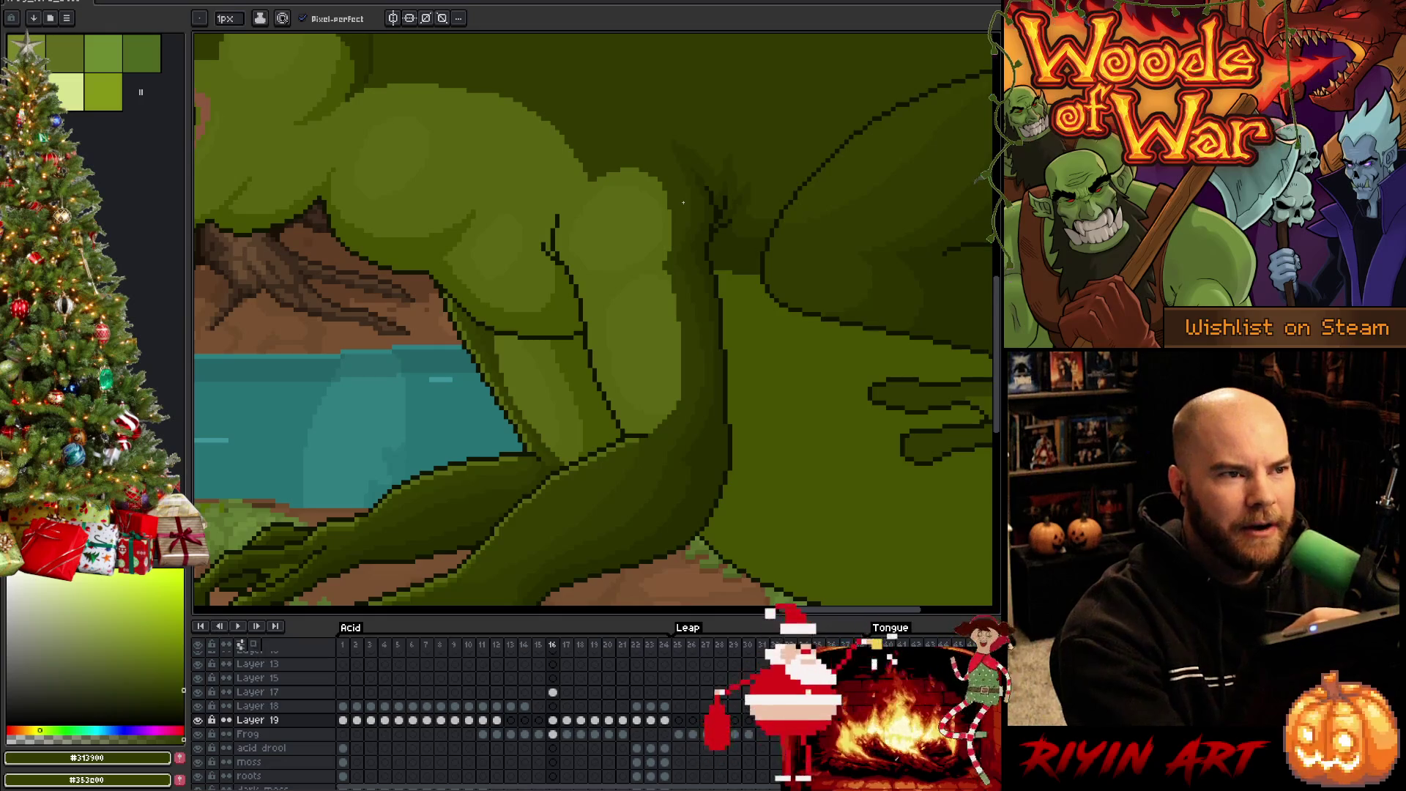
pyautogui.press('space')
pyautogui.moveTo(703, 446); pyautogui.dragTo(711, 372)
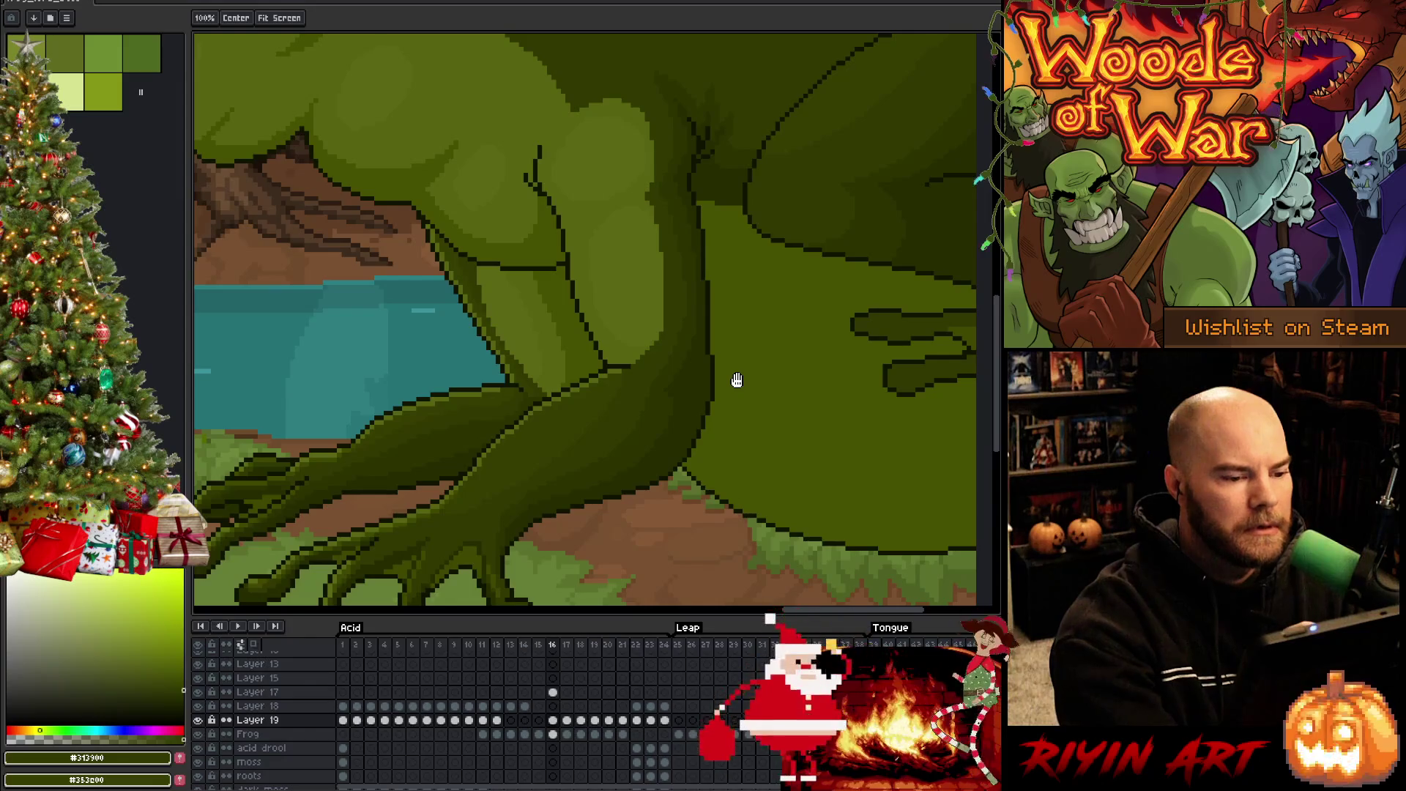
pyautogui.press('b')
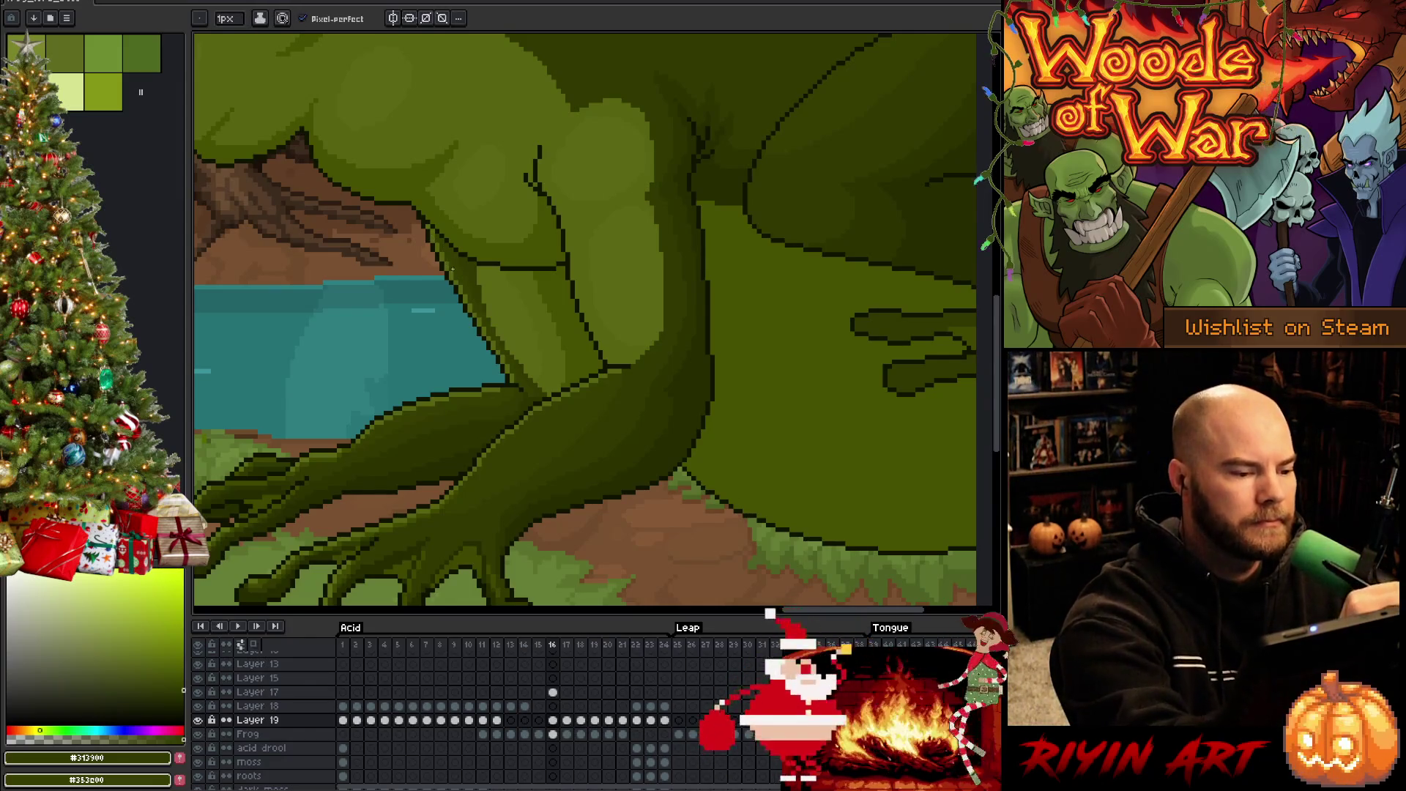
pyautogui.press('Right')
pyautogui.press('Left')
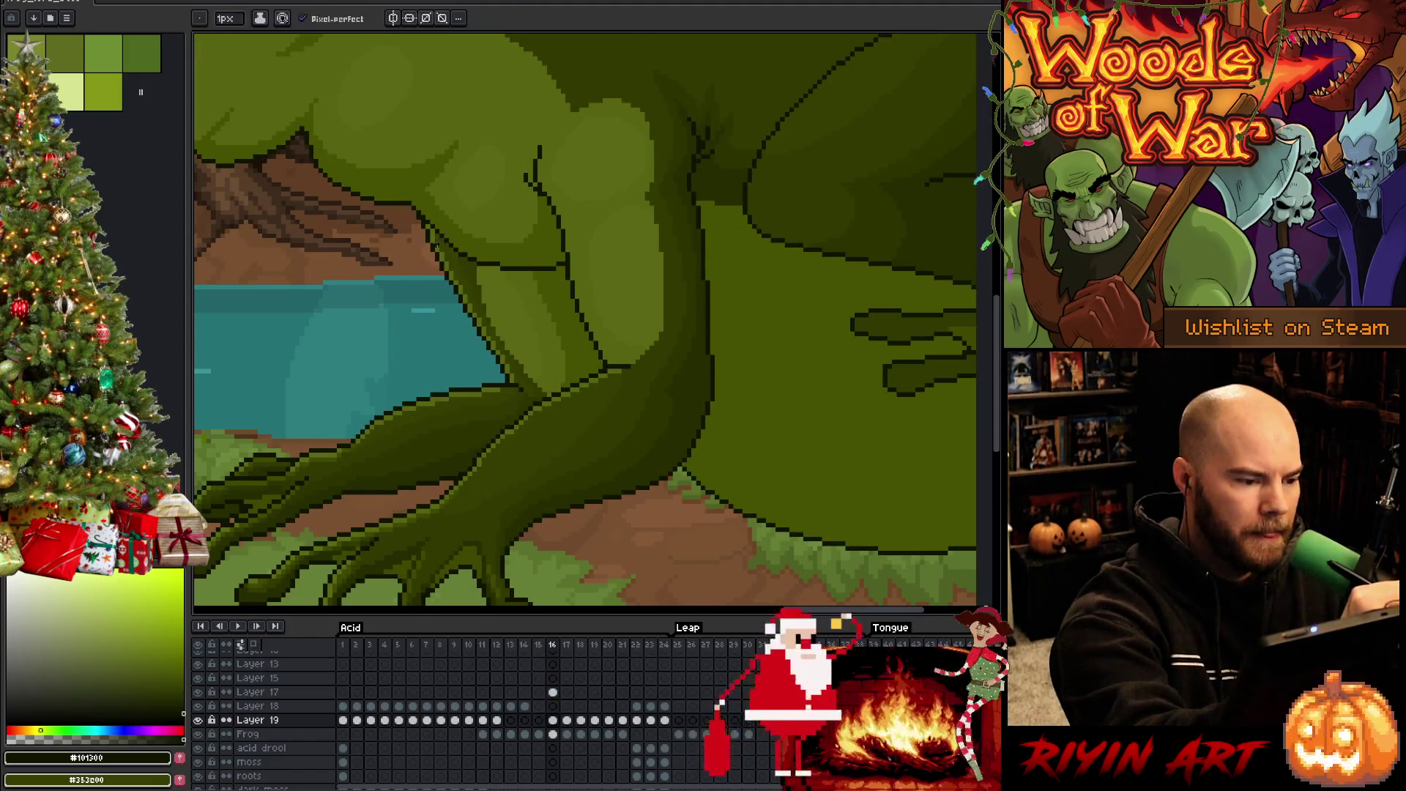
pyautogui.click(154, 664)
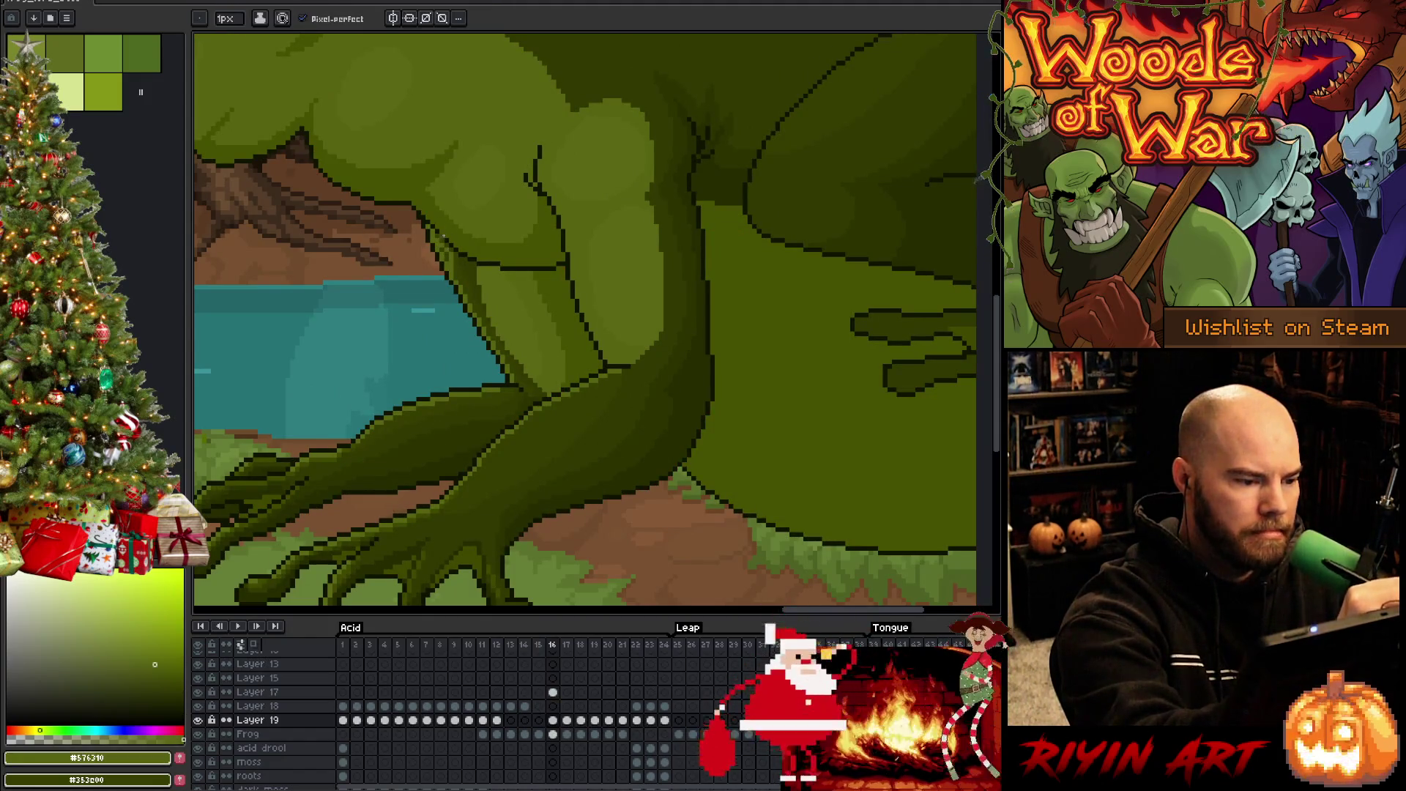
pyautogui.keyDown('alt'); pyautogui.click(445, 266); pyautogui.keyUp('alt')
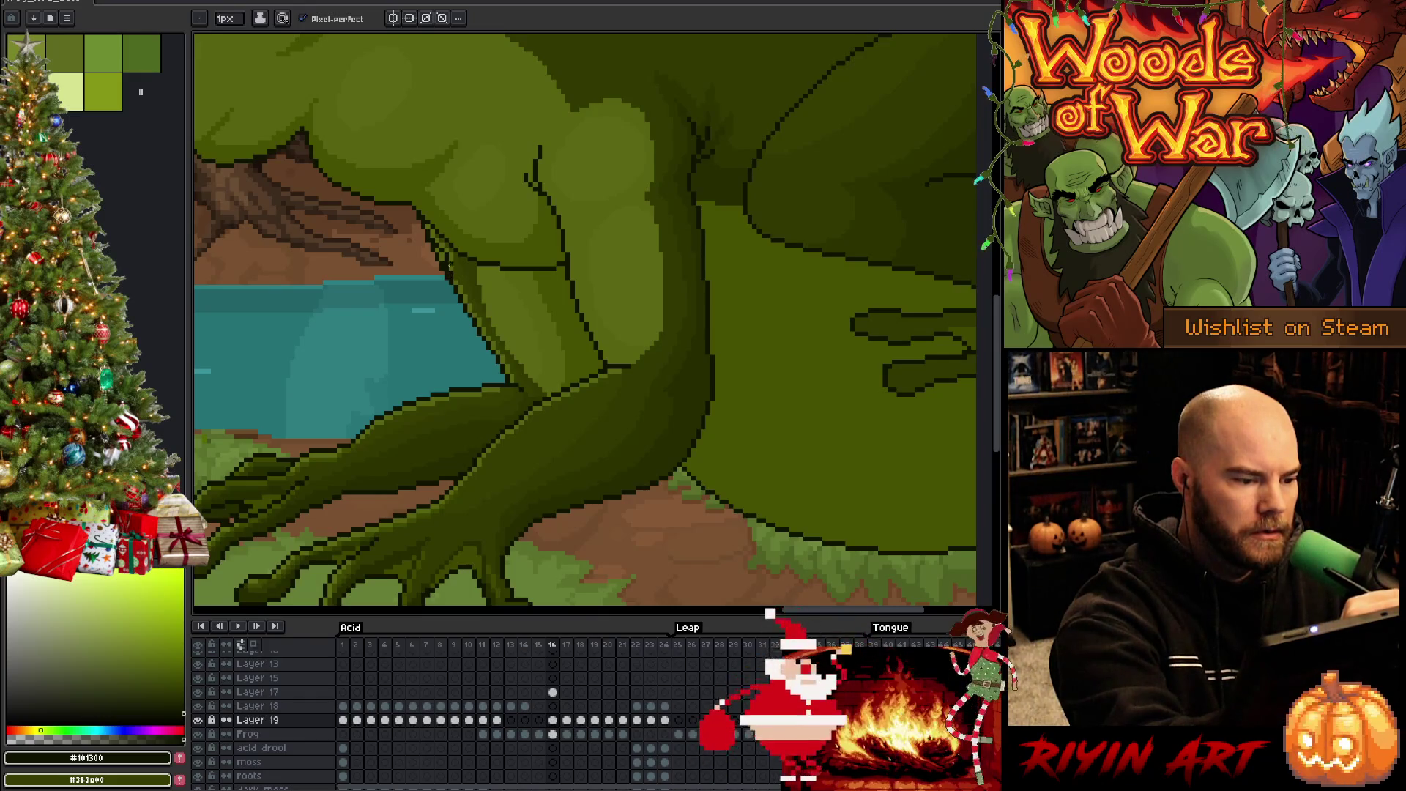
pyautogui.click(553, 733)
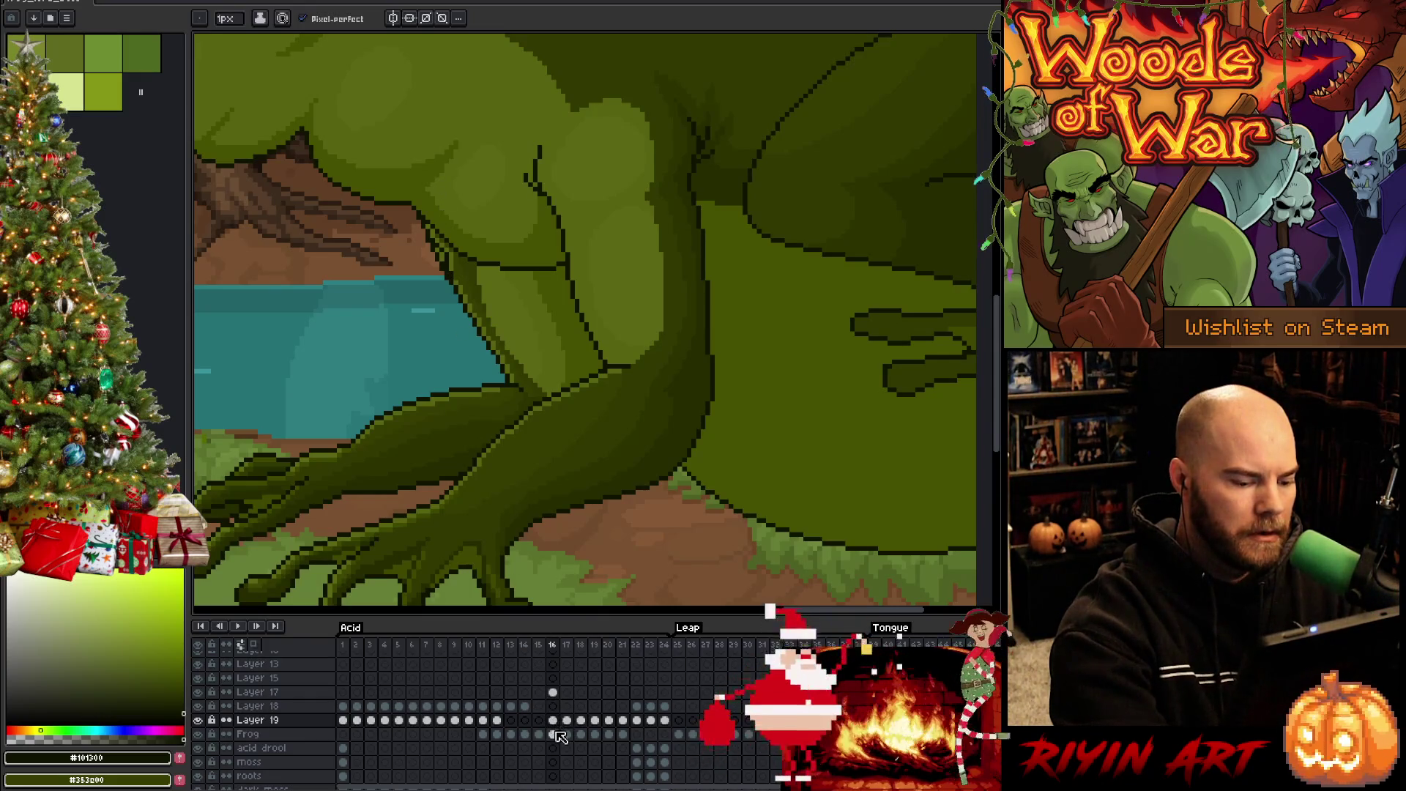
pyautogui.press('e')
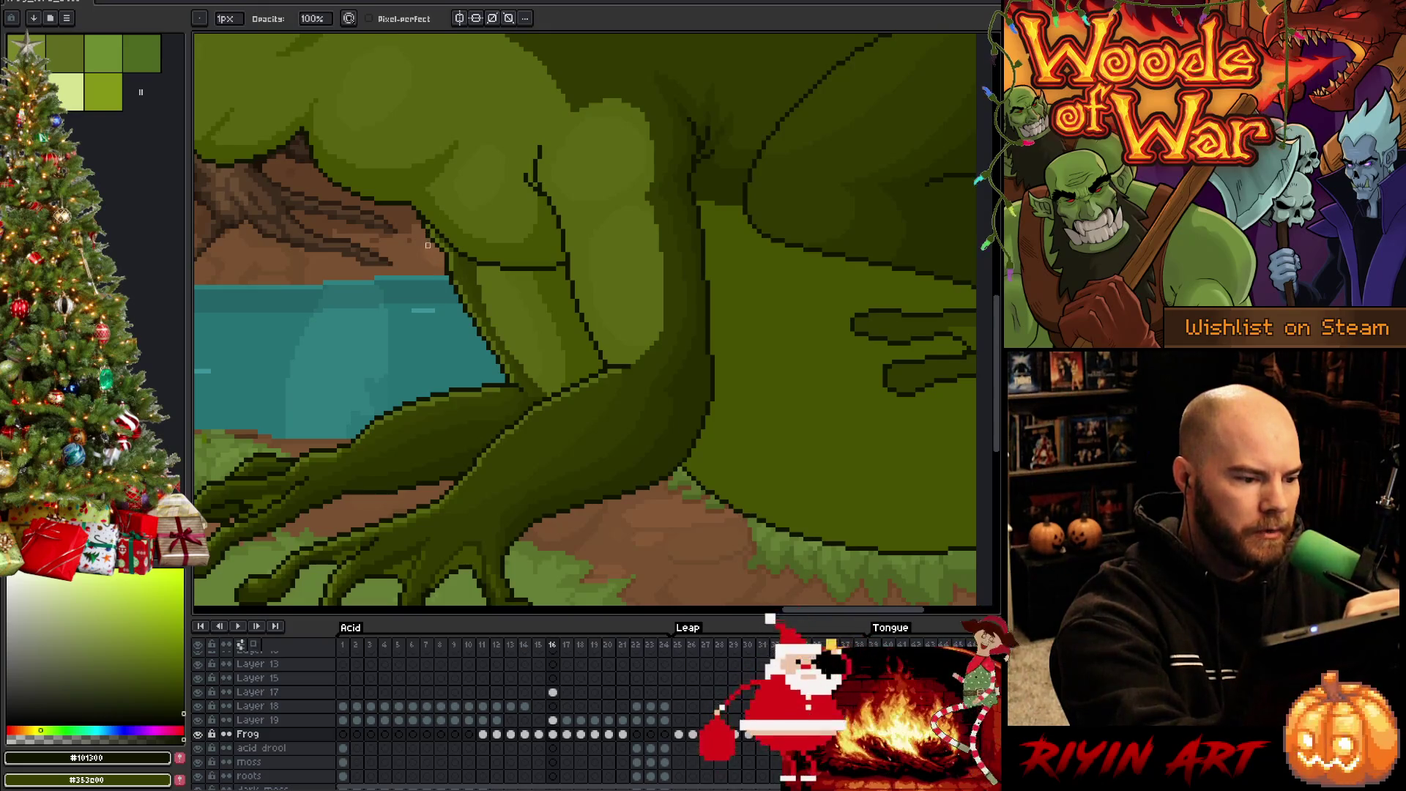
pyautogui.press('Up')
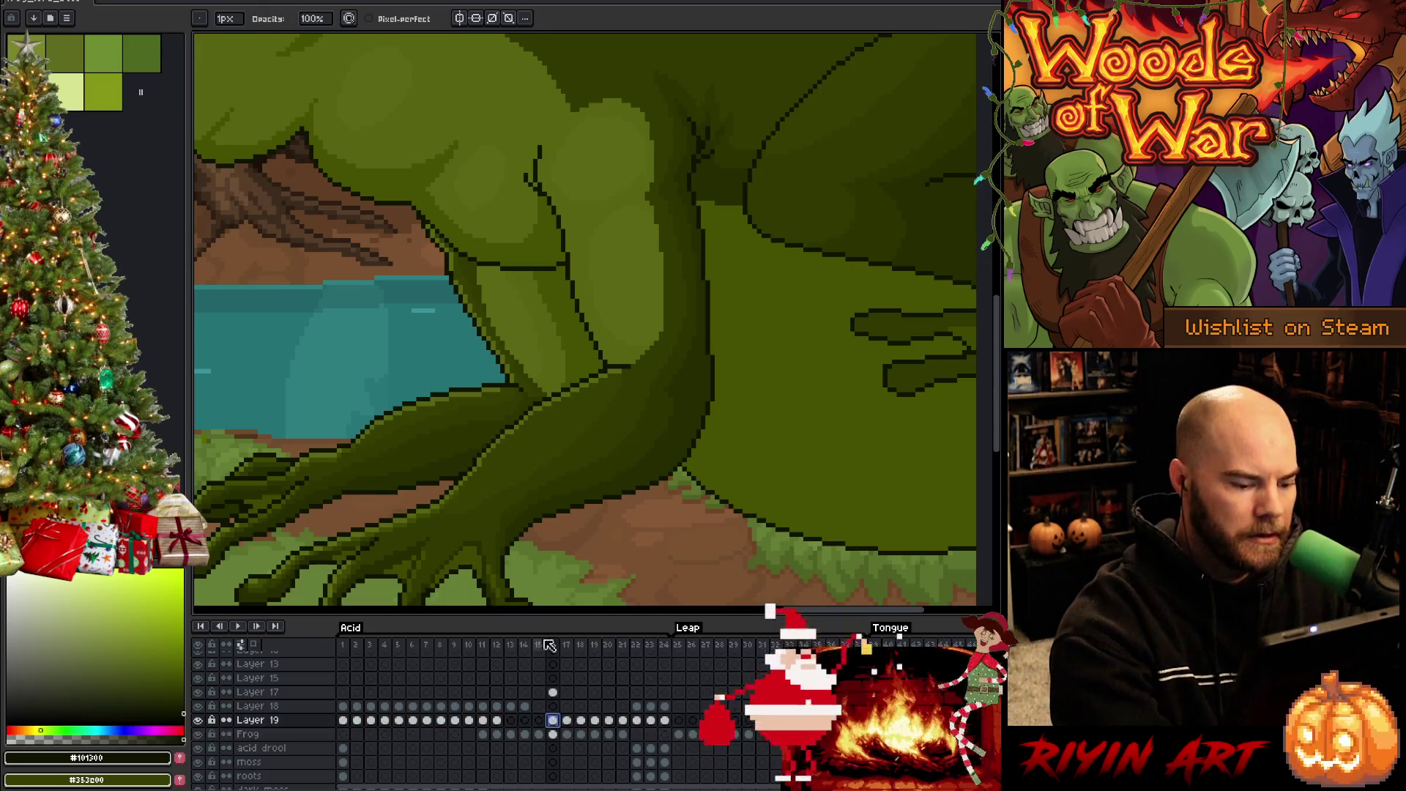
pyautogui.press('Escape')
pyautogui.press('alt')
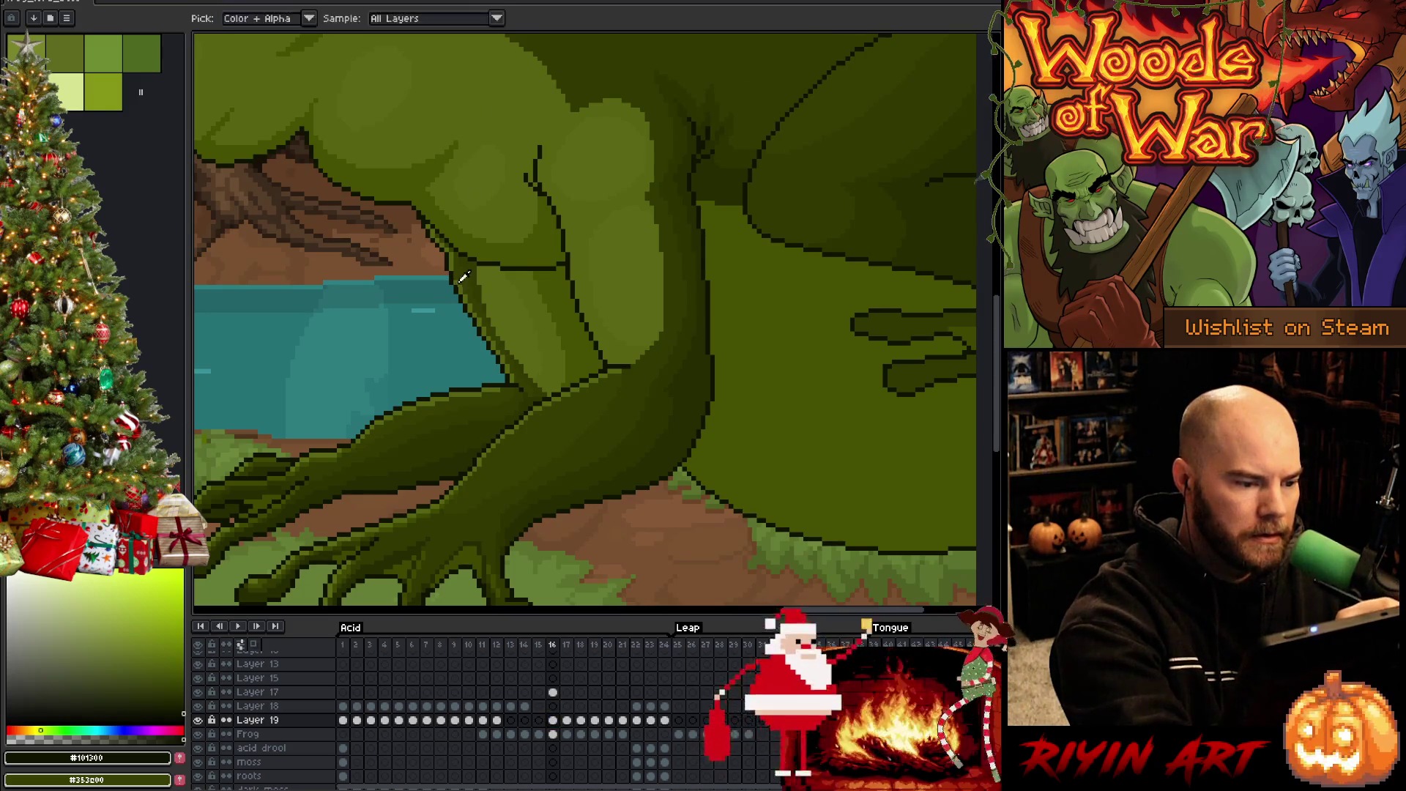
pyautogui.keyDown('alt'); pyautogui.click(455, 273); pyautogui.keyUp('alt')
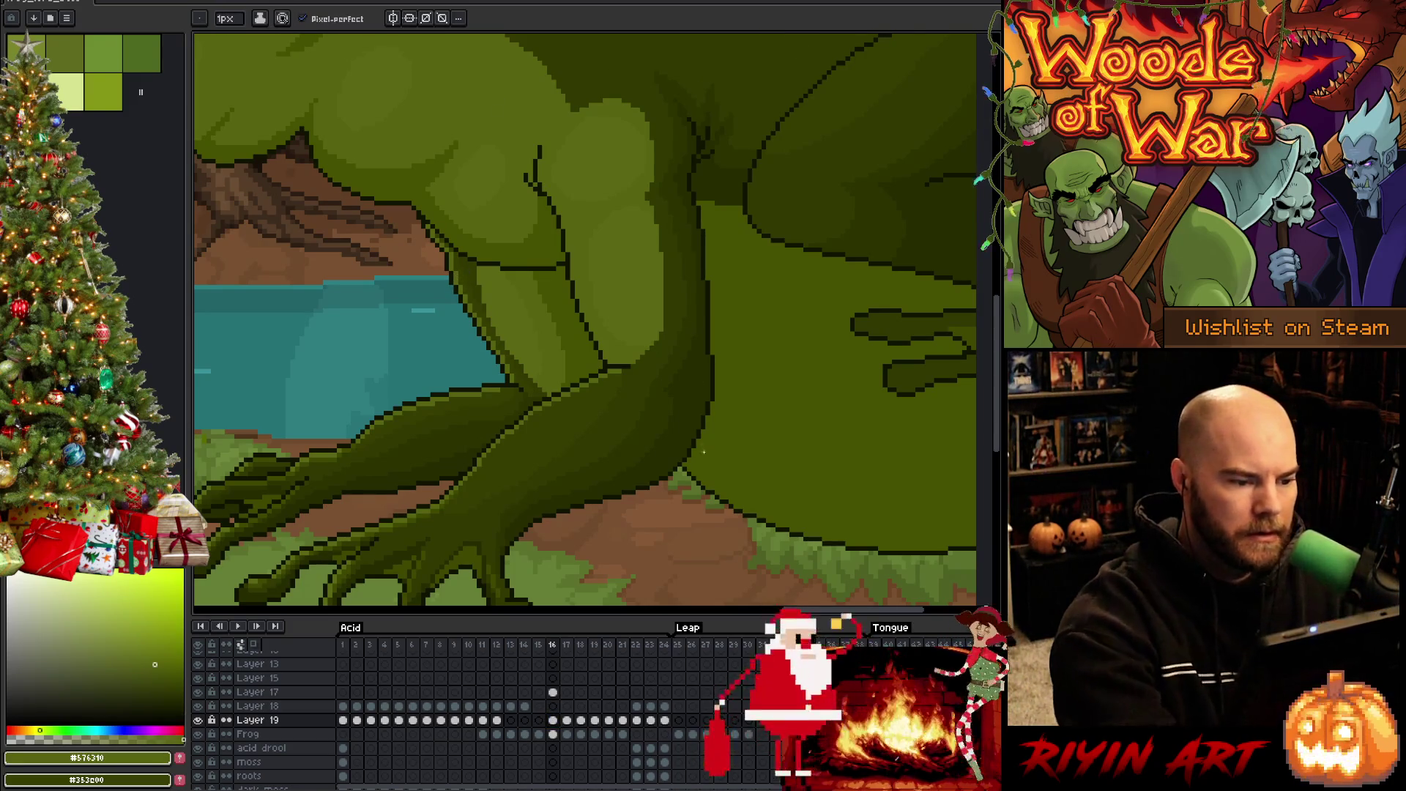
pyautogui.scroll(-5, 482, 442)
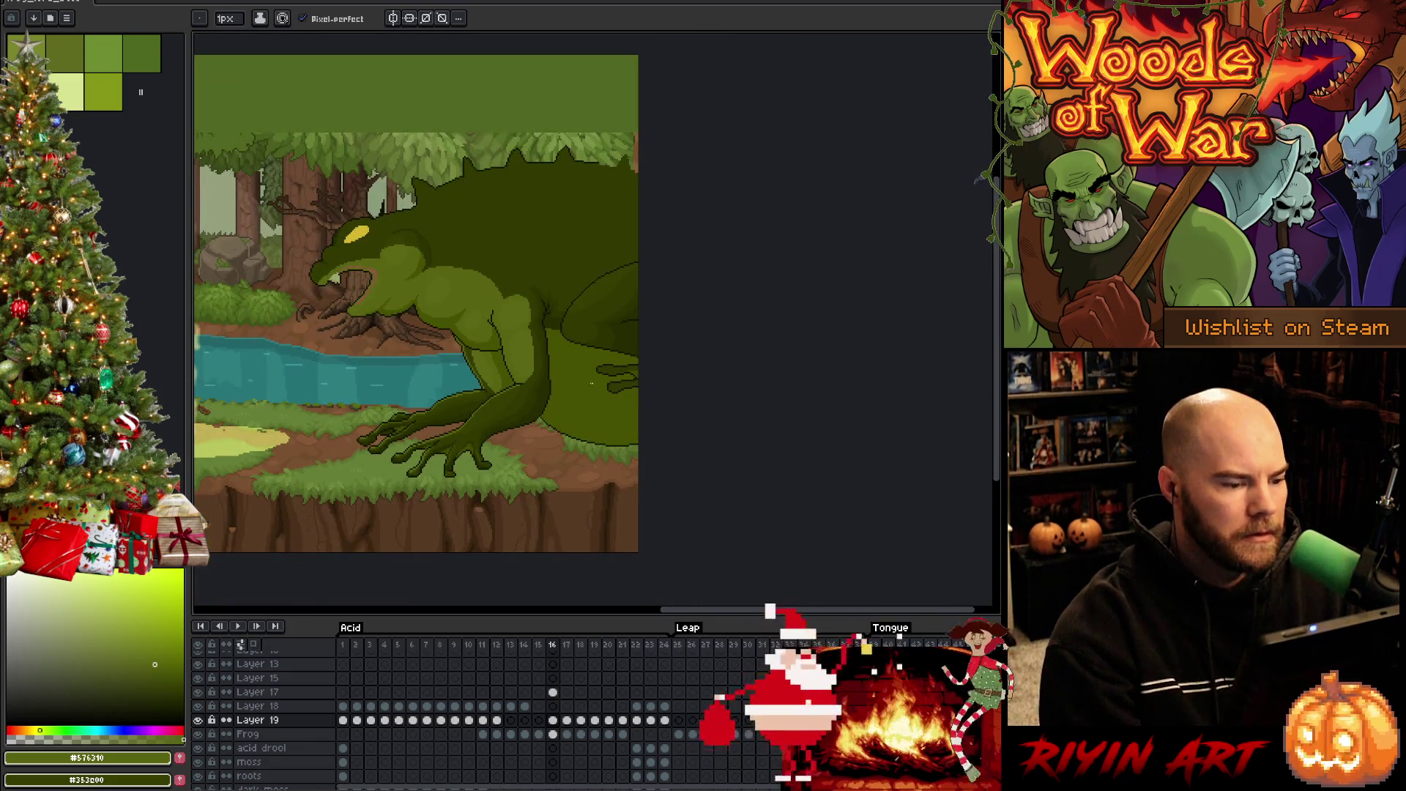
# Flip back and forth between frames 16 and 17 to compare the crouch poses
pyautogui.press('Right')
pyautogui.press('Left')
pyautogui.press('Right')
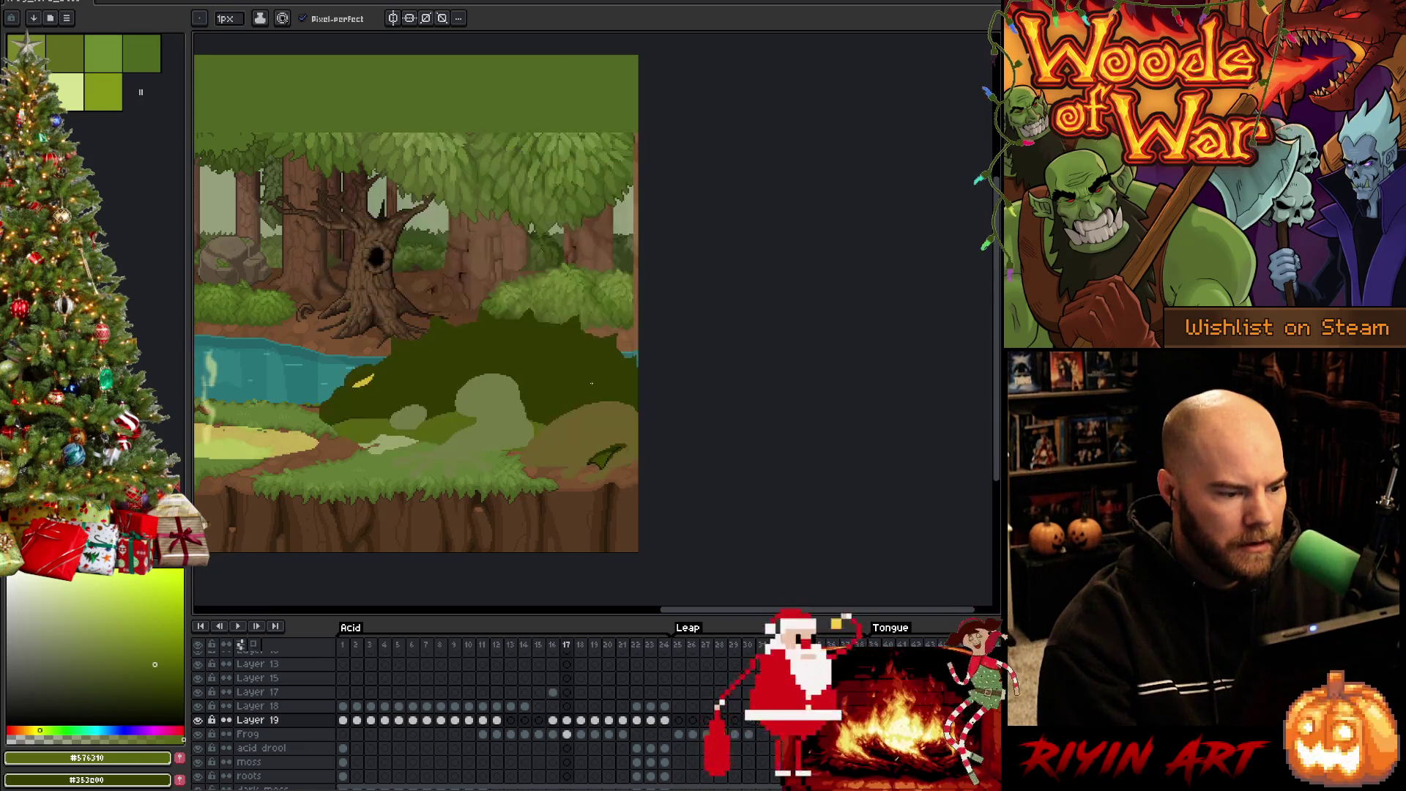
pyautogui.press('Left')
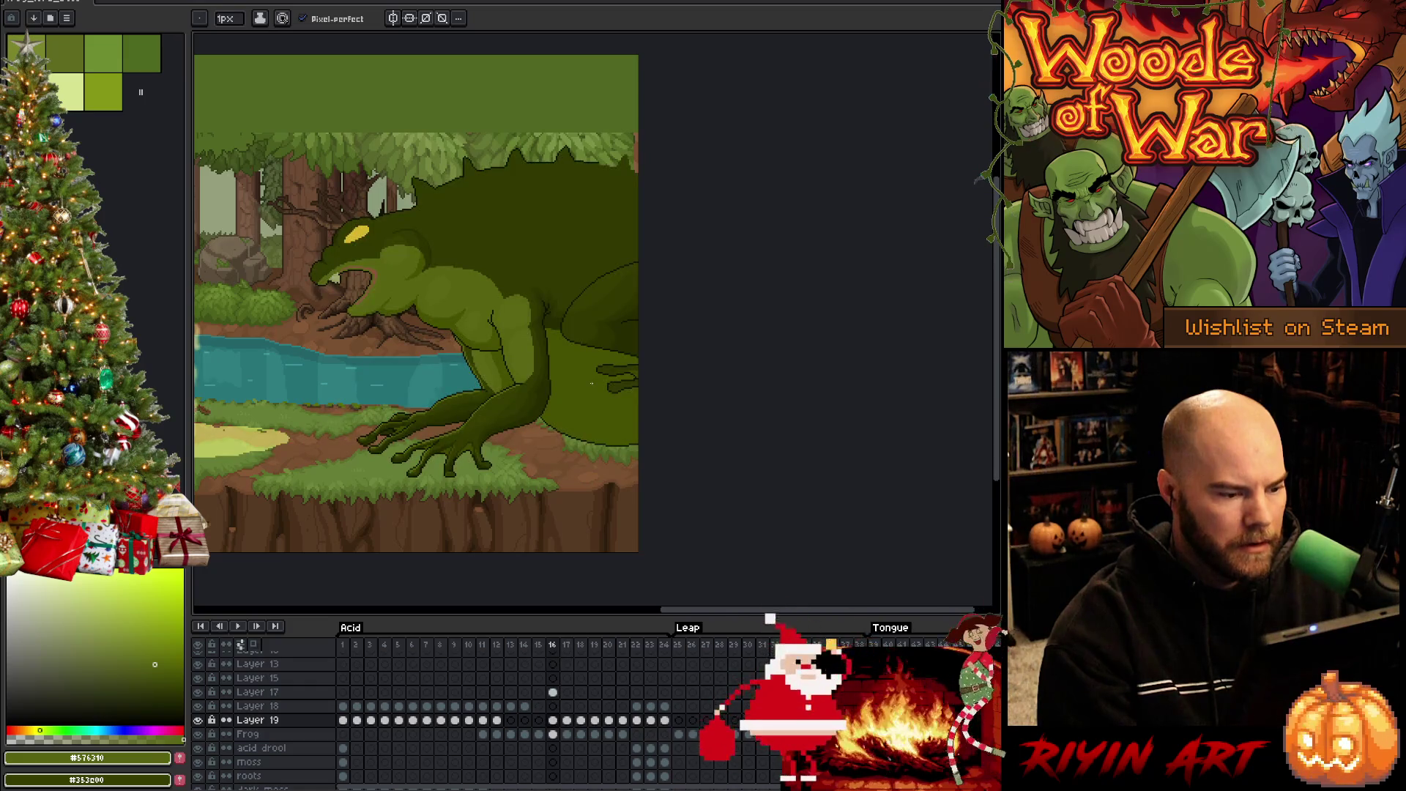
pyautogui.press('Right')
pyautogui.press('Left')
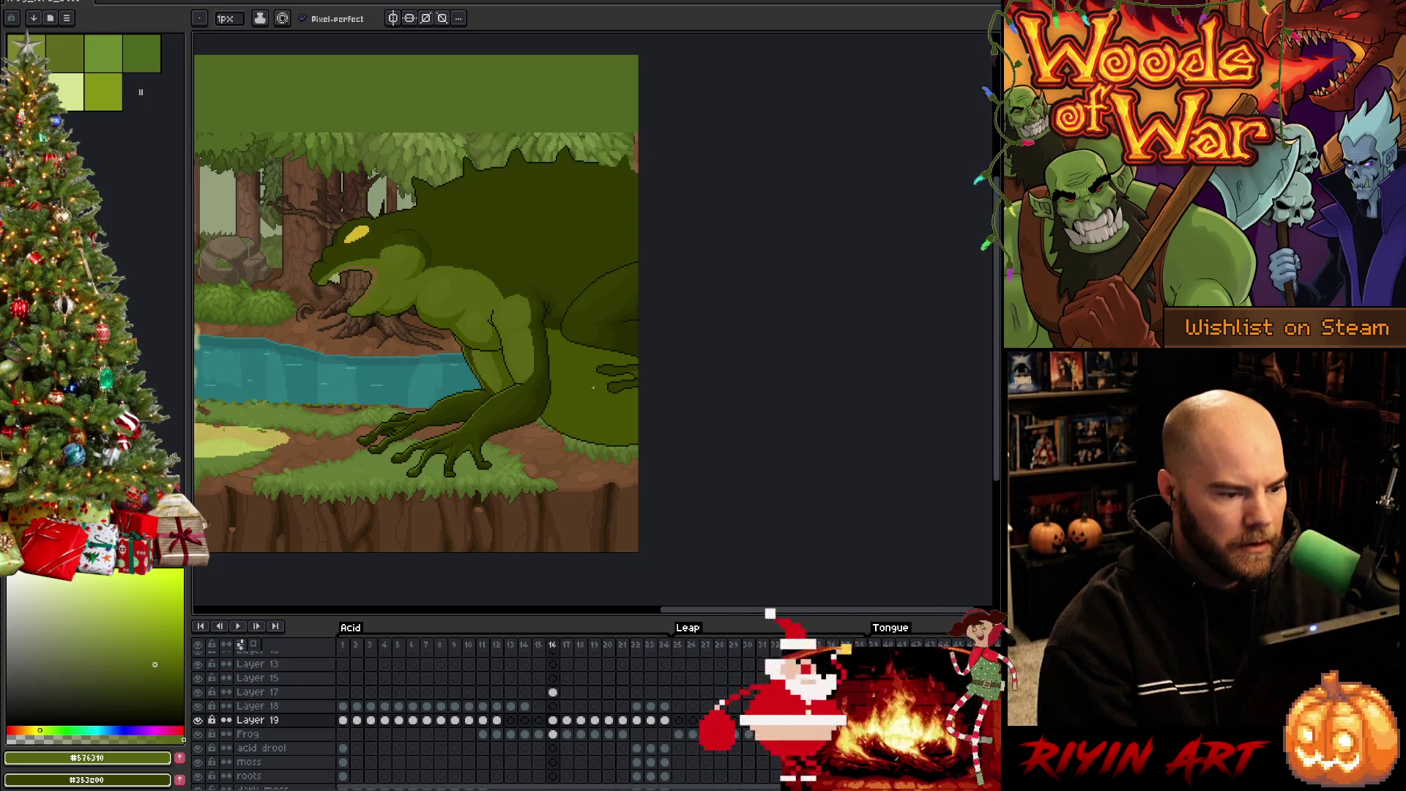
pyautogui.scroll(2, 593, 387)
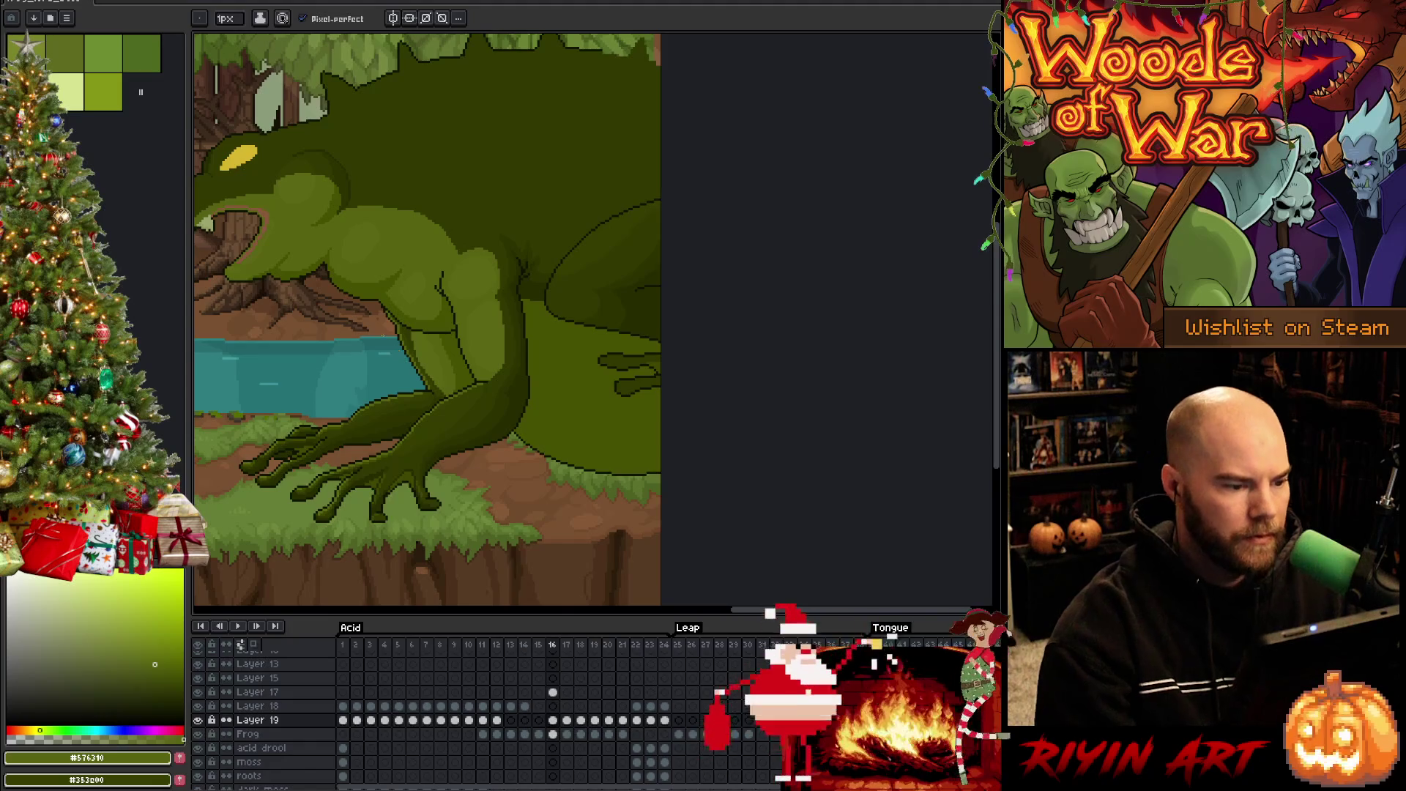
# Sample dark green #313900 from the frog, then move to frame 17's crouching frog
pyautogui.keyDown('alt'); pyautogui.click(475, 201); pyautogui.keyUp('alt')
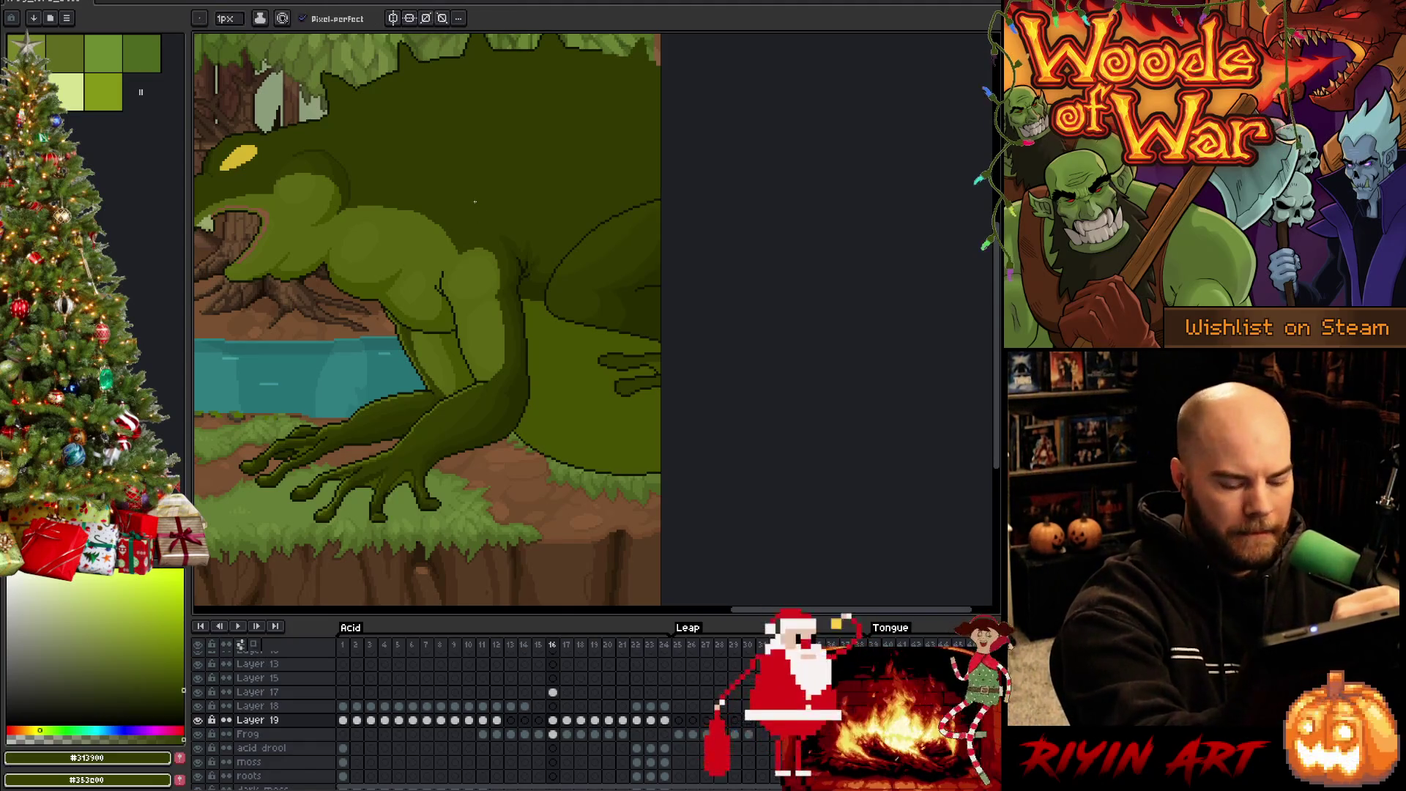
pyautogui.scroll(-2, 475, 202)
pyautogui.press('Right')
pyautogui.moveTo(483, 352)
pyautogui.mouseDown()
pyautogui.moveTo(607, 307)
pyautogui.moveTo(640, 353)
pyautogui.mouseUp()
pyautogui.press('w')
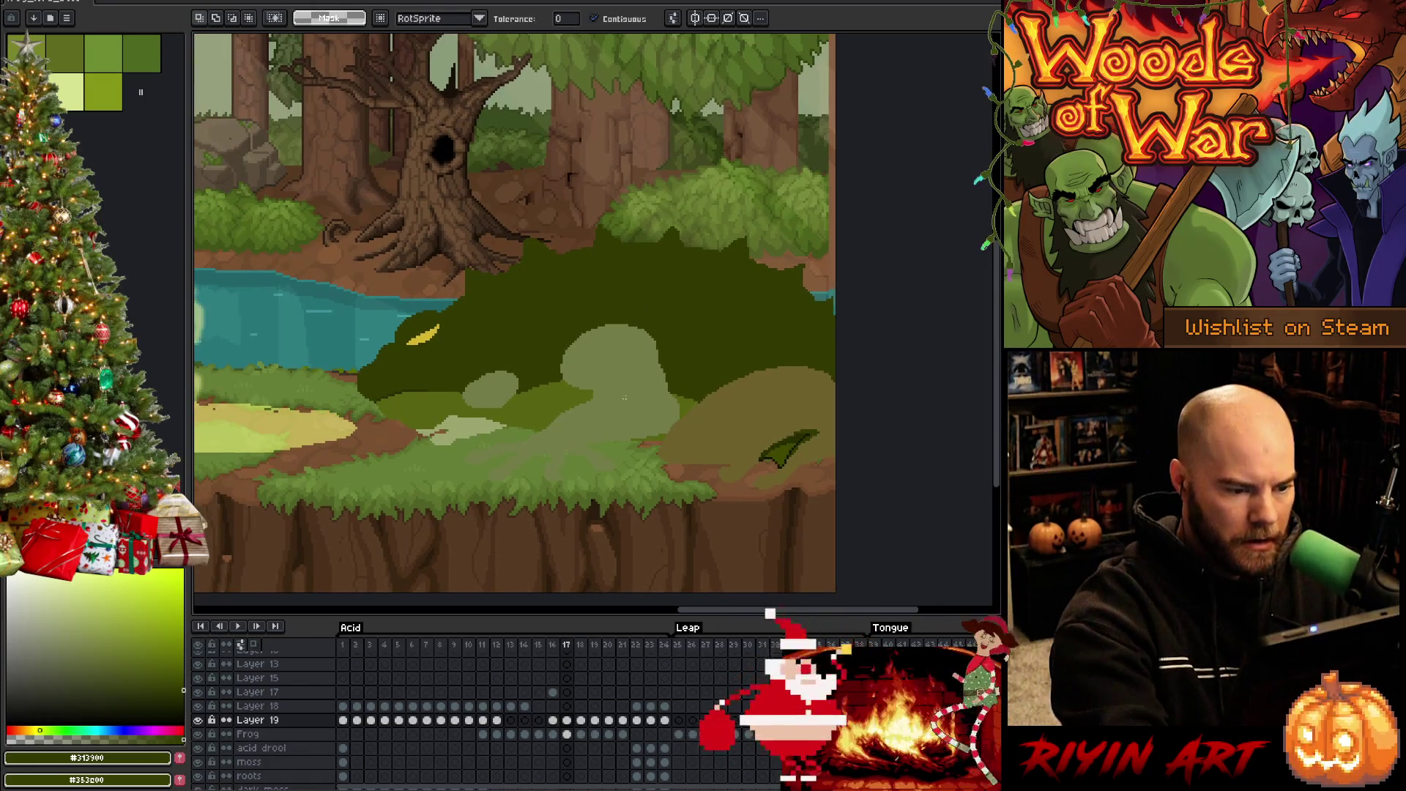
# Move the frog's light arm and cheek patches from the Frog layer onto new Layer 20
pyautogui.hotkey('ctrl', 'a')
pyautogui.press('Down')
pyautogui.keyDown('alt'); pyautogui.click(636, 278); pyautogui.keyUp('alt')
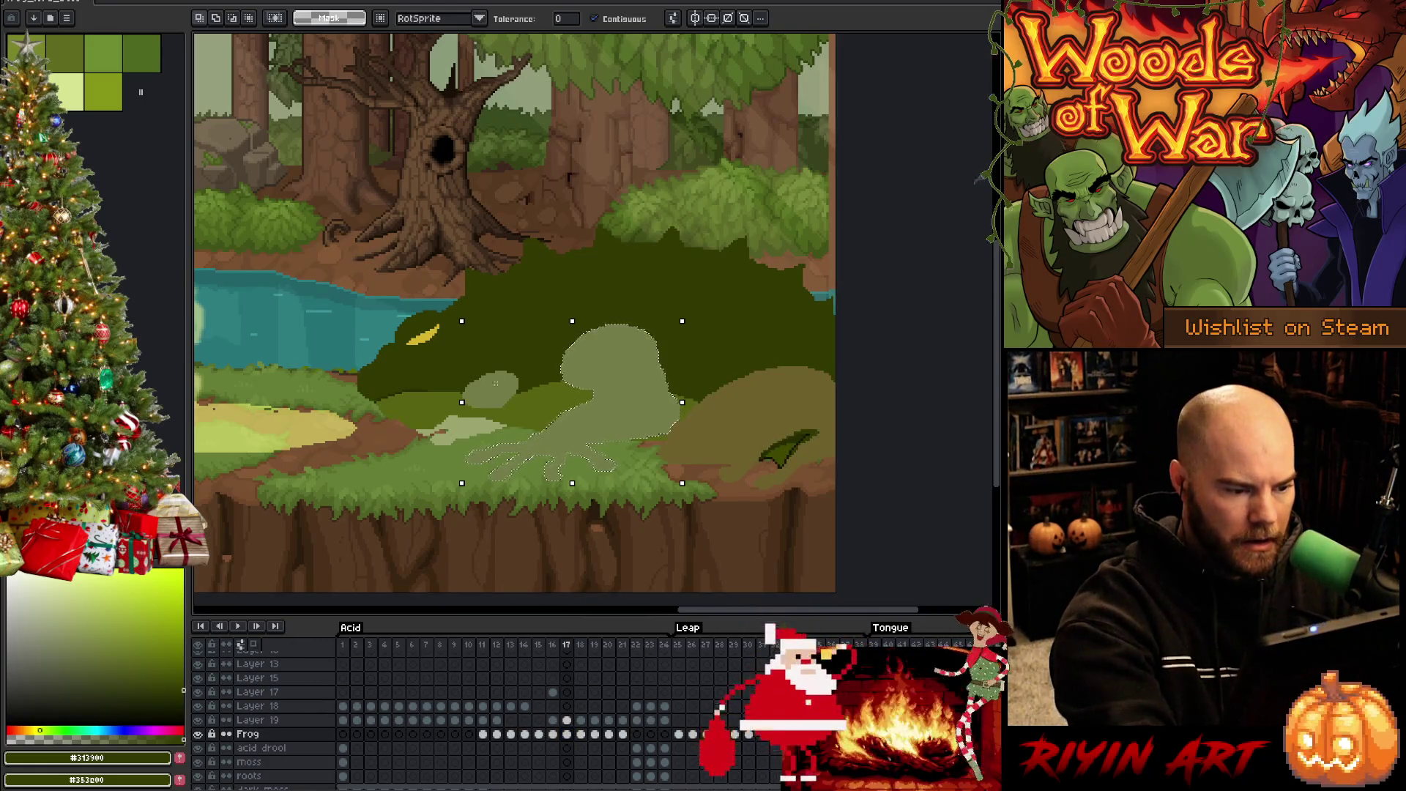
pyautogui.keyDown('shift'); pyautogui.click(489, 389); pyautogui.keyUp('shift')
pyautogui.keyDown('shift'); pyautogui.click(439, 432); pyautogui.keyUp('shift')
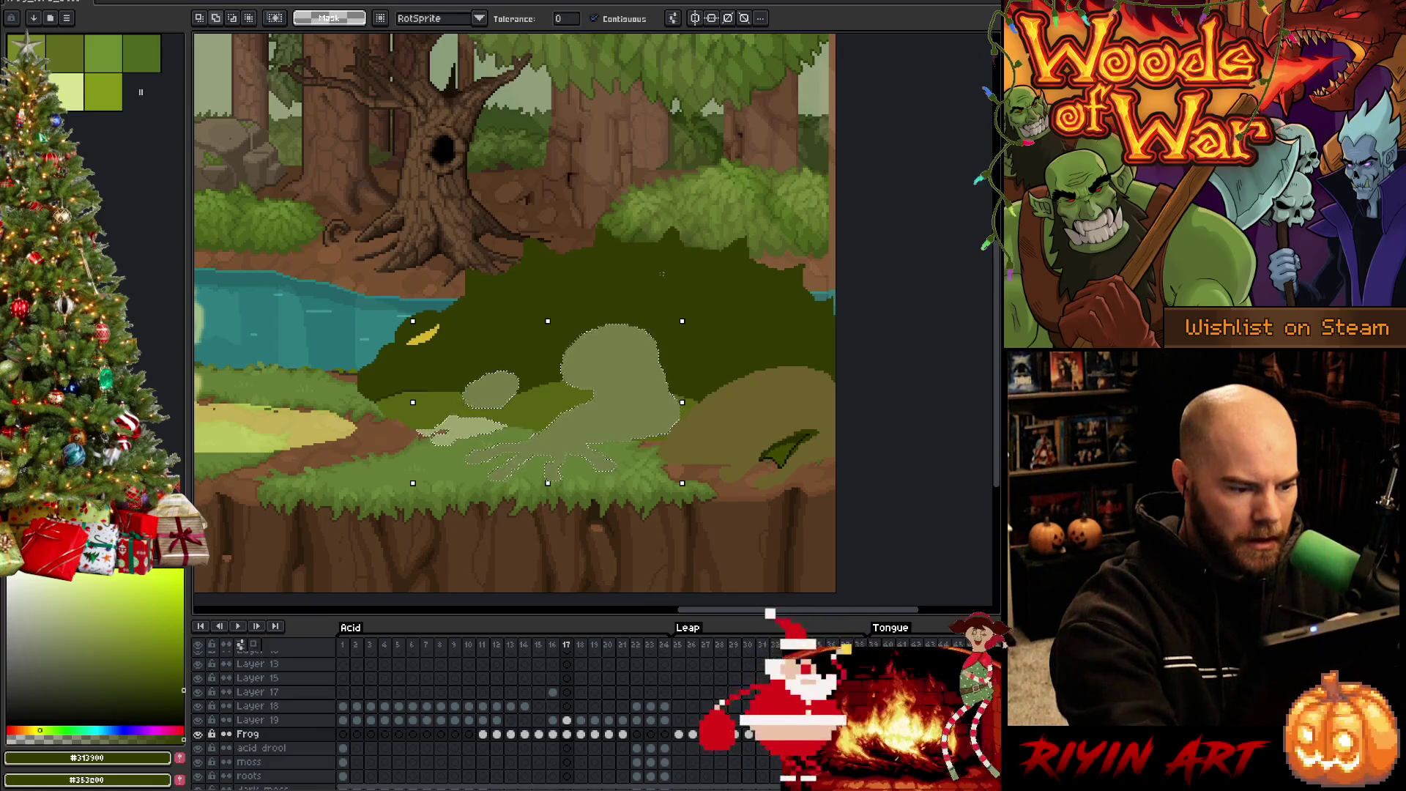
pyautogui.press('Delete')
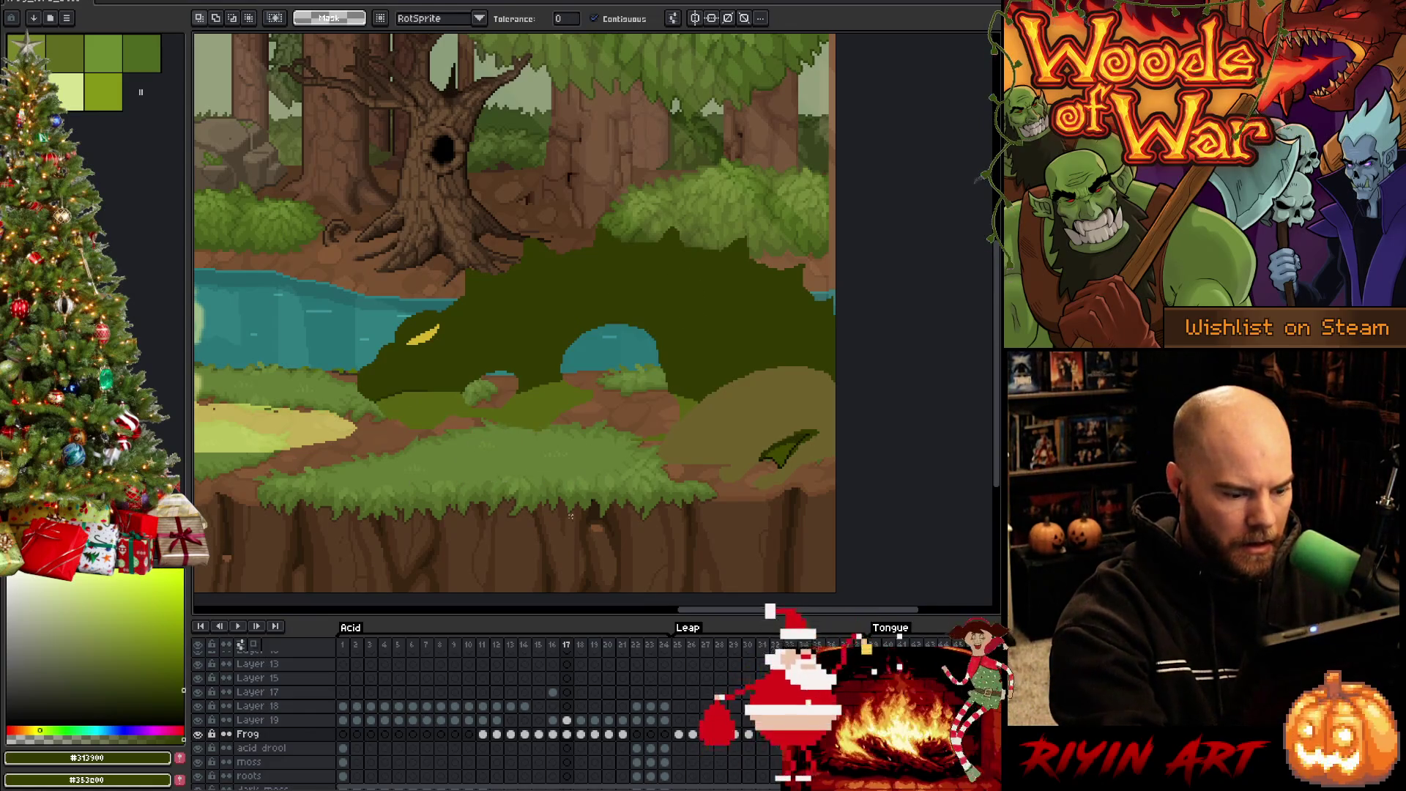
pyautogui.press('m')
pyautogui.hotkey('shift', 'n')
pyautogui.click(566, 734)
pyautogui.hotkey('ctrl', 'v')
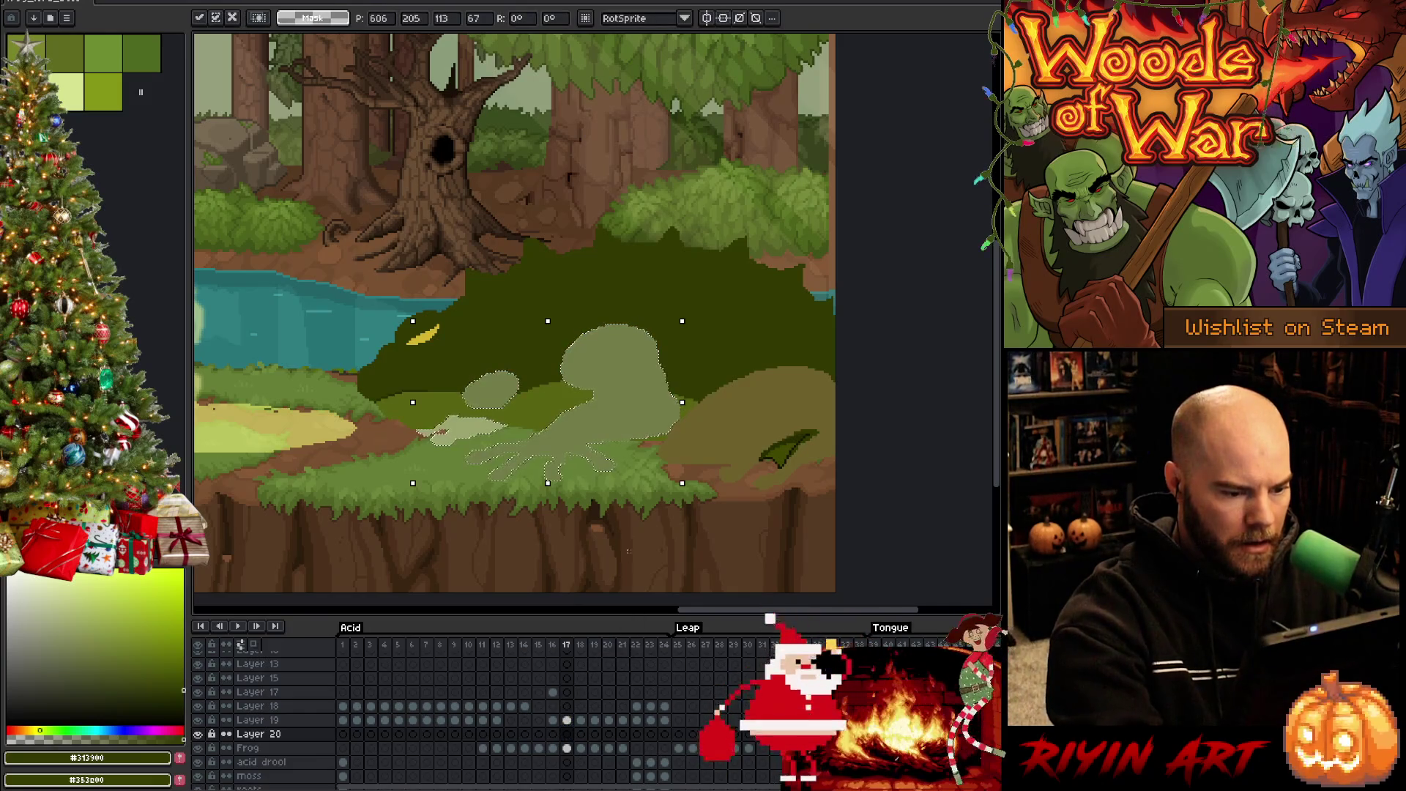
pyautogui.press('Return')
# Move the frog's light-brown hind leg from the Frog layer onto new Layer 21
pyautogui.press('Down')
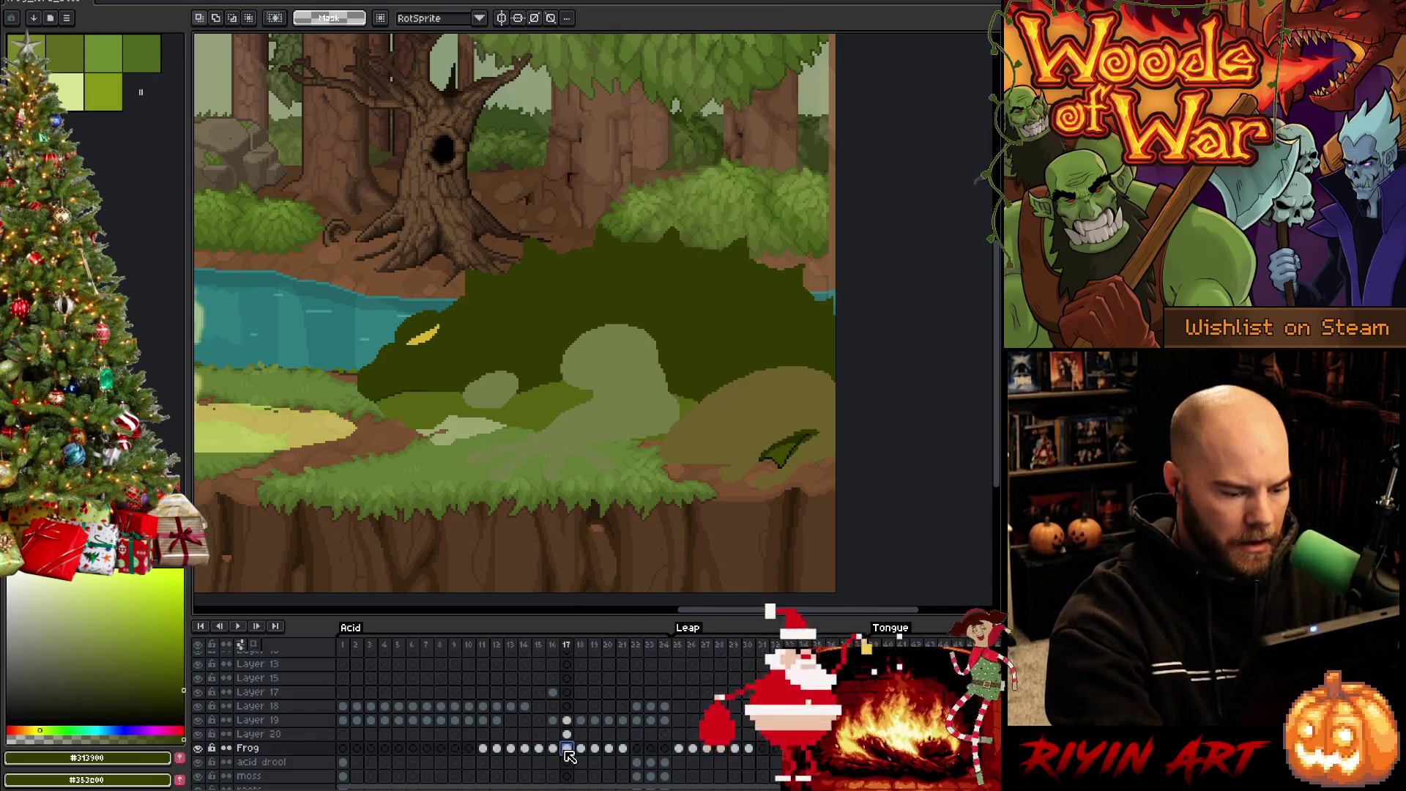
pyautogui.press('Escape')
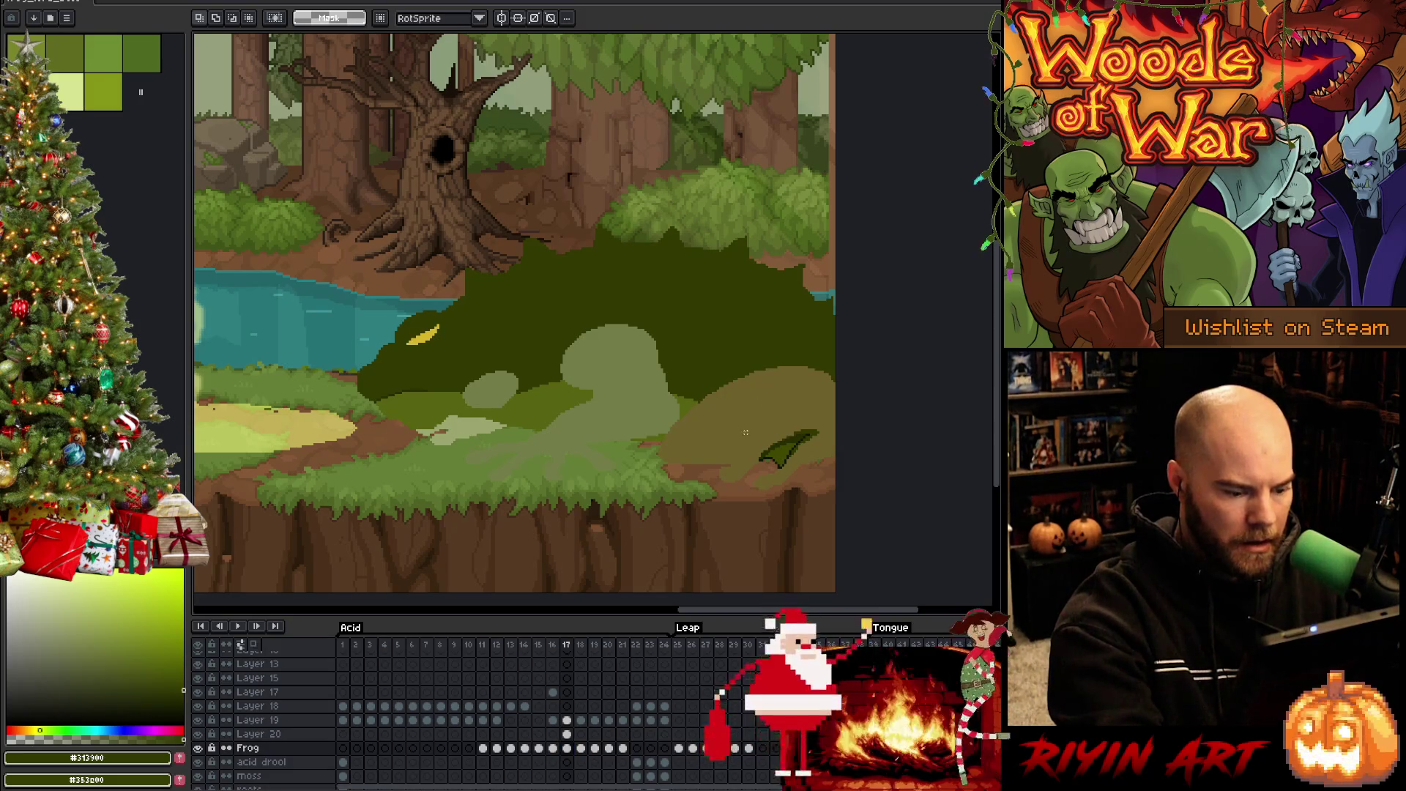
pyautogui.press('w')
pyautogui.click(723, 459)
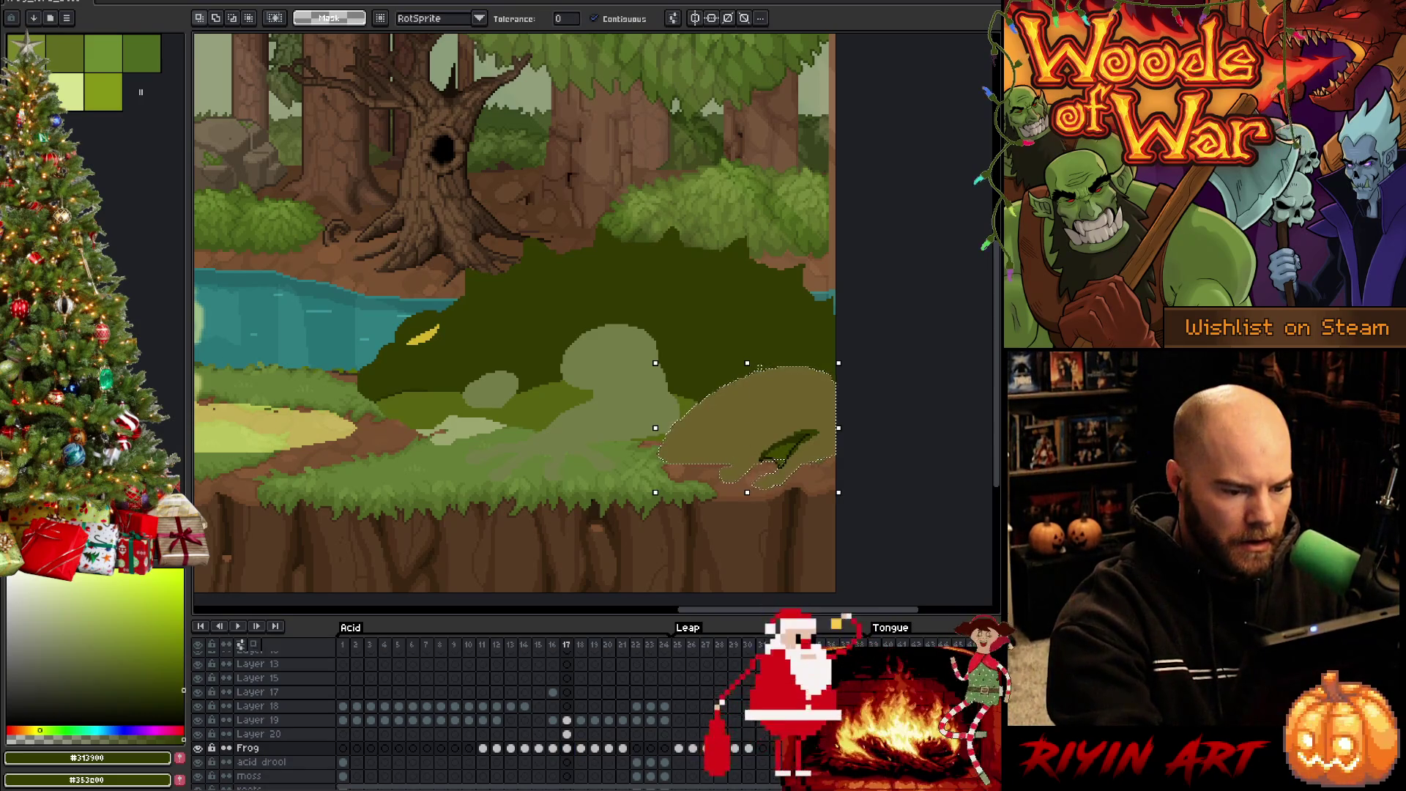
pyautogui.hotkey('ctrl', 'x')
pyautogui.hotkey('shift', 'n')
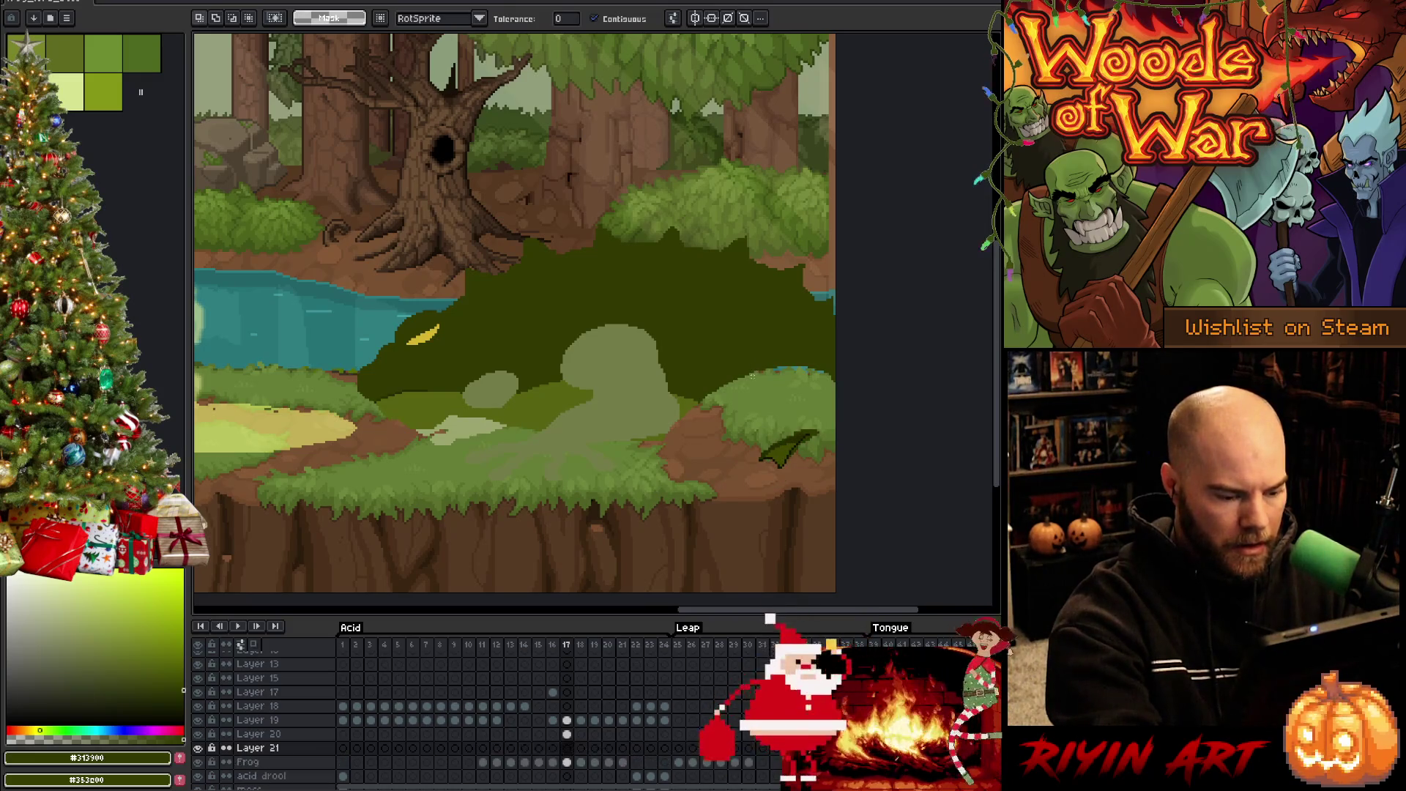
pyautogui.hotkey('ctrl', 'v')
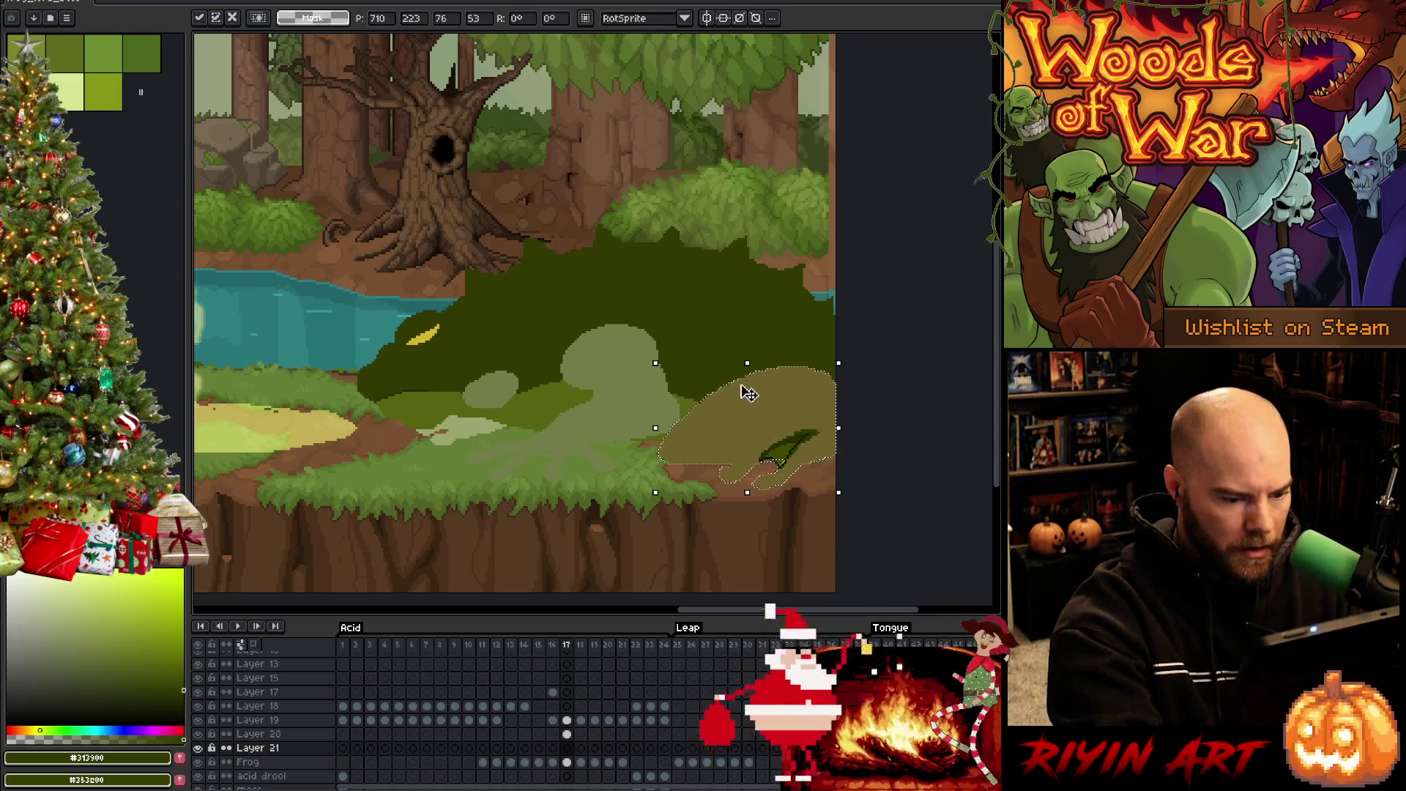
pyautogui.press('Return')
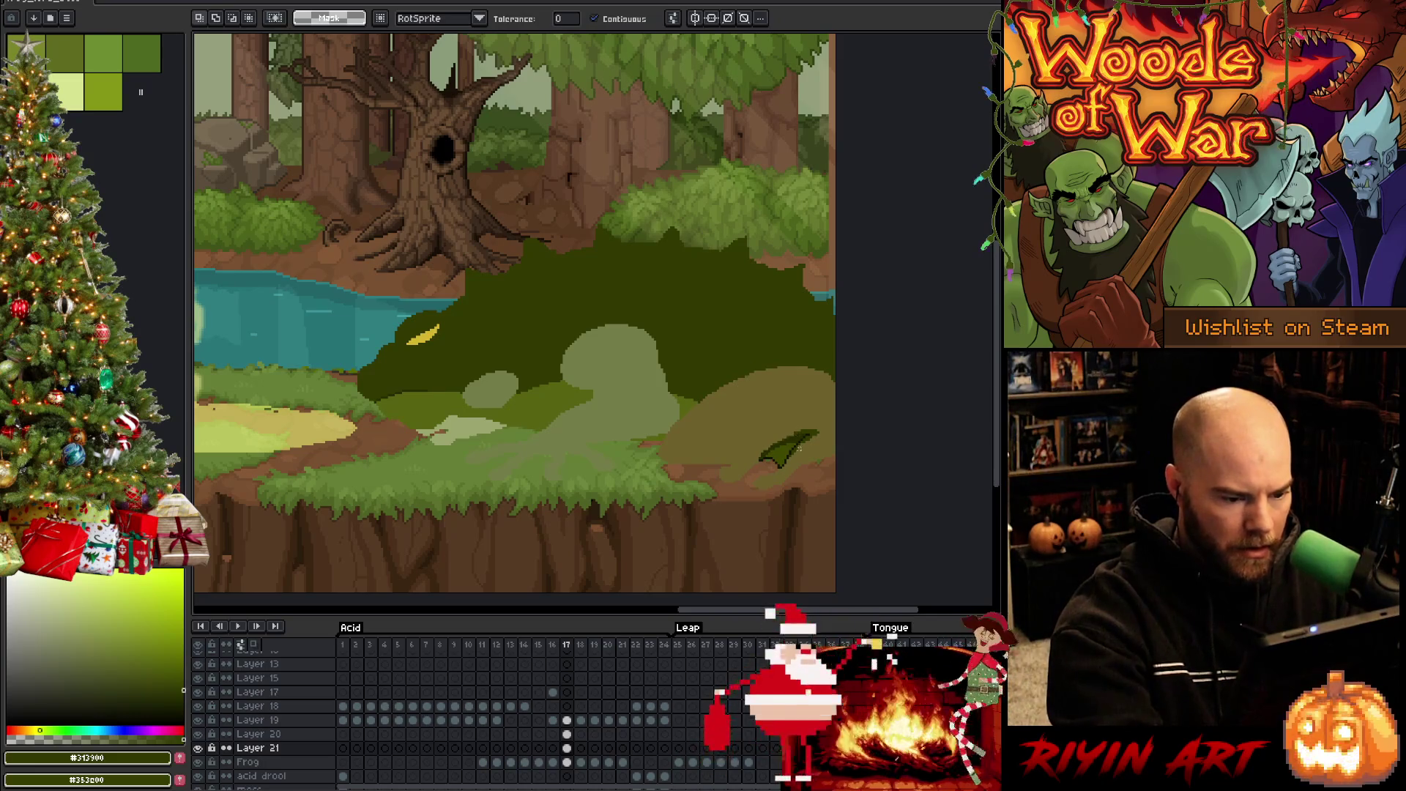
# Outline the separated hind leg in the sampled near-black colour
pyautogui.keyDown('alt'); pyautogui.click(798, 444); pyautogui.keyUp('alt')
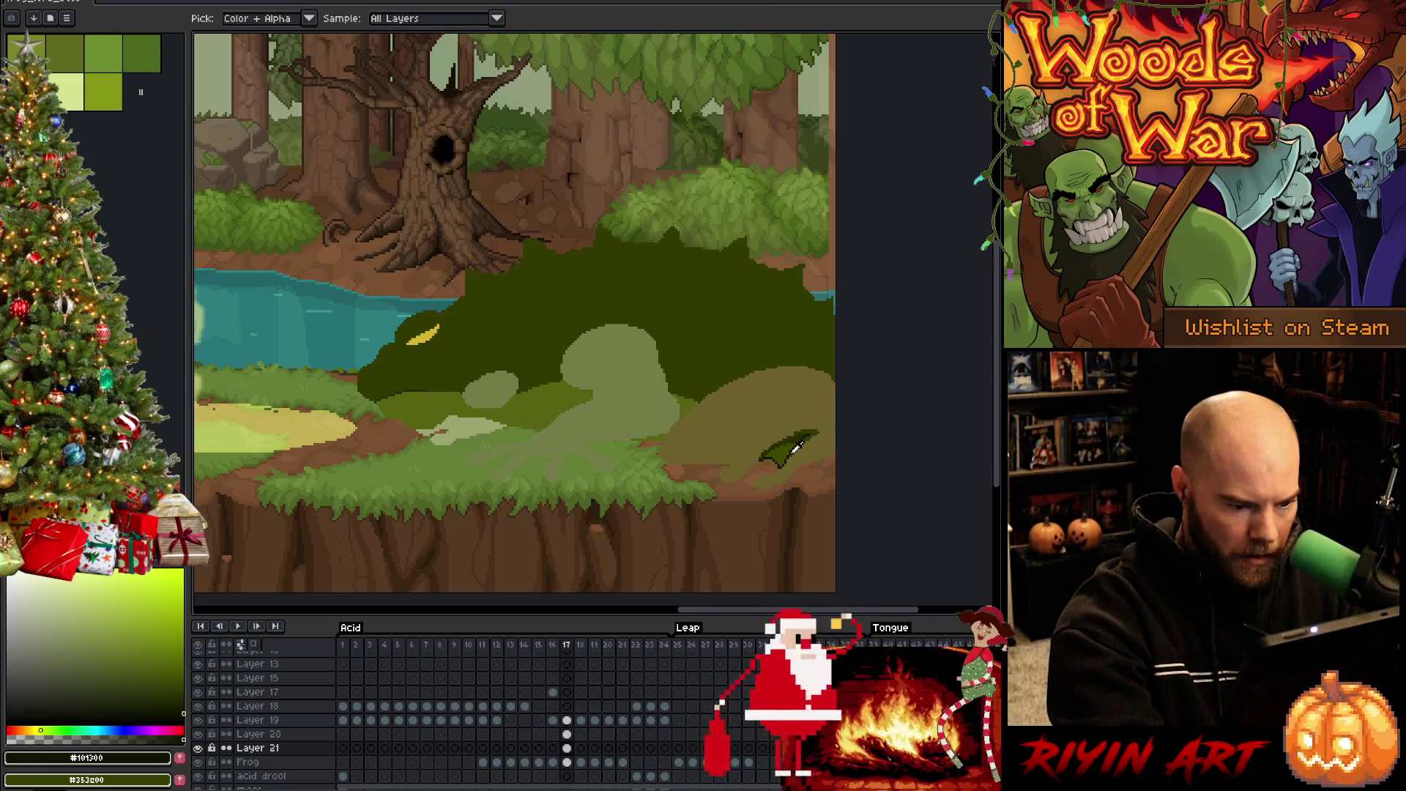
pyautogui.press('b')
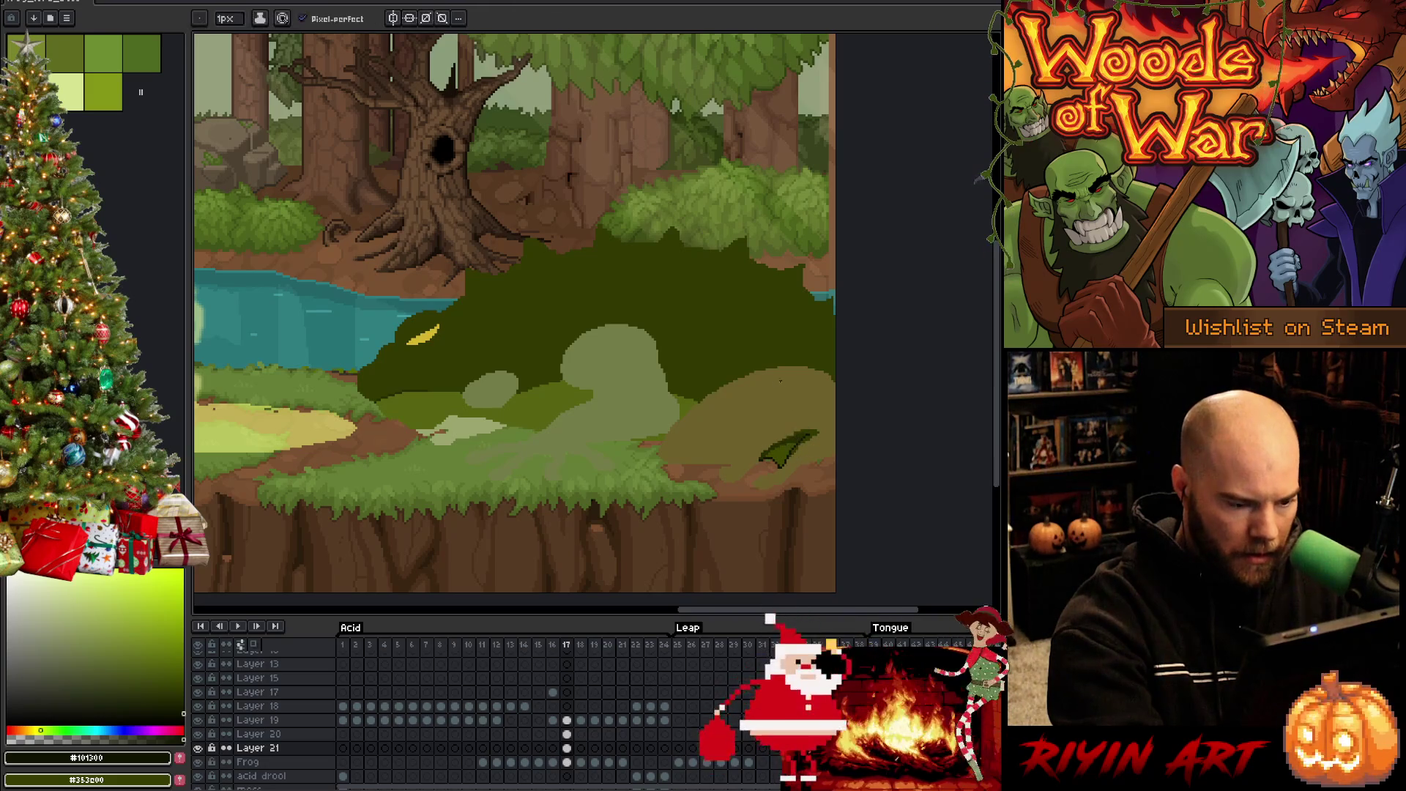
pyautogui.press('space')
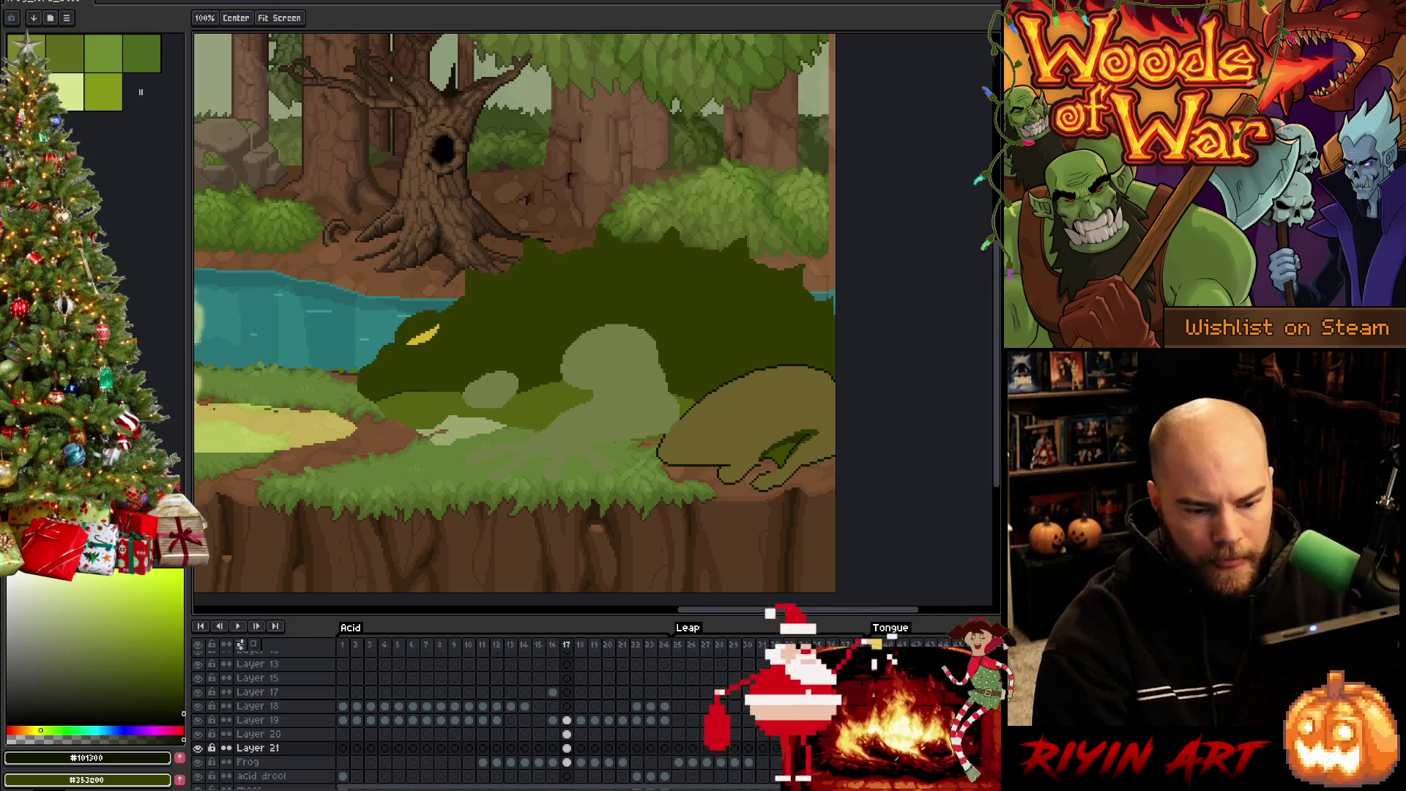
pyautogui.hotkey('ctrl', 'z')
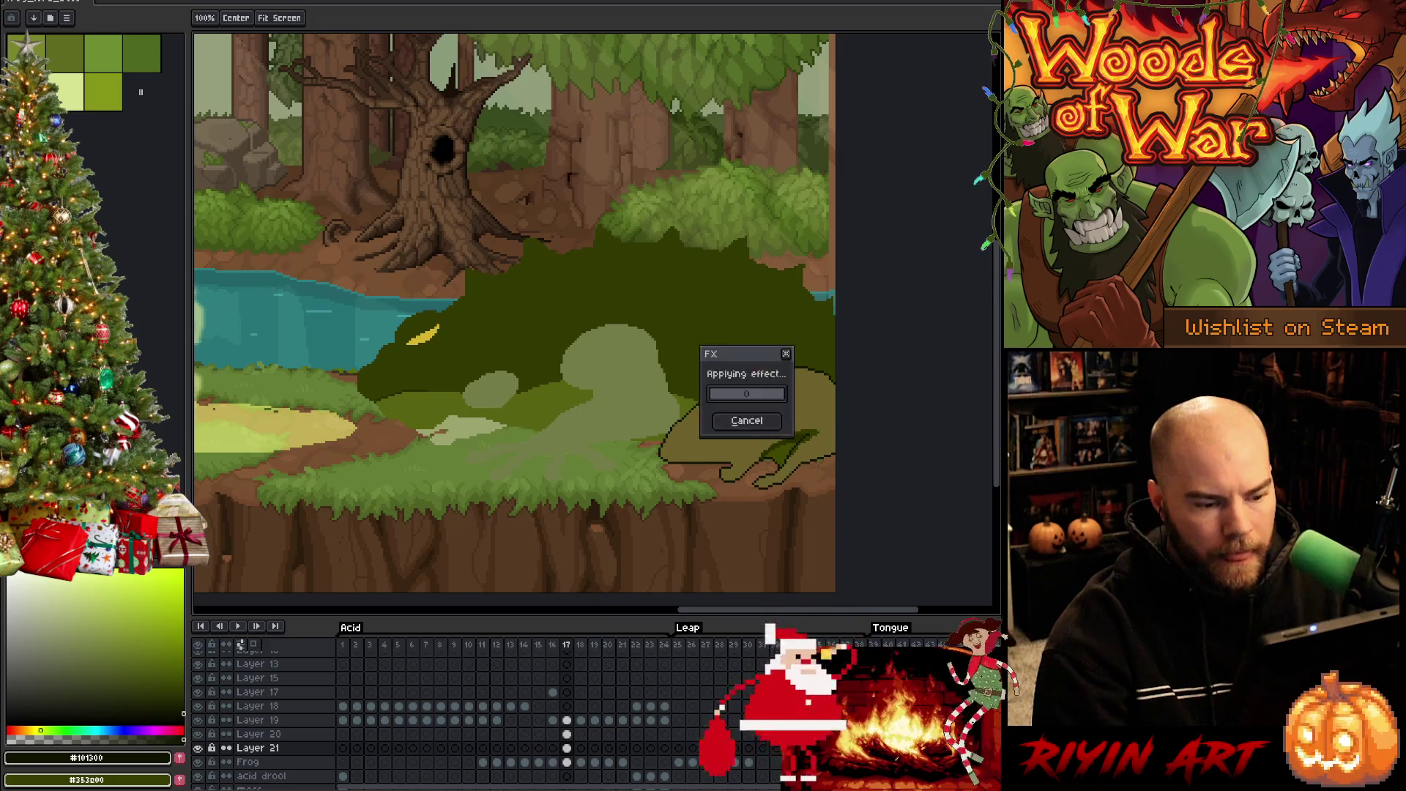
# Outline Layer 20's arm and splayed fingers in near-black, then lasso the frog's front
pyautogui.click(569, 734)
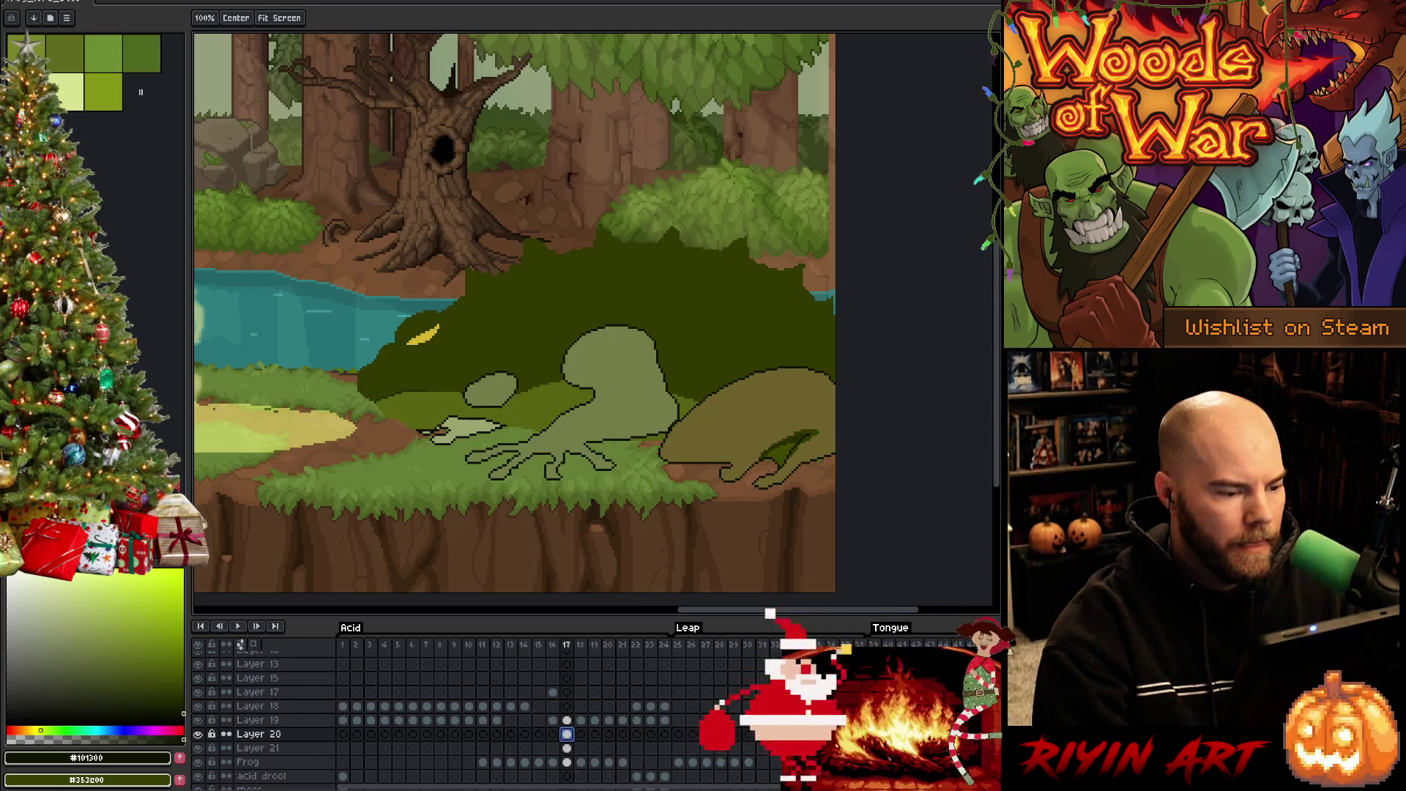
pyautogui.press('b')
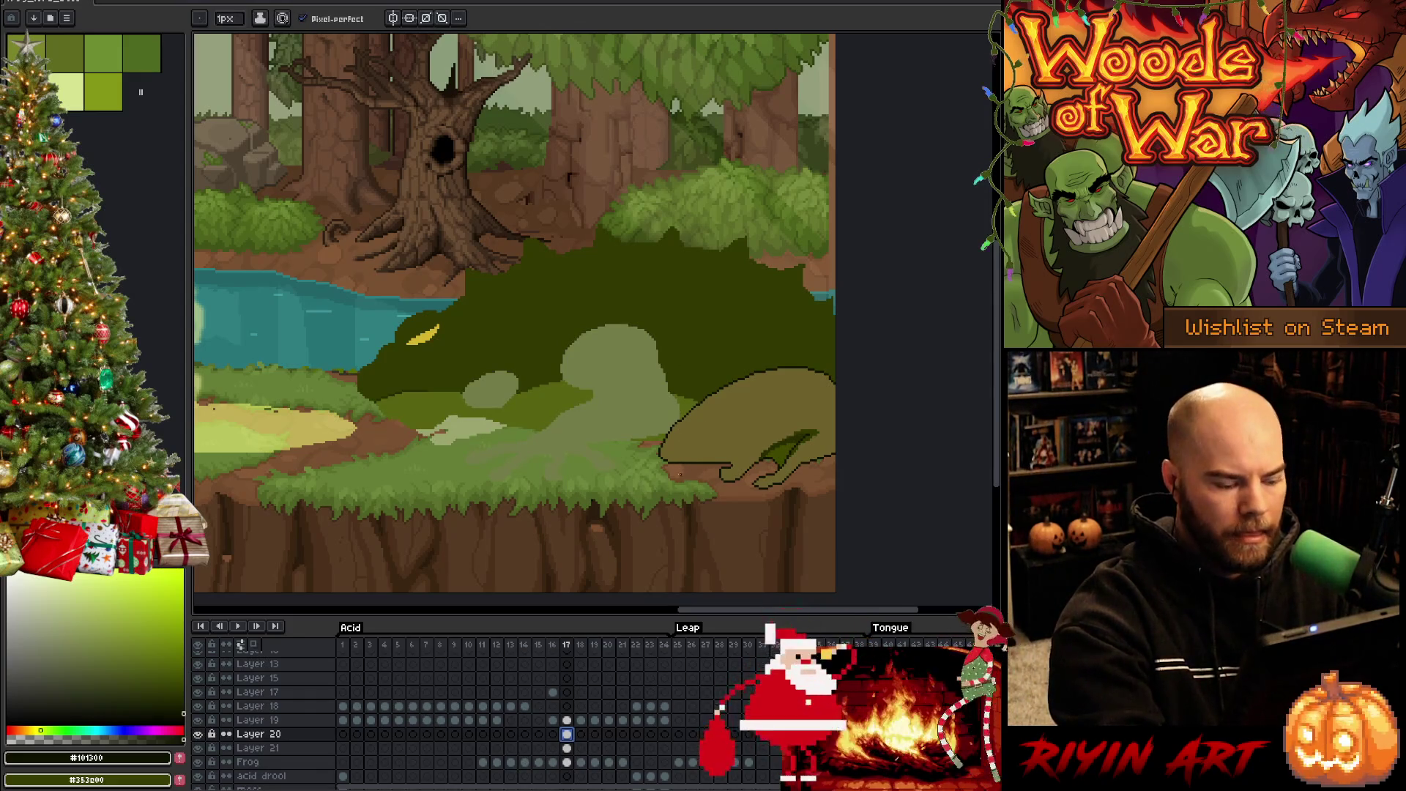
pyautogui.press('m')
pyautogui.moveTo(675, 493)
pyautogui.mouseDown()
pyautogui.moveTo(724, 448)
pyautogui.moveTo(634, 278)
pyautogui.moveTo(532, 416)
pyautogui.moveTo(482, 412)
pyautogui.moveTo(384, 471)
pyautogui.moveTo(659, 526)
pyautogui.moveTo(683, 505)
pyautogui.mouseUp()
pyautogui.press('space')
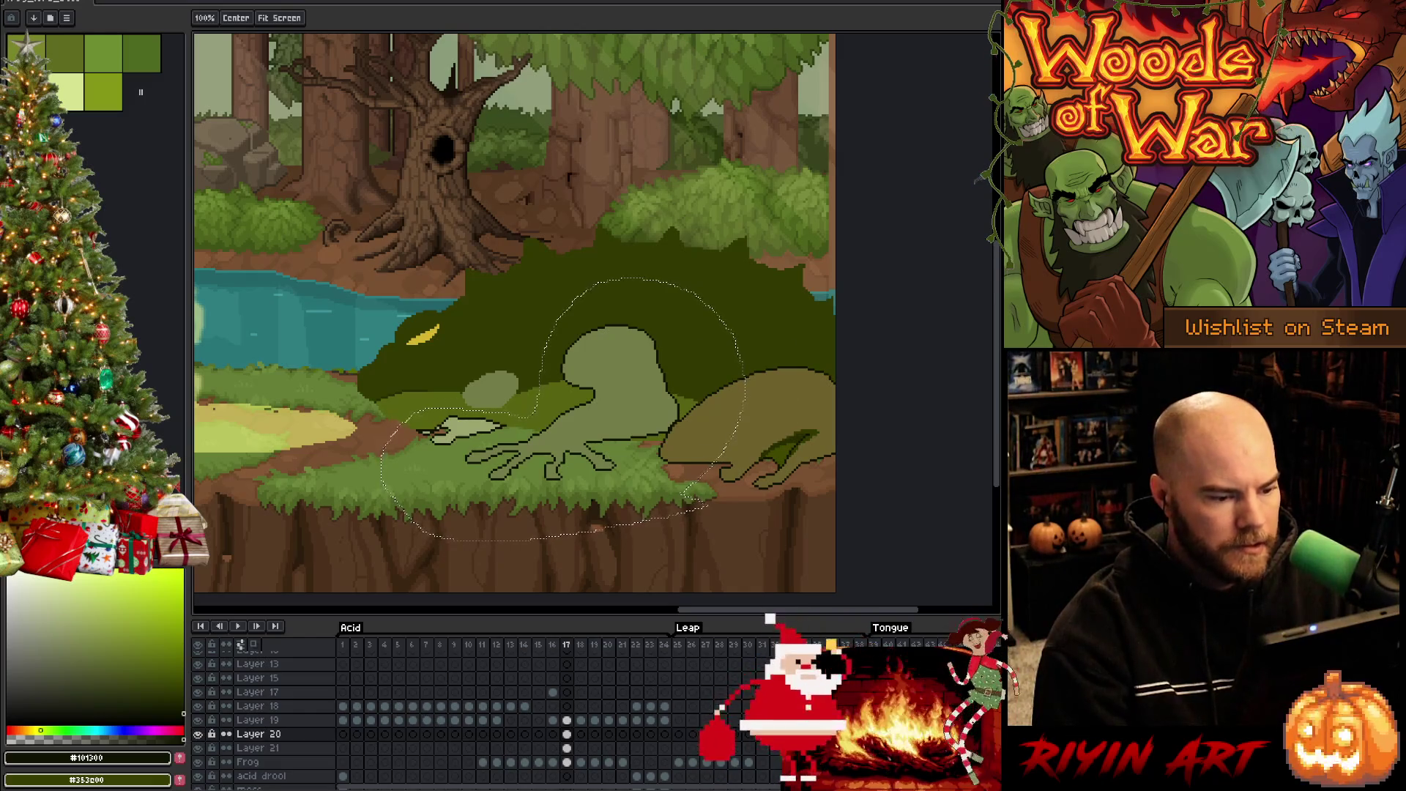
pyautogui.hotkey('ctrl', 't')
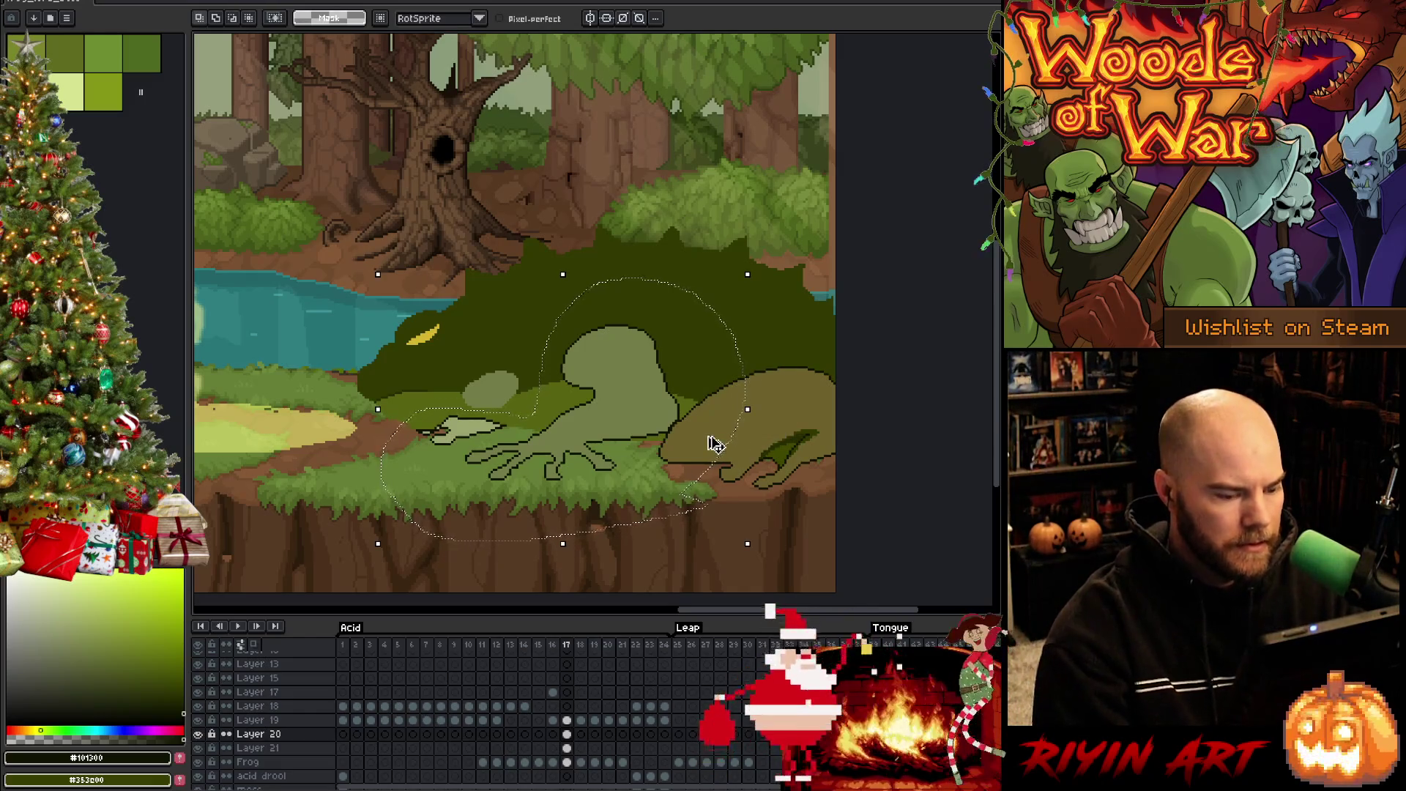
pyautogui.scroll(3, 632, 437)
pyautogui.press('Return')
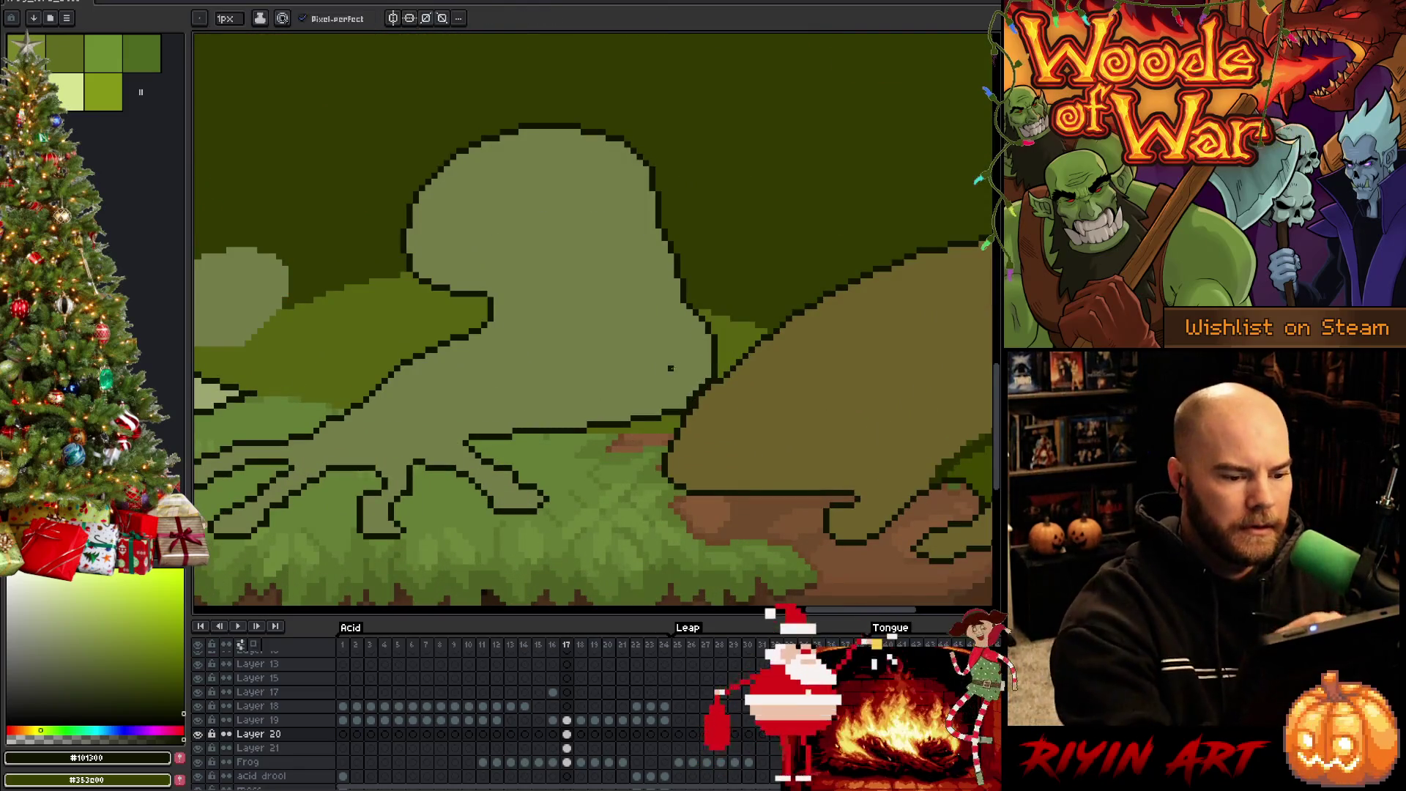
pyautogui.keyDown('alt'); pyautogui.click(689, 394); pyautogui.keyUp('alt')
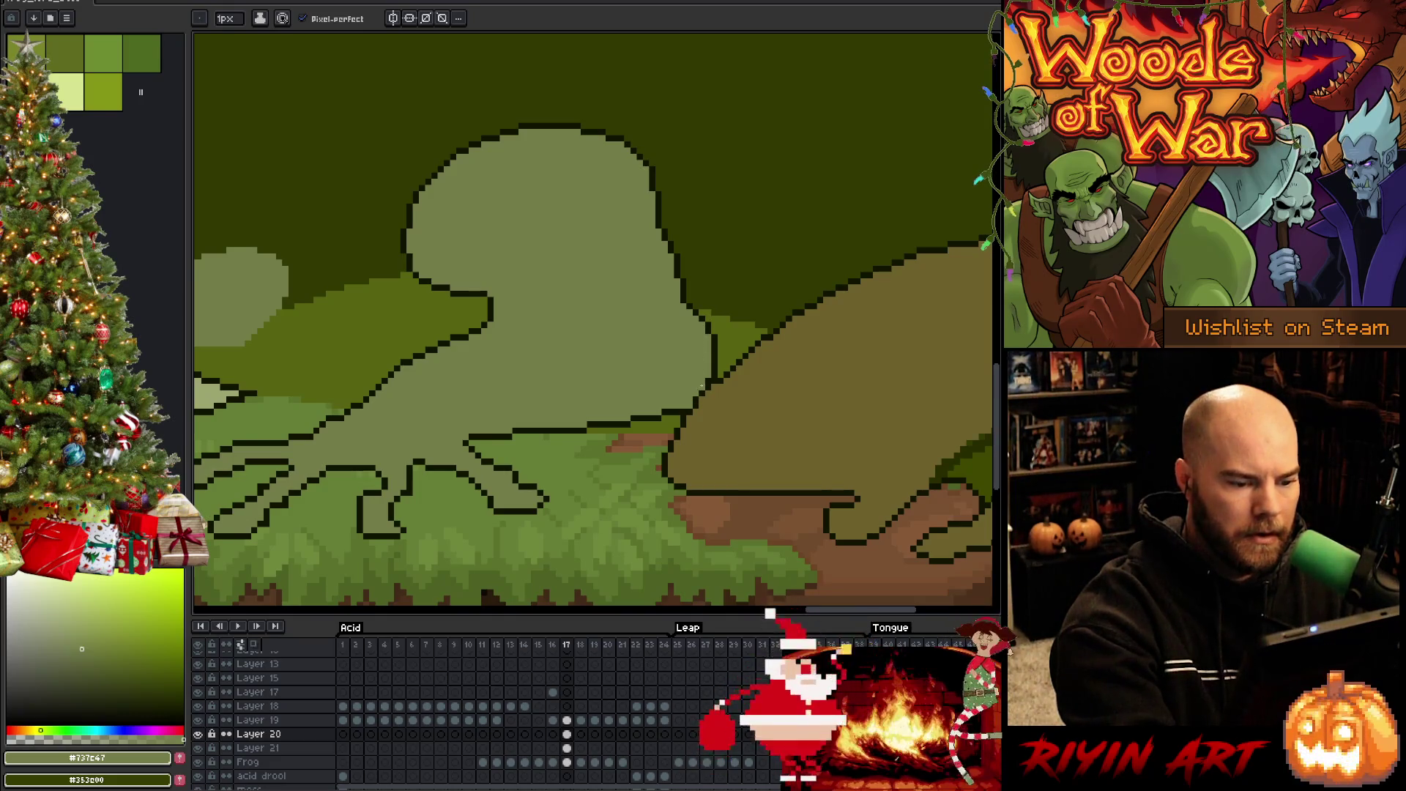
pyautogui.moveTo(524, 446)
pyautogui.mouseDown()
pyautogui.moveTo(888, 402)
pyautogui.moveTo(769, 493)
pyautogui.mouseUp()
pyautogui.press('b')
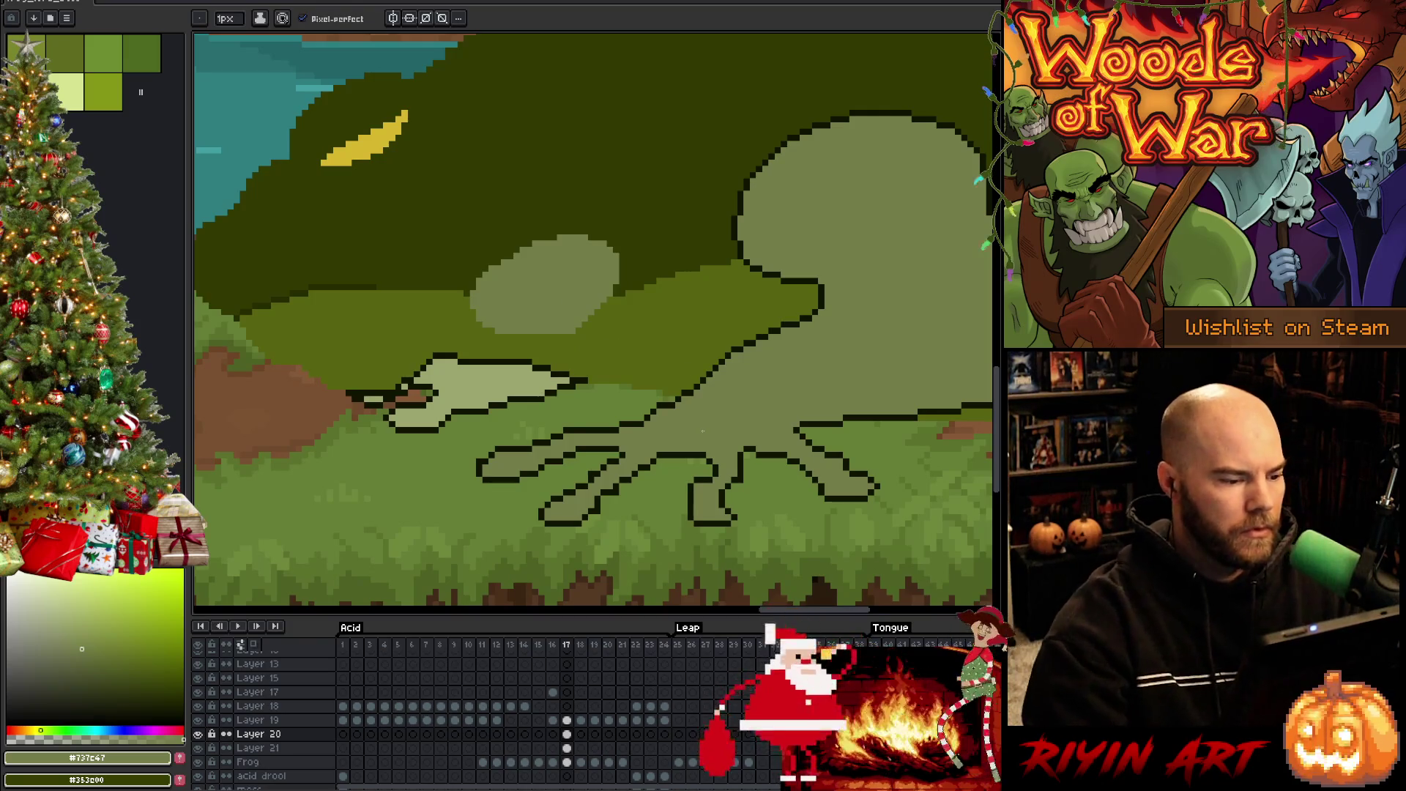
pyautogui.scroll(-3, 661, 425)
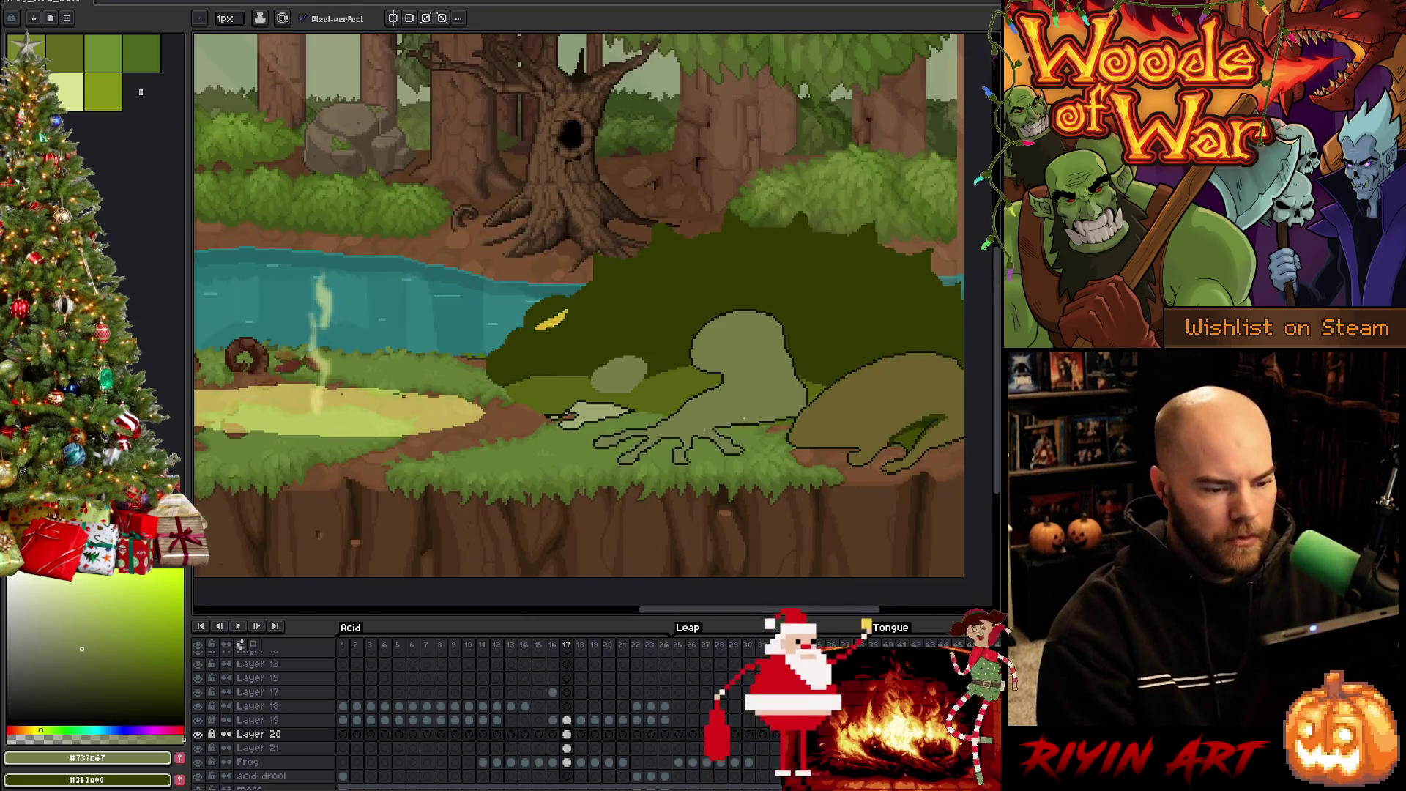
pyautogui.click(566, 761)
pyautogui.moveTo(665, 520); pyautogui.dragTo(583, 534)
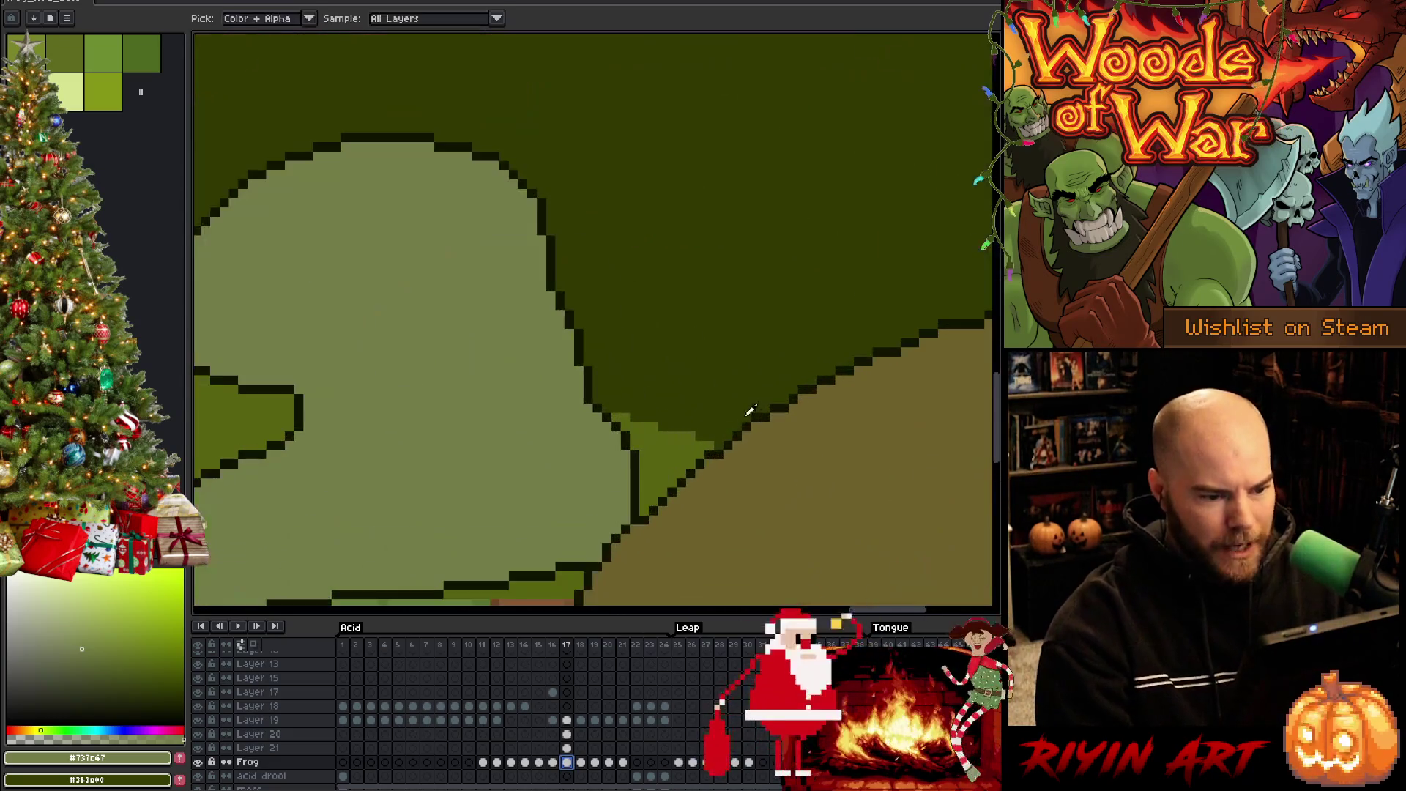
pyautogui.scroll(5, 744, 422)
pyautogui.click(751, 423)
pyautogui.scroll(-5, 751, 423)
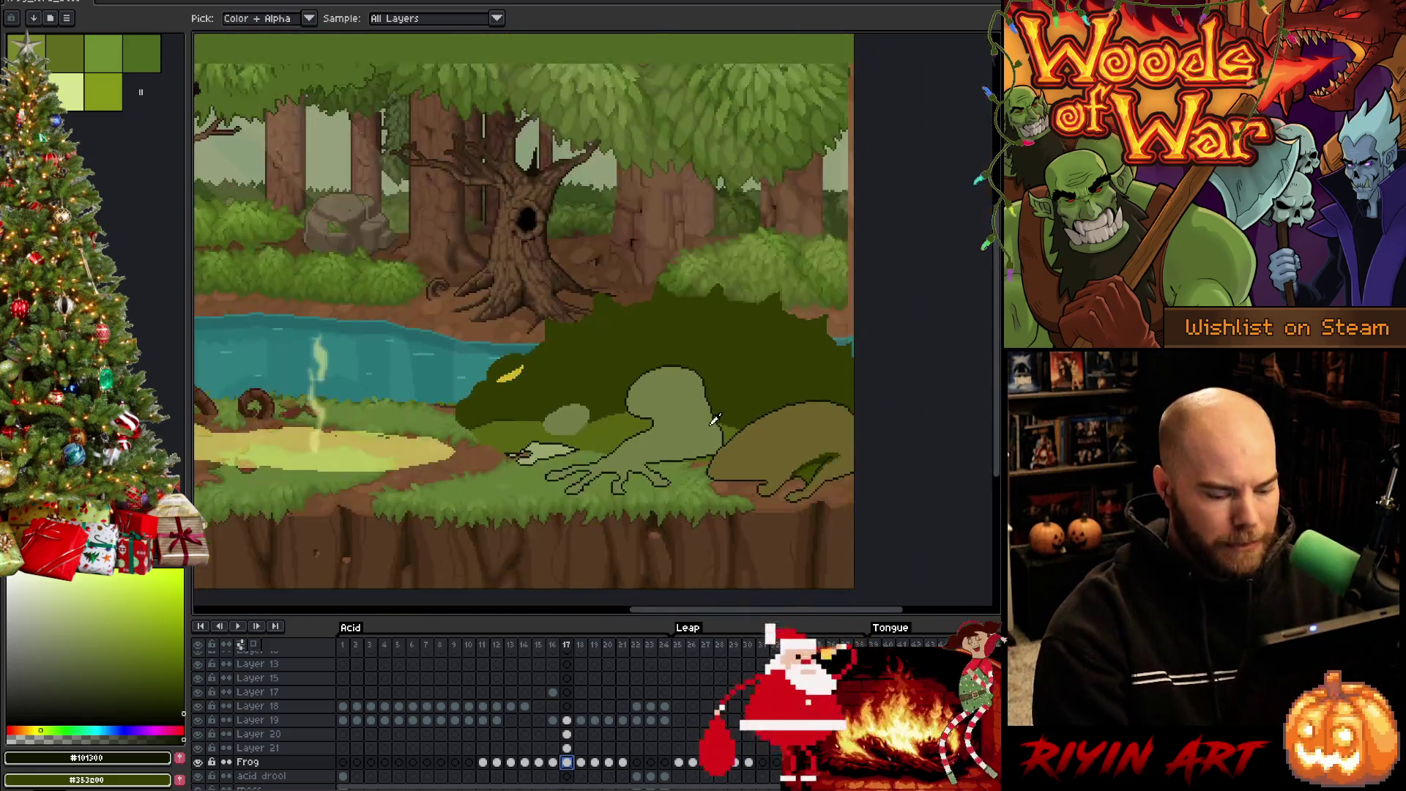
pyautogui.press('space')
pyautogui.hotkey('ctrl', 'z')
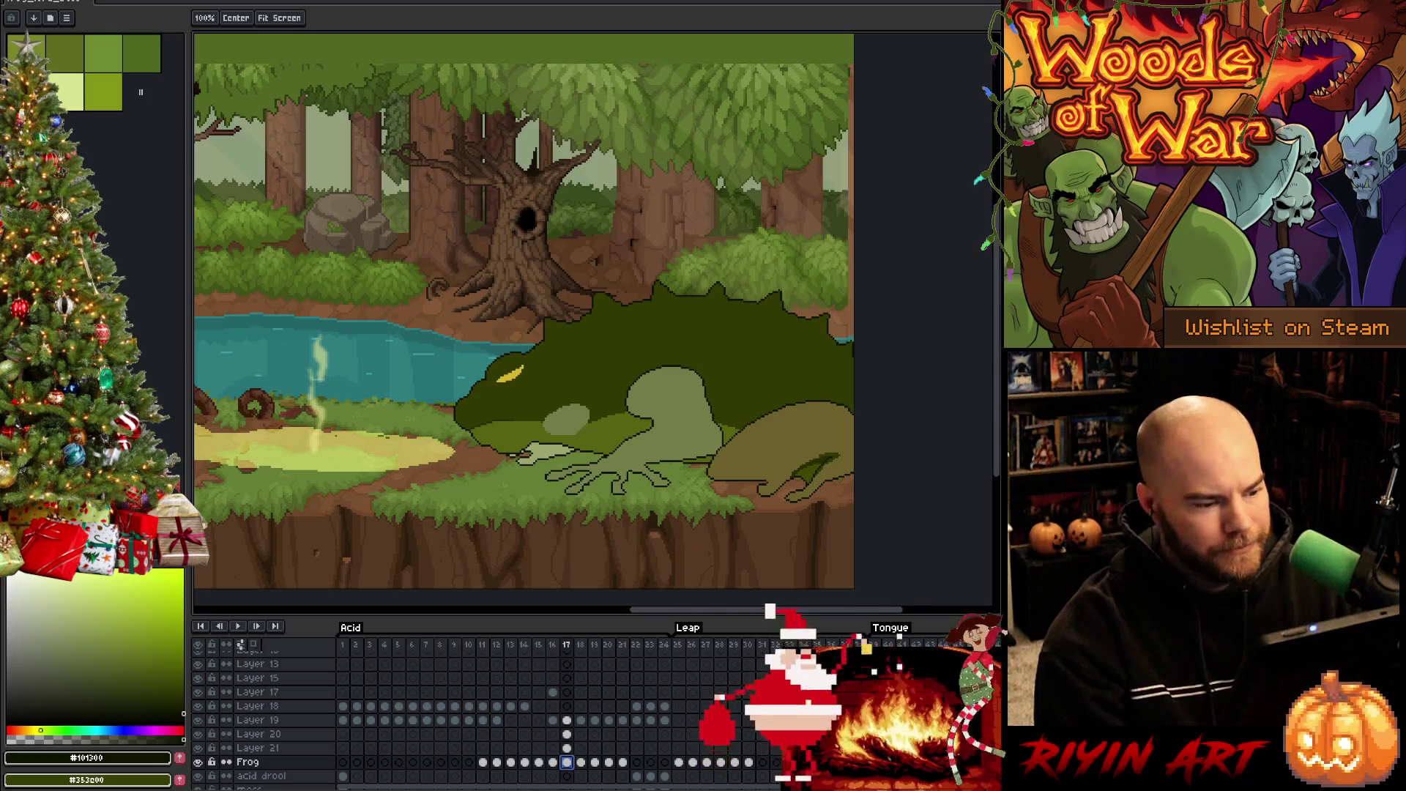
pyautogui.press('i')
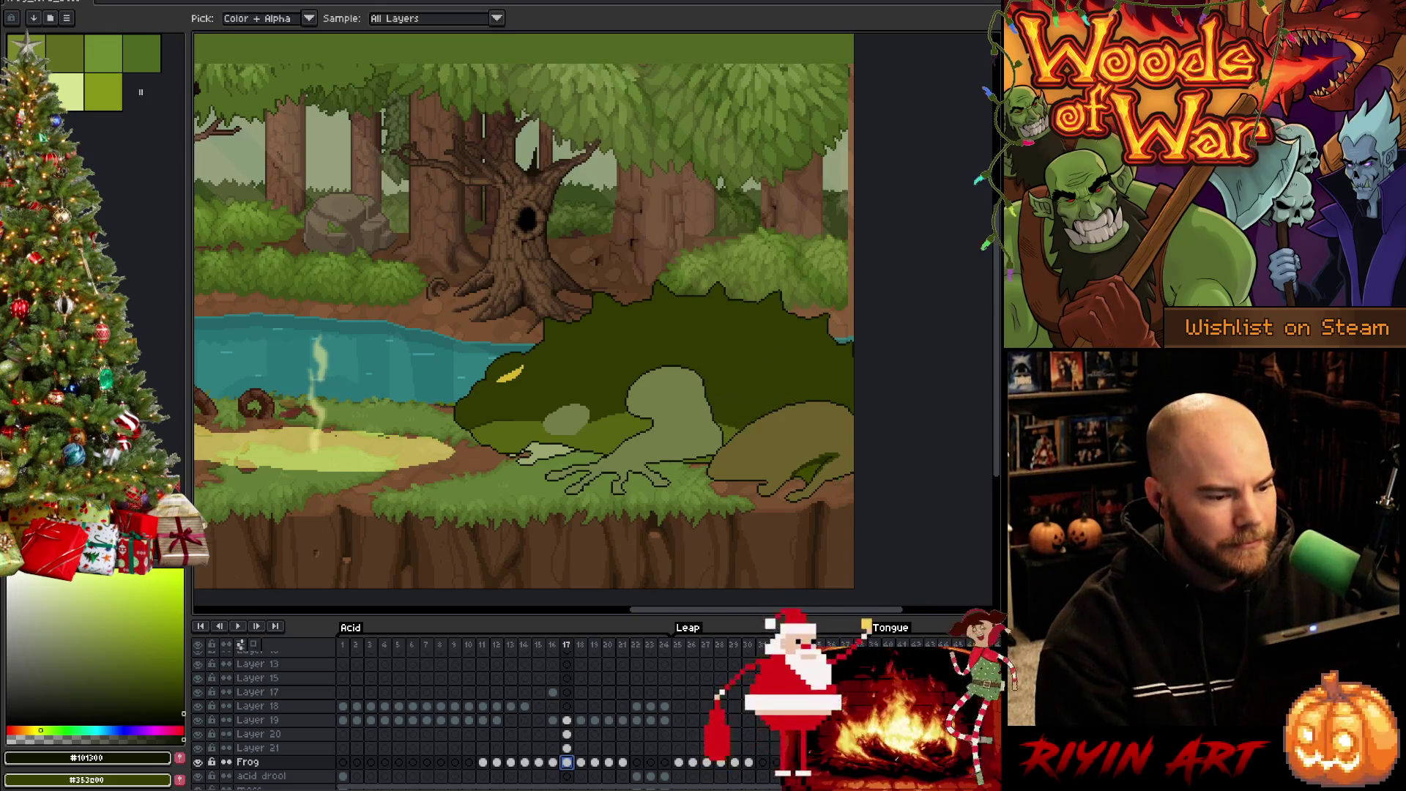
pyautogui.scroll(1, 659, 408)
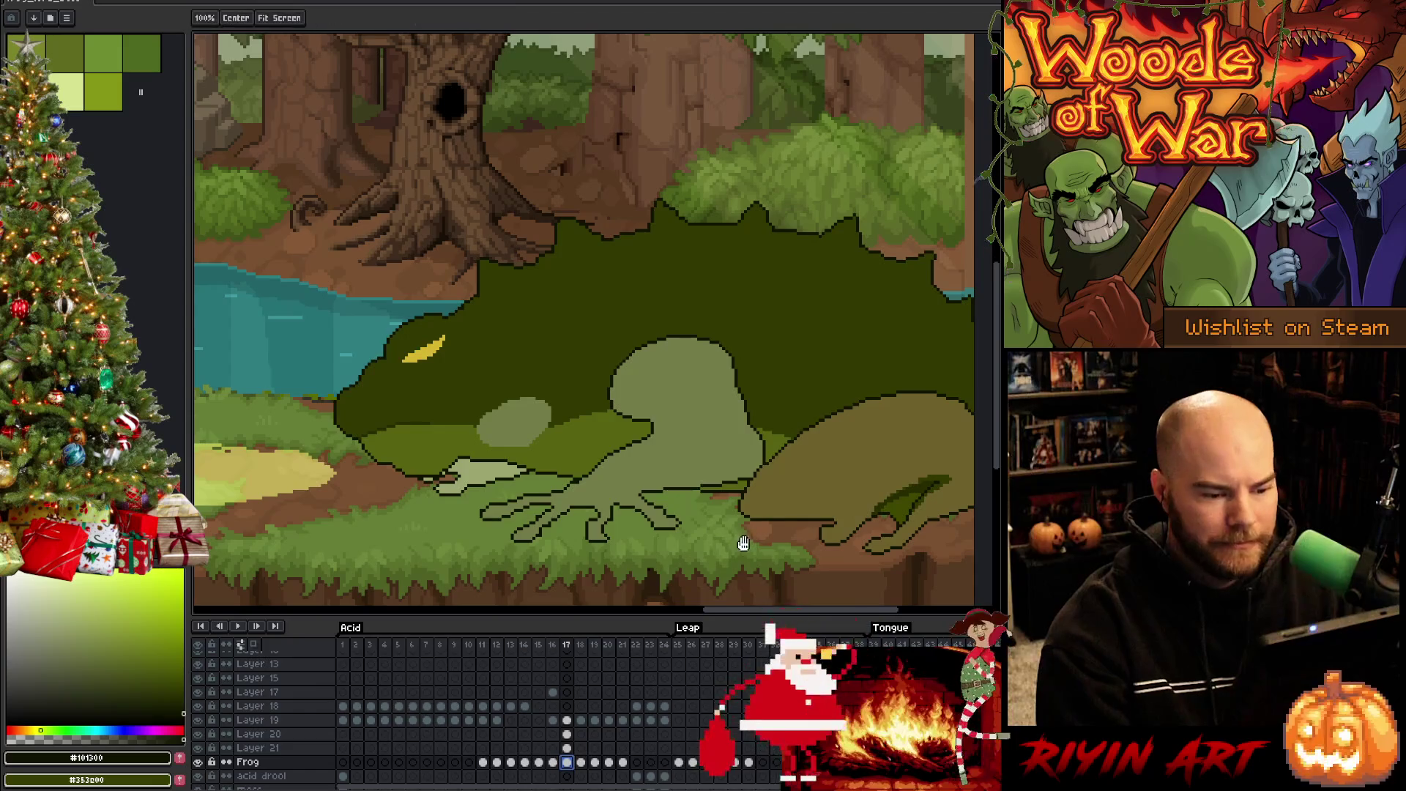
pyautogui.scroll(1, 644, 524)
pyautogui.scroll(1, 781, 465)
pyautogui.scroll(-2, 781, 465)
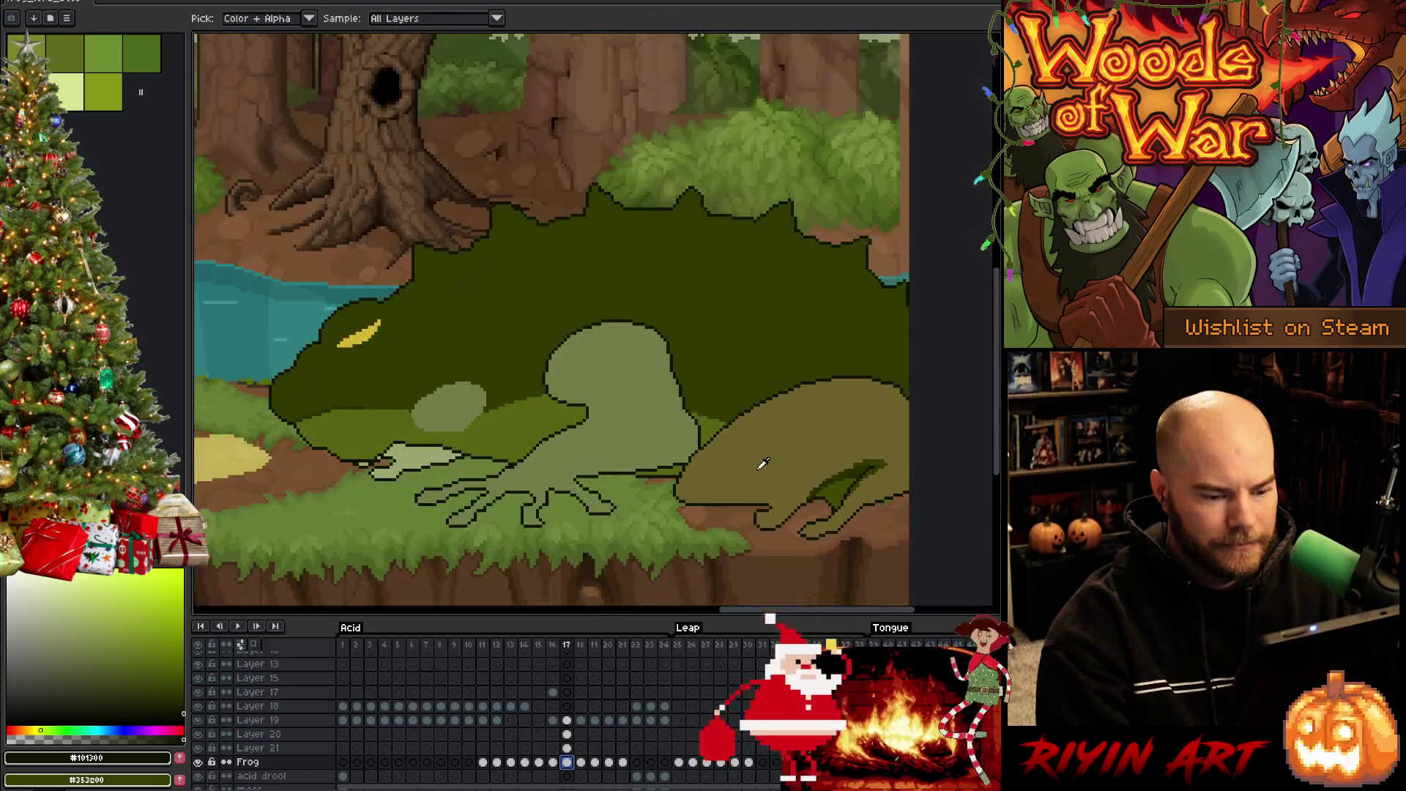
pyautogui.scroll(1, 762, 464)
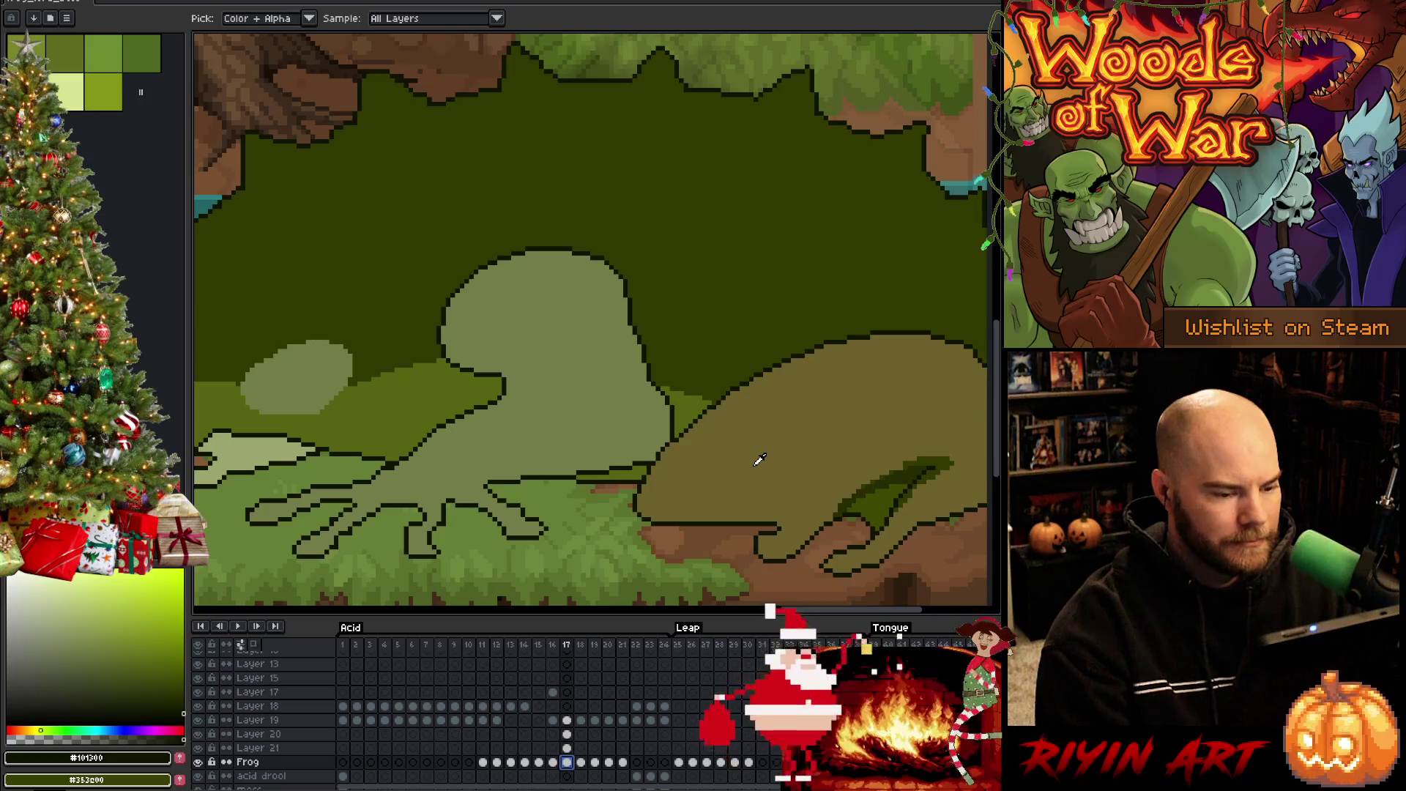
pyautogui.press('b')
# On Layer 20, sample frame 16's dark green, return to frame 17, and lasso the pale head oval
pyautogui.click(567, 734)
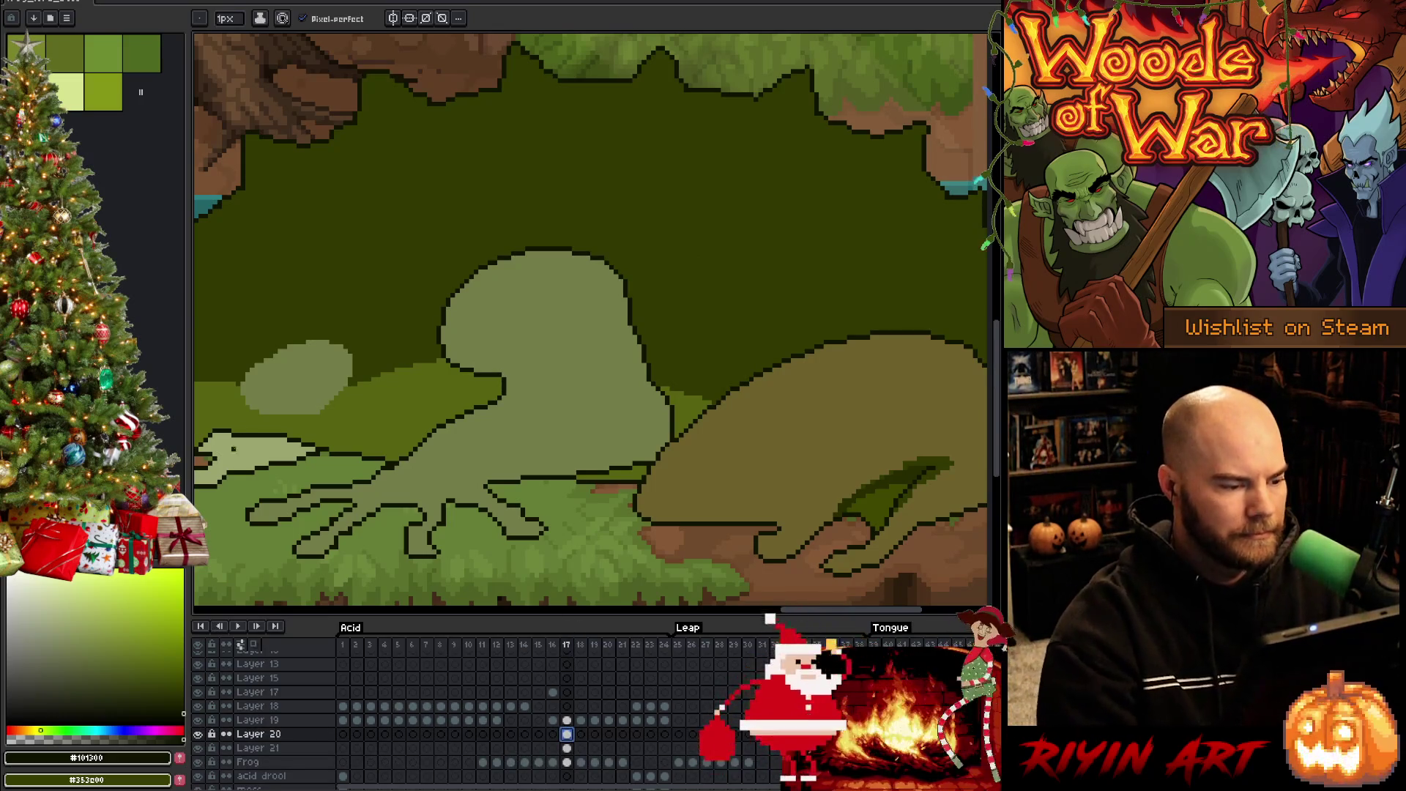
pyautogui.press('1')
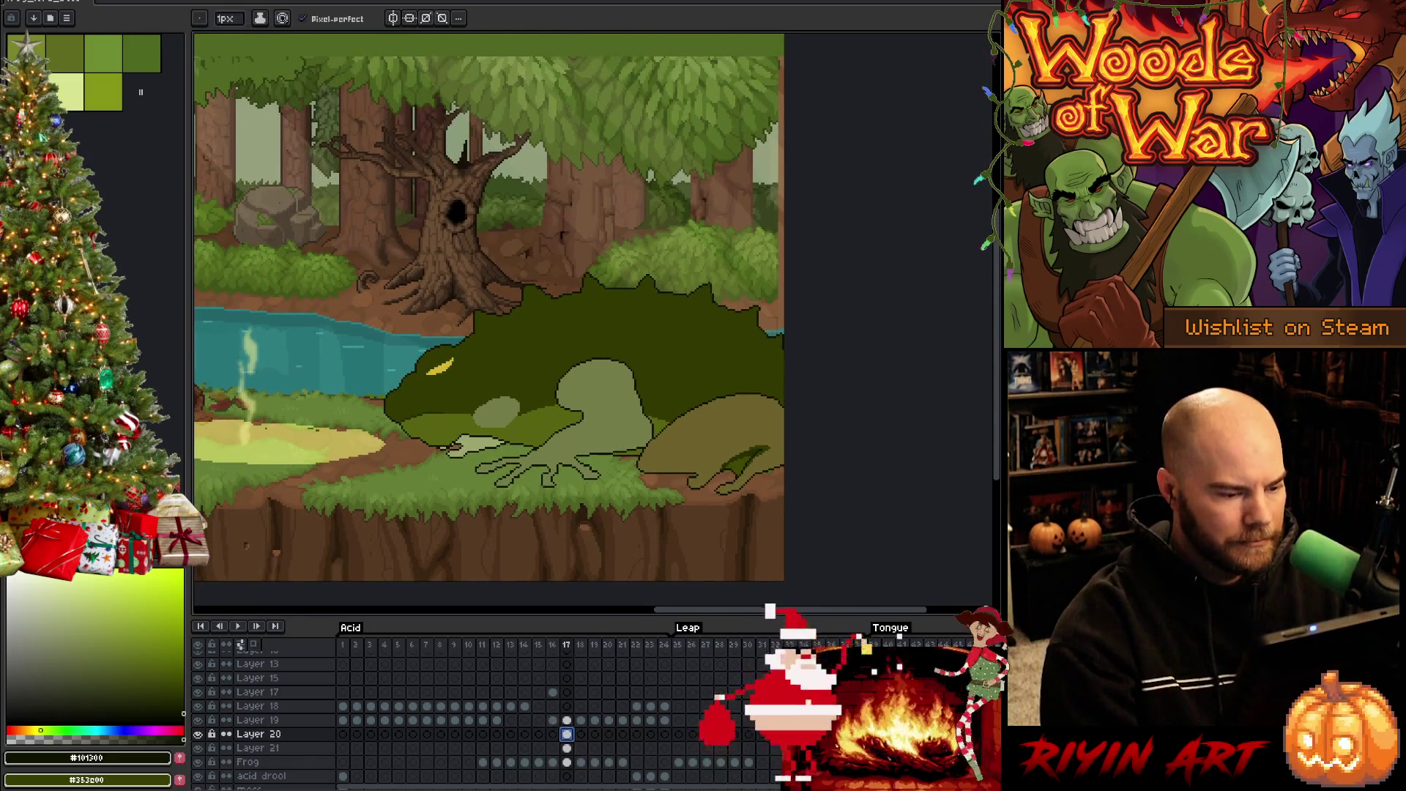
pyautogui.scroll(1, 483, 426)
pyautogui.press(',')
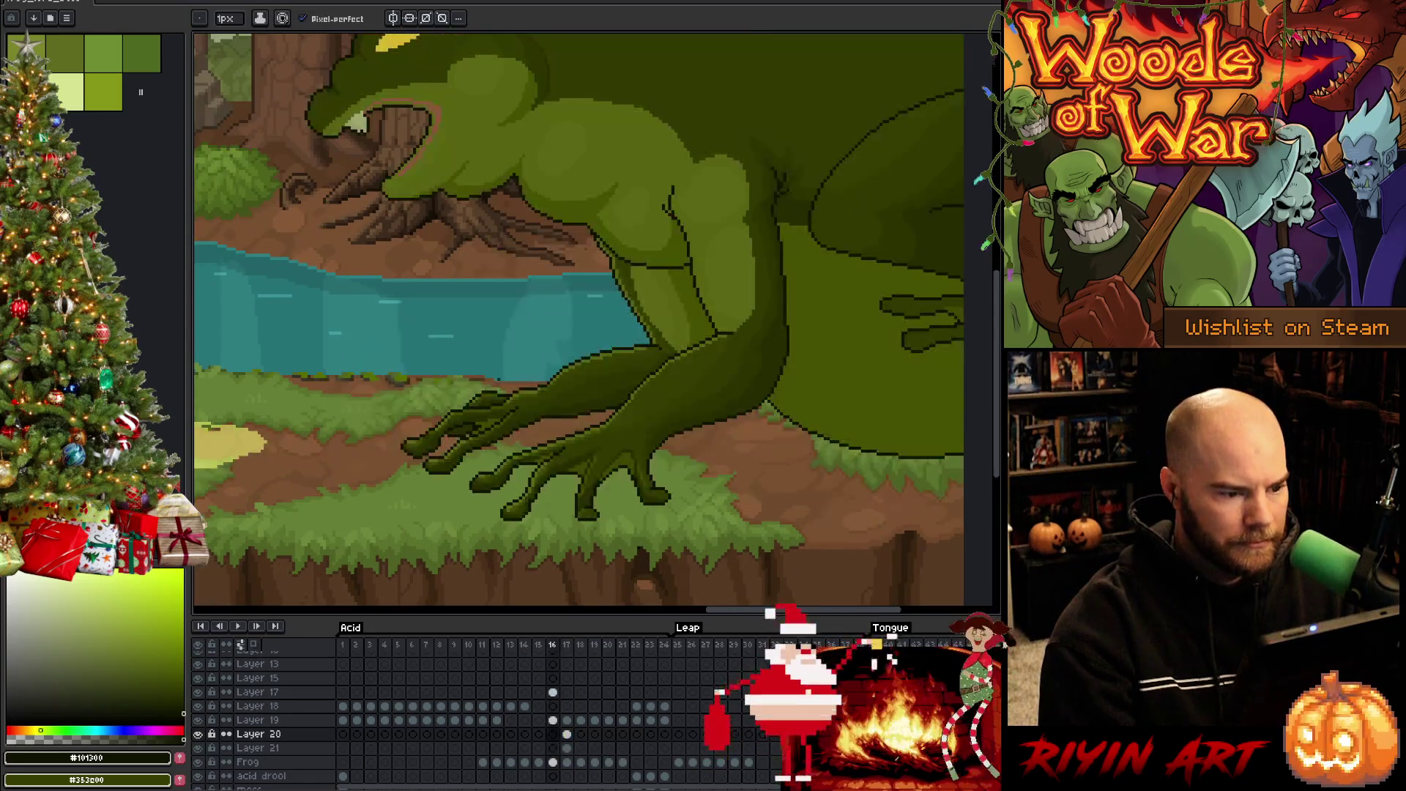
pyautogui.press('i')
pyautogui.scroll(3, 515, 95)
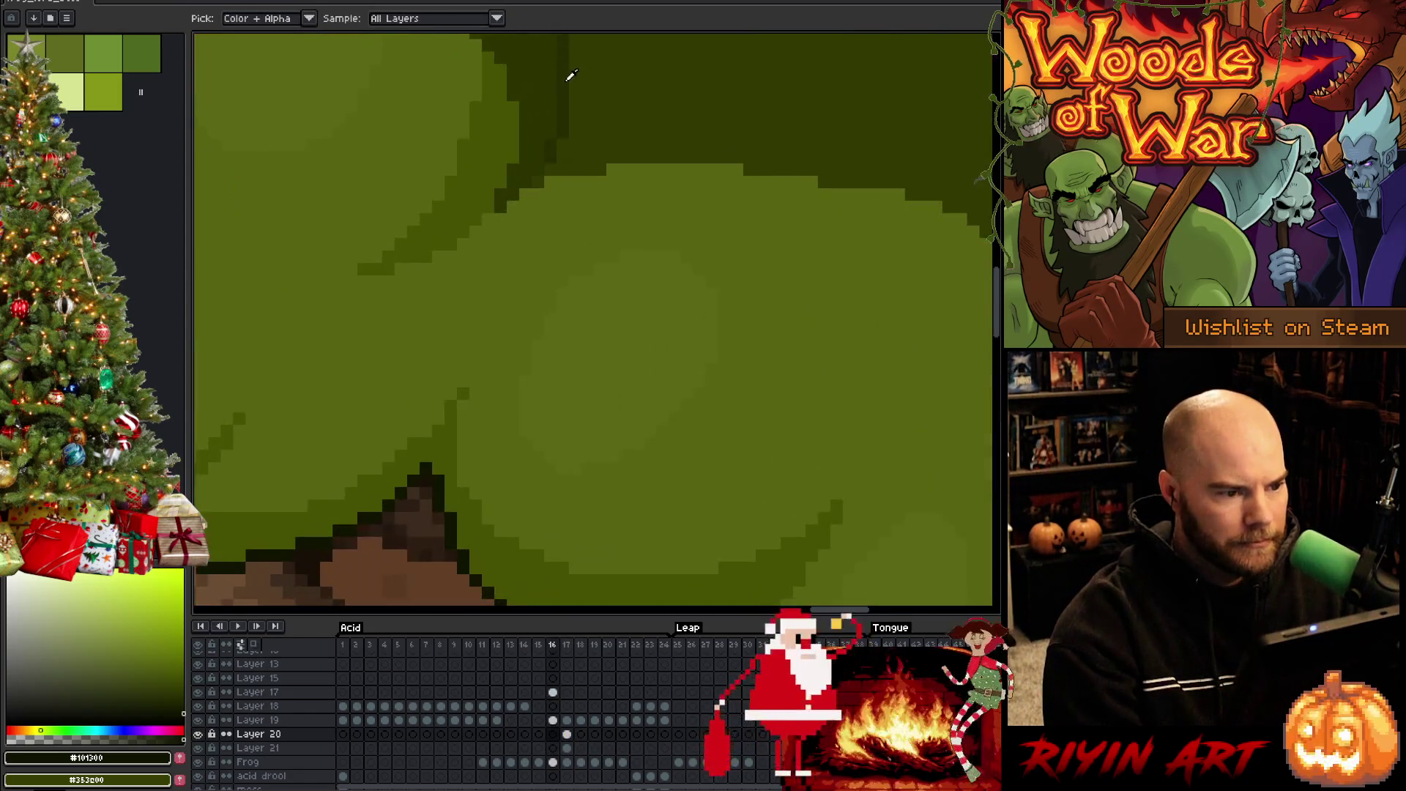
pyautogui.click(571, 77)
pyautogui.scroll(-4, 570, 73)
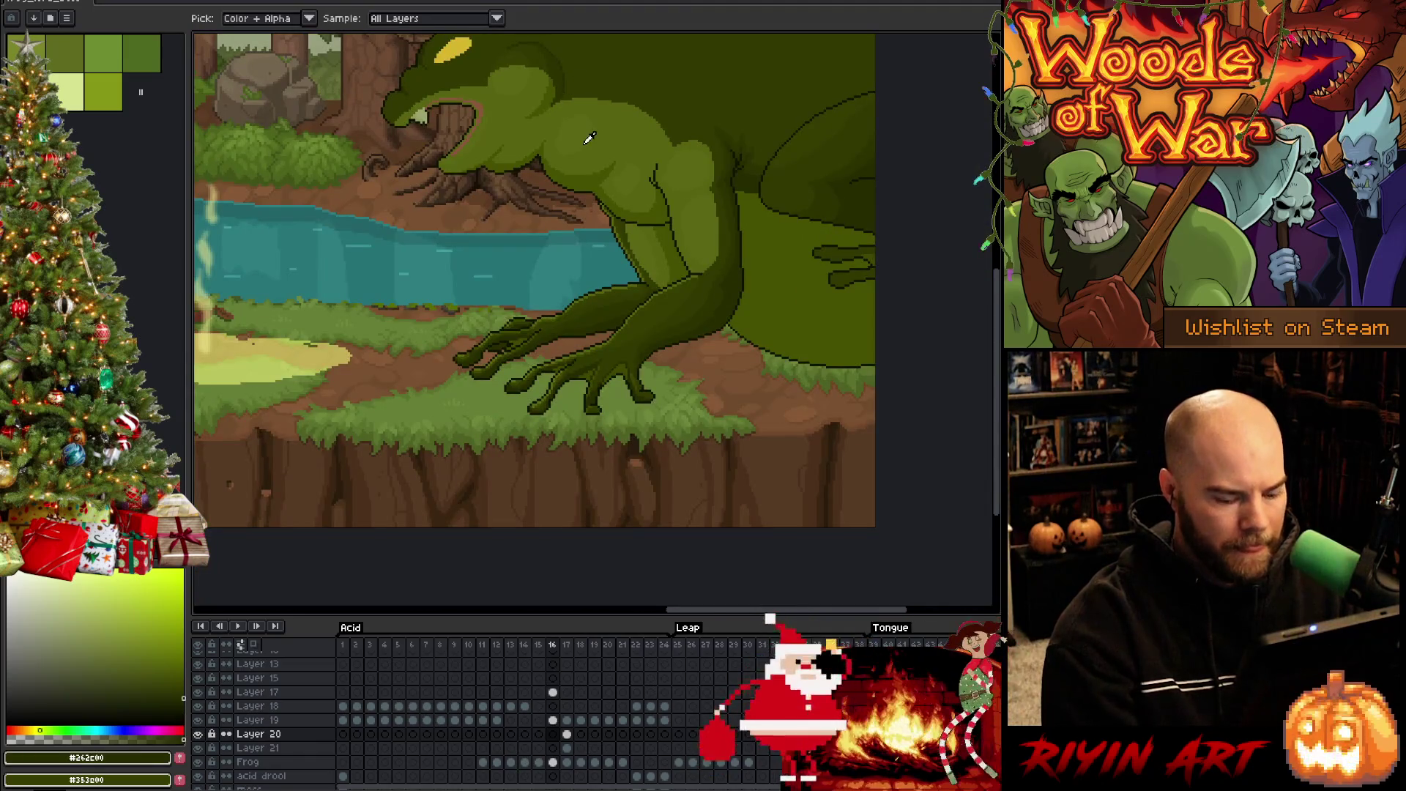
pyautogui.press('.')
pyautogui.press('q')
pyautogui.moveTo(565, 301)
pyautogui.mouseDown()
pyautogui.moveTo(533, 348)
pyautogui.moveTo(580, 291)
pyautogui.mouseUp()
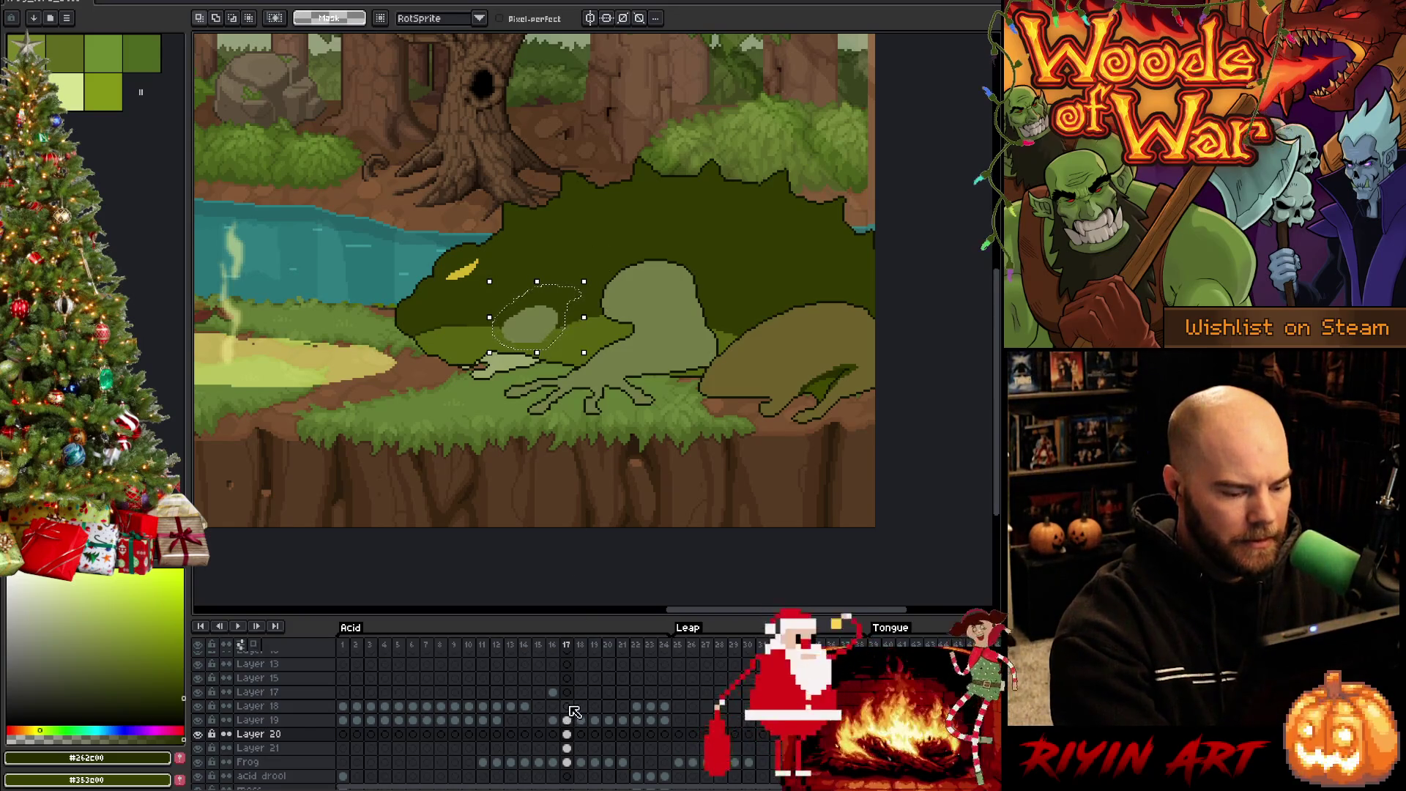
# Adjust the lasso selection over the head oval and erase a few pixels at its edge
pyautogui.press('h')
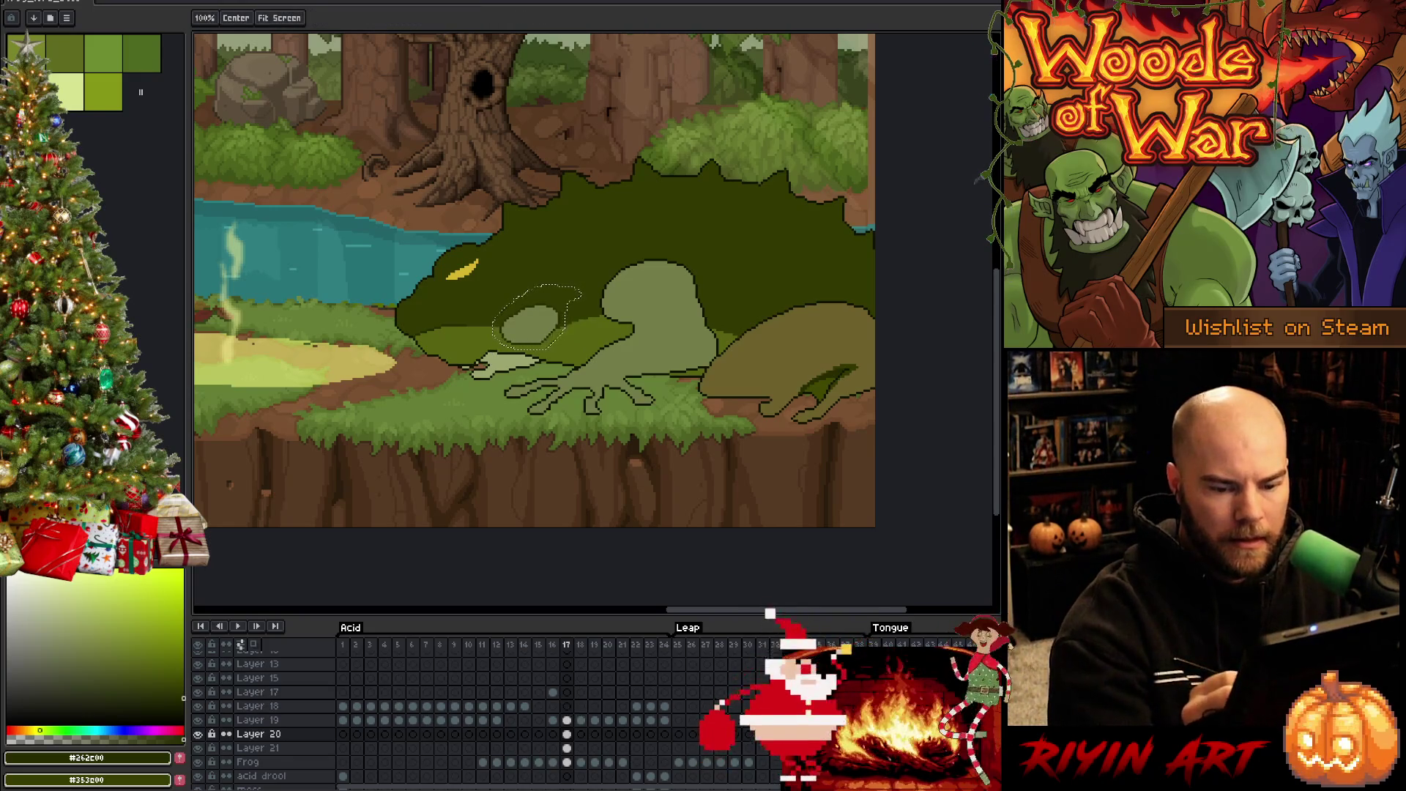
pyautogui.rightClick(701, 345)
pyautogui.click(736, 366)
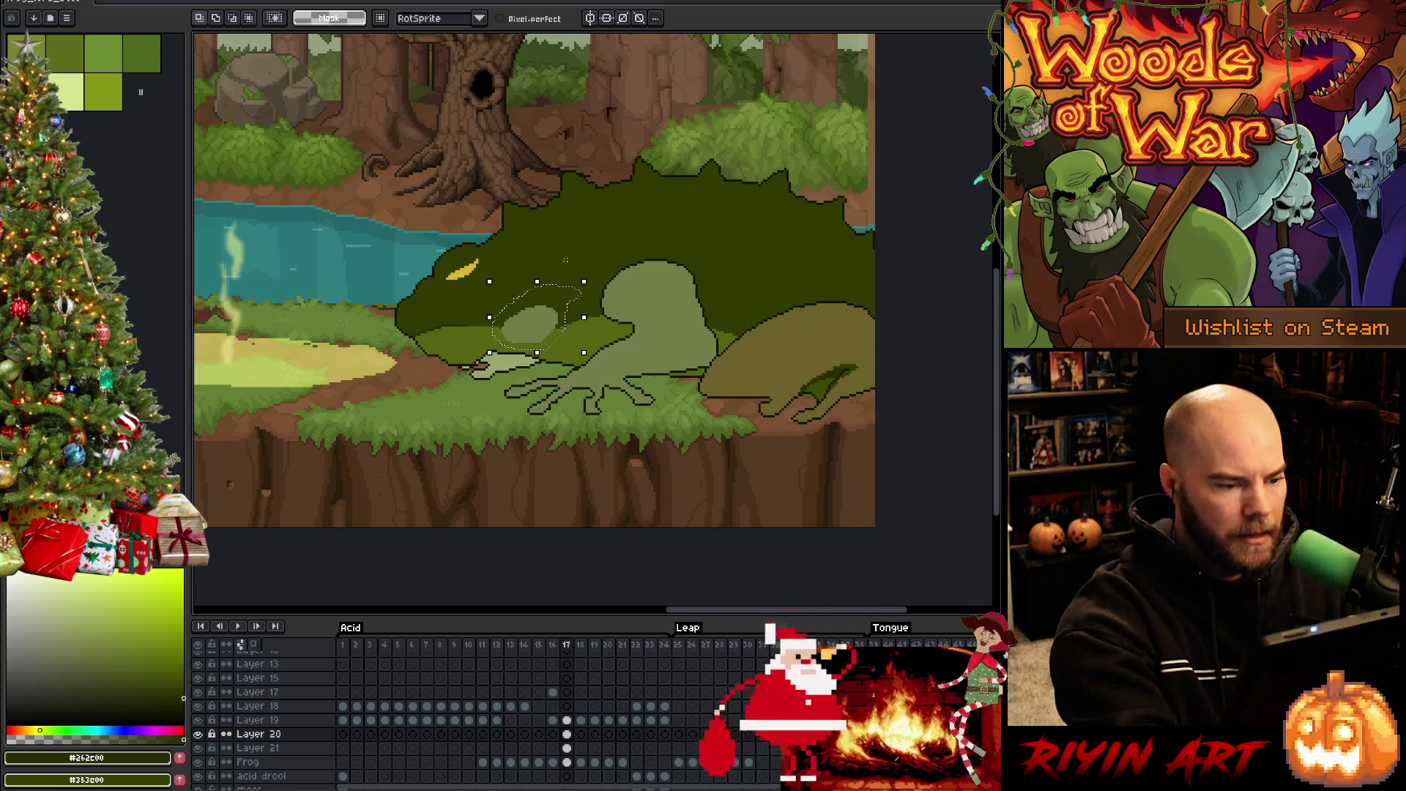
pyautogui.scroll(3, 570, 257)
pyautogui.press('b')
pyautogui.keyDown('alt'); pyautogui.click(464, 415); pyautogui.keyUp('alt')
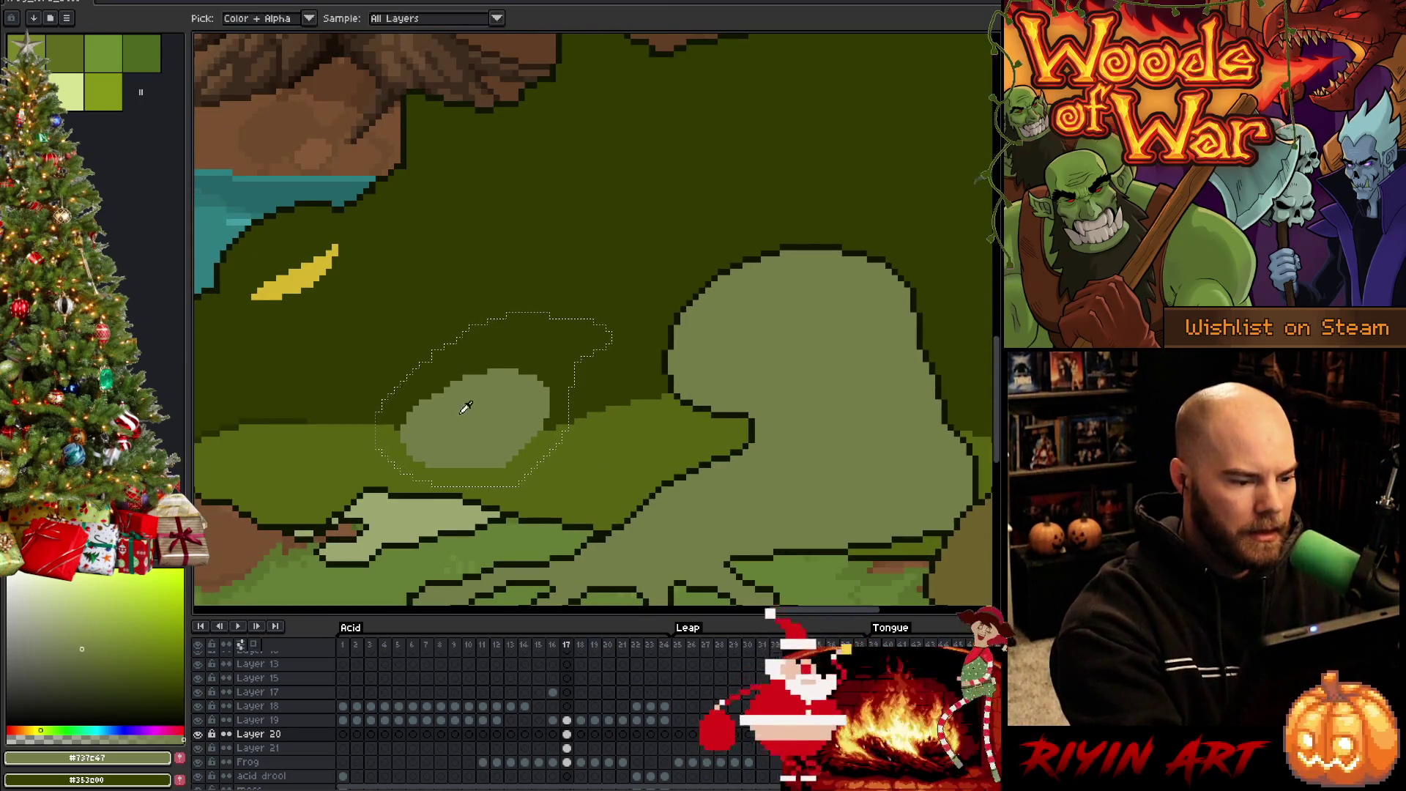
pyautogui.press('e')
pyautogui.moveTo(534, 452); pyautogui.dragTo(508, 458)
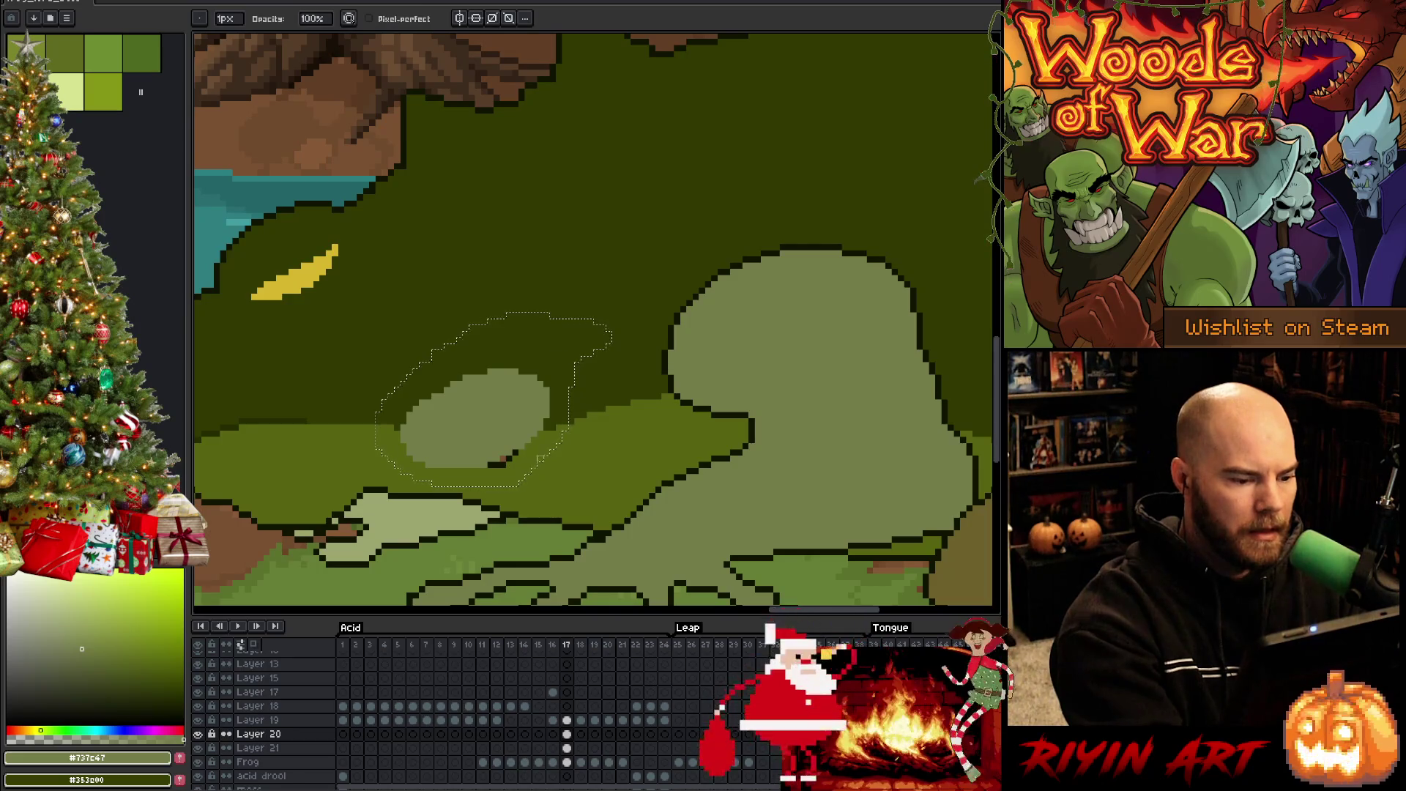
pyautogui.press('b')
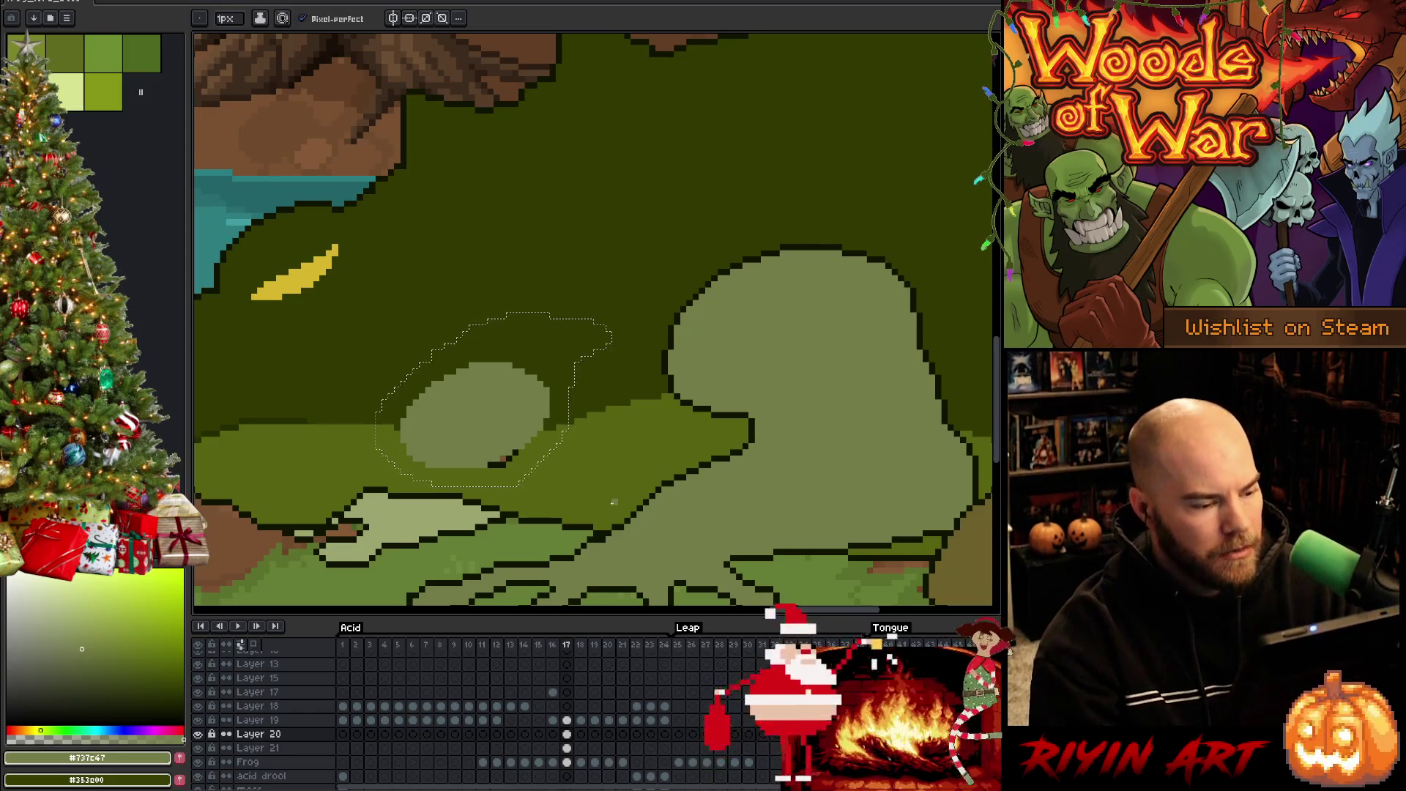
# Sample the dark green from frame 16's leap pose and return to frame 17
pyautogui.press('h')
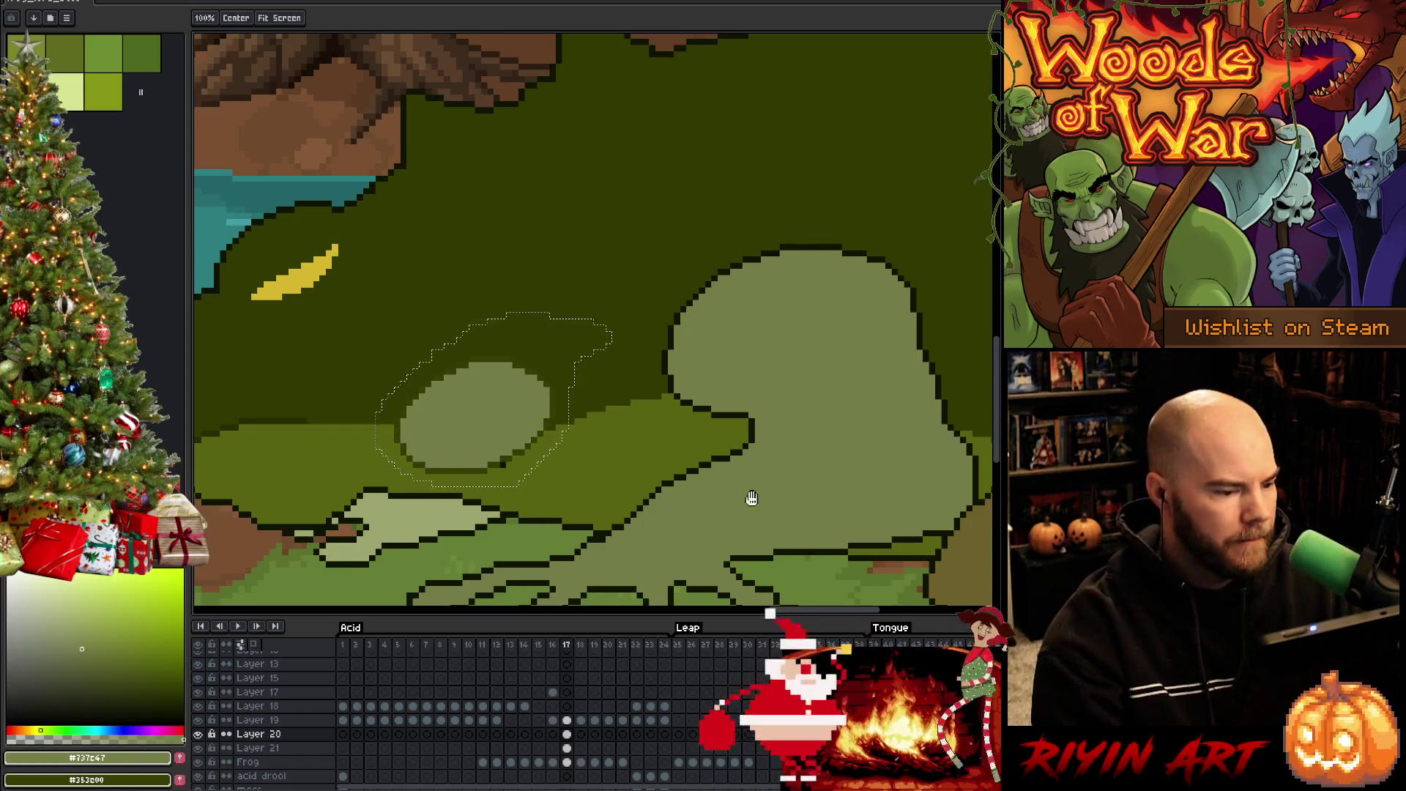
pyautogui.press('b')
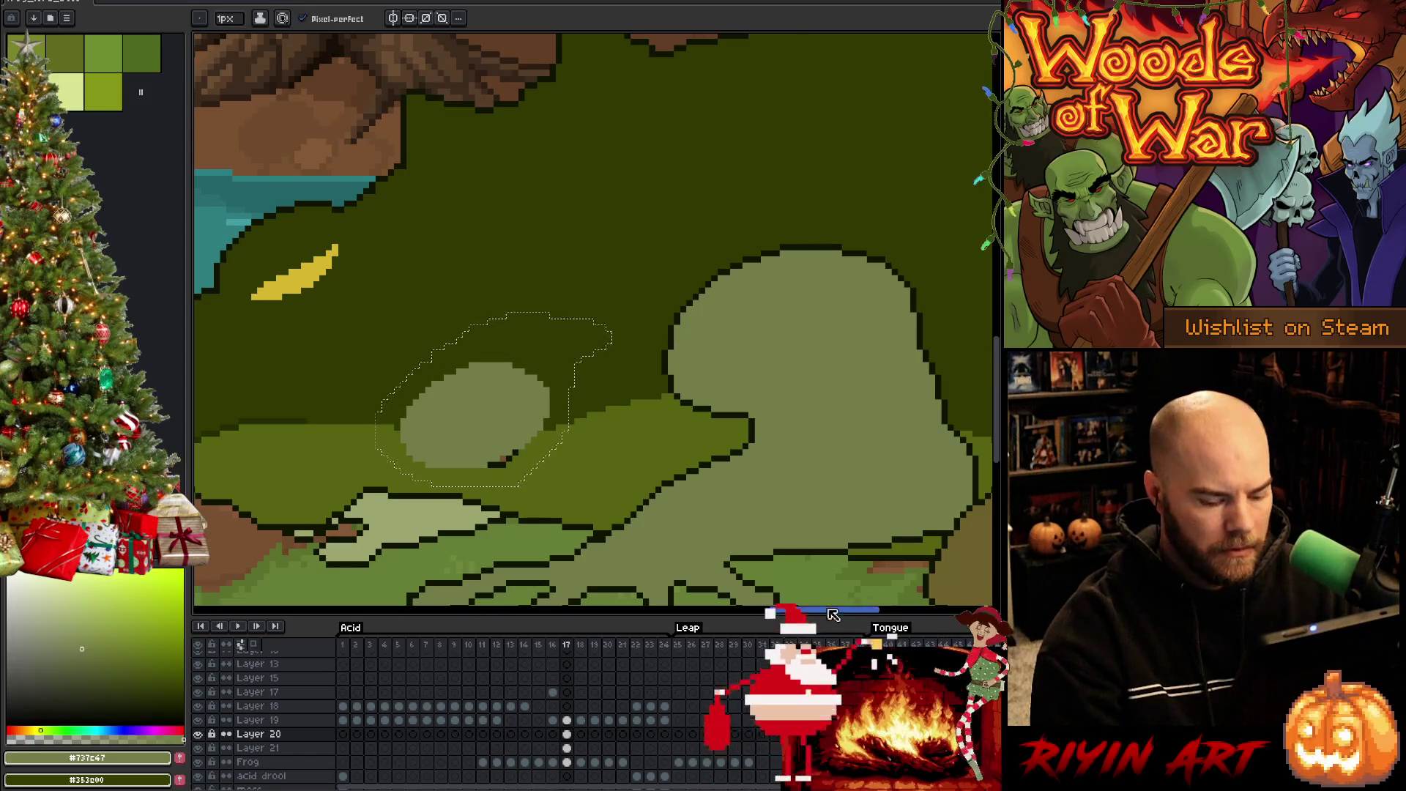
pyautogui.press(',')
pyautogui.scroll(5, 813, 235)
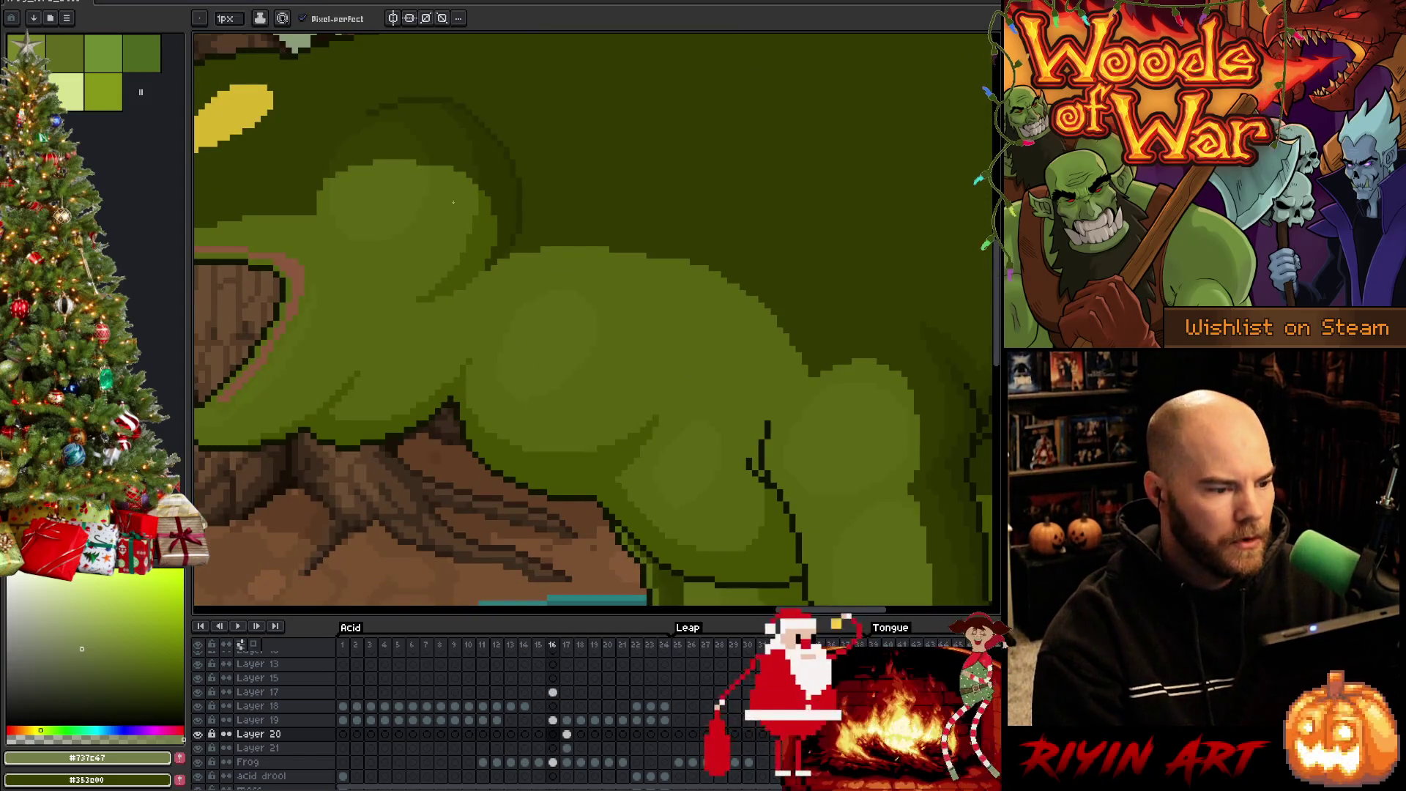
pyautogui.keyDown('alt'); pyautogui.click(525, 192); pyautogui.keyUp('alt')
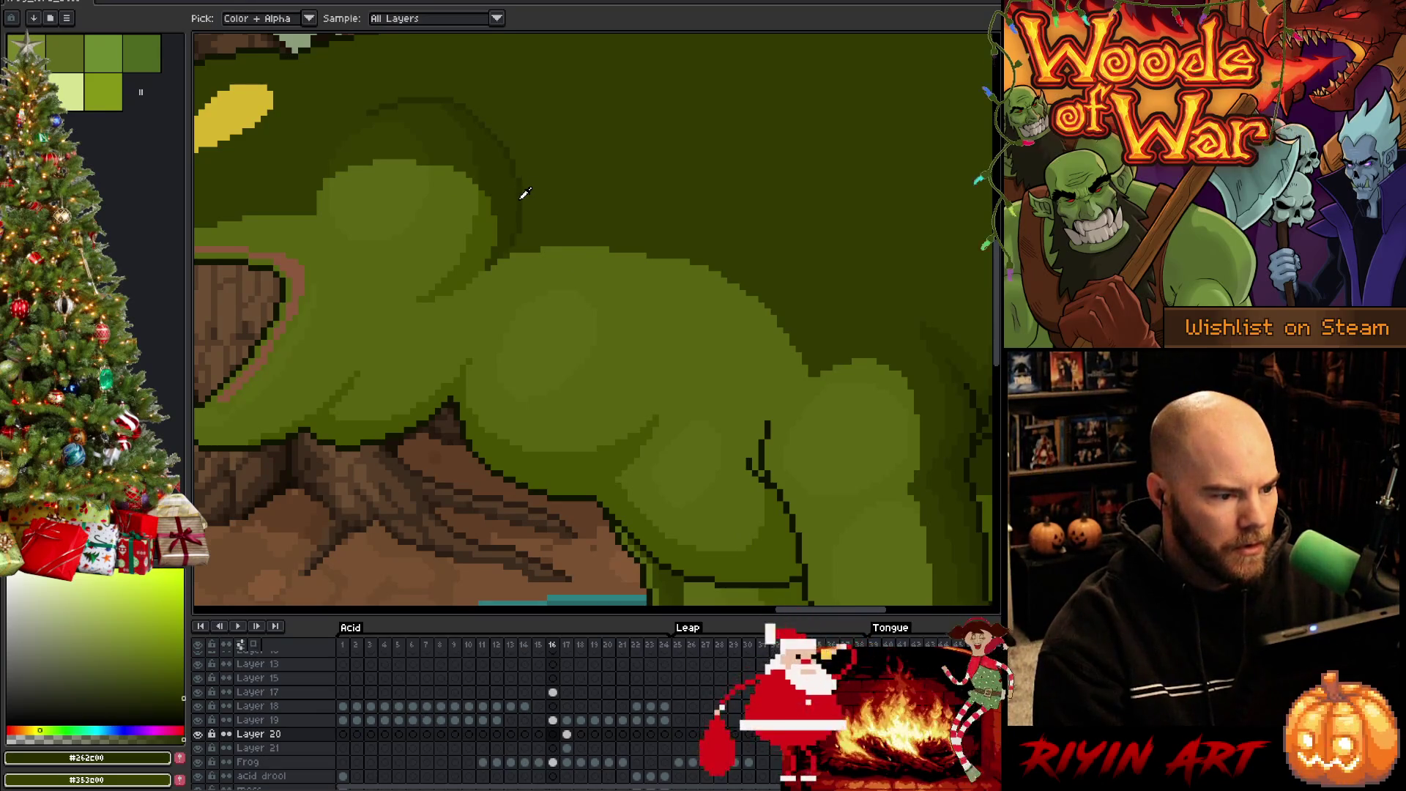
pyautogui.press('.')
pyautogui.scroll(-5, 524, 193)
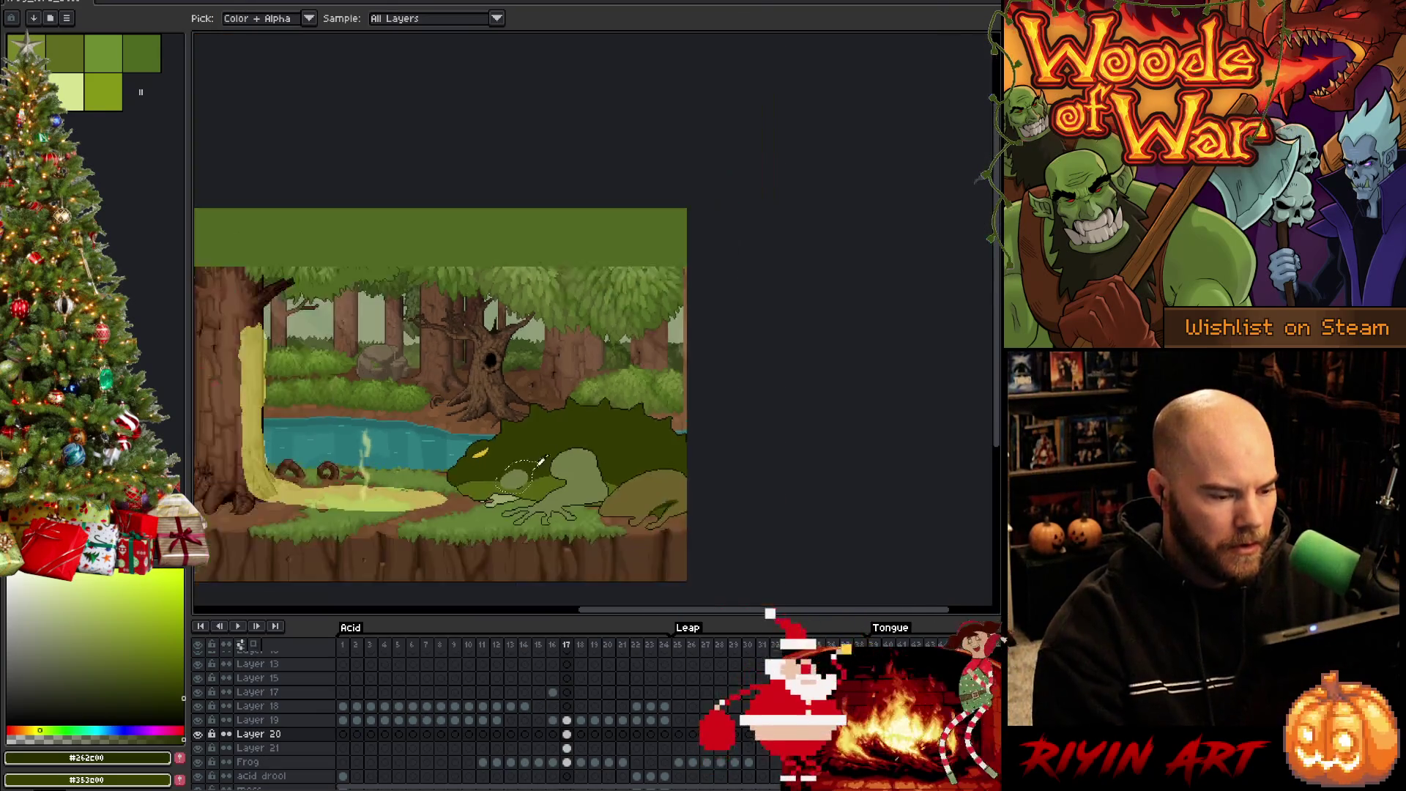
# Bring the eye and oval into view, pick a mid green from the head, and clear the oval selection
pyautogui.scroll(4, 516, 488)
pyautogui.scroll(3, 516, 488)
pyautogui.press('space')
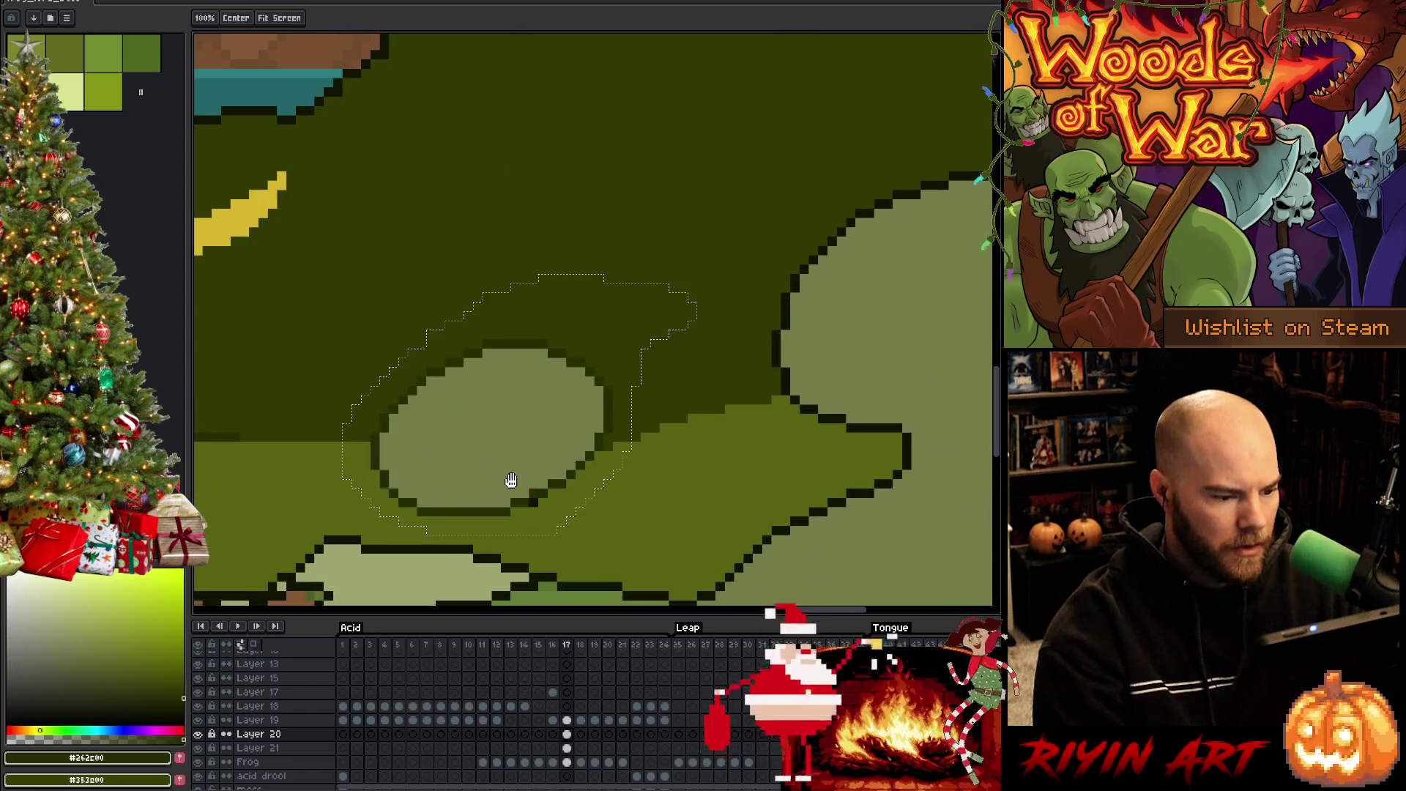
pyautogui.moveTo(511, 486); pyautogui.dragTo(691, 367)
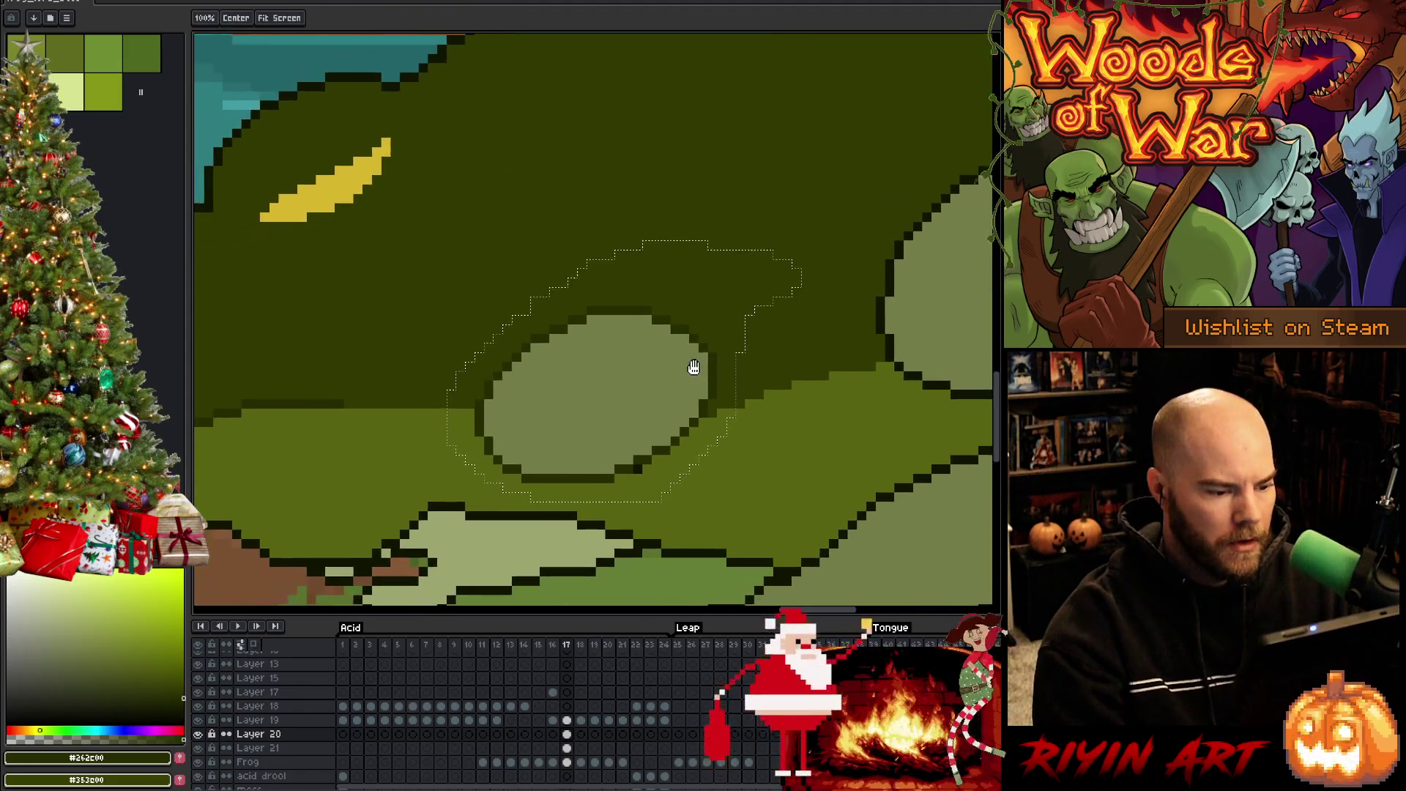
pyautogui.keyDown('alt'); pyautogui.click(693, 432); pyautogui.keyUp('alt')
pyautogui.press('Delete')
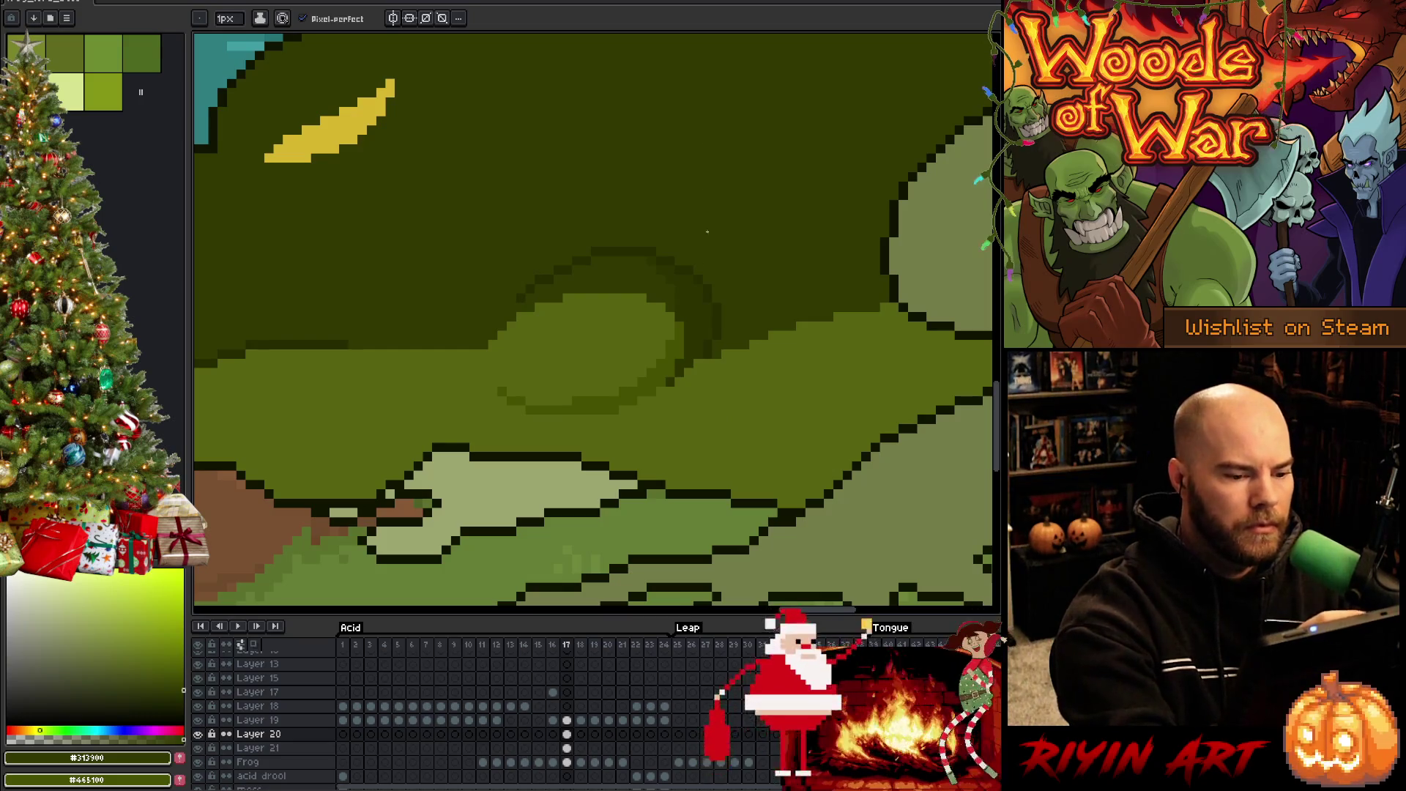
pyautogui.keyDown('alt'); pyautogui.click(720, 324); pyautogui.keyUp('alt')
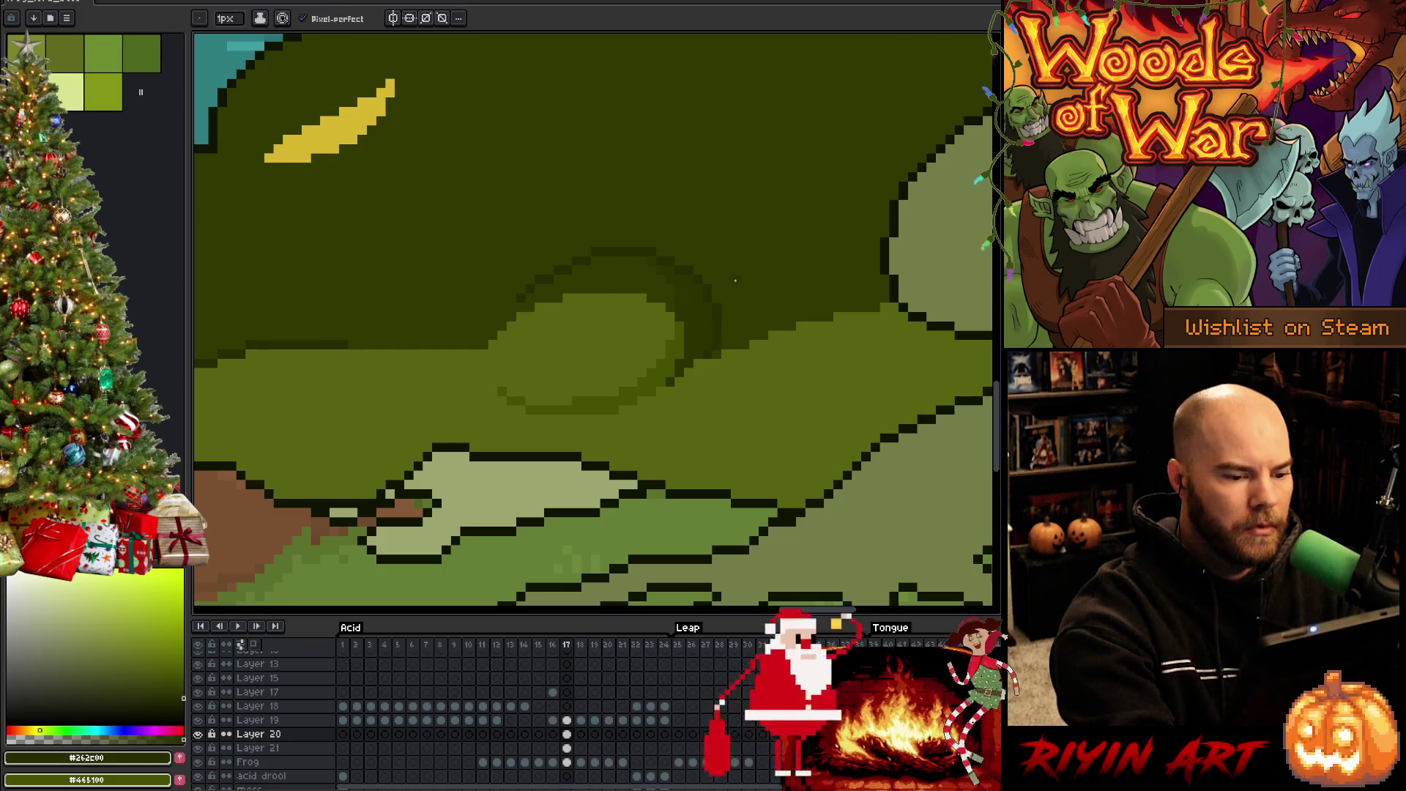
pyautogui.keyDown('alt'); pyautogui.click(765, 473); pyautogui.keyUp('alt')
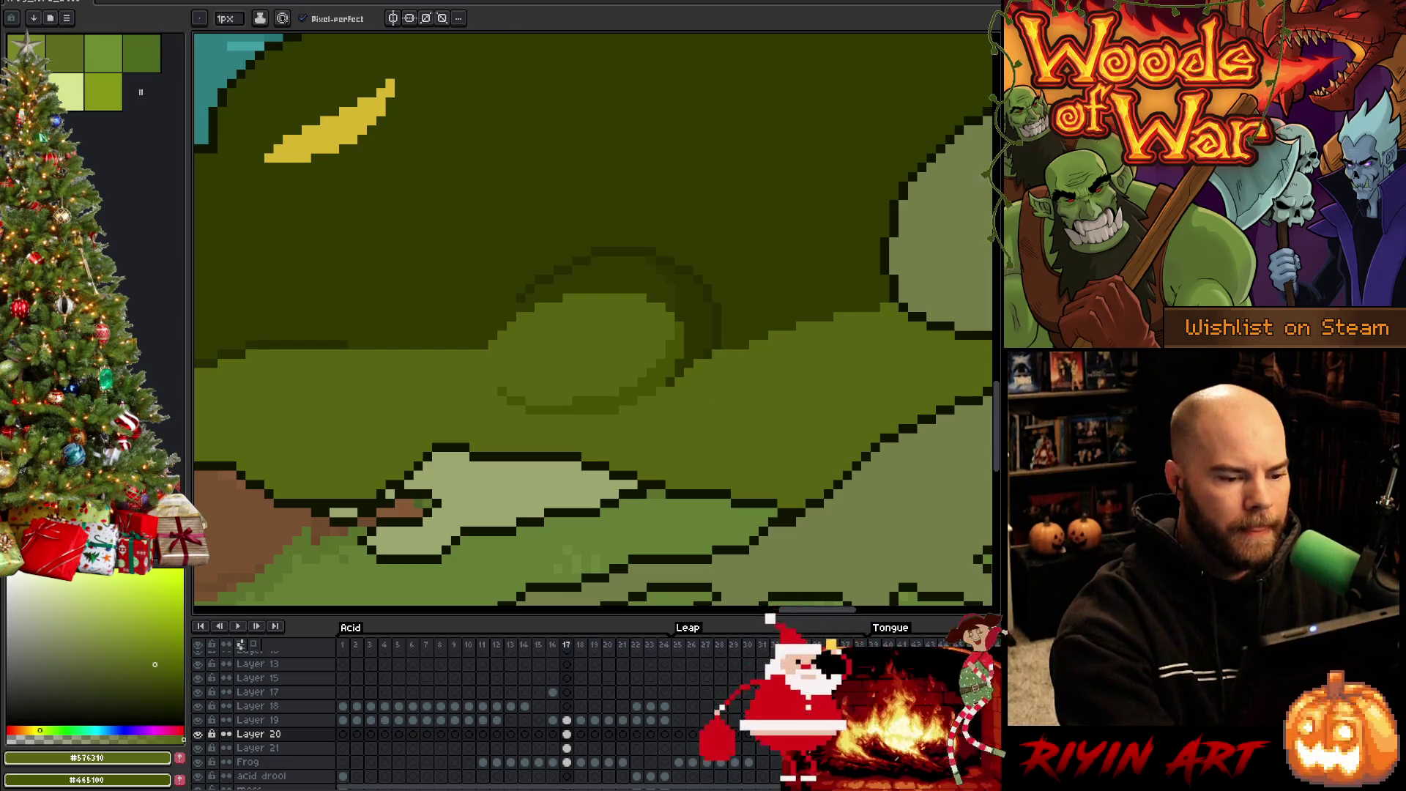
pyautogui.scroll(-5, 742, 472)
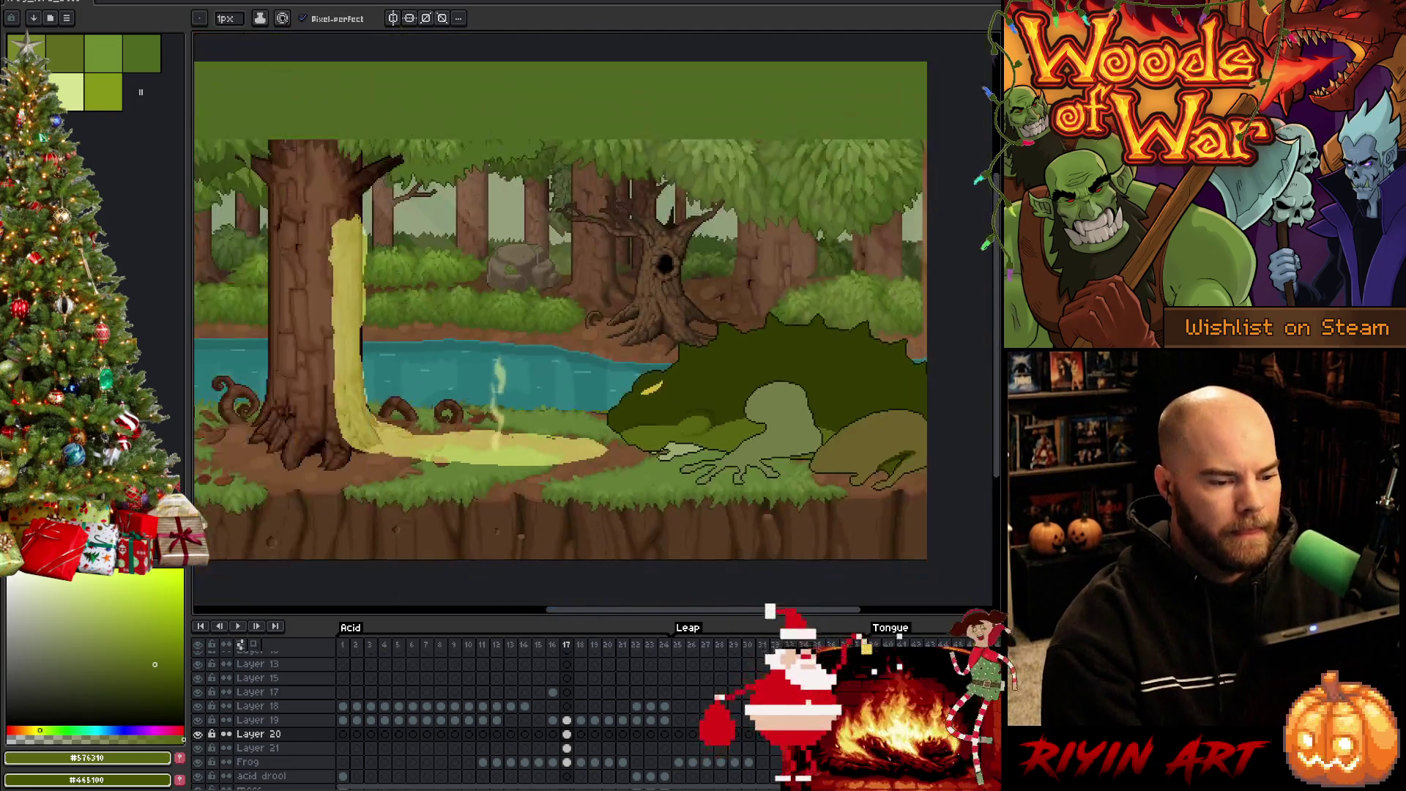
pyautogui.scroll(2, 719, 449)
pyautogui.scroll(2, 698, 465)
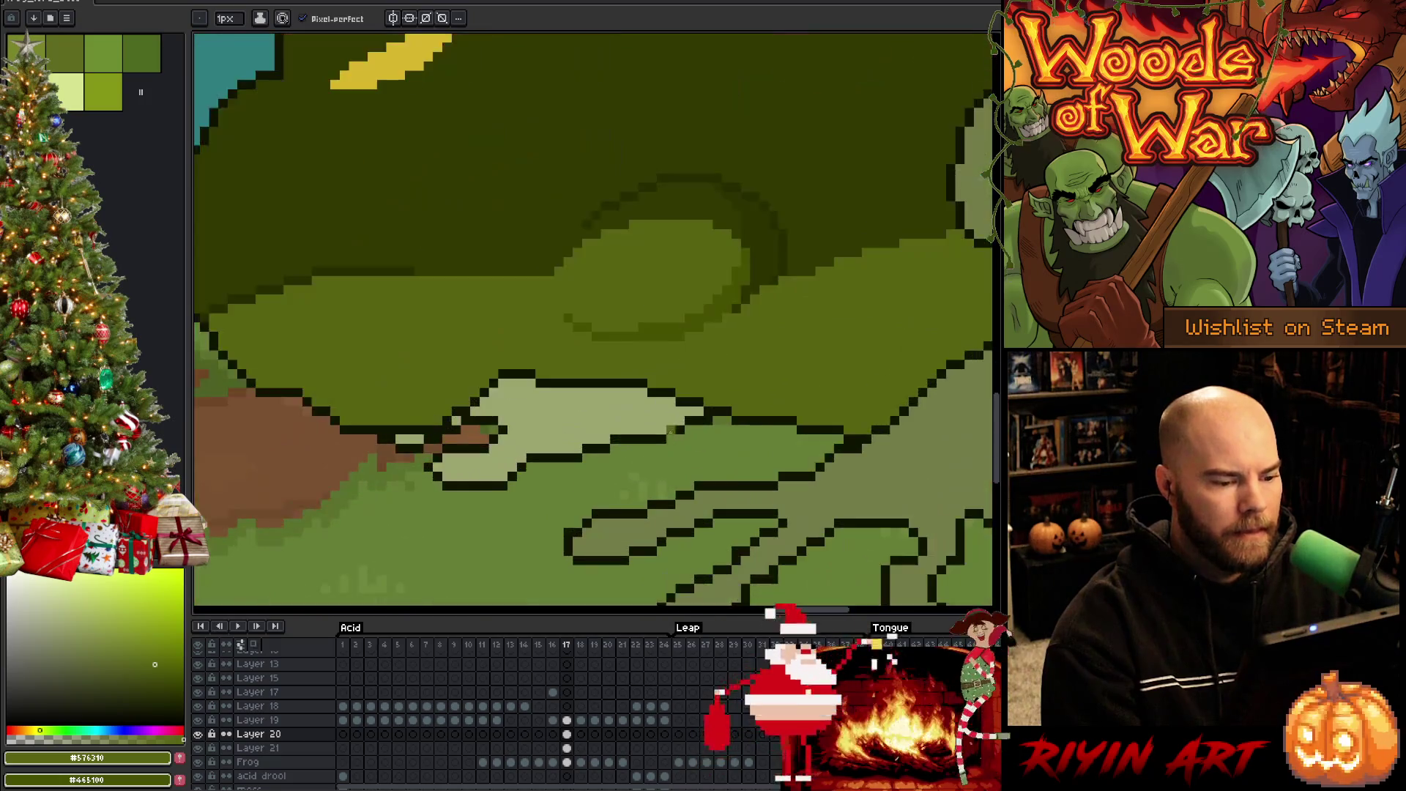
pyautogui.scroll(-2, 720, 399)
pyautogui.hotkey('ctrl', 's')
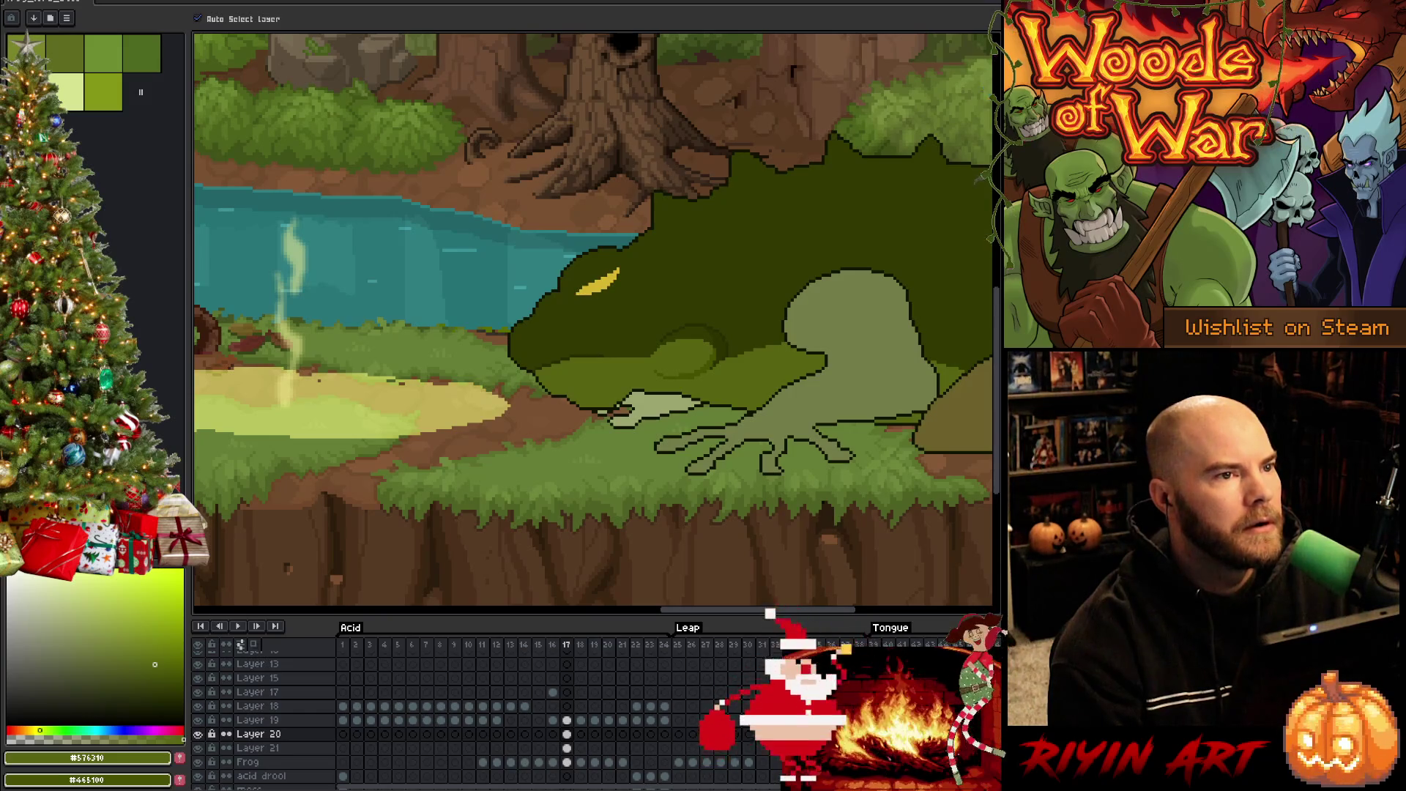
pyautogui.press('b')
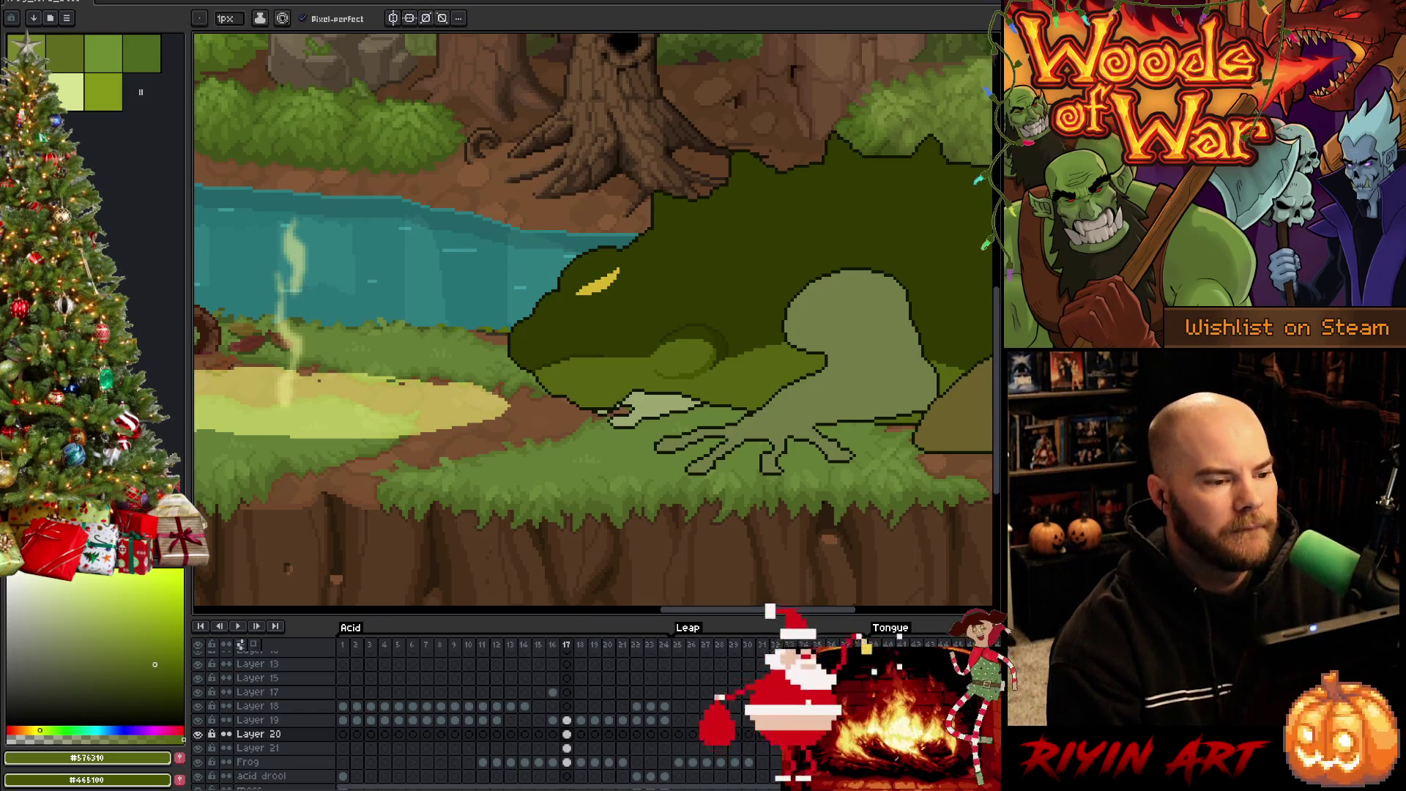
pyautogui.scroll(1, 732, 337)
pyautogui.scroll(-1, 732, 336)
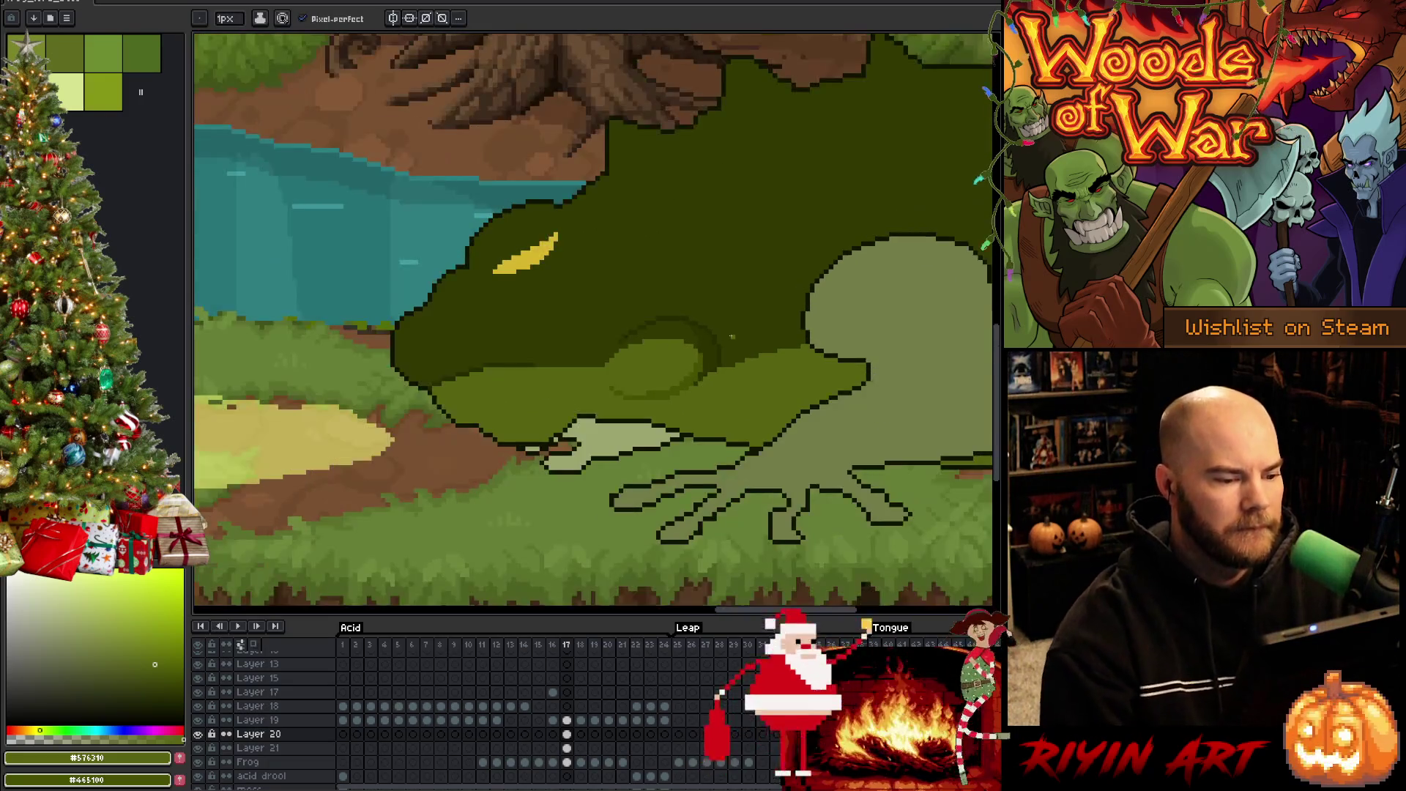
pyautogui.press('space')
pyautogui.scroll(1, 647, 488)
pyautogui.moveTo(647, 488); pyautogui.dragTo(635, 481)
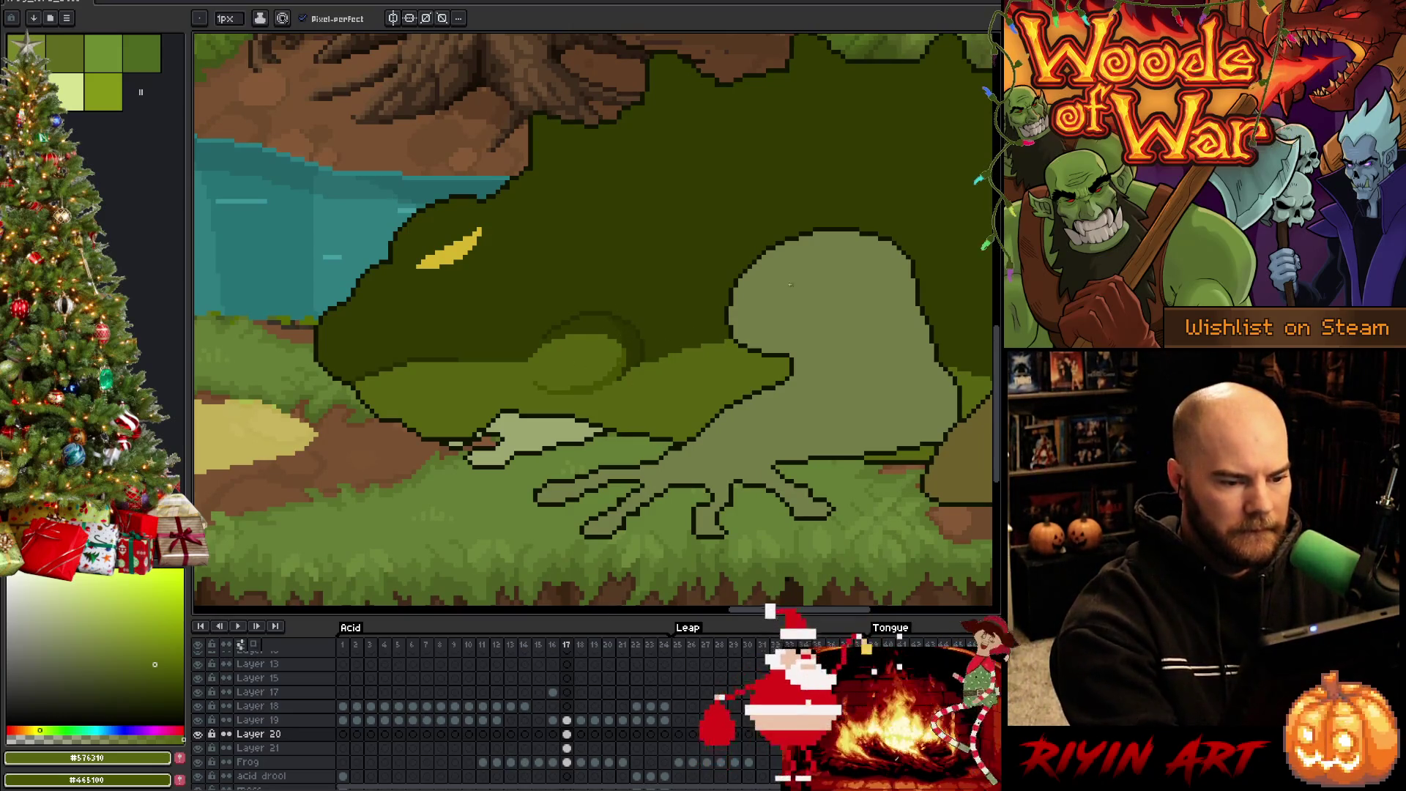
pyautogui.moveTo(817, 327); pyautogui.dragTo(678, 317)
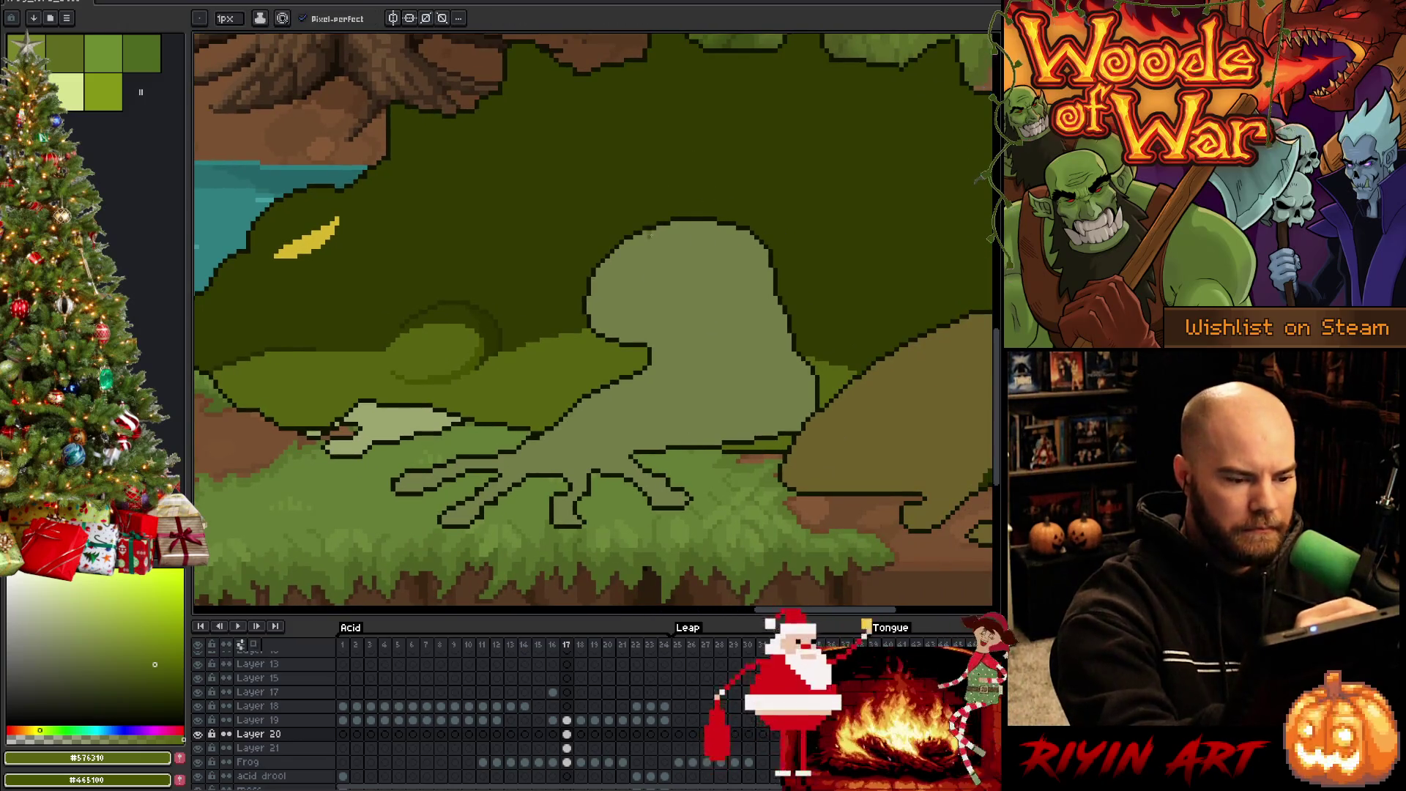
pyautogui.moveTo(629, 223); pyautogui.dragTo(688, 247)
pyautogui.hotkey('ctrl', 'z')
pyautogui.press('m')
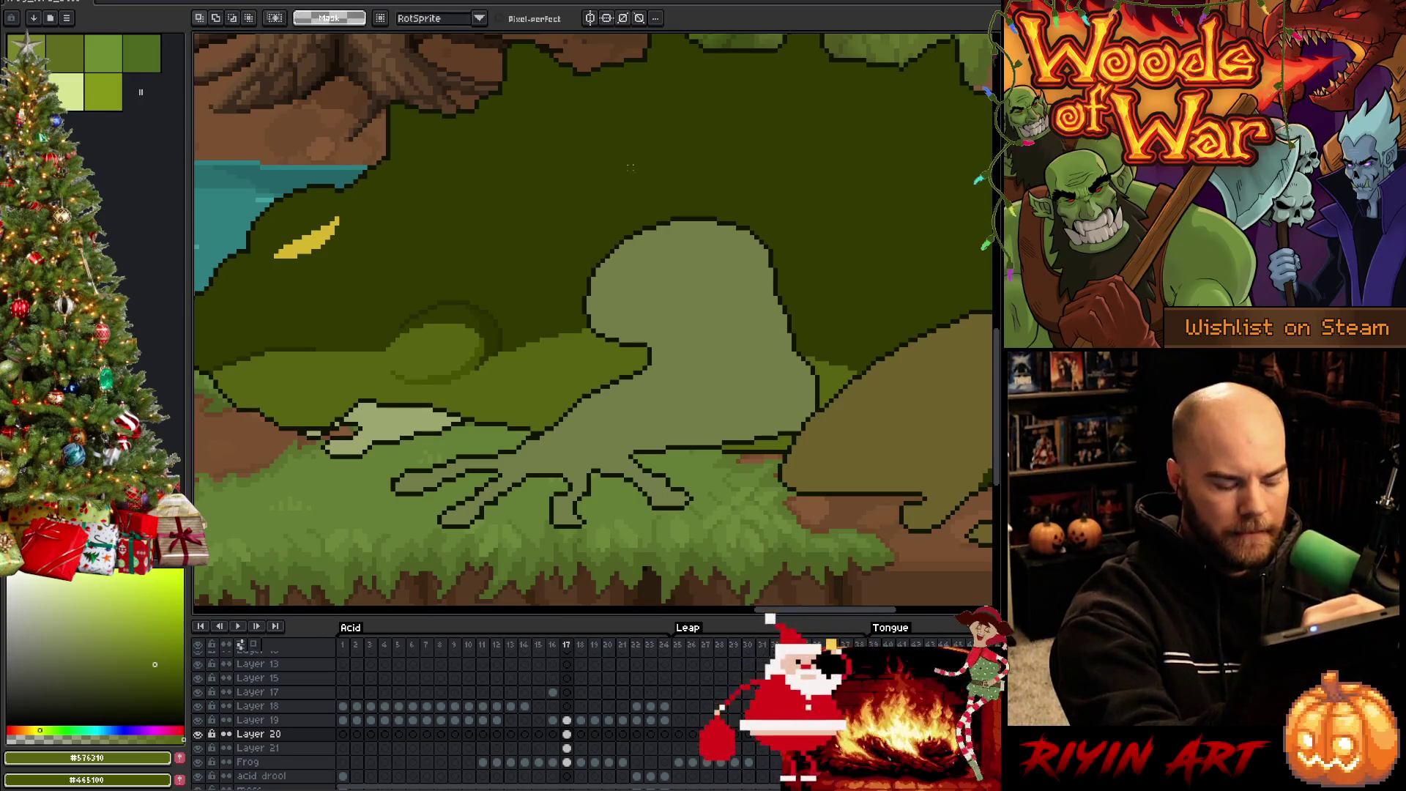
# Fill the selected head area and the frog's light body with darker green
pyautogui.moveTo(584, 280)
pyautogui.mouseDown()
pyautogui.moveTo(633, 240)
pyautogui.moveTo(685, 249)
pyautogui.moveTo(738, 323)
pyautogui.moveTo(736, 353)
pyautogui.moveTo(635, 373)
pyautogui.moveTo(533, 366)
pyautogui.moveTo(545, 241)
pyautogui.mouseUp()
pyautogui.press('b')
pyautogui.press('g')
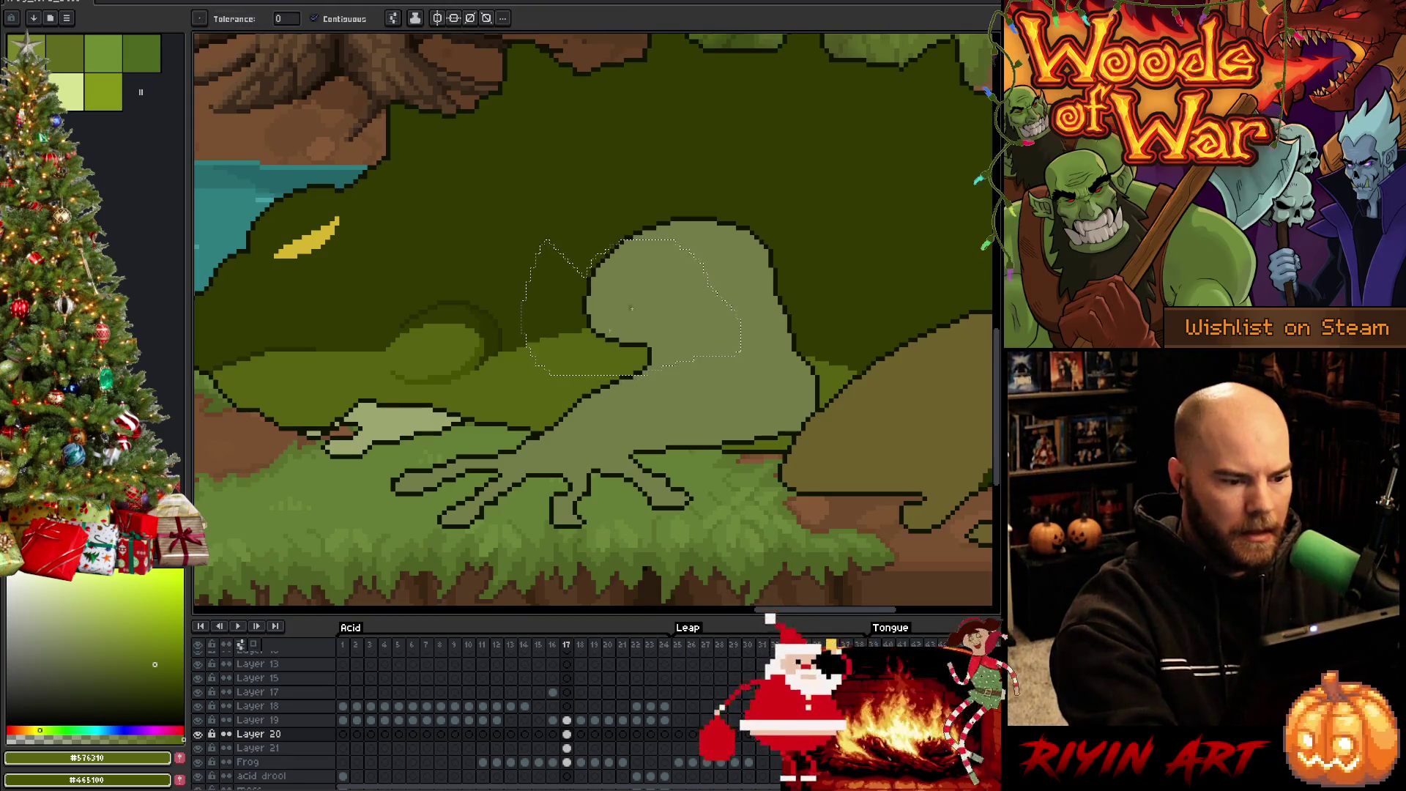
pyautogui.click(672, 326)
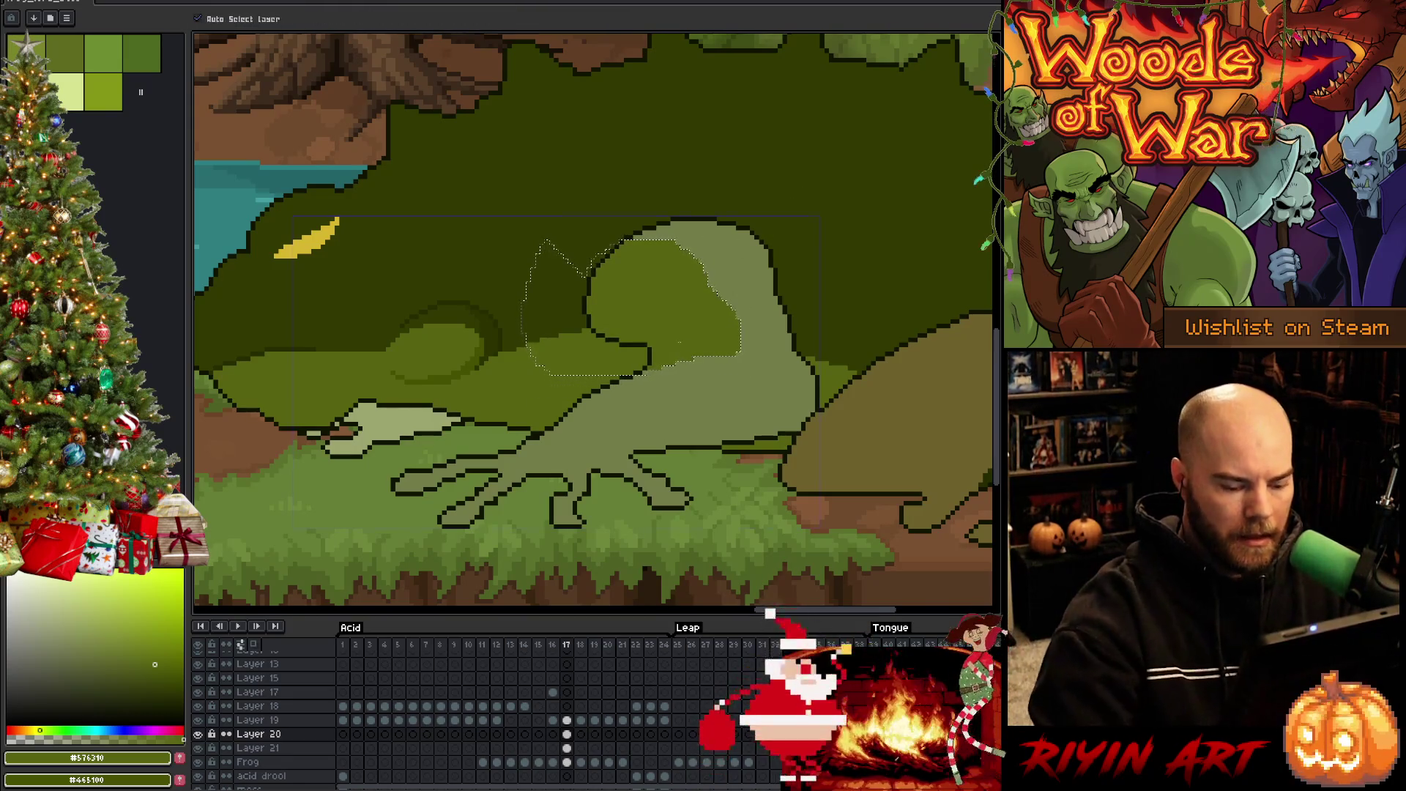
pyautogui.keyDown('alt'); pyautogui.click(771, 338); pyautogui.keyUp('alt')
pyautogui.click(771, 338)
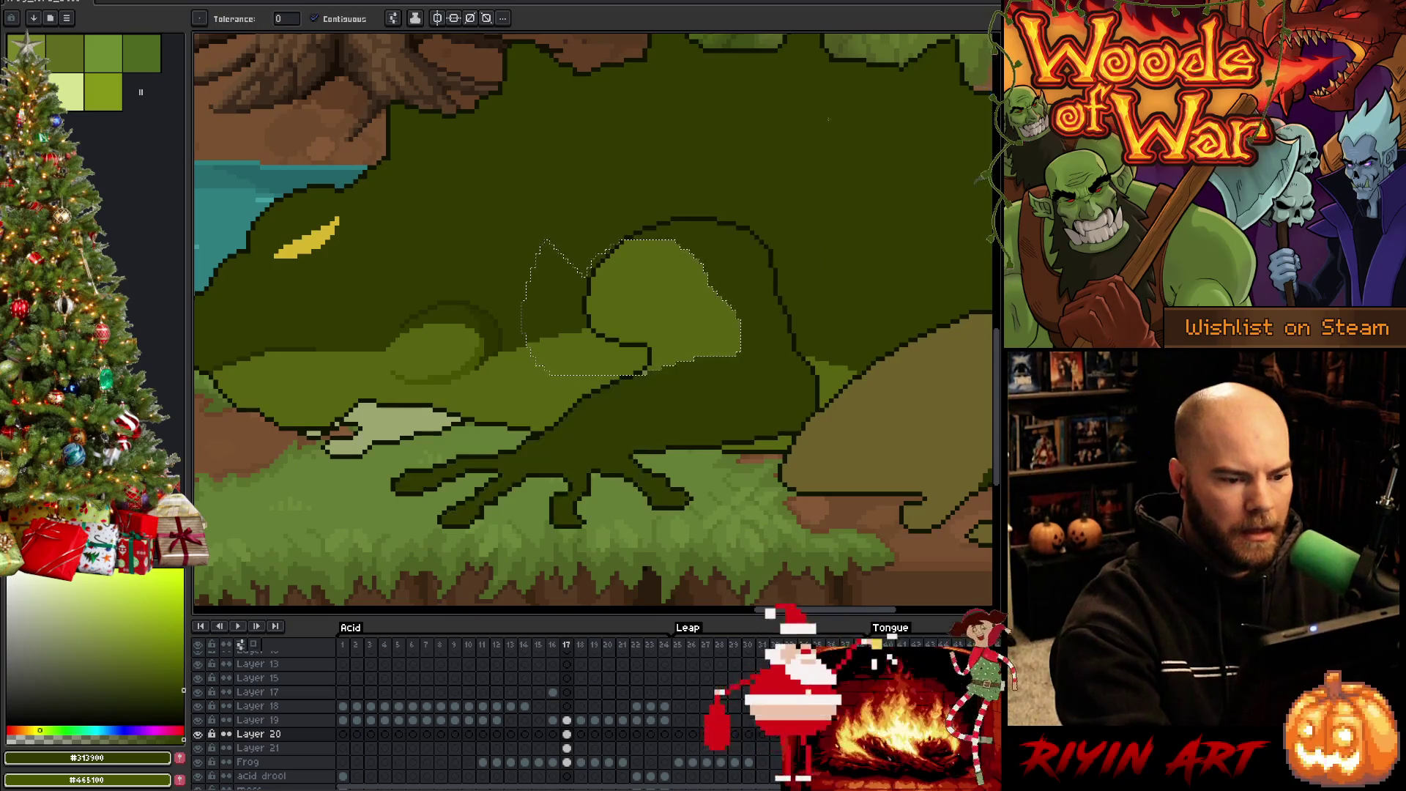
pyautogui.hotkey('ctrl', 'd')
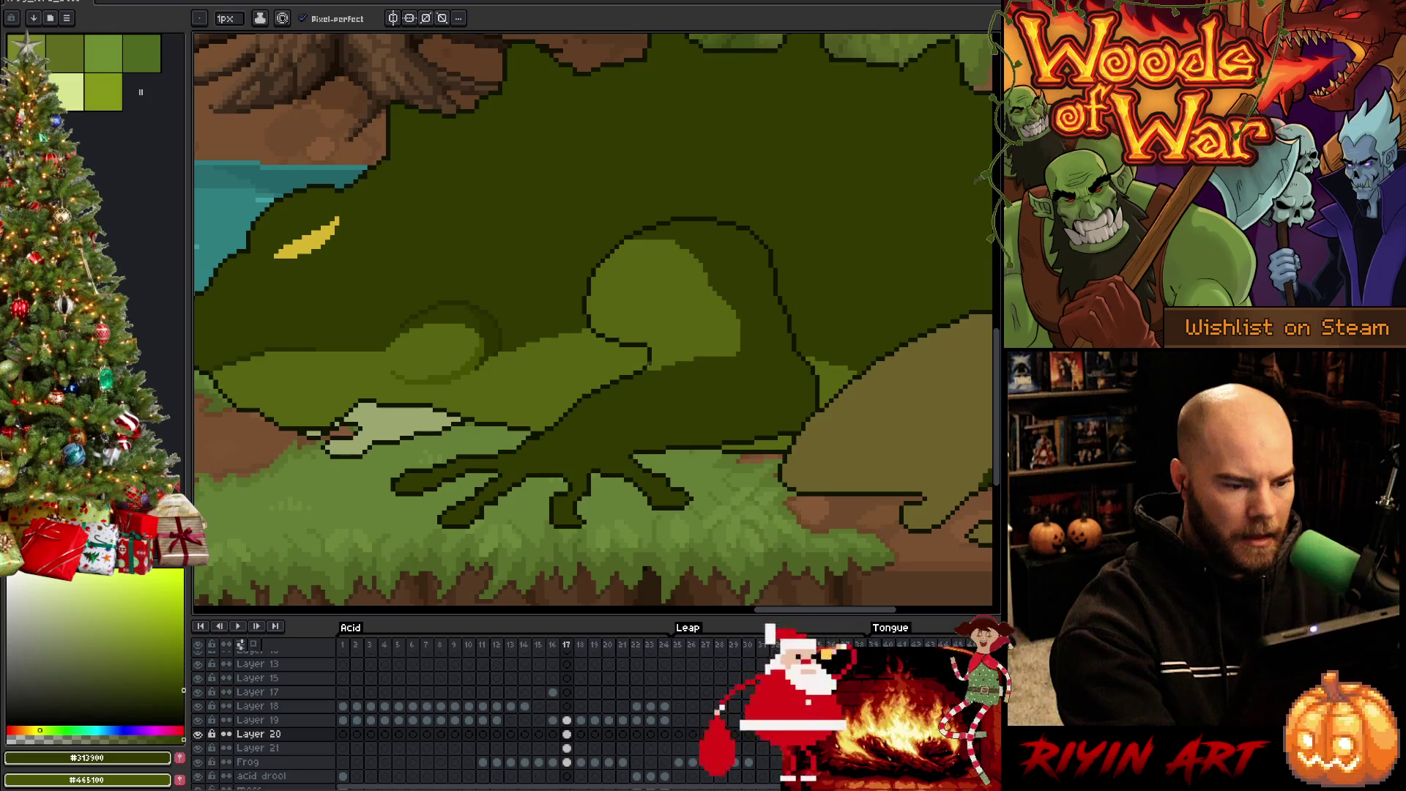
# Touch up the head blob's top, left and lower outlines with near-black and dark green pixels
pyautogui.keyDown('alt'); pyautogui.click(654, 369); pyautogui.keyUp('alt')
pyautogui.moveTo(644, 370); pyautogui.dragTo(727, 356)
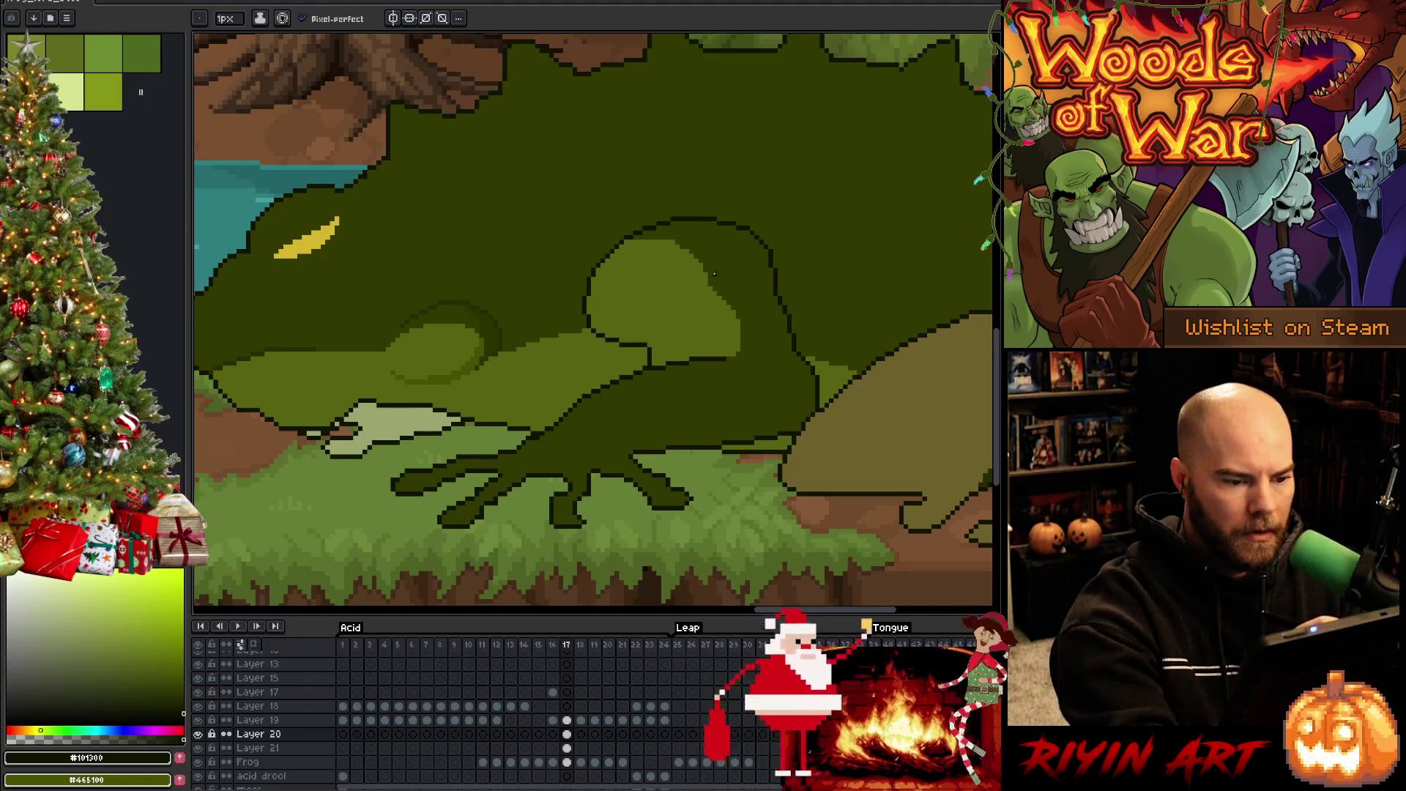
pyautogui.keyDown('alt'); pyautogui.click(617, 249); pyautogui.keyUp('alt')
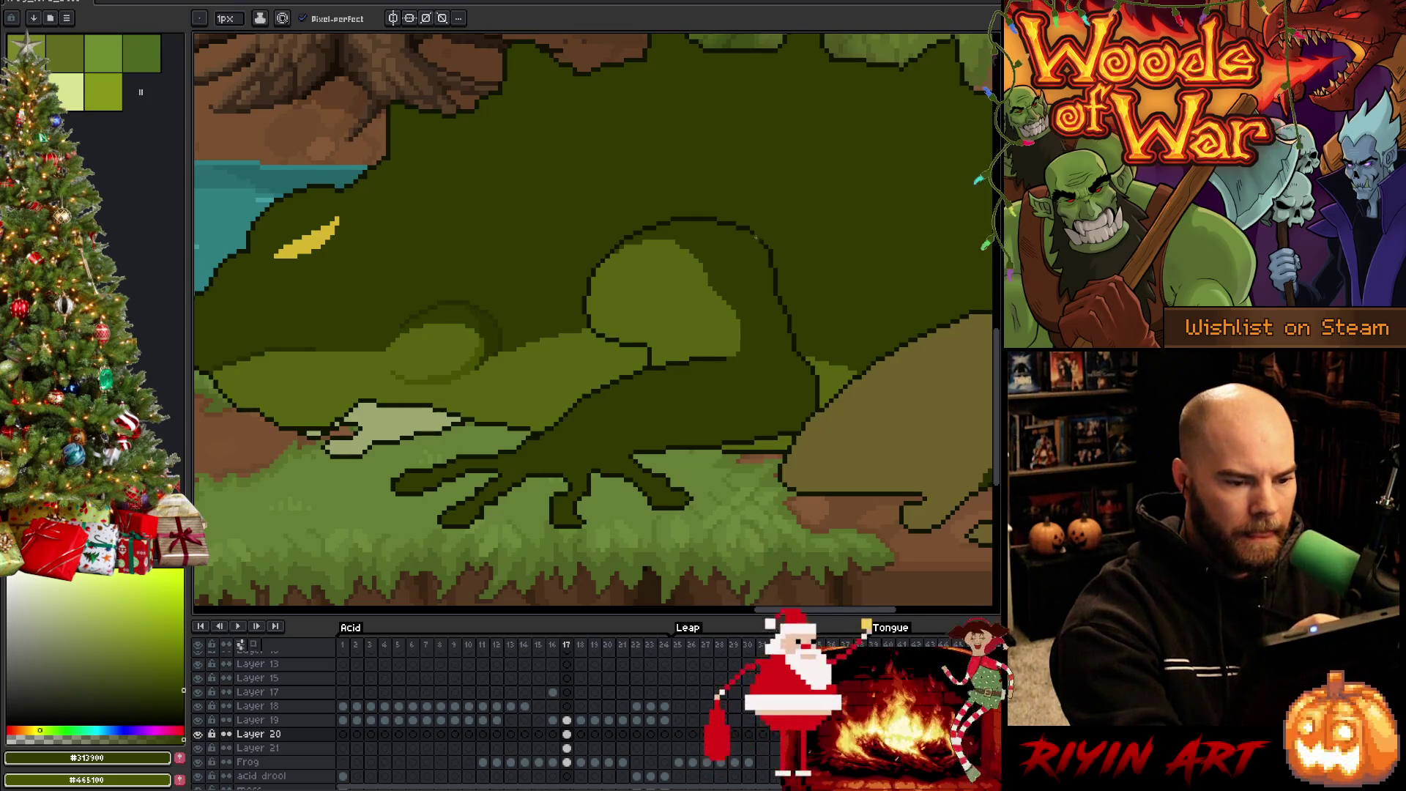
pyautogui.moveTo(735, 226)
pyautogui.mouseDown()
pyautogui.moveTo(666, 220)
pyautogui.moveTo(620, 241)
pyautogui.mouseUp()
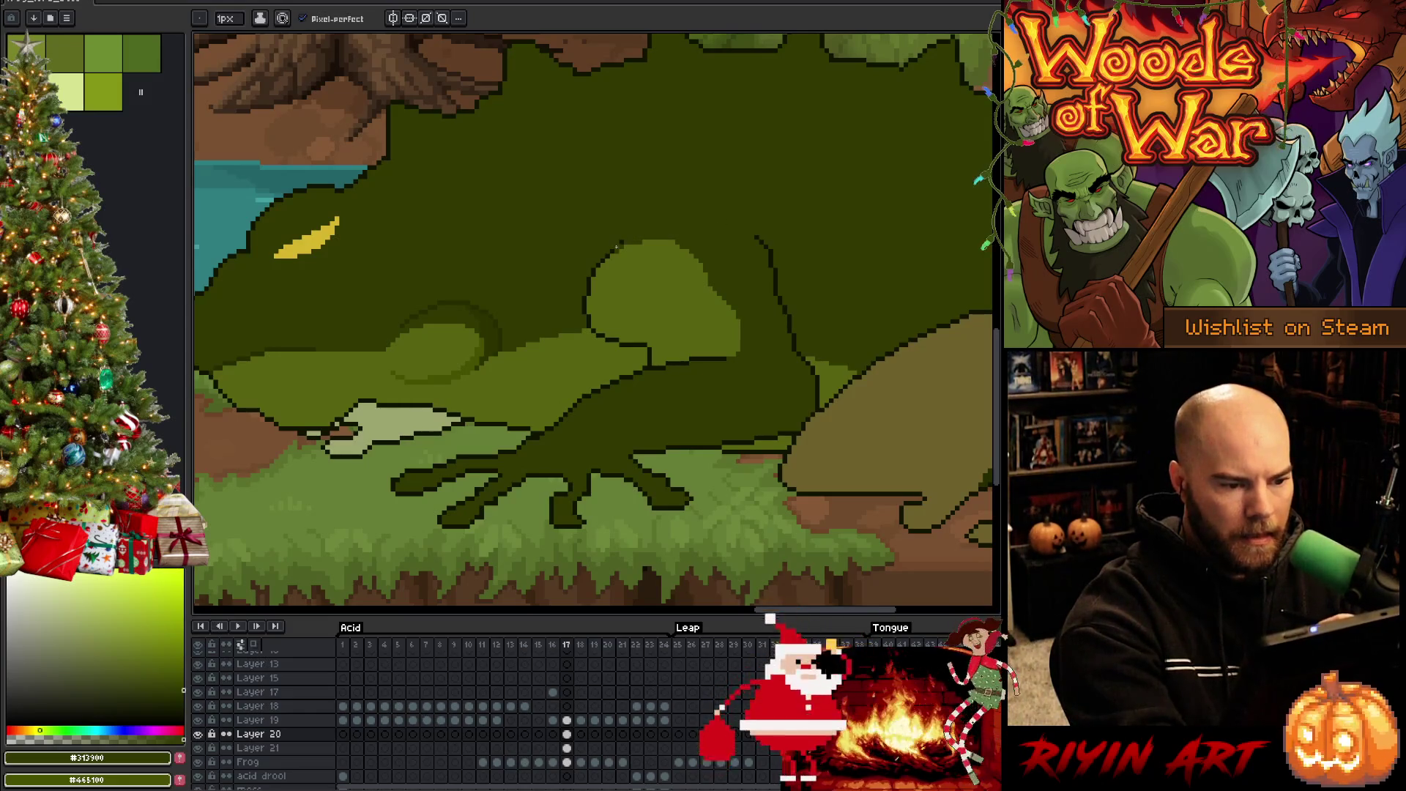
pyautogui.keyDown('alt'); pyautogui.click(601, 261); pyautogui.keyUp('alt')
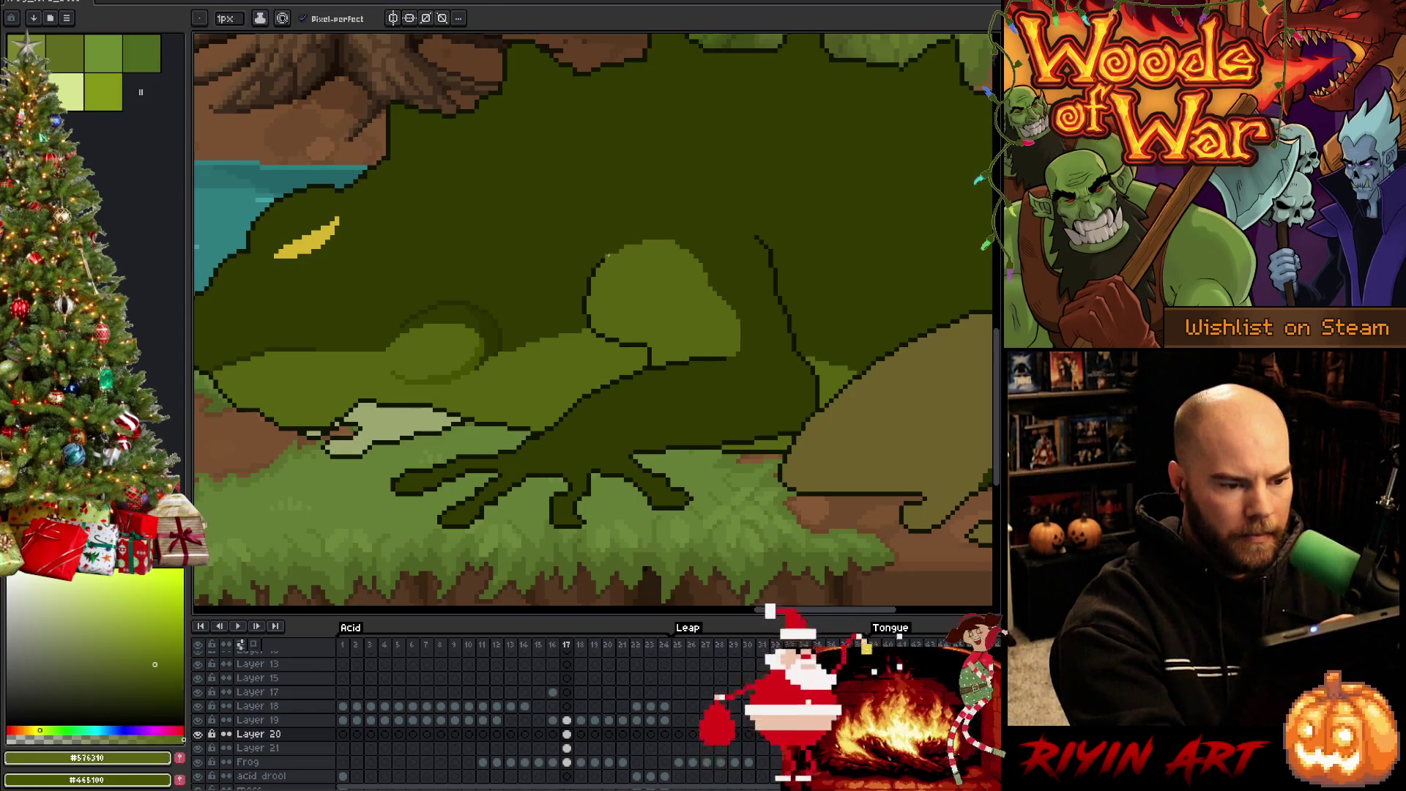
pyautogui.keyDown('alt'); pyautogui.click(609, 251); pyautogui.keyUp('alt')
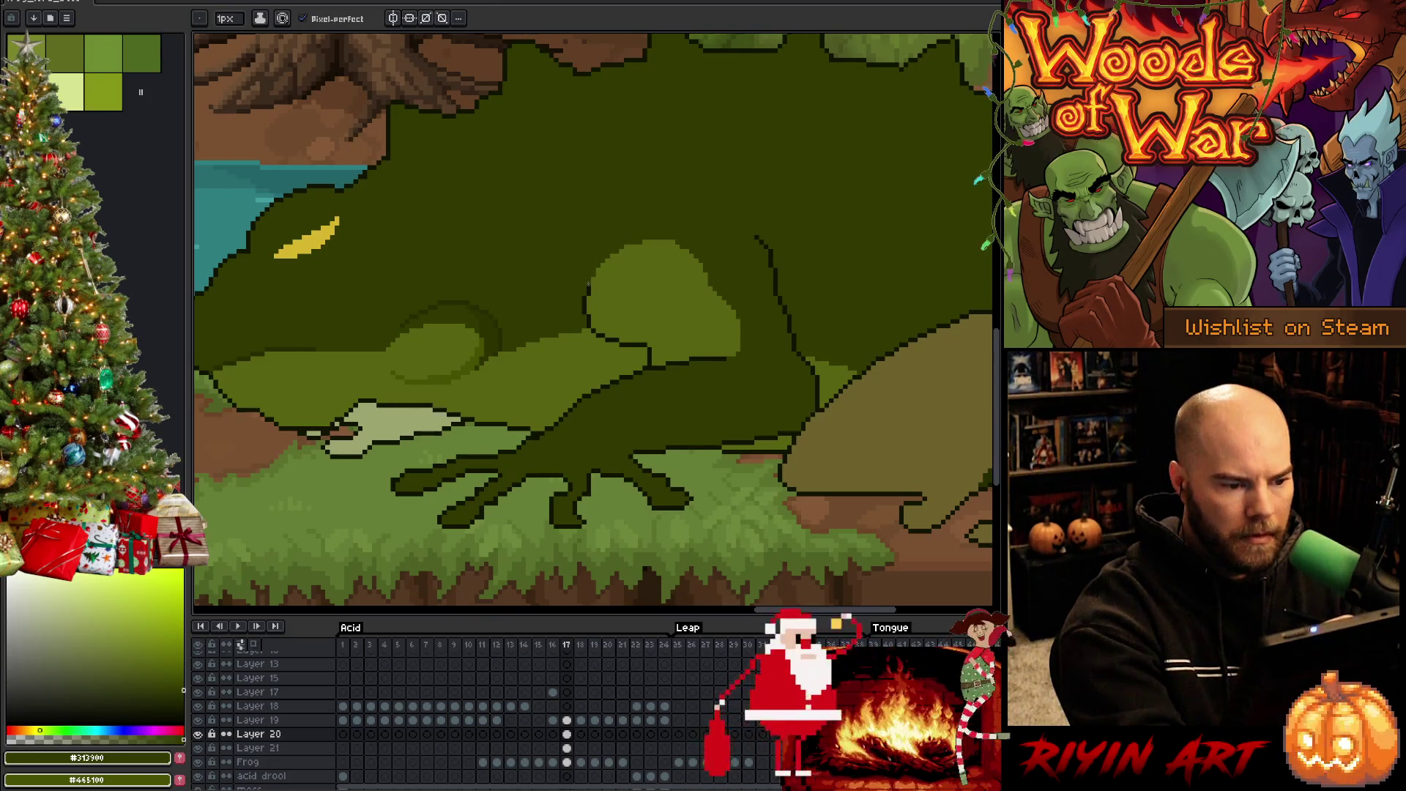
pyautogui.moveTo(582, 294); pyautogui.dragTo(588, 294)
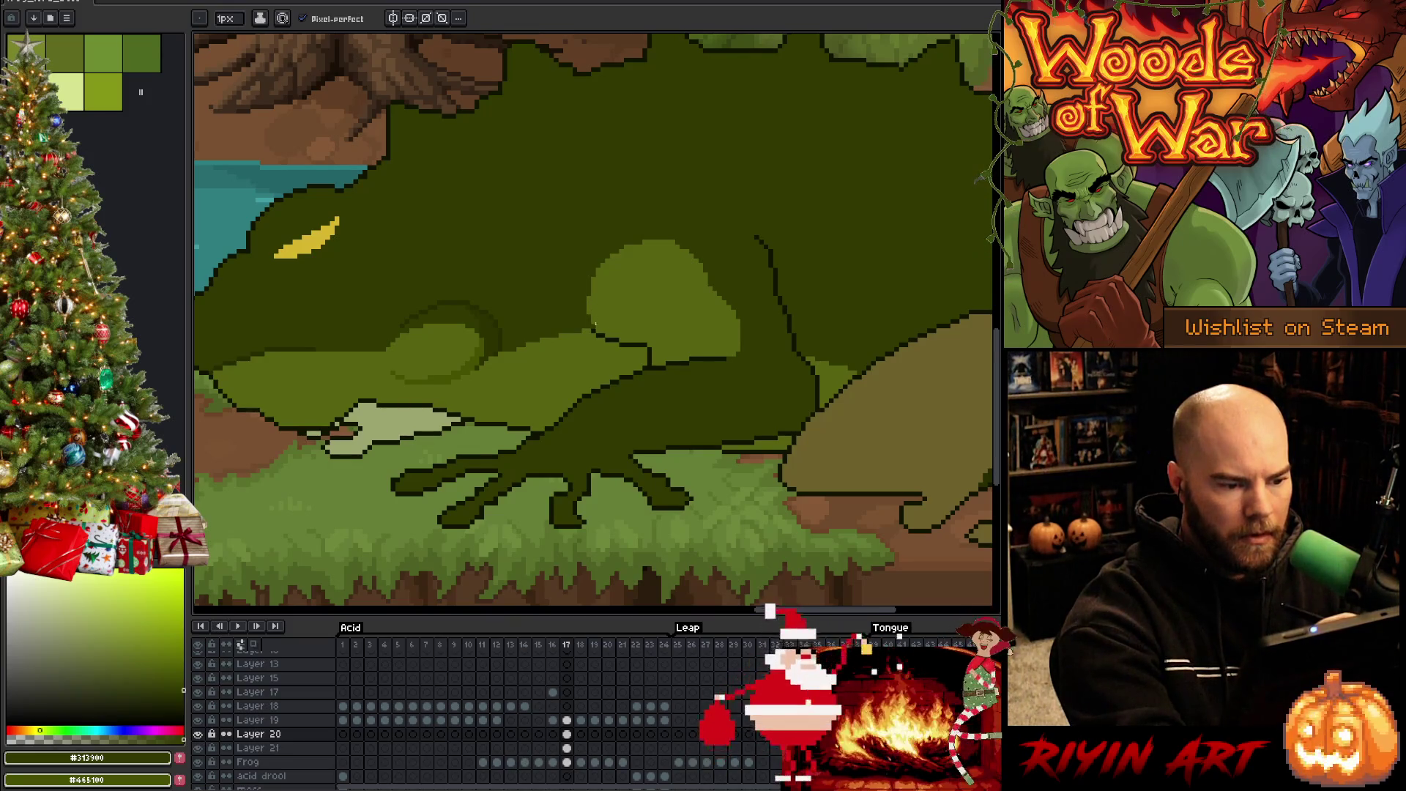
pyautogui.keyDown('alt'); pyautogui.click(589, 322); pyautogui.keyUp('alt')
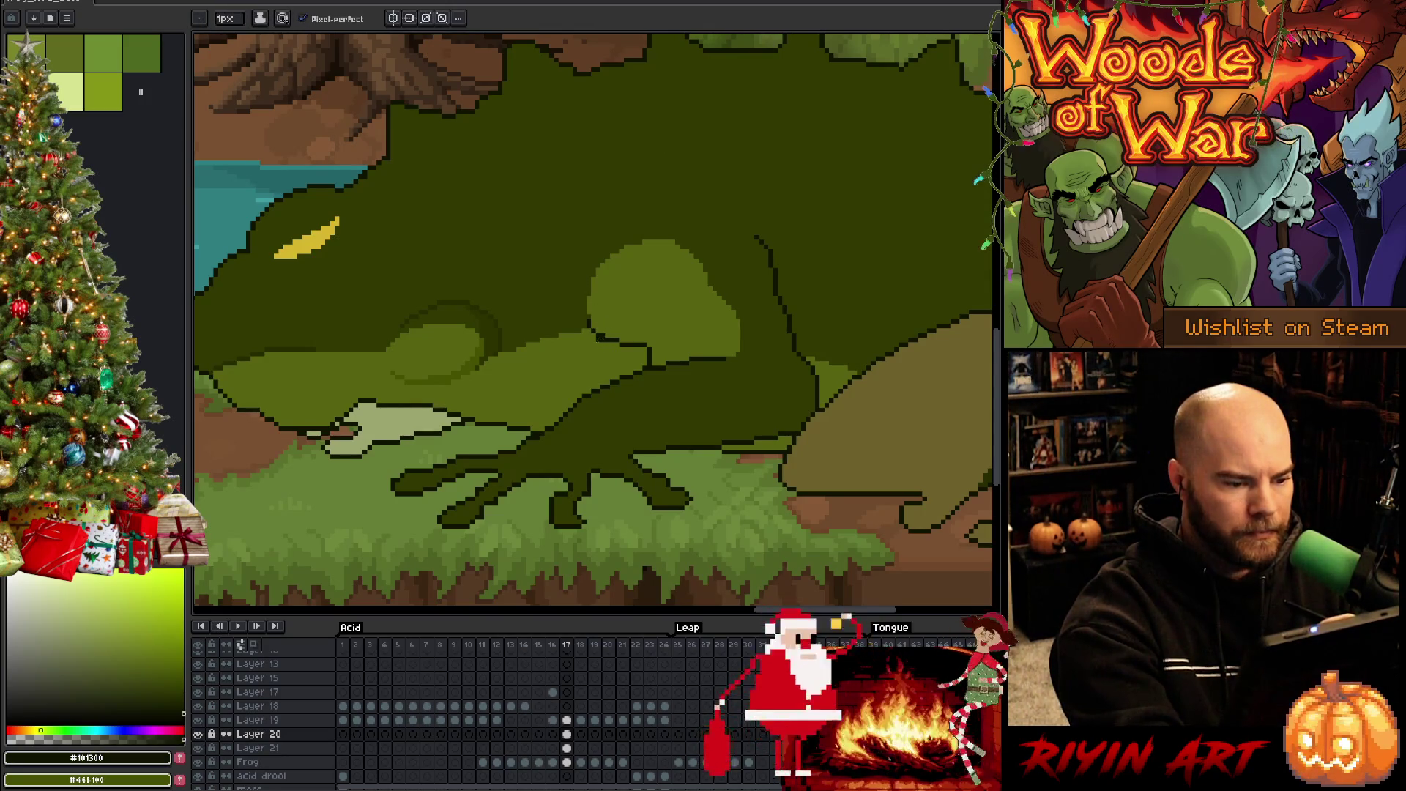
pyautogui.moveTo(590, 330); pyautogui.dragTo(579, 337)
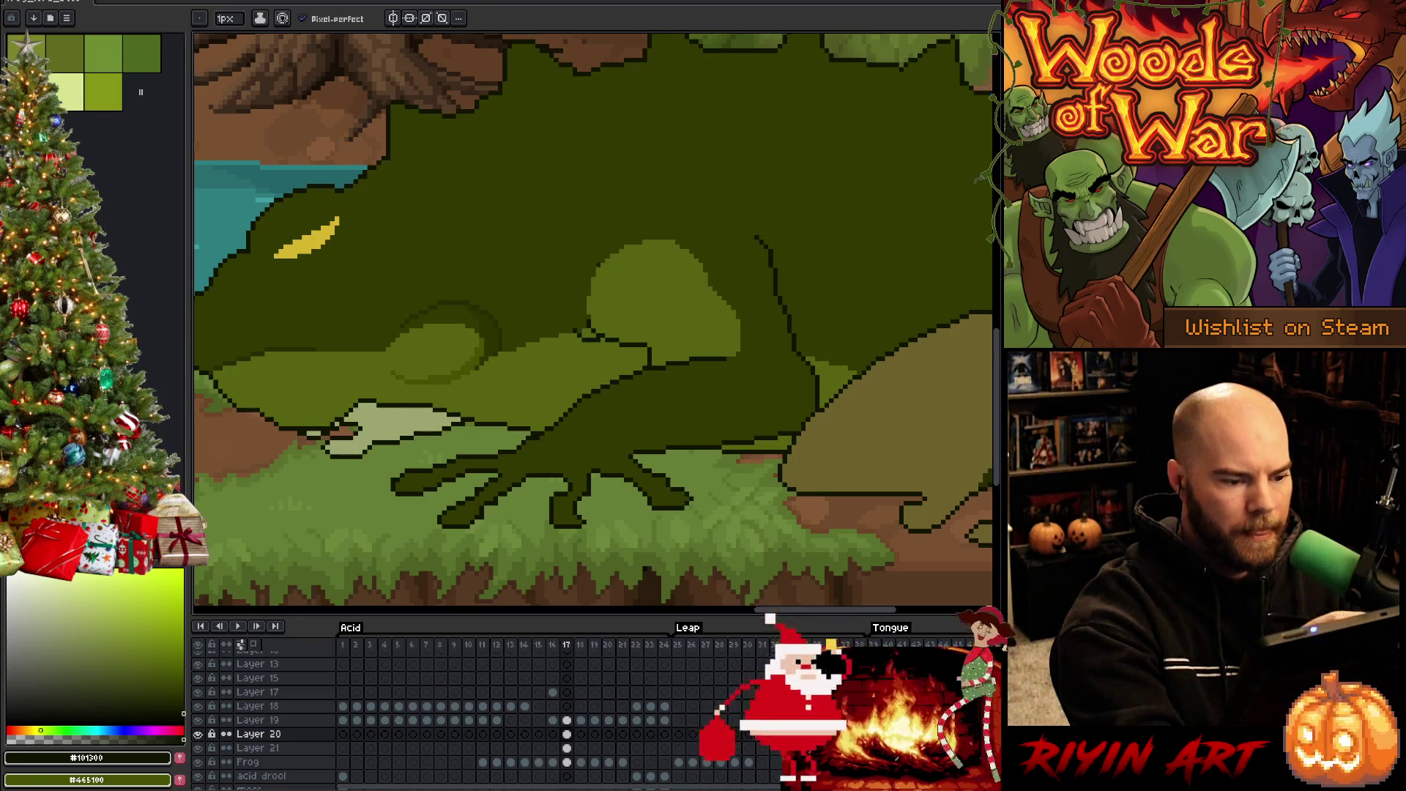
pyautogui.keyDown('alt'); pyautogui.click(592, 320); pyautogui.keyUp('alt')
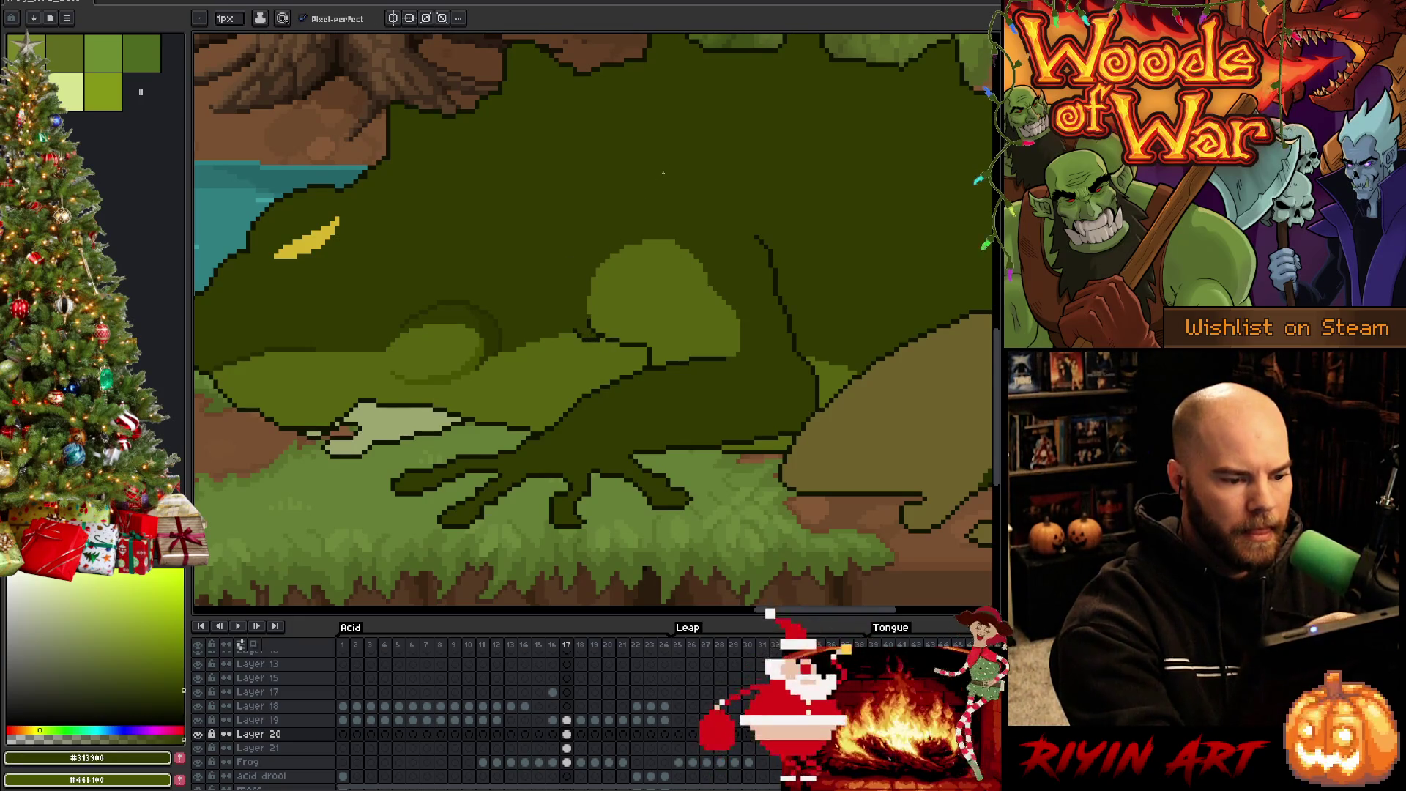
# Draw a thin dark crease on the frog's body, alternating dark green and near-black pixels
pyautogui.press('alt')
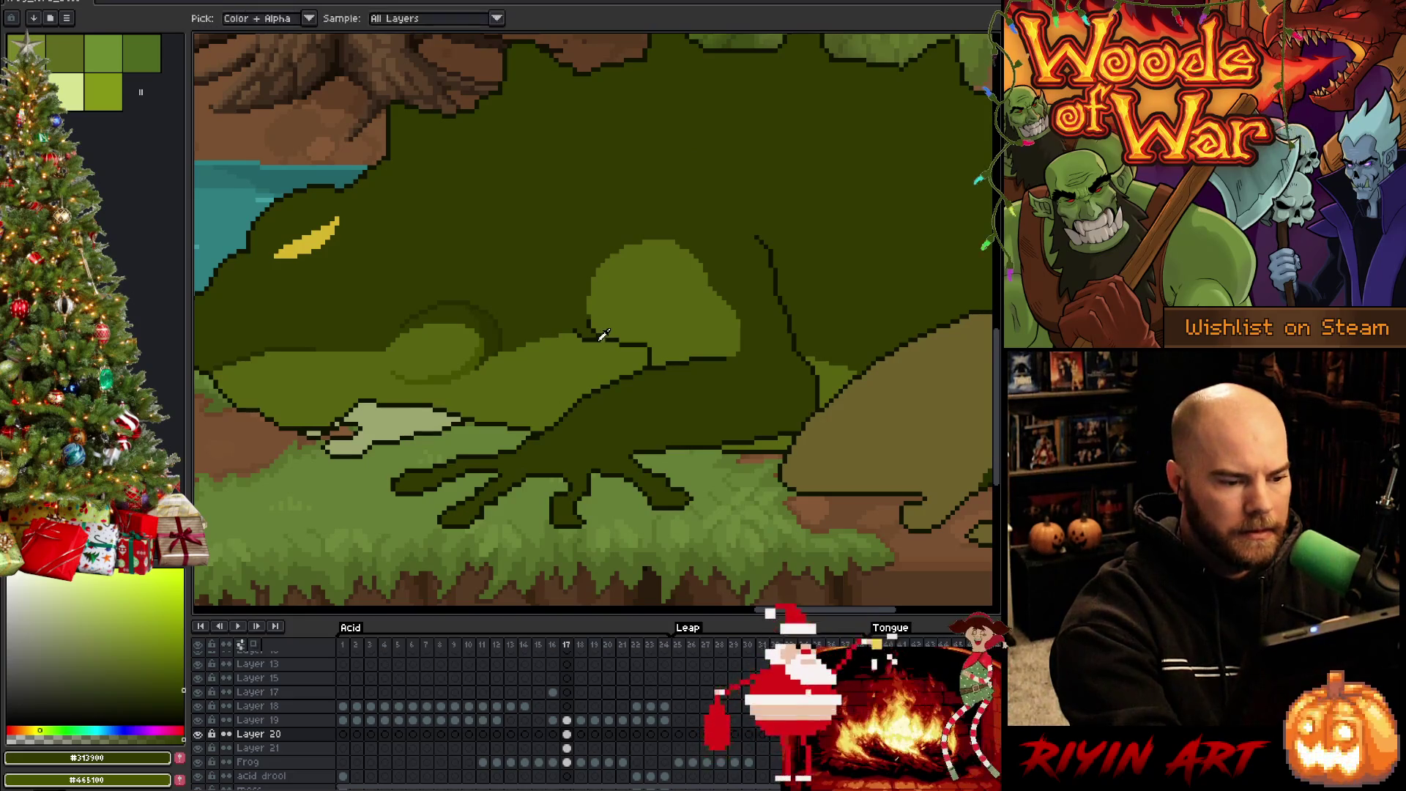
pyautogui.keyDown('alt'); pyautogui.click(600, 336); pyautogui.keyUp('alt')
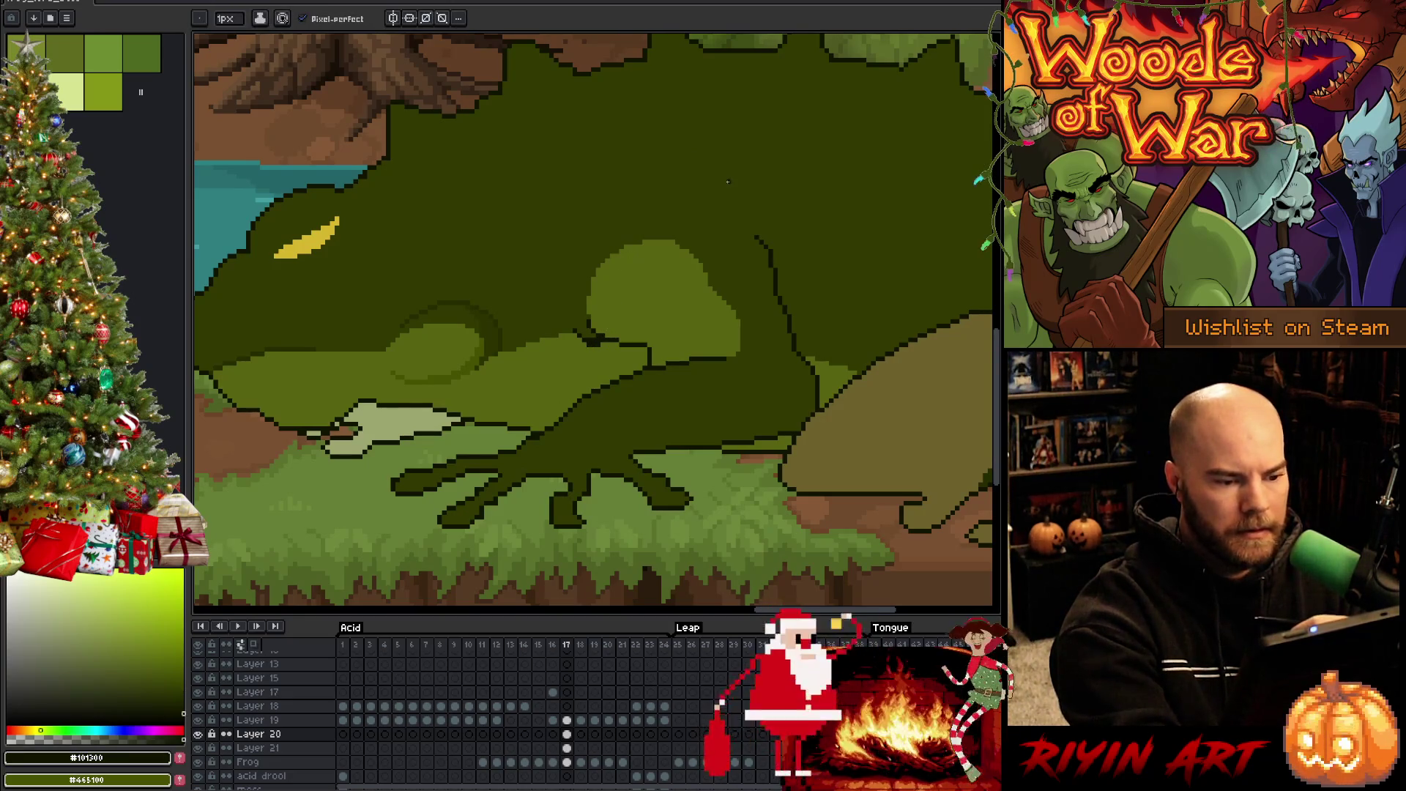
pyautogui.moveTo(770, 263)
pyautogui.mouseDown()
pyautogui.moveTo(775, 281)
pyautogui.moveTo(788, 255)
pyautogui.mouseUp()
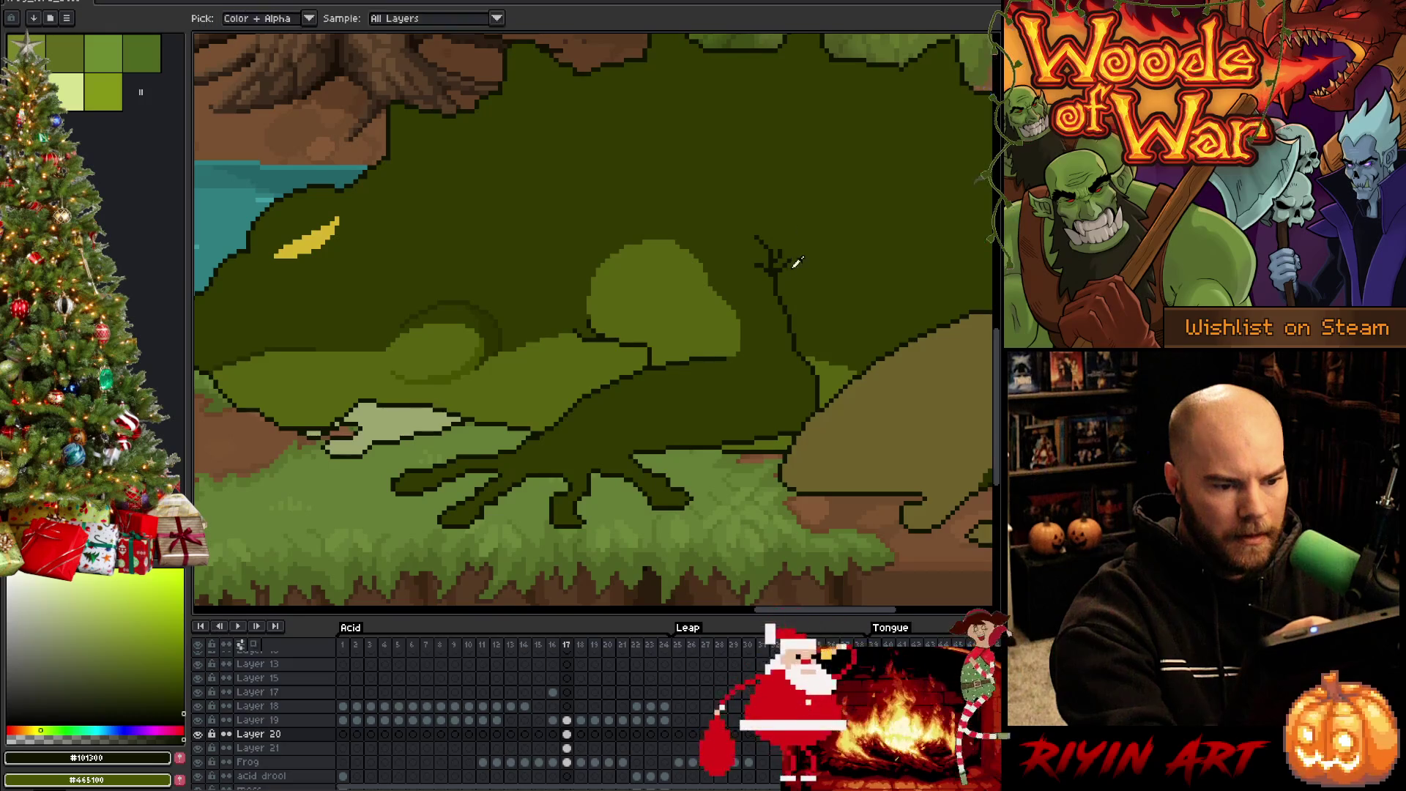
pyautogui.keyDown('alt'); pyautogui.click(797, 232); pyautogui.keyUp('alt')
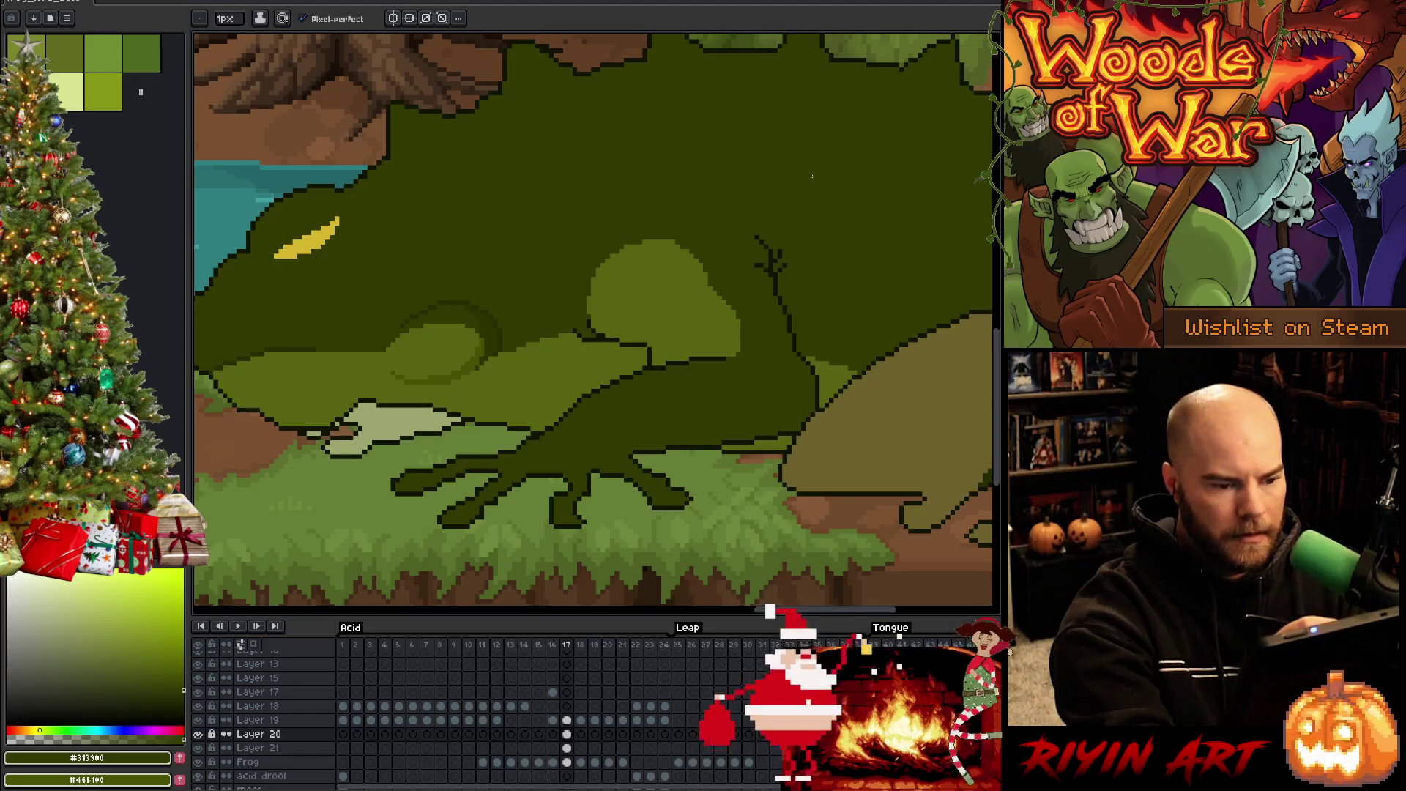
pyautogui.keyDown('alt'); pyautogui.click(778, 277); pyautogui.keyUp('alt')
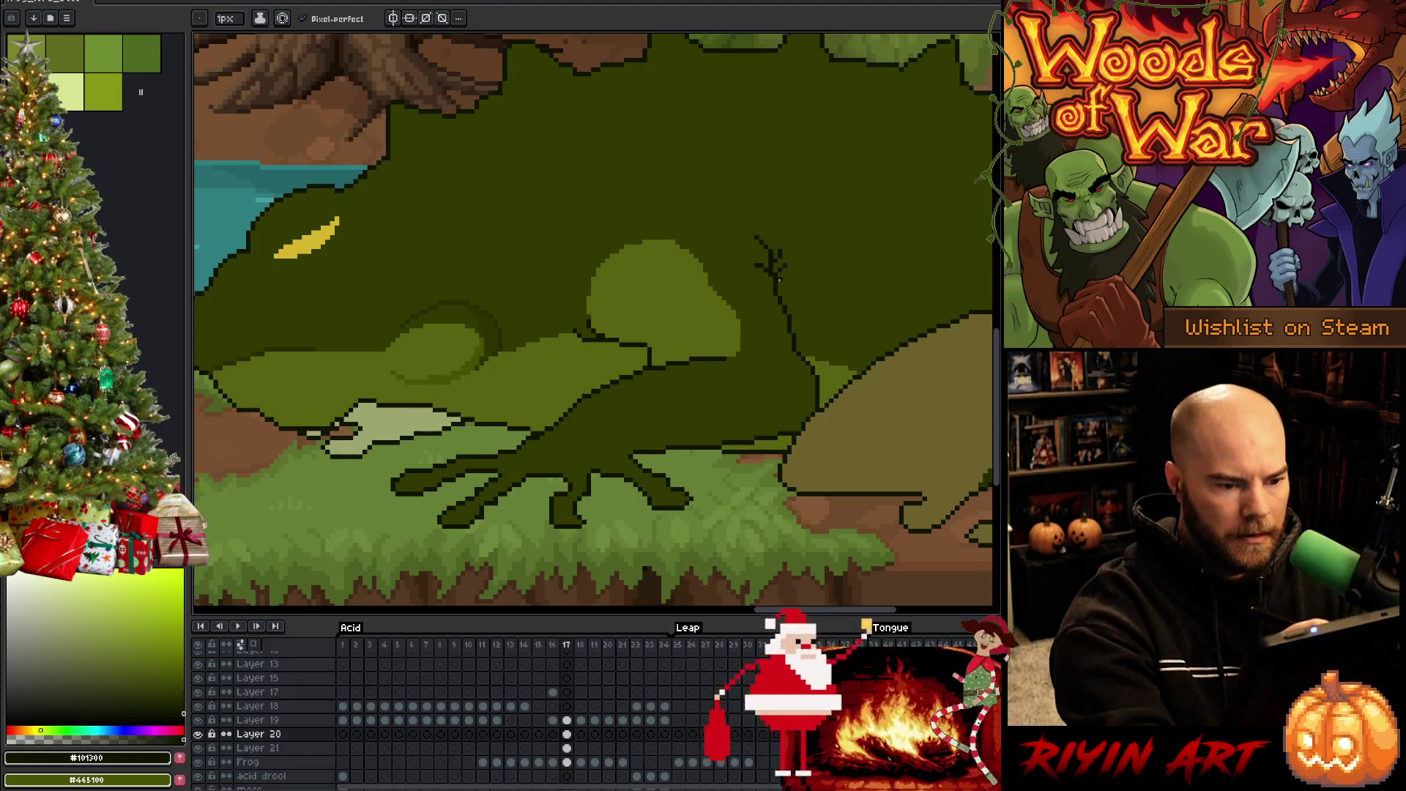
pyautogui.keyDown('alt'); pyautogui.click(773, 266); pyautogui.keyUp('alt')
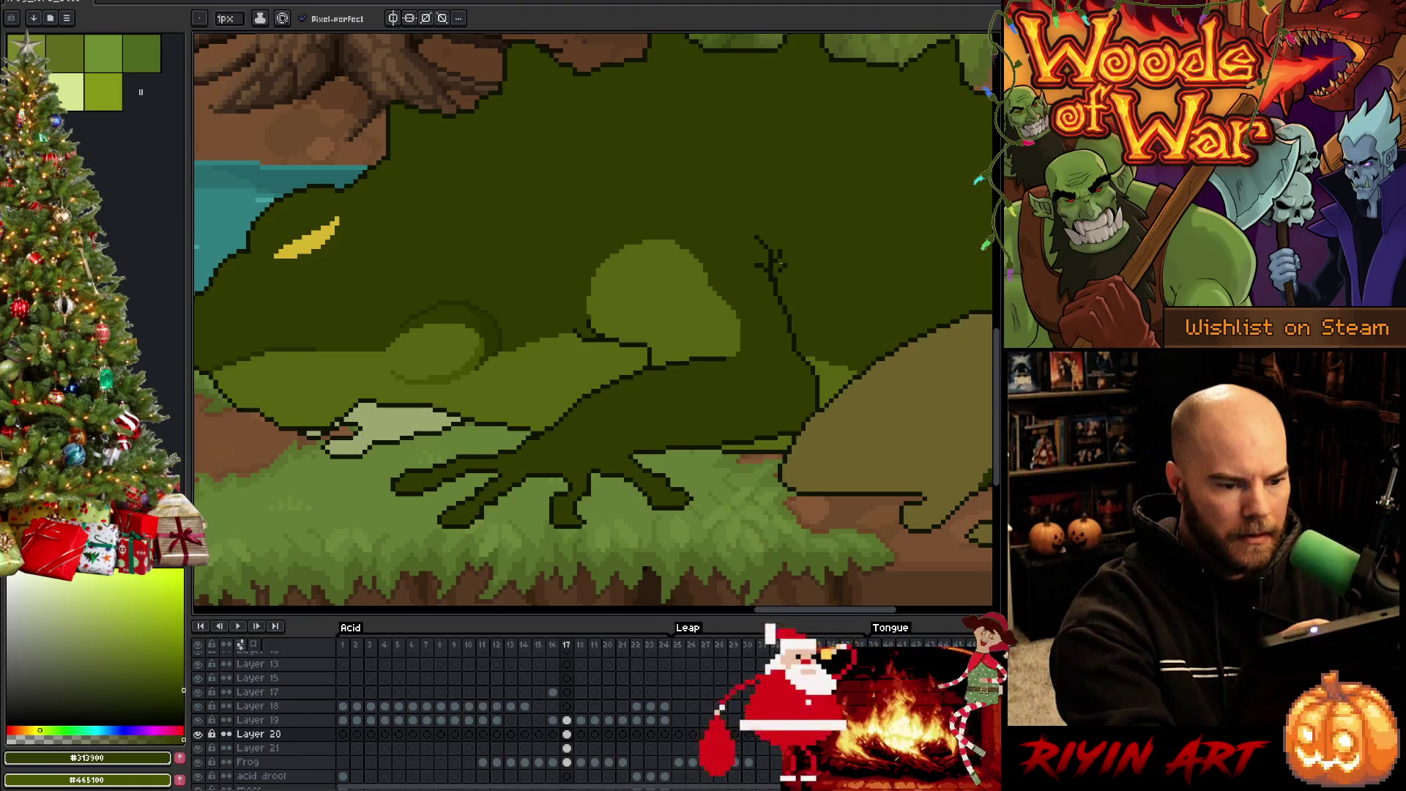
pyautogui.keyDown('alt'); pyautogui.click(773, 255); pyautogui.keyUp('alt')
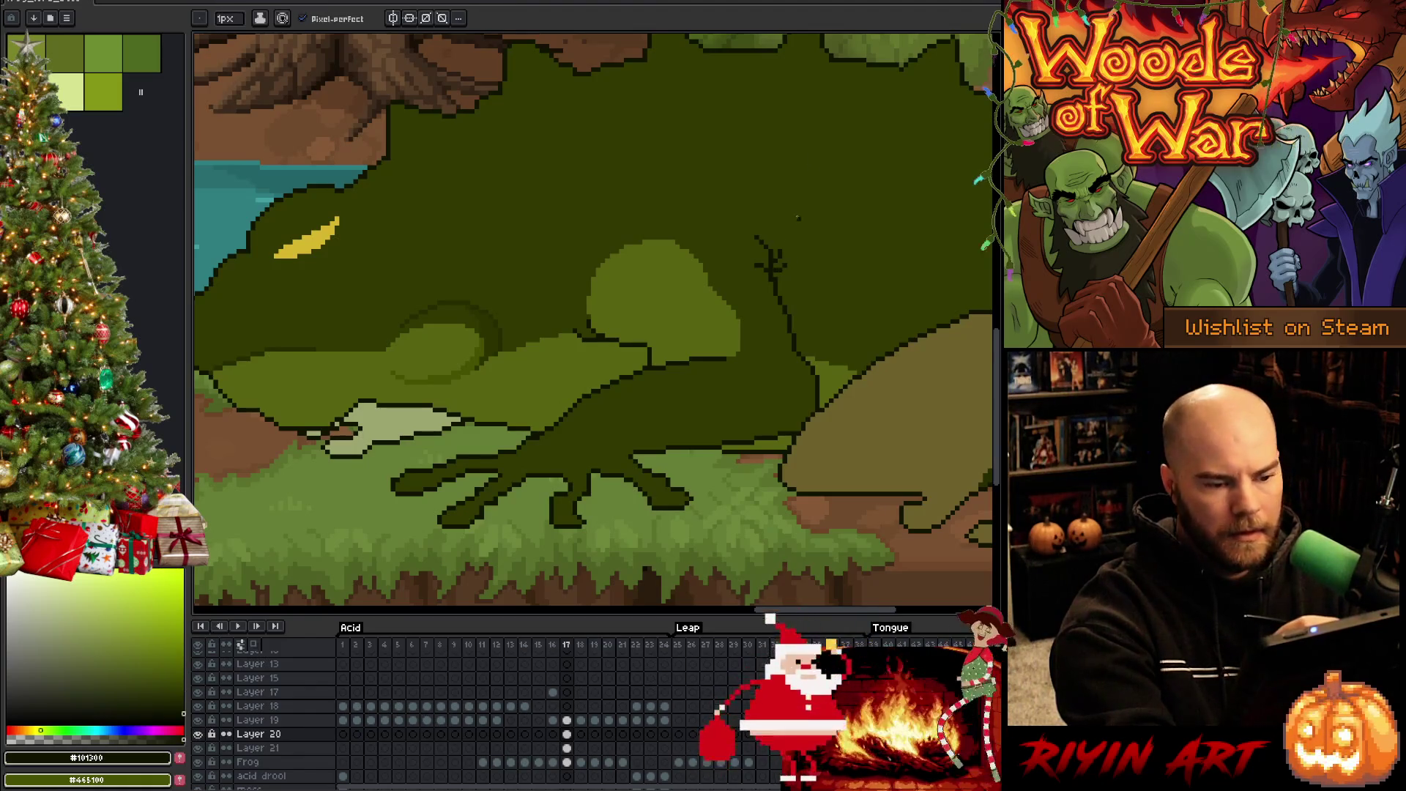
pyautogui.keyDown('alt'); pyautogui.click(777, 276); pyautogui.keyUp('alt')
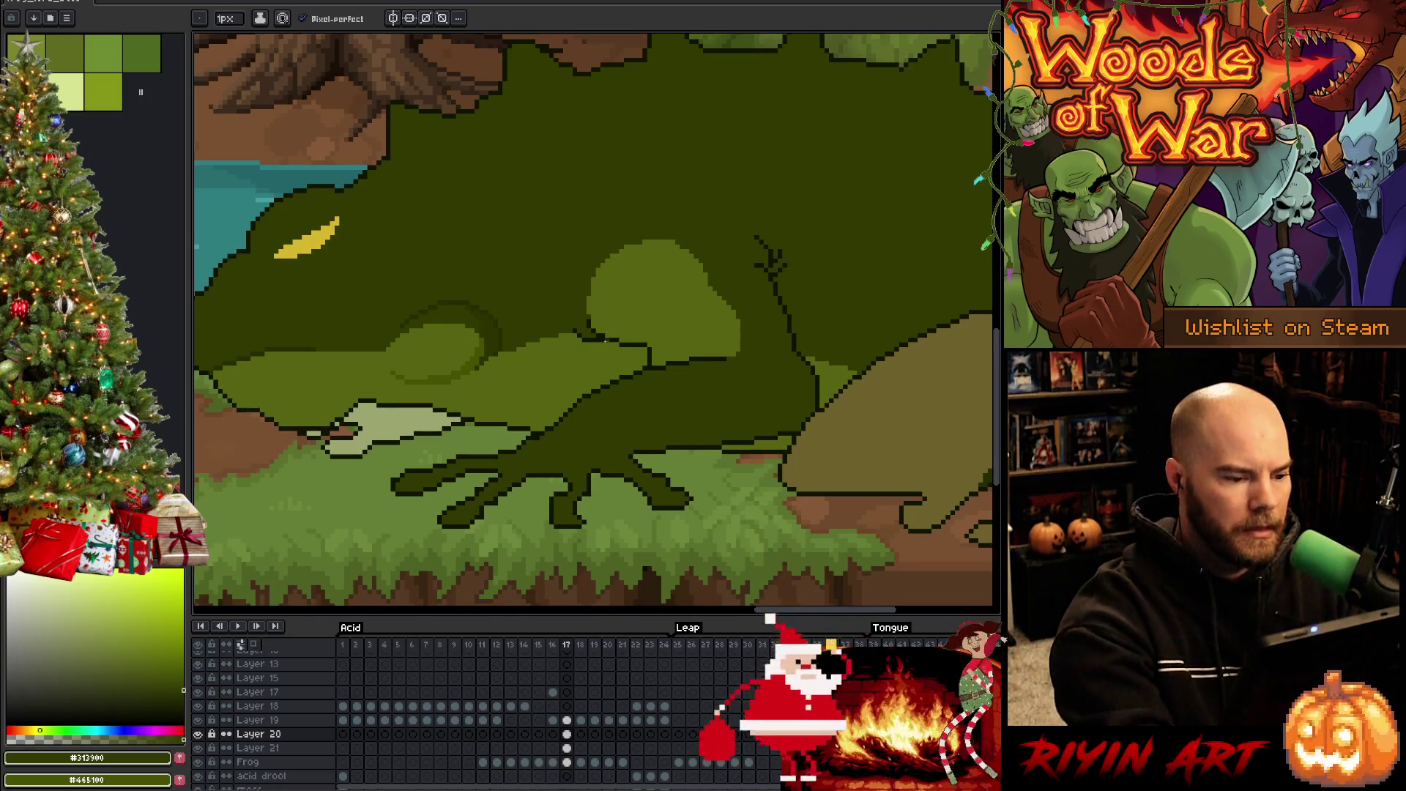
pyautogui.keyDown('alt'); pyautogui.click(601, 337); pyautogui.keyUp('alt')
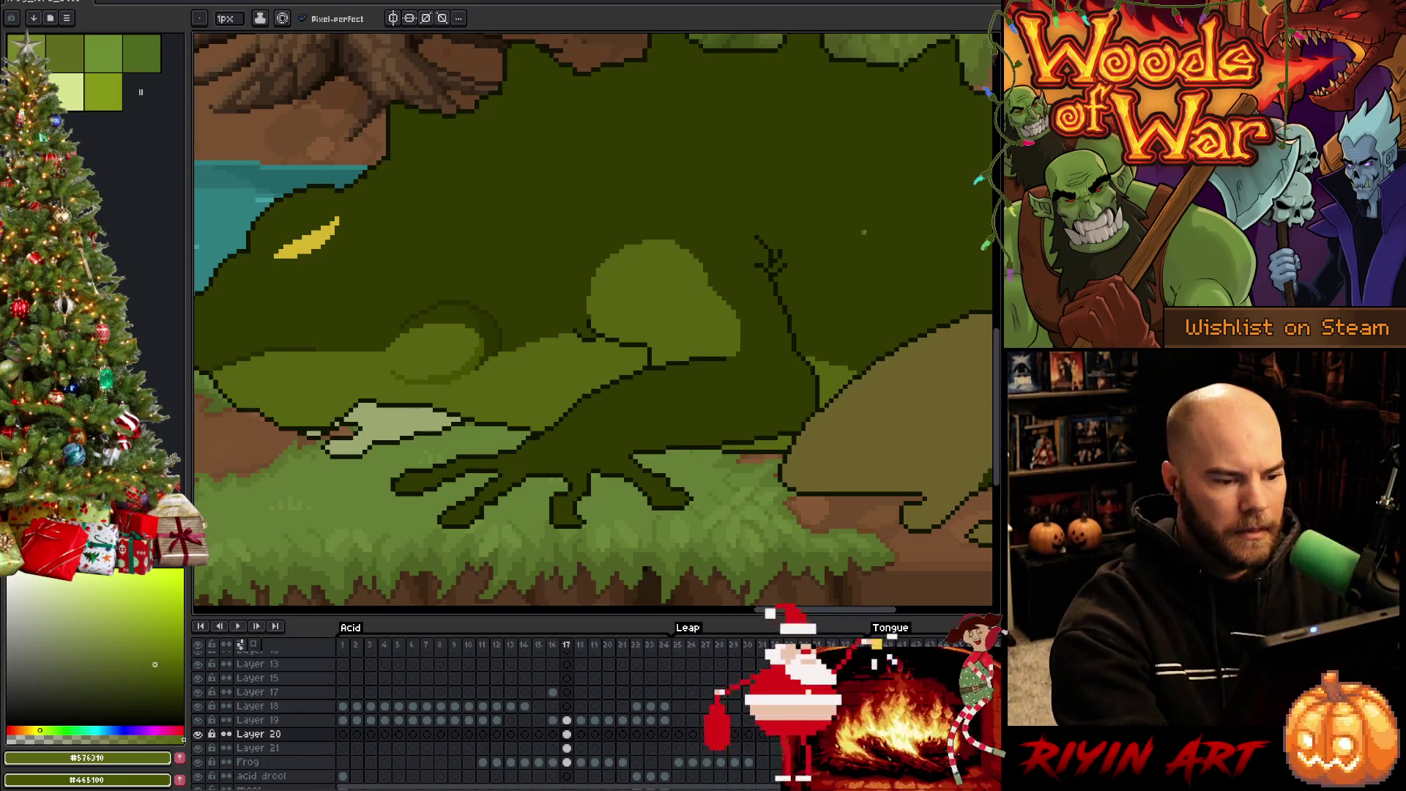
pyautogui.keyDown('alt'); pyautogui.click(602, 333); pyautogui.keyUp('alt')
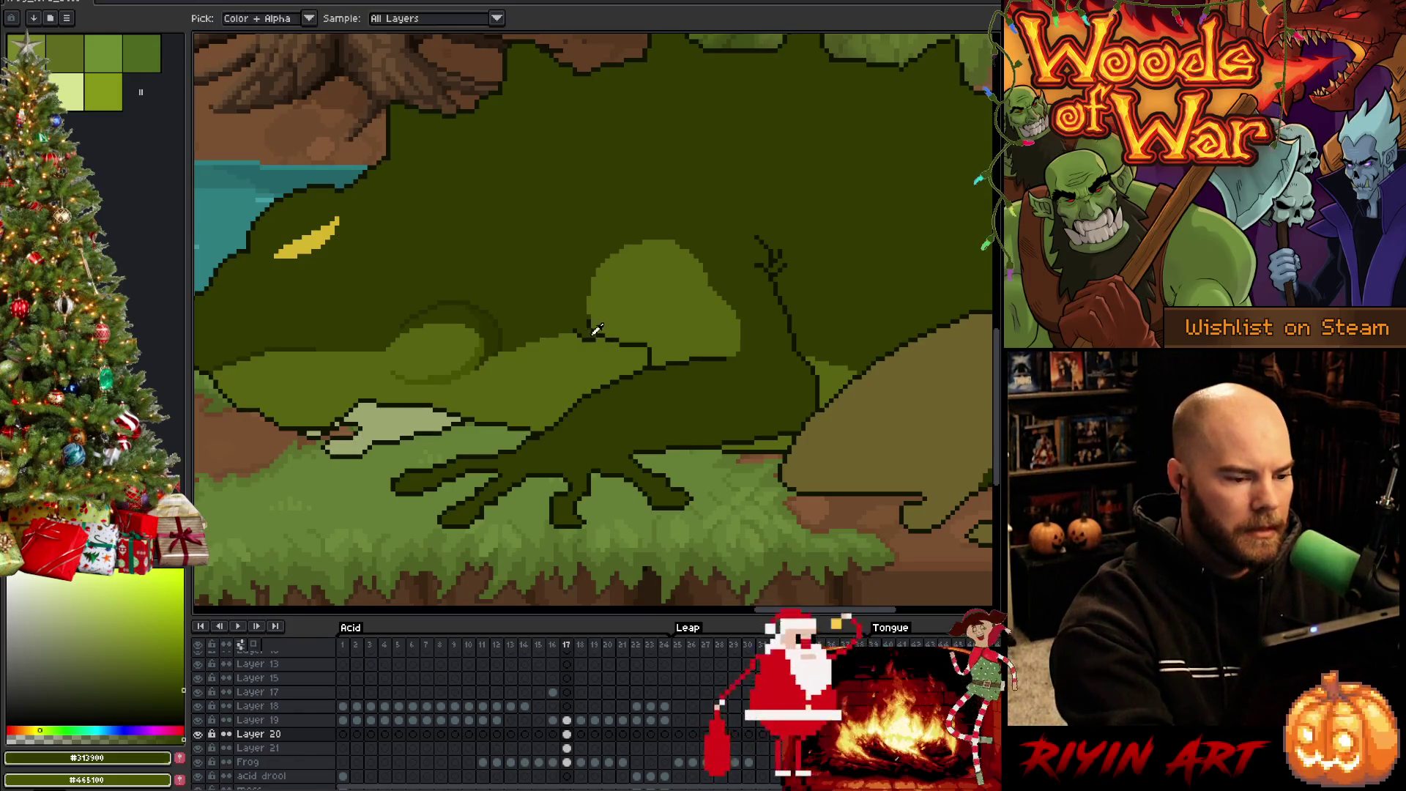
pyautogui.keyDown('alt'); pyautogui.click(607, 342); pyautogui.keyUp('alt')
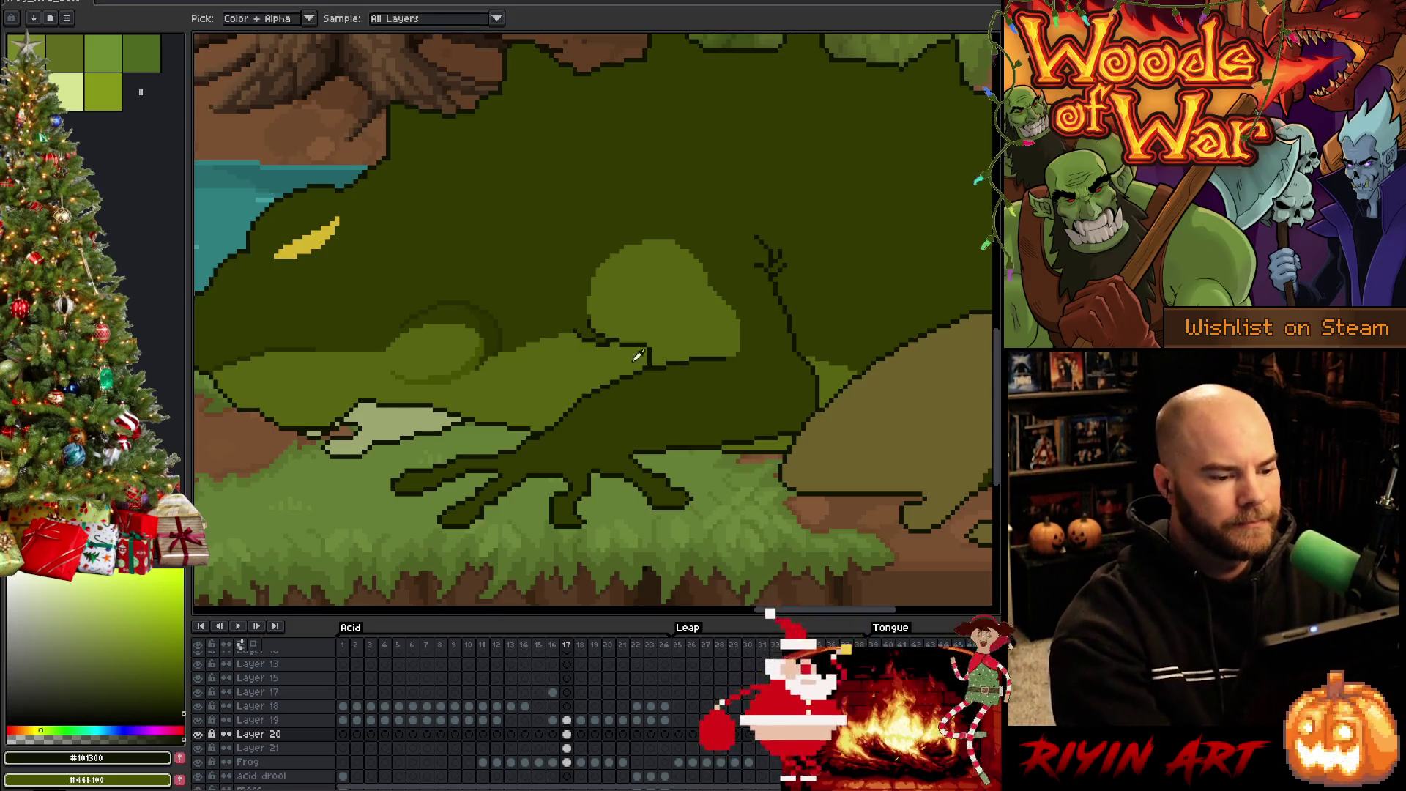
pyautogui.keyDown('alt'); pyautogui.click(607, 344); pyautogui.keyUp('alt')
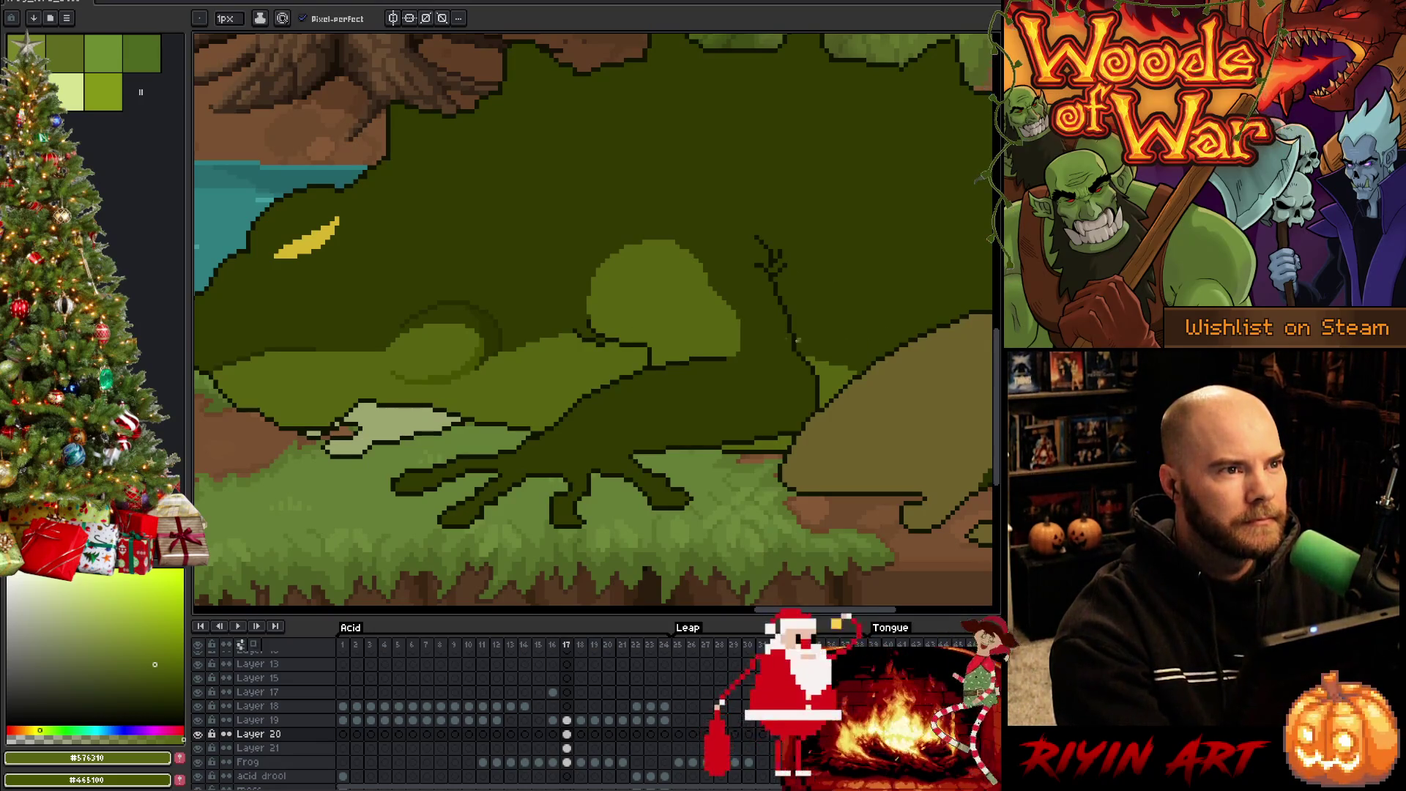
pyautogui.keyDown('alt'); pyautogui.click(606, 337); pyautogui.keyUp('alt')
pyautogui.keyDown('alt'); pyautogui.click(604, 342); pyautogui.keyUp('alt')
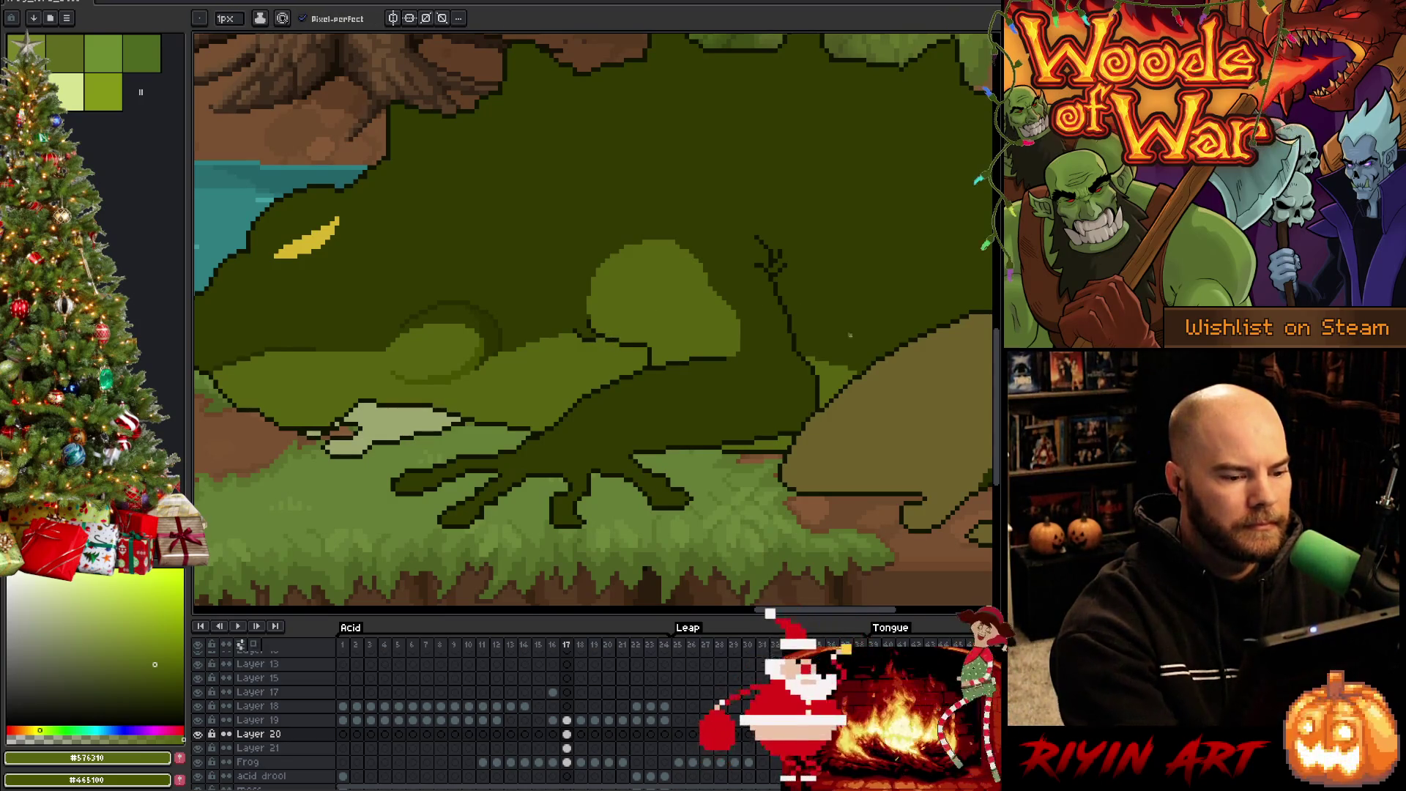
# Draw short dark green shading strokes along the frog's front arm
pyautogui.press('alt')
pyautogui.keyDown('alt'); pyautogui.click(600, 334); pyautogui.keyUp('alt')
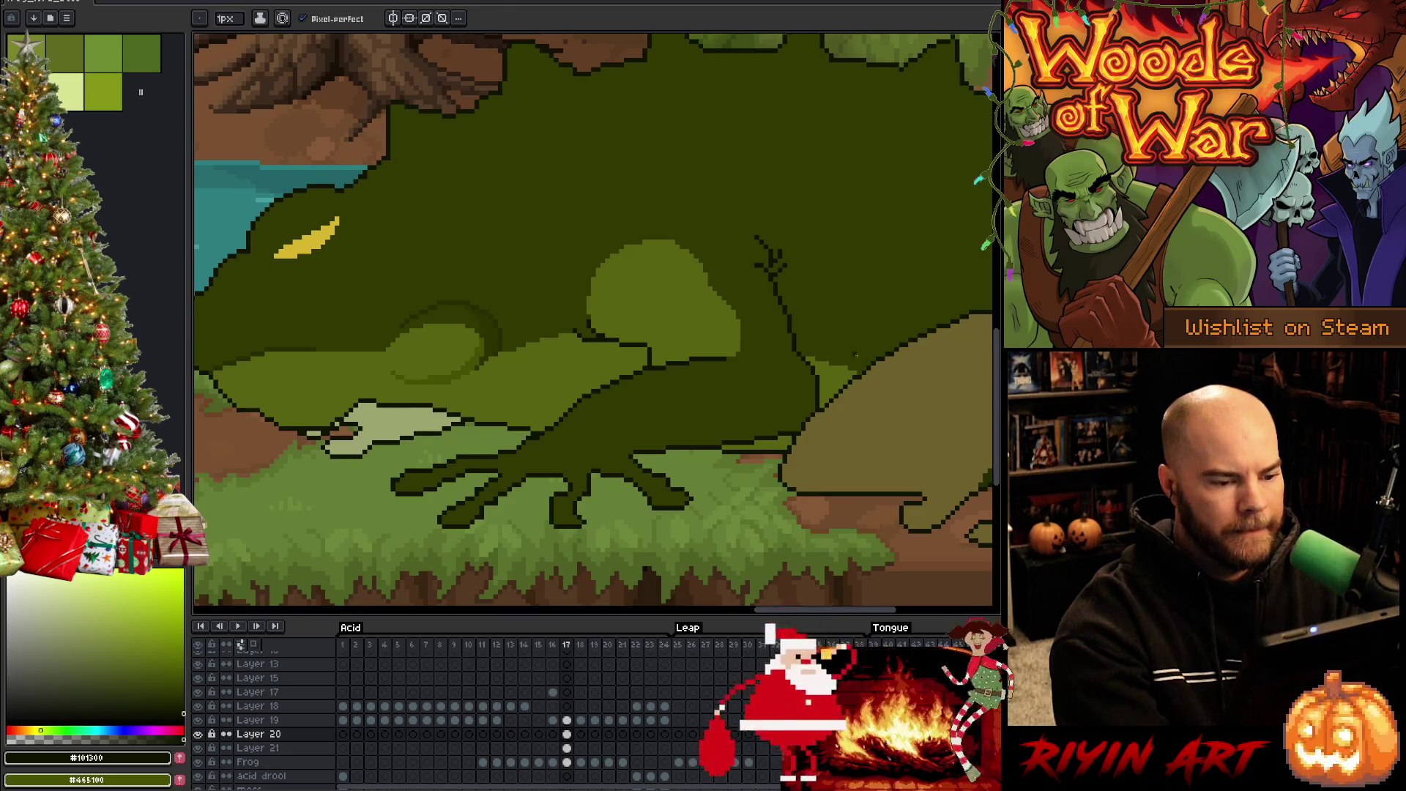
pyautogui.press('alt')
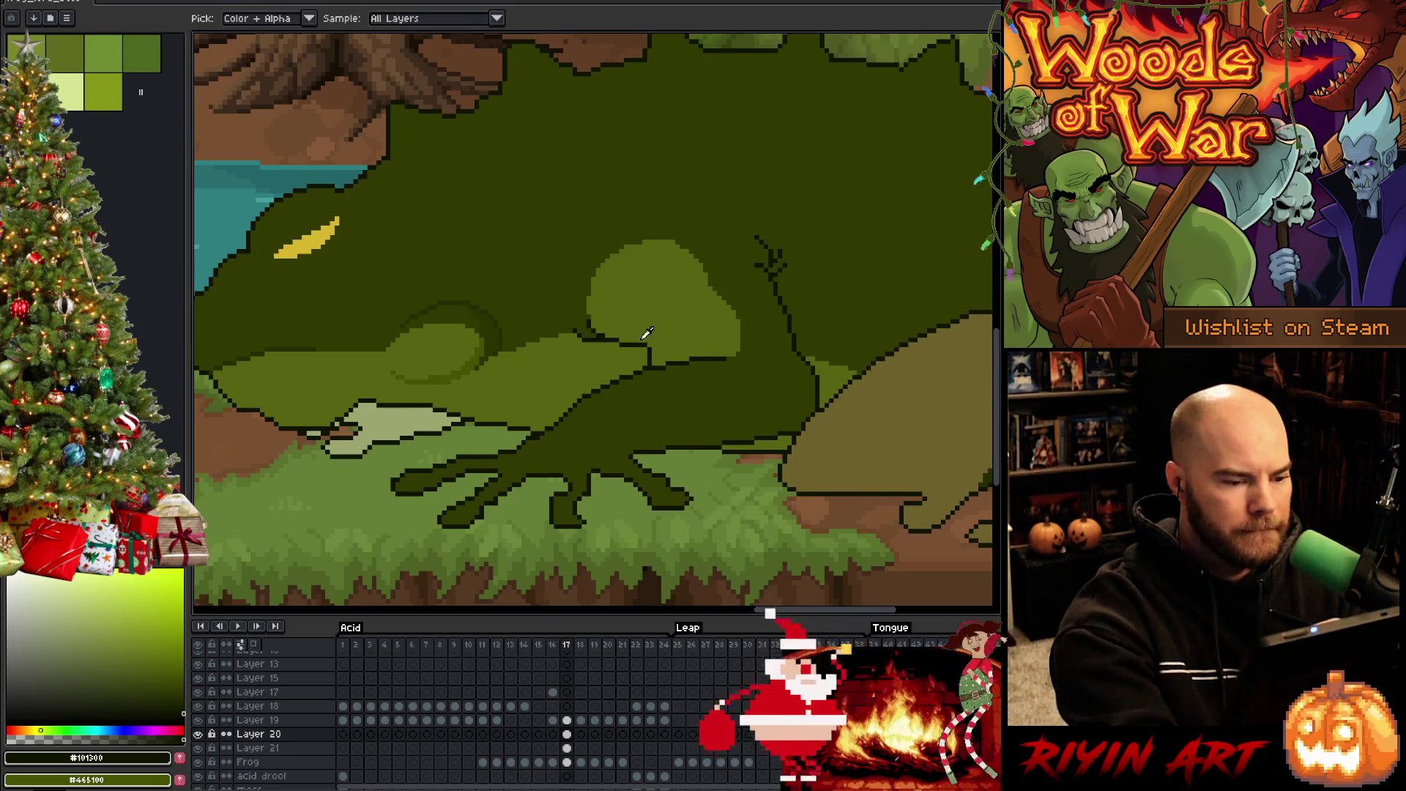
pyautogui.moveTo(635, 345); pyautogui.dragTo(655, 366)
pyautogui.keyDown('alt'); pyautogui.click(655, 366); pyautogui.keyUp('alt')
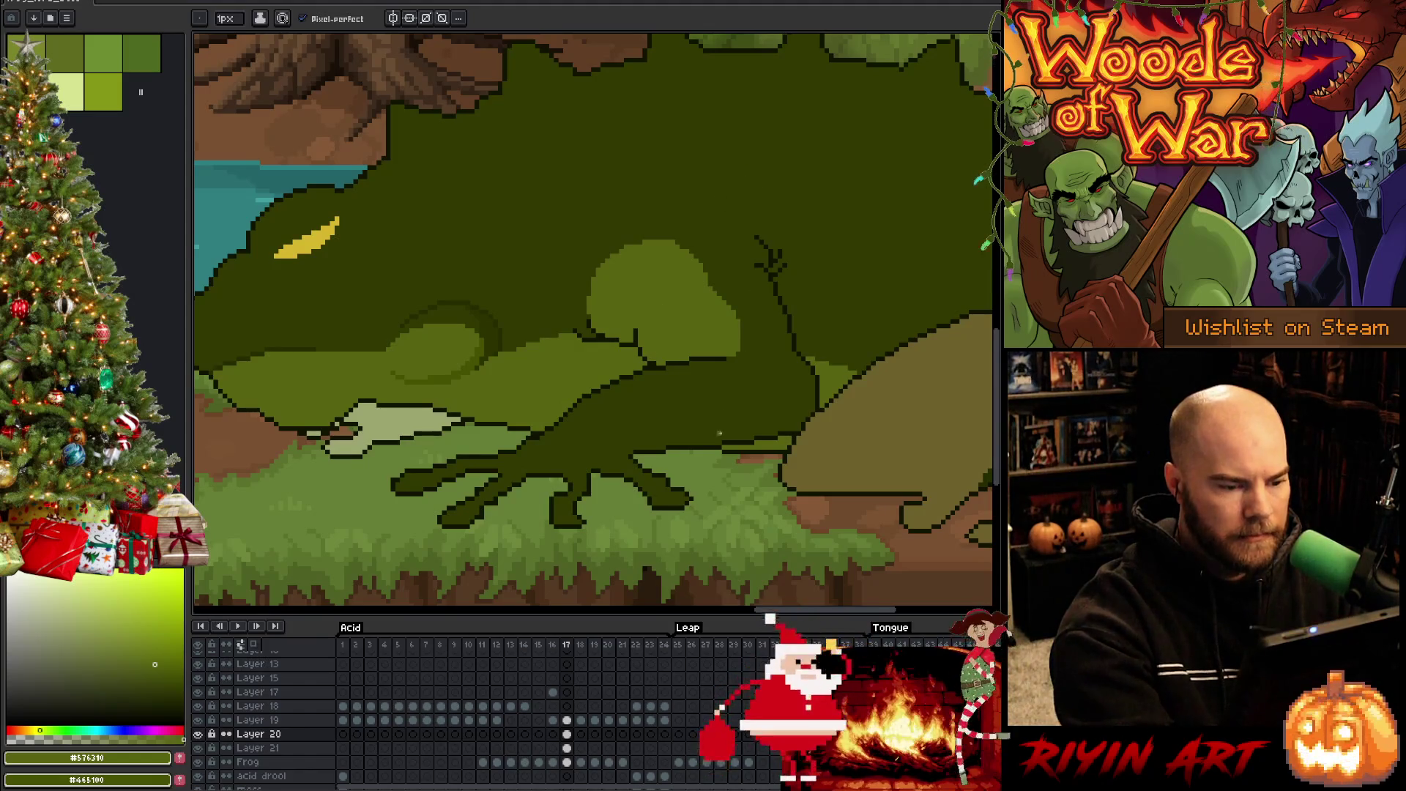
pyautogui.keyDown('alt'); pyautogui.click(740, 276); pyautogui.keyUp('alt')
pyautogui.moveTo(684, 293); pyautogui.dragTo(713, 288)
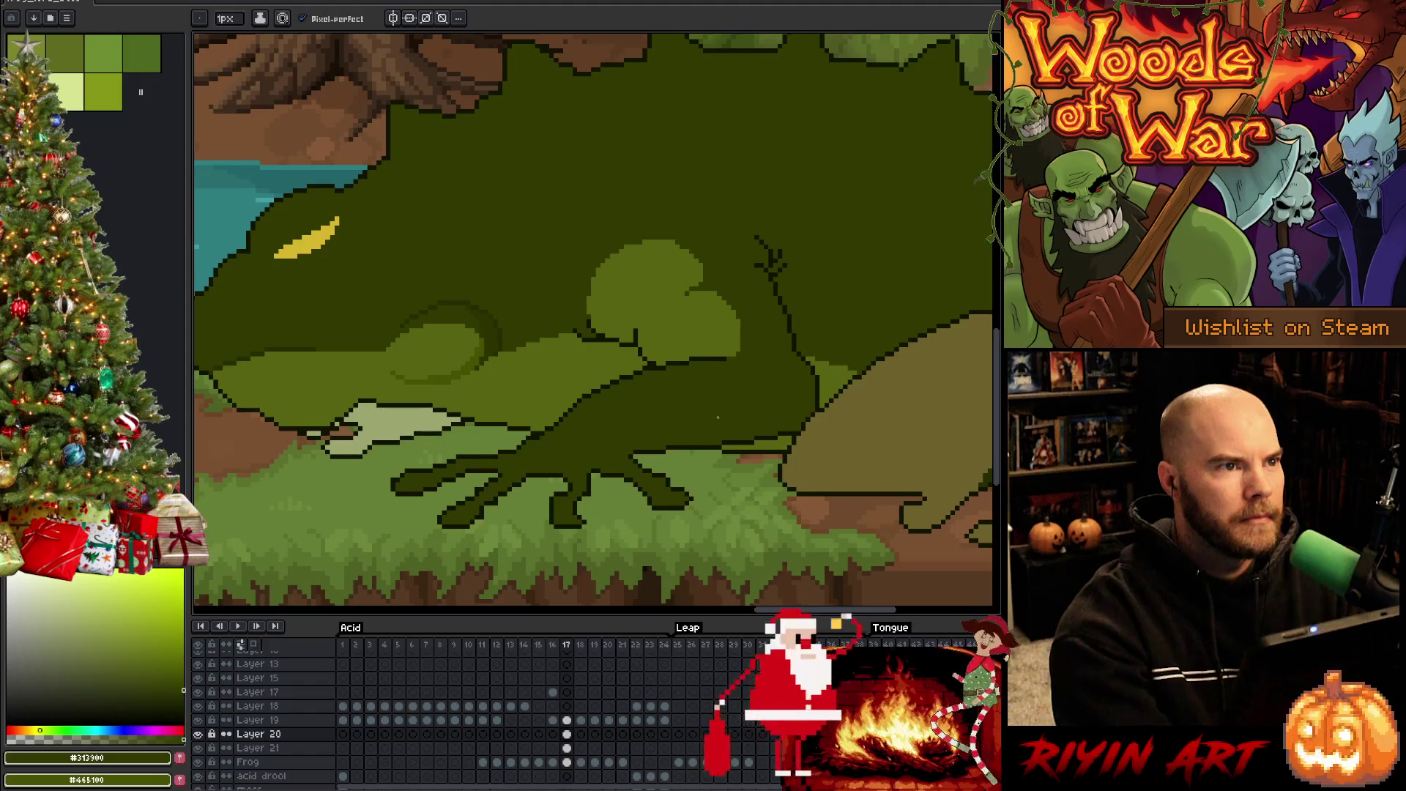
pyautogui.moveTo(775, 410); pyautogui.dragTo(838, 367)
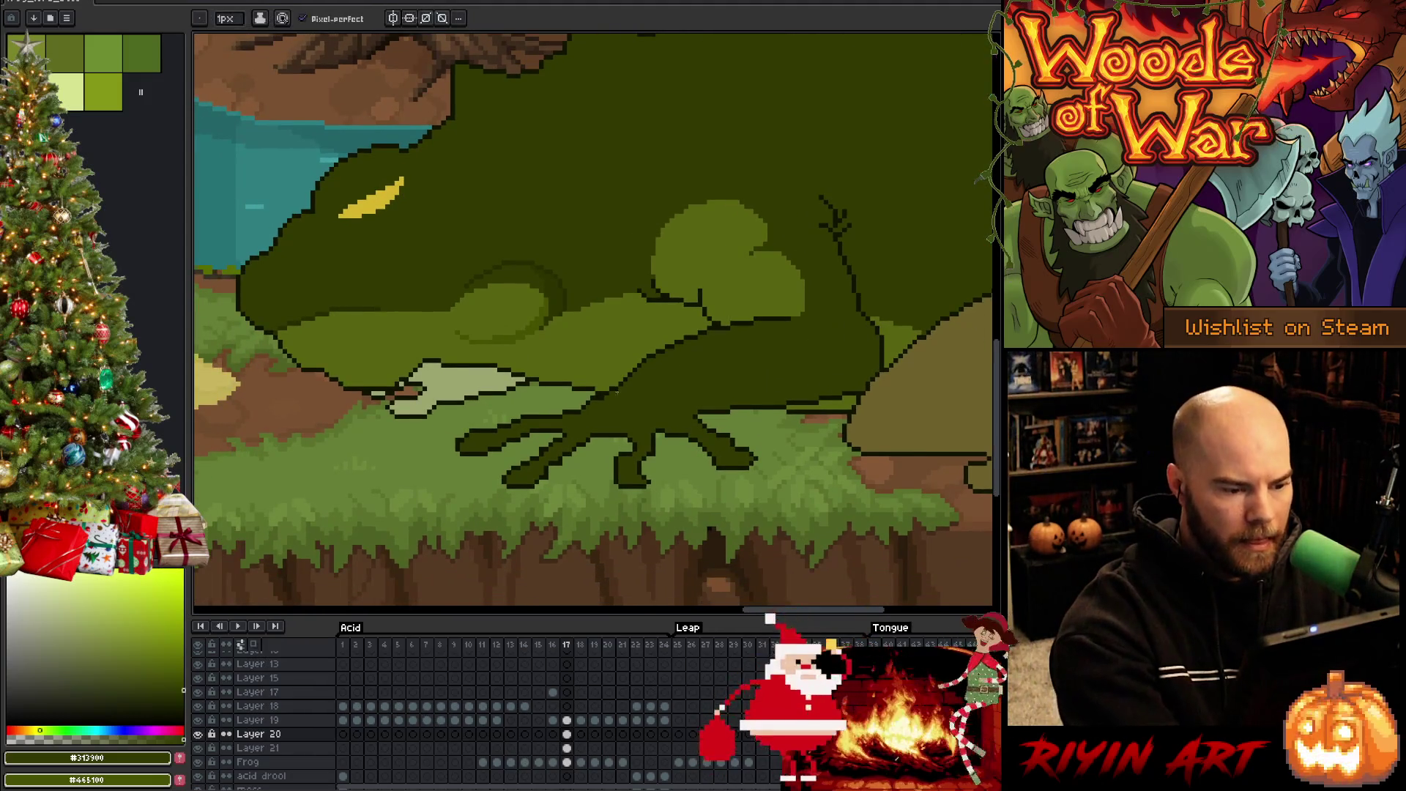
# Fill the pale front hand with the arm's dark green and darken its leftover light pixels
pyautogui.keyDown('alt'); pyautogui.click(754, 456); pyautogui.keyUp('alt')
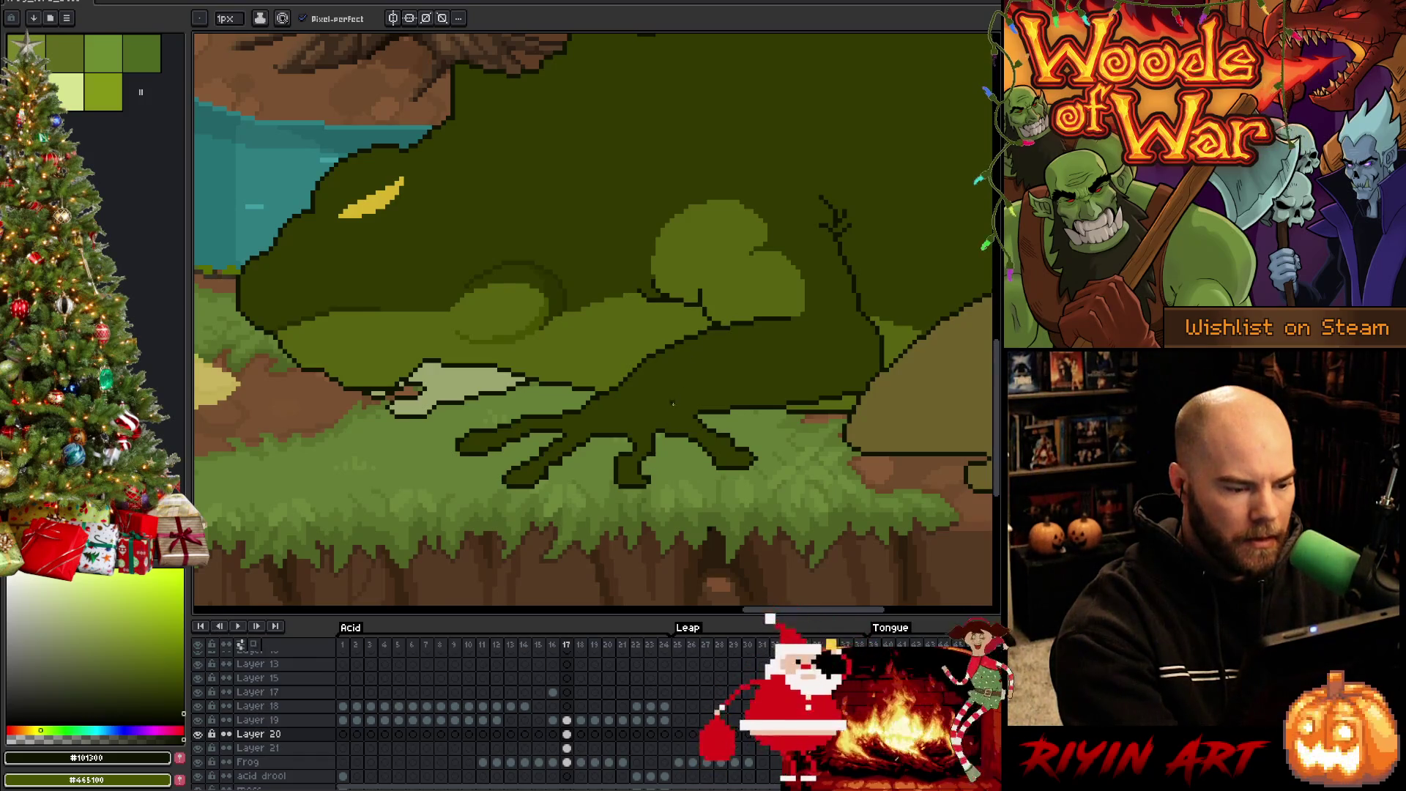
pyautogui.press('e')
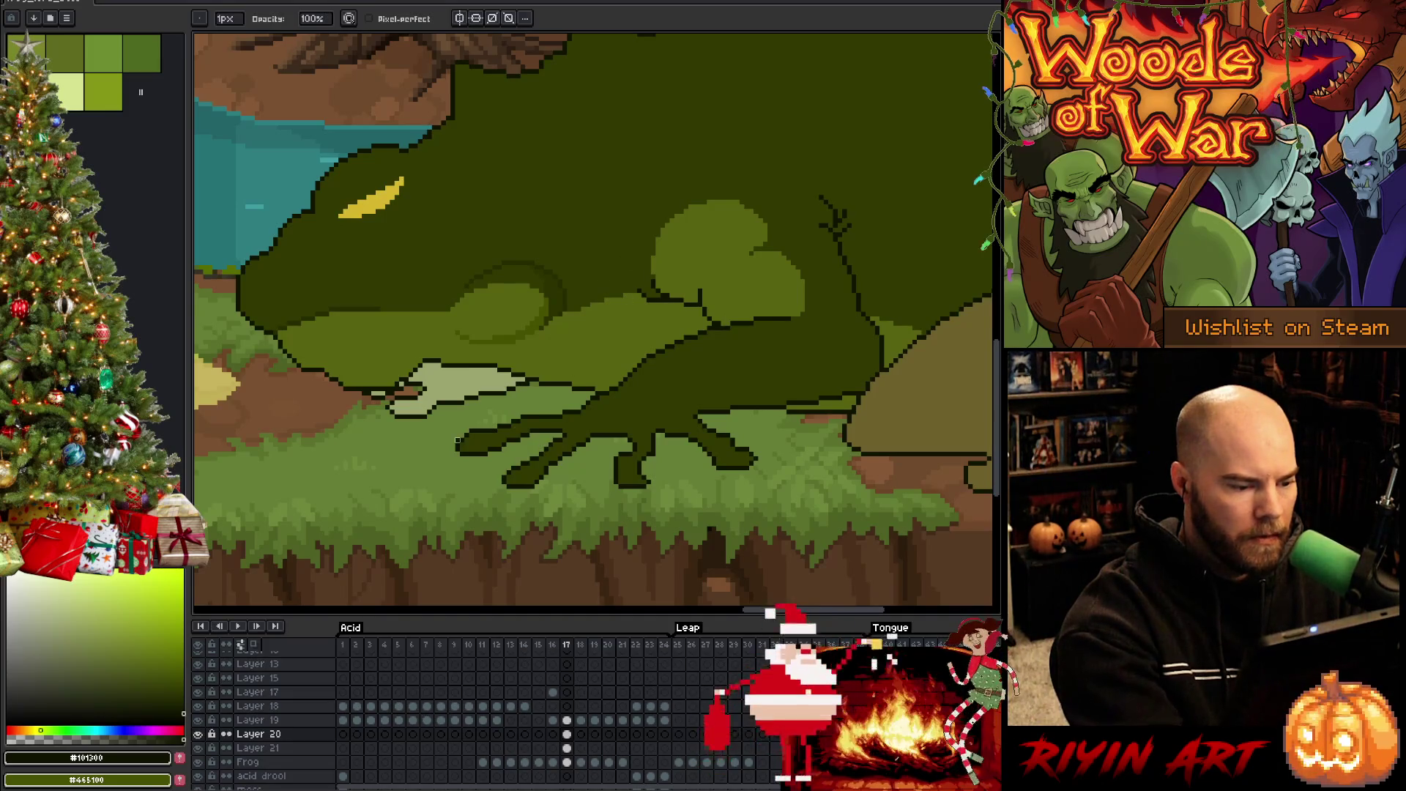
pyautogui.press('g')
pyautogui.keyDown('alt'); pyautogui.click(512, 351); pyautogui.keyUp('alt')
pyautogui.click(381, 394)
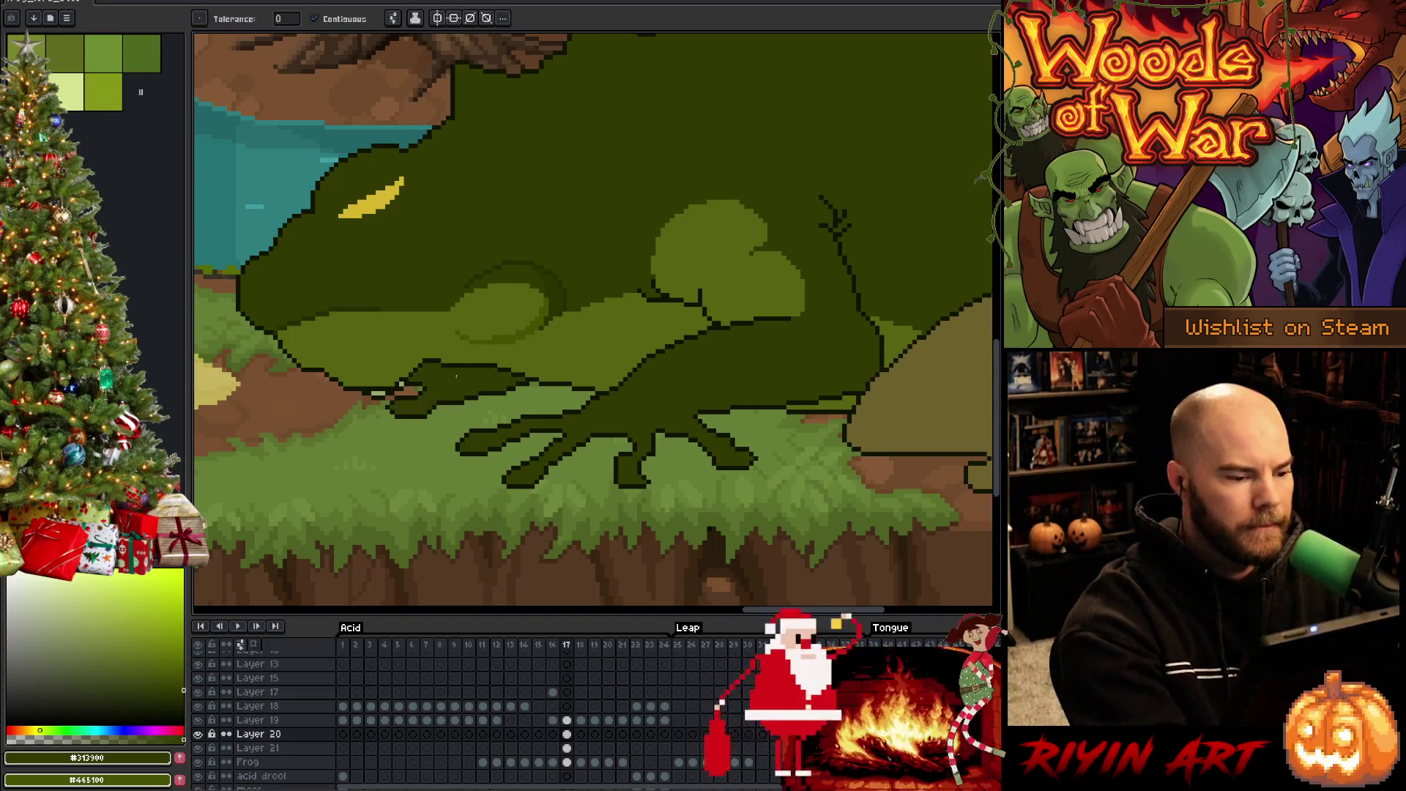
pyautogui.press('b')
pyautogui.press('g')
pyautogui.keyDown('alt'); pyautogui.click(393, 383); pyautogui.keyUp('alt')
pyautogui.click(393, 381)
pyautogui.press('b')
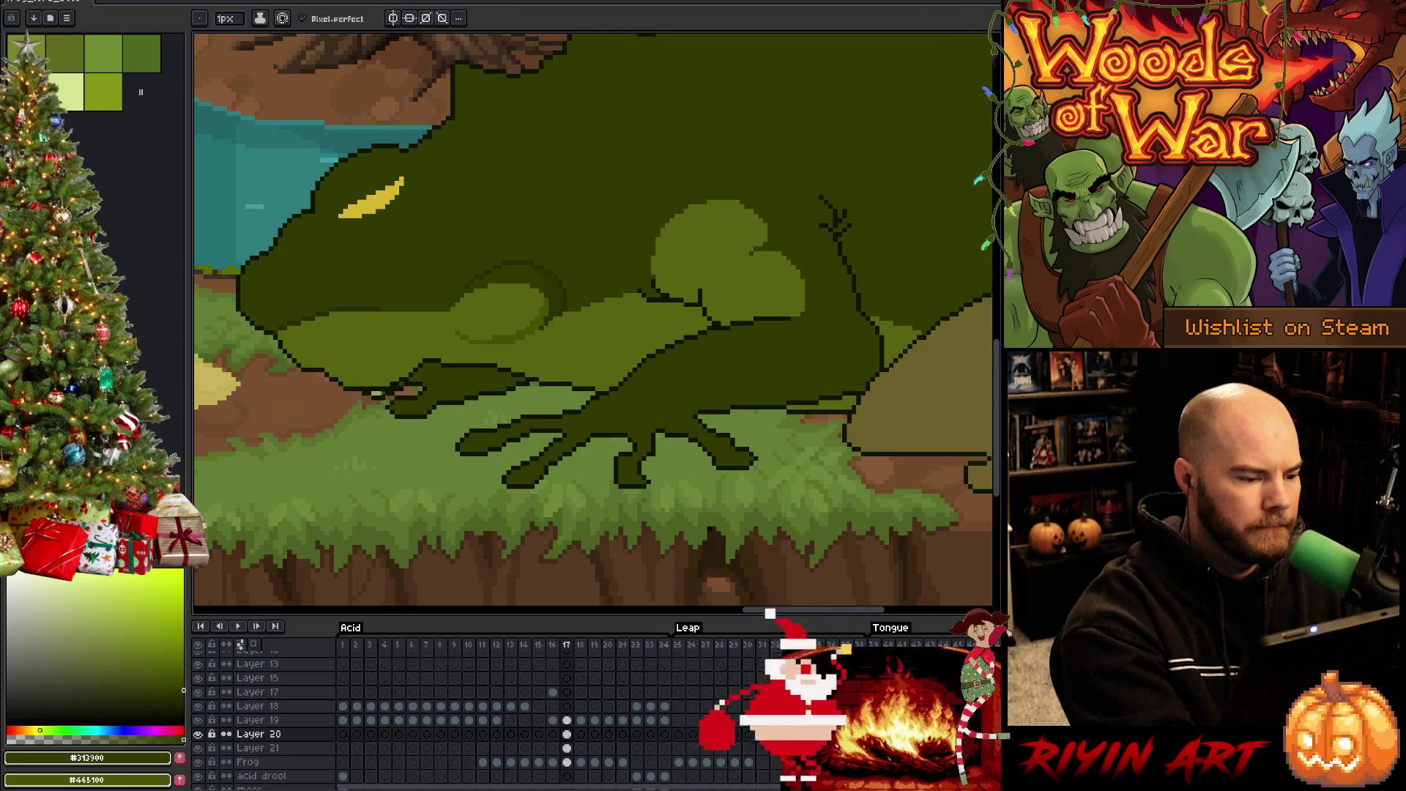
pyautogui.press('g')
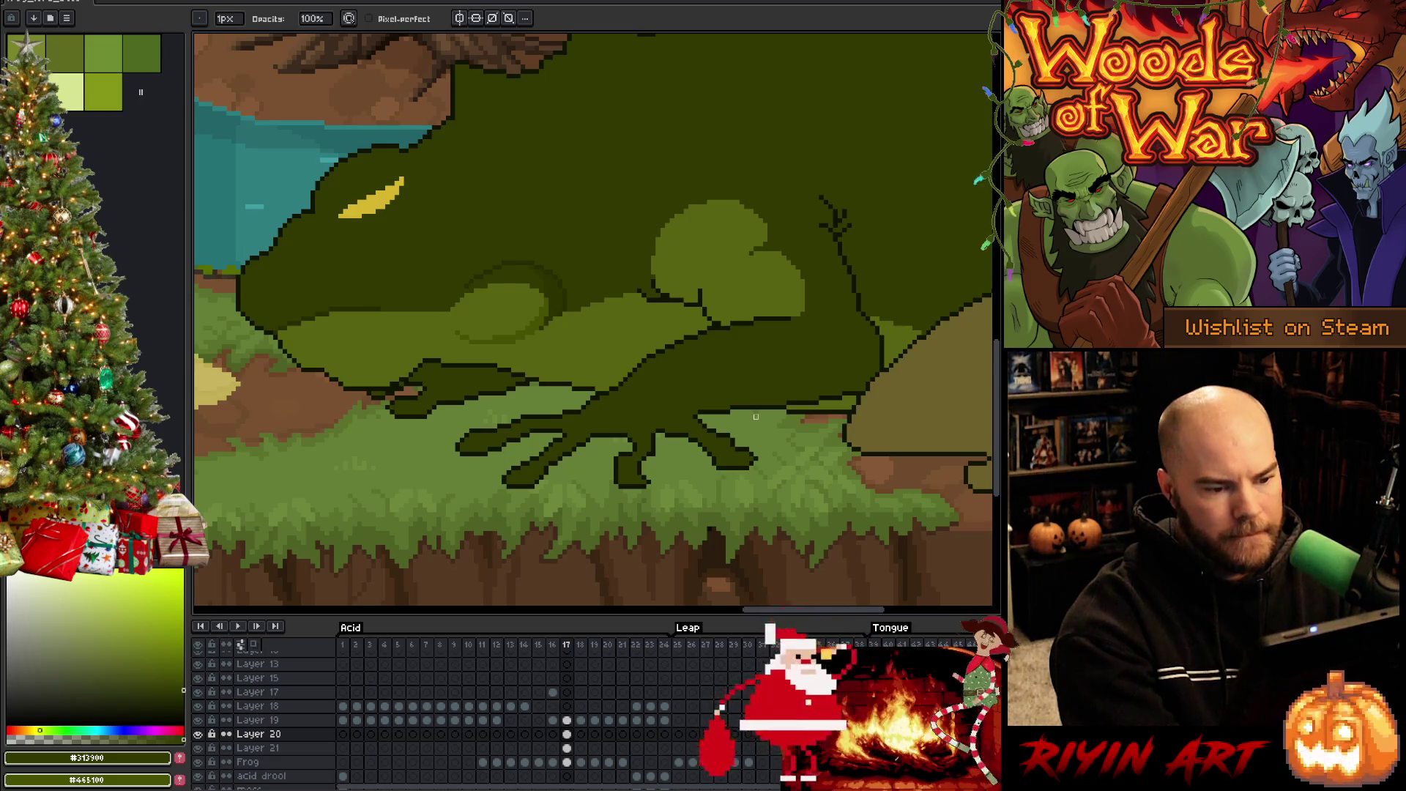
pyautogui.moveTo(737, 444); pyautogui.dragTo(574, 464)
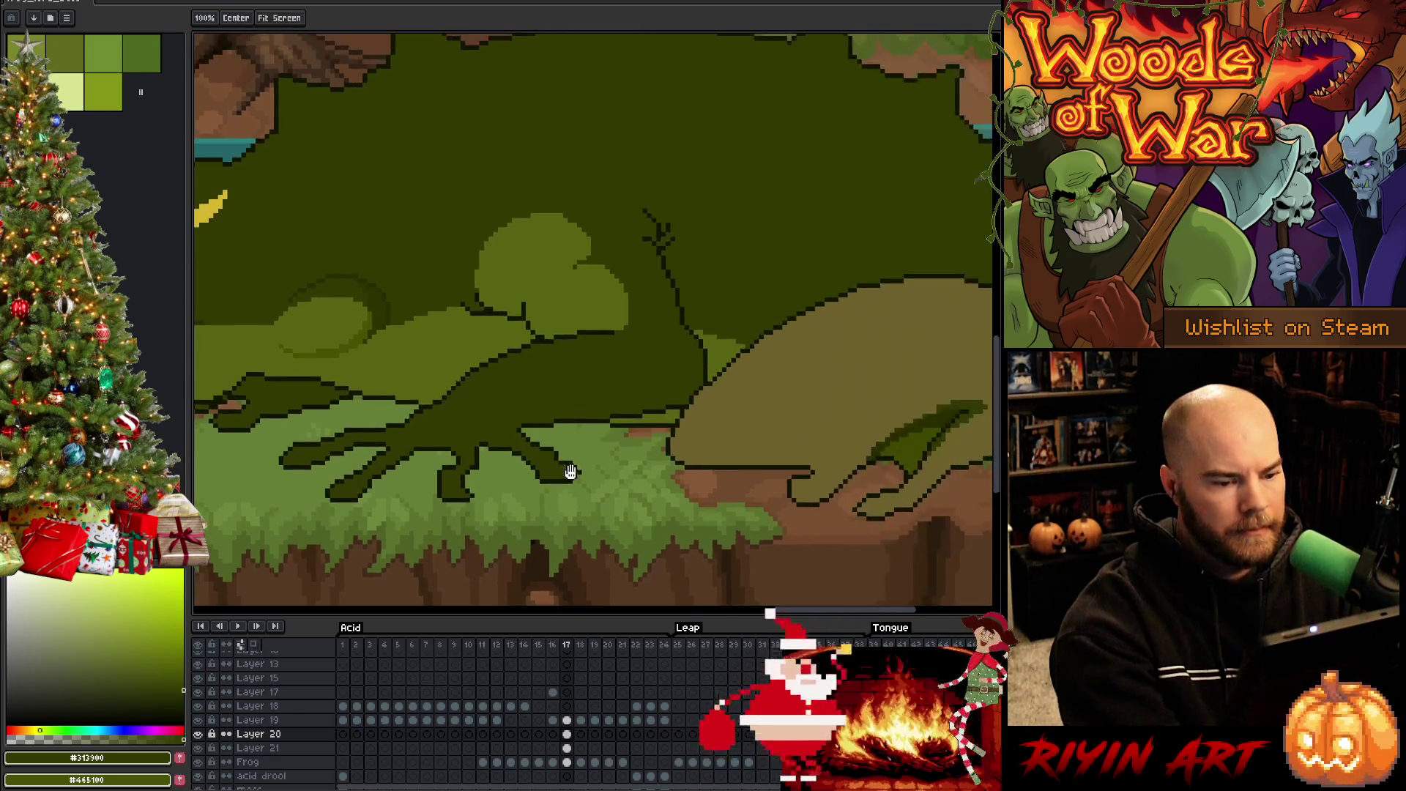
# Bring the frog's hind leg into view and sample its tan colour
pyautogui.moveTo(812, 465); pyautogui.dragTo(697, 490)
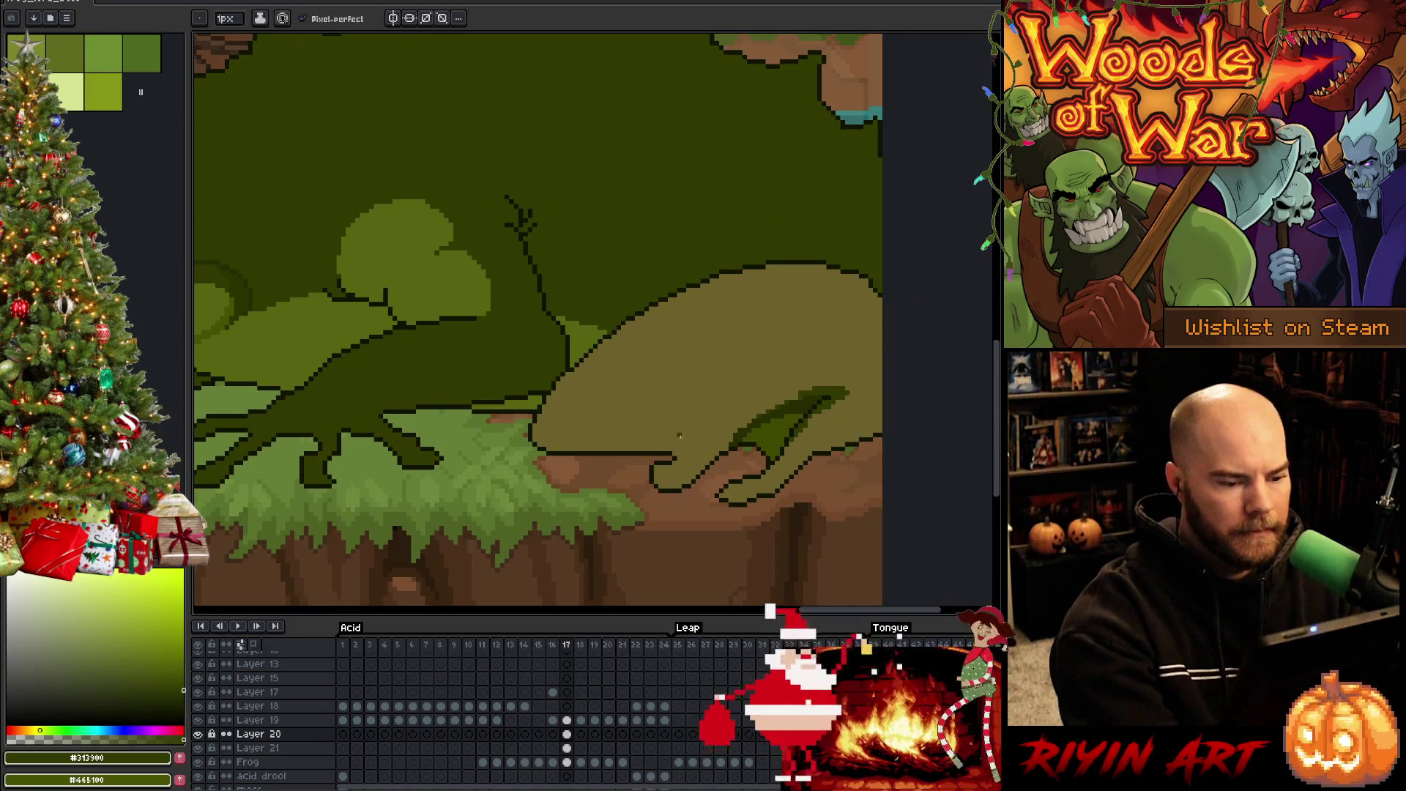
pyautogui.moveTo(581, 372); pyautogui.dragTo(744, 374)
pyautogui.hscroll(5, 744, 374)
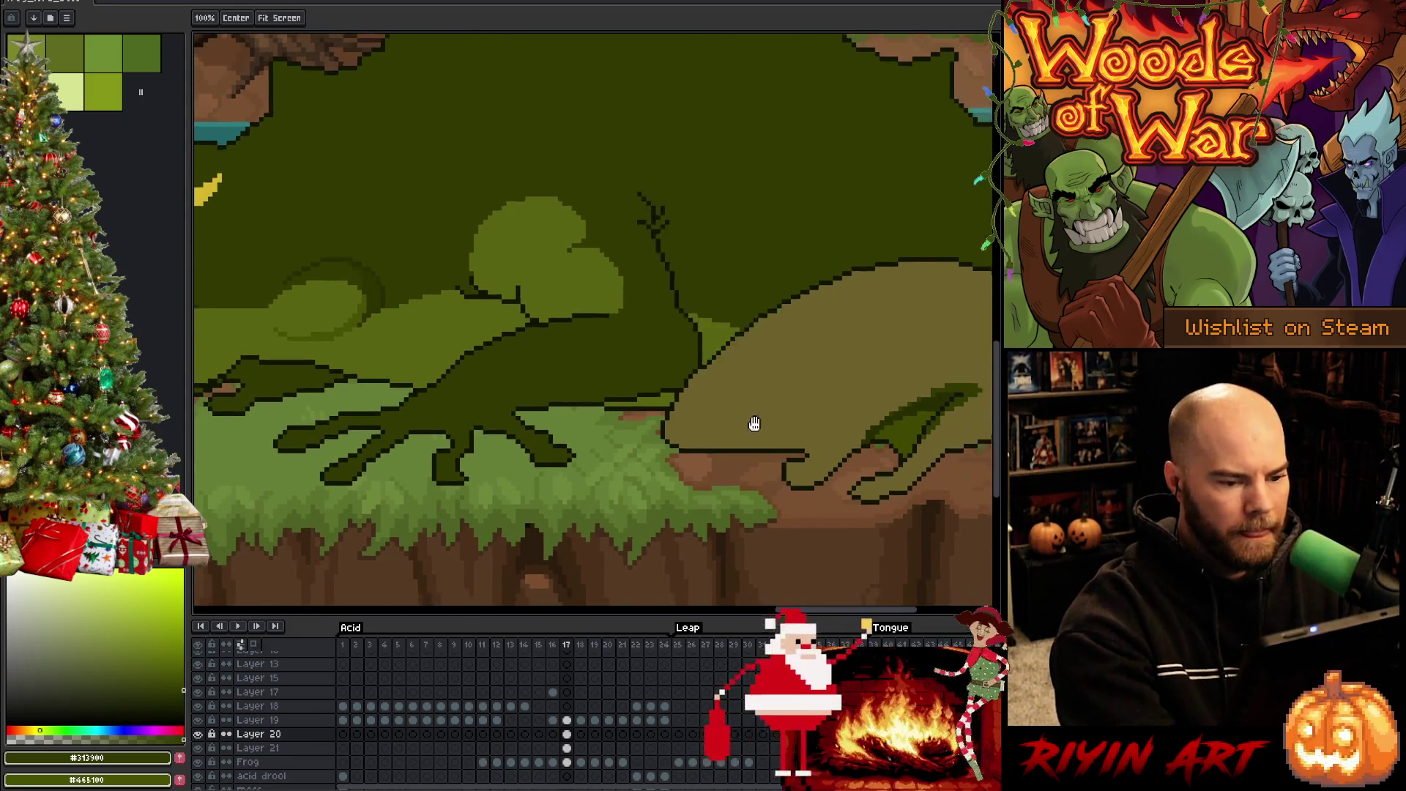
pyautogui.press('b')
pyautogui.keyDown('alt'); pyautogui.click(892, 289); pyautogui.keyUp('alt')
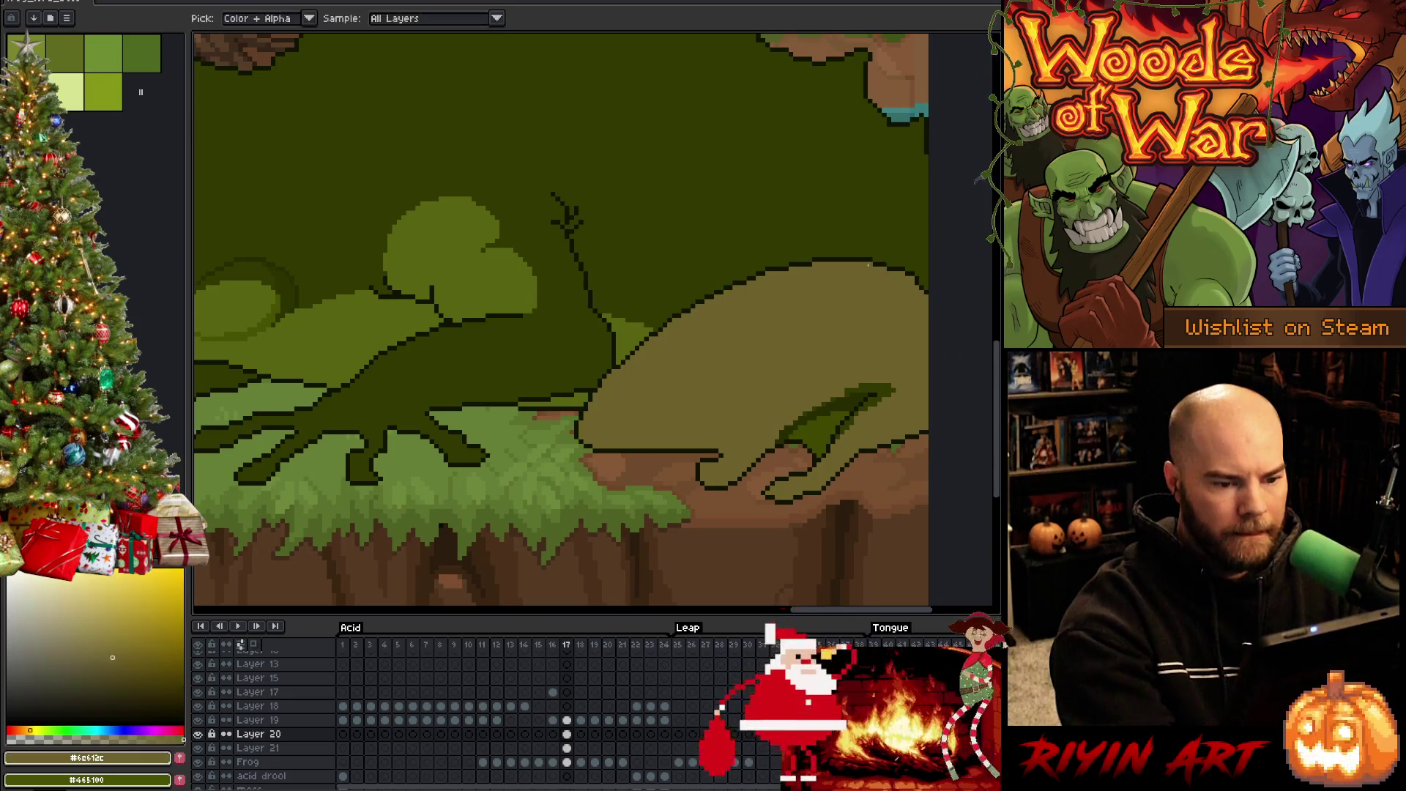
pyautogui.press('b')
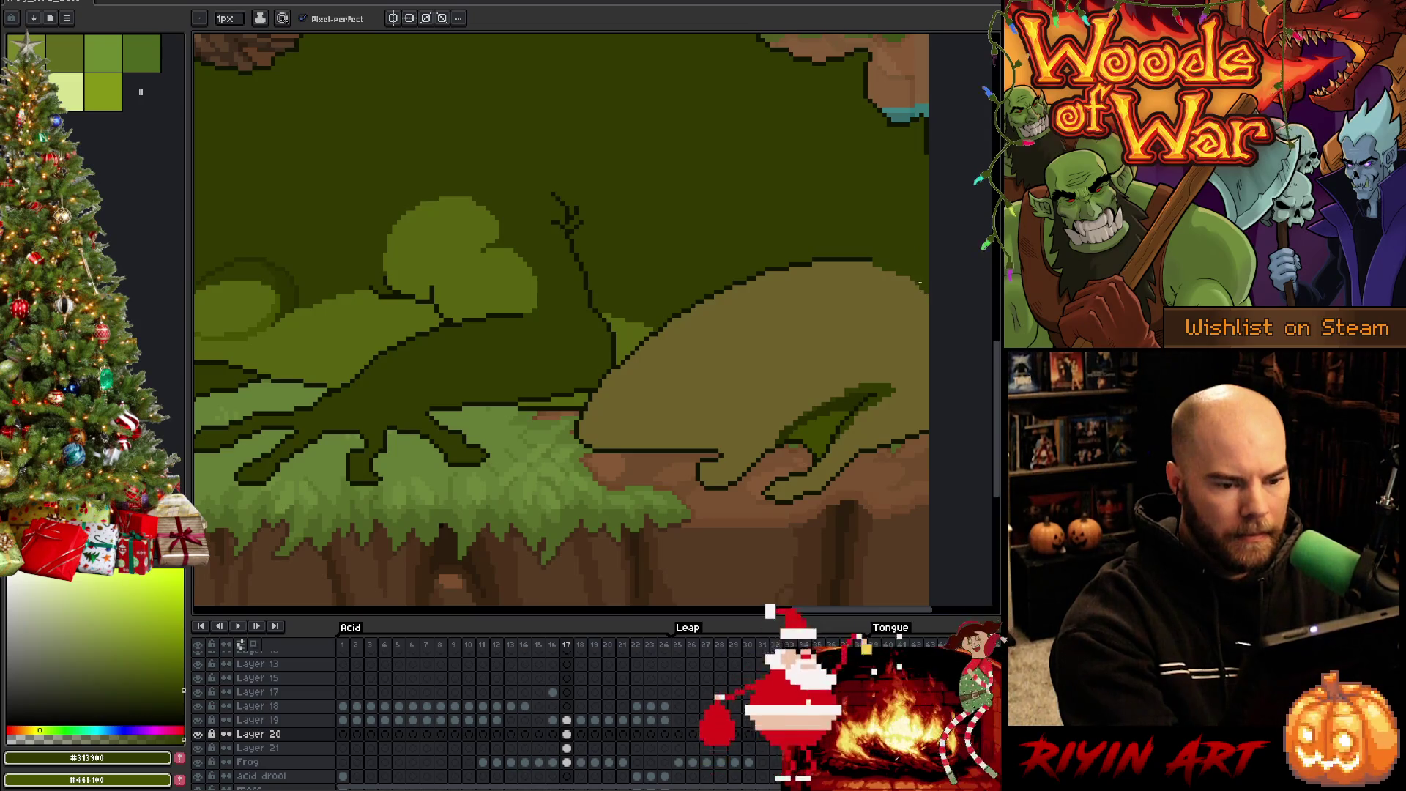
# Delete Layers 20 and 21 and work on the Frog layer
pyautogui.press('v')
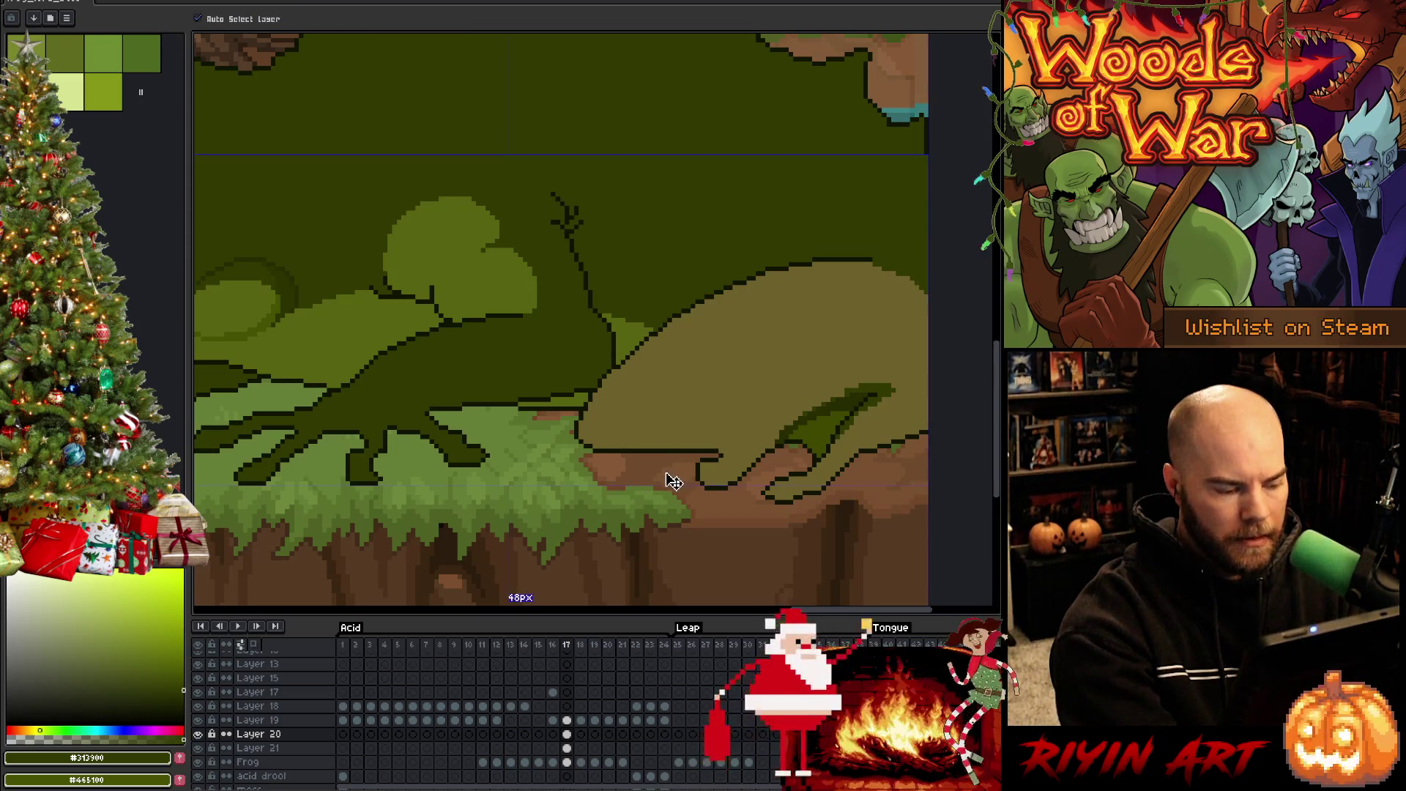
pyautogui.hotkey('ctrl', 'e')
pyautogui.hotkey('ctrl', 'e')
pyautogui.press('b')
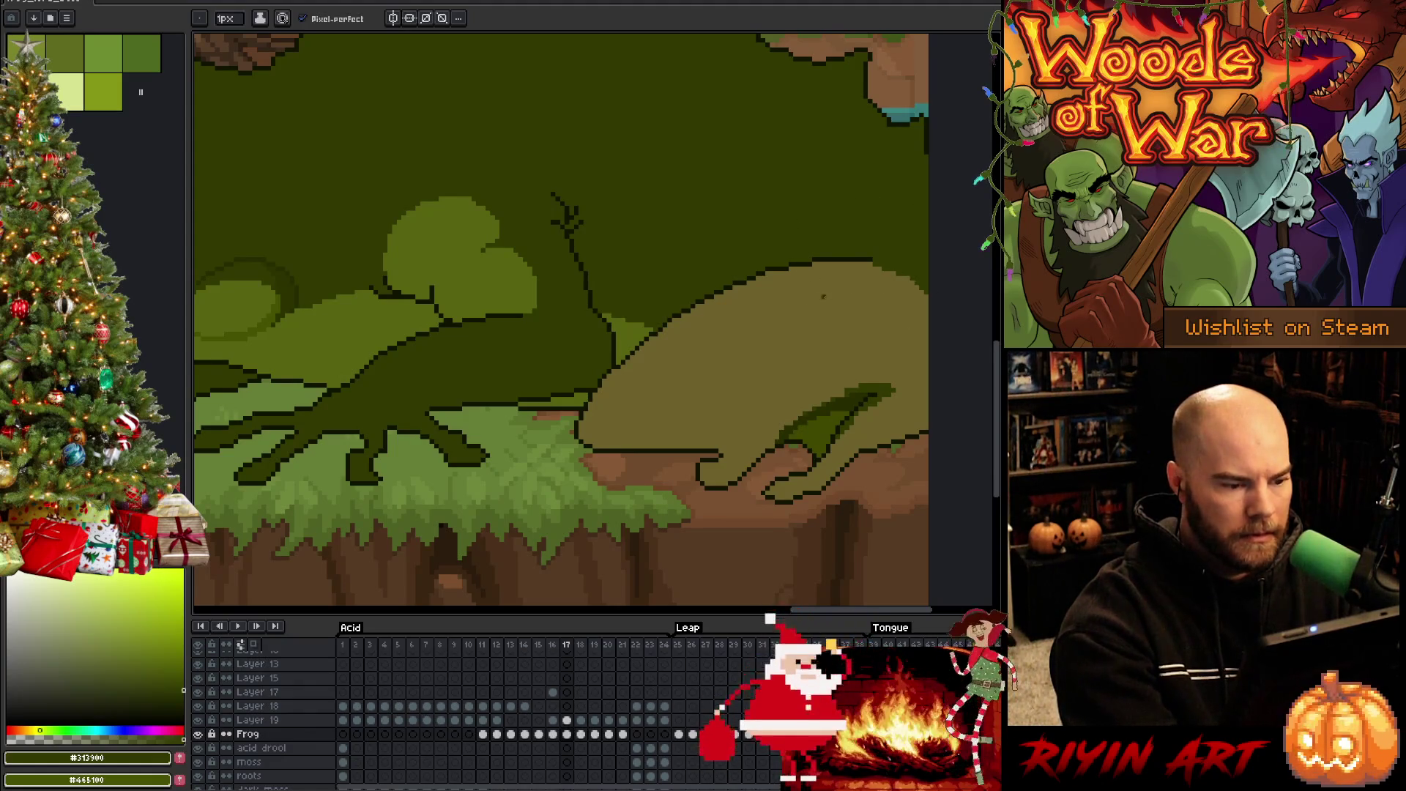
# Eyedrop dark green from frame 16, draw a line across the hind leg, and undo a stray second line
pyautogui.press('Right')
pyautogui.keyDown('alt'); pyautogui.click(769, 293); pyautogui.keyUp('alt')
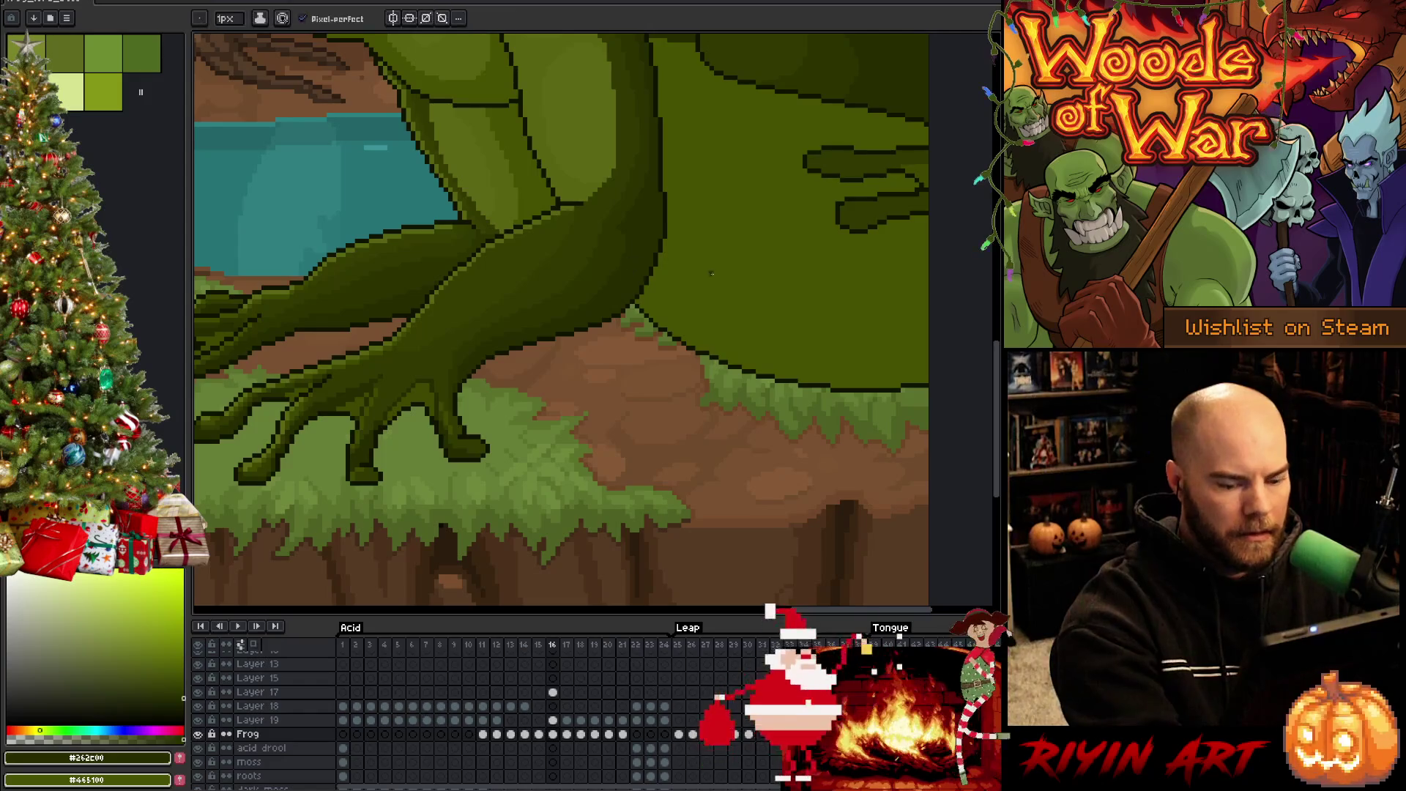
pyautogui.press('Left')
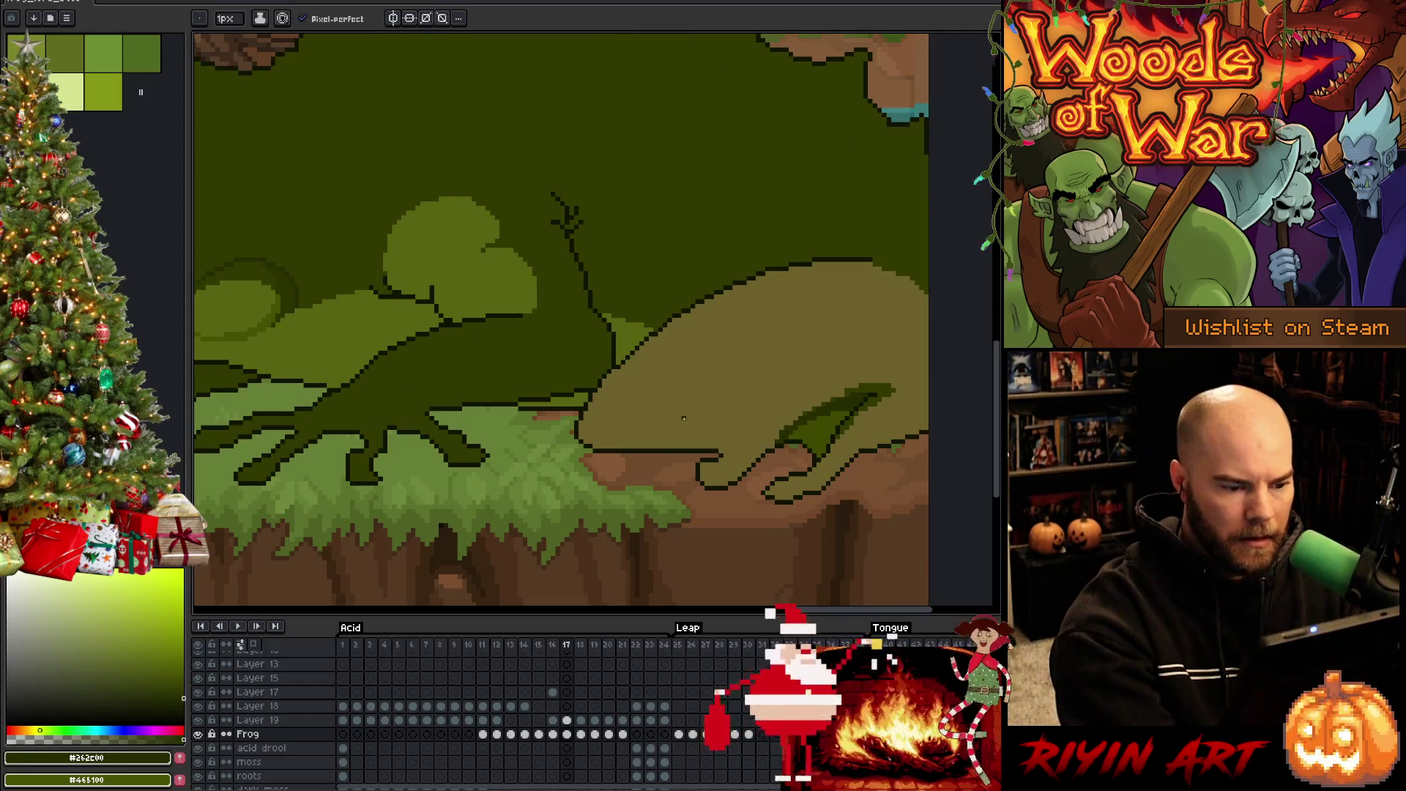
pyautogui.moveTo(692, 423)
pyautogui.mouseDown()
pyautogui.moveTo(801, 383)
pyautogui.moveTo(919, 300)
pyautogui.mouseUp()
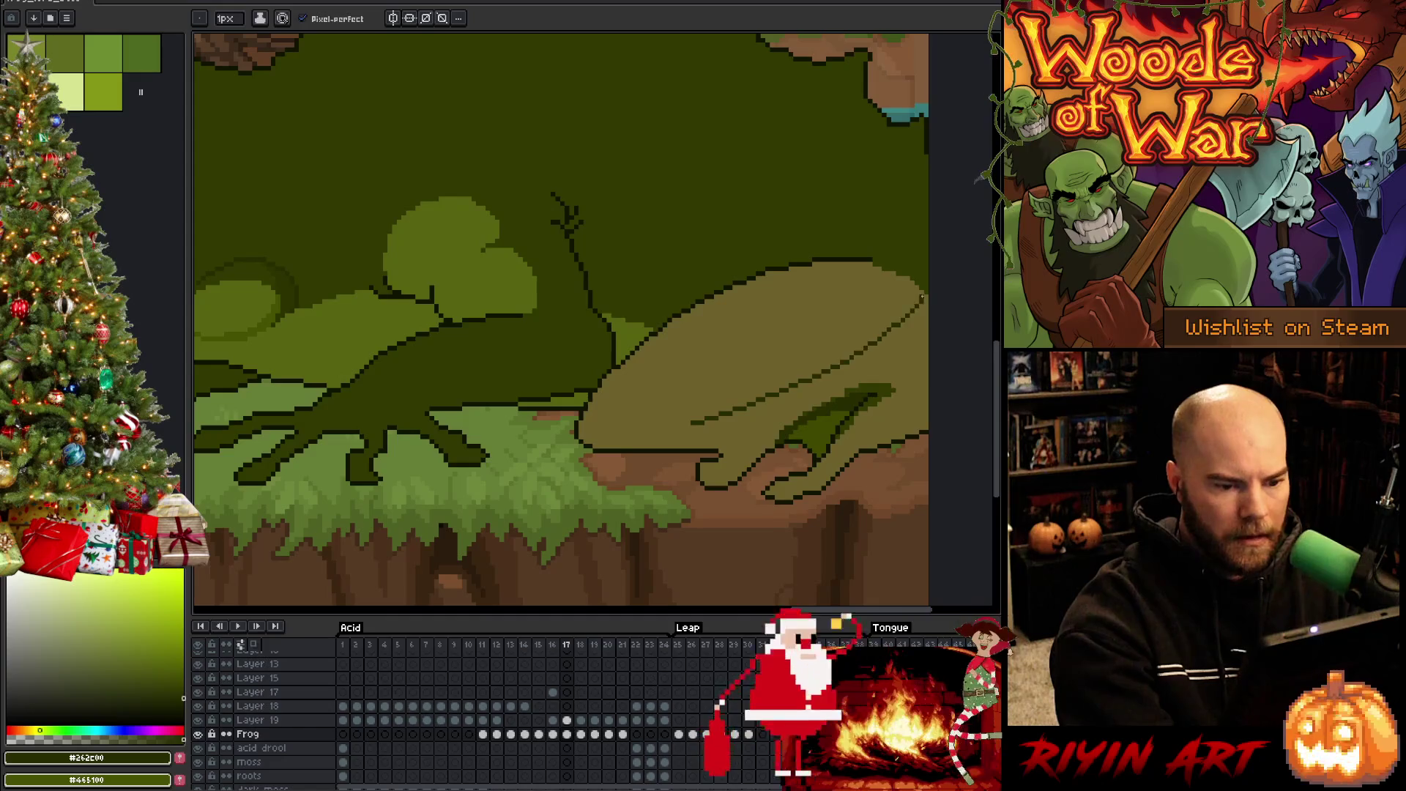
pyautogui.moveTo(698, 425)
pyautogui.mouseDown()
pyautogui.moveTo(832, 383)
pyautogui.moveTo(946, 378)
pyautogui.moveTo(867, 447)
pyautogui.mouseUp()
pyautogui.hotkey('ctrl', 'z')
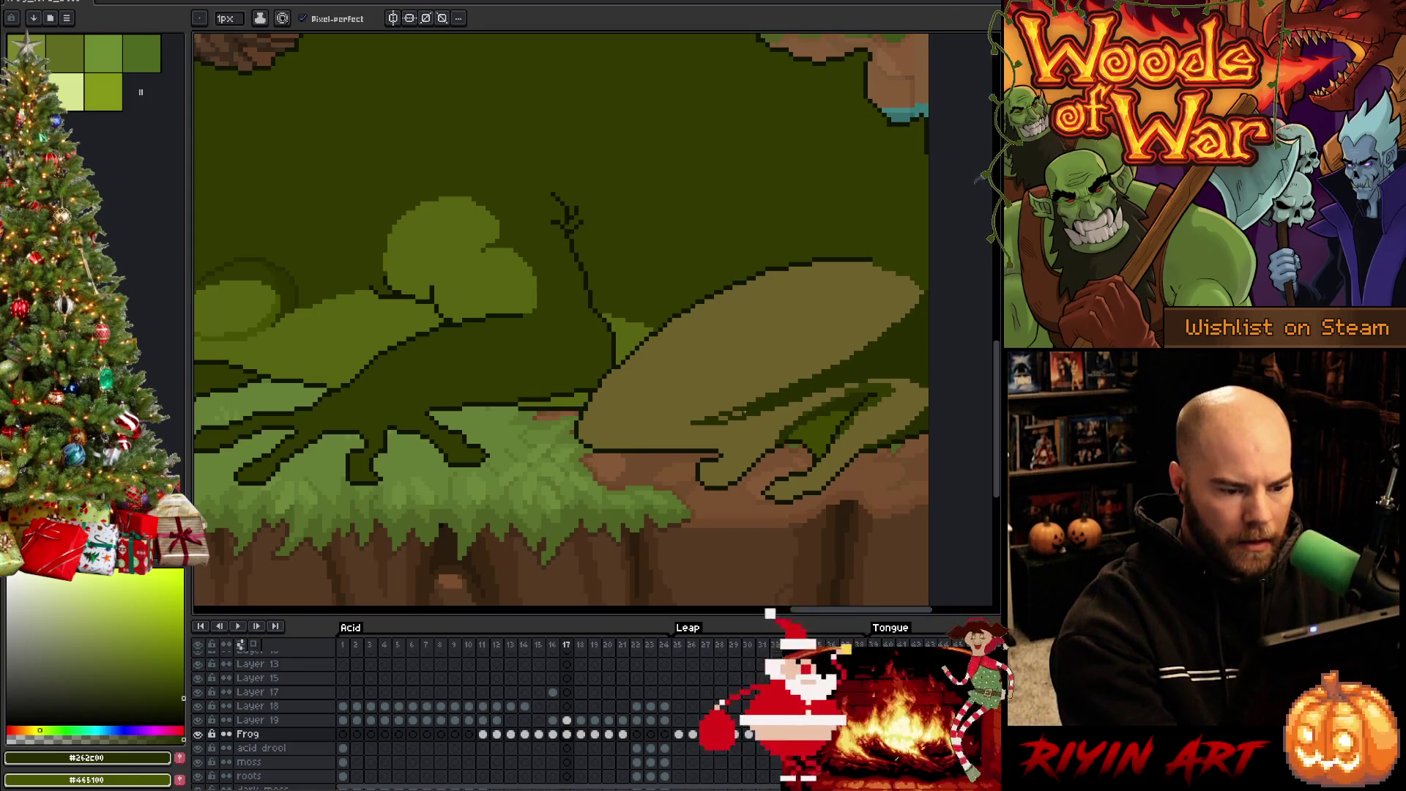
# Bucket-fill the tan hind leg dark green on frame 17 and check the whole frog
pyautogui.press('g')
pyautogui.click(847, 322)
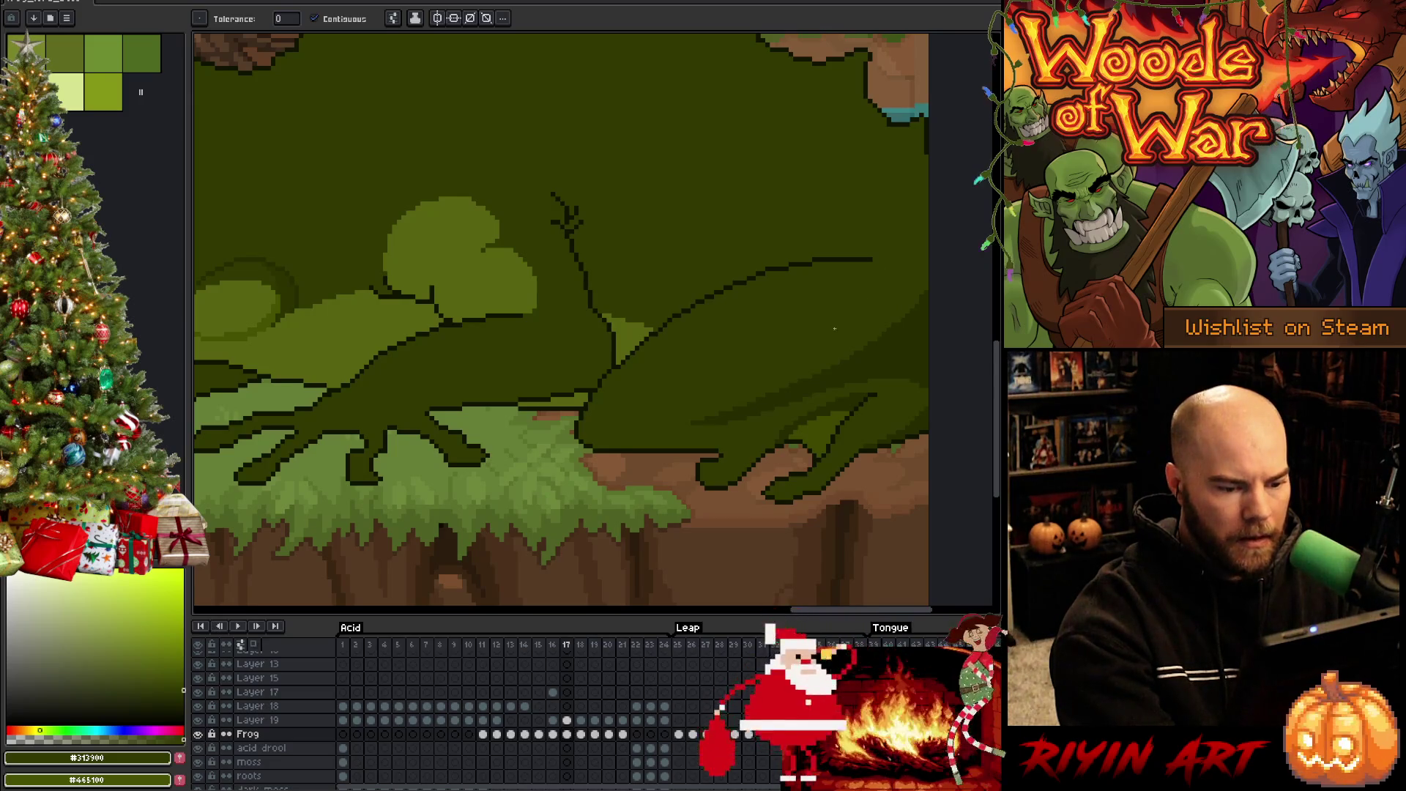
pyautogui.moveTo(678, 396)
pyautogui.mouseDown()
pyautogui.moveTo(778, 402)
pyautogui.moveTo(668, 438)
pyautogui.moveTo(618, 477)
pyautogui.mouseUp()
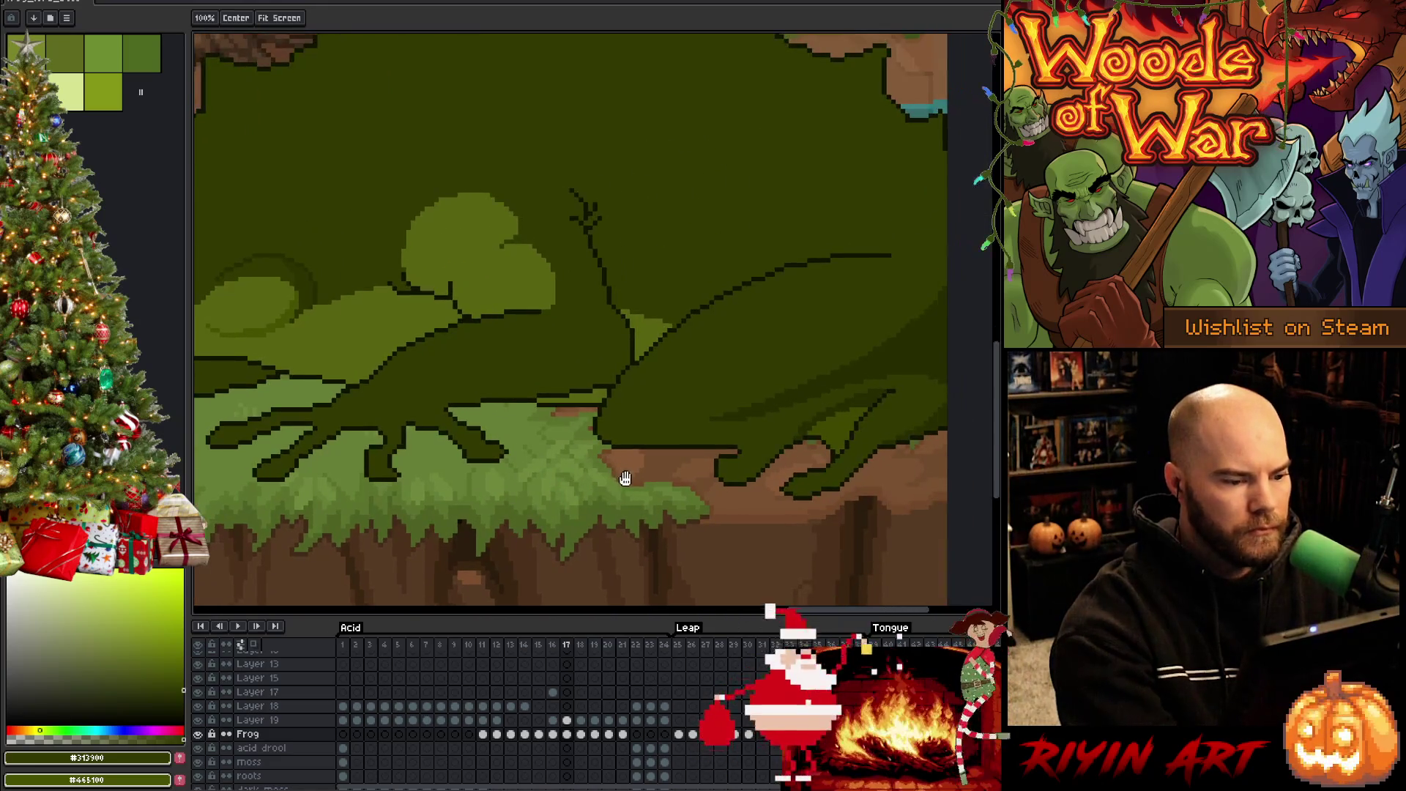
pyautogui.moveTo(714, 480)
pyautogui.mouseDown()
pyautogui.moveTo(616, 493)
pyautogui.moveTo(800, 493)
pyautogui.mouseUp()
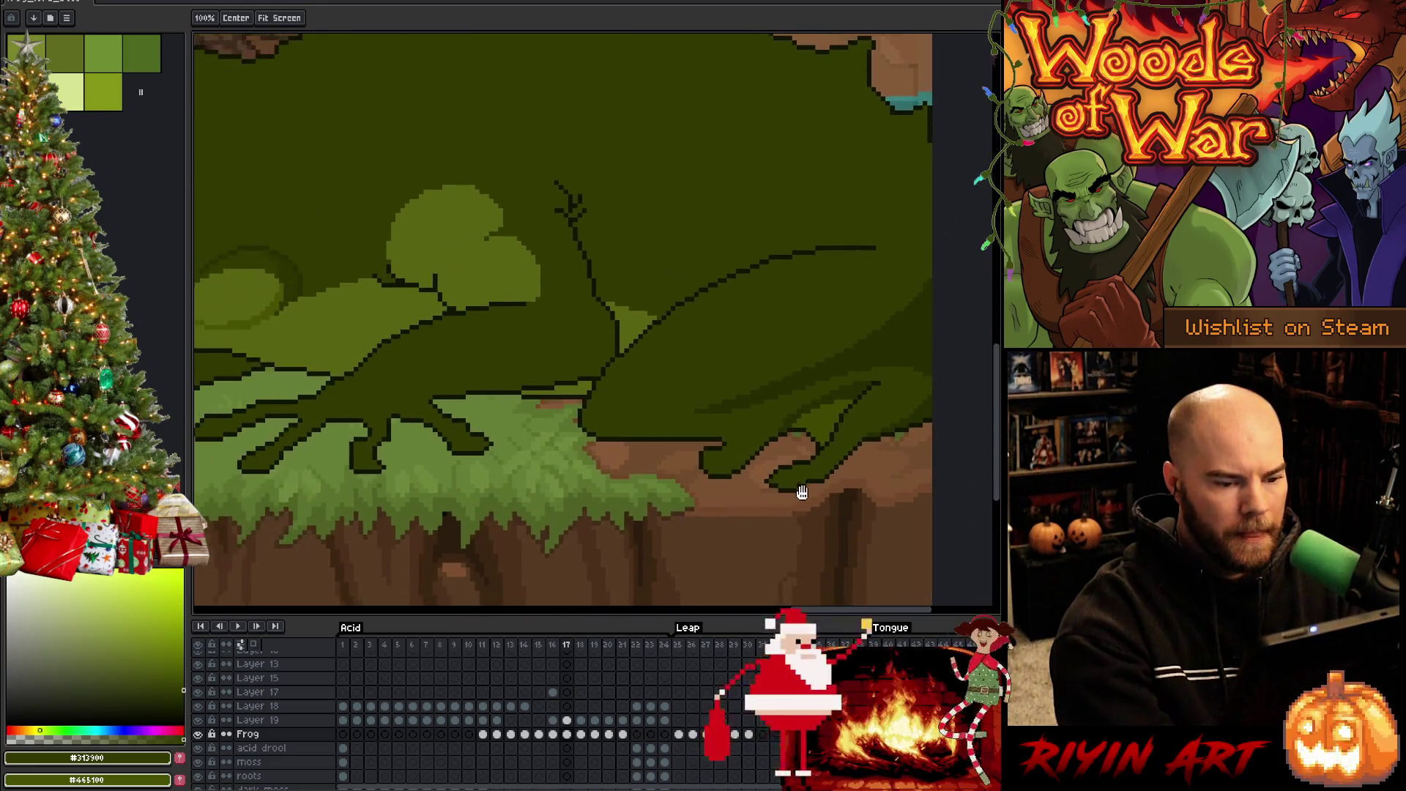
pyautogui.press('b')
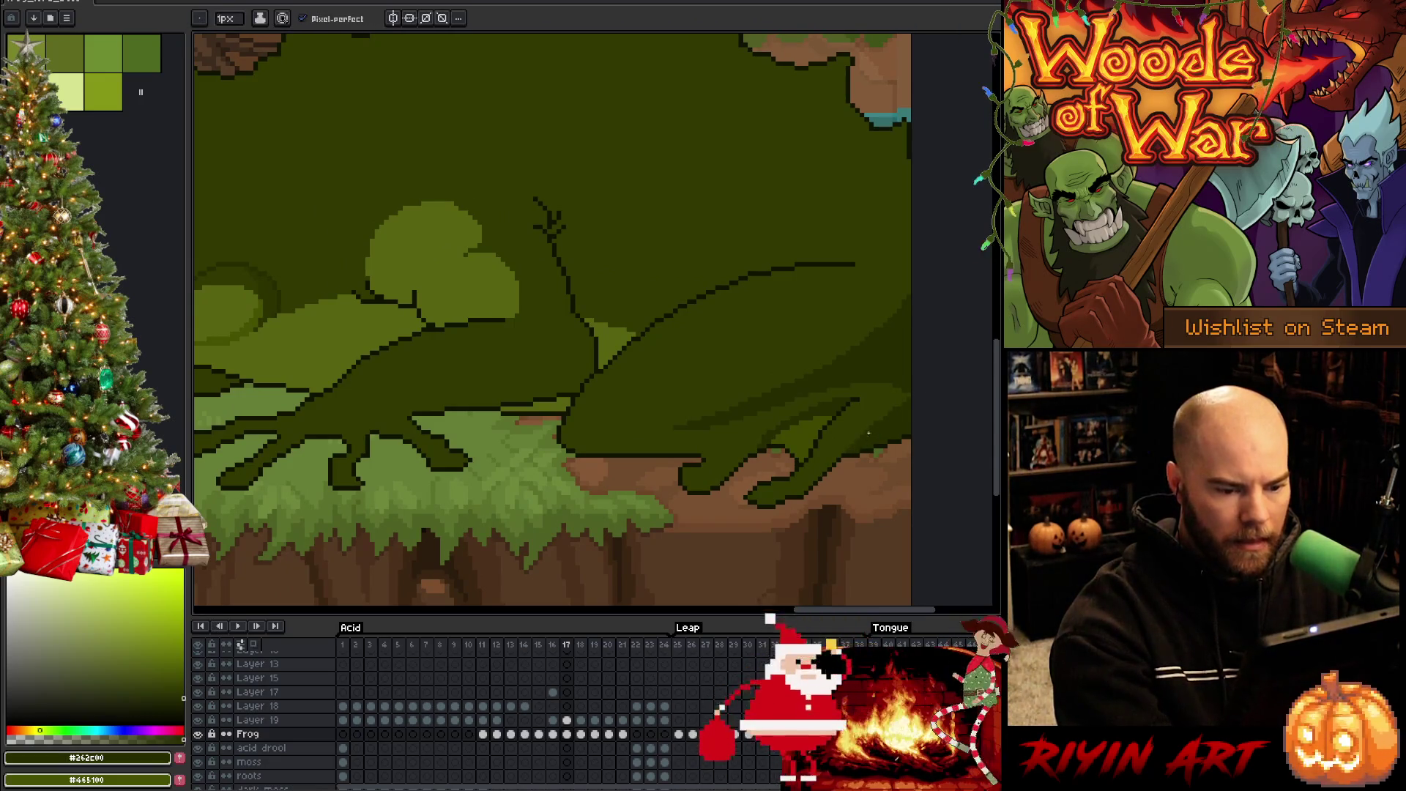
pyautogui.scroll(-5, 866, 437)
pyautogui.moveTo(813, 402); pyautogui.dragTo(801, 500)
pyautogui.scroll(2, 813, 450)
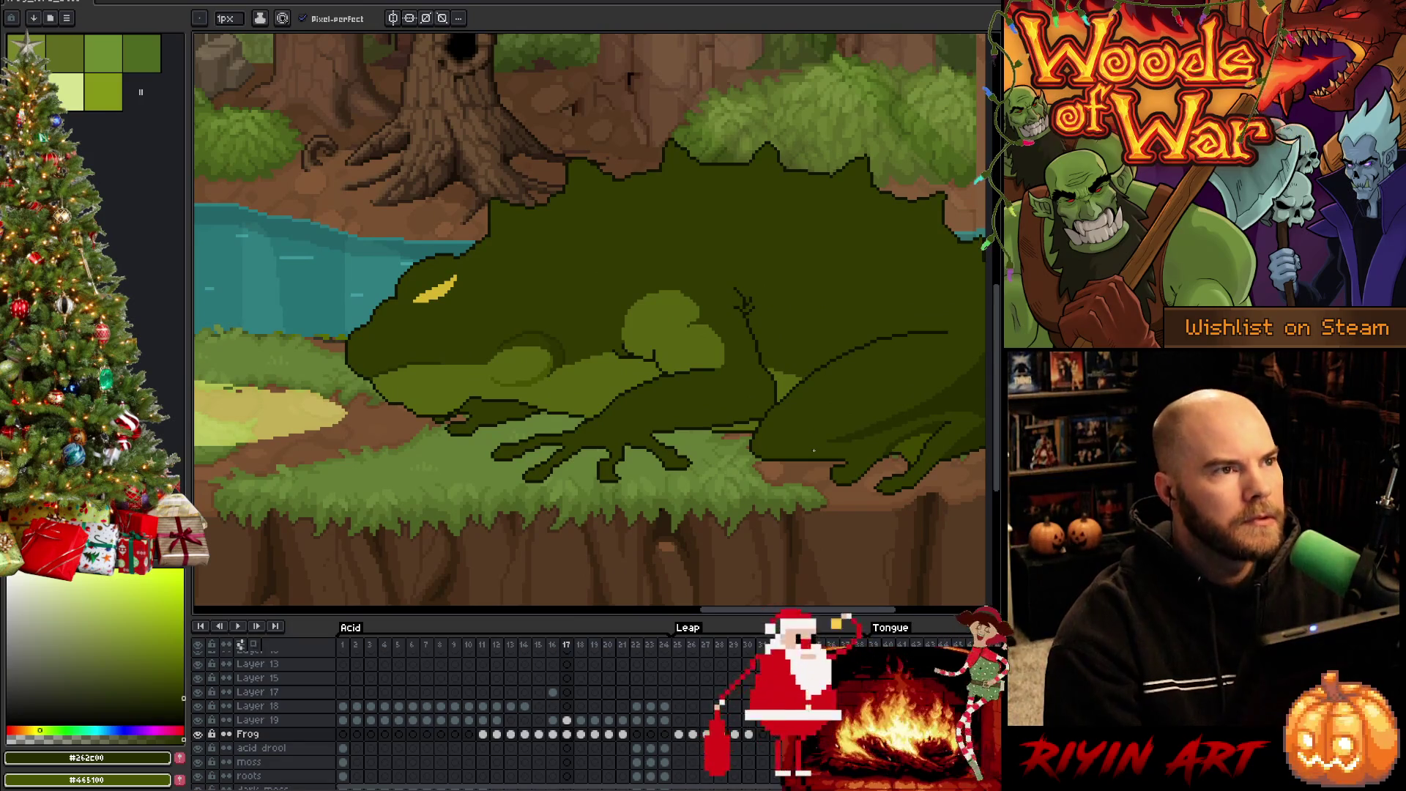
pyautogui.moveTo(786, 440); pyautogui.dragTo(790, 442)
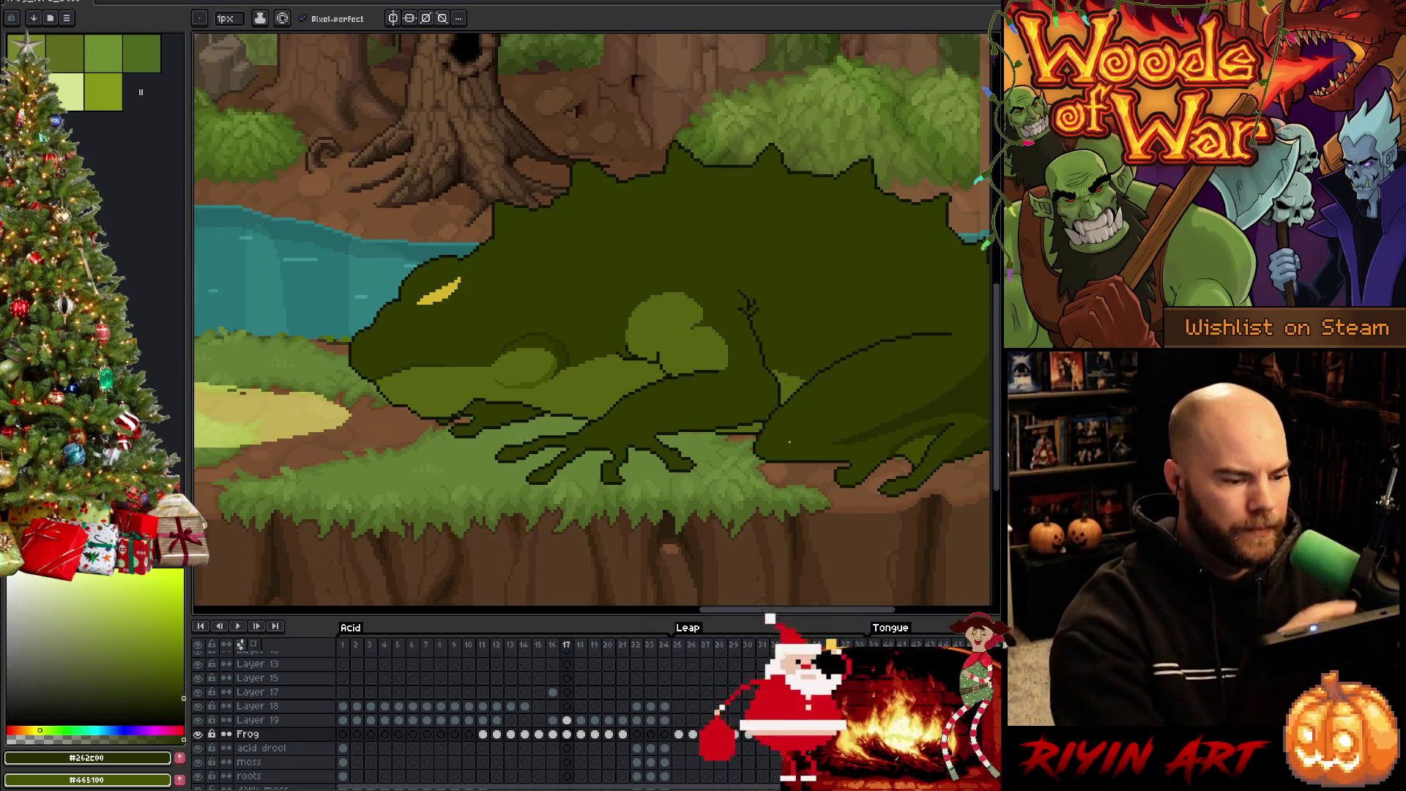
pyautogui.keyDown('alt'); pyautogui.click(549, 327); pyautogui.keyUp('alt')
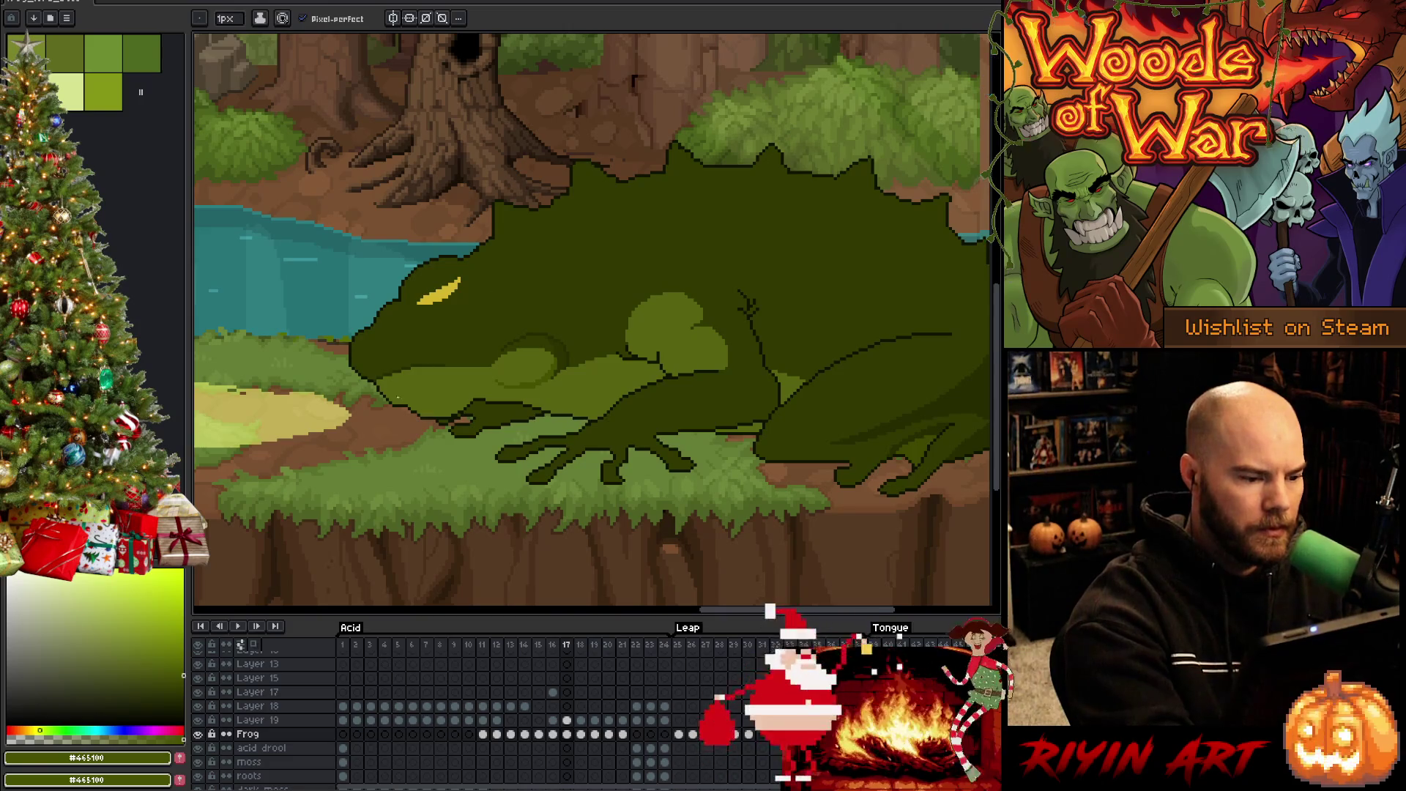
pyautogui.press('w')
pyautogui.click(406, 391)
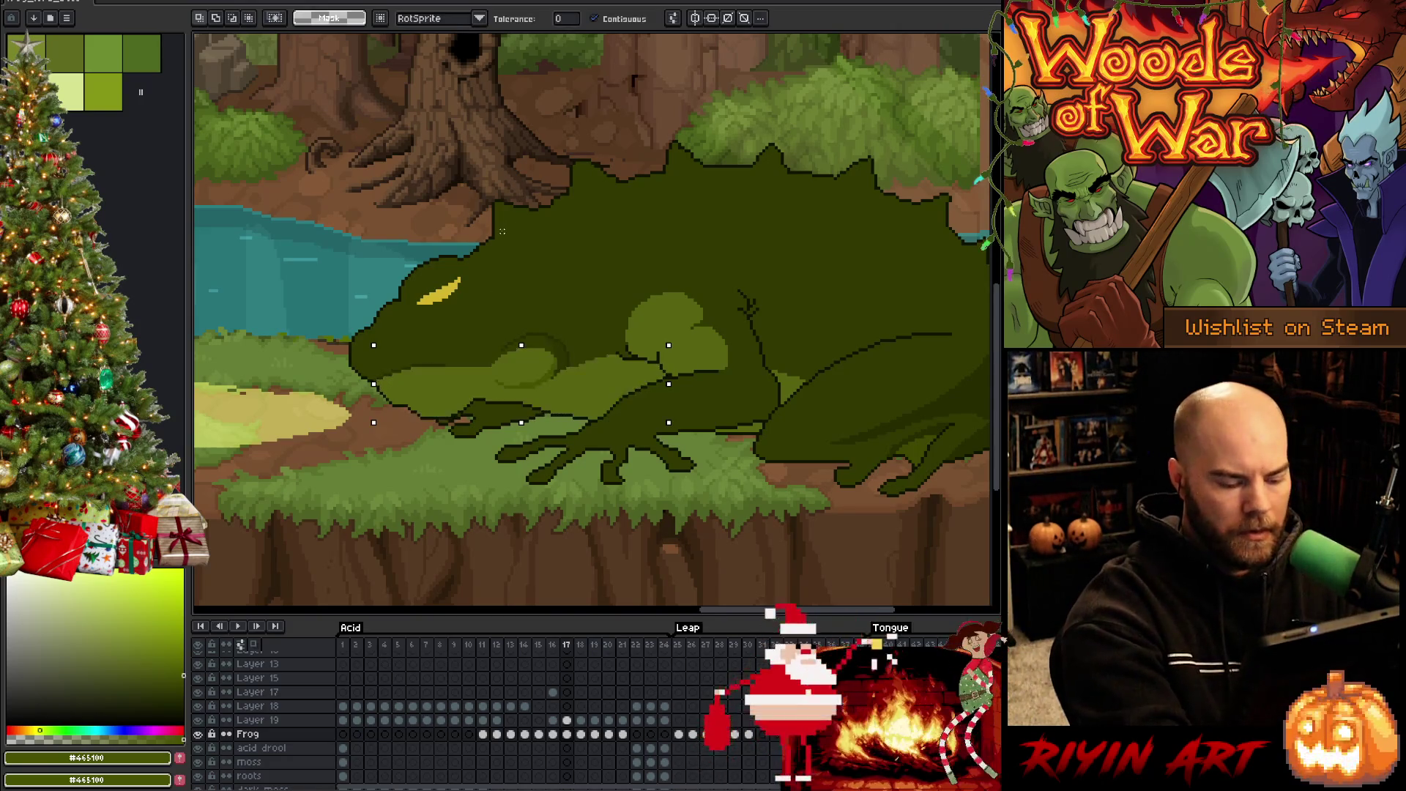
pyautogui.press('b')
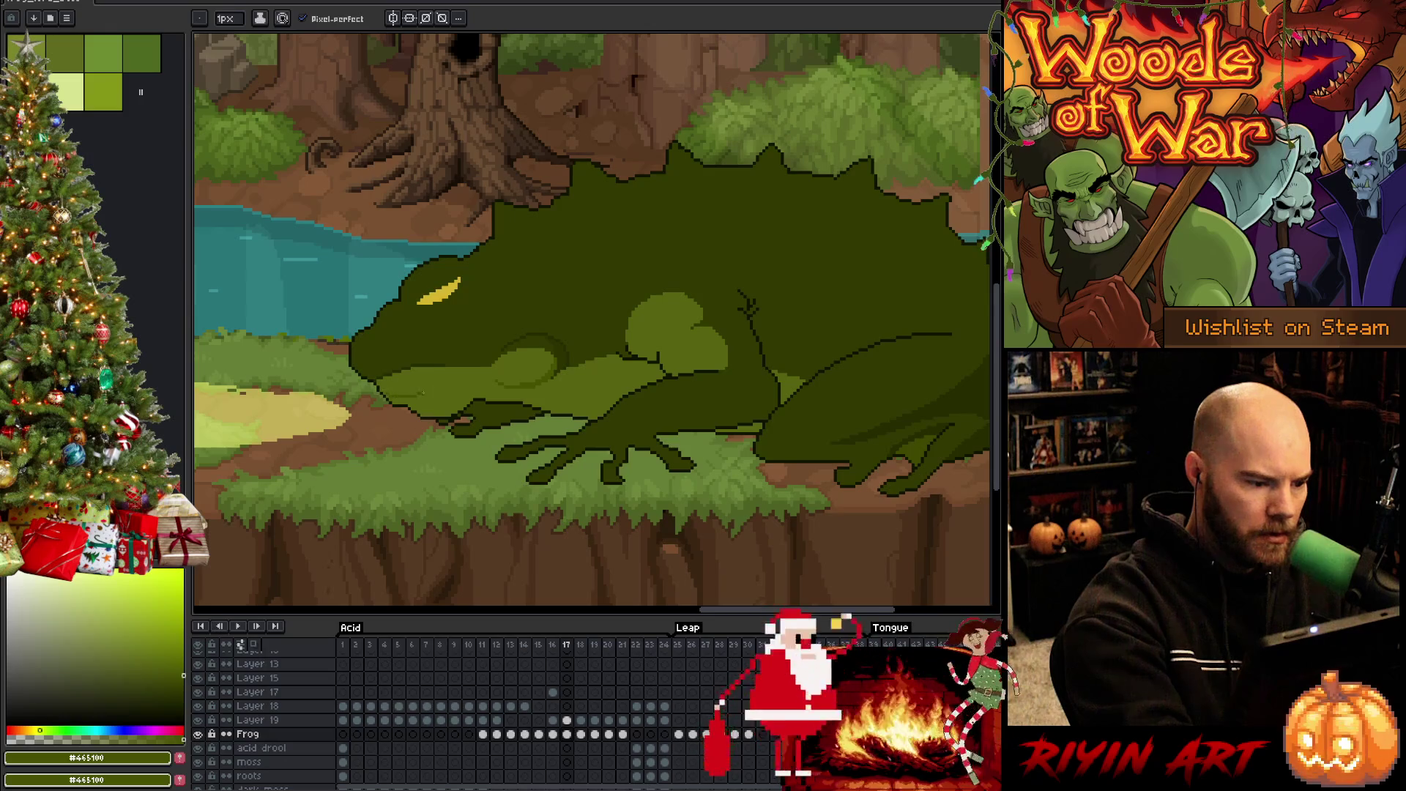
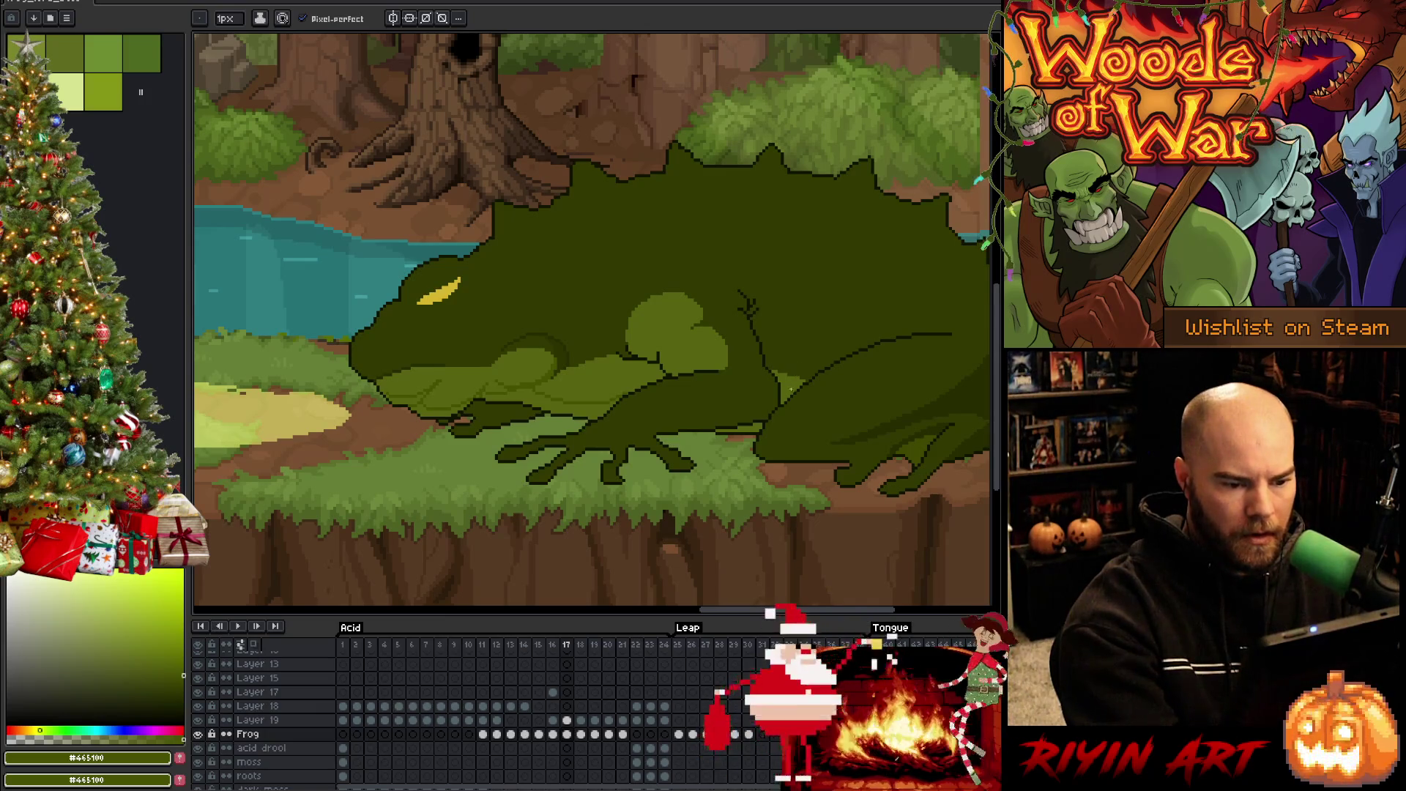
# Eyedrop the frog's dark outline colour and pencil a short stroke along the belly patch's lower edge
pyautogui.press('g')
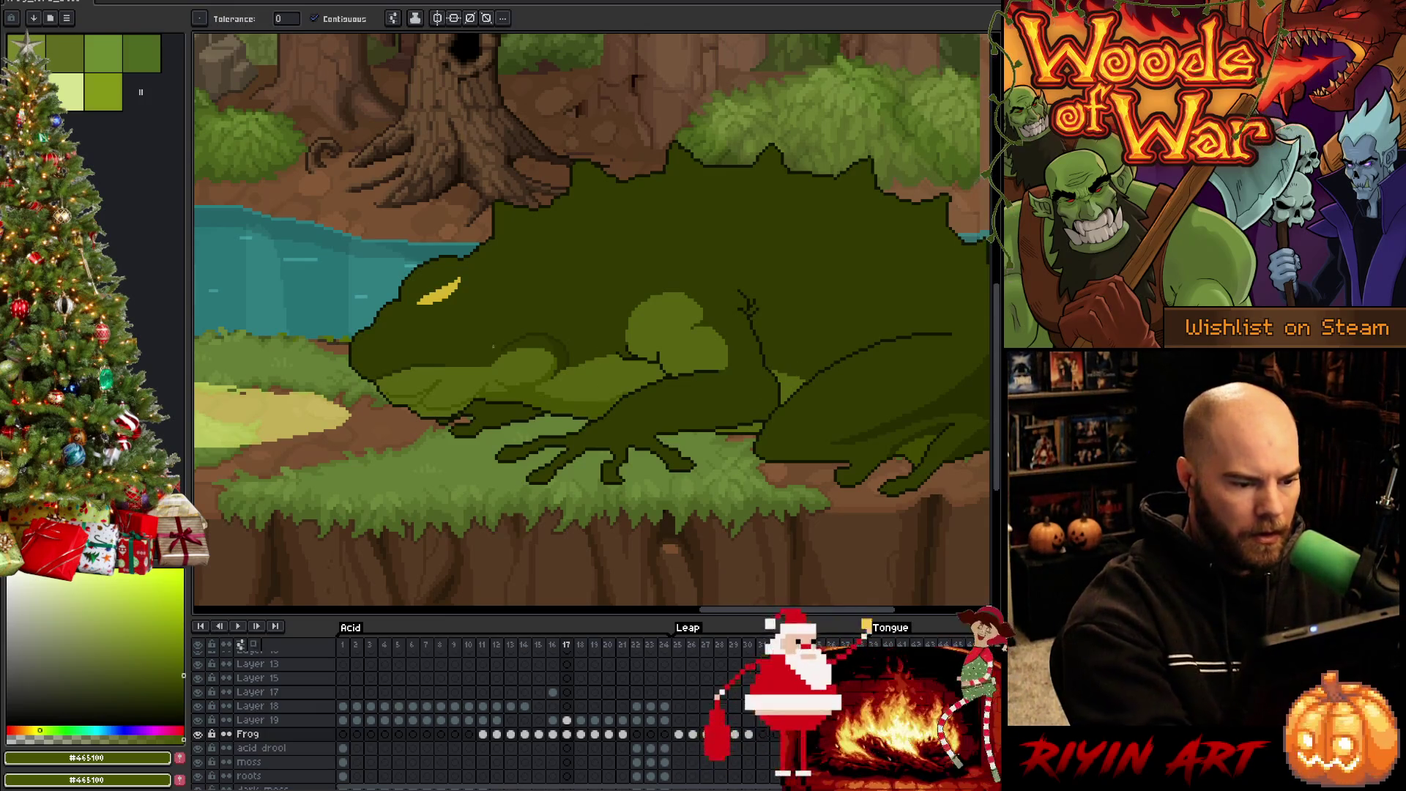
pyautogui.press('b')
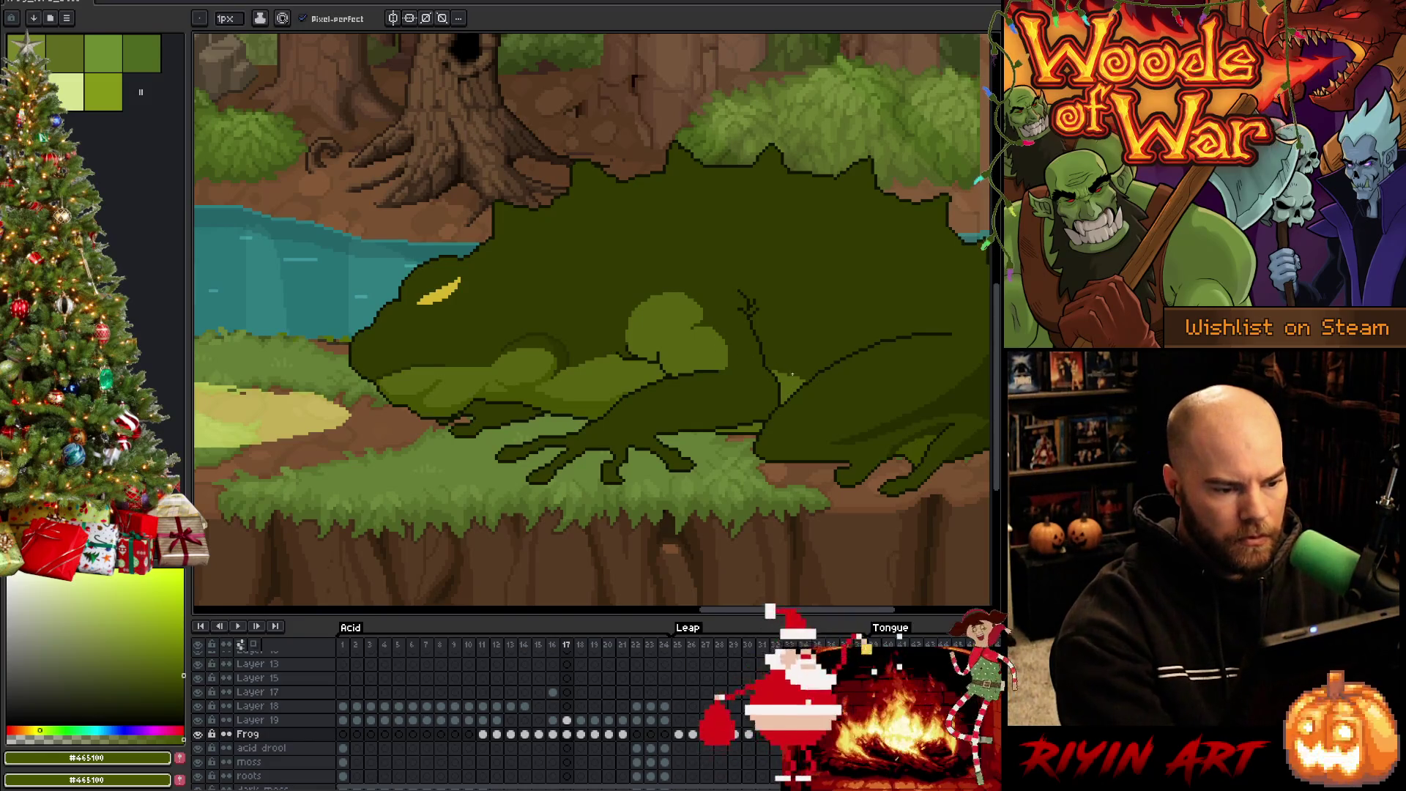
pyautogui.click(615, 373)
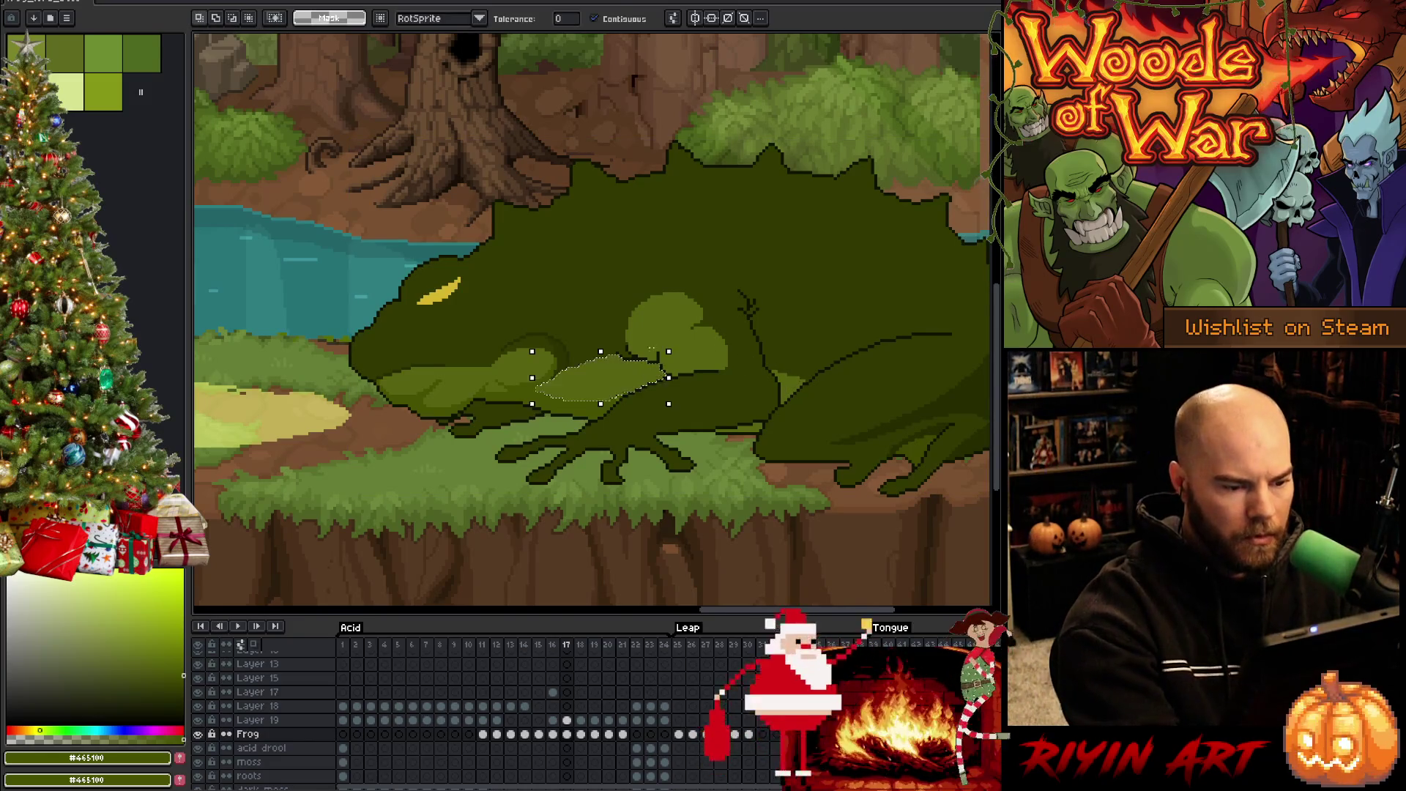
pyautogui.hotkey('ctrl', 'd')
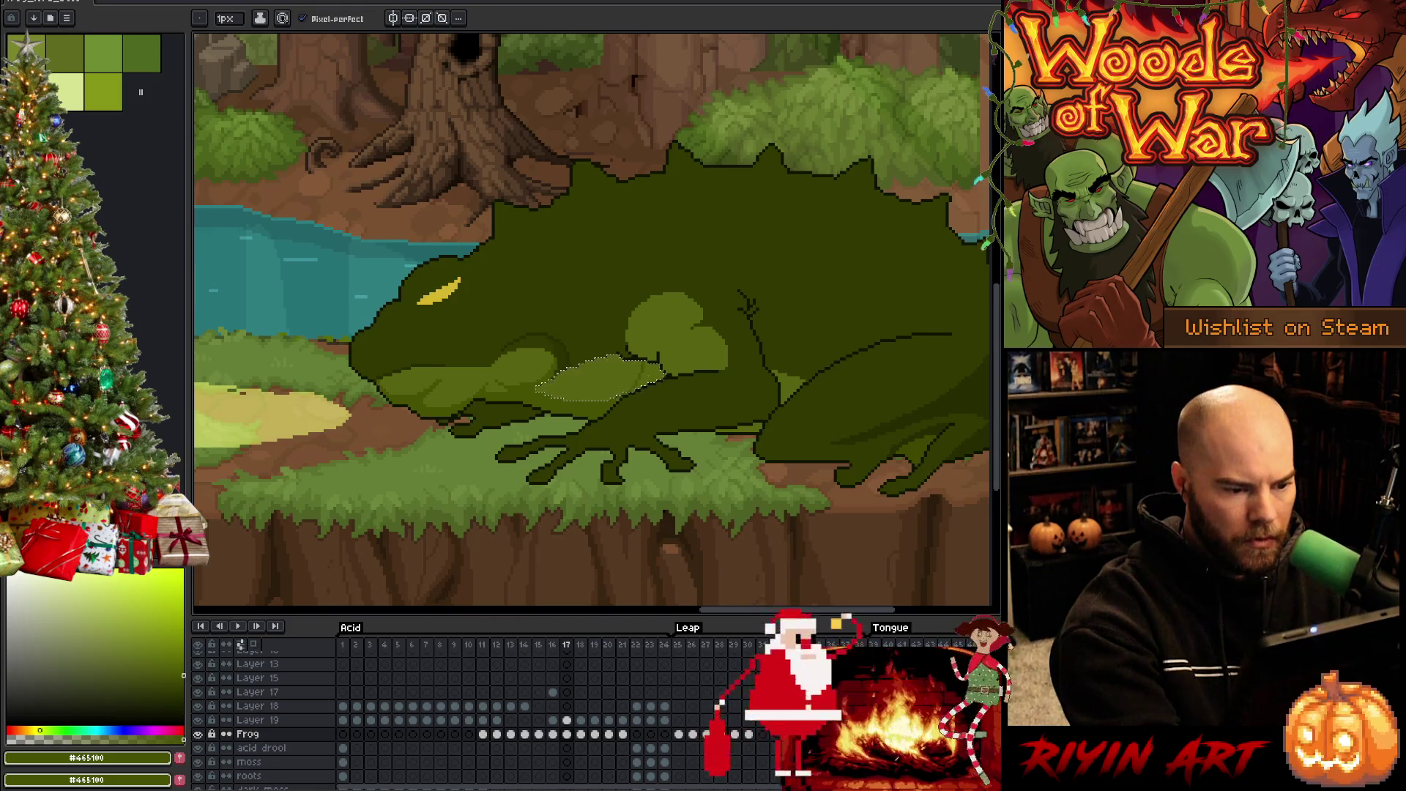
pyautogui.press('b')
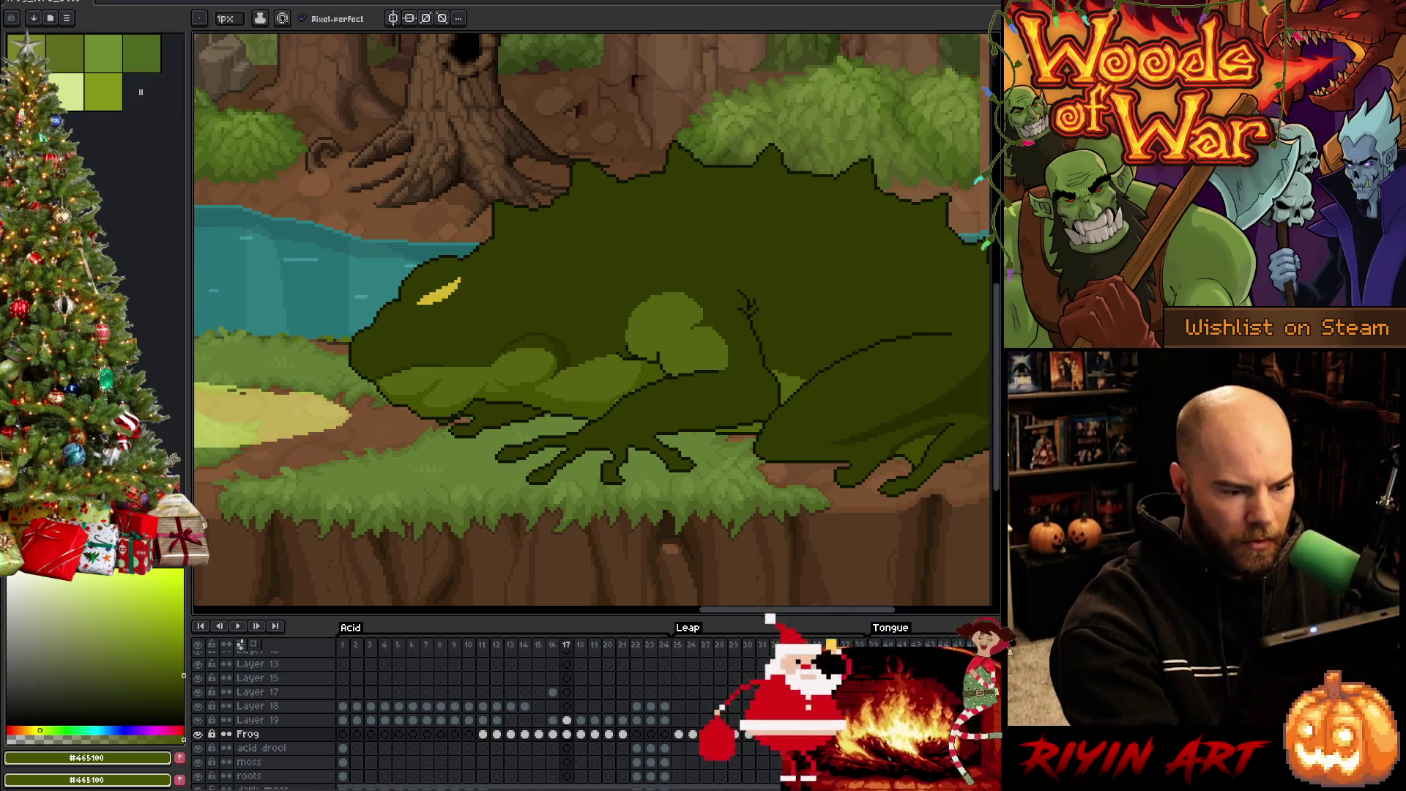
pyautogui.press('g')
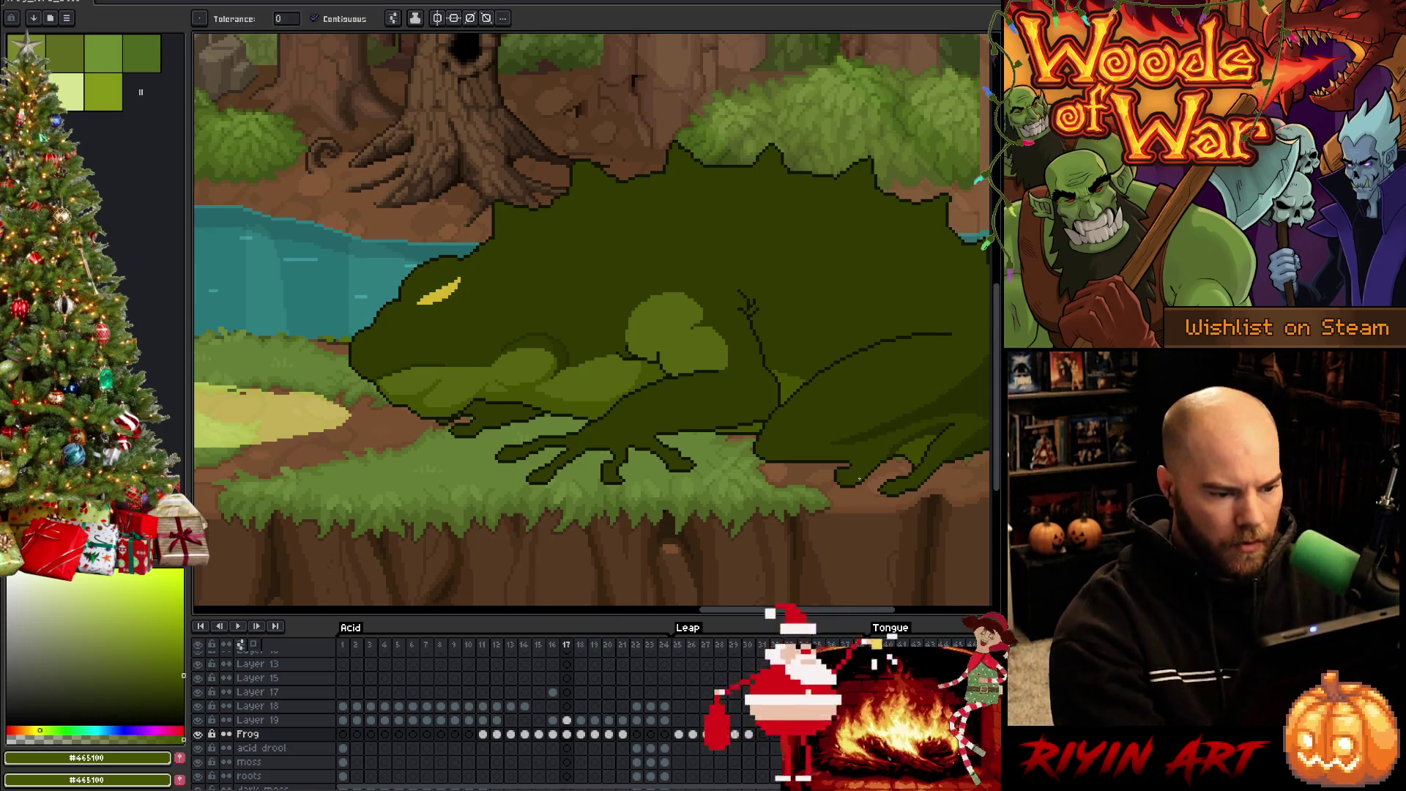
pyautogui.press('b')
pyautogui.keyDown('alt'); pyautogui.click(729, 432); pyautogui.keyUp('alt')
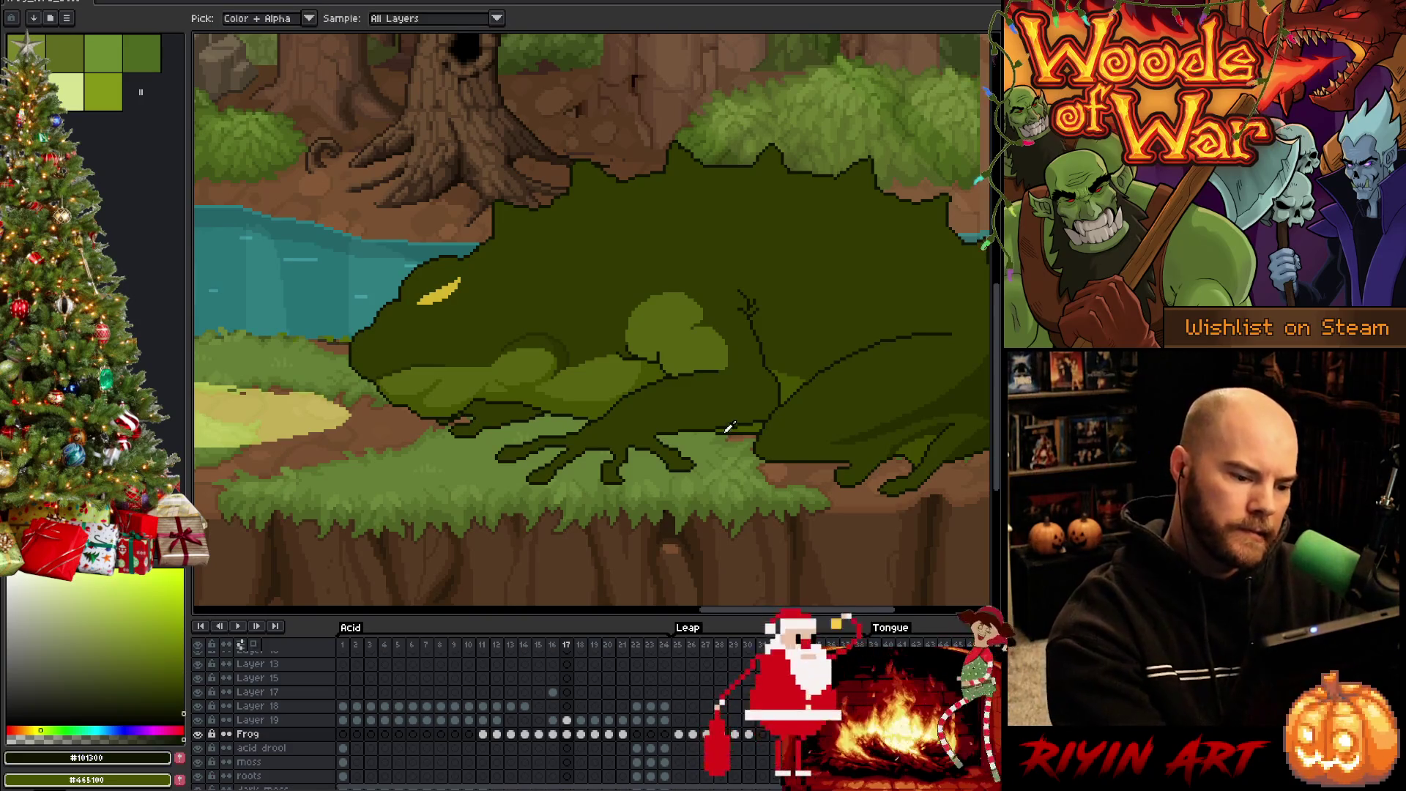
pyautogui.moveTo(714, 432); pyautogui.dragTo(681, 435)
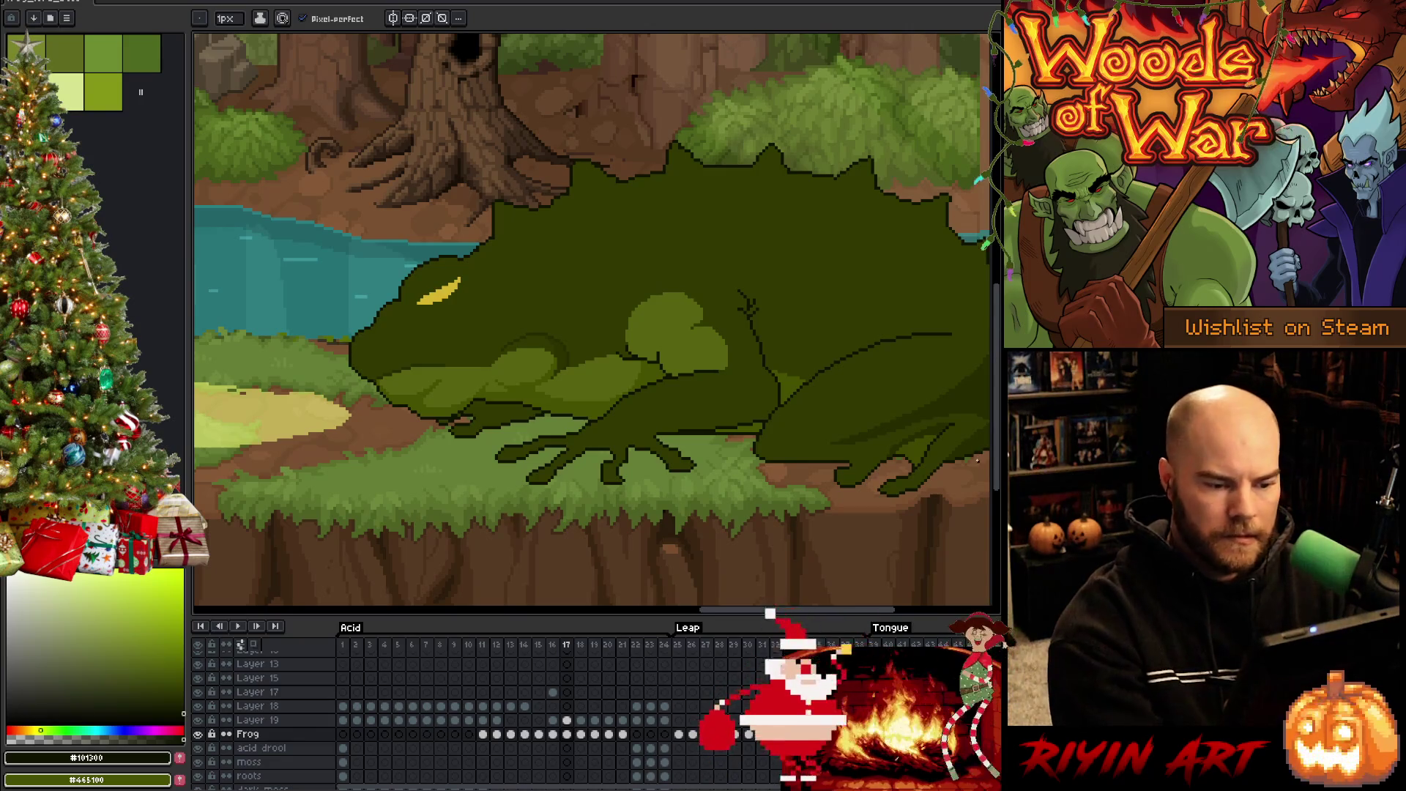
pyautogui.scroll(2, 752, 412)
pyautogui.keyDown('alt'); pyautogui.click(761, 429); pyautogui.keyUp('alt')
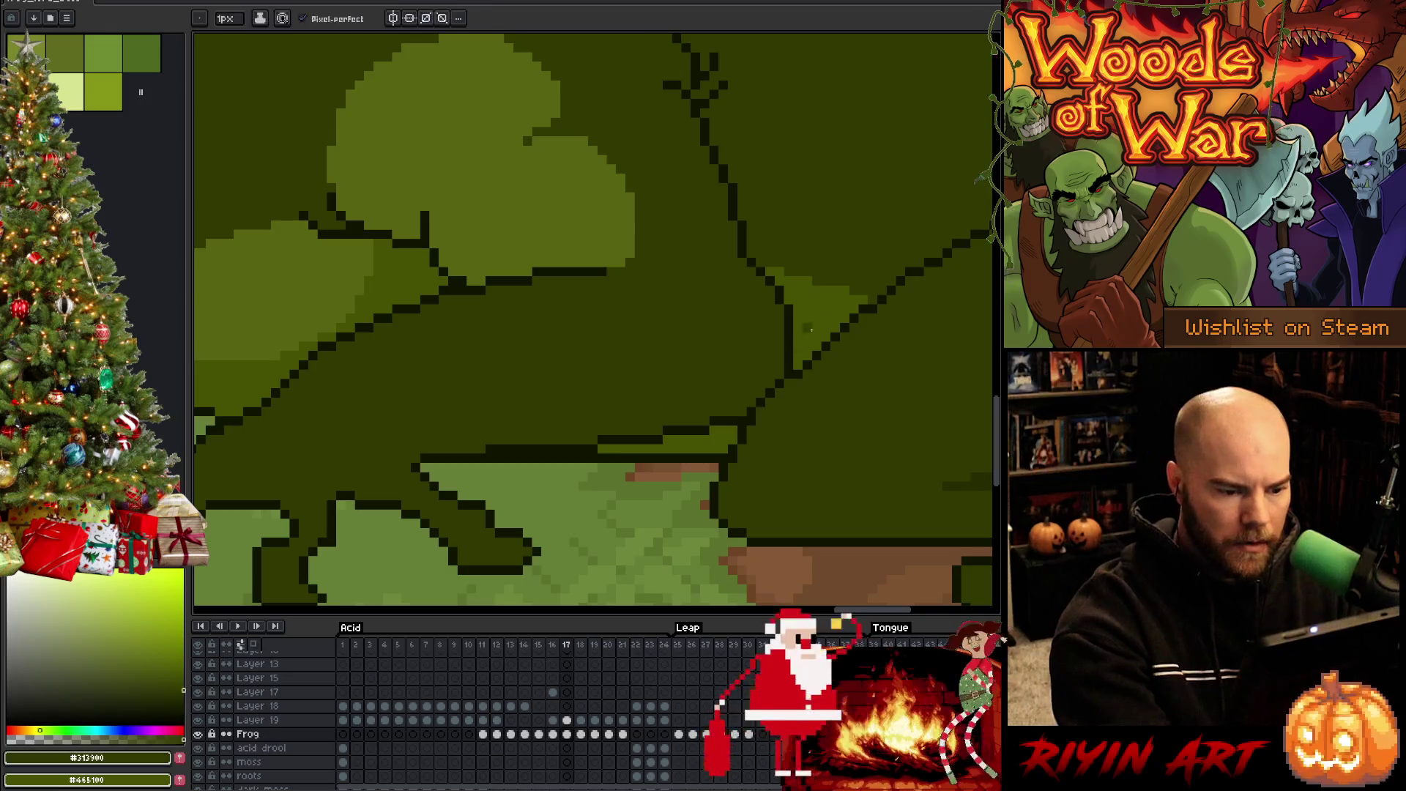
# Pan across the frog's upper-right area and save the sprite
pyautogui.moveTo(838, 388); pyautogui.dragTo(662, 487)
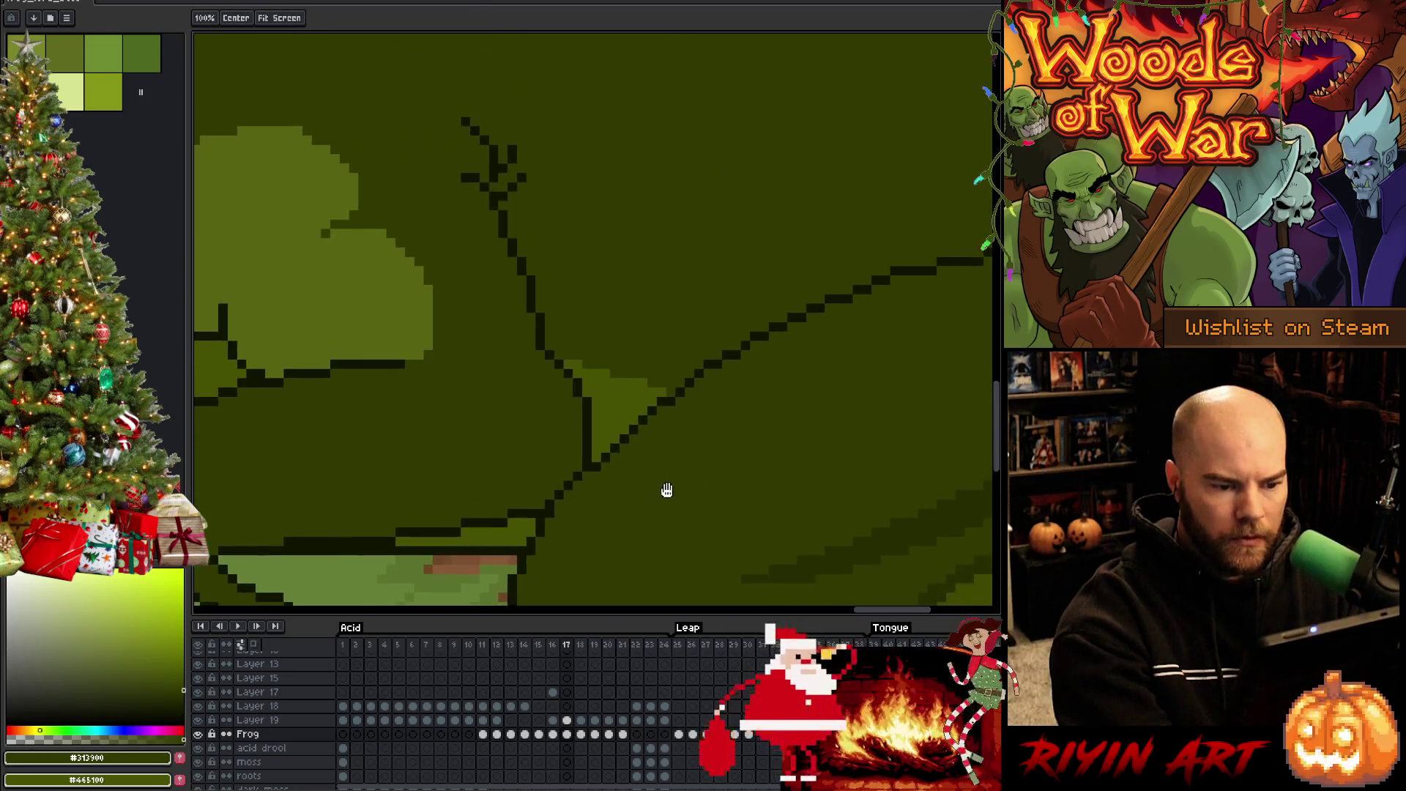
pyautogui.moveTo(786, 440); pyautogui.dragTo(662, 439)
pyautogui.press('alt')
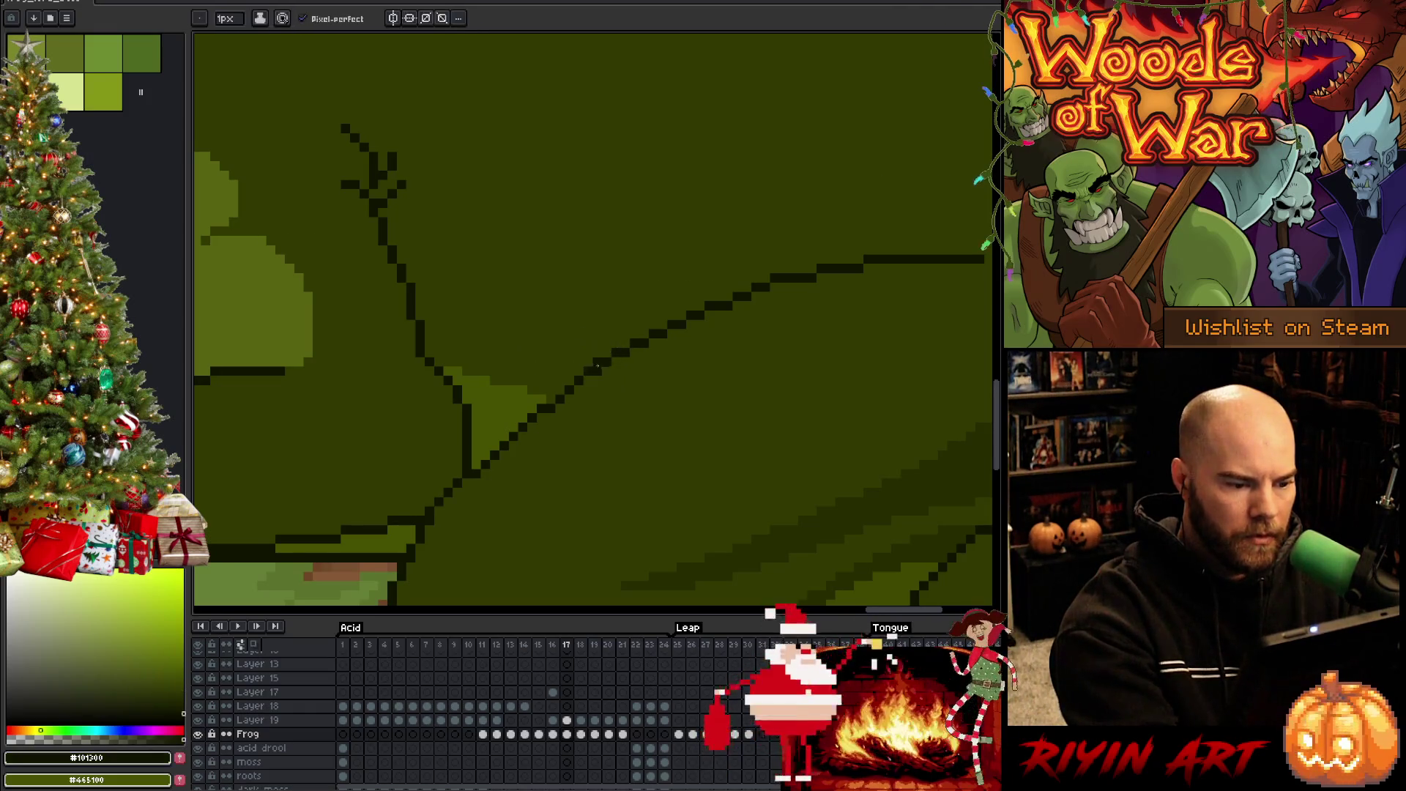
pyautogui.scroll(-3, 683, 401)
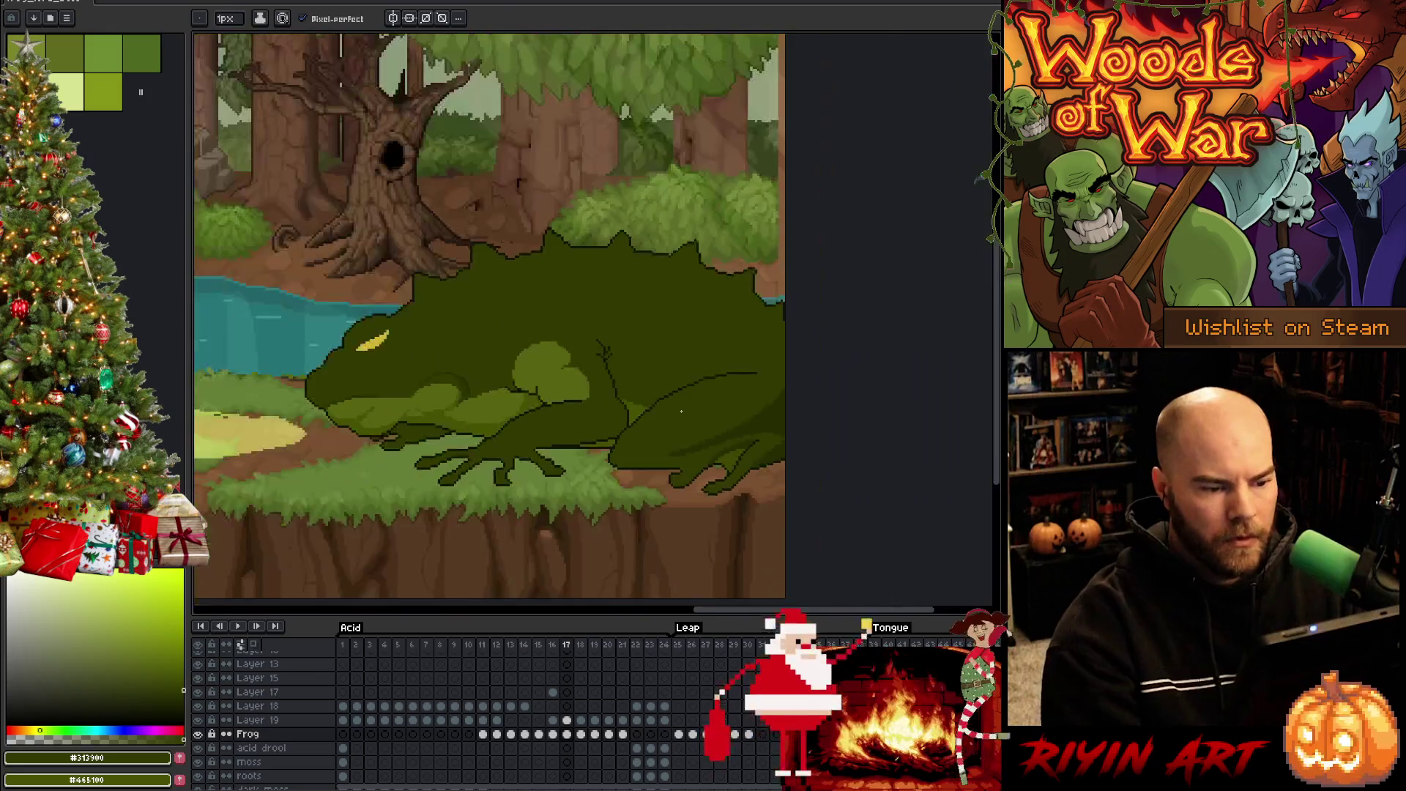
pyautogui.press('space')
pyautogui.moveTo(732, 433); pyautogui.dragTo(812, 426)
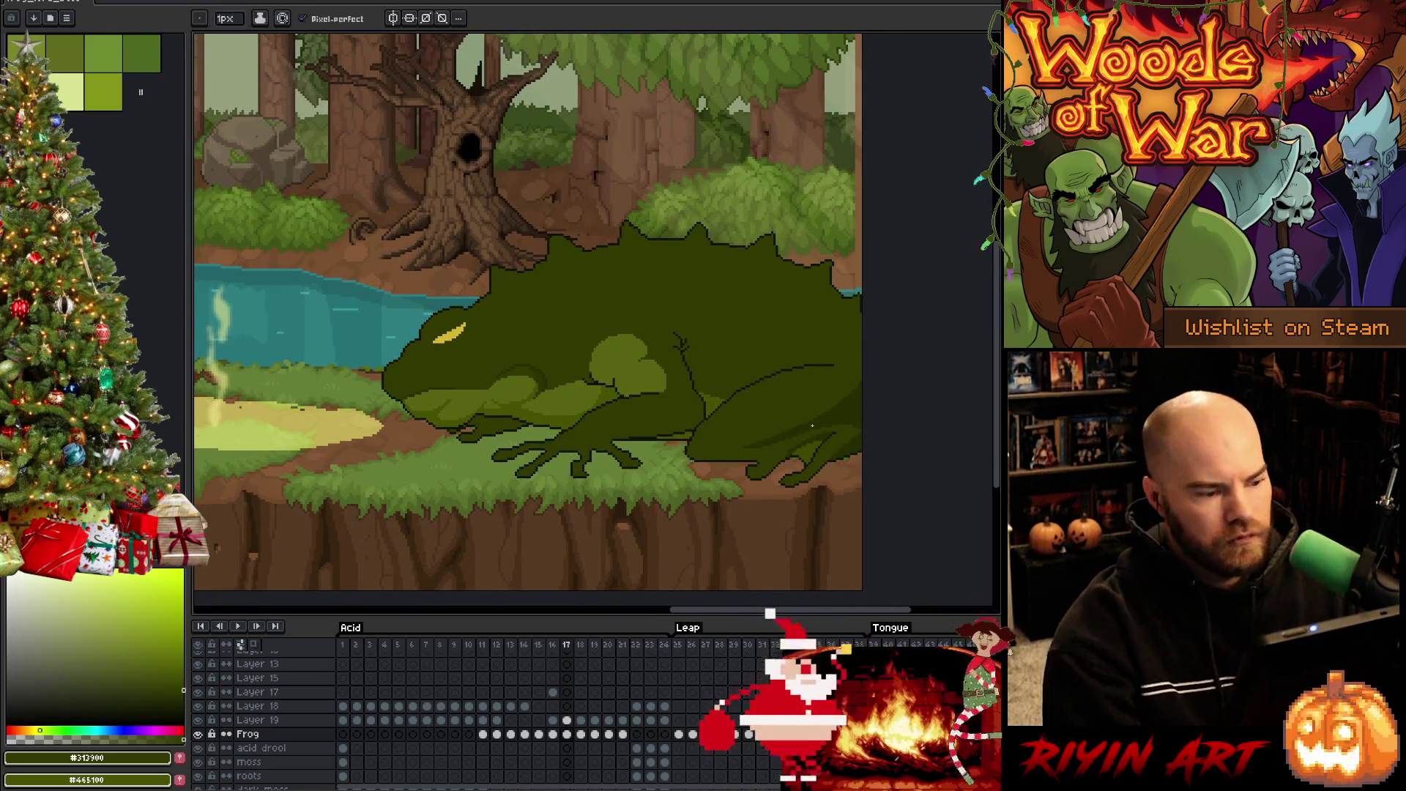
pyautogui.hotkey('ctrl', 's')
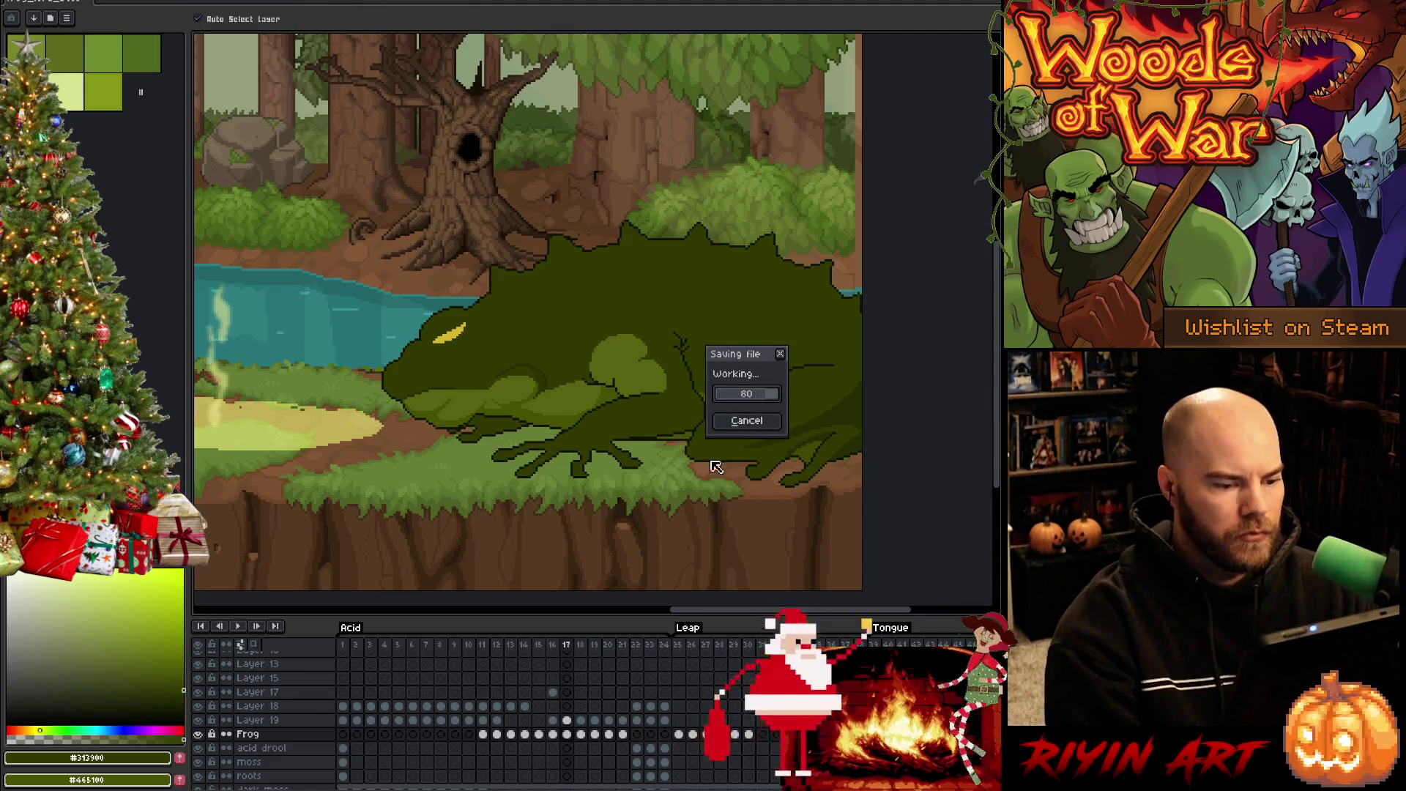
# Pick the dark outline colour from the frog's body and step forward to frame 18
pyautogui.scroll(2, 575, 400)
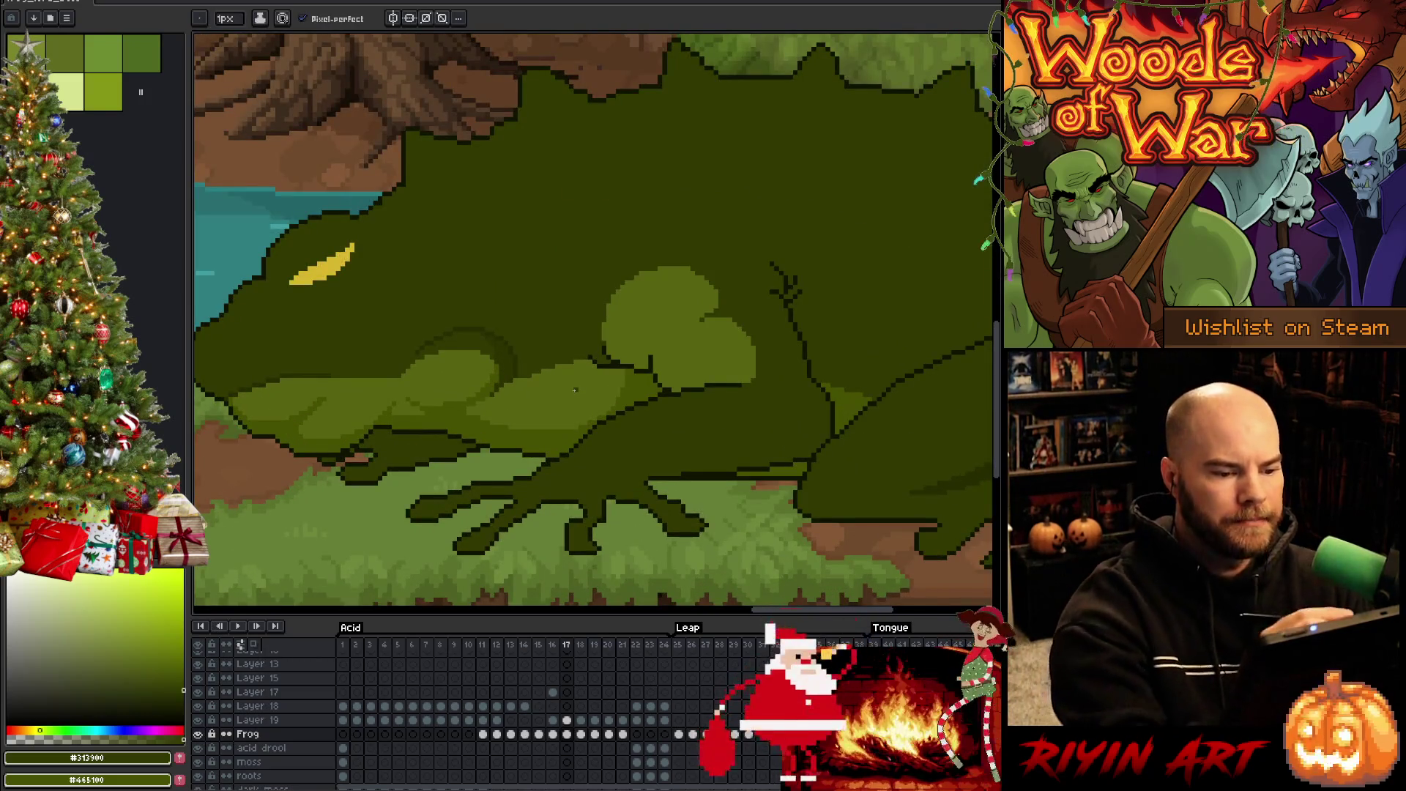
pyautogui.moveTo(883, 475); pyautogui.dragTo(804, 456)
pyautogui.moveTo(850, 531); pyautogui.dragTo(805, 542)
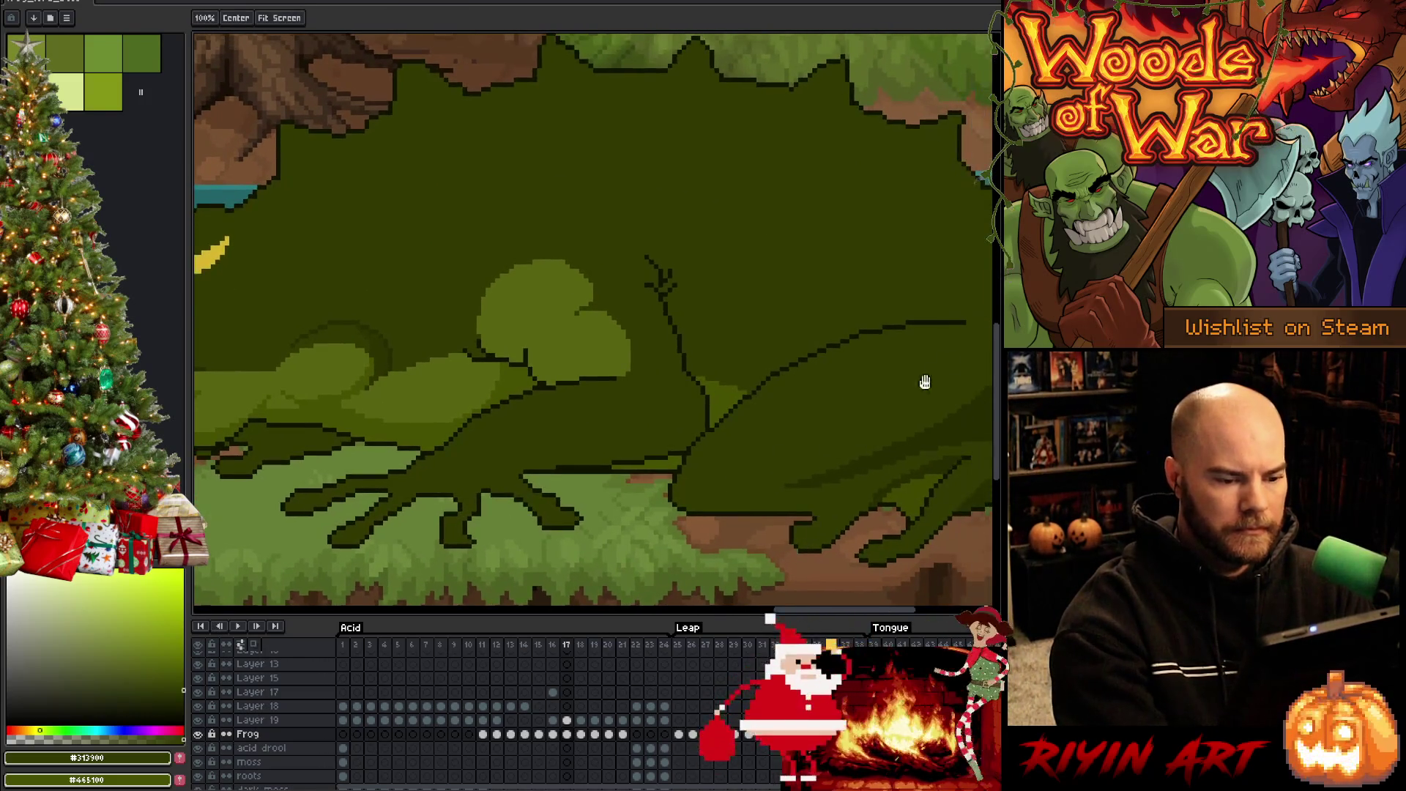
pyautogui.keyDown('alt'); pyautogui.click(815, 513); pyautogui.keyUp('alt')
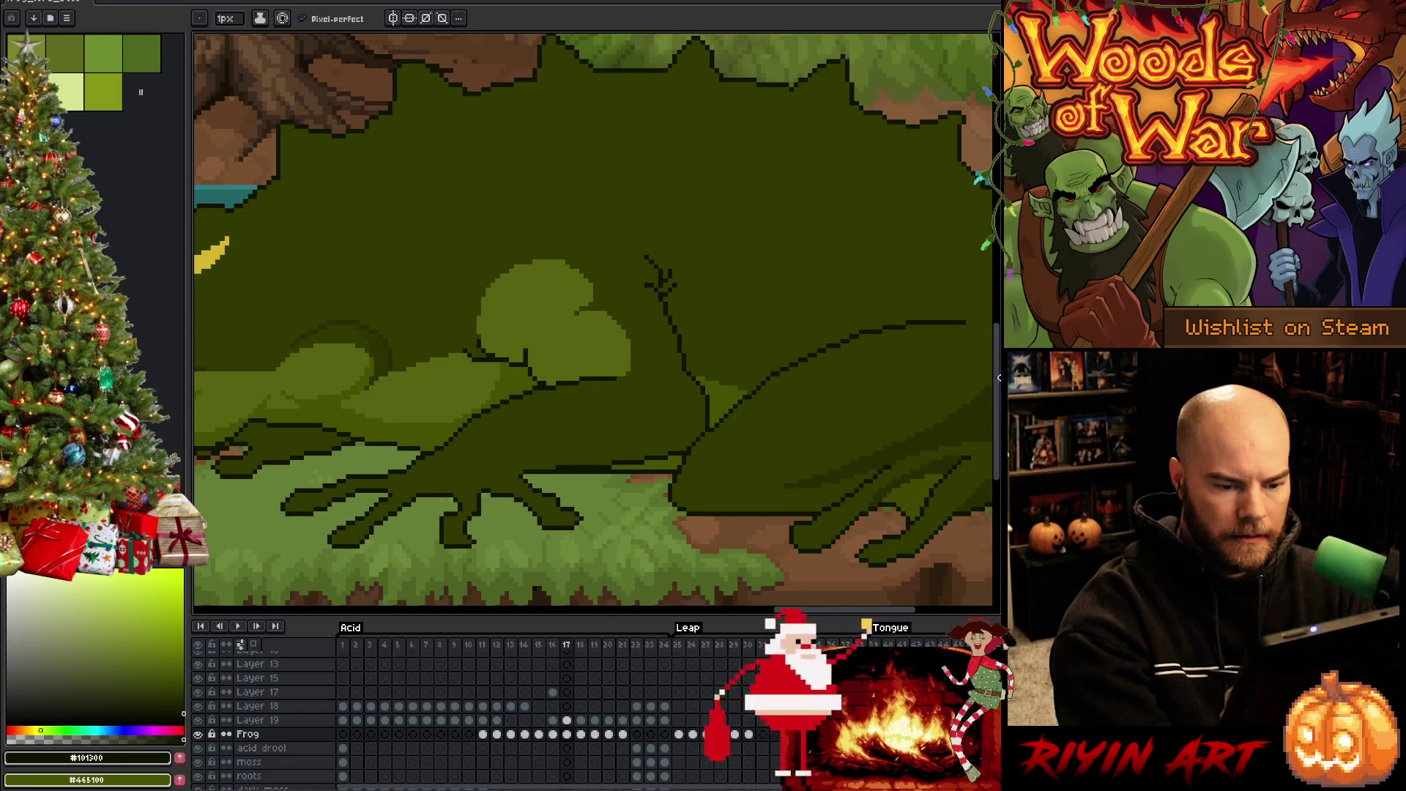
pyautogui.moveTo(898, 452)
pyautogui.mouseDown()
pyautogui.moveTo(761, 474)
pyautogui.moveTo(886, 419)
pyautogui.mouseUp()
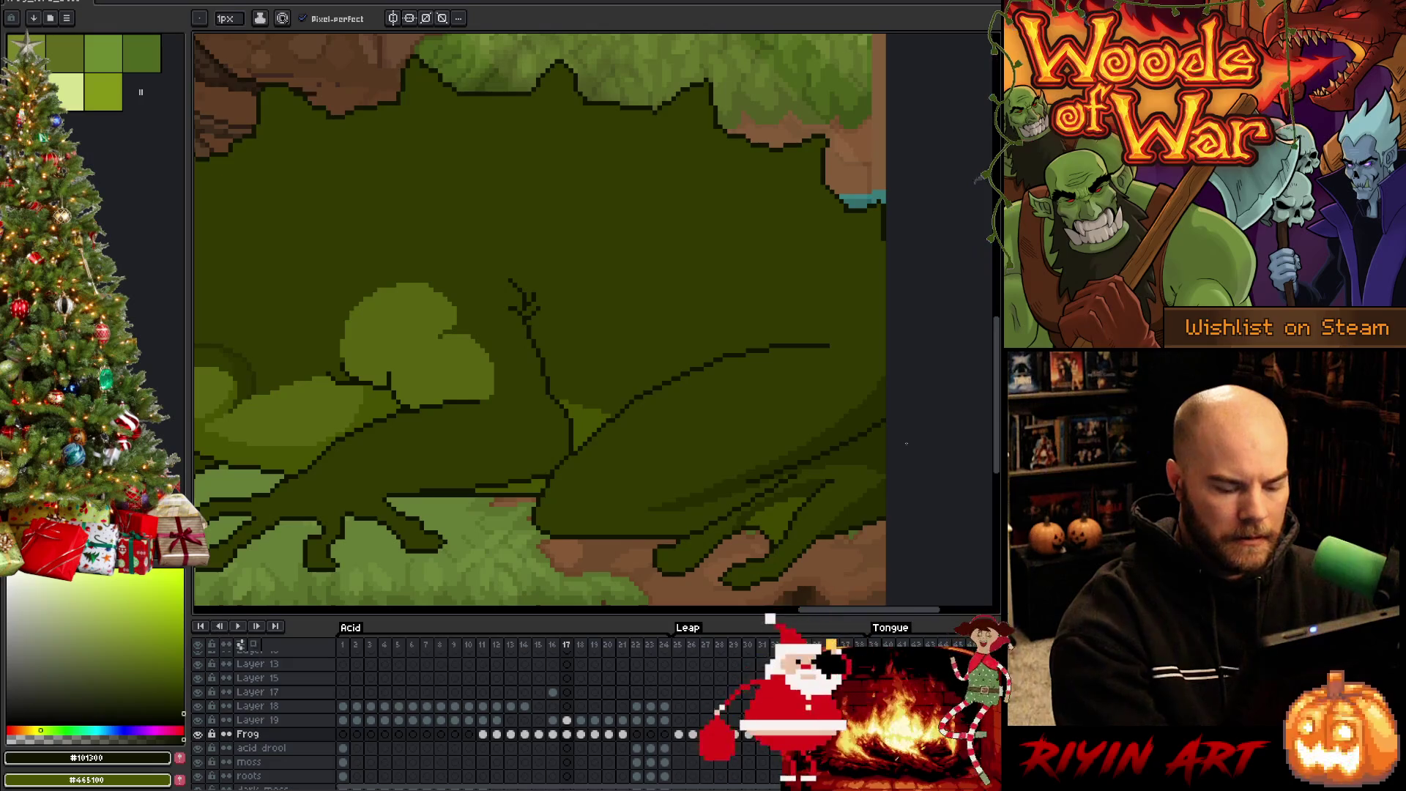
pyautogui.press('.')
pyautogui.press(',')
pyautogui.press('.')
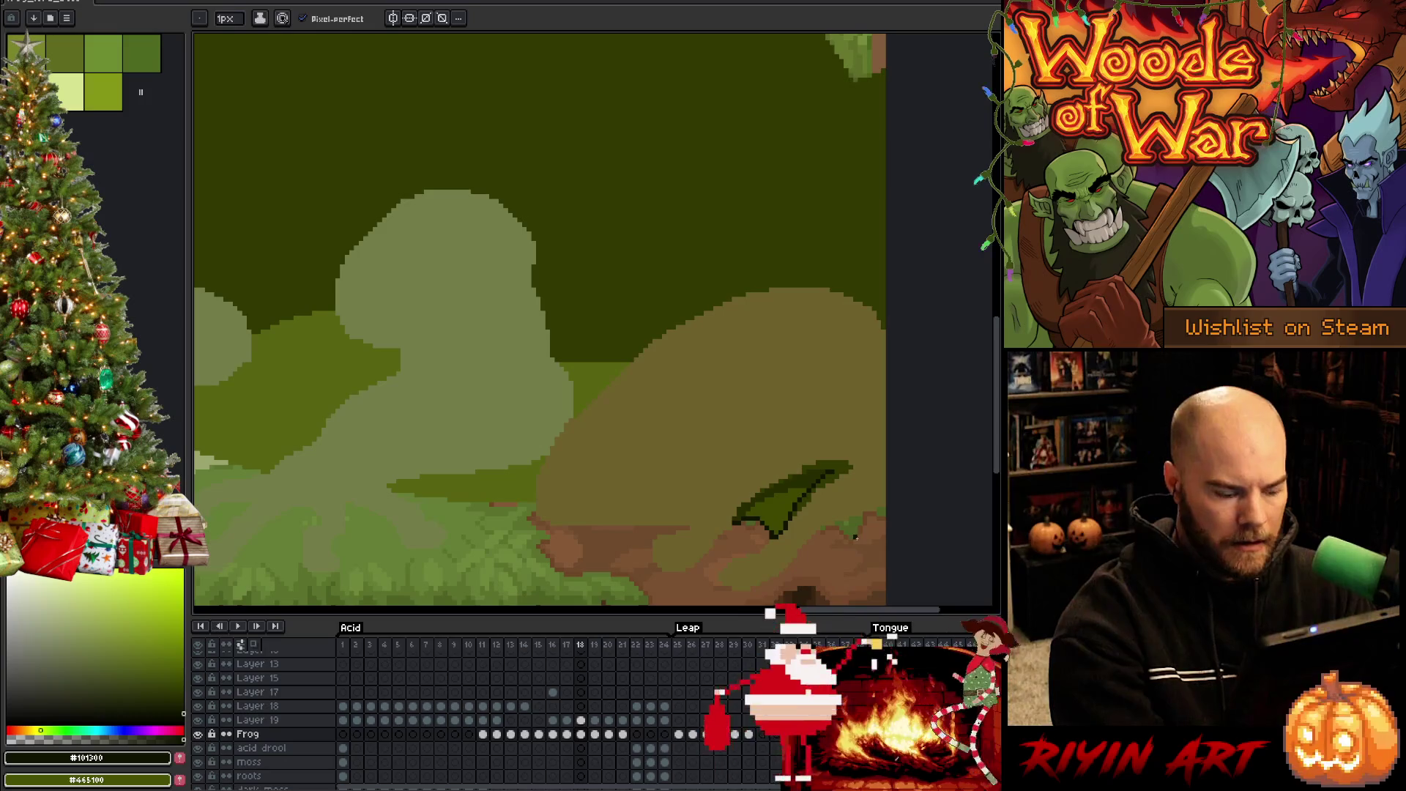
# Magic-wand the pale region on frame 18, delete it, and return to frame 17
pyautogui.press('w')
pyautogui.click(865, 532)
pyautogui.press('Delete')
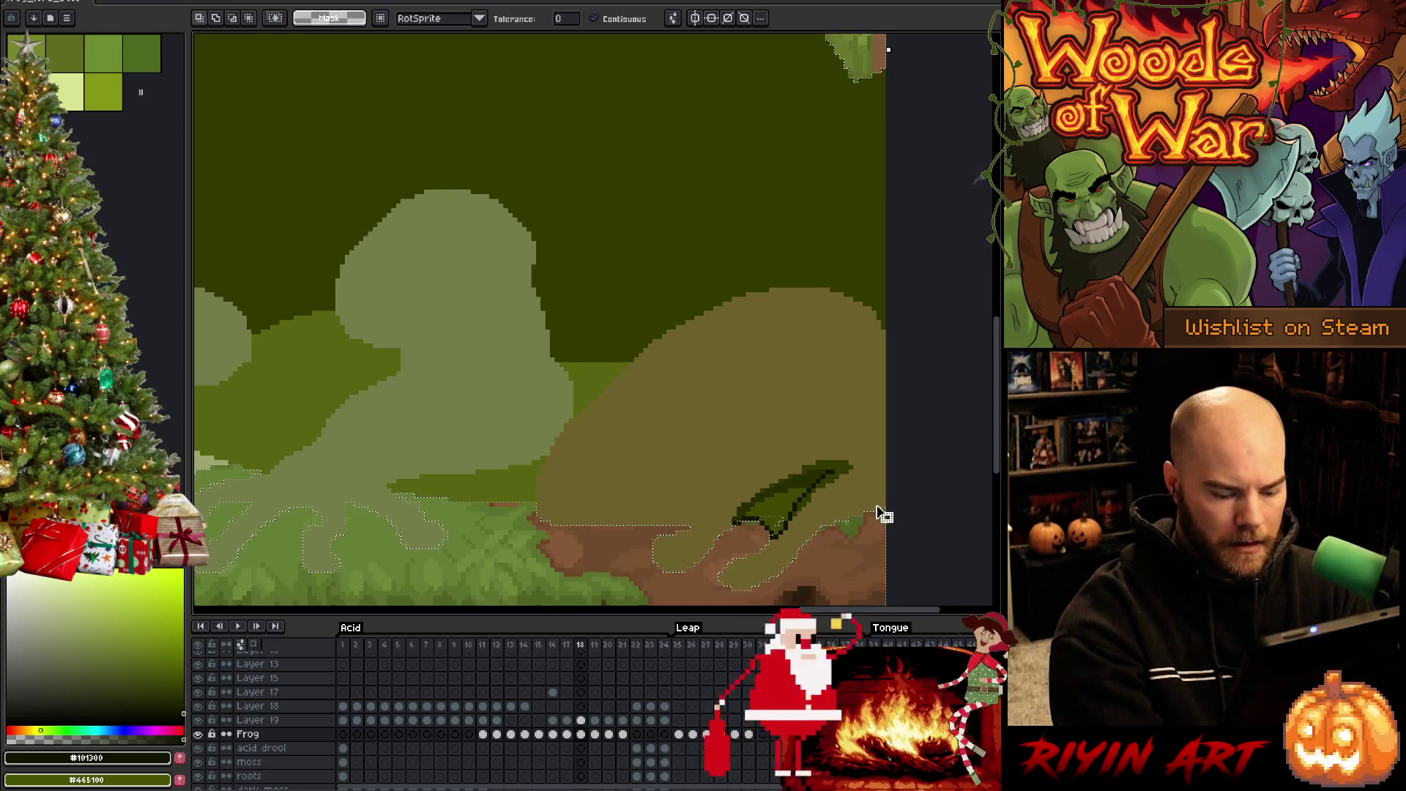
pyautogui.press('.')
pyautogui.press(',')
pyautogui.press(',')
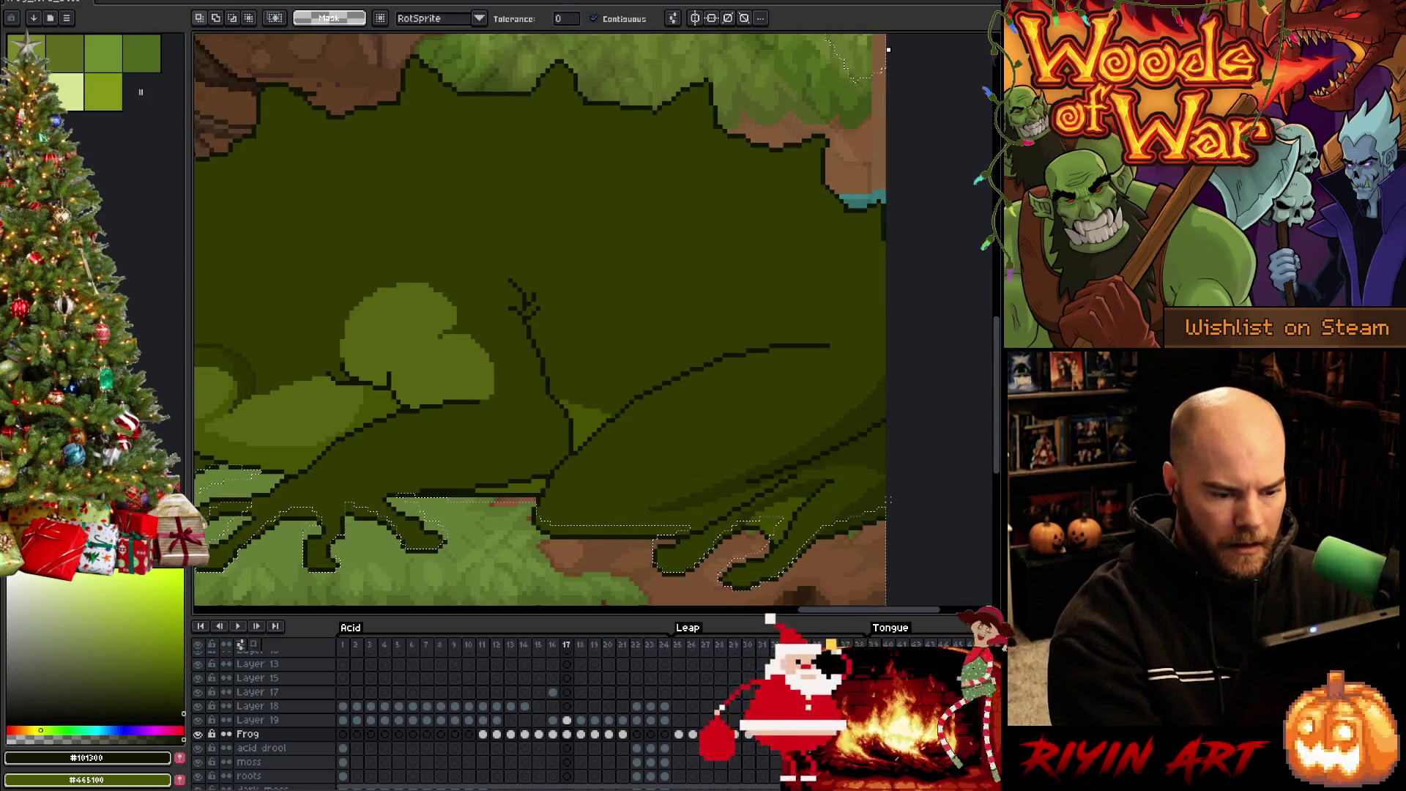
# Save the sprite while on frame 17
pyautogui.press('i')
pyautogui.press('b')
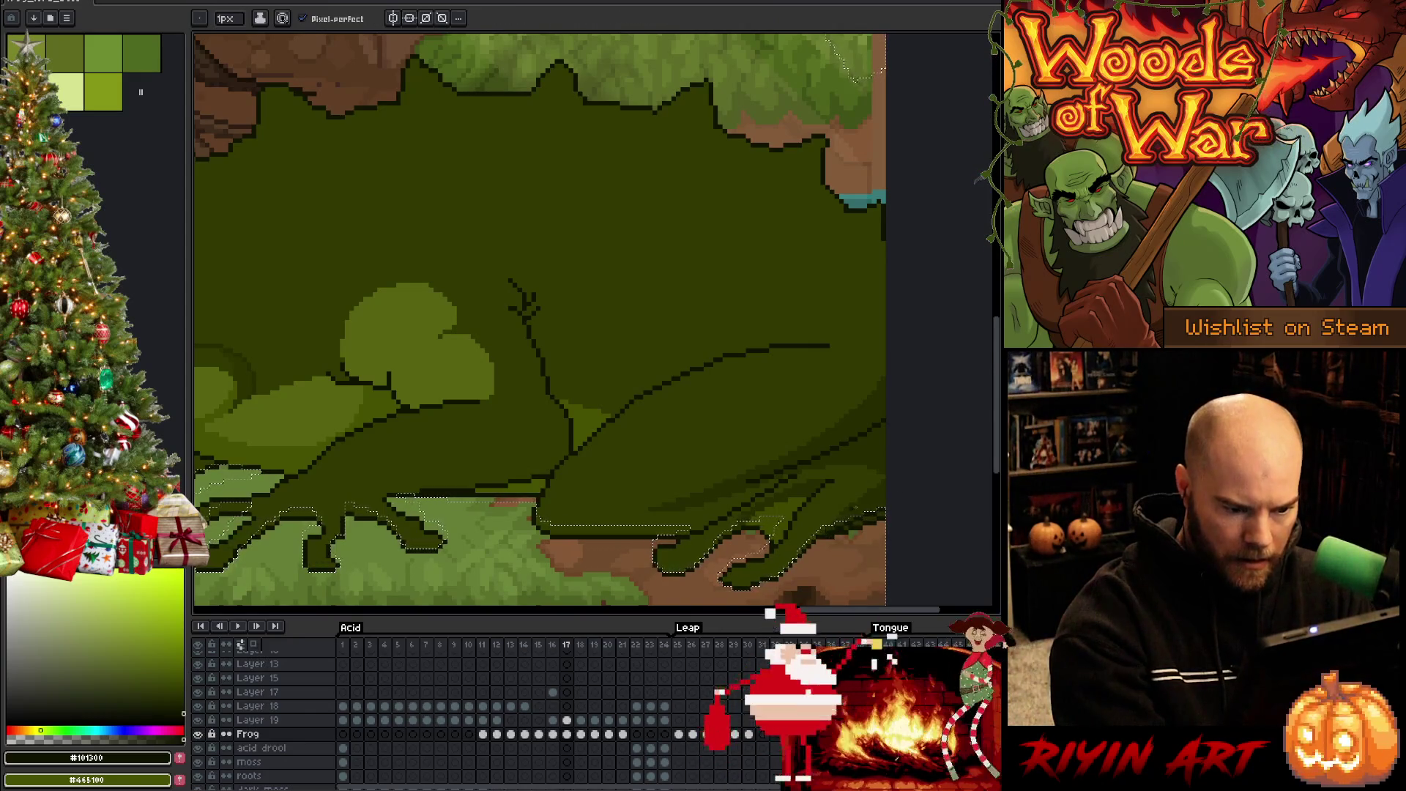
pyautogui.press('e')
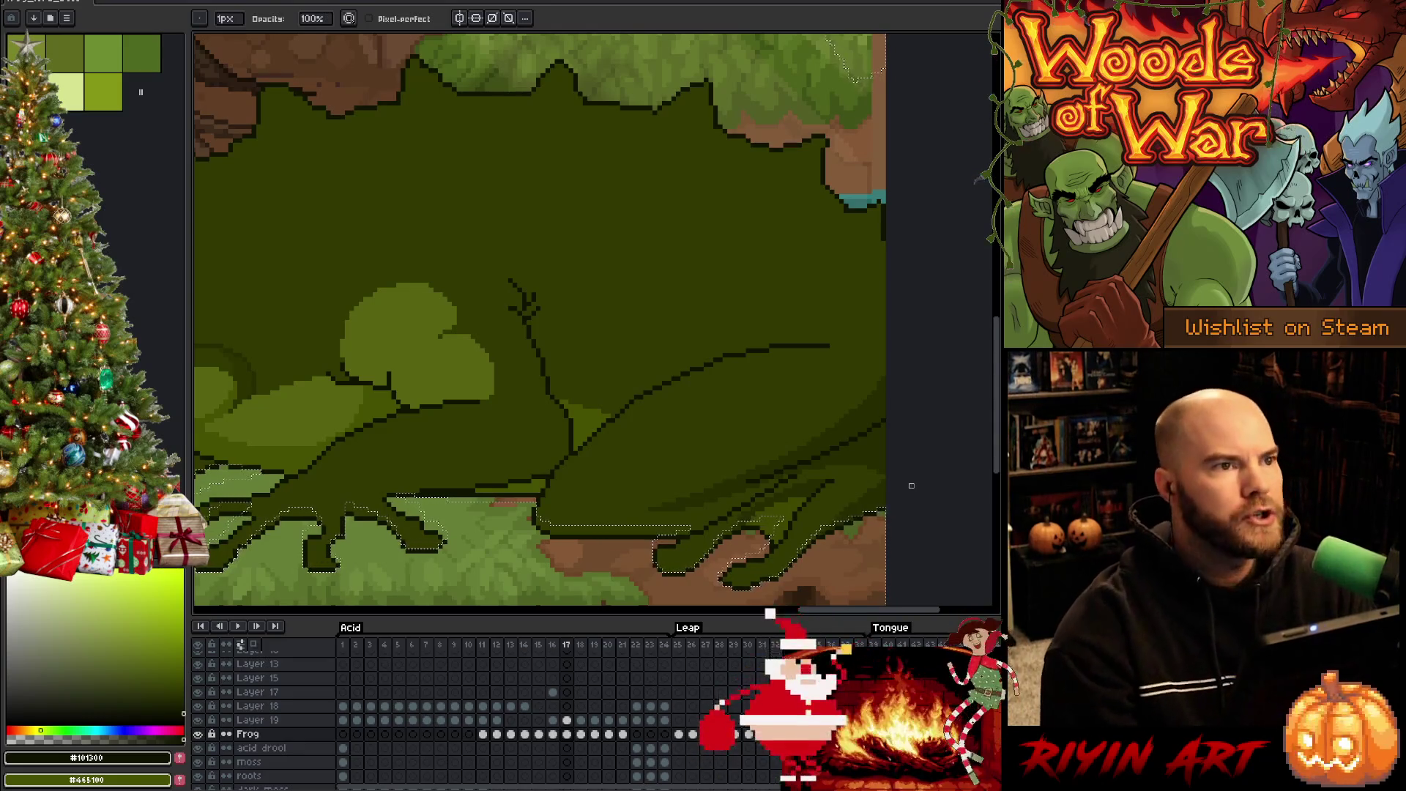
pyautogui.hotkey('ctrl', 's')
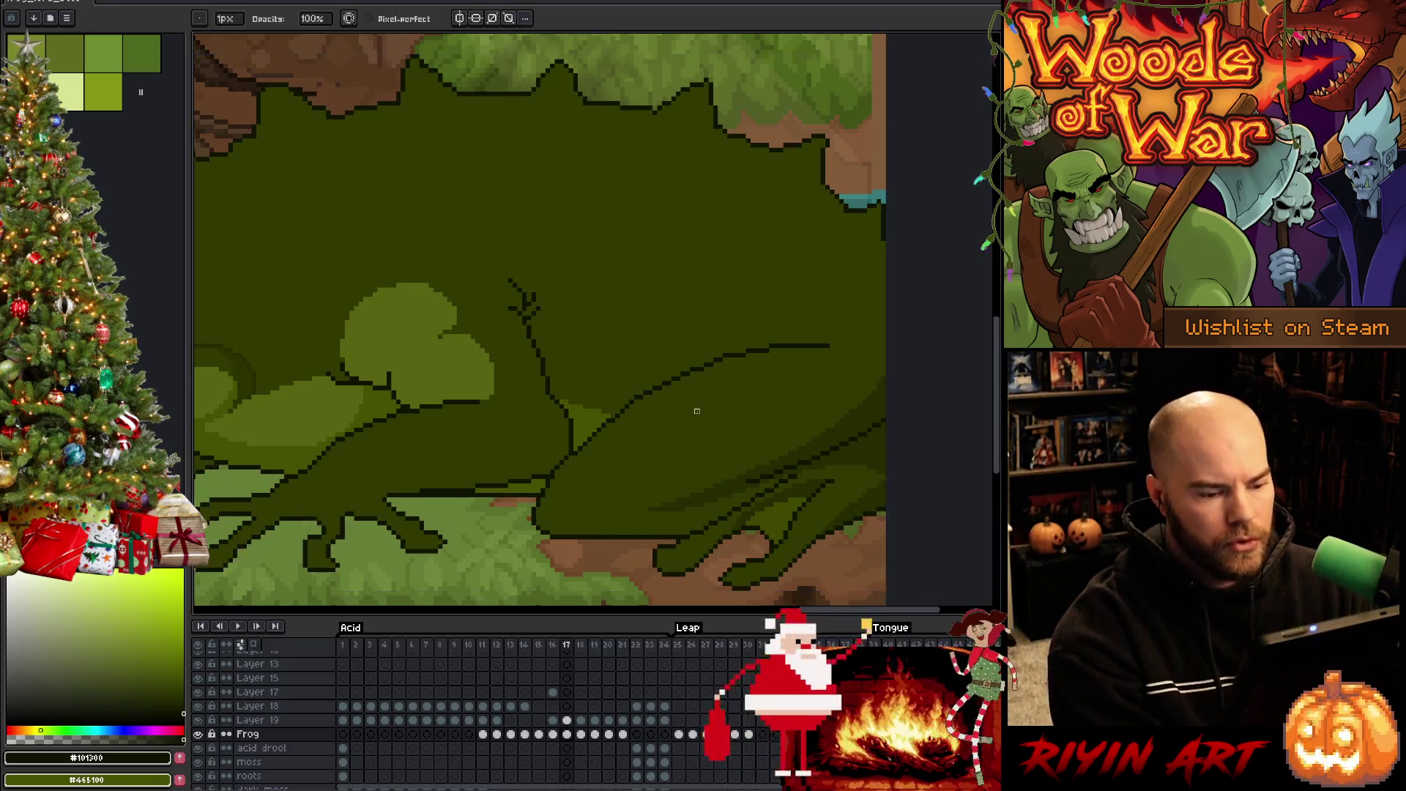
# Make Layer 19's frame 17 cel active and start closing frog_lord_boss_v11.aseprite
pyautogui.scroll(-3, 699, 402)
pyautogui.scroll(4, 672, 454)
pyautogui.scroll(-1, 671, 454)
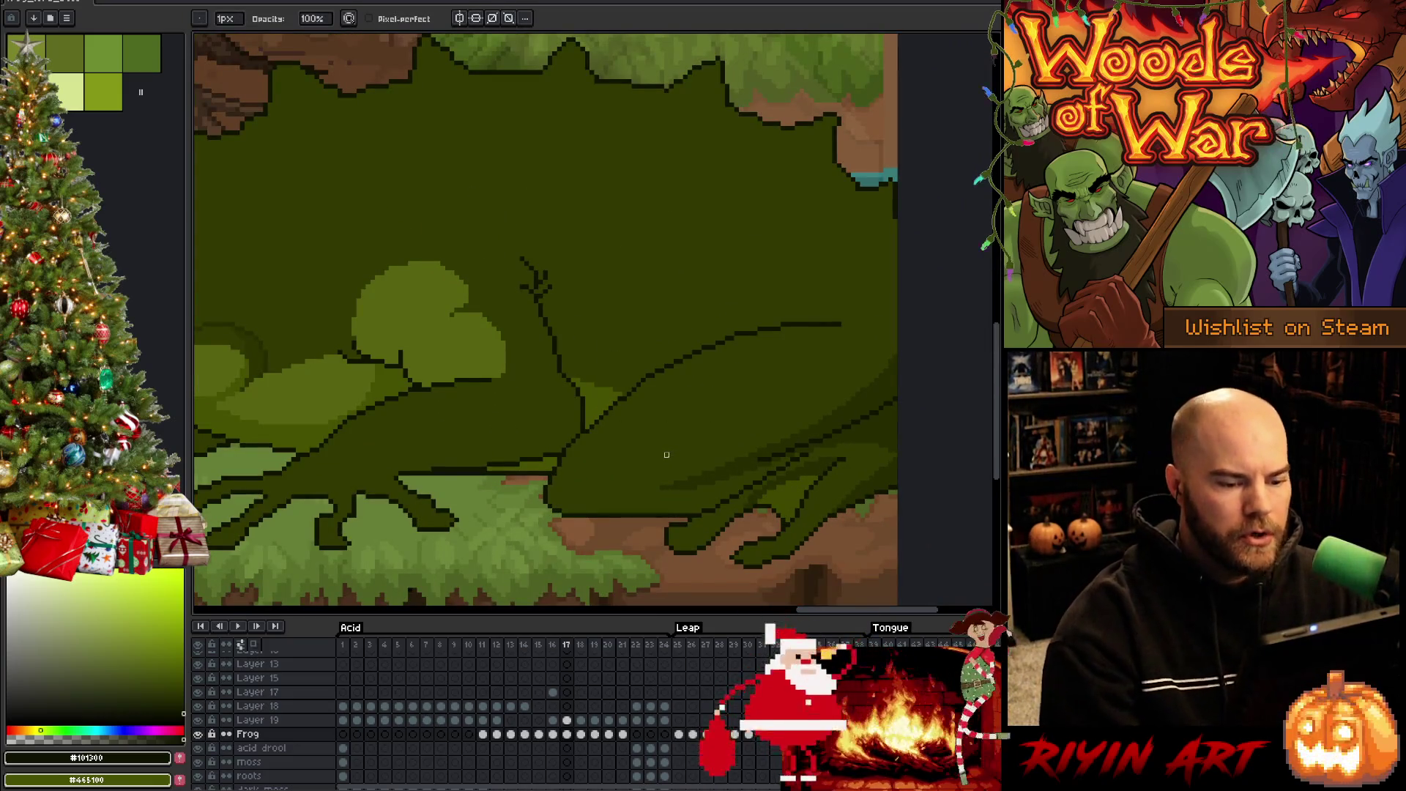
pyautogui.keyDown('alt'); pyautogui.click(719, 461); pyautogui.keyUp('alt')
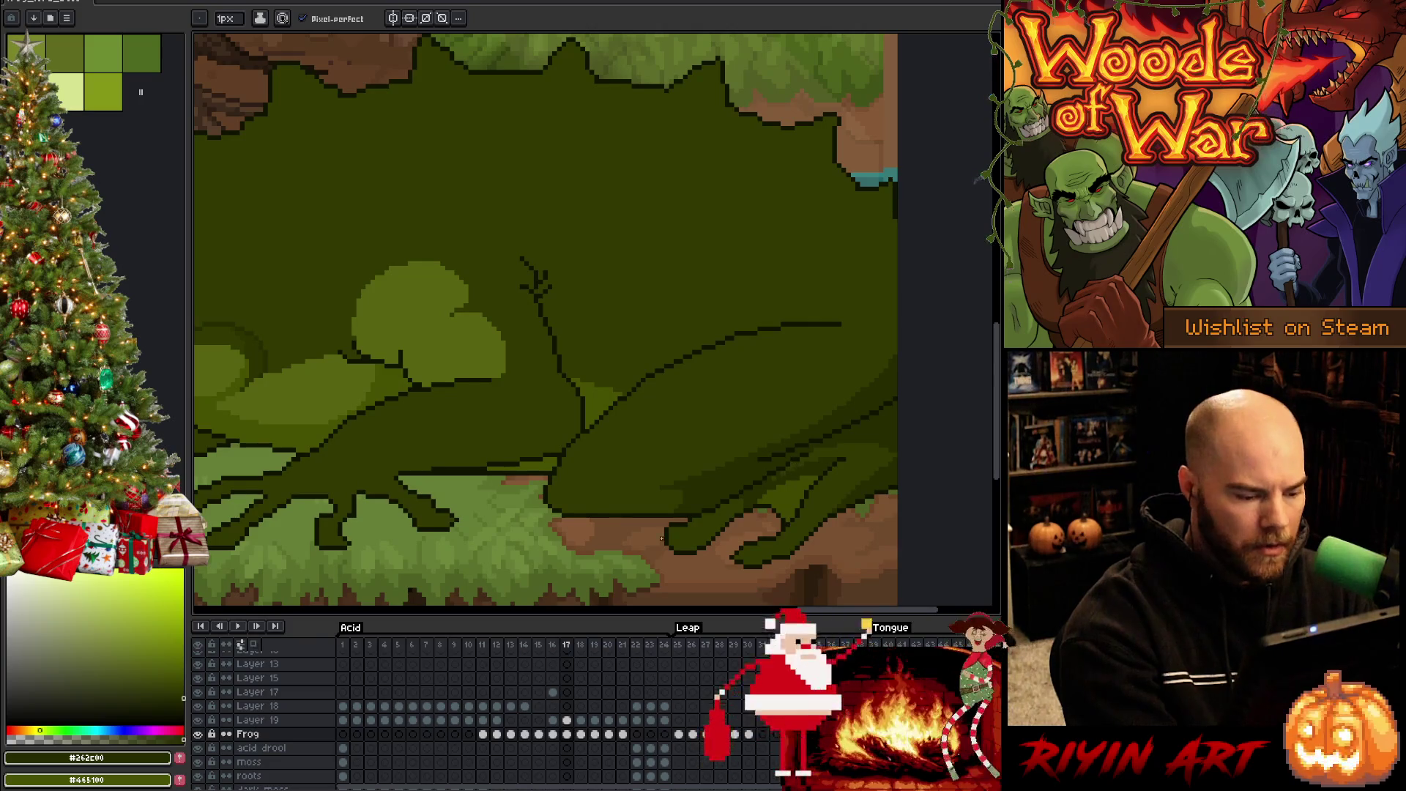
pyautogui.click(567, 719)
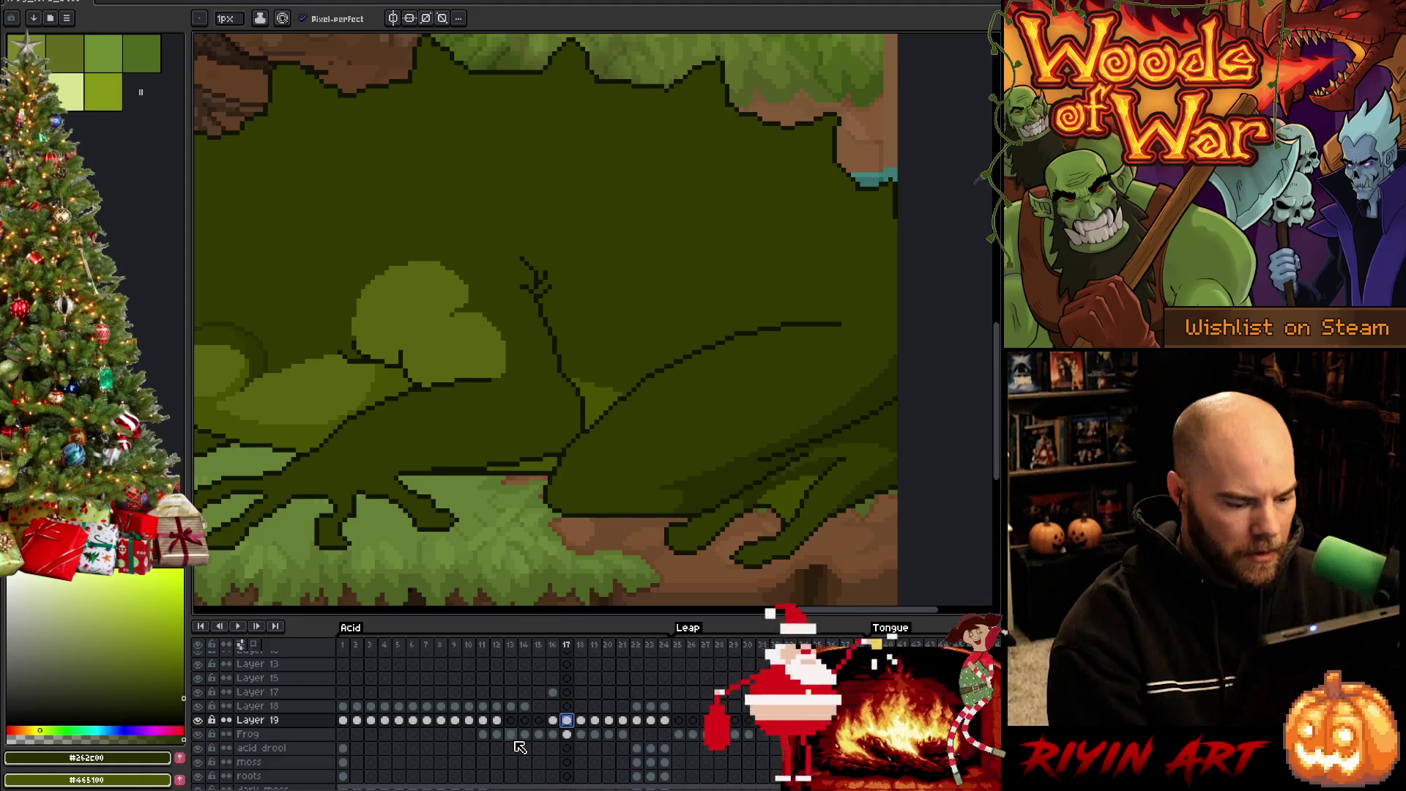
pyautogui.hotkey('ctrl', 'w')
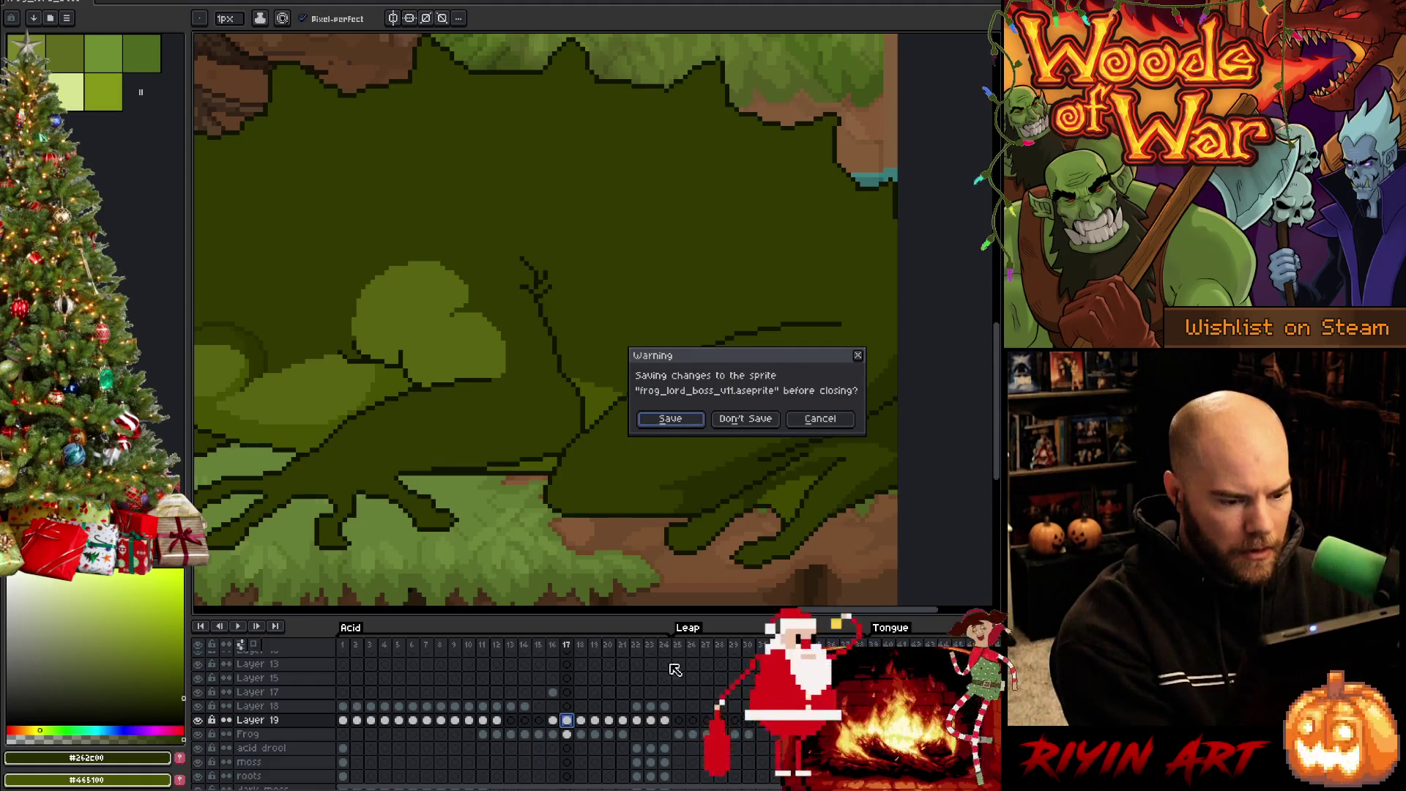
# Cancel the close, save, and reopen the latest frog_lord_boss file from Open Recent
pyautogui.click(814, 420)
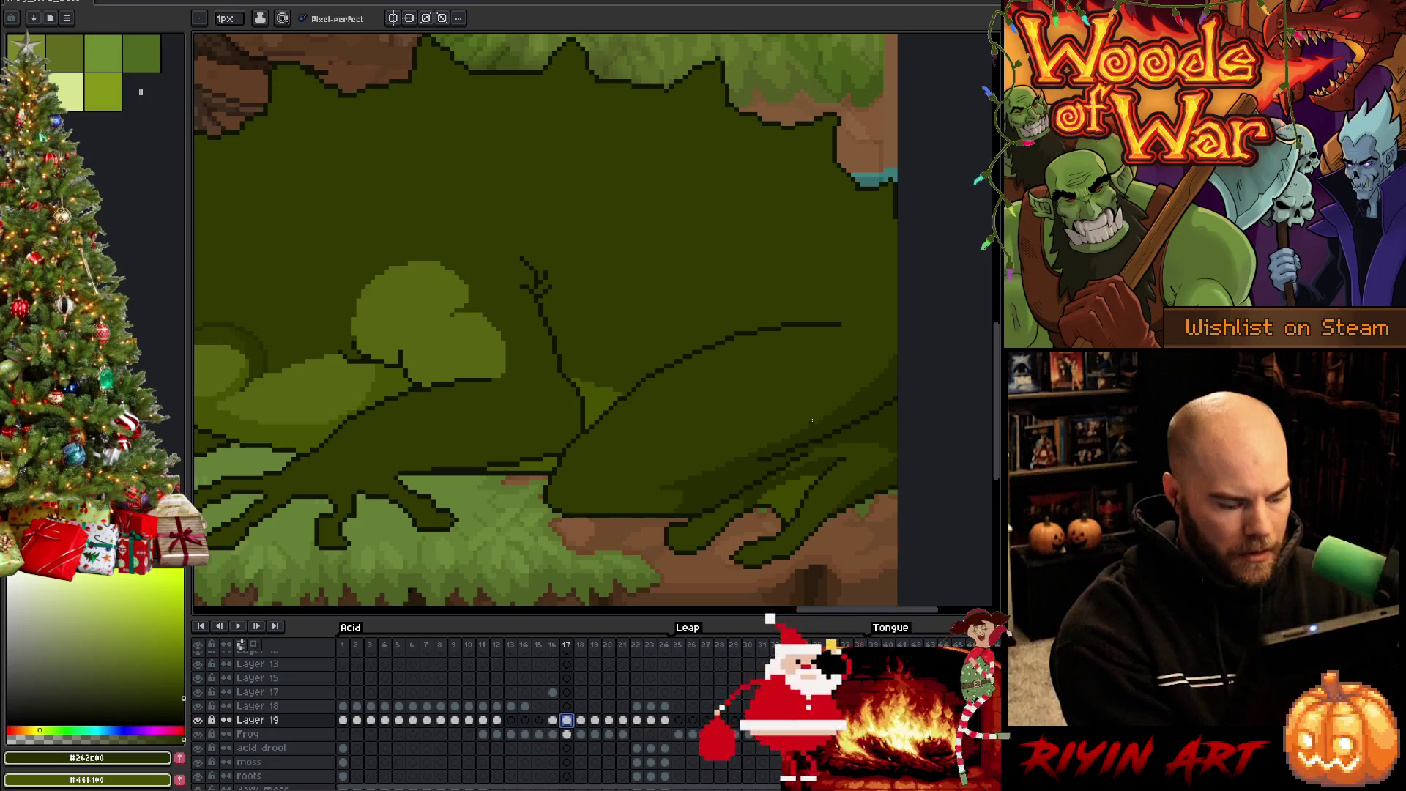
pyautogui.hotkey('ctrl', 's')
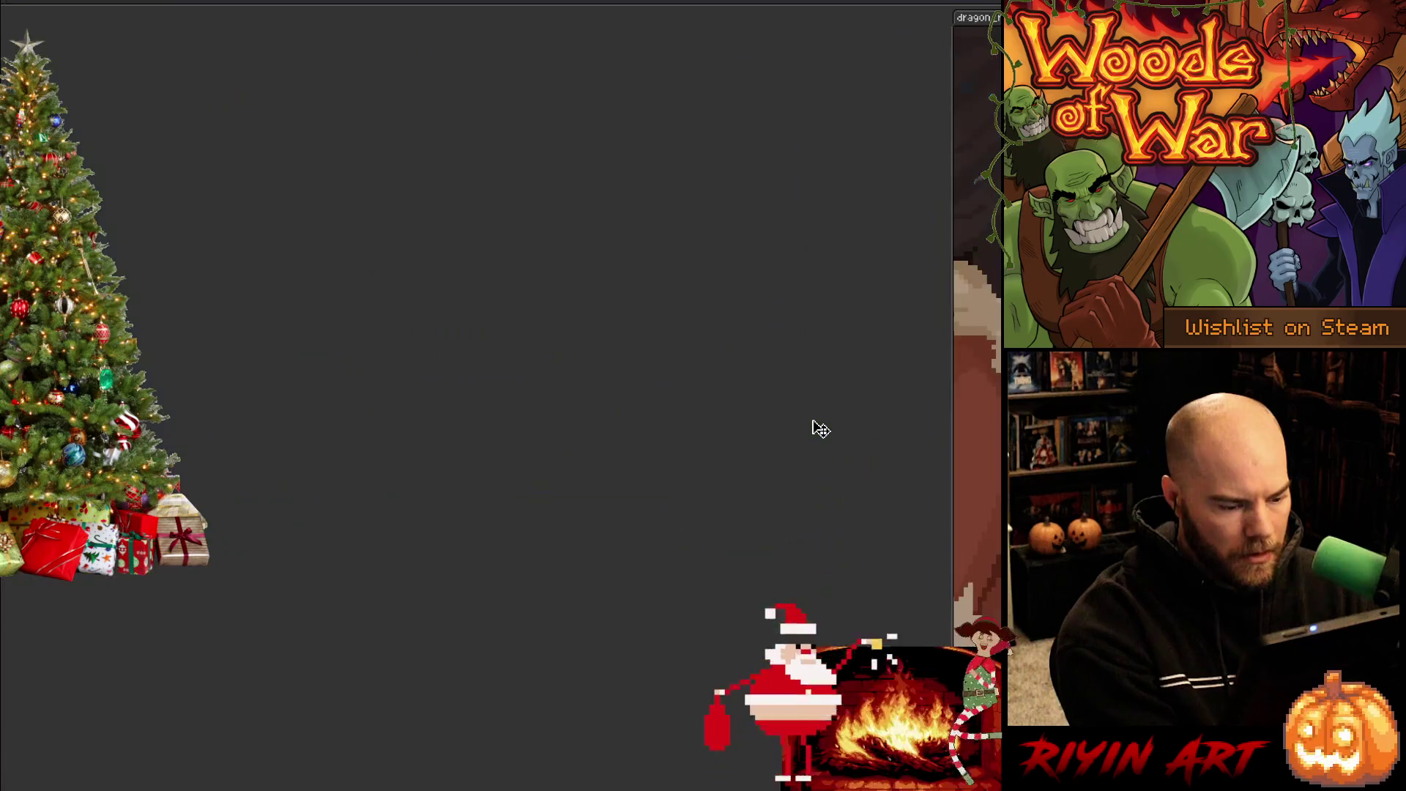
pyautogui.click(22, 1)
pyautogui.moveTo(50, 25)
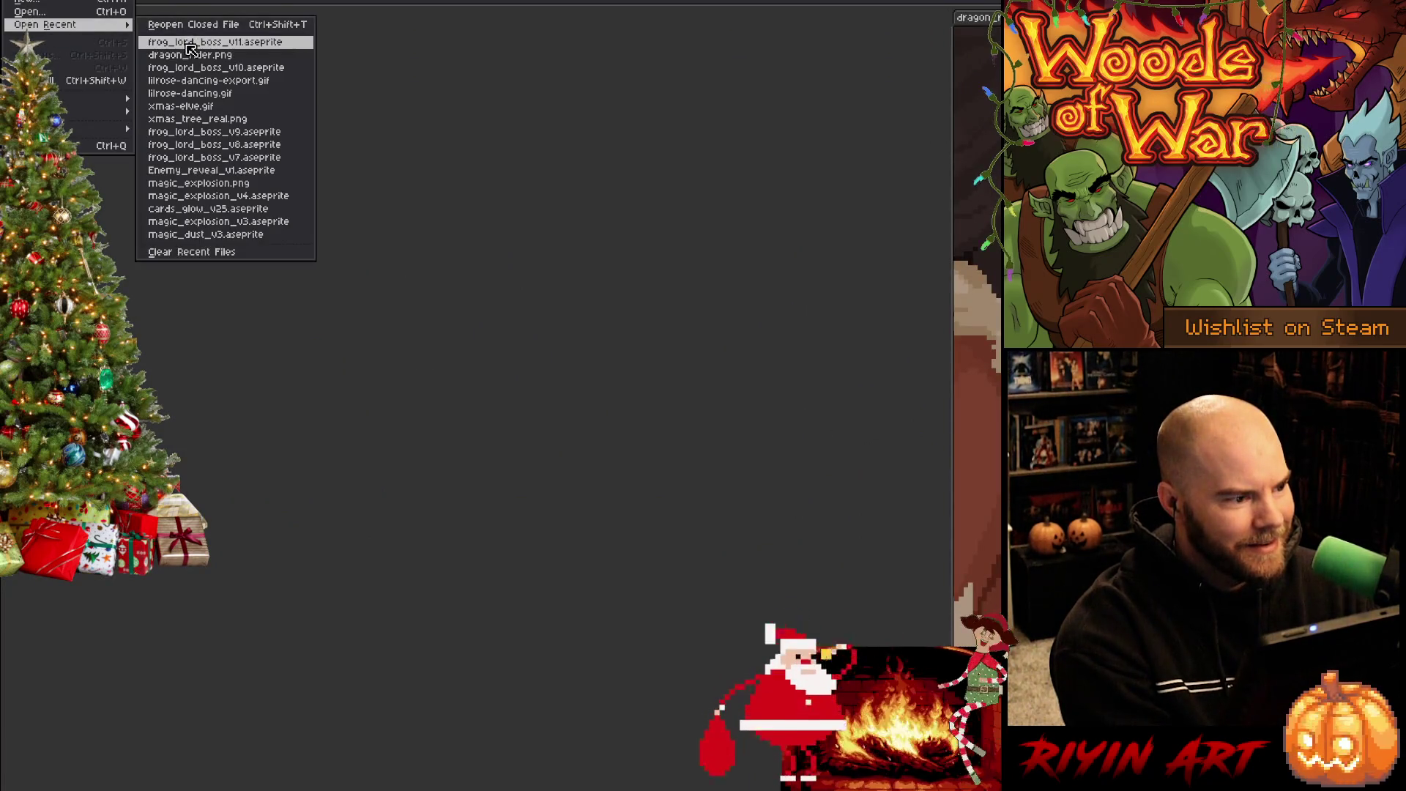
pyautogui.click(189, 40)
pyautogui.scroll(5, 689, 345)
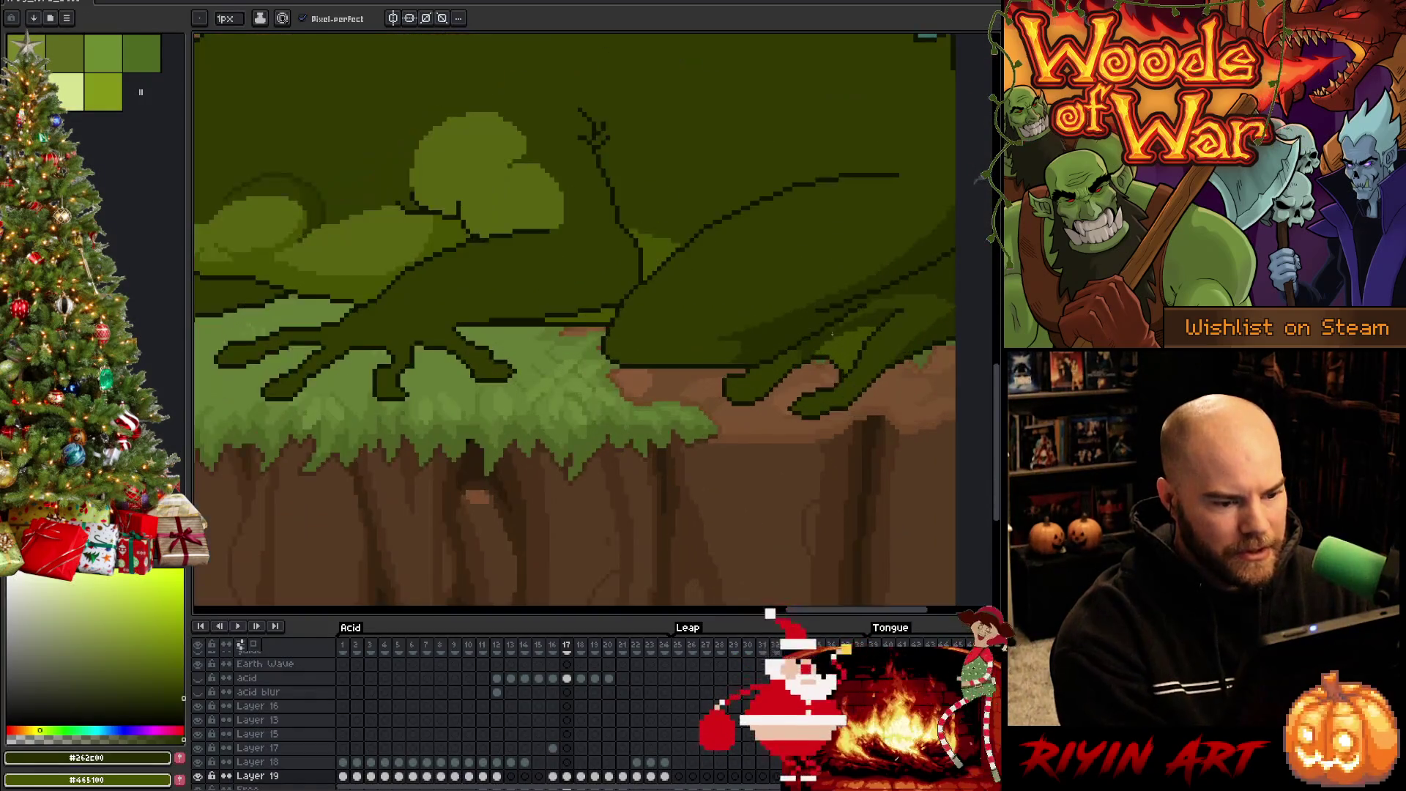
# Merge Layer 19 down into the Frog layer with Ctrl+E
pyautogui.scroll(-5, 577, 747)
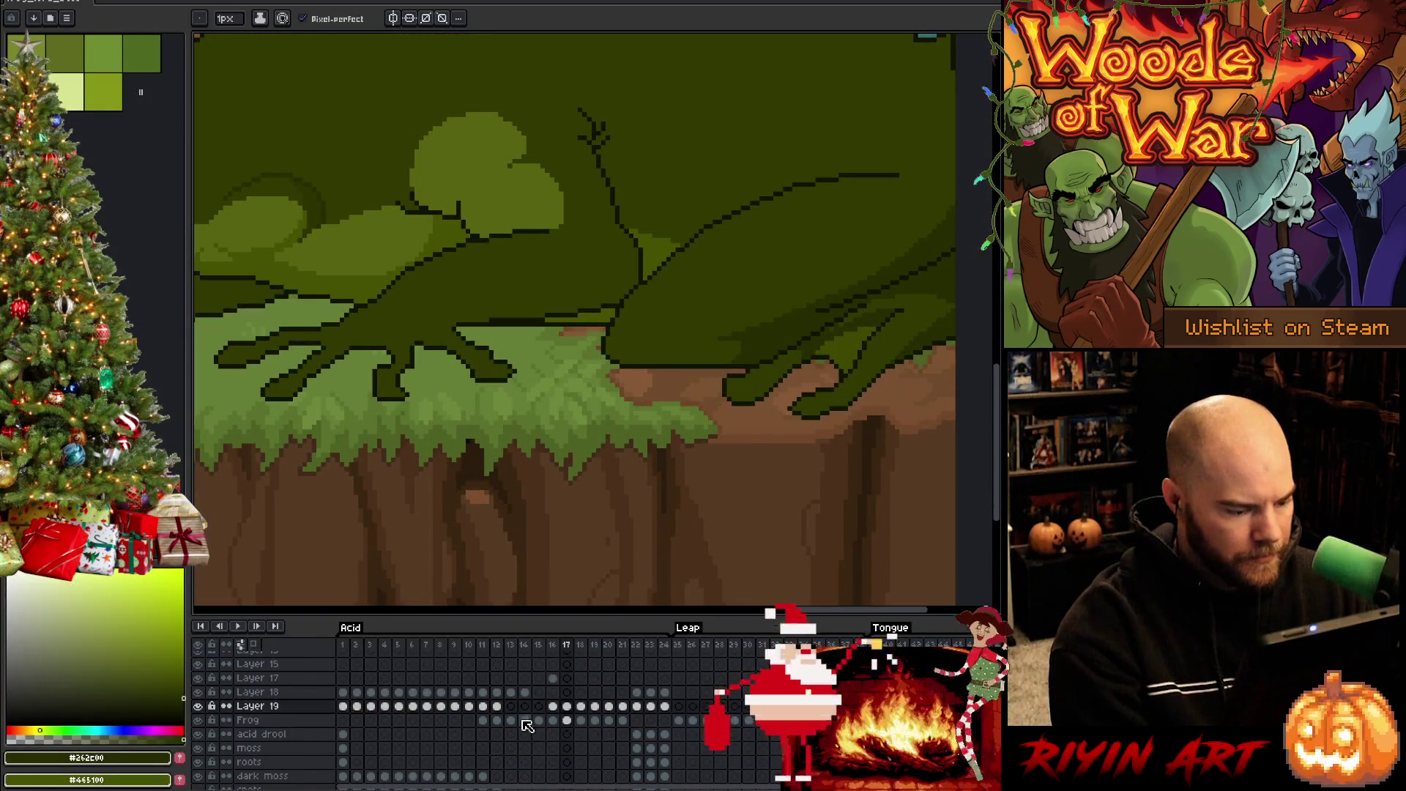
pyautogui.click(271, 720)
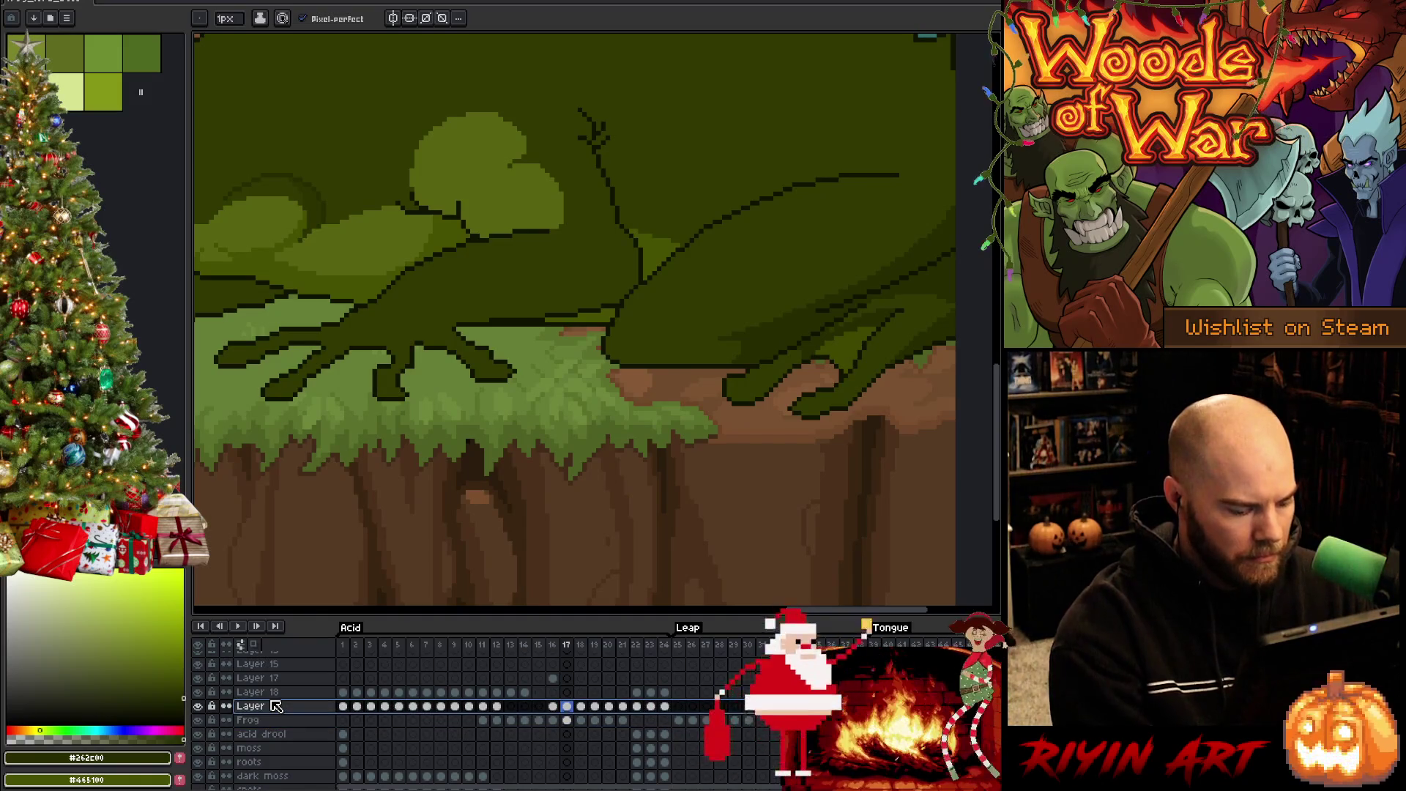
pyautogui.hotkey('ctrl', 'e')
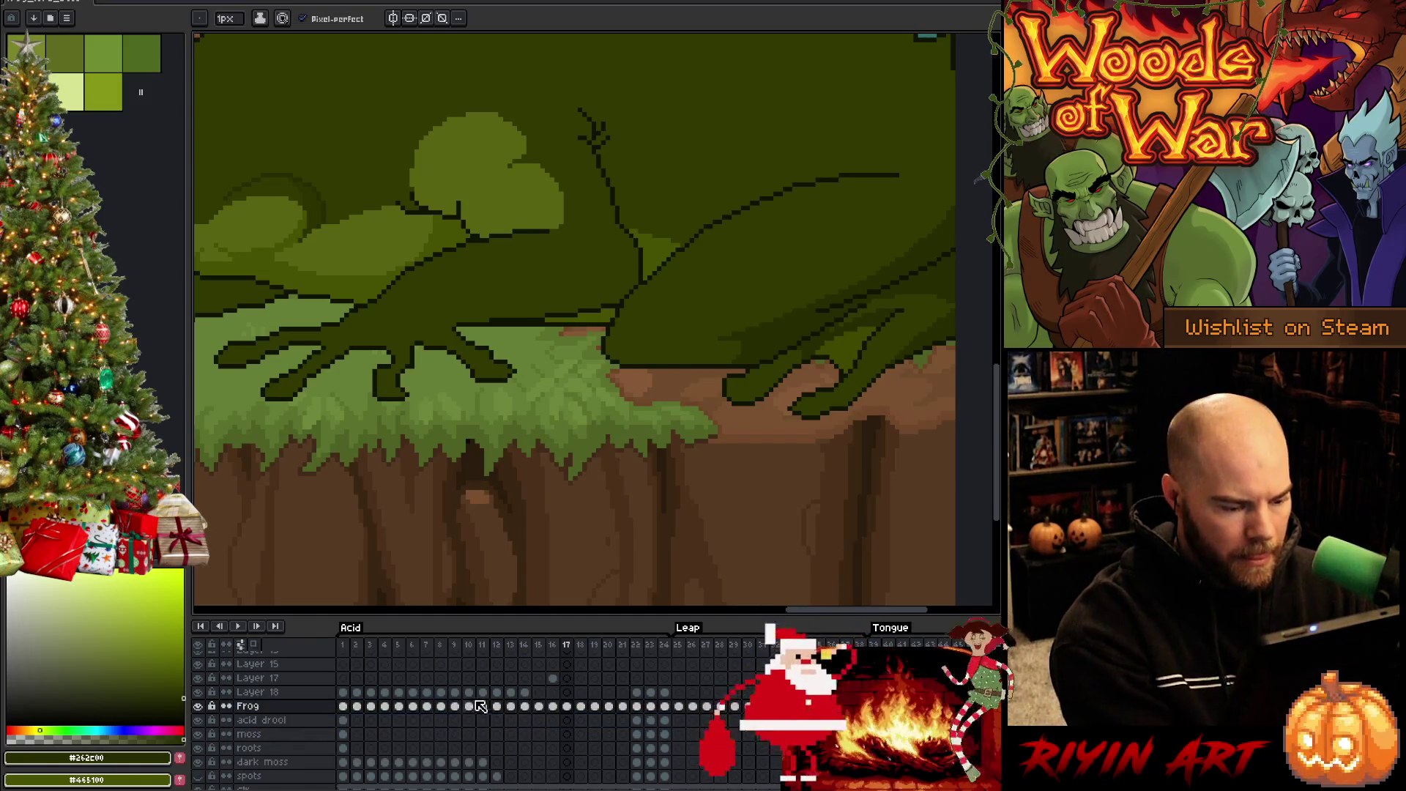
pyautogui.scroll(1, 895, 318)
pyautogui.moveTo(895, 319)
pyautogui.mouseDown()
pyautogui.moveTo(781, 439)
pyautogui.moveTo(719, 448)
pyautogui.mouseUp()
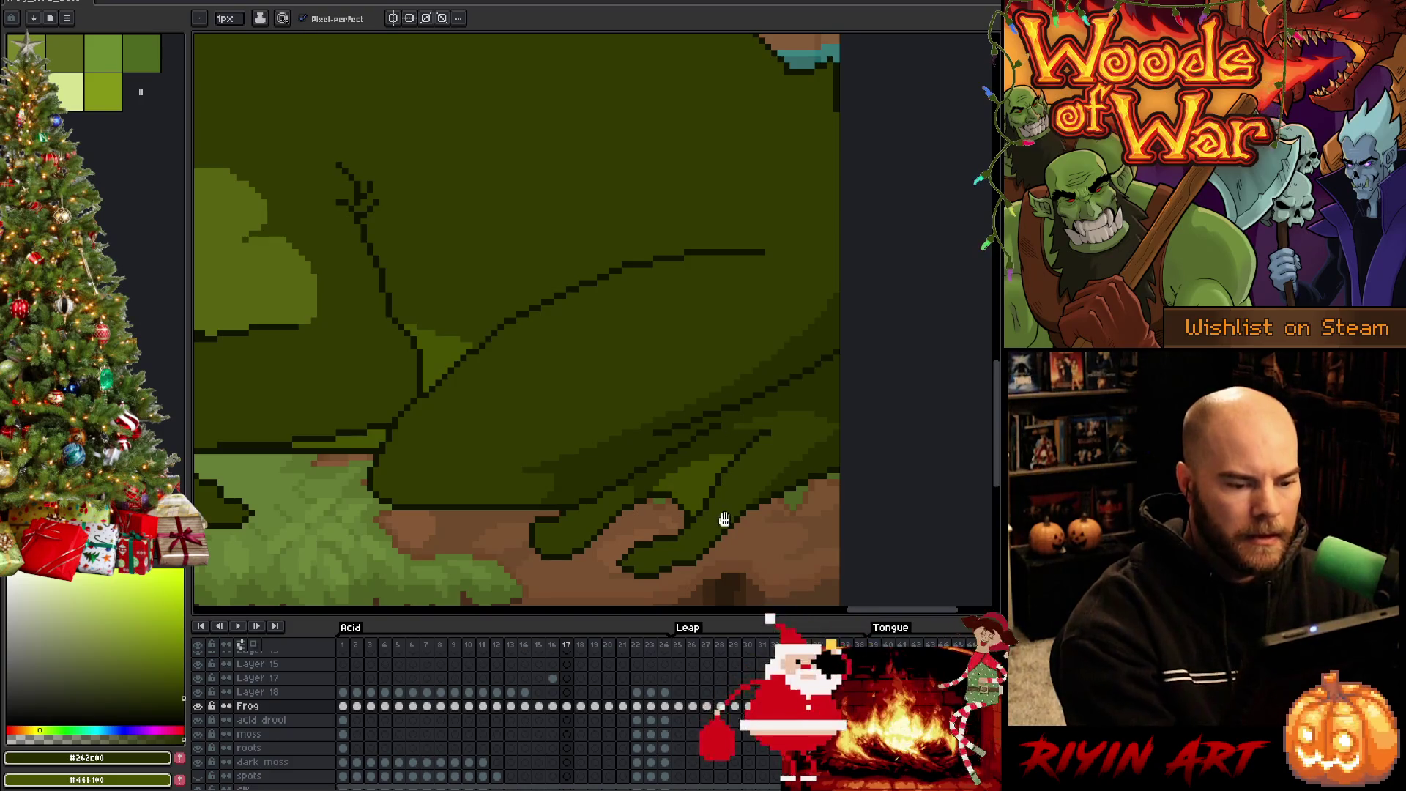
pyautogui.moveTo(728, 518); pyautogui.dragTo(781, 502)
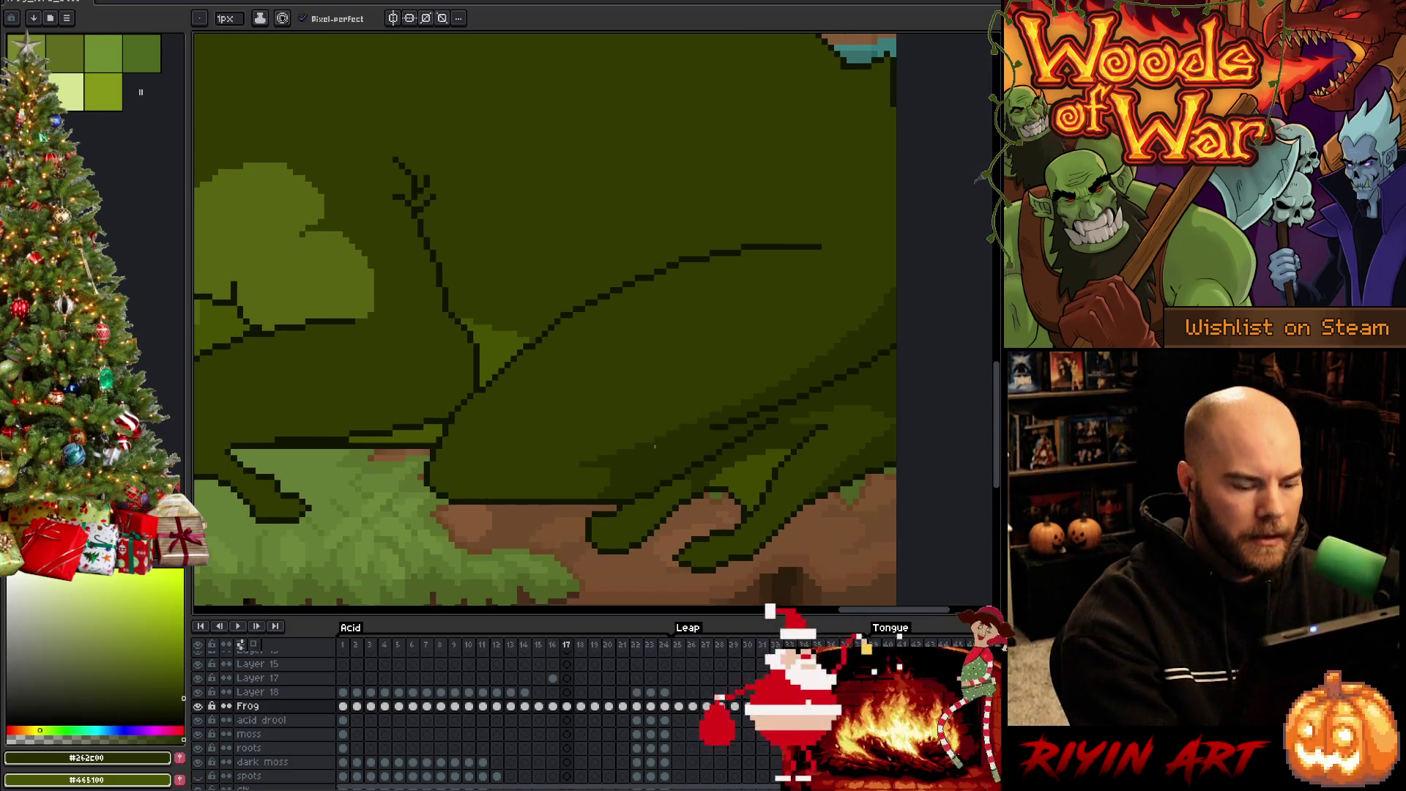
# Flip between frames 16 and 17 and sample the frog's dark, light and mid-dark greens
pyautogui.press(',')
pyautogui.press('i')
pyautogui.click(462, 247)
pyautogui.press('b')
pyautogui.press('.')
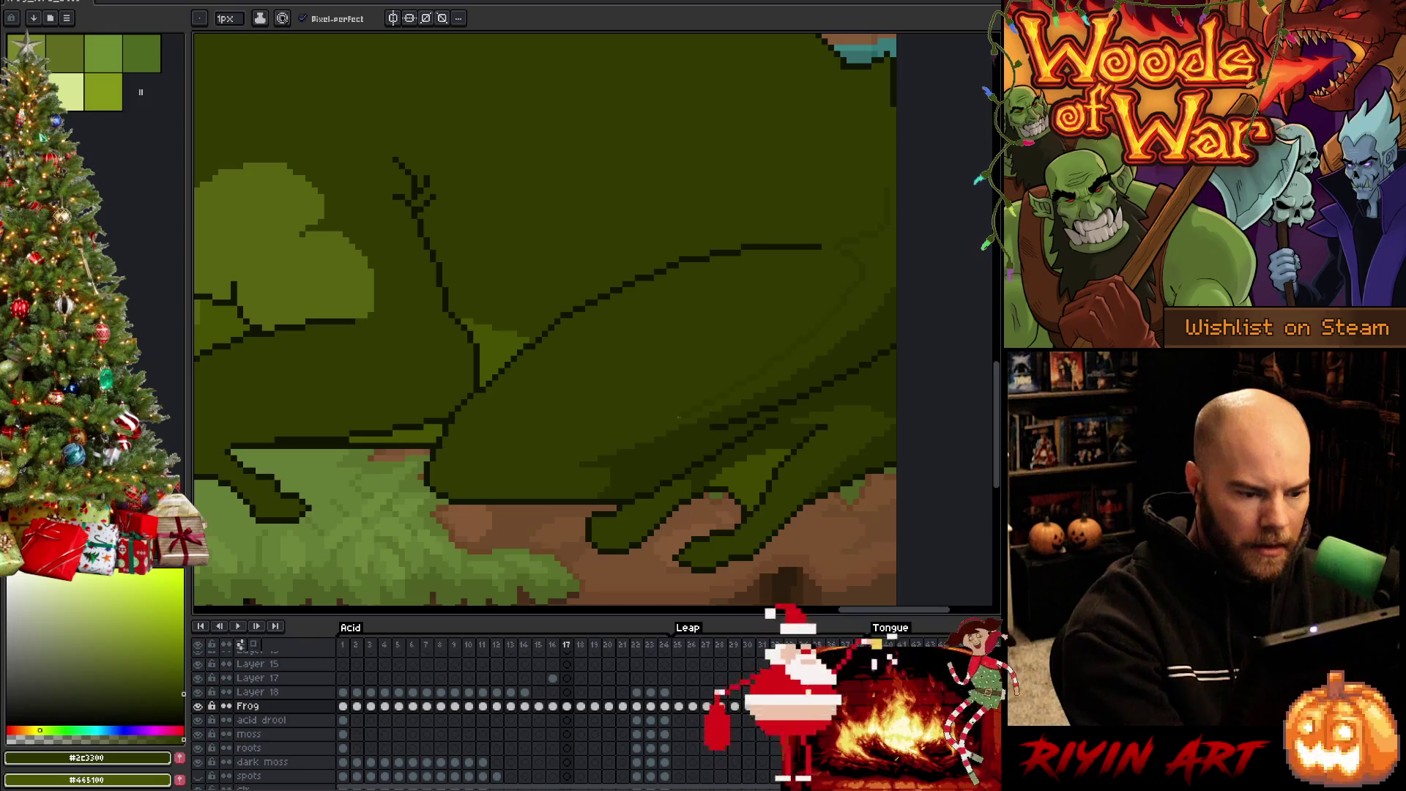
pyautogui.press('g')
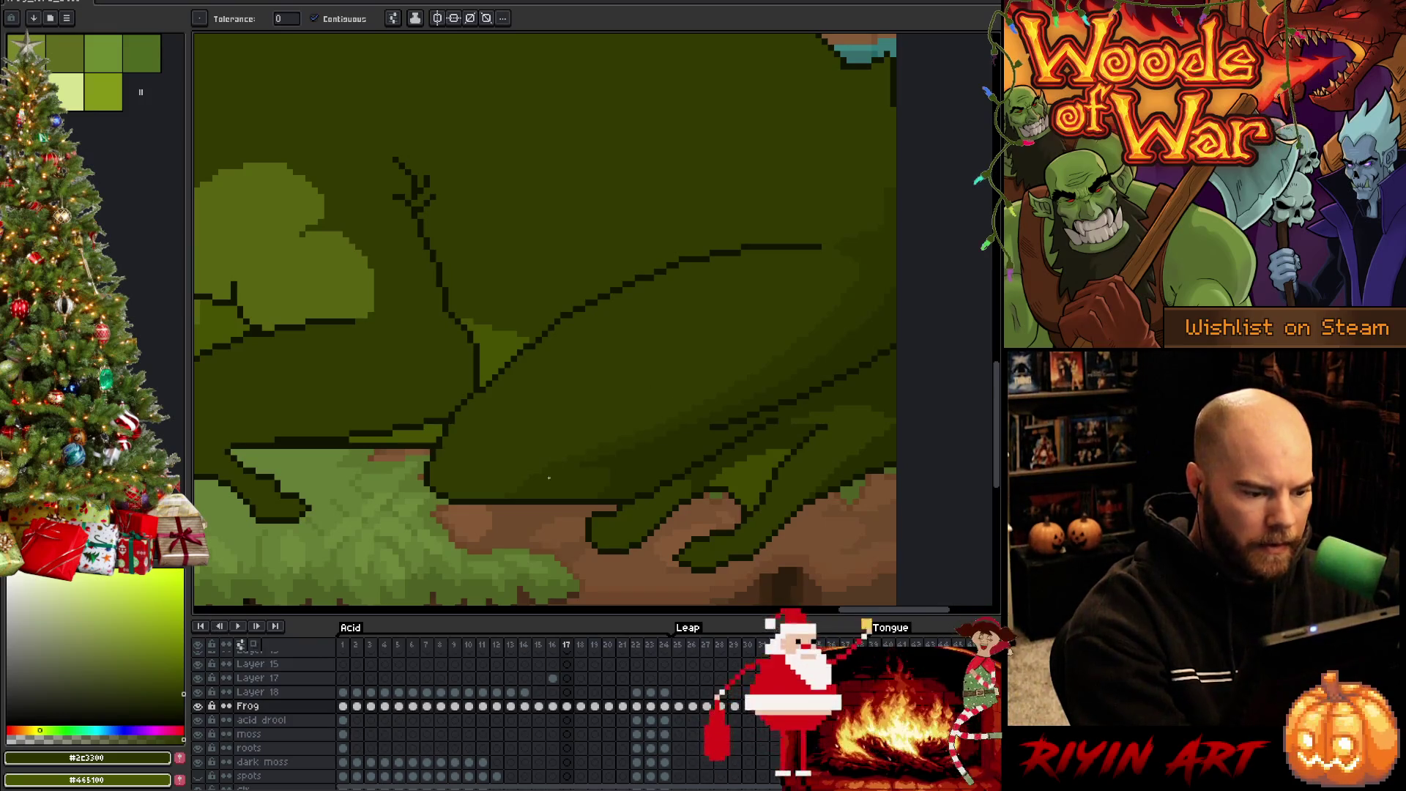
pyautogui.press('b')
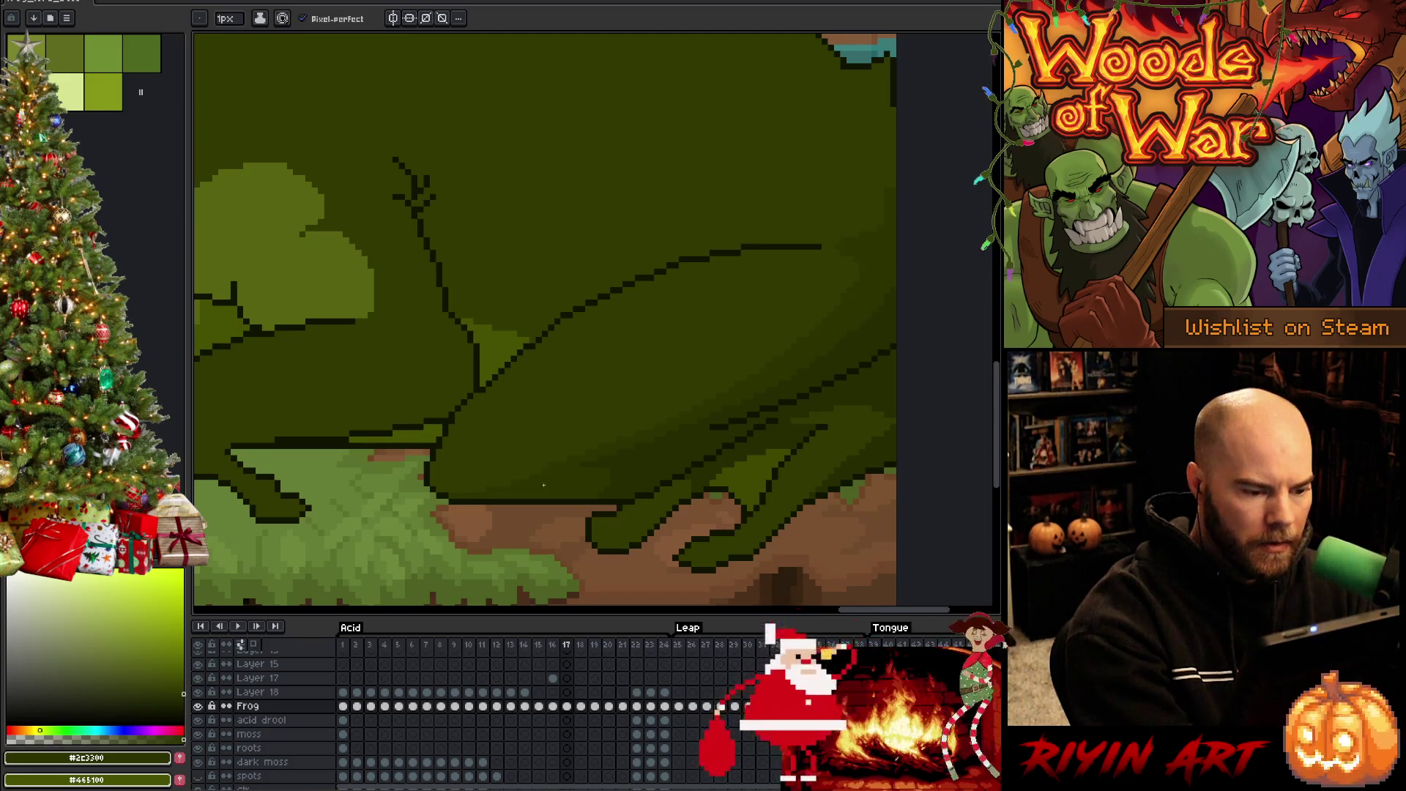
pyautogui.keyDown('alt'); pyautogui.click(565, 439); pyautogui.keyUp('alt')
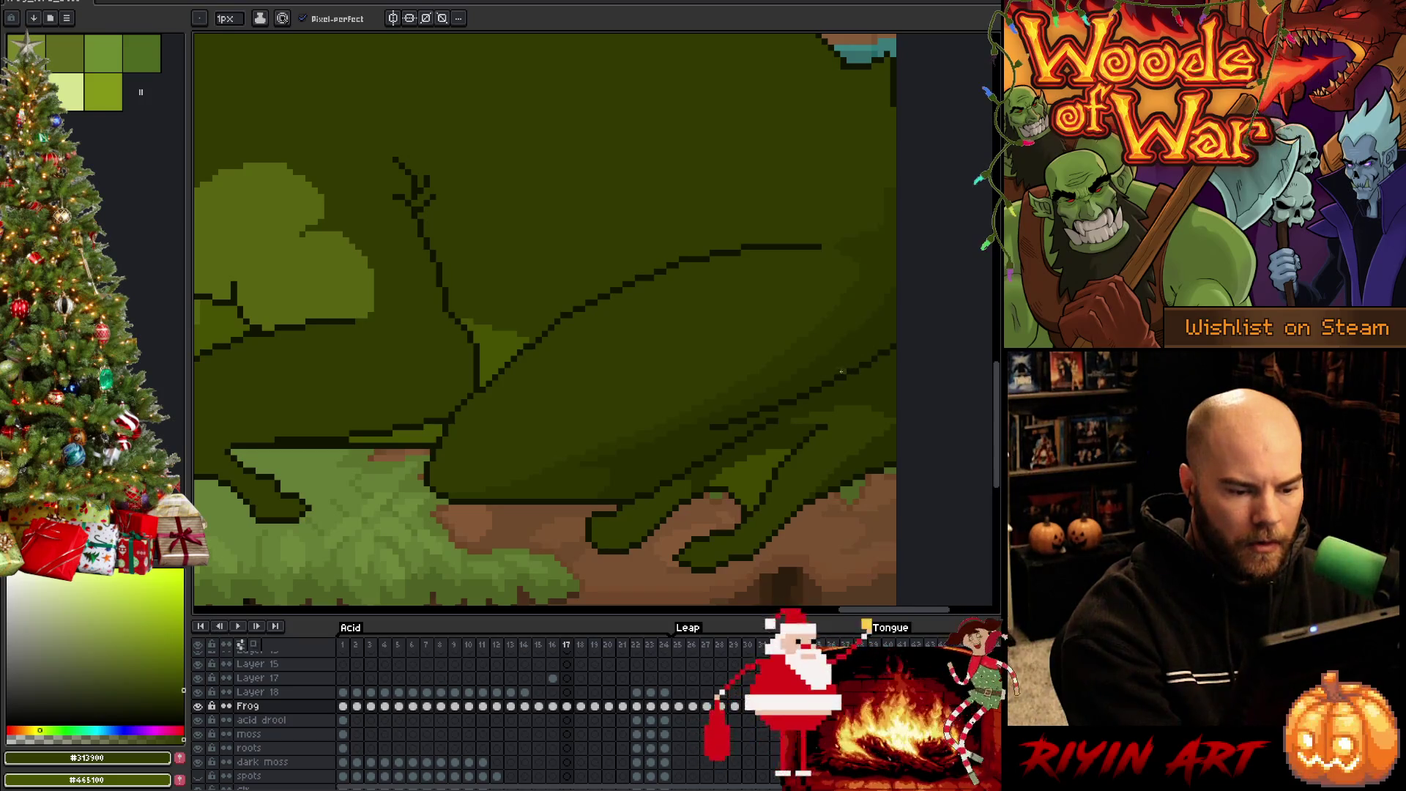
pyautogui.keyDown('alt'); pyautogui.click(688, 478); pyautogui.keyUp('alt')
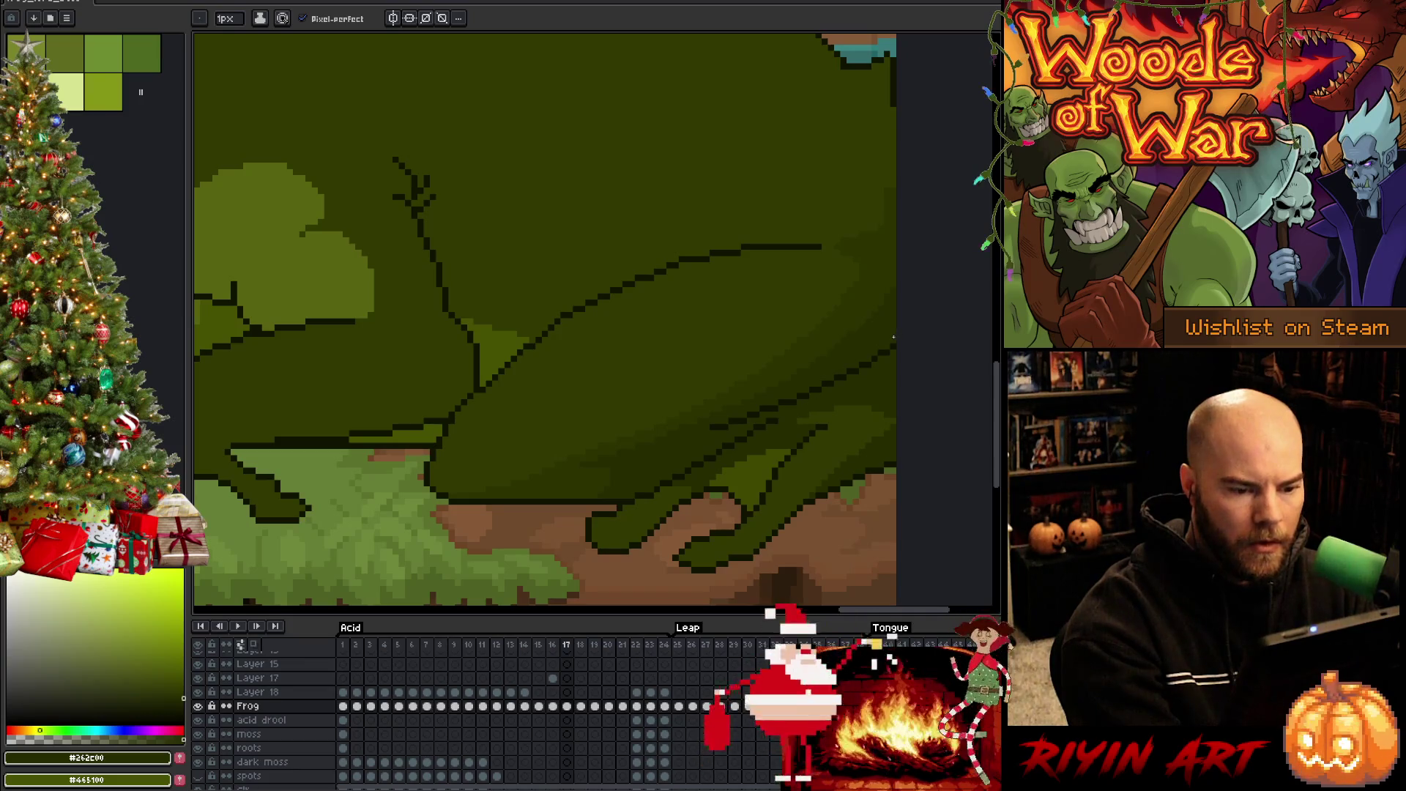
pyautogui.keyDown('alt'); pyautogui.click(863, 292); pyautogui.keyUp('alt')
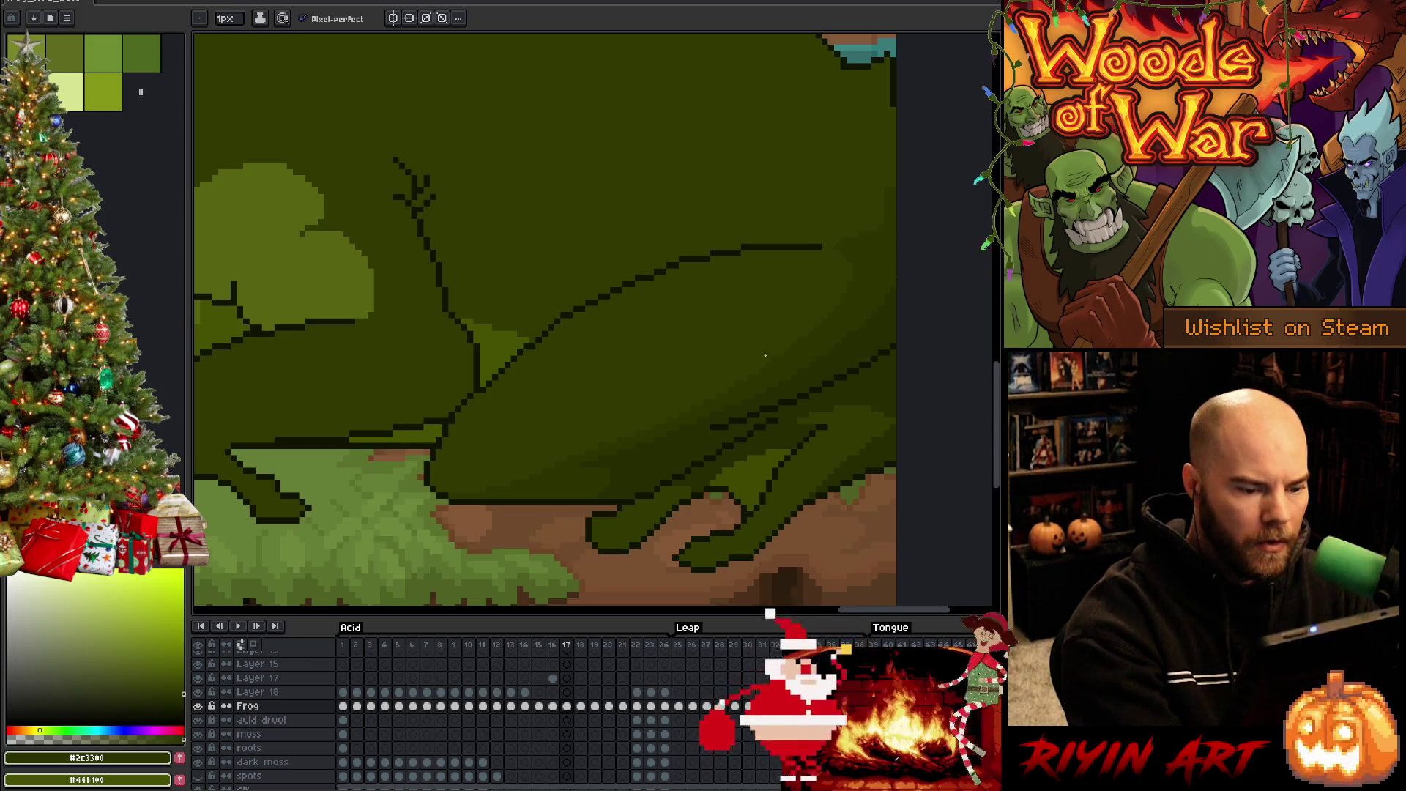
pyautogui.moveTo(558, 470)
pyautogui.mouseDown()
pyautogui.moveTo(800, 449)
pyautogui.moveTo(788, 493)
pyautogui.mouseUp()
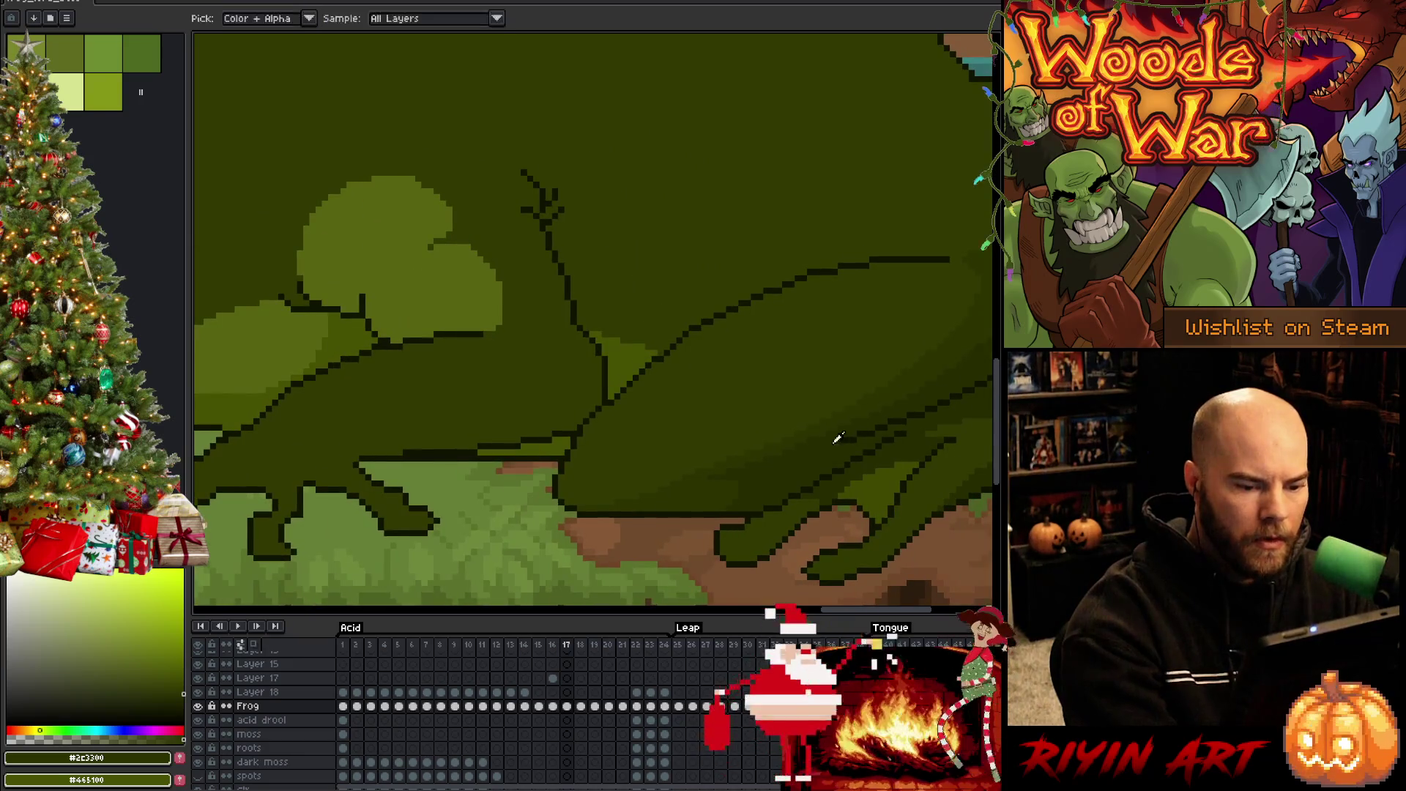
# Extend the branch line and draw dark strokes below the branches and along the frog's underside
pyautogui.press('w')
pyautogui.click(600, 195)
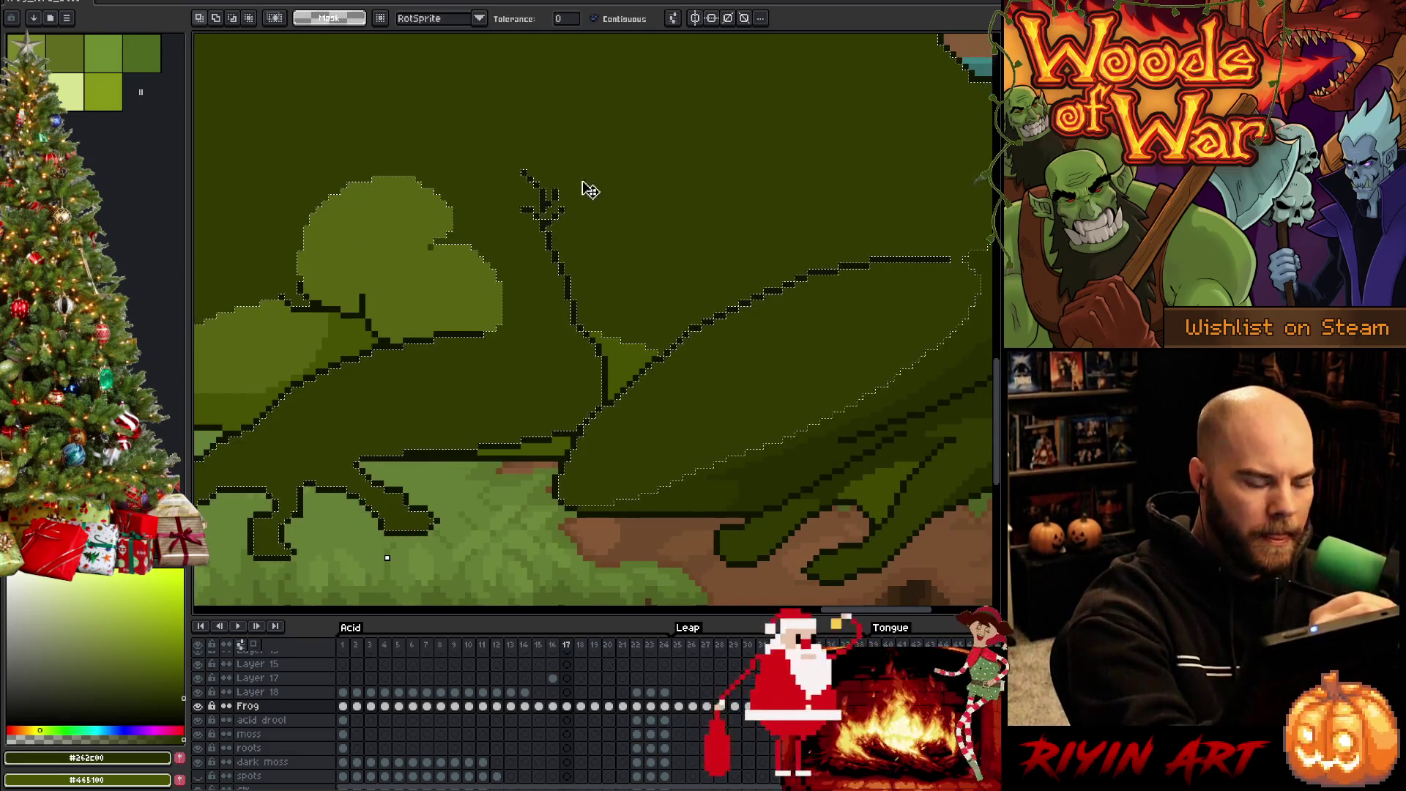
pyautogui.hotkey('ctrl', 'd')
pyautogui.press('b')
pyautogui.moveTo(499, 155); pyautogui.dragTo(521, 172)
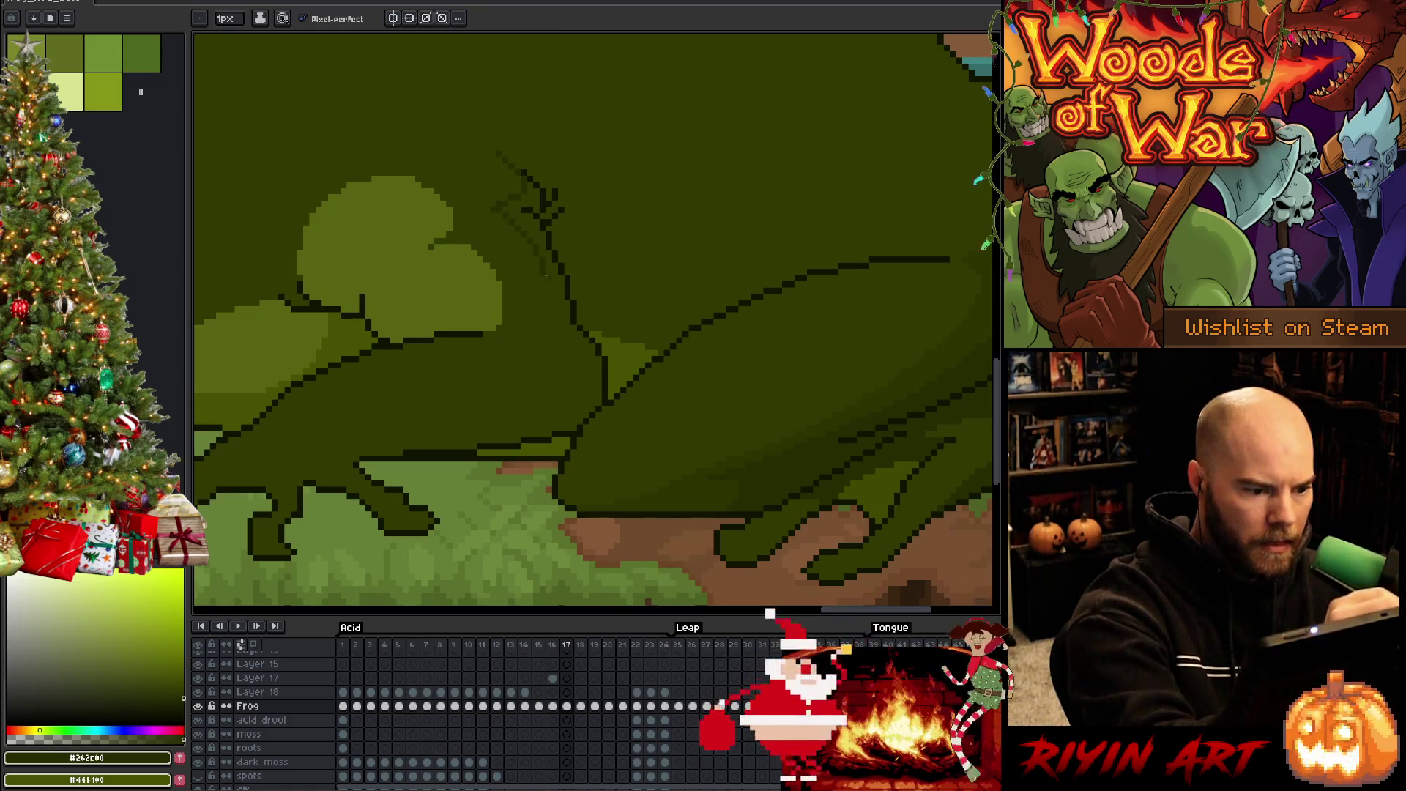
pyautogui.moveTo(527, 326); pyautogui.dragTo(560, 337)
pyautogui.moveTo(514, 426); pyautogui.dragTo(398, 437)
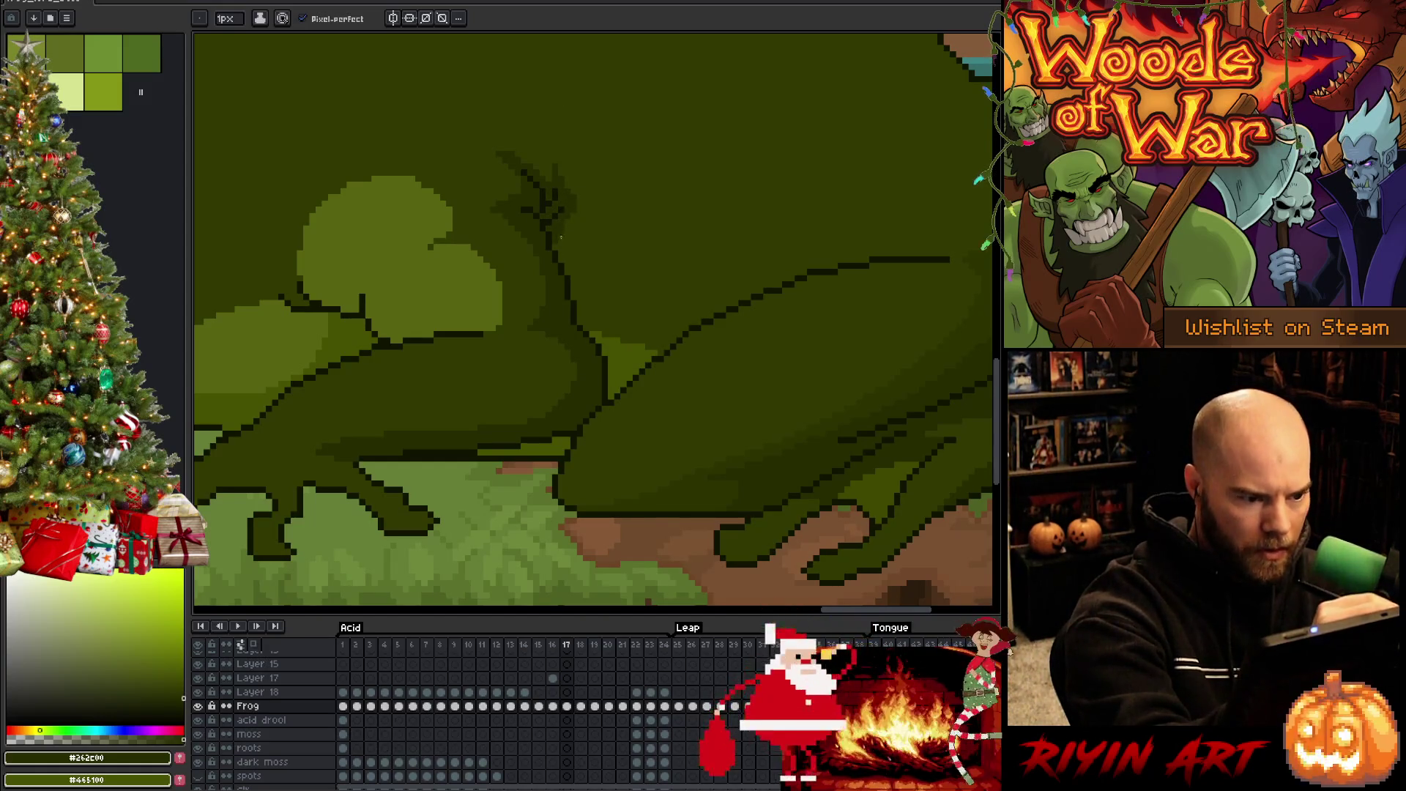
# Add darker shading strokes across the frog's body, then sample the lighter green
pyautogui.moveTo(565, 265)
pyautogui.mouseDown()
pyautogui.moveTo(612, 317)
pyautogui.moveTo(681, 322)
pyautogui.mouseUp()
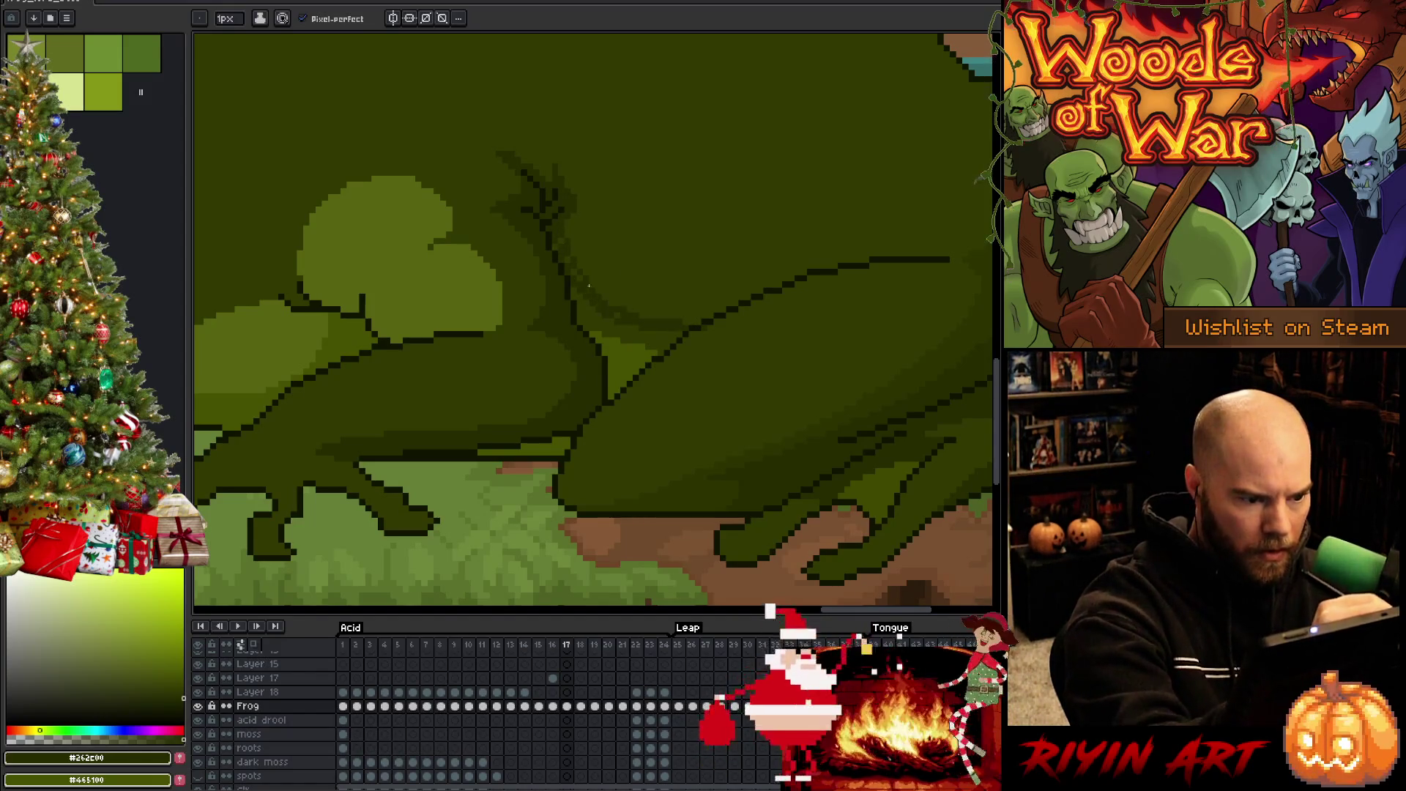
pyautogui.moveTo(588, 298); pyautogui.dragTo(646, 331)
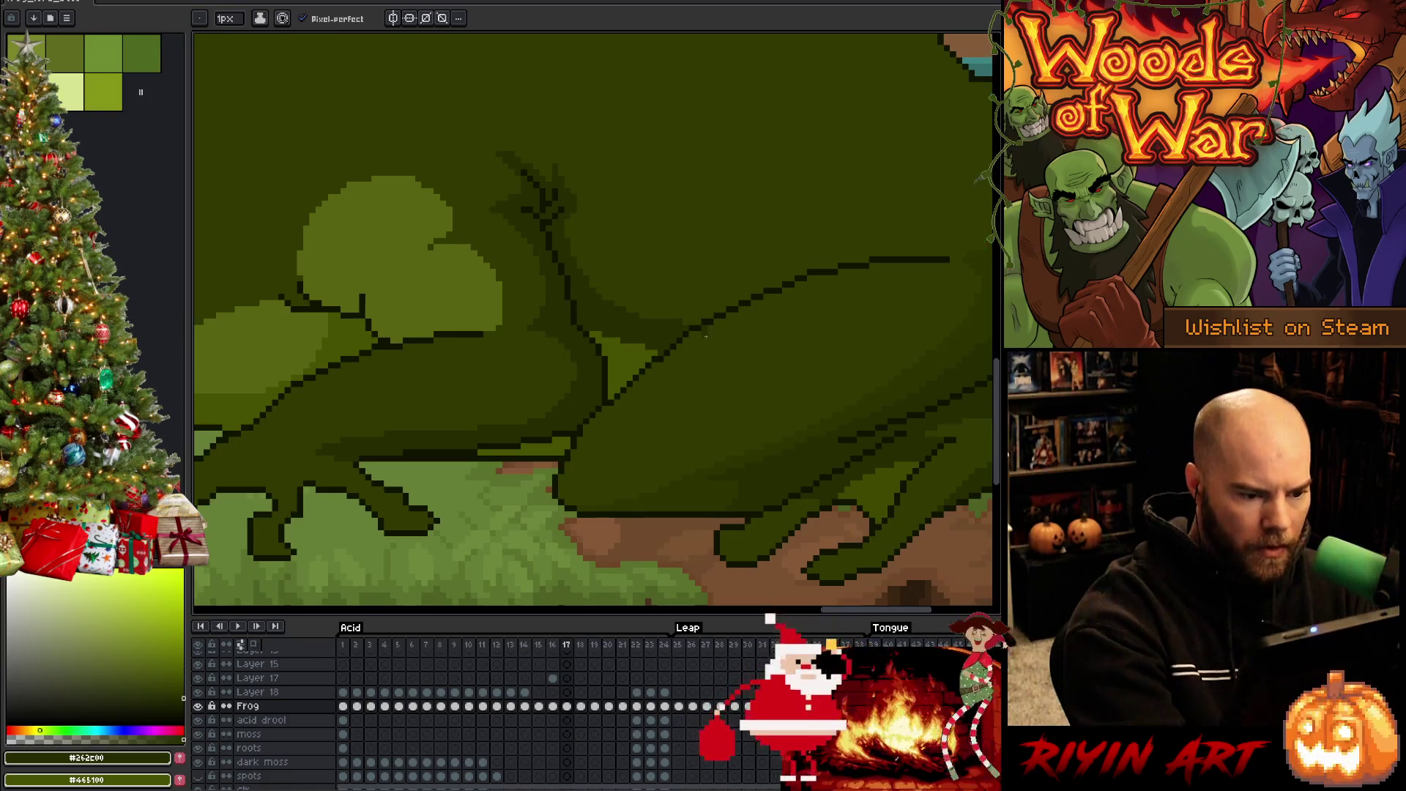
pyautogui.keyDown('alt'); pyautogui.click(703, 326); pyautogui.keyUp('alt')
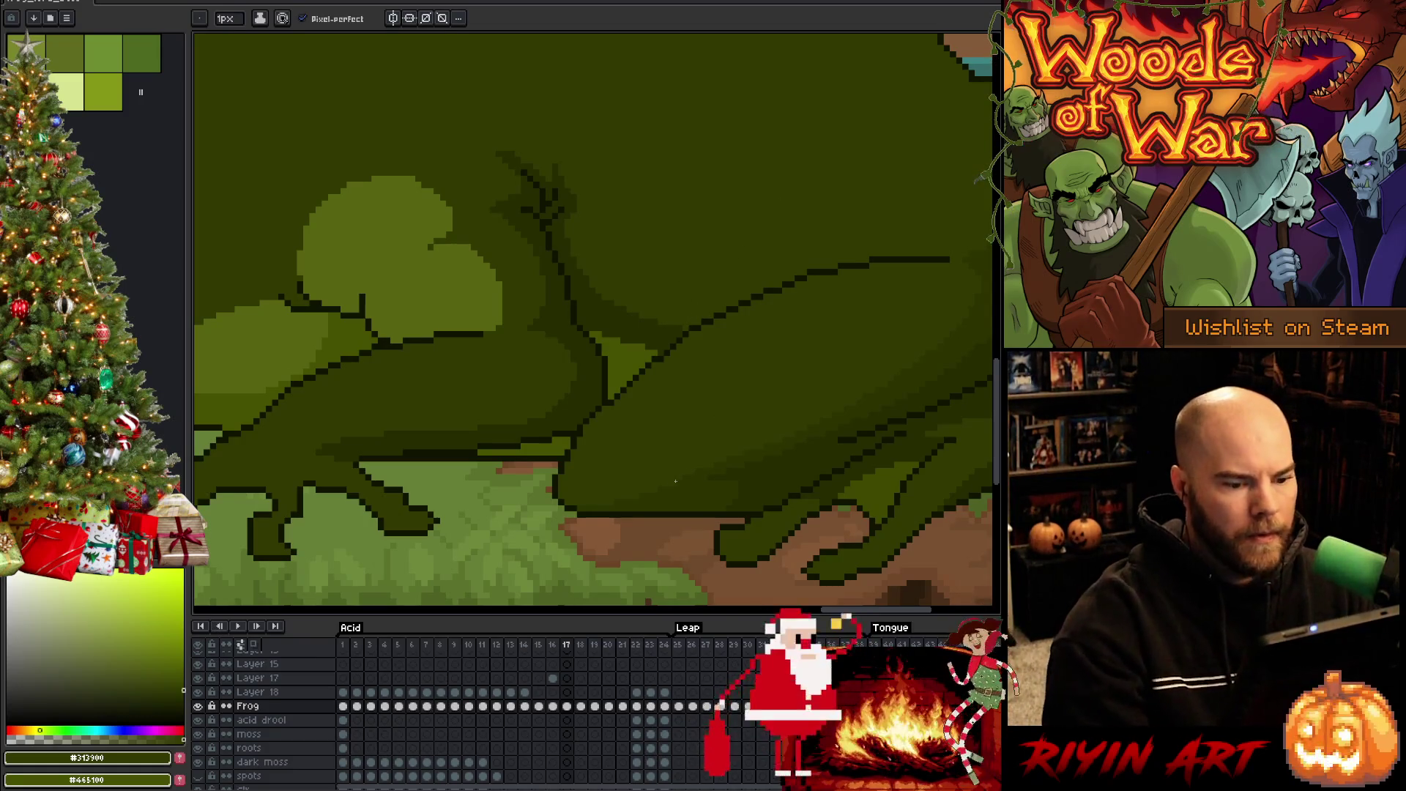
pyautogui.scroll(-3, 594, 510)
pyautogui.press('space')
# Pan onto the frog's body and foot and sample its lighter, dark and mid-dark greens
pyautogui.scroll(3, 526, 455)
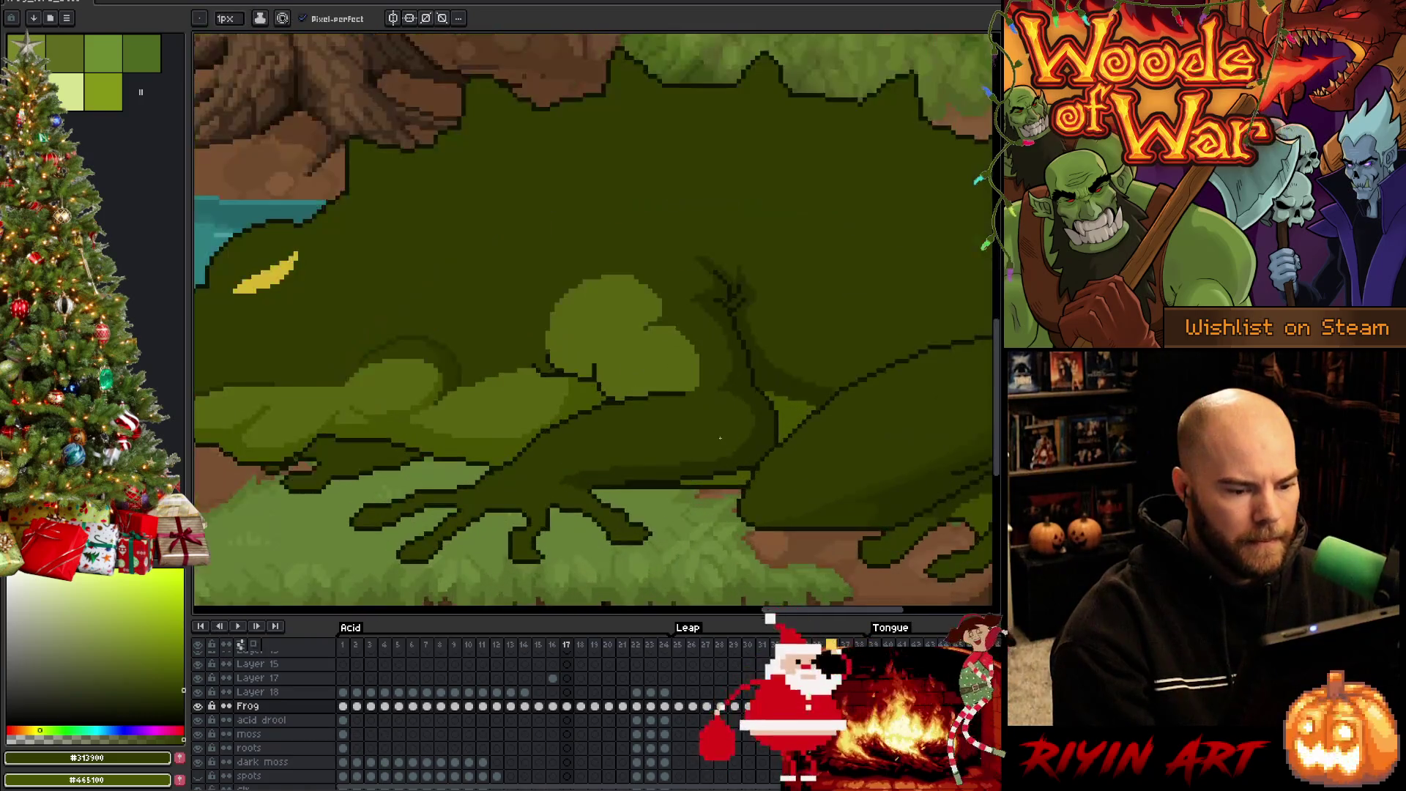
pyautogui.moveTo(815, 496); pyautogui.dragTo(676, 498)
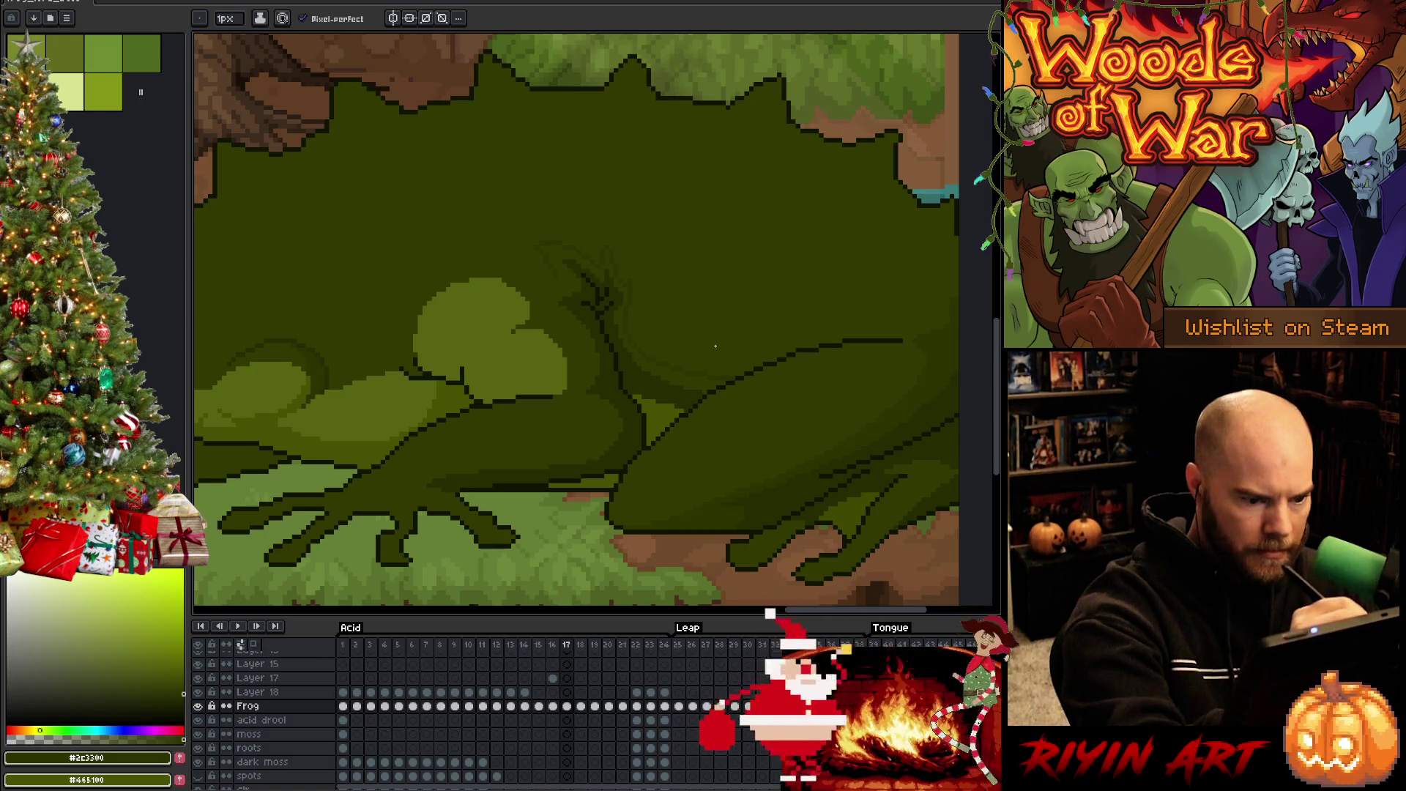
pyautogui.press('g')
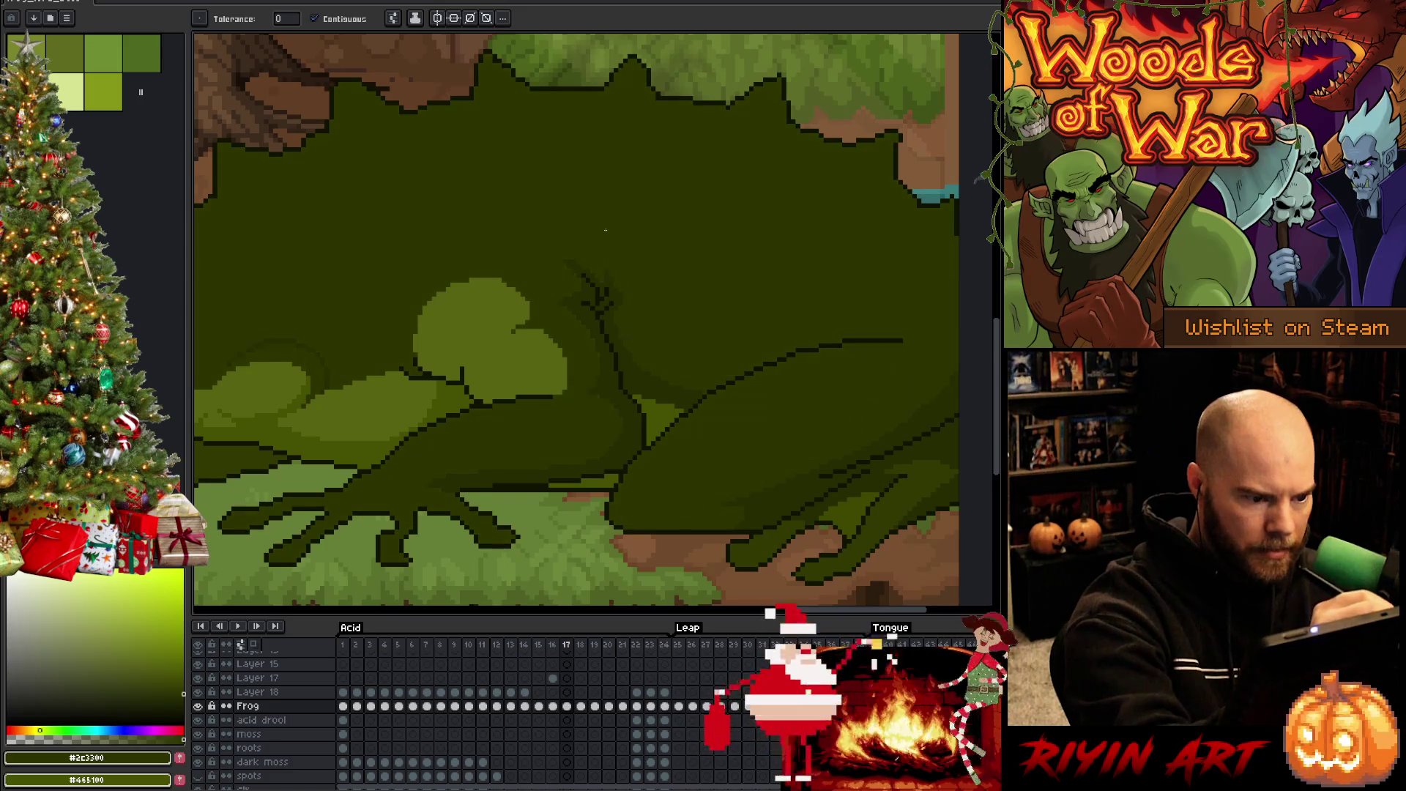
pyautogui.press('b')
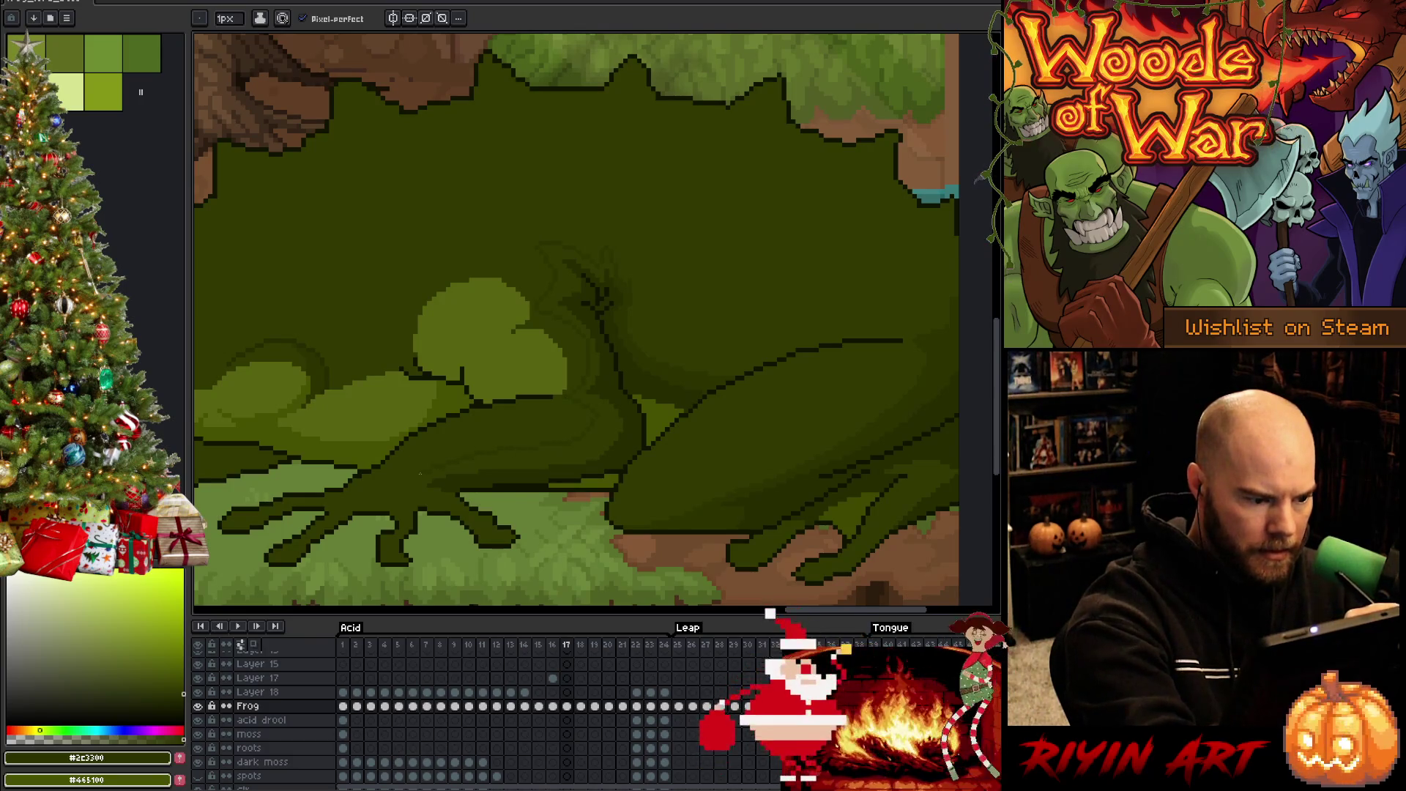
pyautogui.press('g')
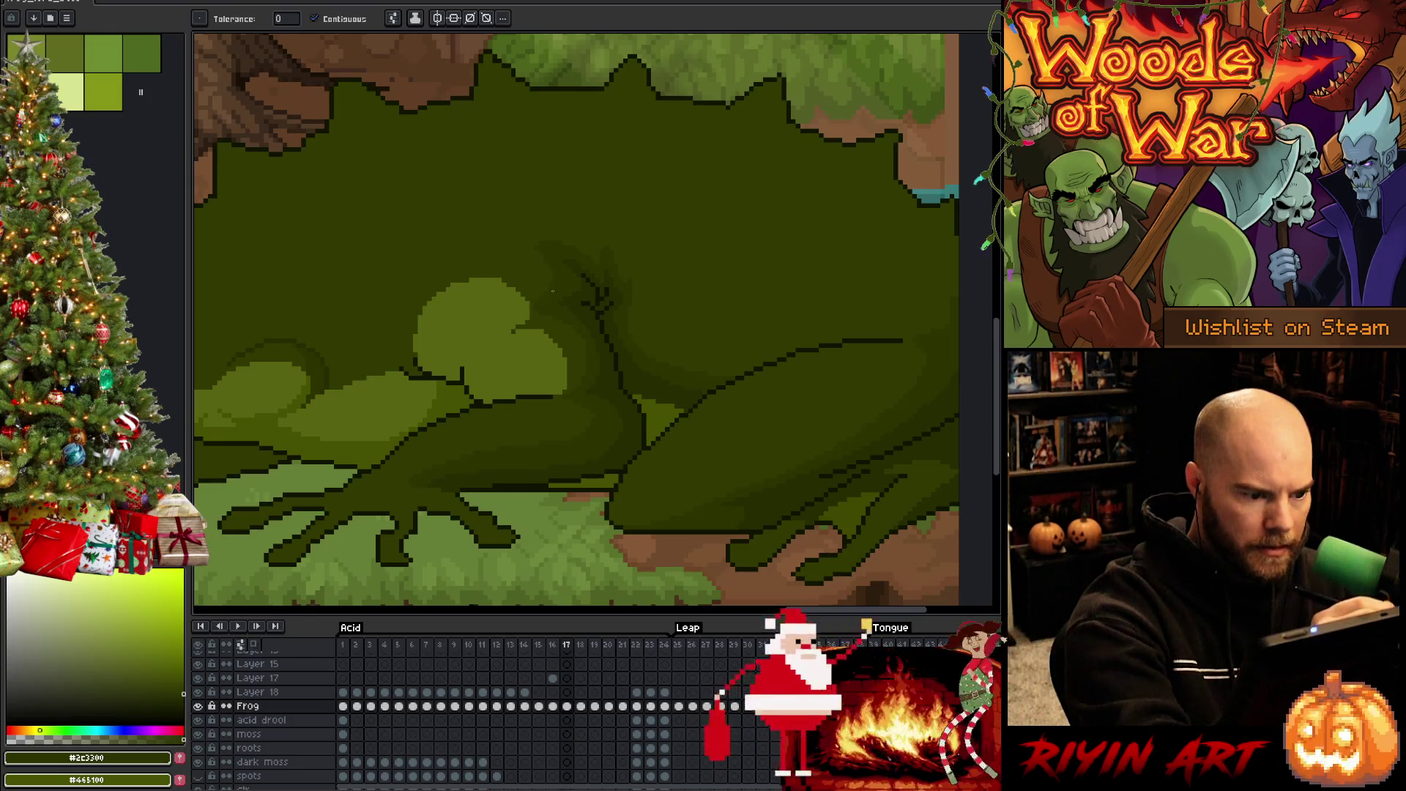
pyautogui.press('b')
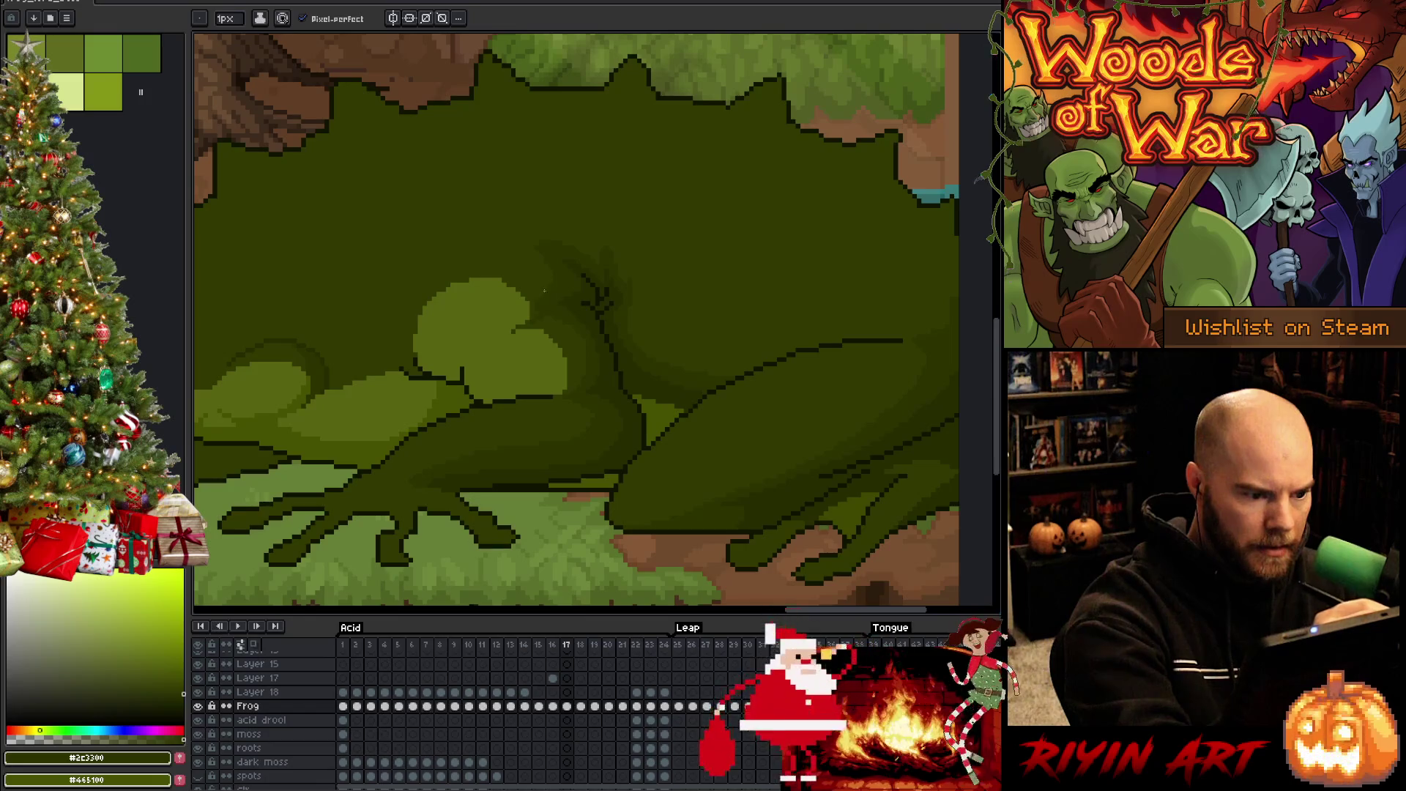
pyautogui.keyDown('alt'); pyautogui.click(535, 311); pyautogui.keyUp('alt')
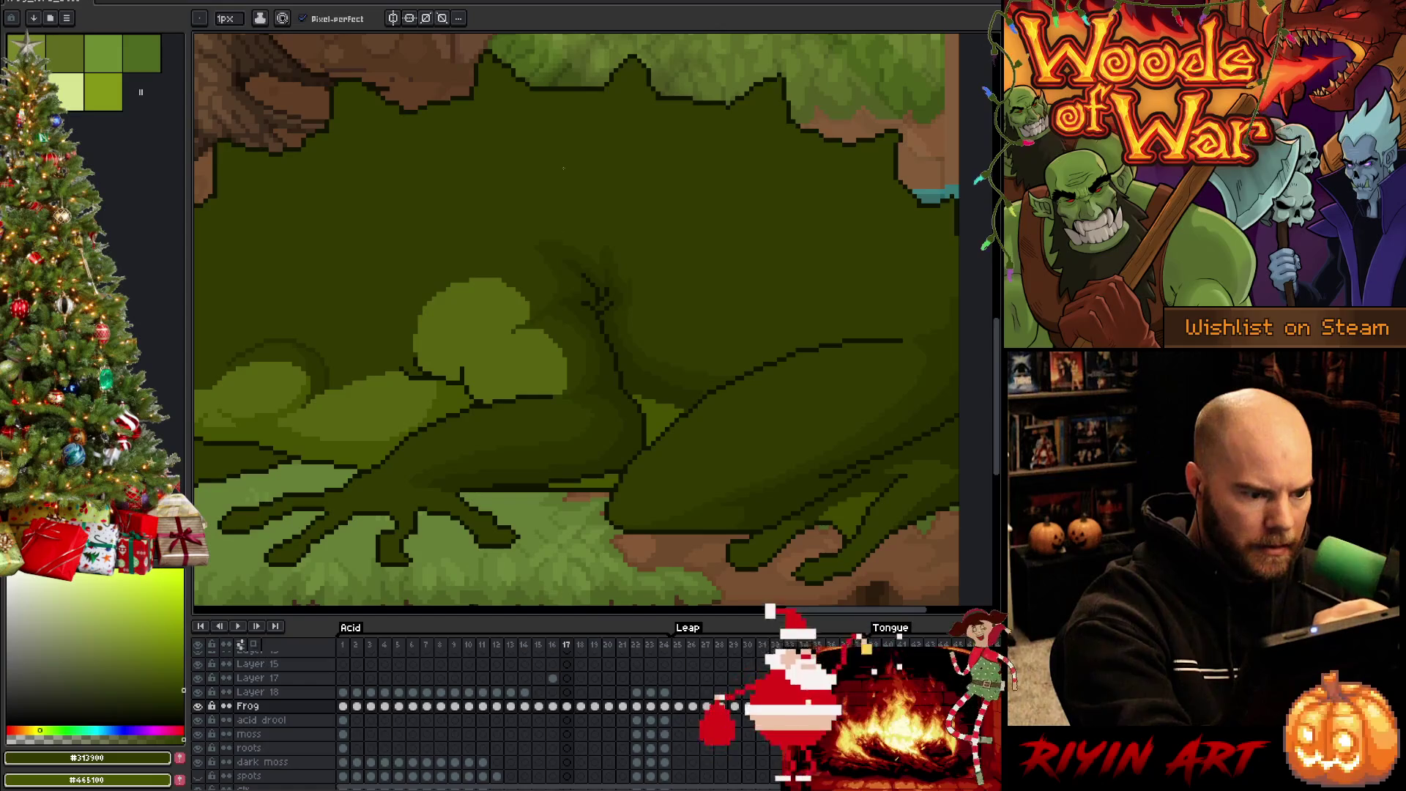
pyautogui.keyDown('alt'); pyautogui.click(550, 249); pyautogui.keyUp('alt')
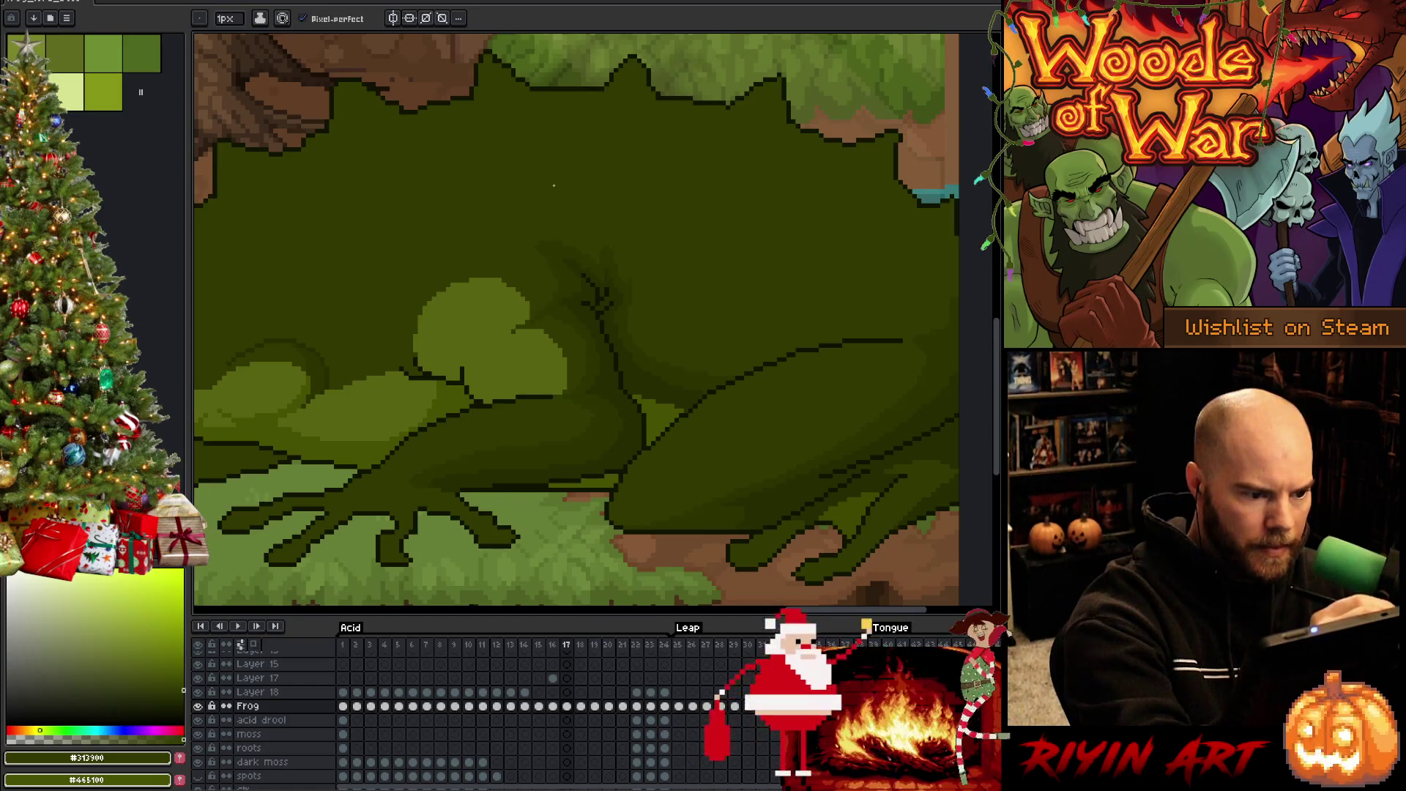
pyautogui.keyDown('alt'); pyautogui.click(576, 284); pyautogui.keyUp('alt')
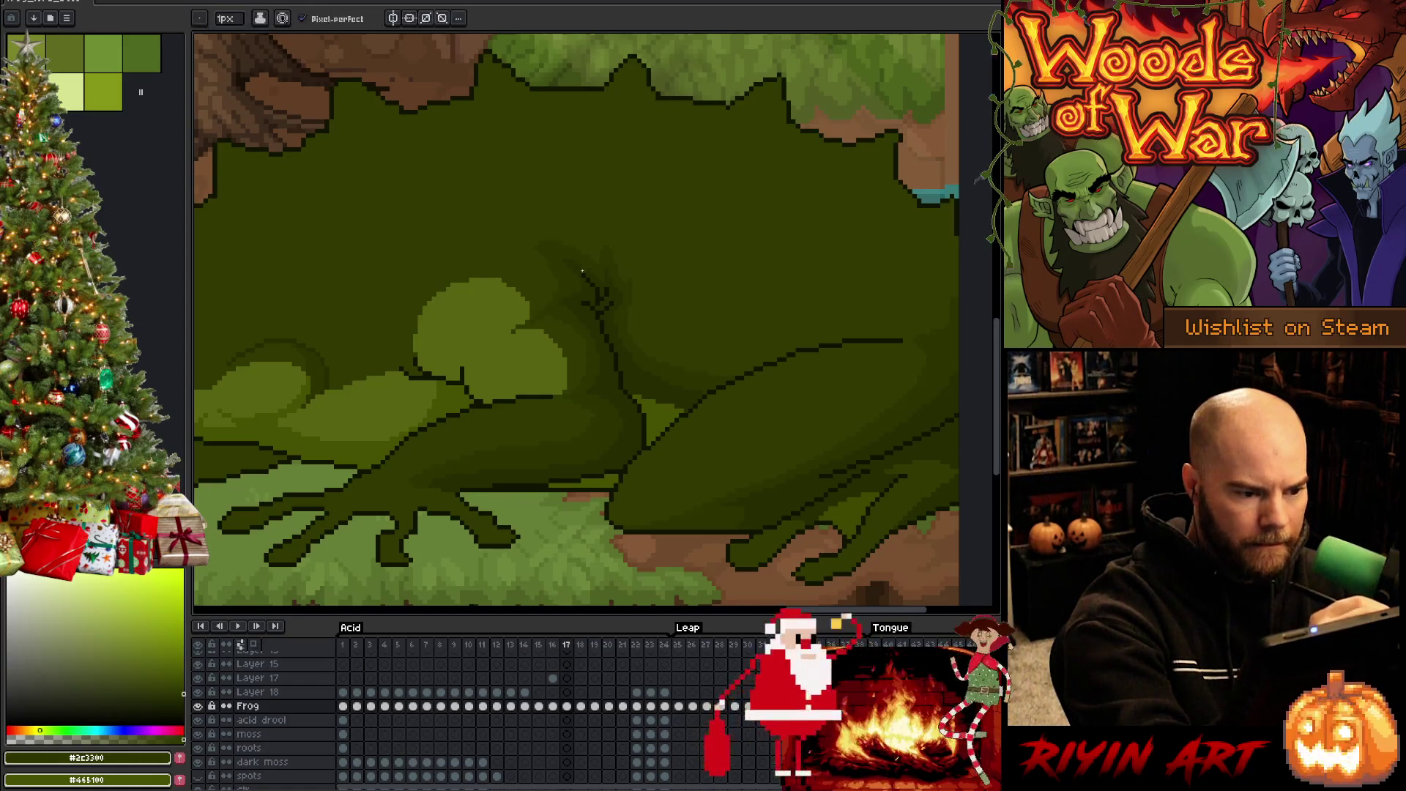
pyautogui.keyDown('alt'); pyautogui.click(624, 313); pyautogui.keyUp('alt')
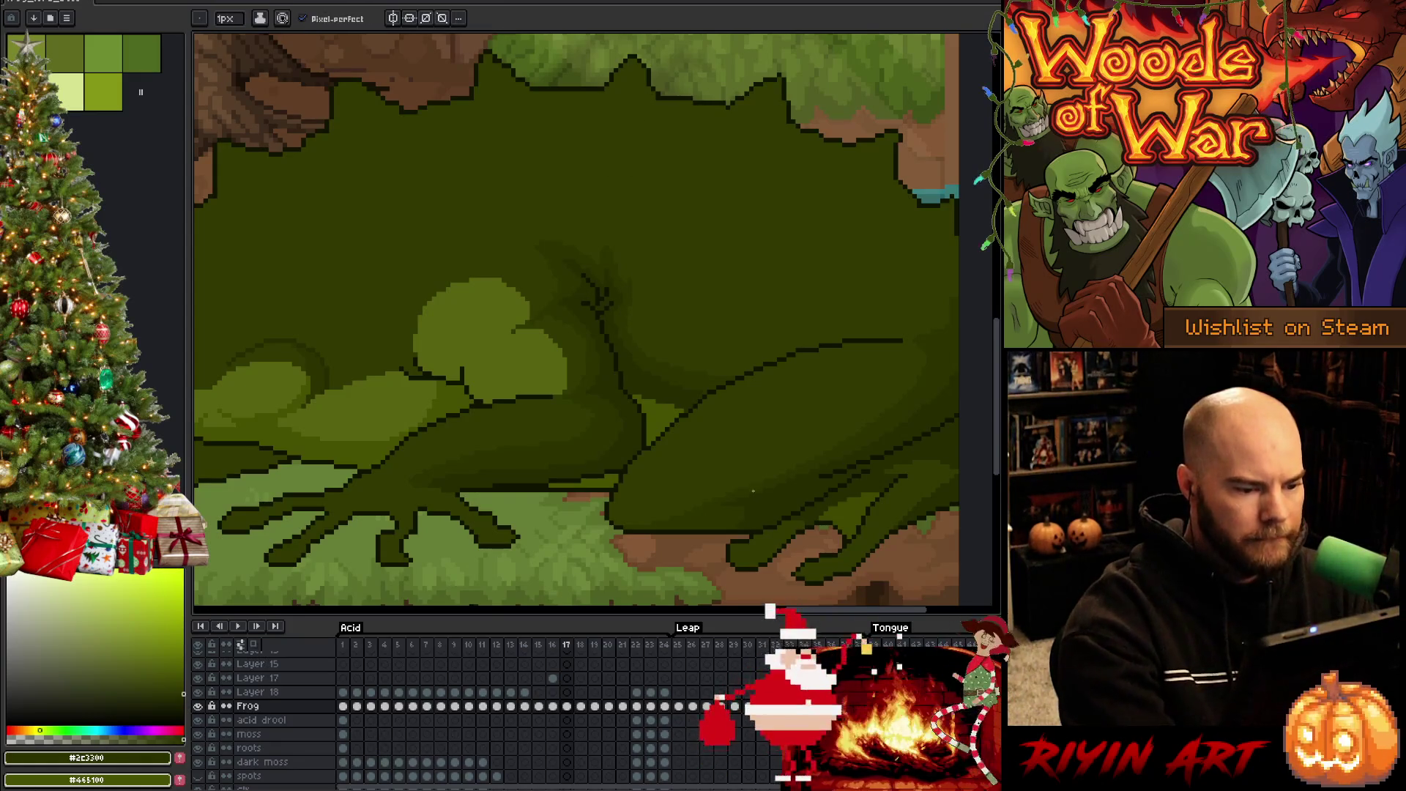
# Sample the leg's dark green, outline and mid green shades, then save the sprite
pyautogui.keyDown('alt'); pyautogui.click(550, 455); pyautogui.keyUp('alt')
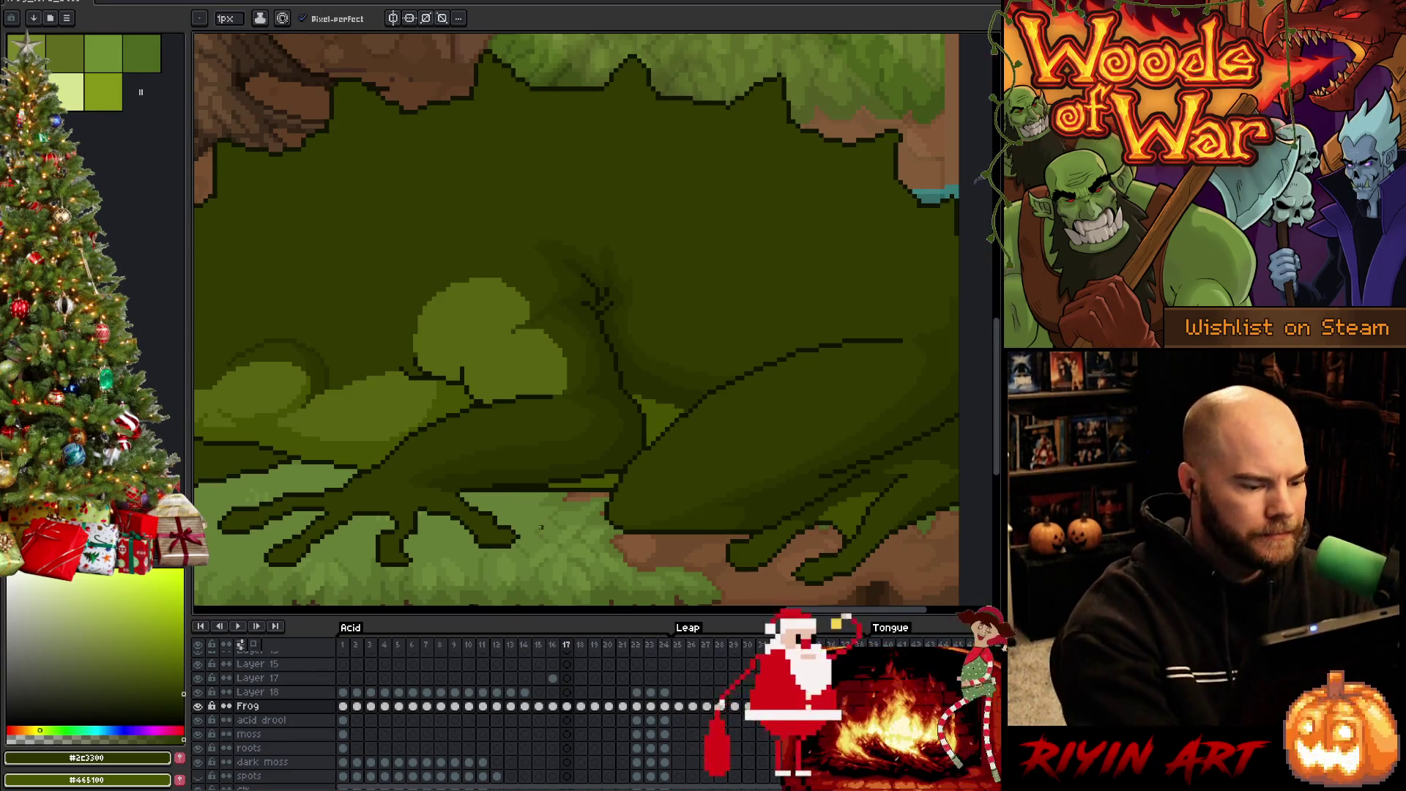
pyautogui.keyDown('alt'); pyautogui.click(402, 521); pyautogui.keyUp('alt')
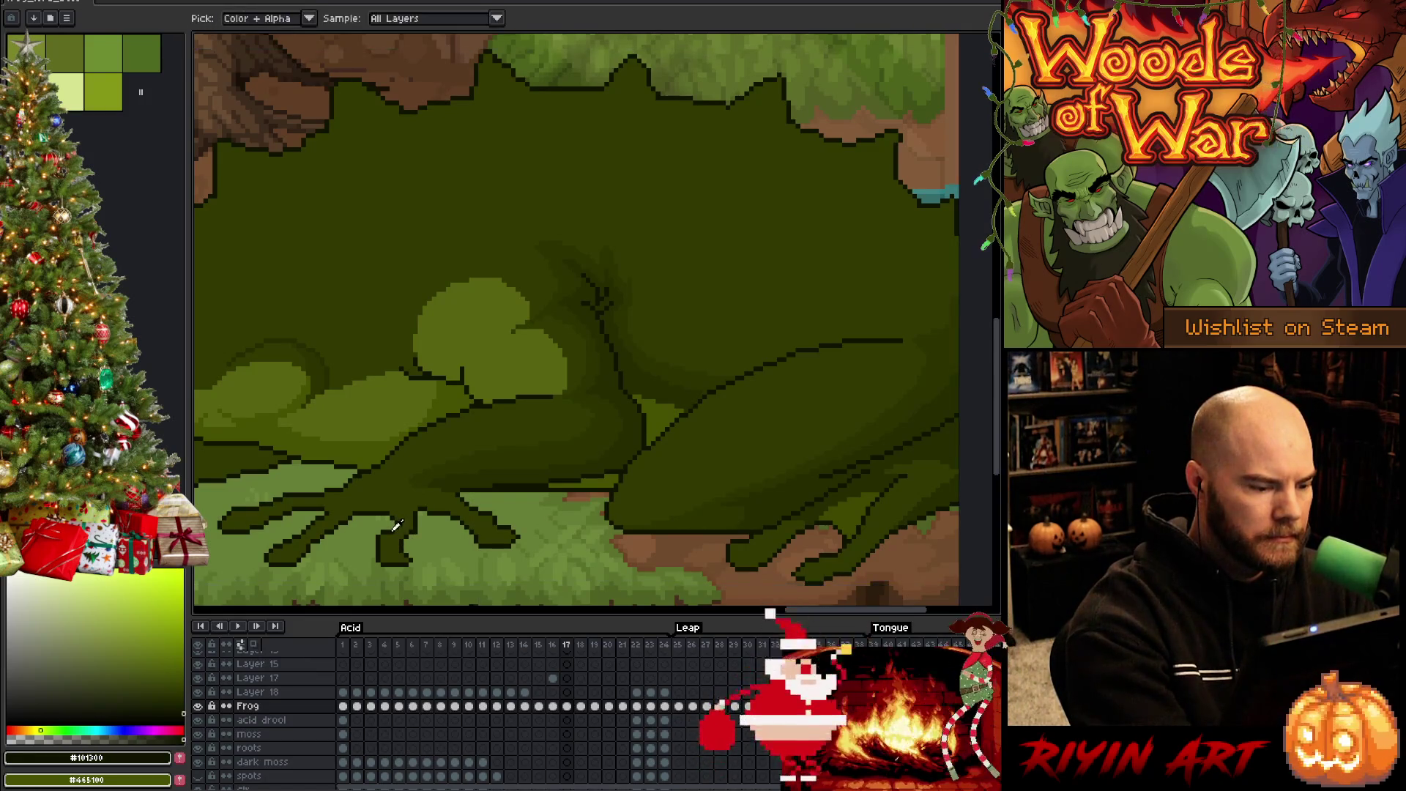
pyautogui.keyDown('alt'); pyautogui.click(392, 529); pyautogui.keyUp('alt')
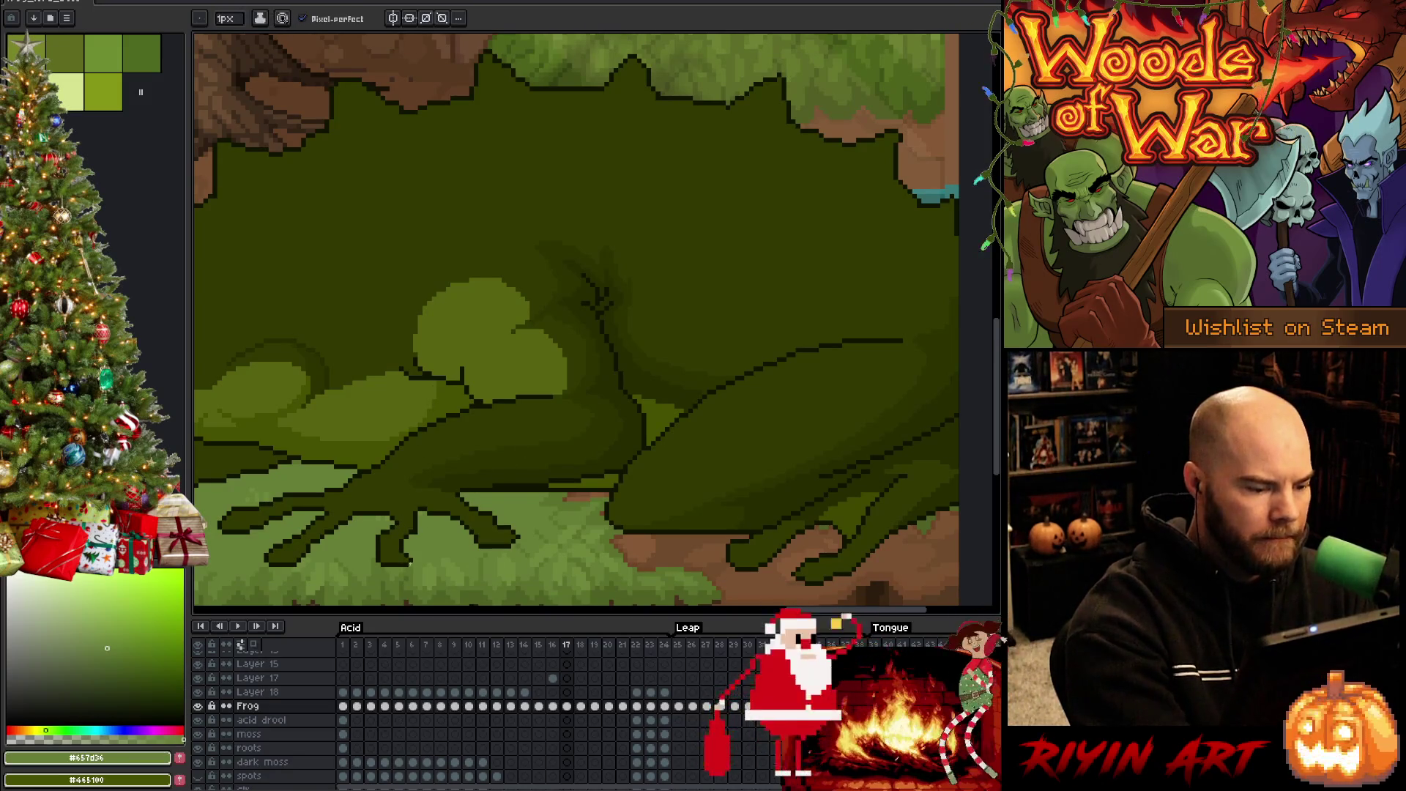
pyautogui.keyDown('alt'); pyautogui.click(407, 559); pyautogui.keyUp('alt')
pyautogui.hotkey('ctrl', 's')
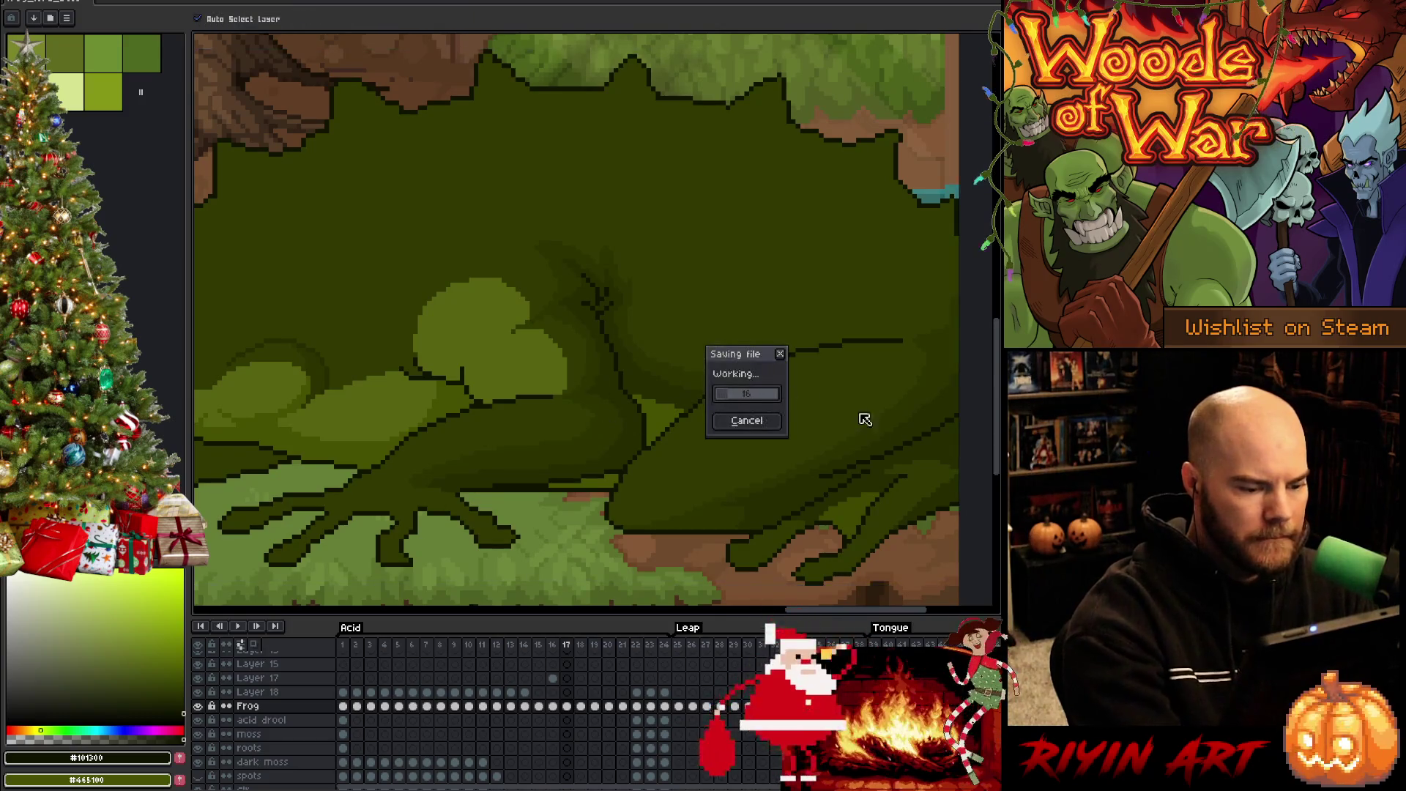
# Draw an olive-green shading line along the frog's back foot, then eyedrop the darkest outline colour
pyautogui.moveTo(566, 450)
pyautogui.mouseDown()
pyautogui.moveTo(707, 432)
pyautogui.moveTo(634, 421)
pyautogui.mouseUp()
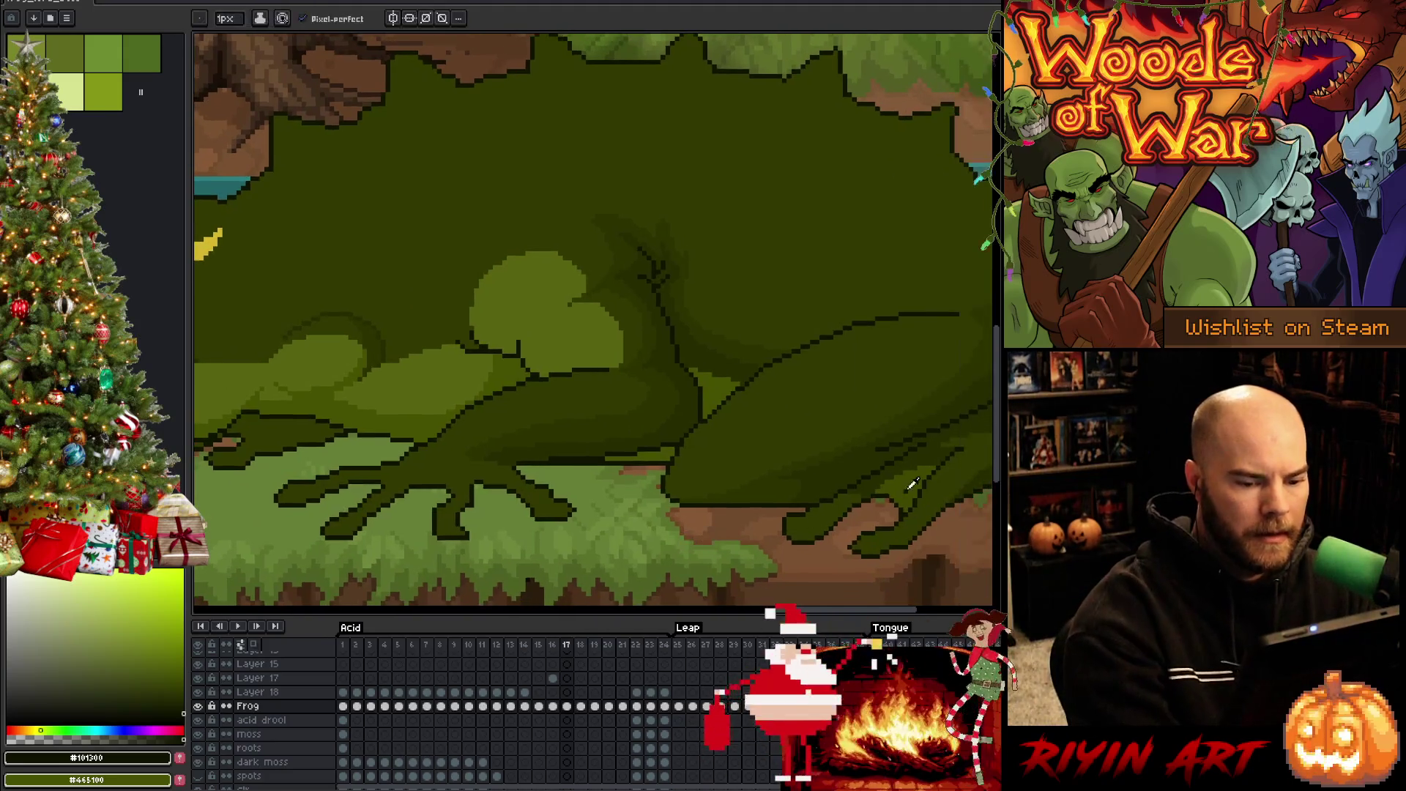
pyautogui.keyDown('alt'); pyautogui.click(509, 479); pyautogui.keyUp('alt')
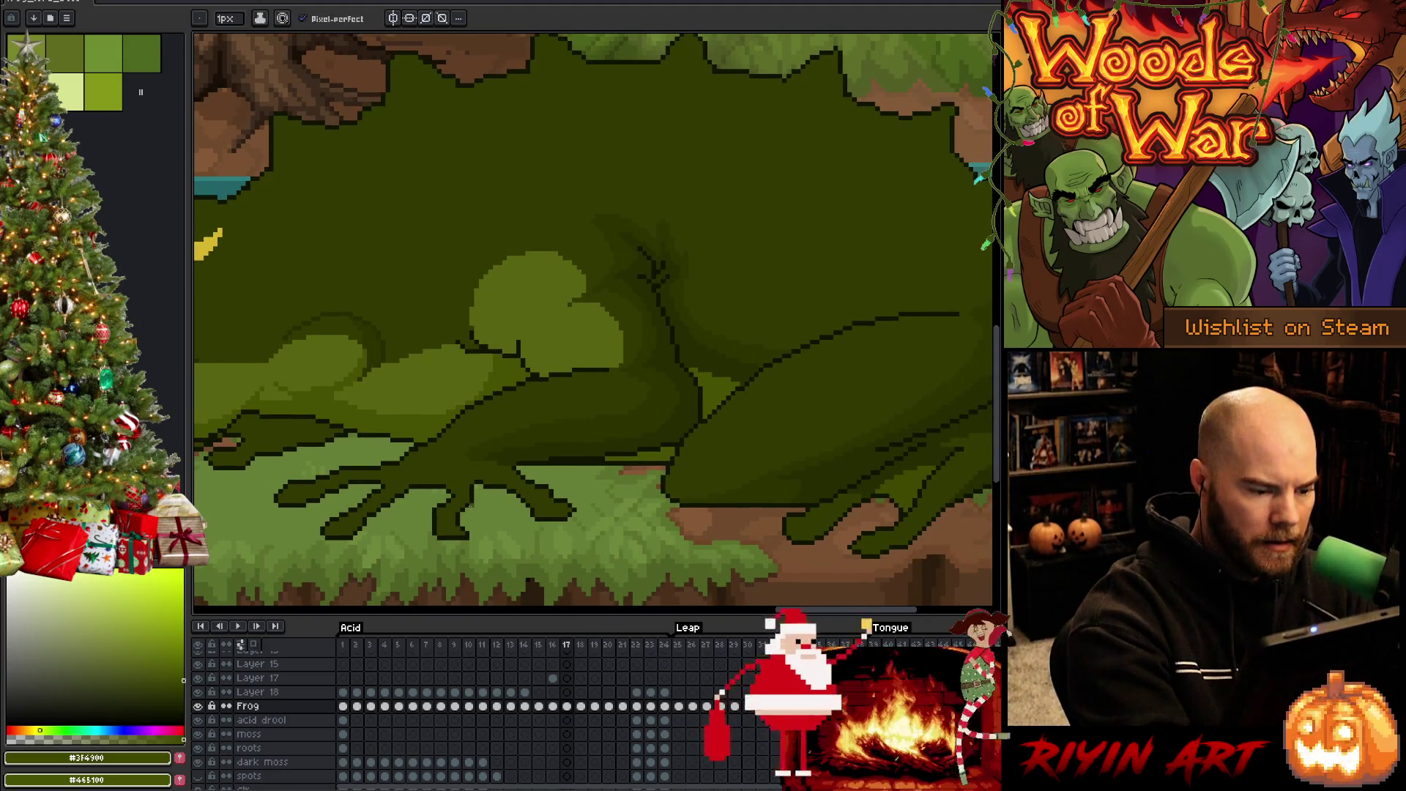
pyautogui.moveTo(480, 496); pyautogui.dragTo(523, 506)
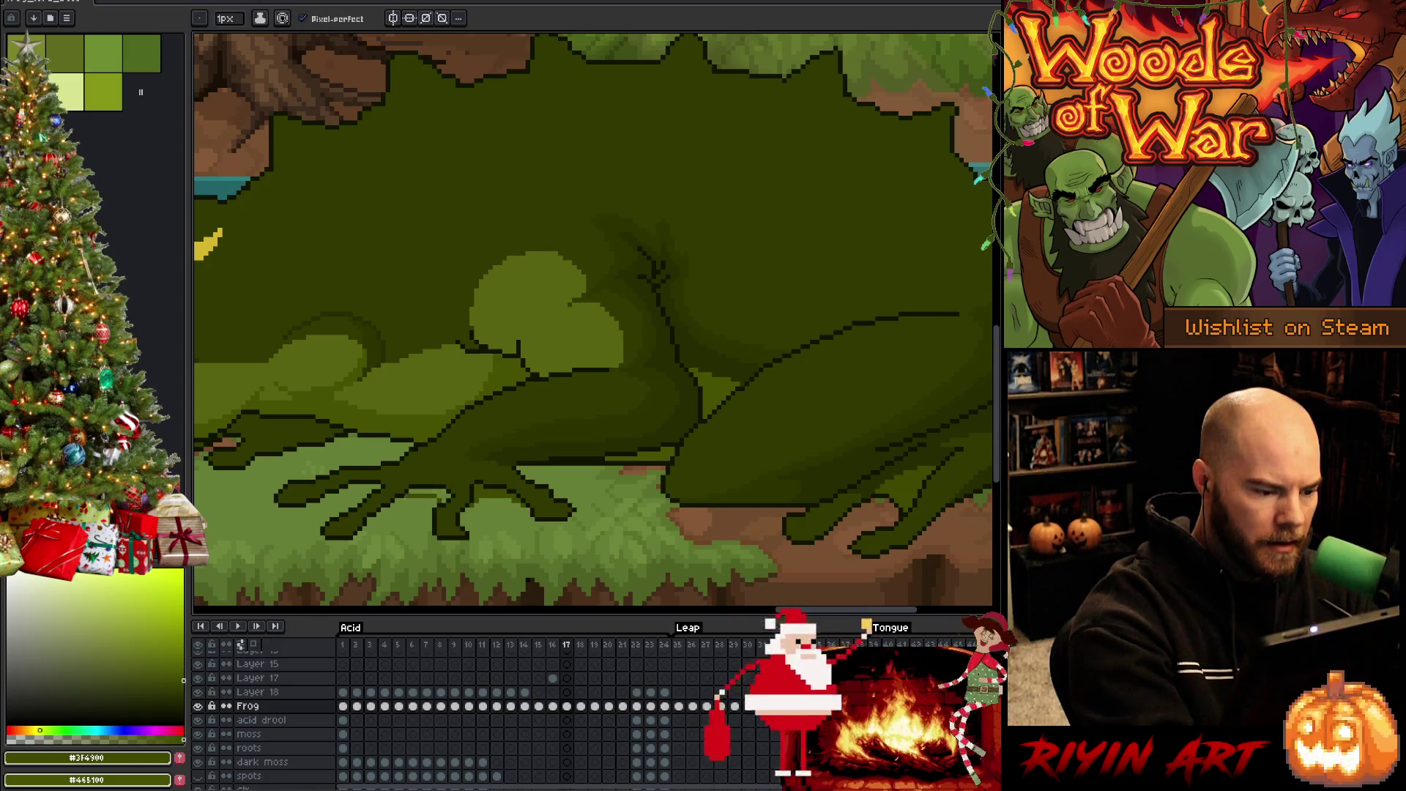
pyautogui.press('g')
pyautogui.press('b')
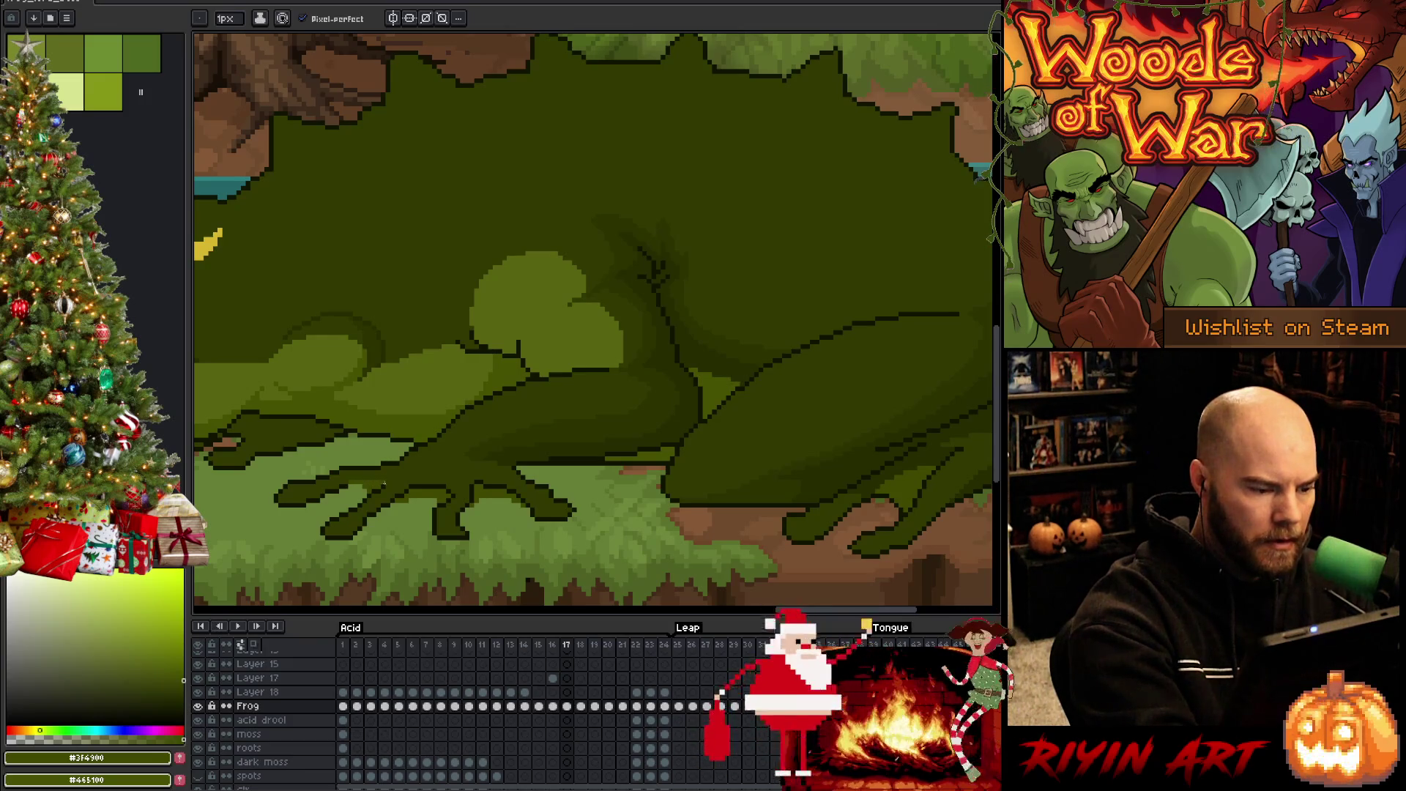
pyautogui.keyDown('alt'); pyautogui.click(387, 481); pyautogui.keyUp('alt')
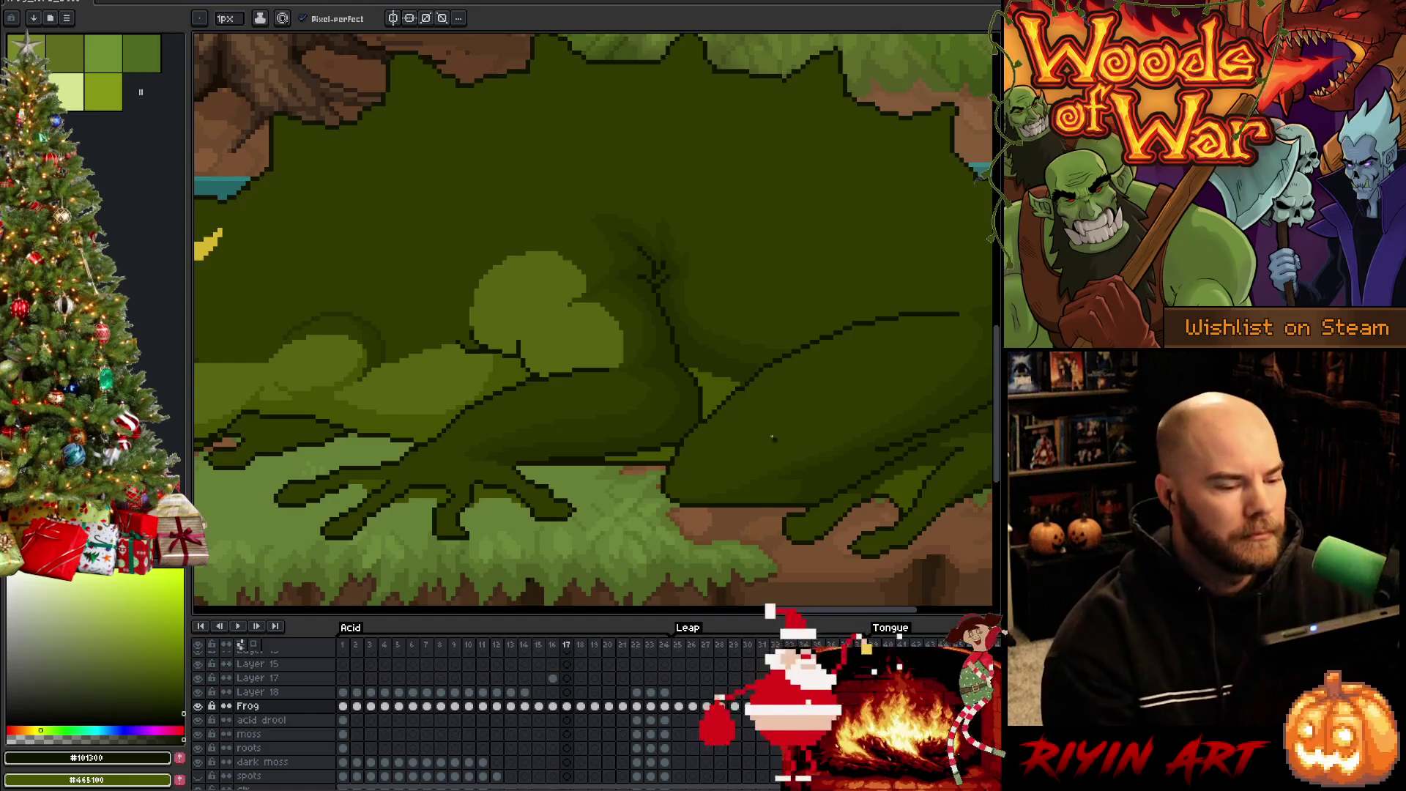
pyautogui.scroll(-3, 445, 422)
pyautogui.scroll(2, 445, 423)
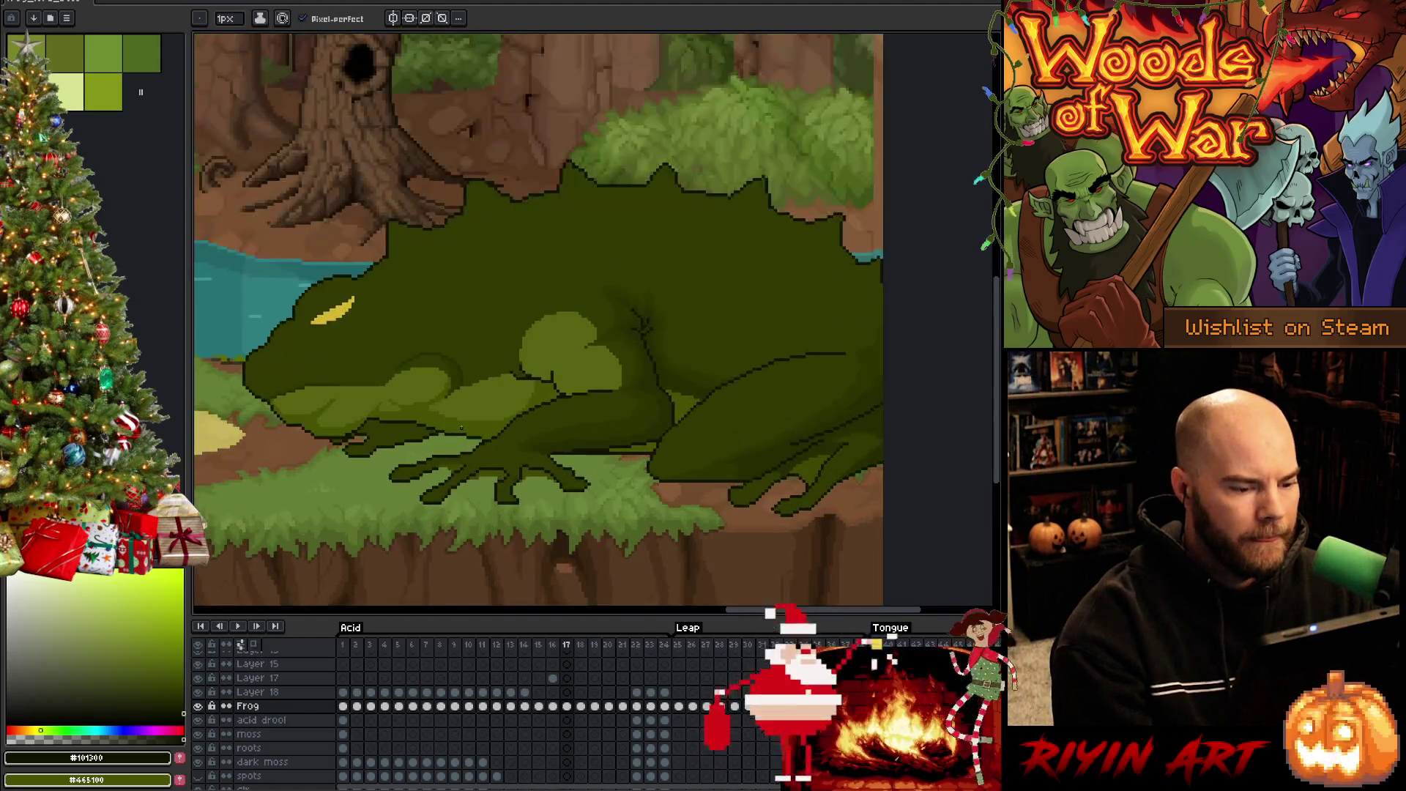
# Sample the frog's olive green, dark outline and mid leg green, then save the sprite
pyautogui.scroll(3, 427, 506)
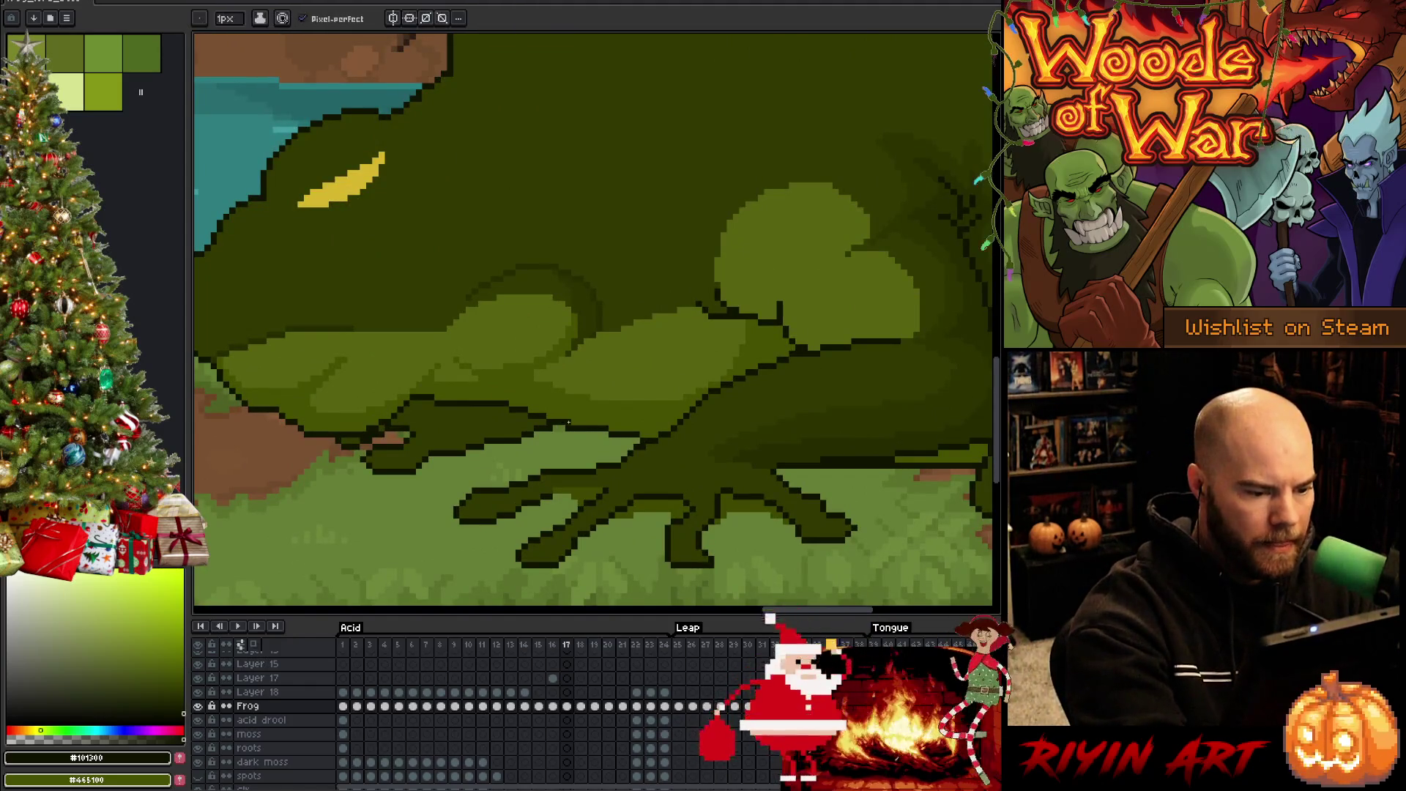
pyautogui.press('alt')
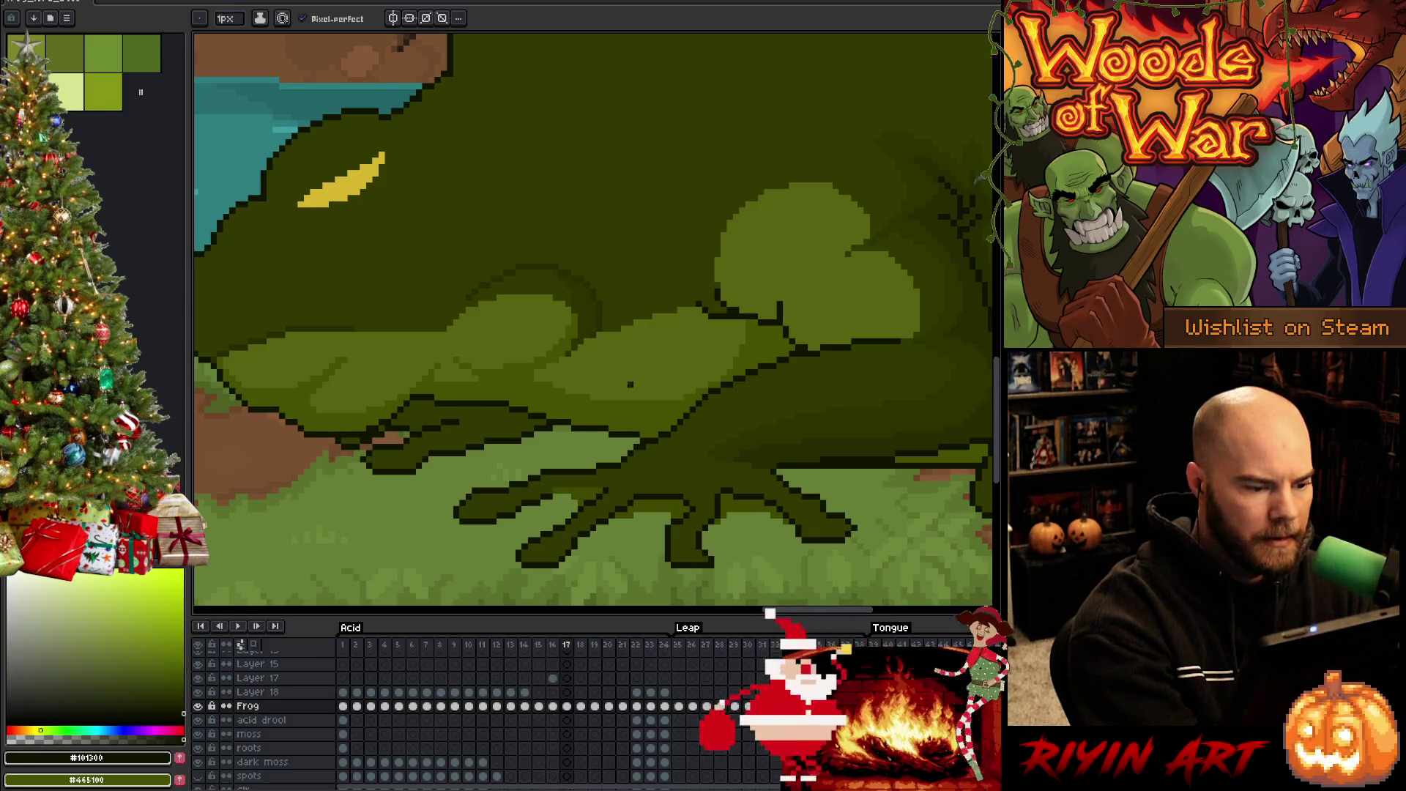
pyautogui.keyDown('alt'); pyautogui.click(555, 372); pyautogui.keyUp('alt')
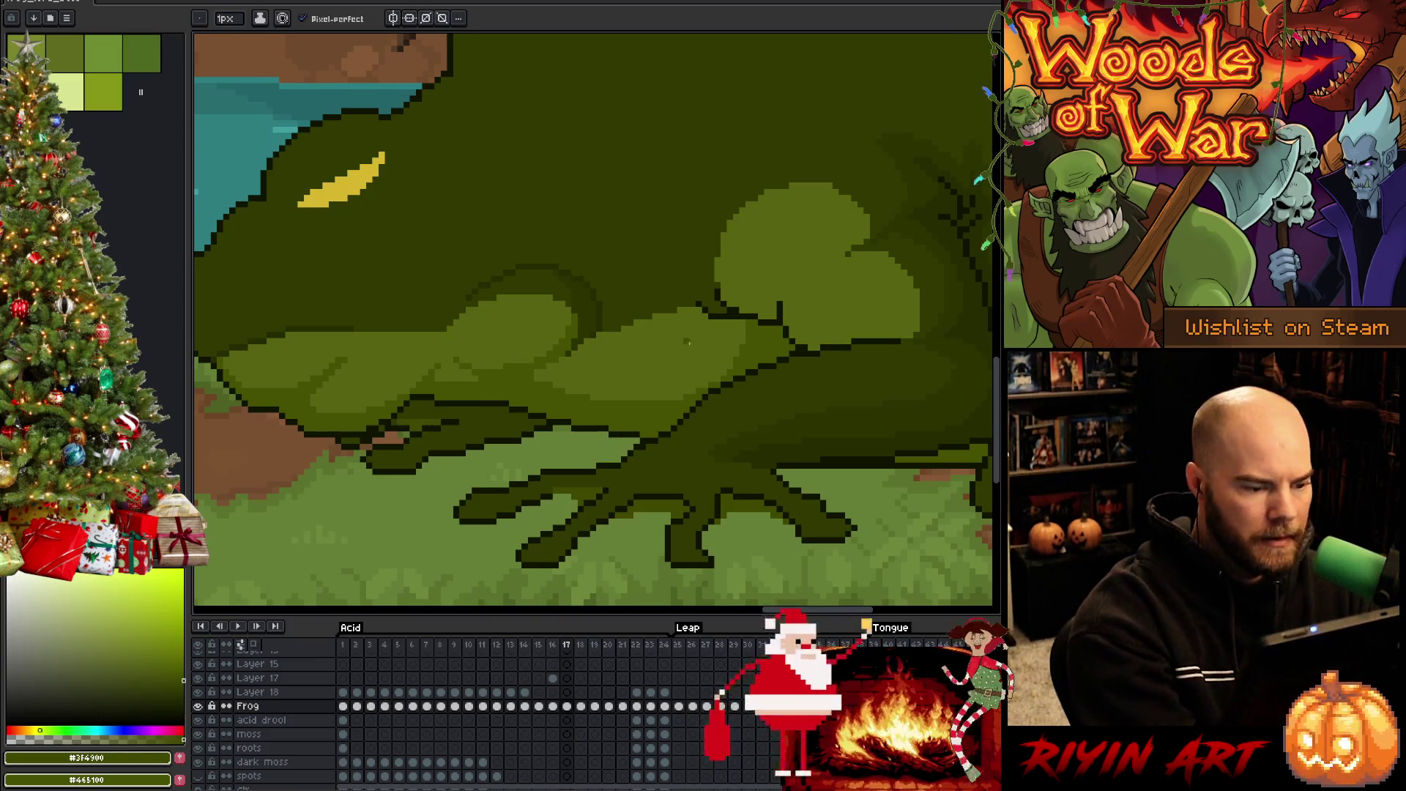
pyautogui.keyDown('alt'); pyautogui.click(517, 437); pyautogui.keyUp('alt')
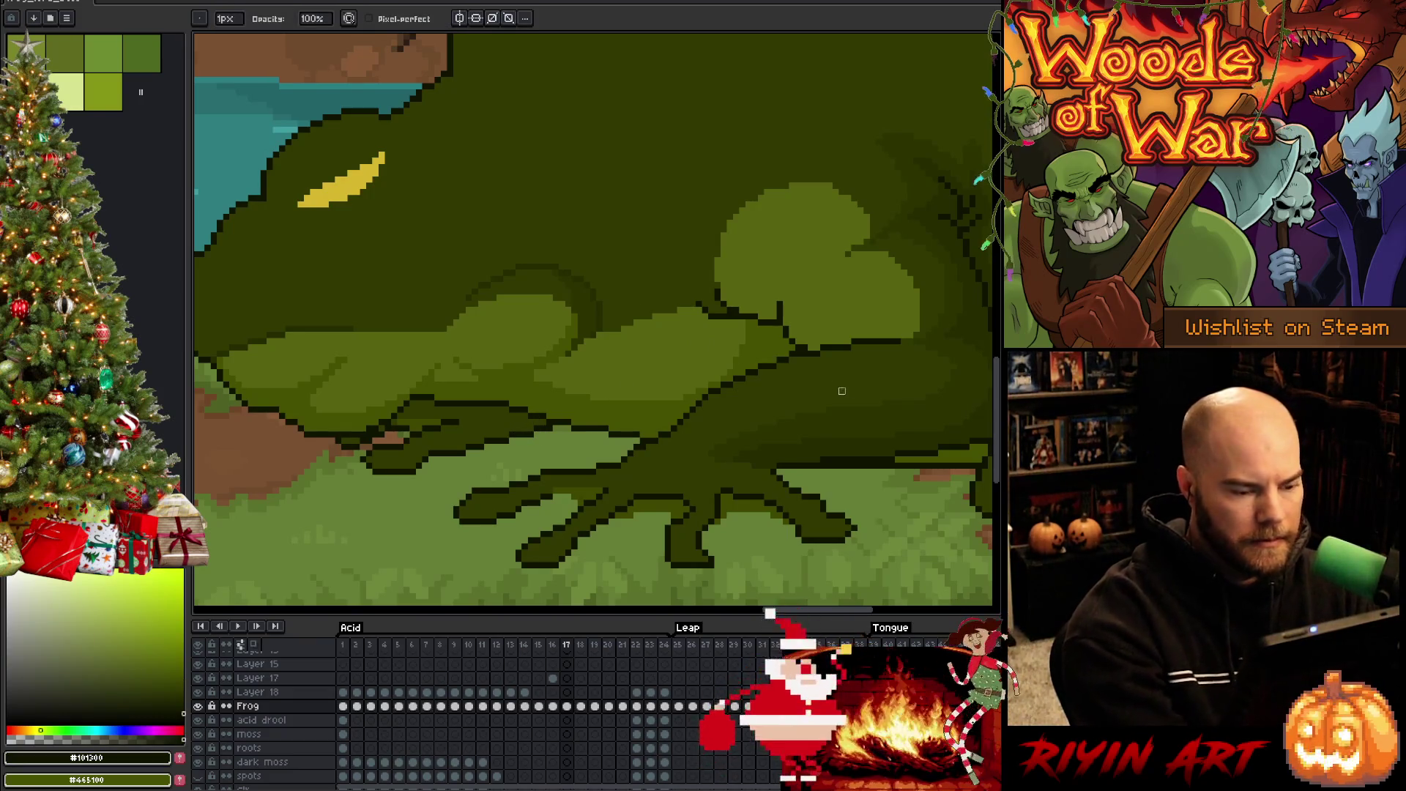
pyautogui.keyDown('alt'); pyautogui.click(444, 403); pyautogui.keyUp('alt')
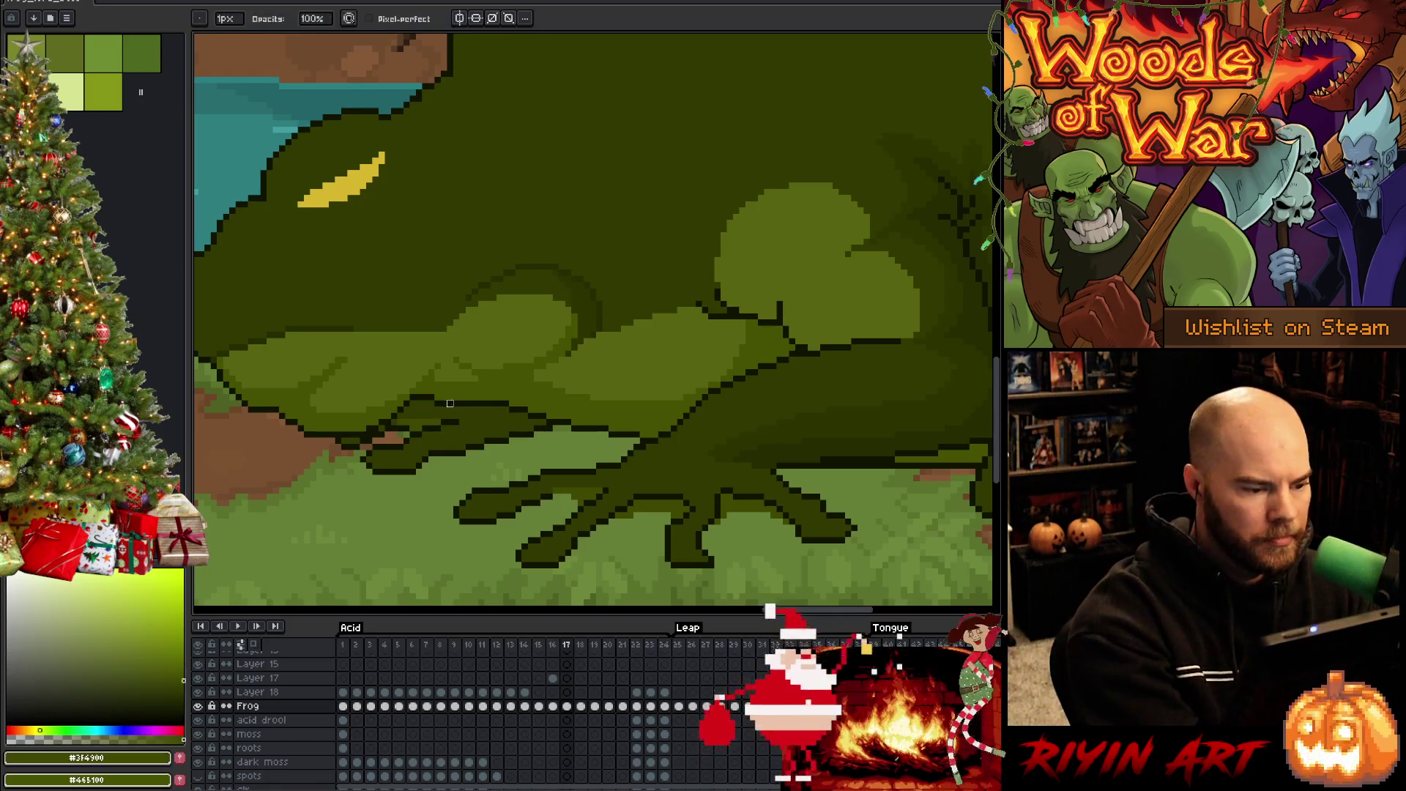
pyautogui.press('e')
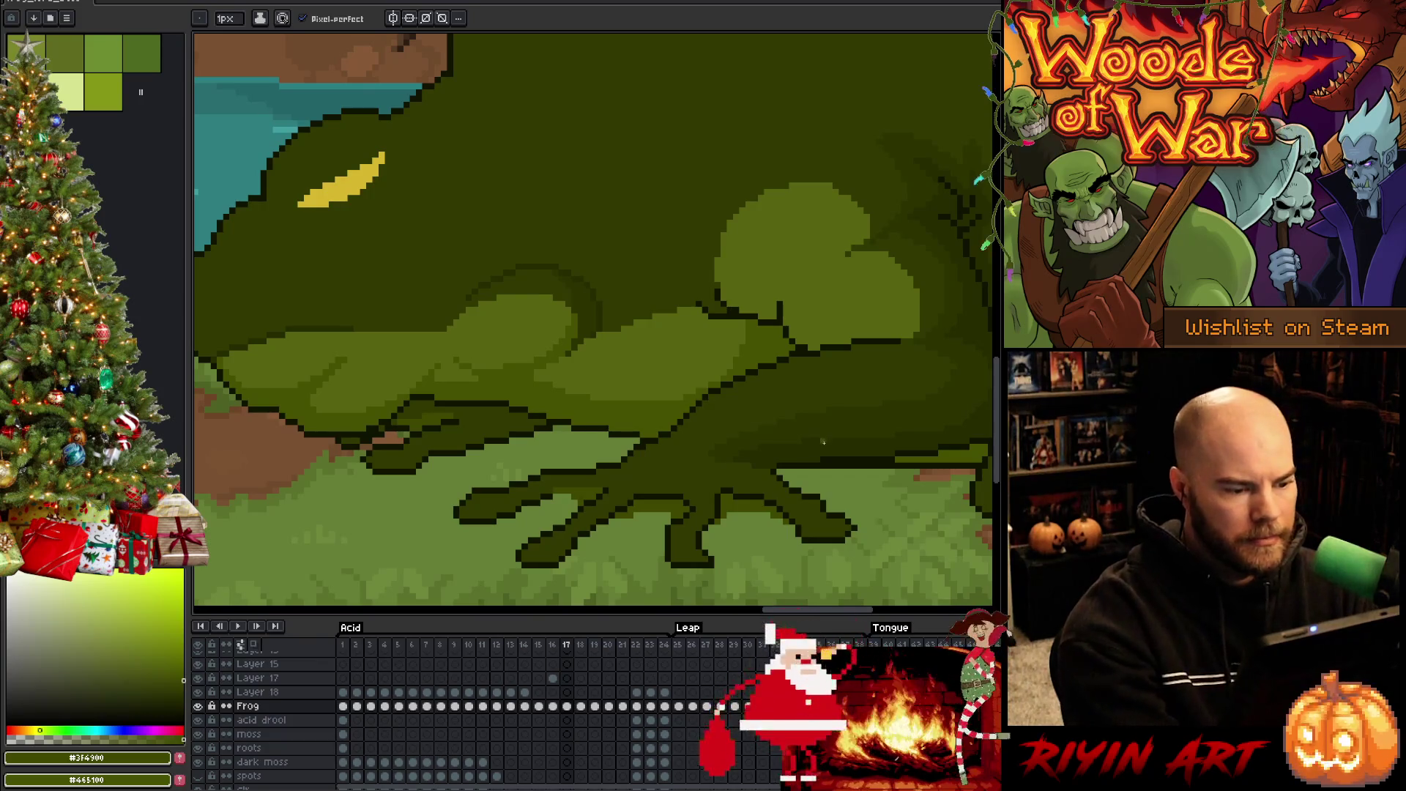
pyautogui.keyDown('alt'); pyautogui.click(442, 450); pyautogui.keyUp('alt')
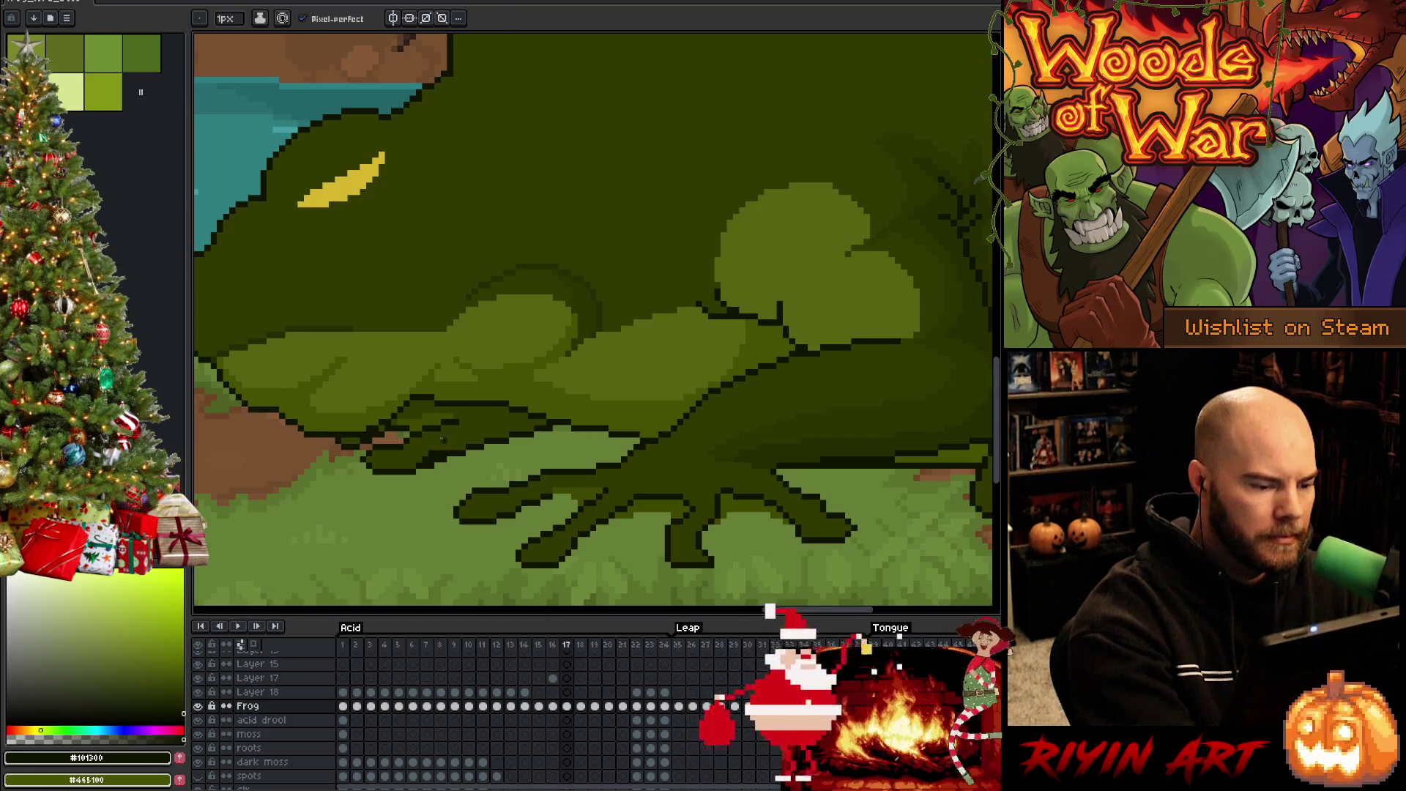
pyautogui.keyDown('alt'); pyautogui.click(438, 448); pyautogui.keyUp('alt')
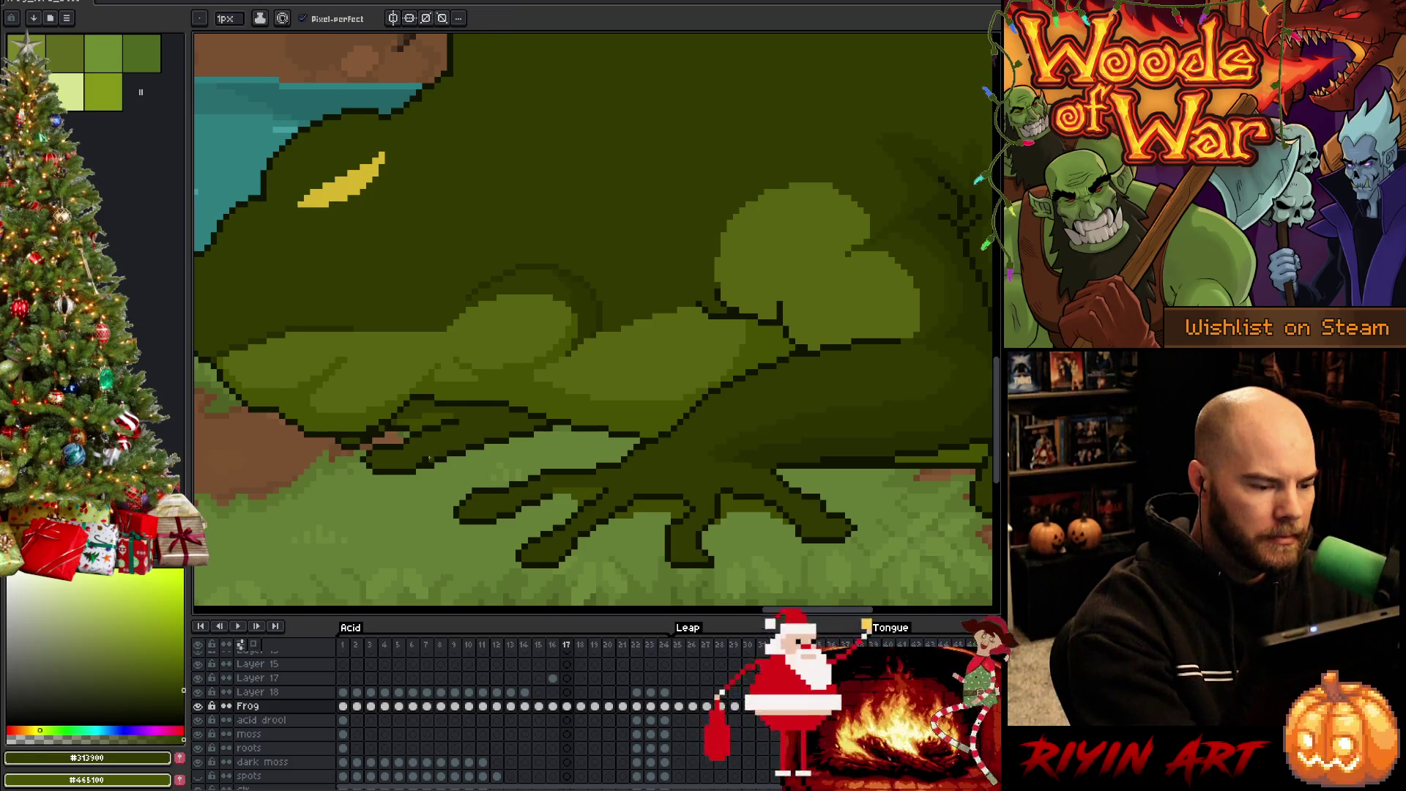
pyautogui.hotkey('ctrl', 's')
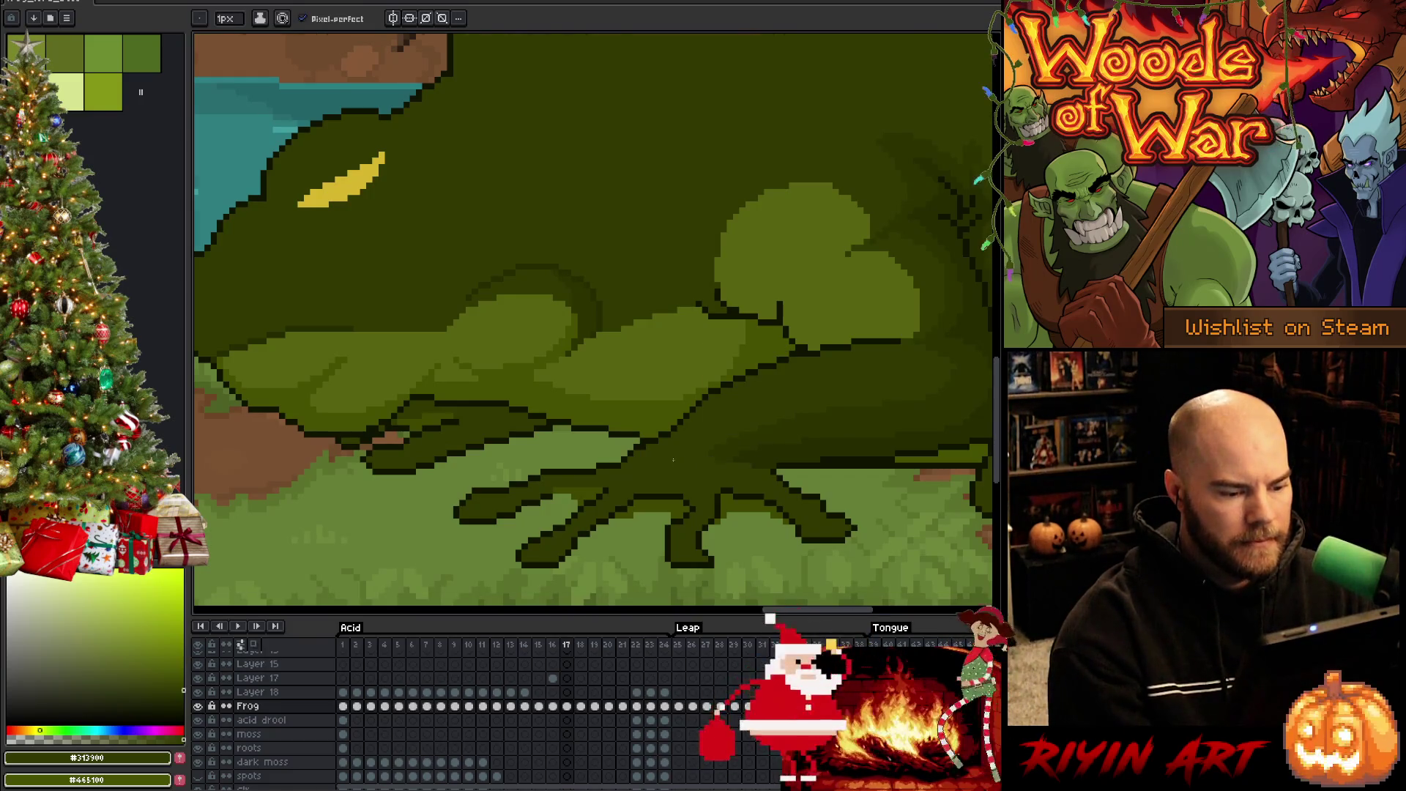
# Pan and zoom onto the frog's front leg and pick the dark outline colour
pyautogui.moveTo(818, 496); pyautogui.dragTo(745, 477)
pyautogui.scroll(1, 746, 477)
pyautogui.keyDown('alt'); pyautogui.click(707, 522); pyautogui.keyUp('alt')
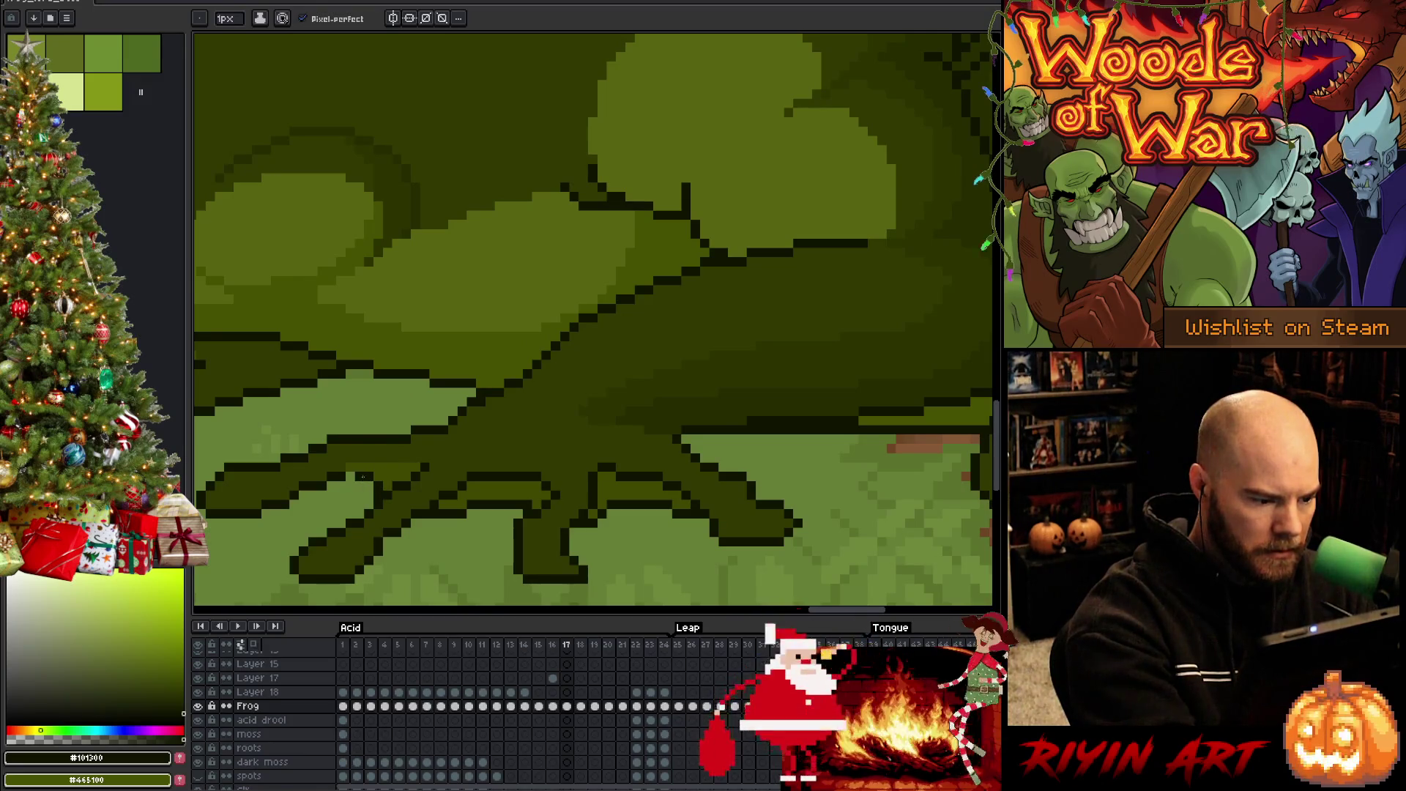
pyautogui.scroll(-1, 671, 463)
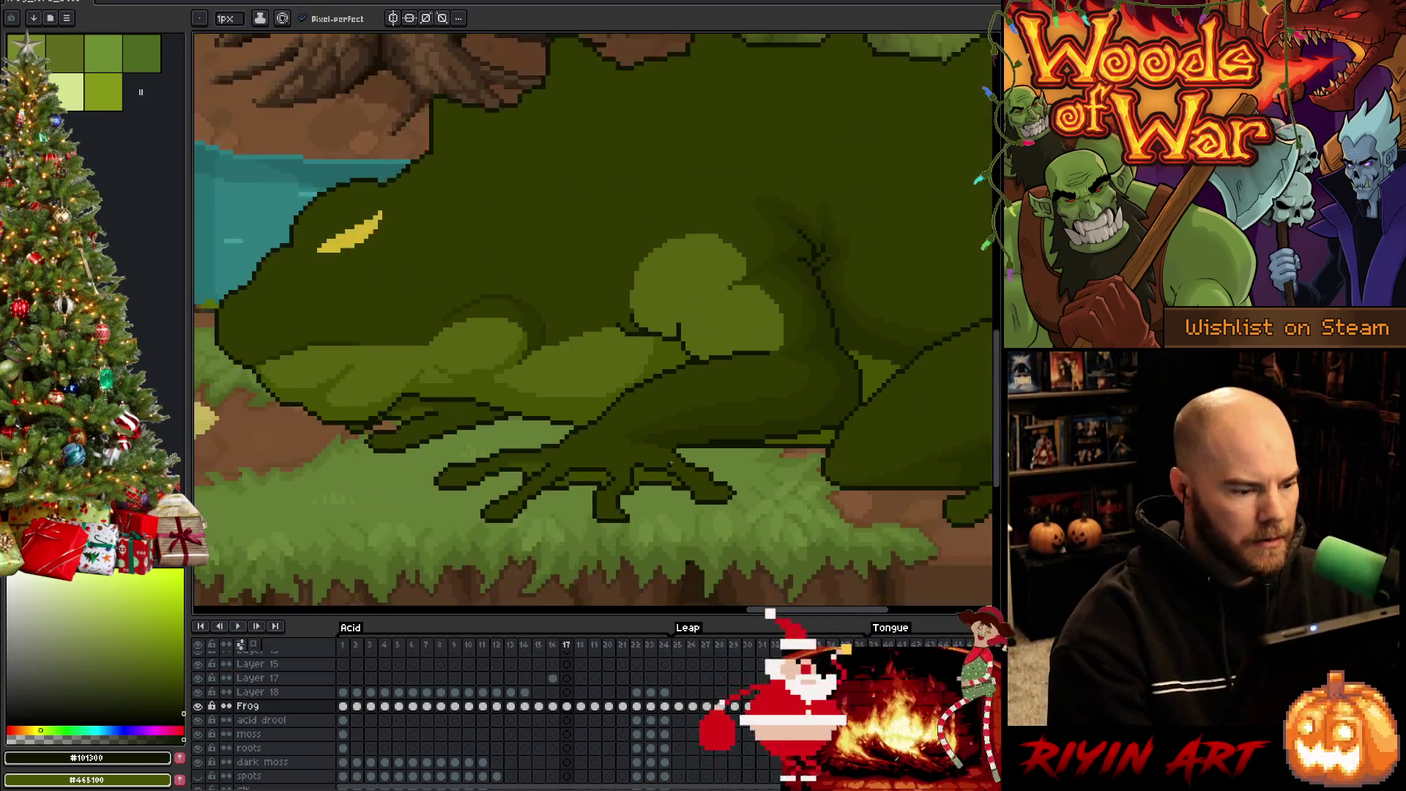
# Eyedrop the #262C00 green and repaint the front leg's top dark outline with it
pyautogui.scroll(-1, 671, 463)
pyautogui.scroll(-1, 671, 462)
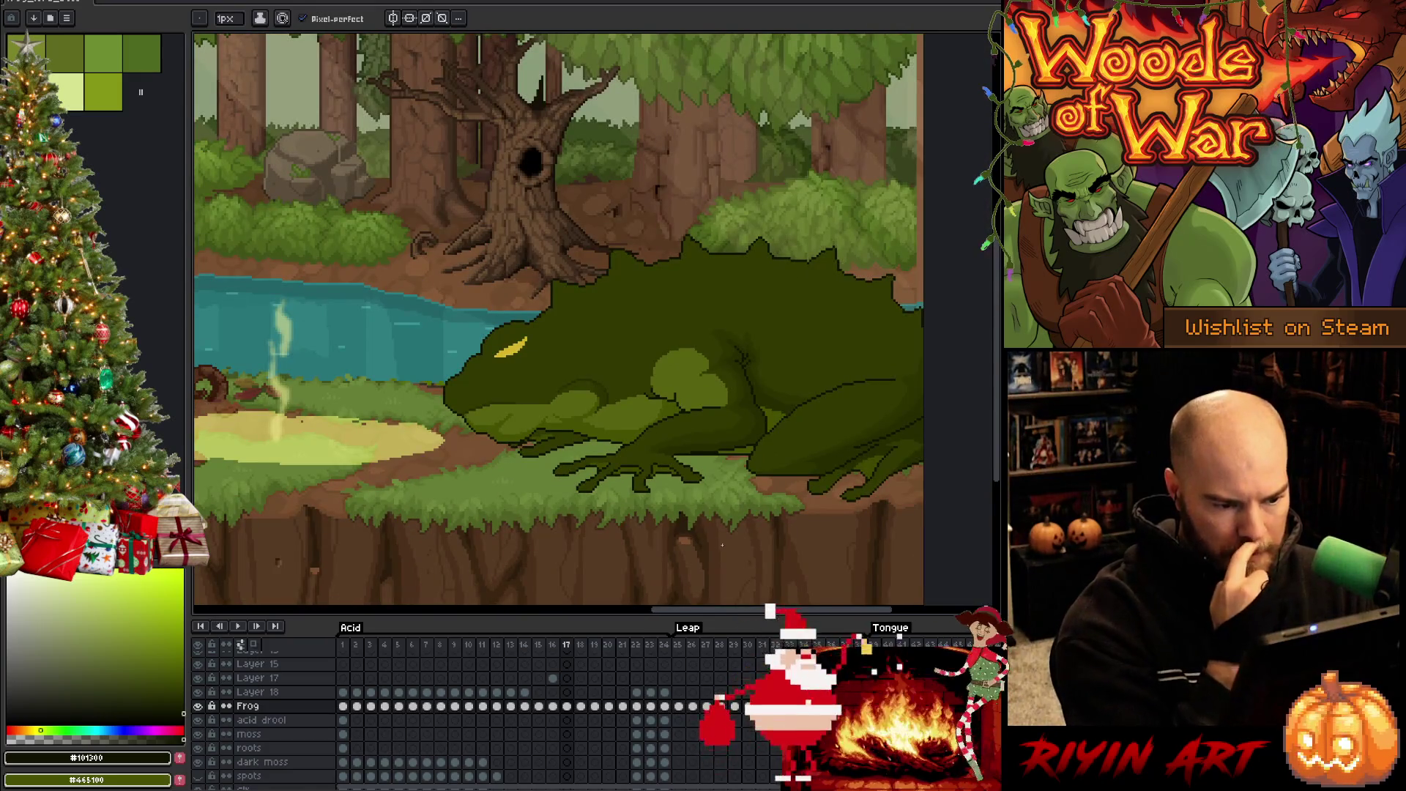
pyautogui.scroll(3, 699, 488)
pyautogui.scroll(-1, 699, 489)
pyautogui.scroll(1, 628, 471)
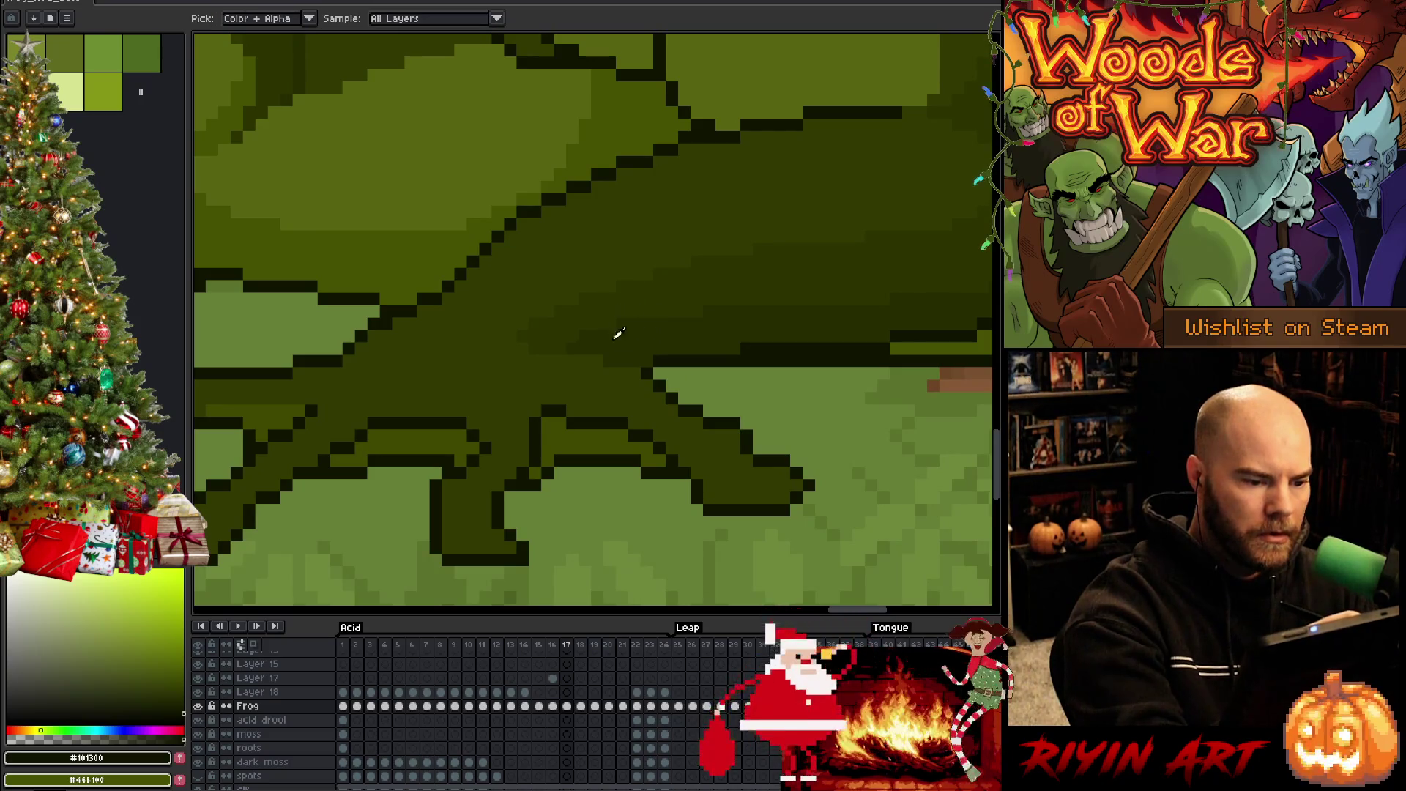
pyautogui.keyDown('alt'); pyautogui.click(617, 330); pyautogui.keyUp('alt')
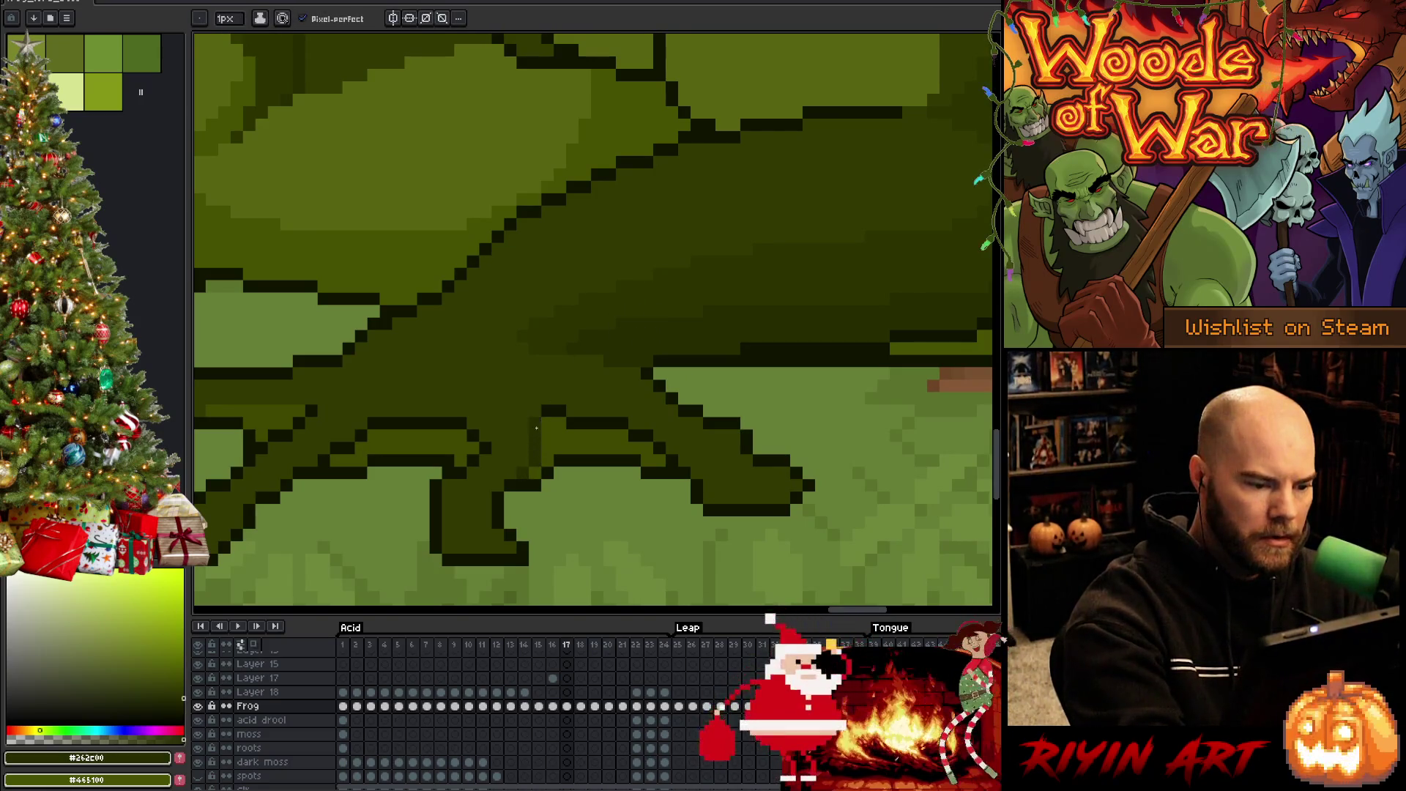
pyautogui.moveTo(573, 421)
pyautogui.mouseDown()
pyautogui.moveTo(634, 429)
pyautogui.moveTo(671, 463)
pyautogui.mouseUp()
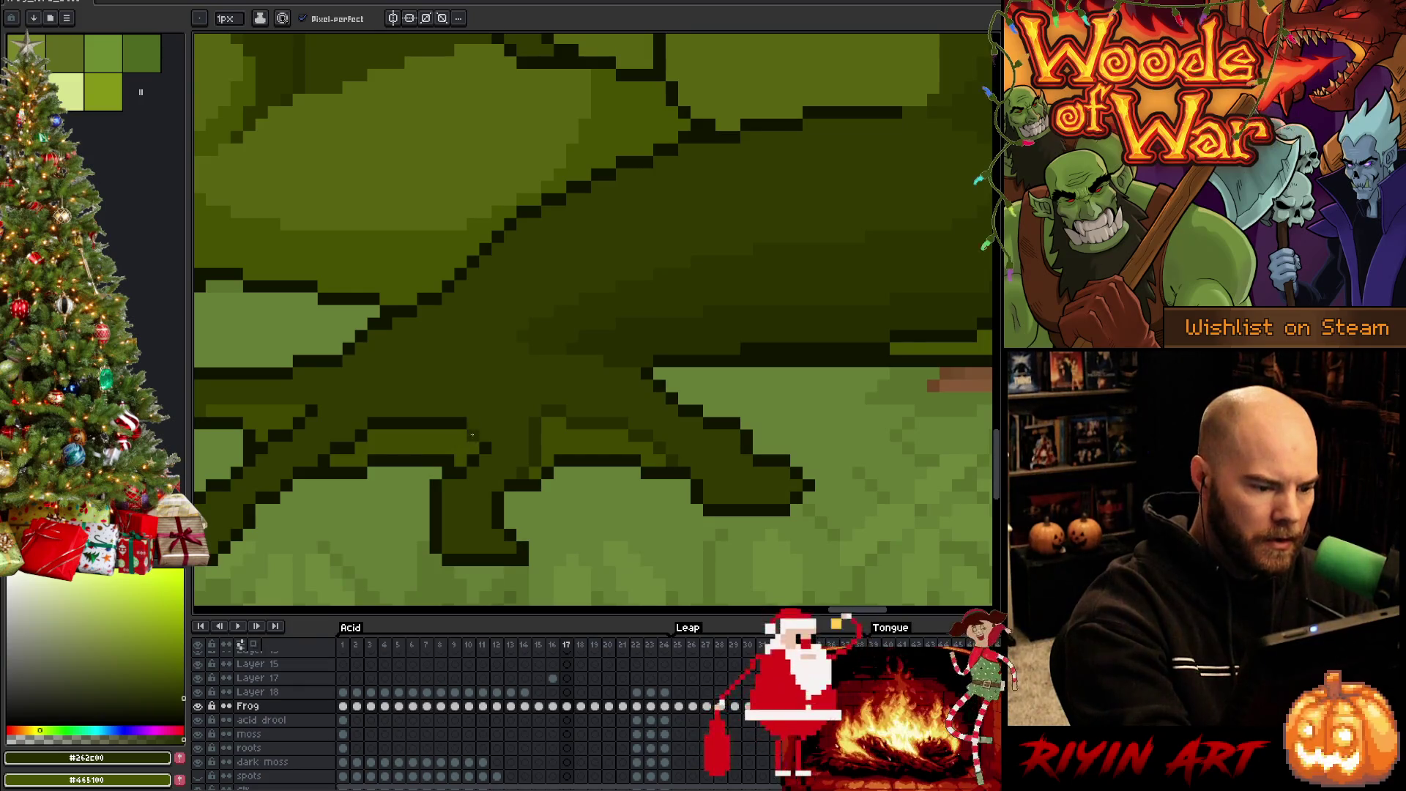
# Continue recolouring the leg edge leftward, re-pick the dark outline colour, and select Layer 15
pyautogui.moveTo(461, 408); pyautogui.dragTo(377, 424)
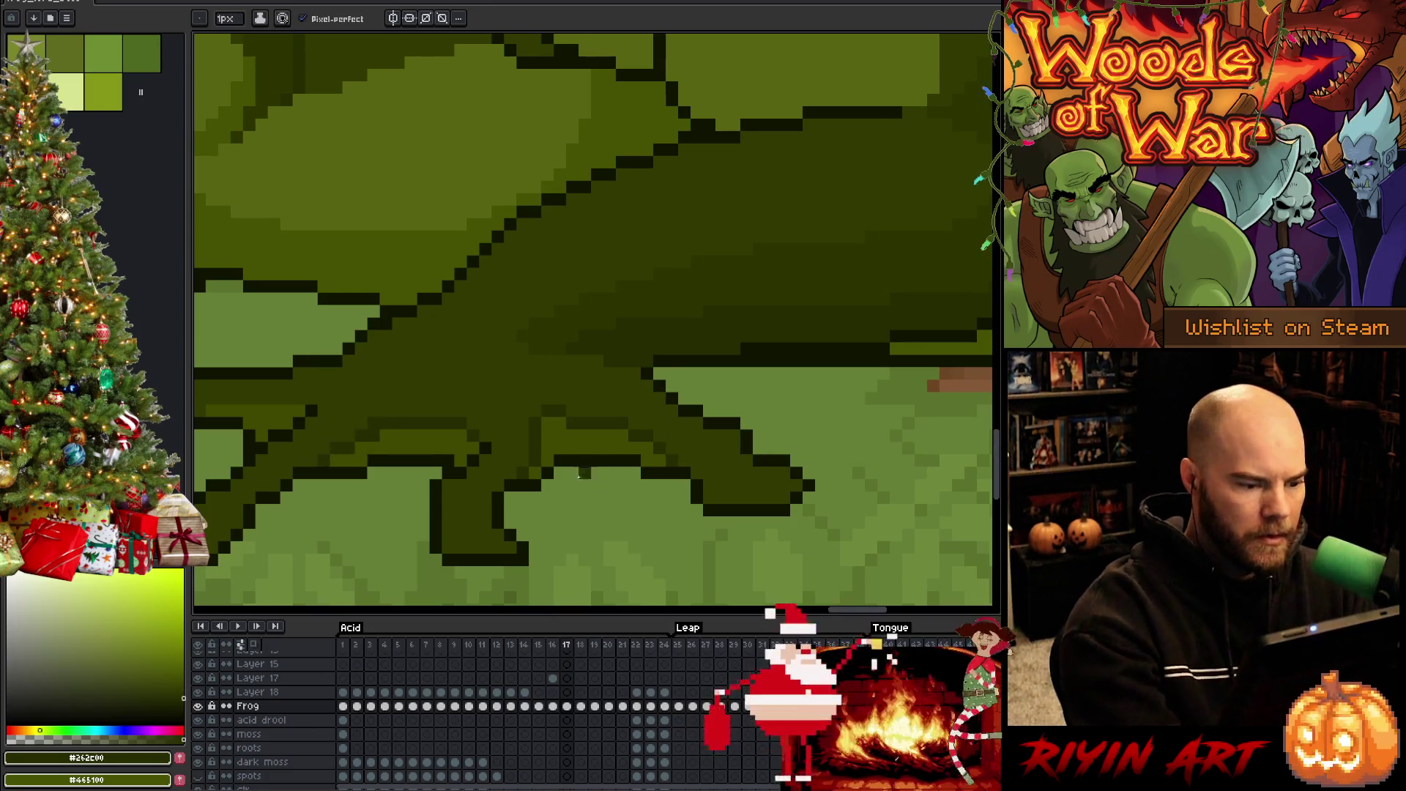
pyautogui.keyDown('alt'); pyautogui.click(490, 438); pyautogui.keyUp('alt')
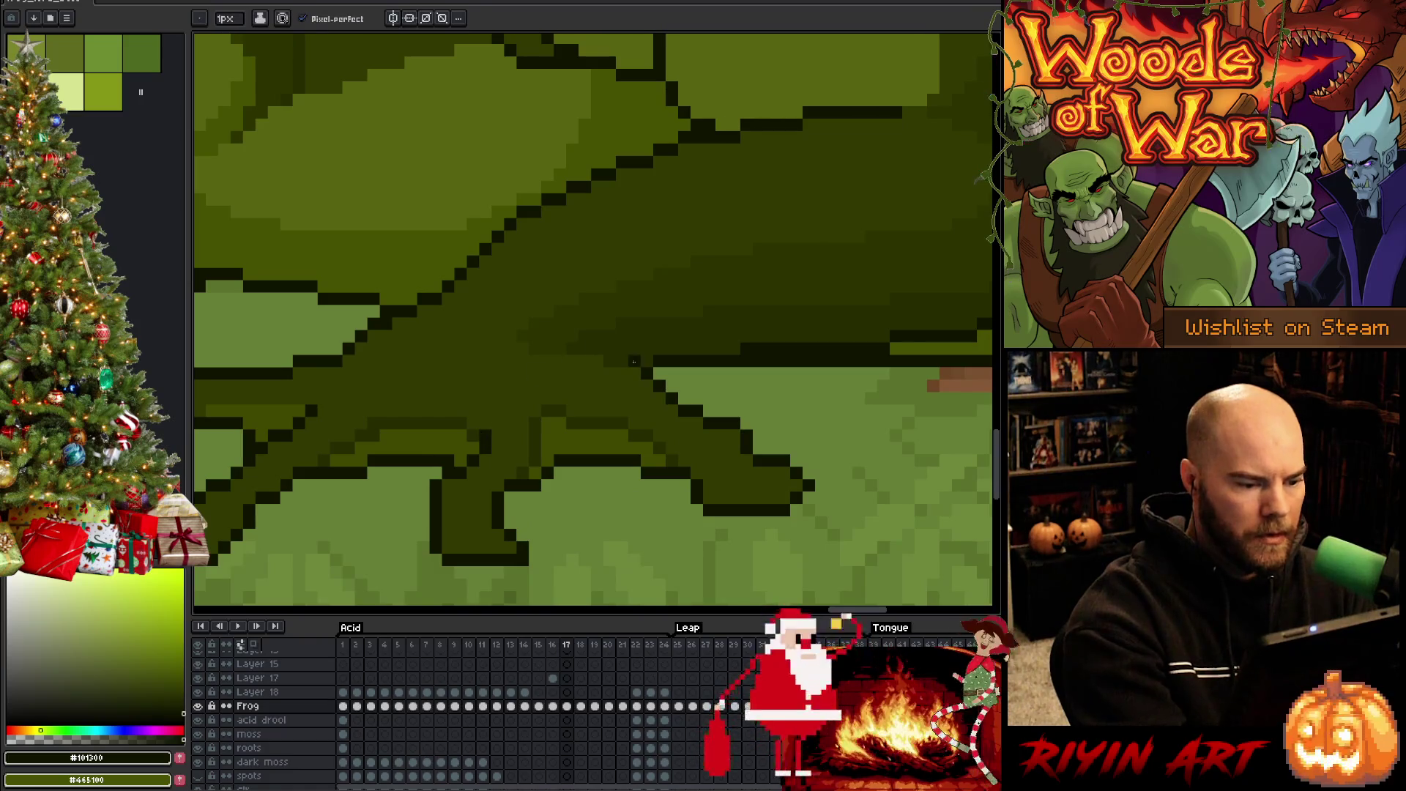
pyautogui.scroll(-4, 634, 361)
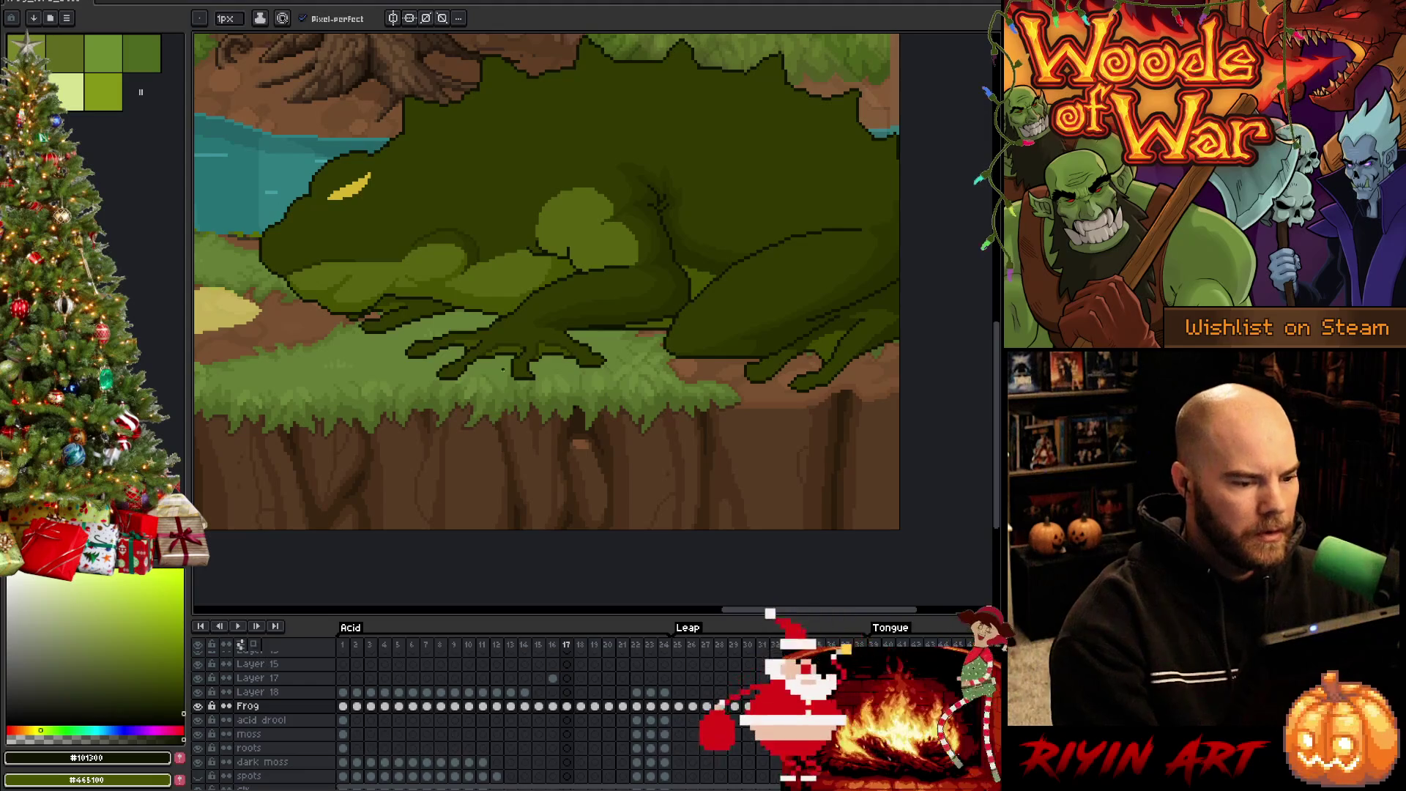
pyautogui.scroll(2, 521, 354)
pyautogui.scroll(3, 521, 354)
pyautogui.press('Up')
pyautogui.press('Up')
pyautogui.press('Up')
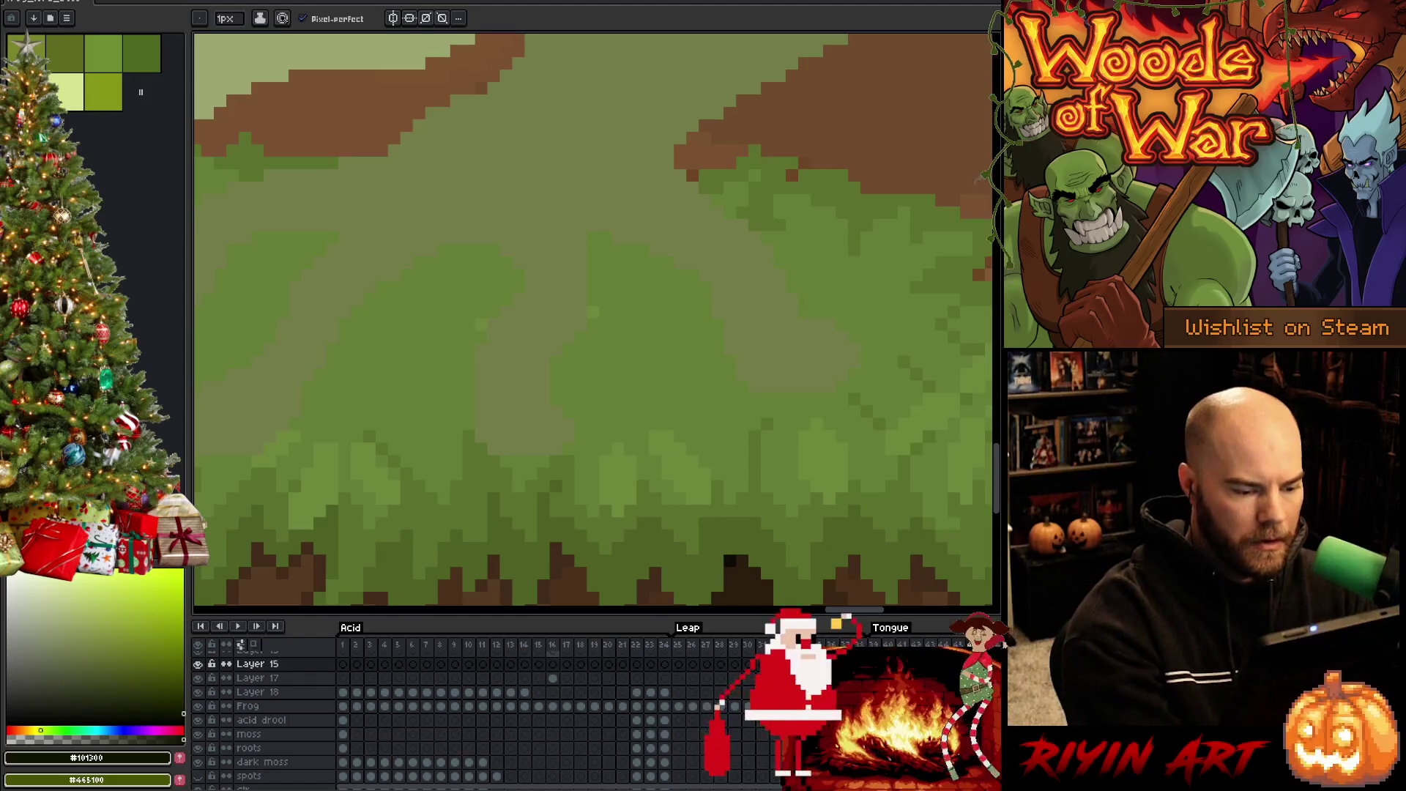
# Compare frames 16 and 17, add three darker green pixels to the leg on frame 17, and save
pyautogui.press('Left')
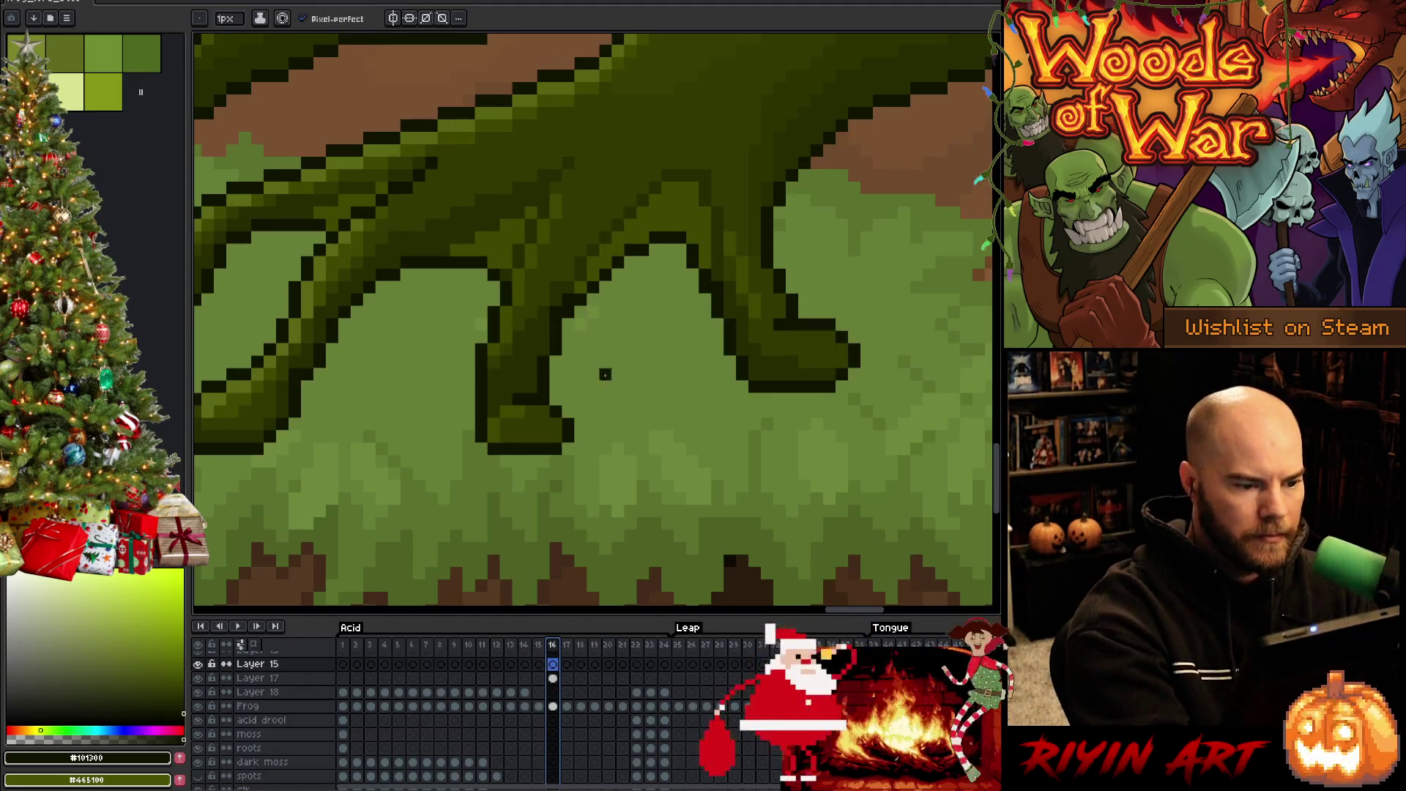
pyautogui.click(570, 650)
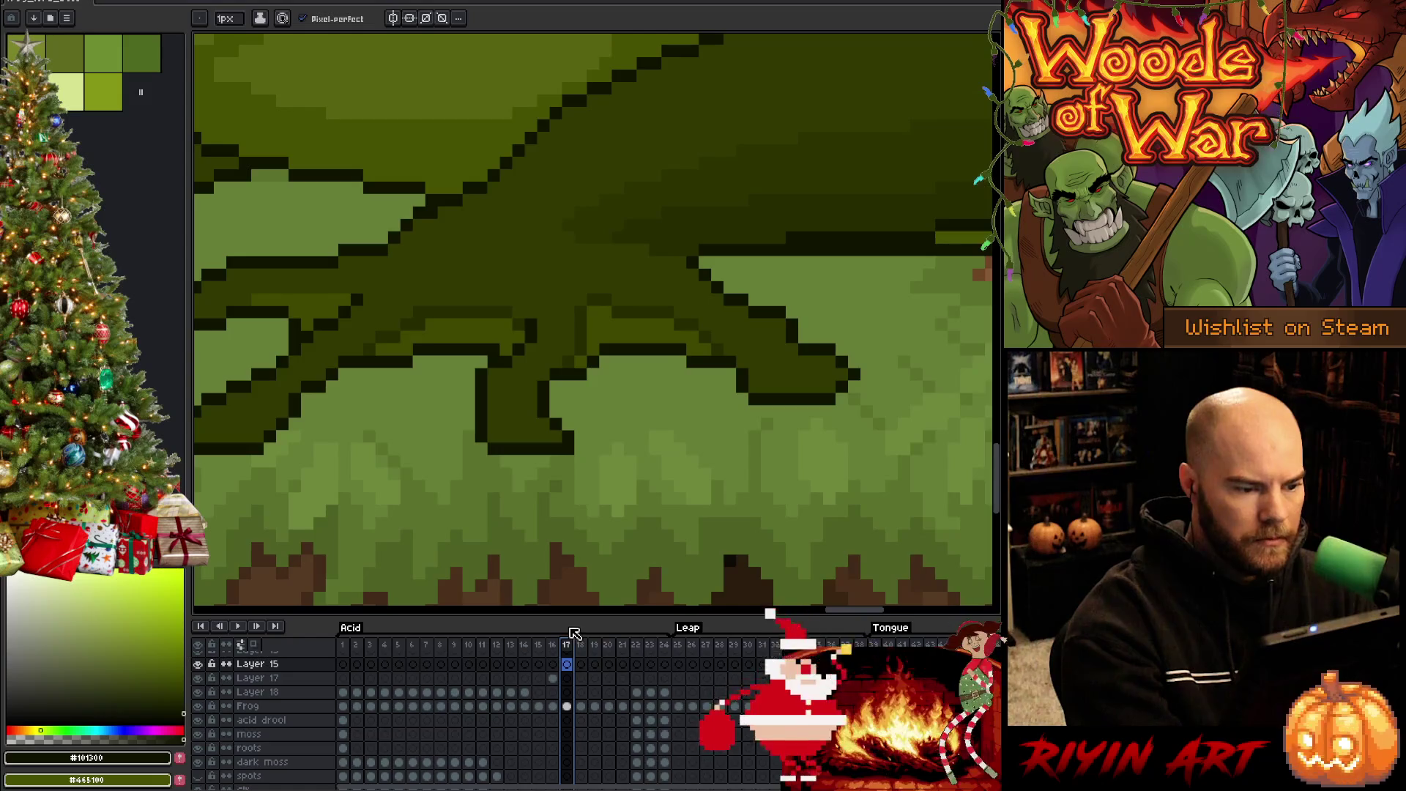
pyautogui.press('Left')
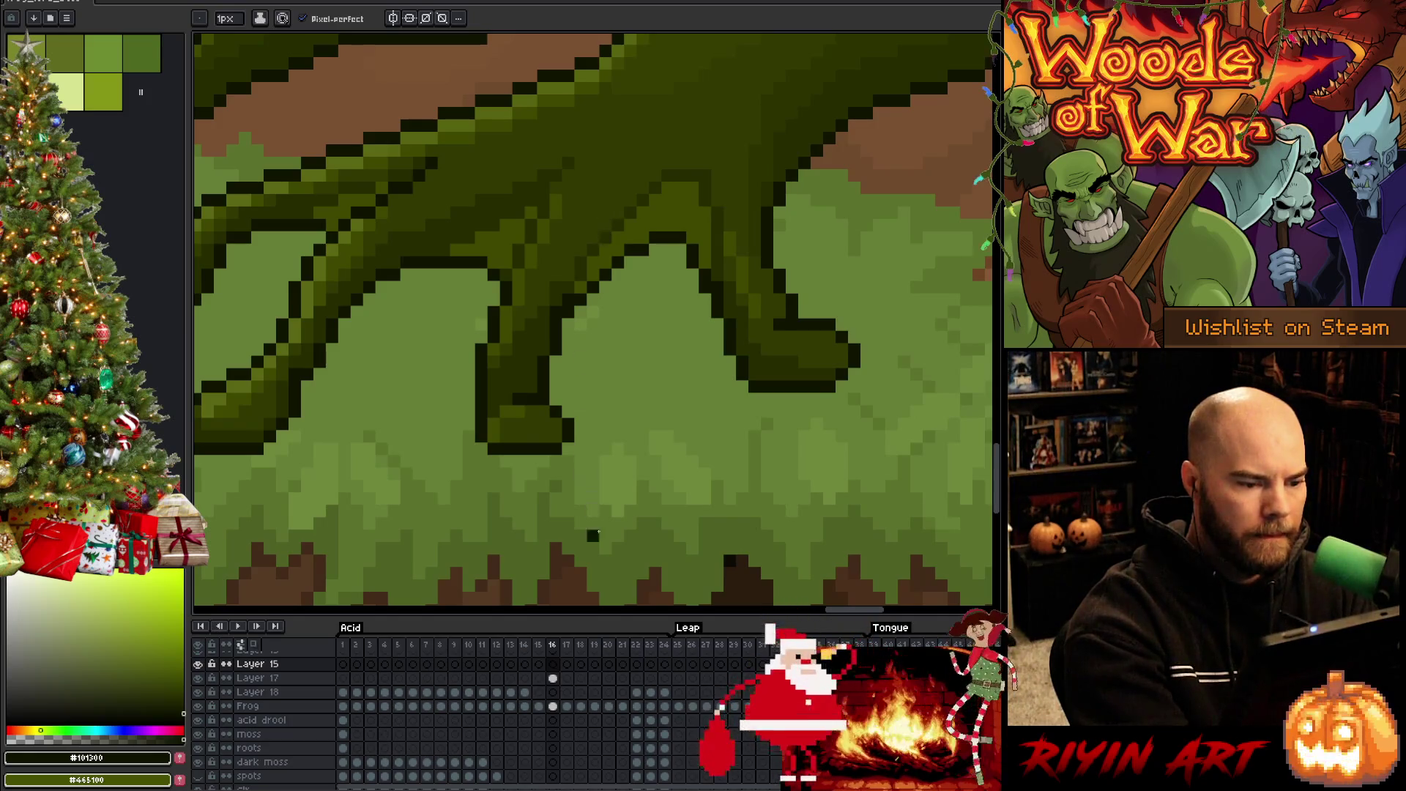
pyautogui.press('Right')
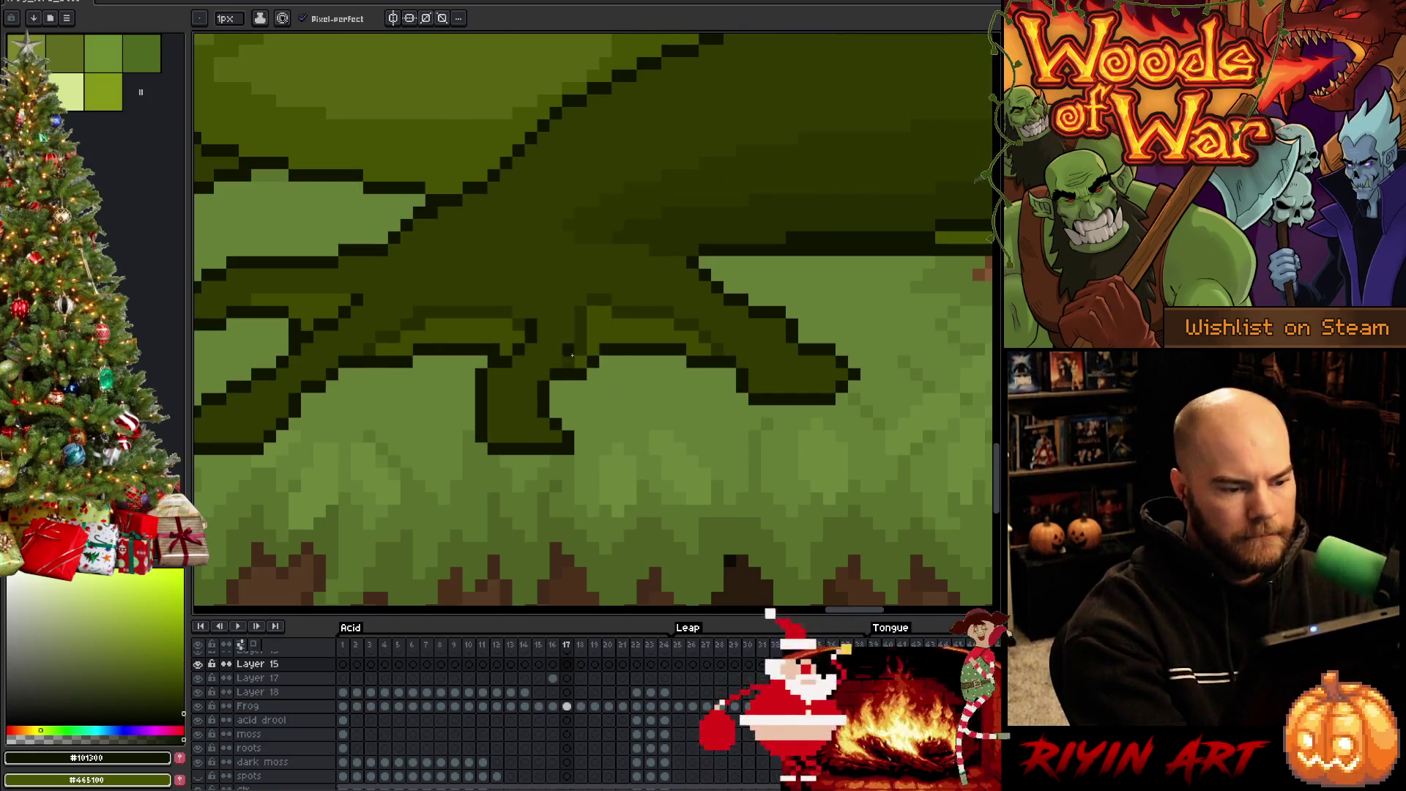
pyautogui.click(580, 361)
pyautogui.keyDown('alt'); pyautogui.click(583, 356); pyautogui.keyUp('alt')
pyautogui.click(567, 372)
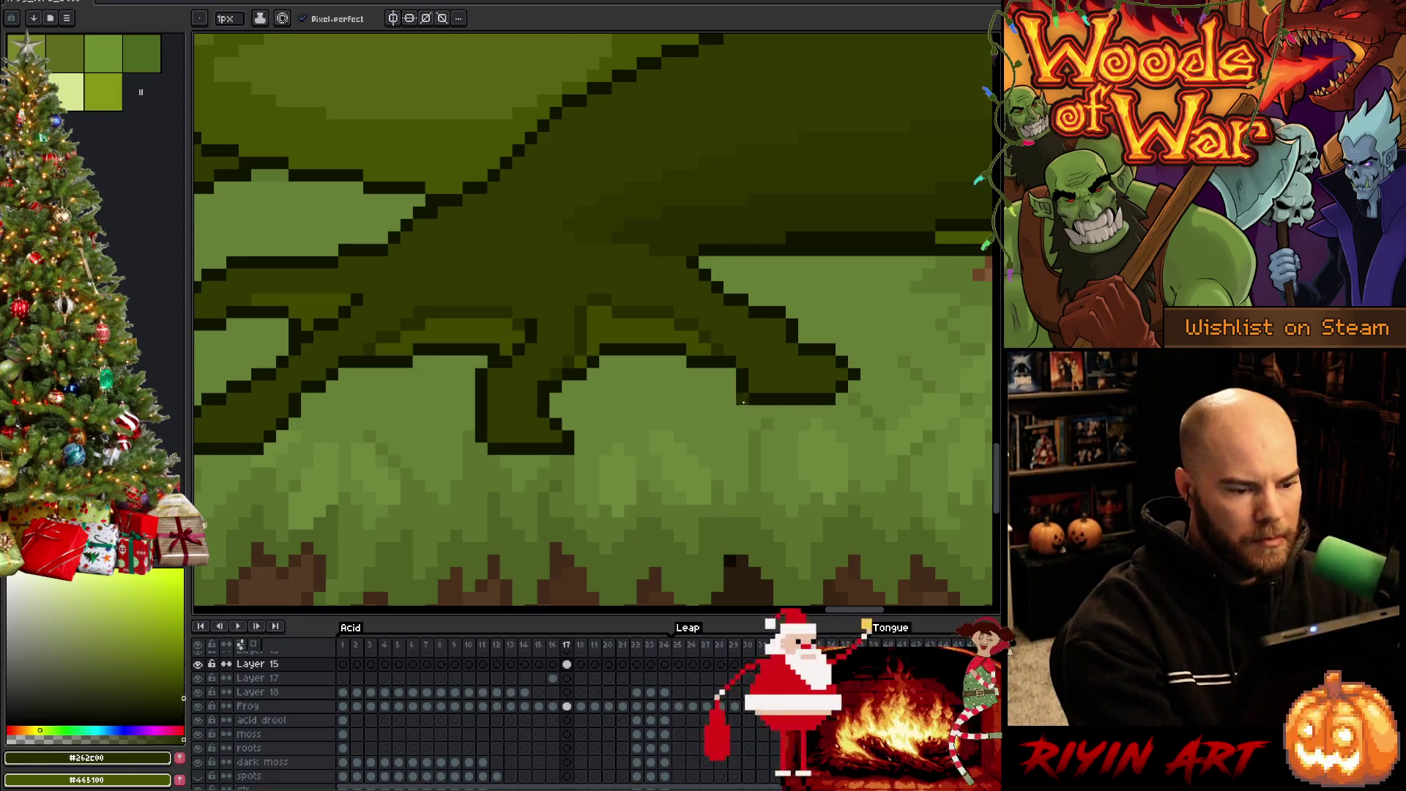
pyautogui.hotkey('ctrl', 's')
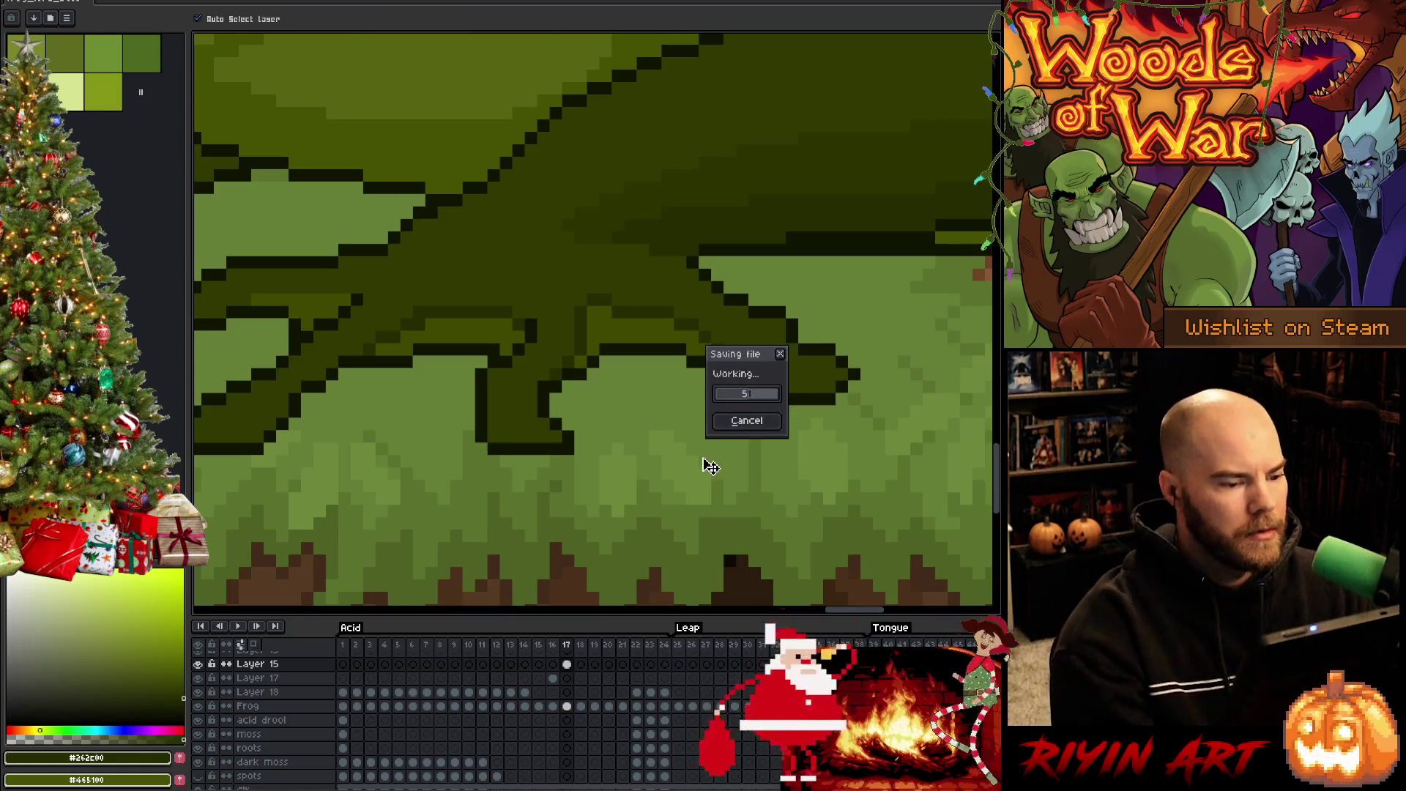
# Zoom out and centre the whole forest scene, then turn on the SH shadow layer
pyautogui.scroll(-1, 564, 433)
pyautogui.scroll(-3, 564, 433)
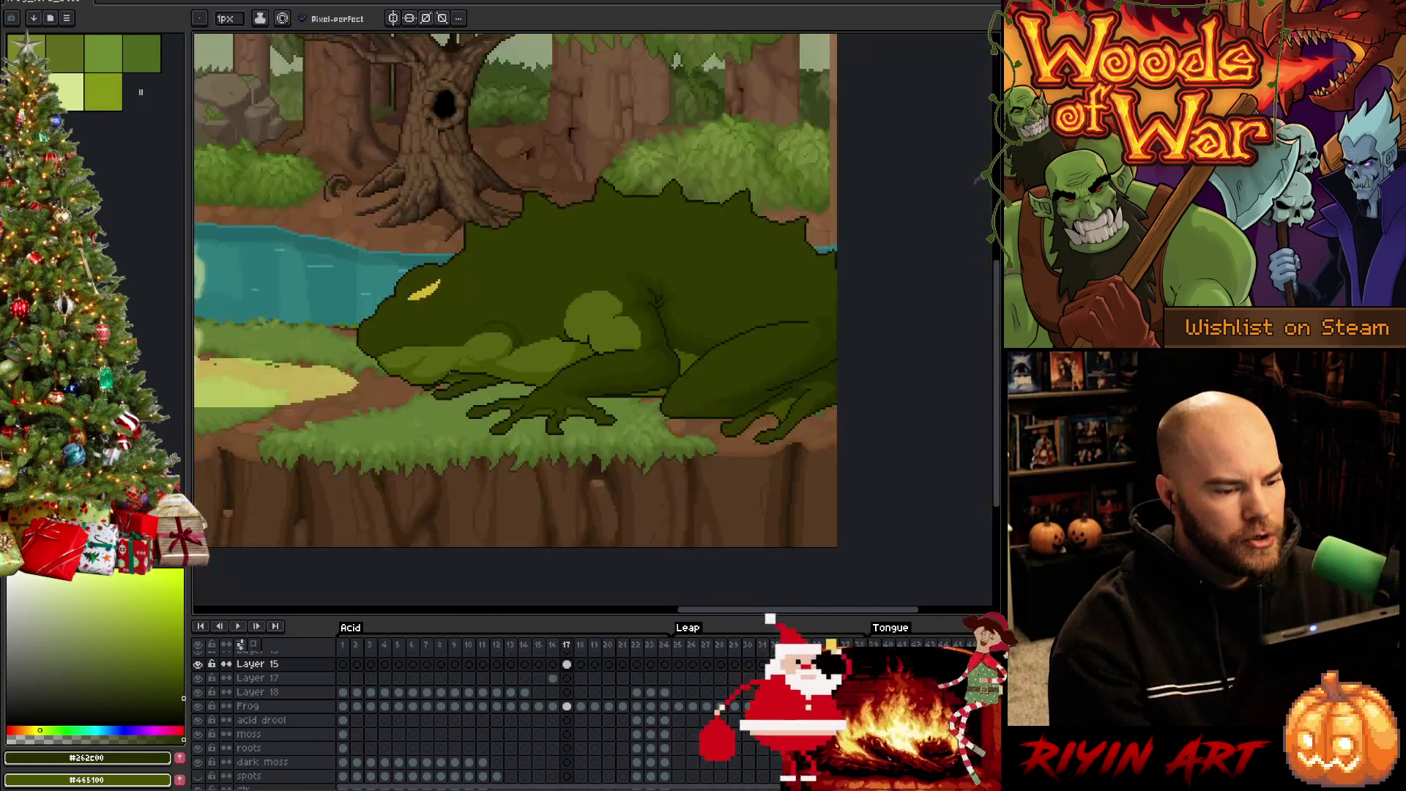
pyautogui.moveTo(525, 465); pyautogui.dragTo(590, 489)
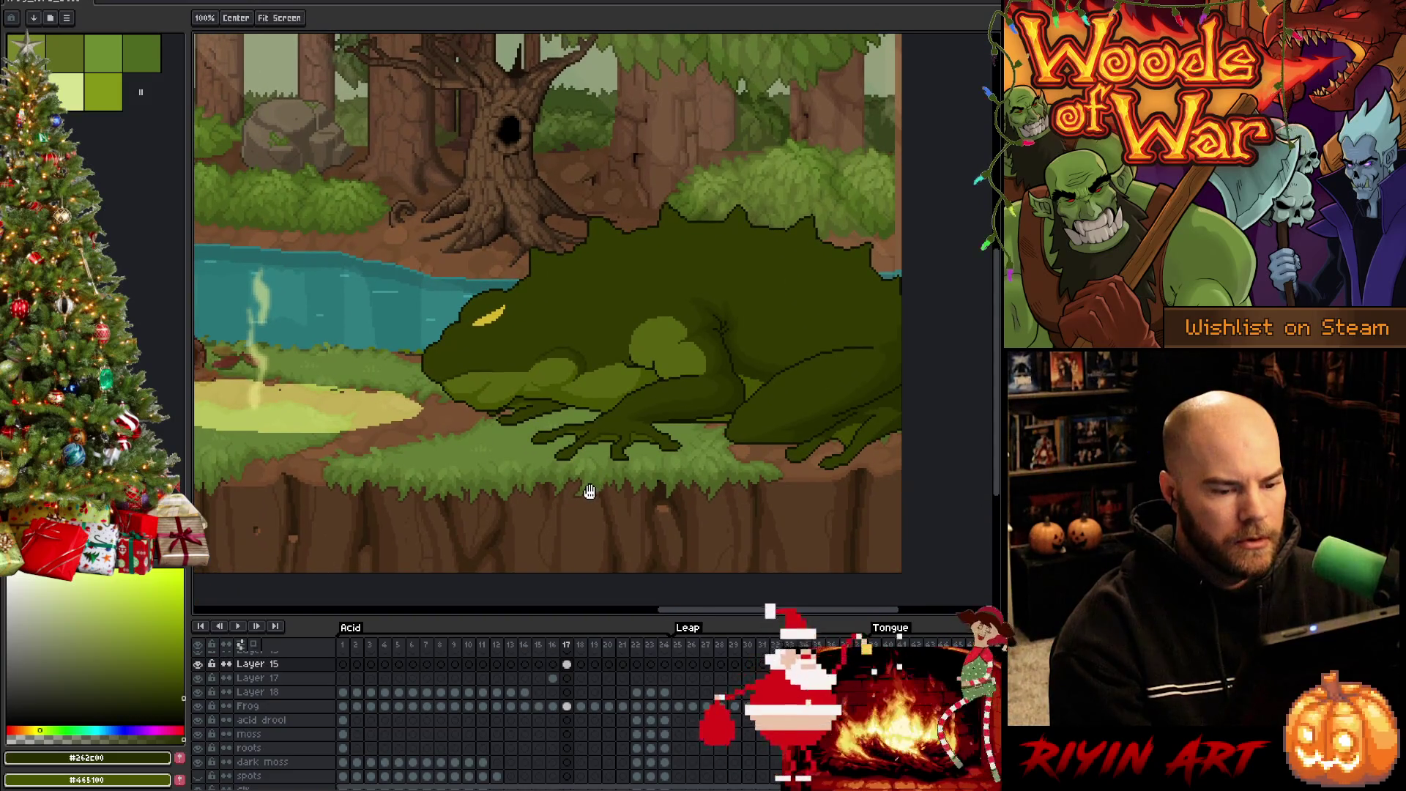
pyautogui.scroll(-5, 546, 716)
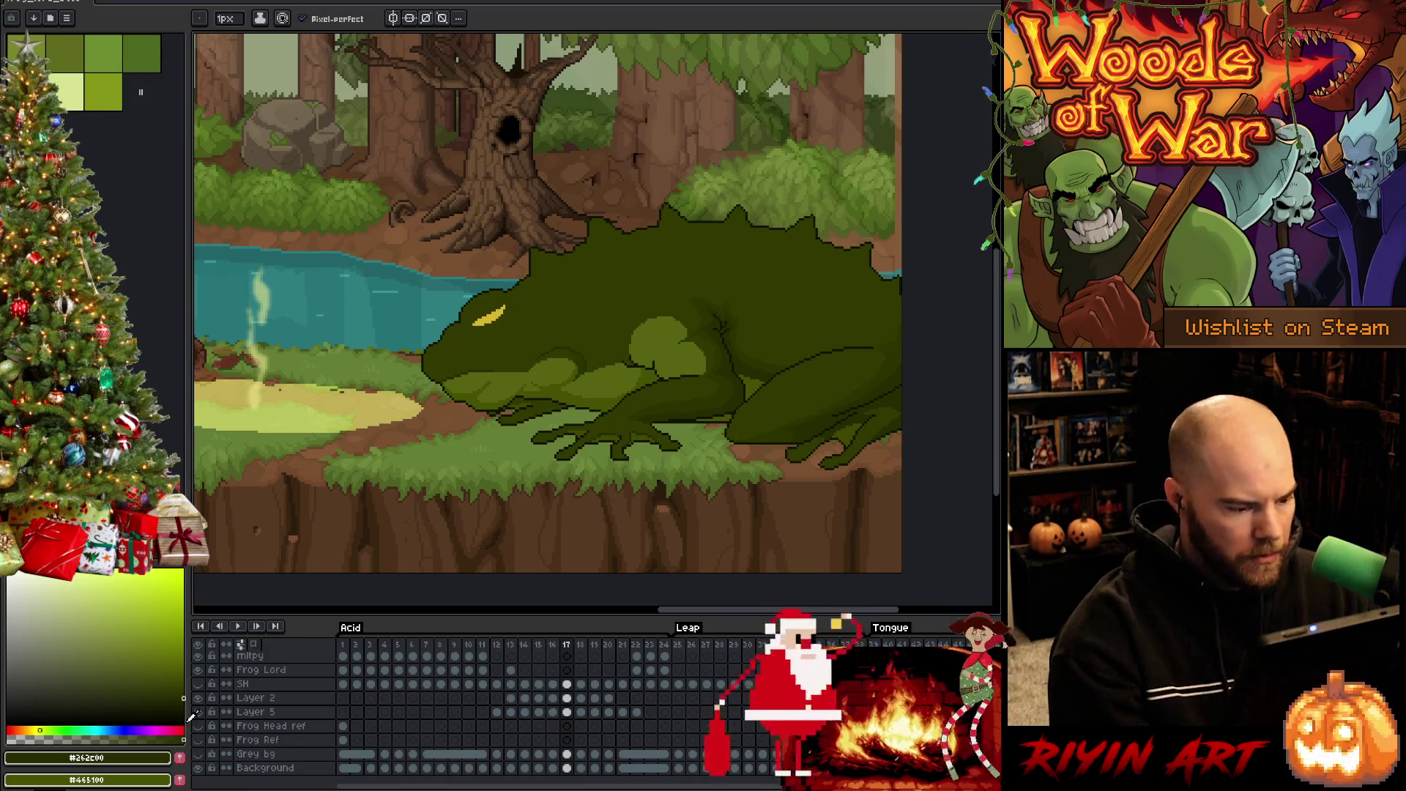
pyautogui.click(199, 684)
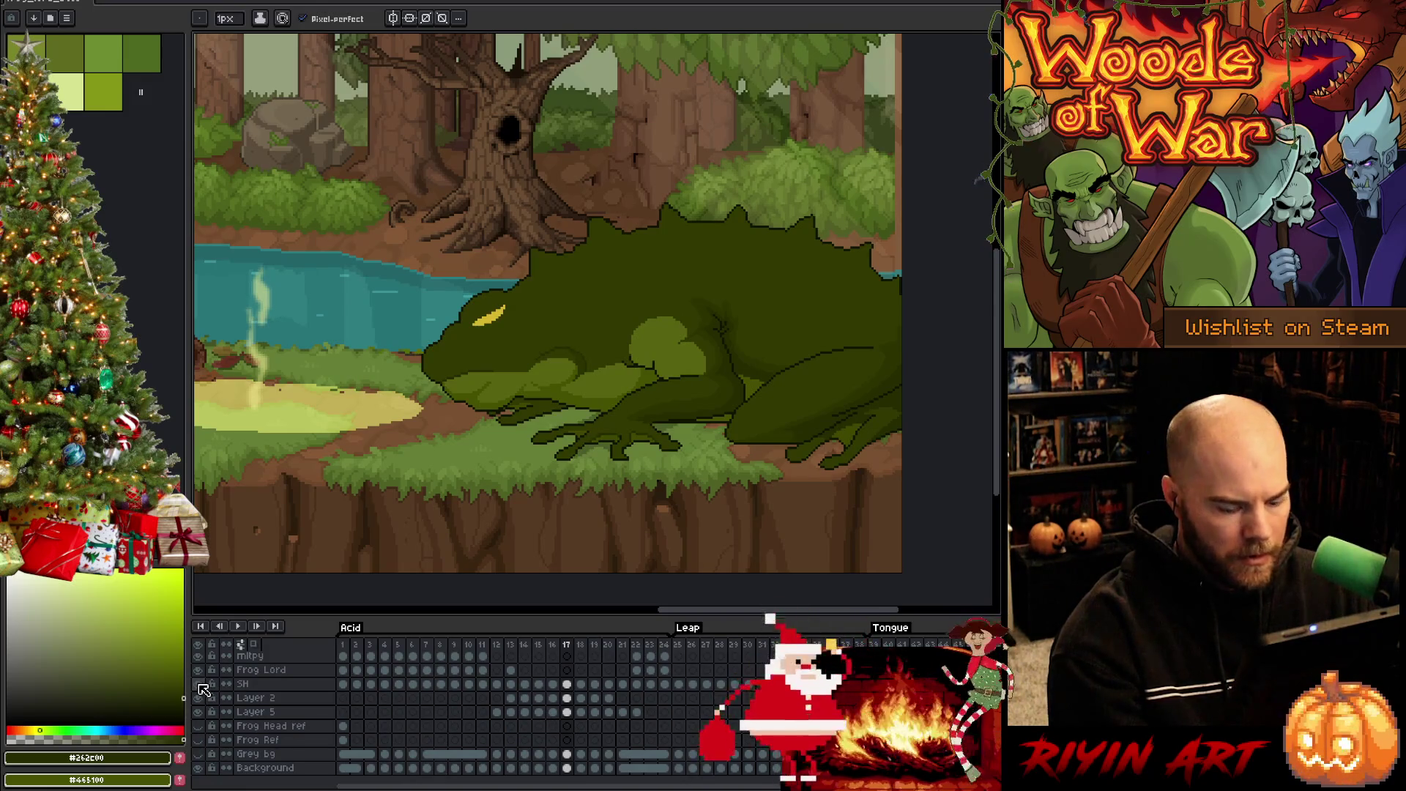
# Go to the leaping pose on frame 15 and select its SH layer cel
pyautogui.press('Left')
pyautogui.press('Right')
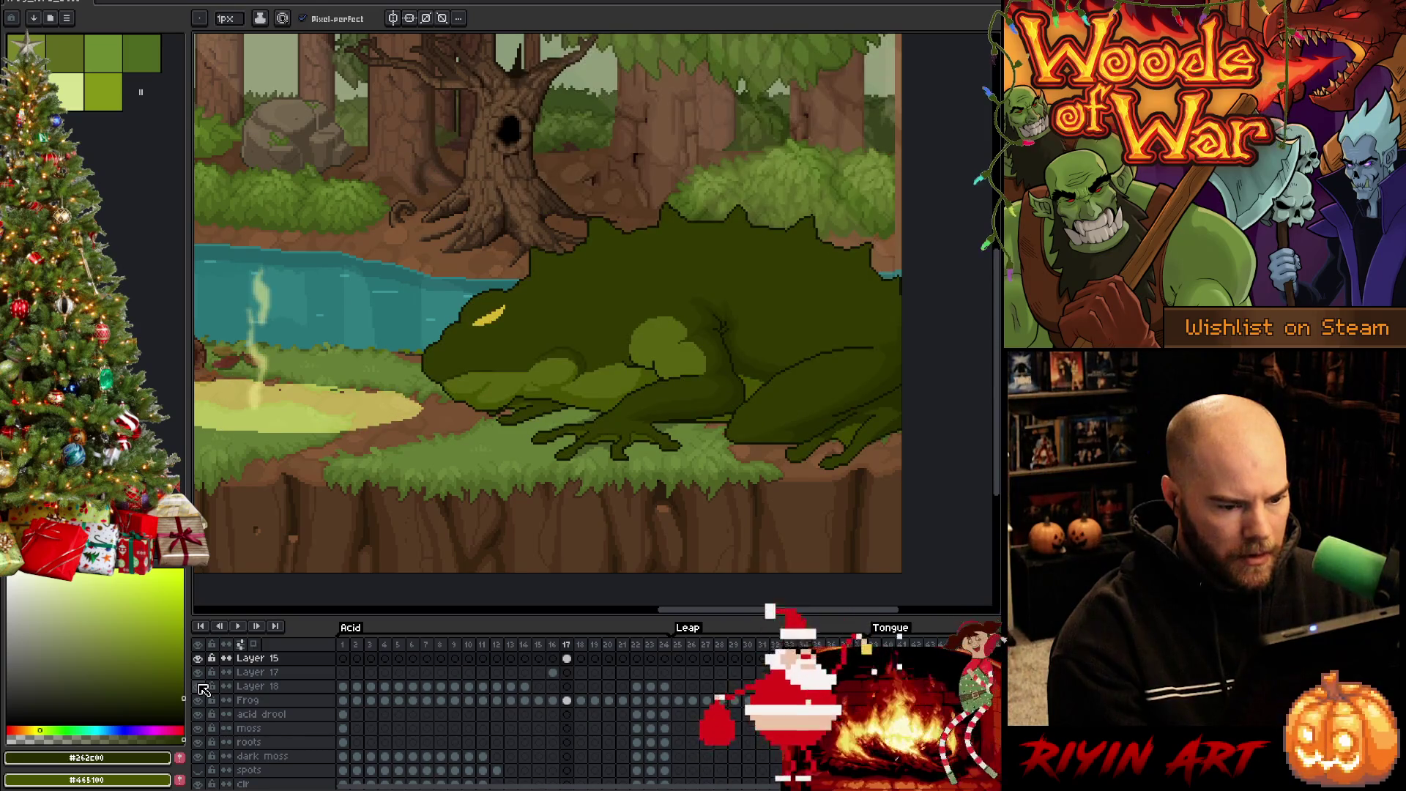
pyautogui.press('Left')
pyautogui.press('Left')
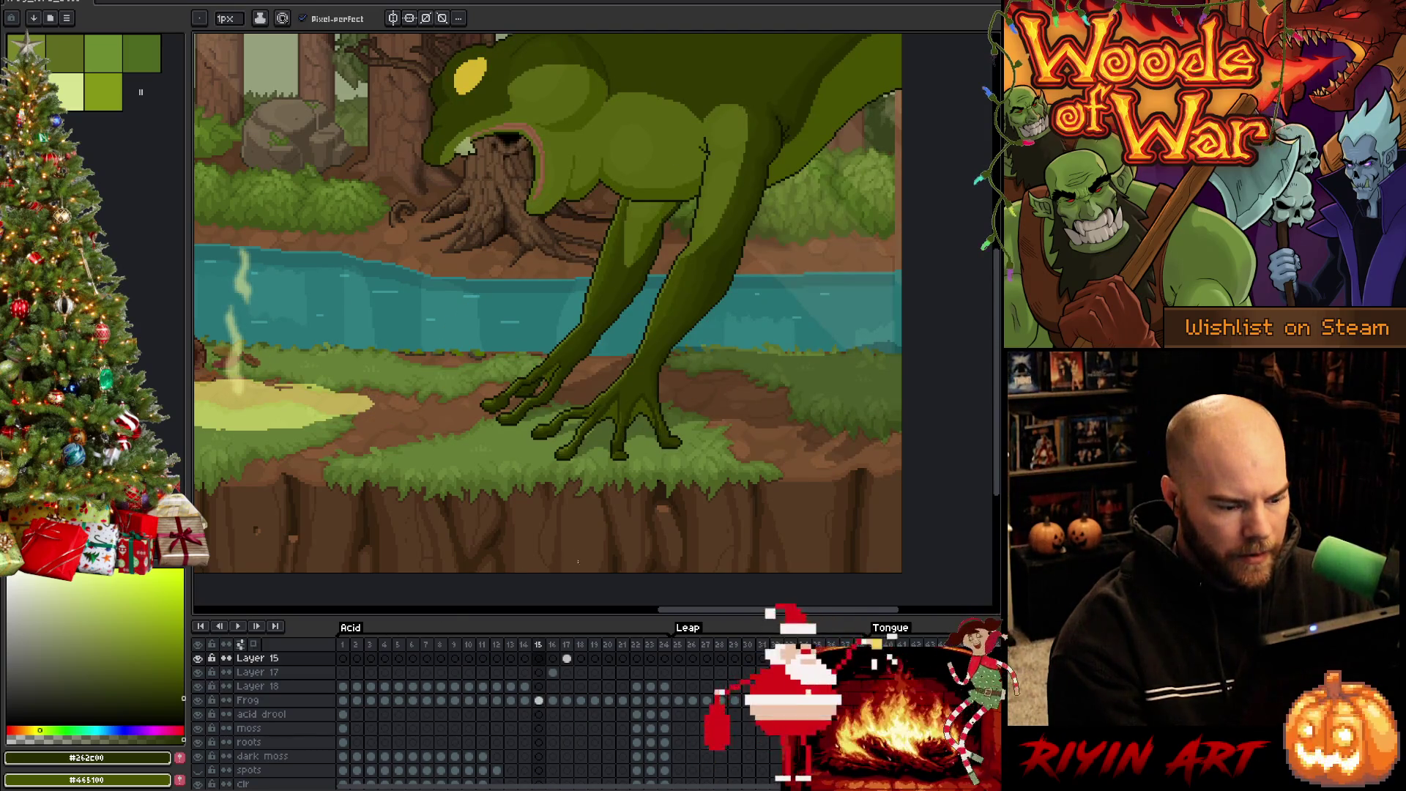
pyautogui.scroll(-3, 541, 735)
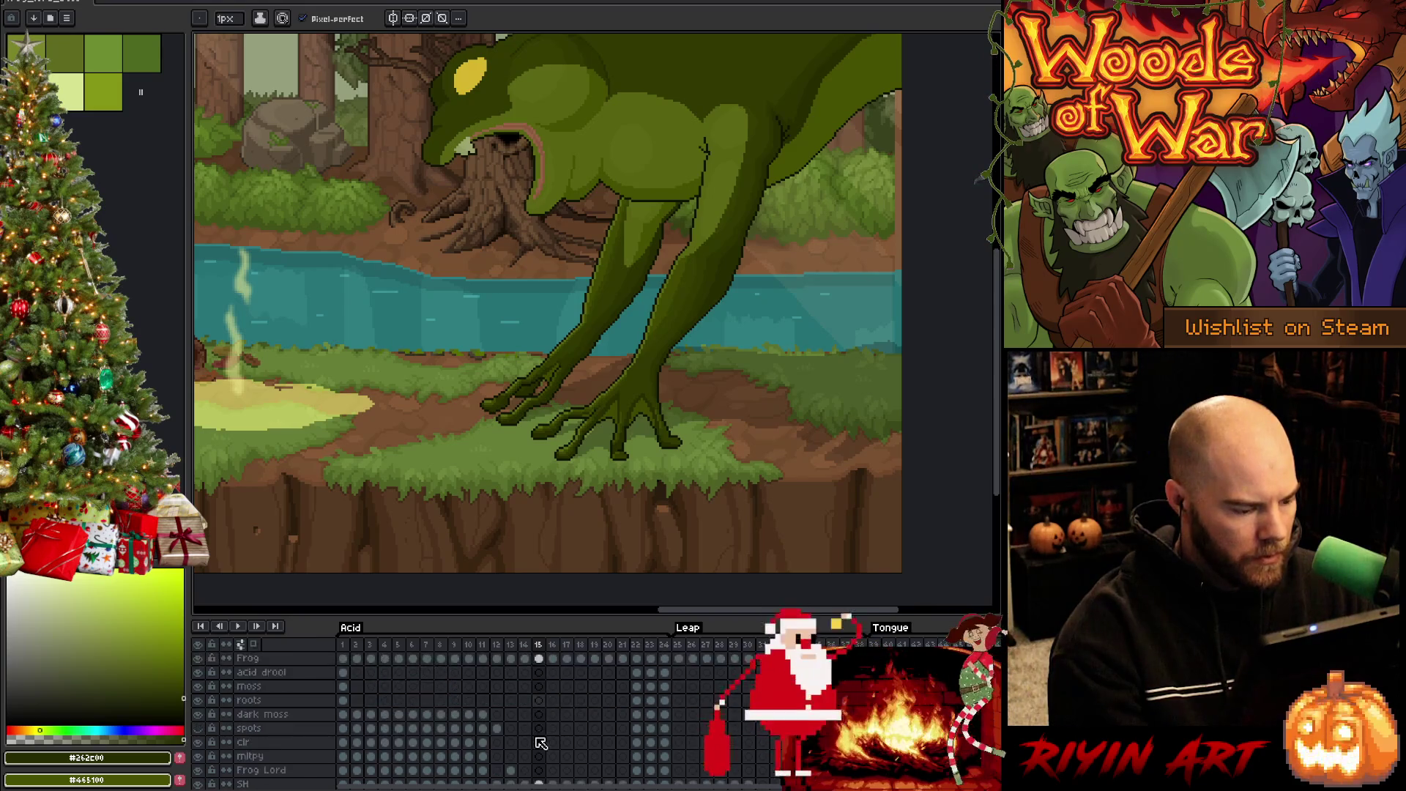
pyautogui.click(540, 741)
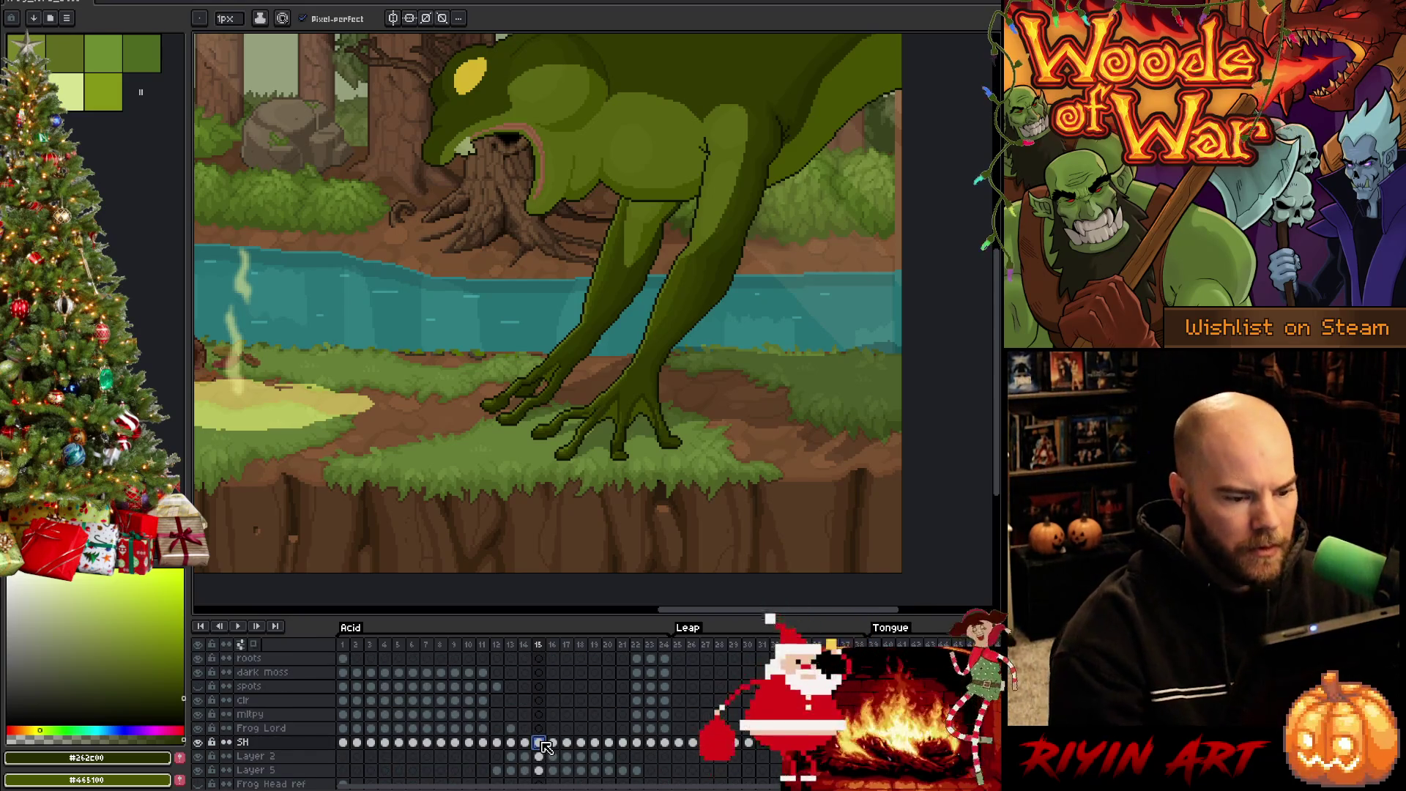
# Lasso a ground area right of the frog's feet, deselect, and go back to frame 14
pyautogui.press('b')
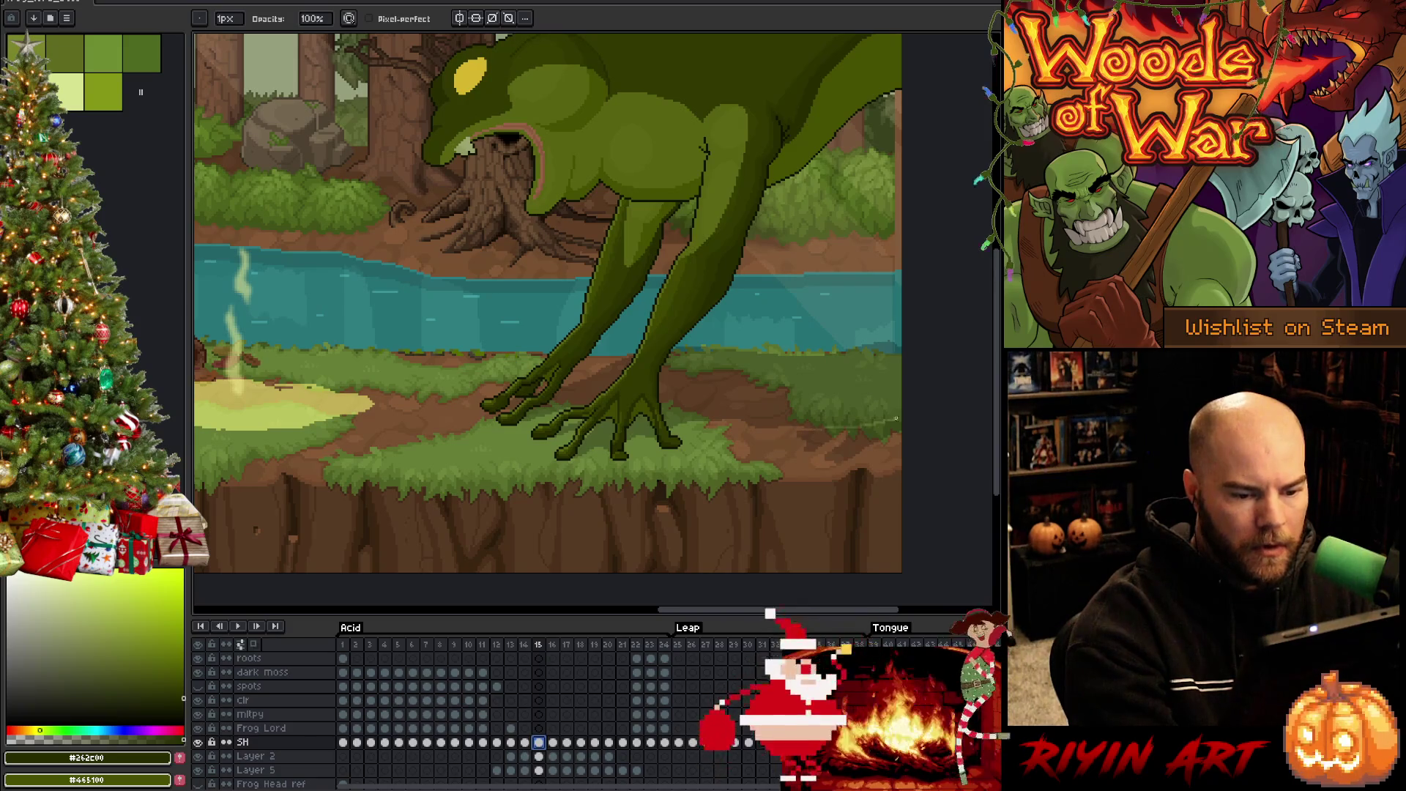
pyautogui.press('q')
pyautogui.moveTo(901, 420); pyautogui.dragTo(870, 442)
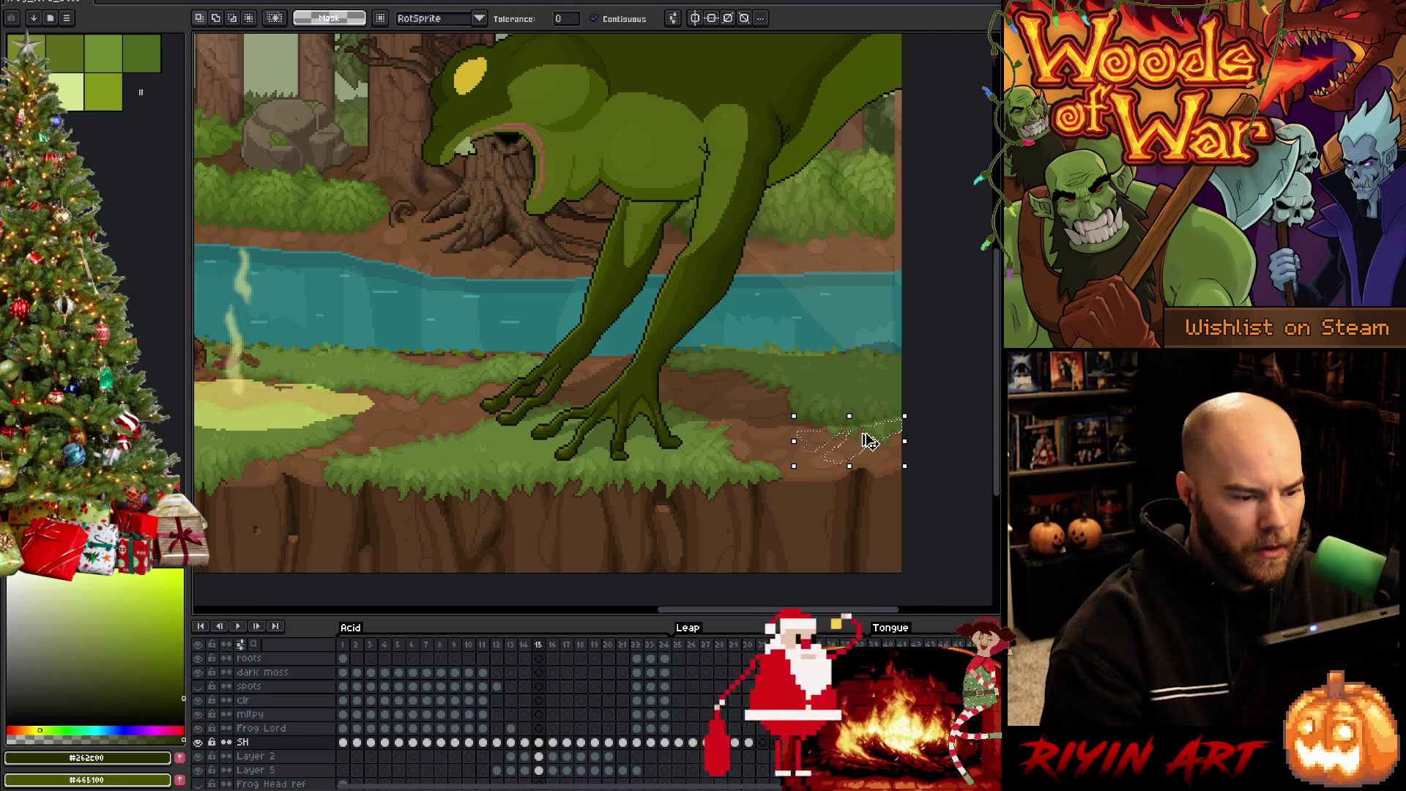
pyautogui.hotkey('ctrl', 'd')
pyautogui.press(',')
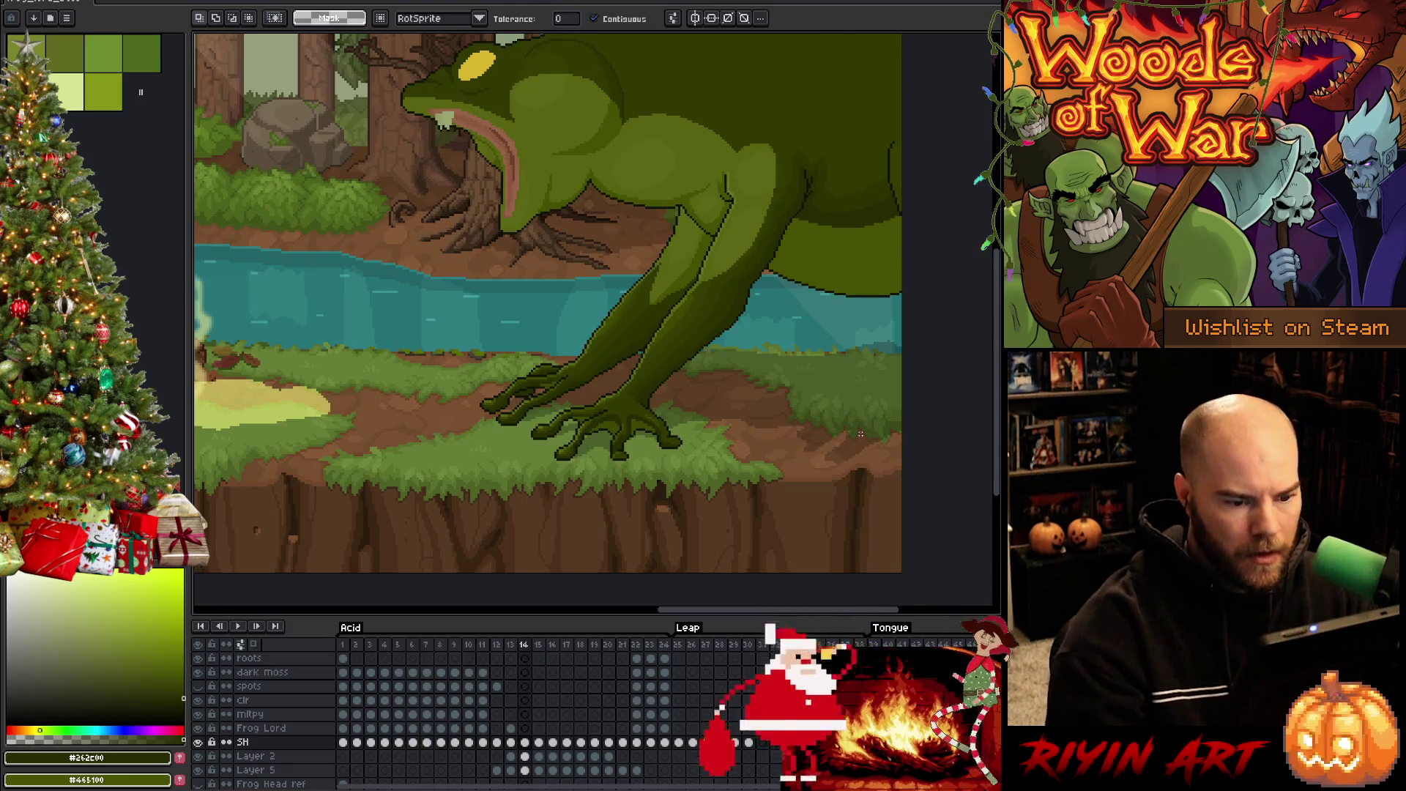
# Raise the SH layer's opacity to full so the shadow shows solid black
pyautogui.press('b')
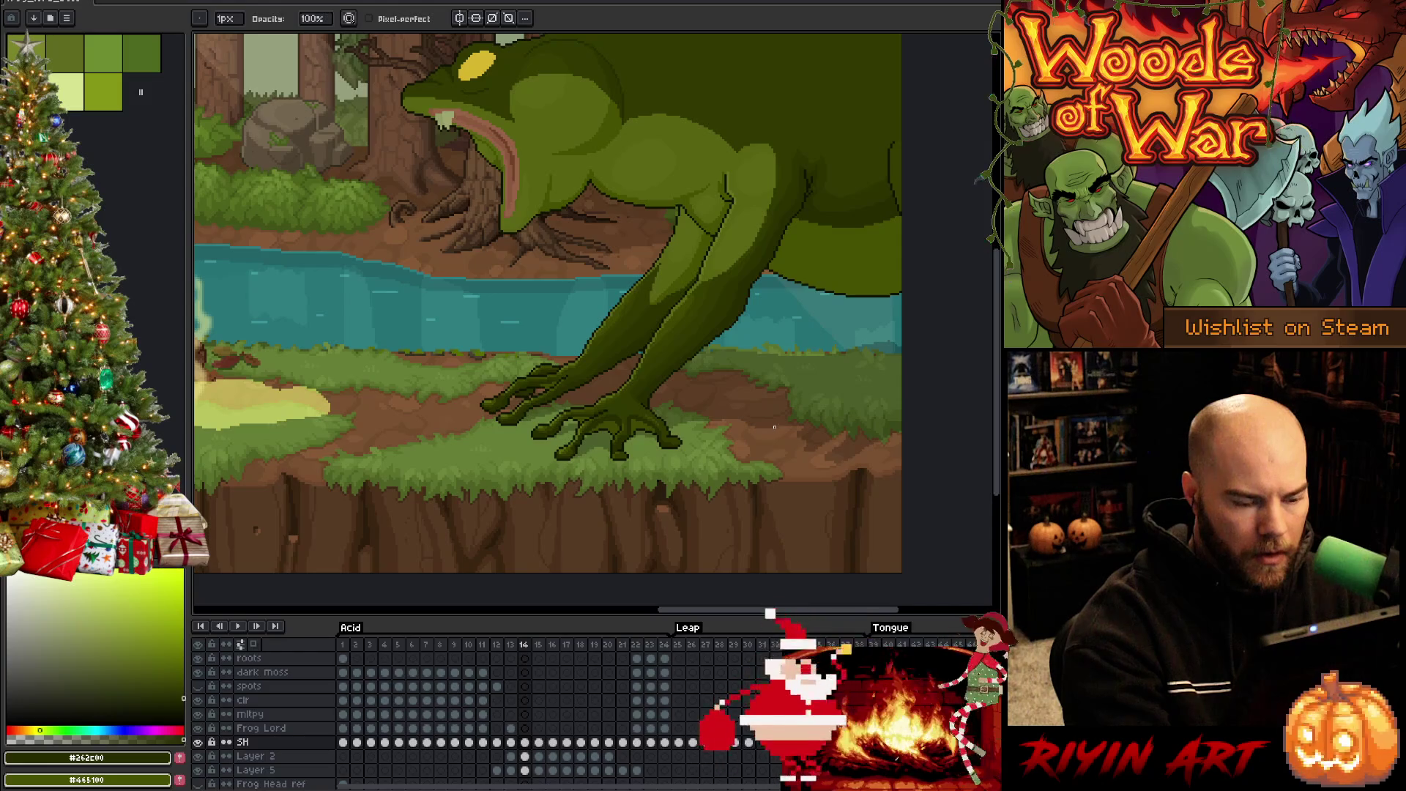
pyautogui.doubleClick(249, 742)
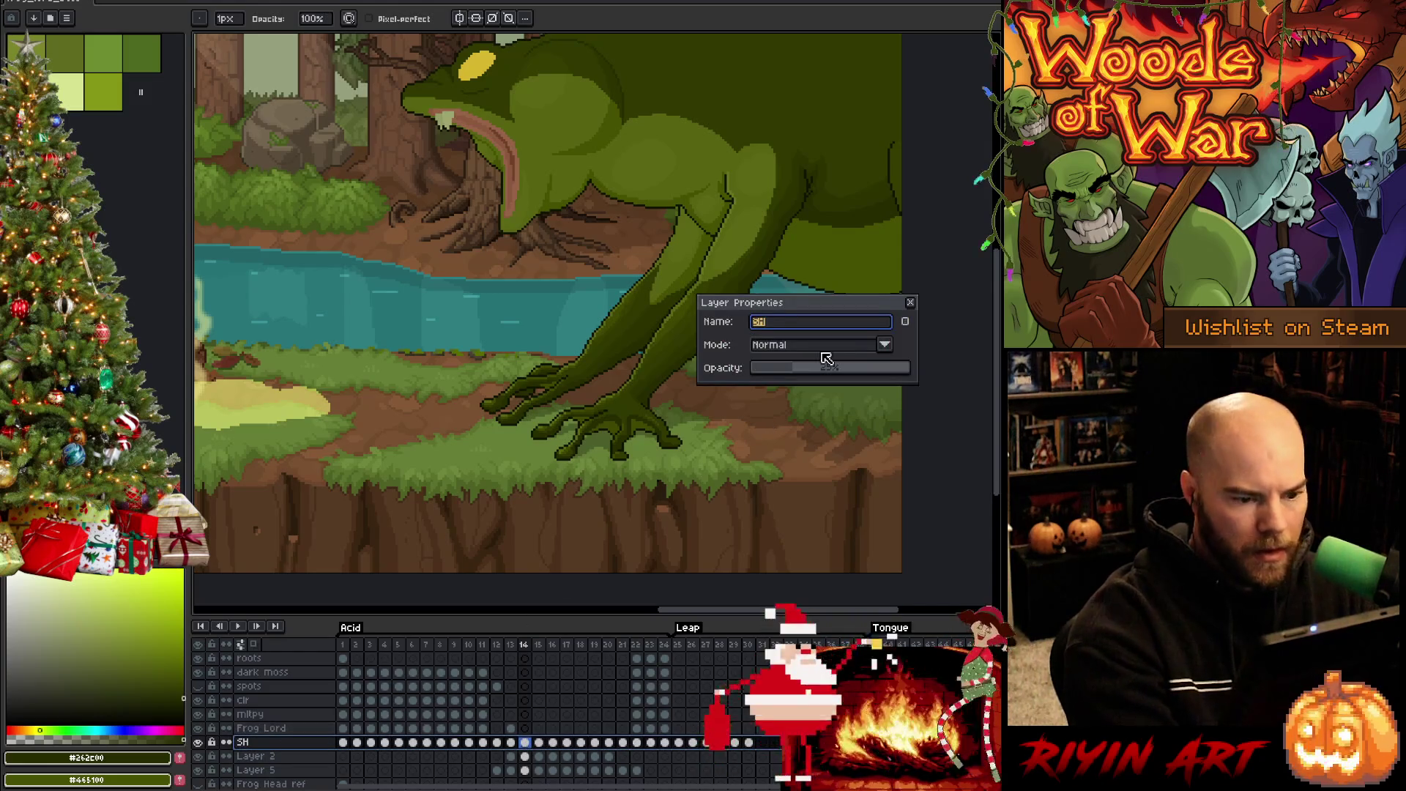
pyautogui.click(910, 302)
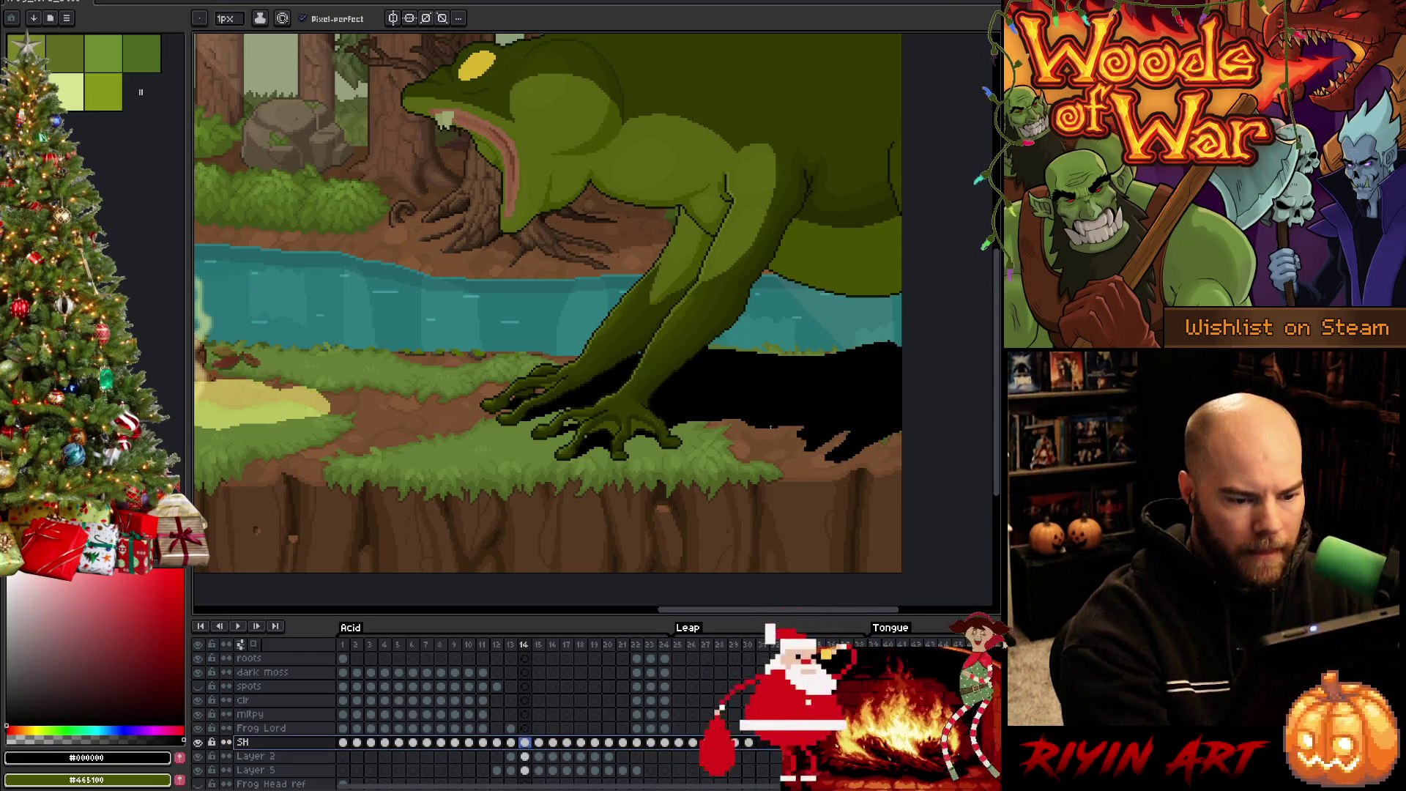
# Lasso the strip along the shadow's lower edge, fill it black, and invert the selection
pyautogui.press('m')
pyautogui.moveTo(947, 419); pyautogui.dragTo(852, 416)
pyautogui.press('b')
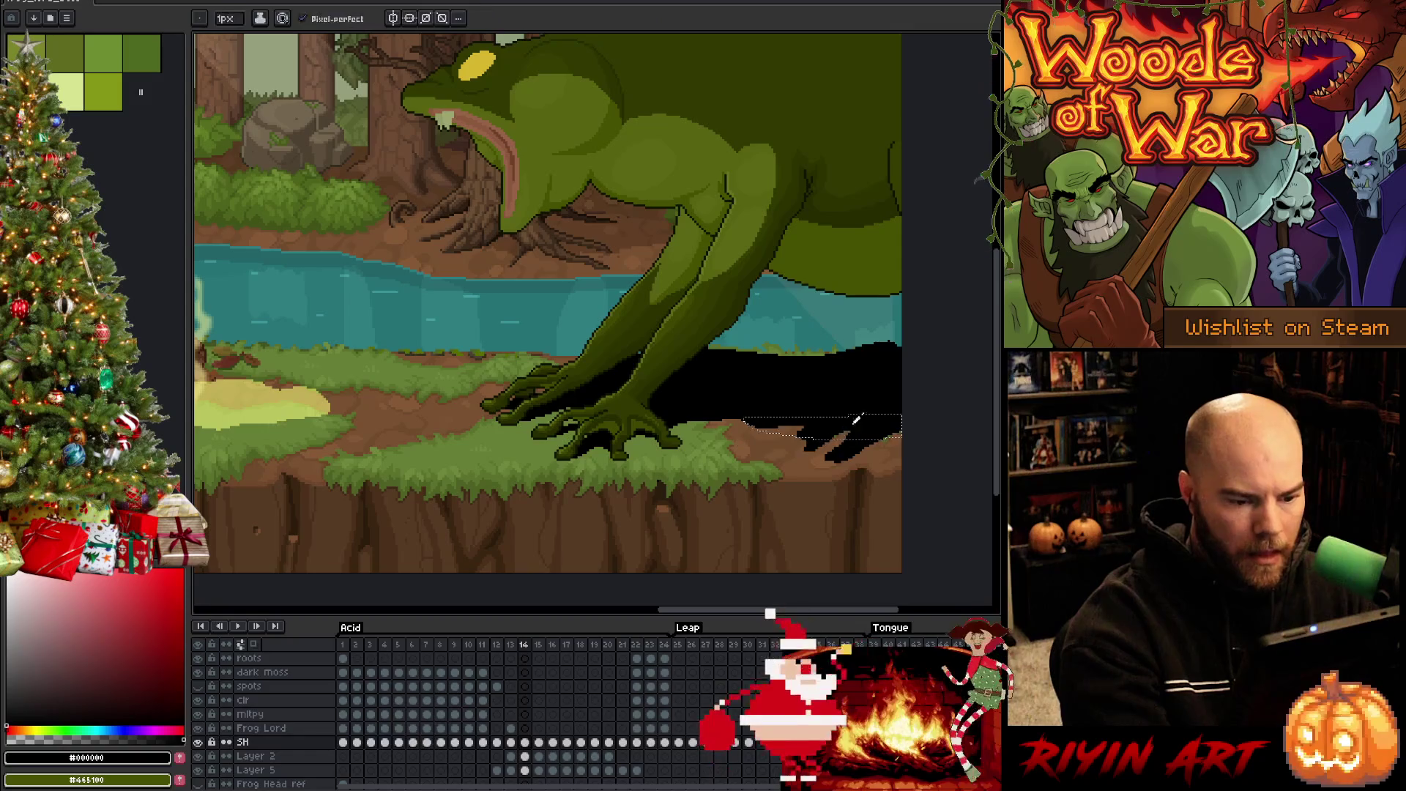
pyautogui.press('g')
pyautogui.click(780, 432)
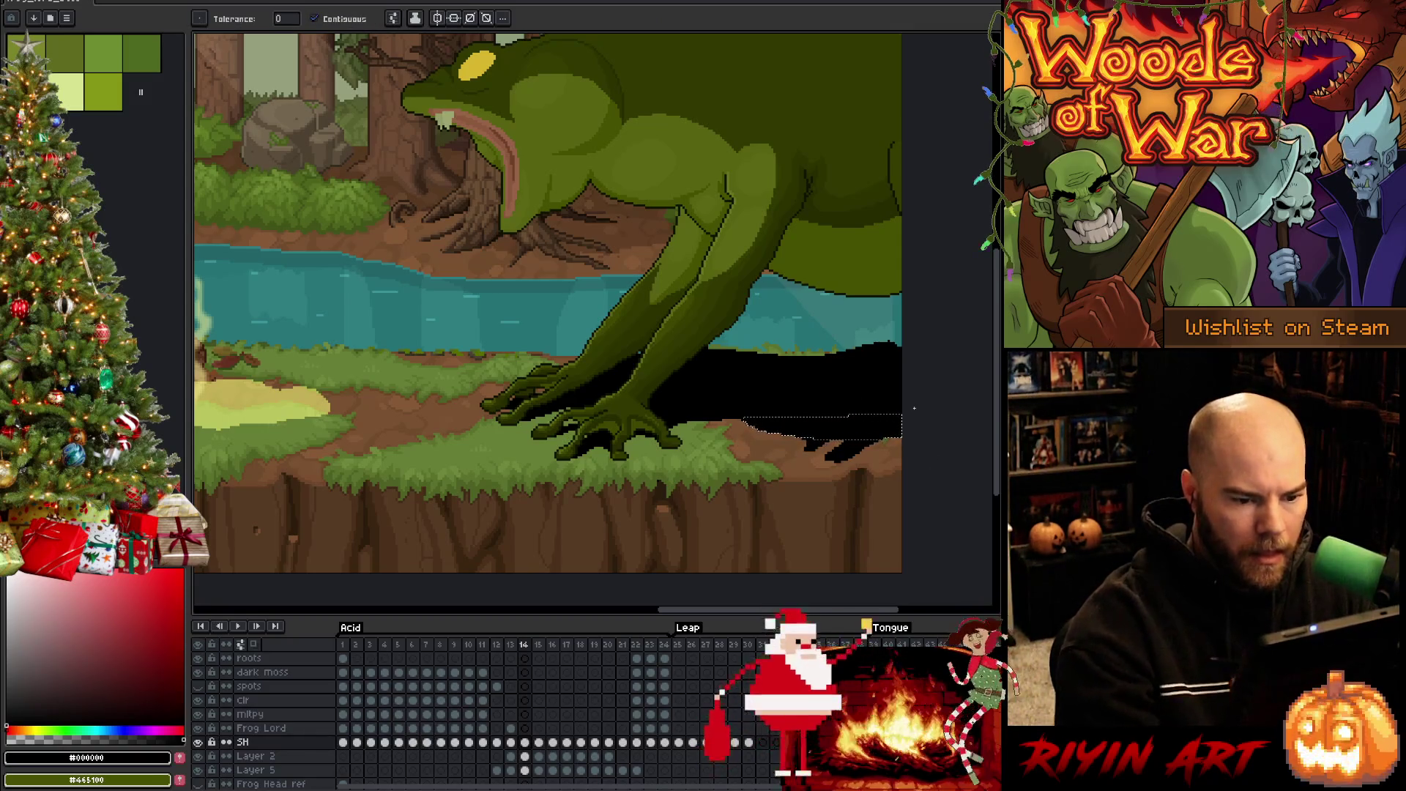
pyautogui.hotkey('ctrl', 'shift', 'i')
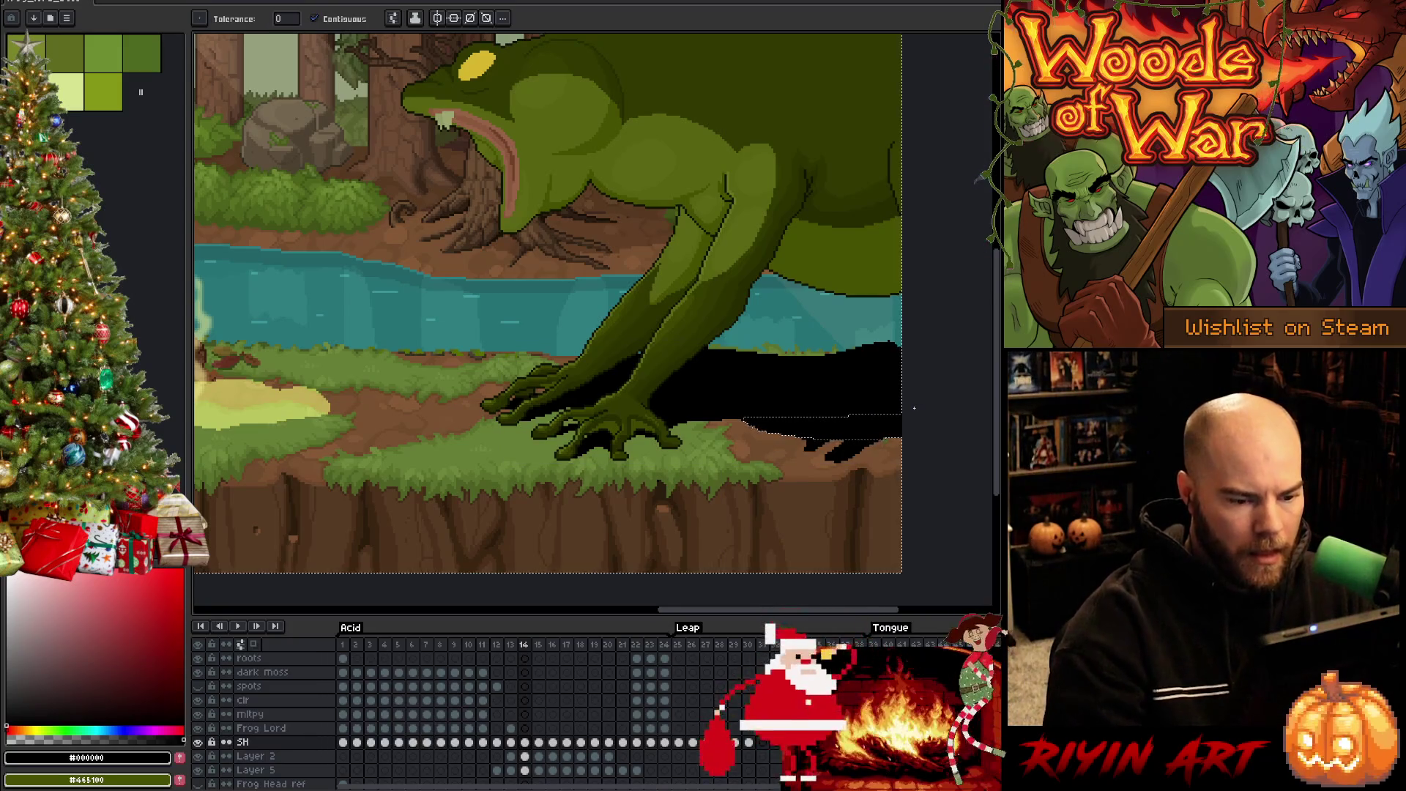
# Deselect, set the pencil to a 19px brush, and move back to frame 13
pyautogui.press('b')
pyautogui.click(231, 24)
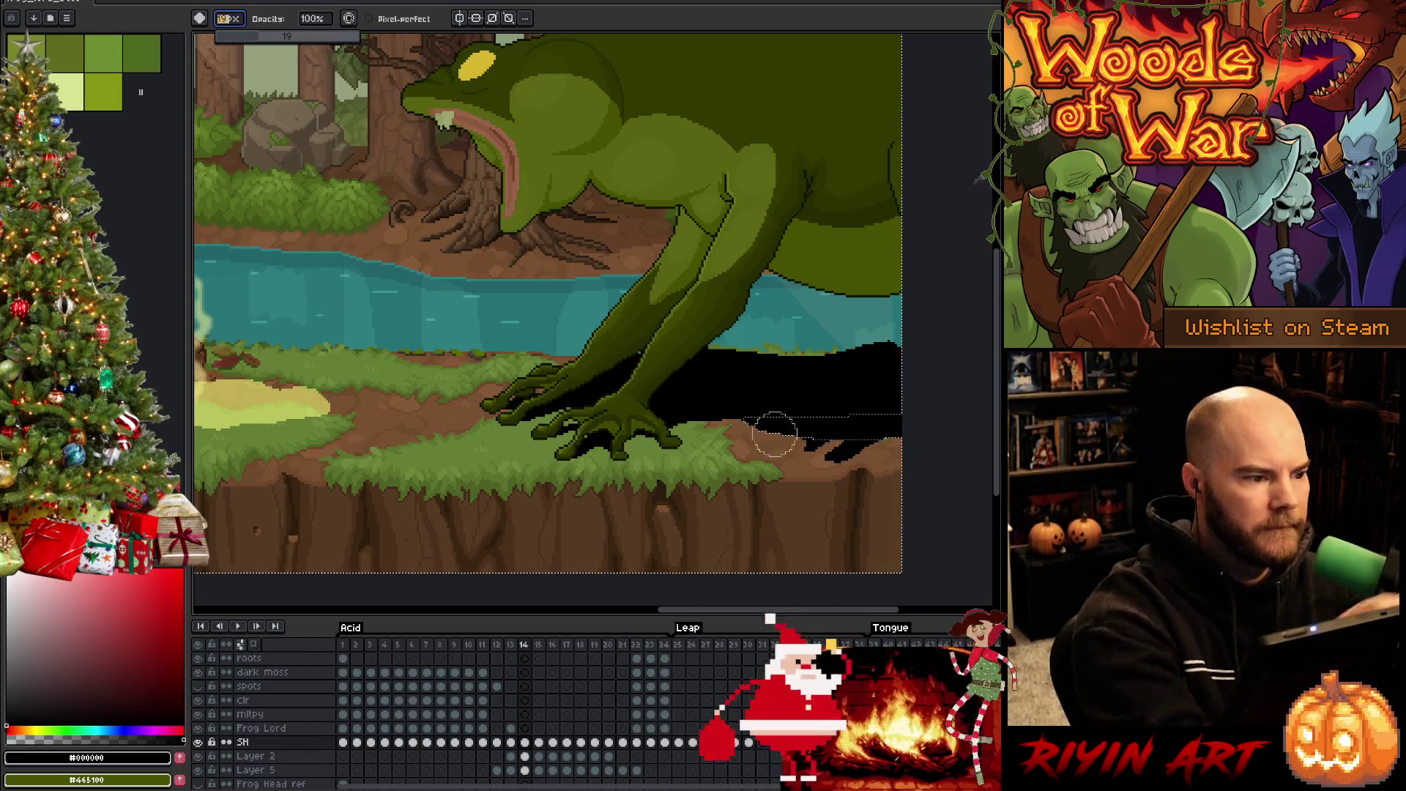
pyautogui.press('v')
pyautogui.hotkey('ctrl', 'd')
pyautogui.press('b')
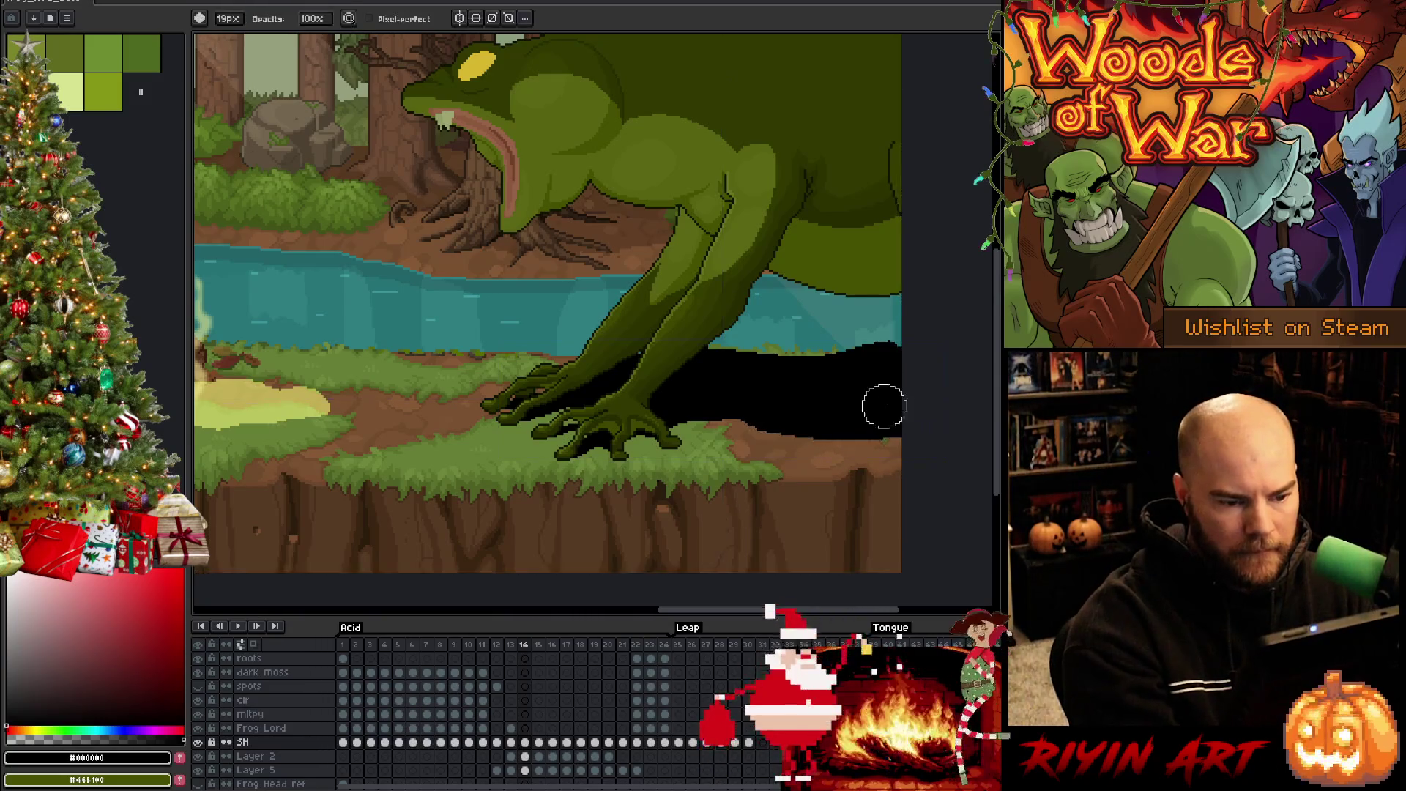
pyautogui.press('b')
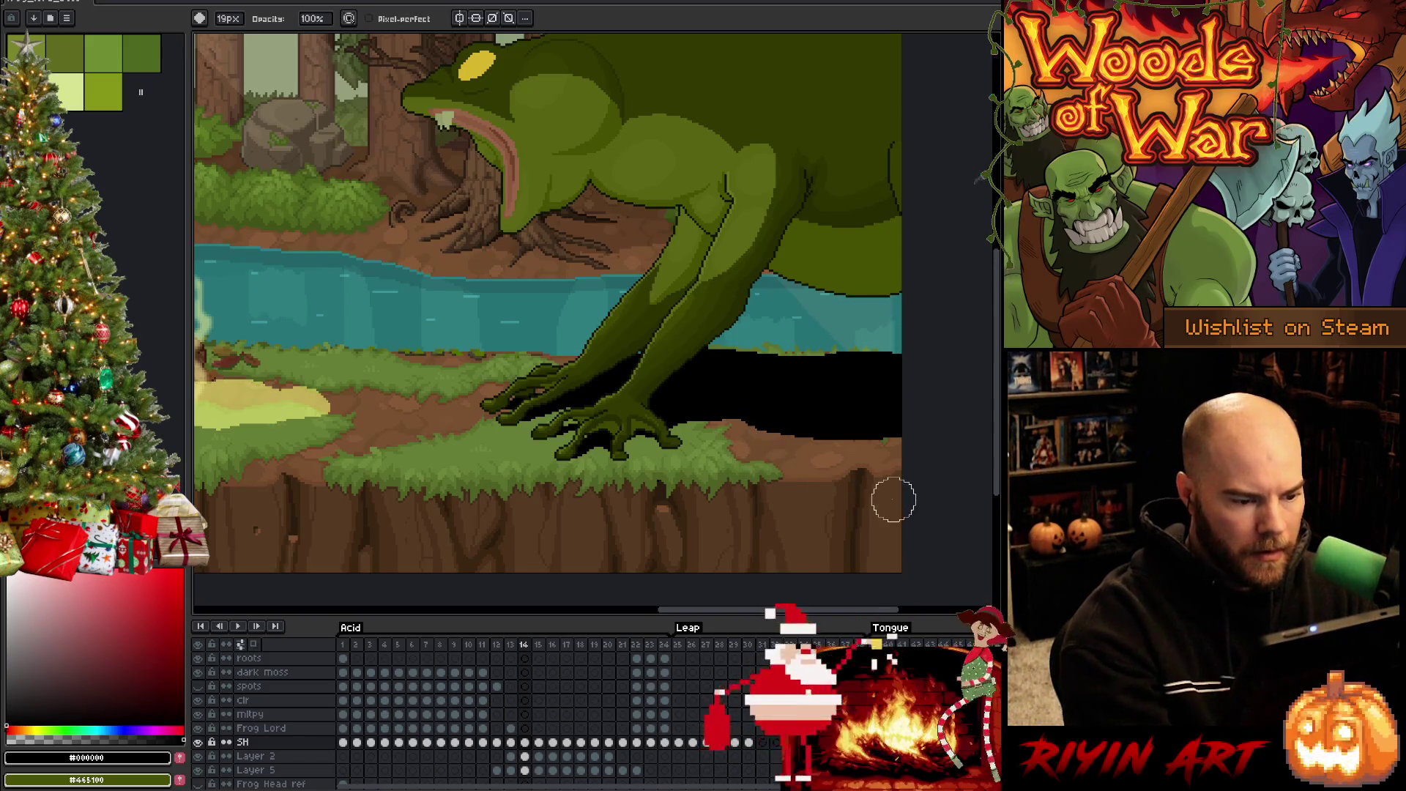
pyautogui.press(',')
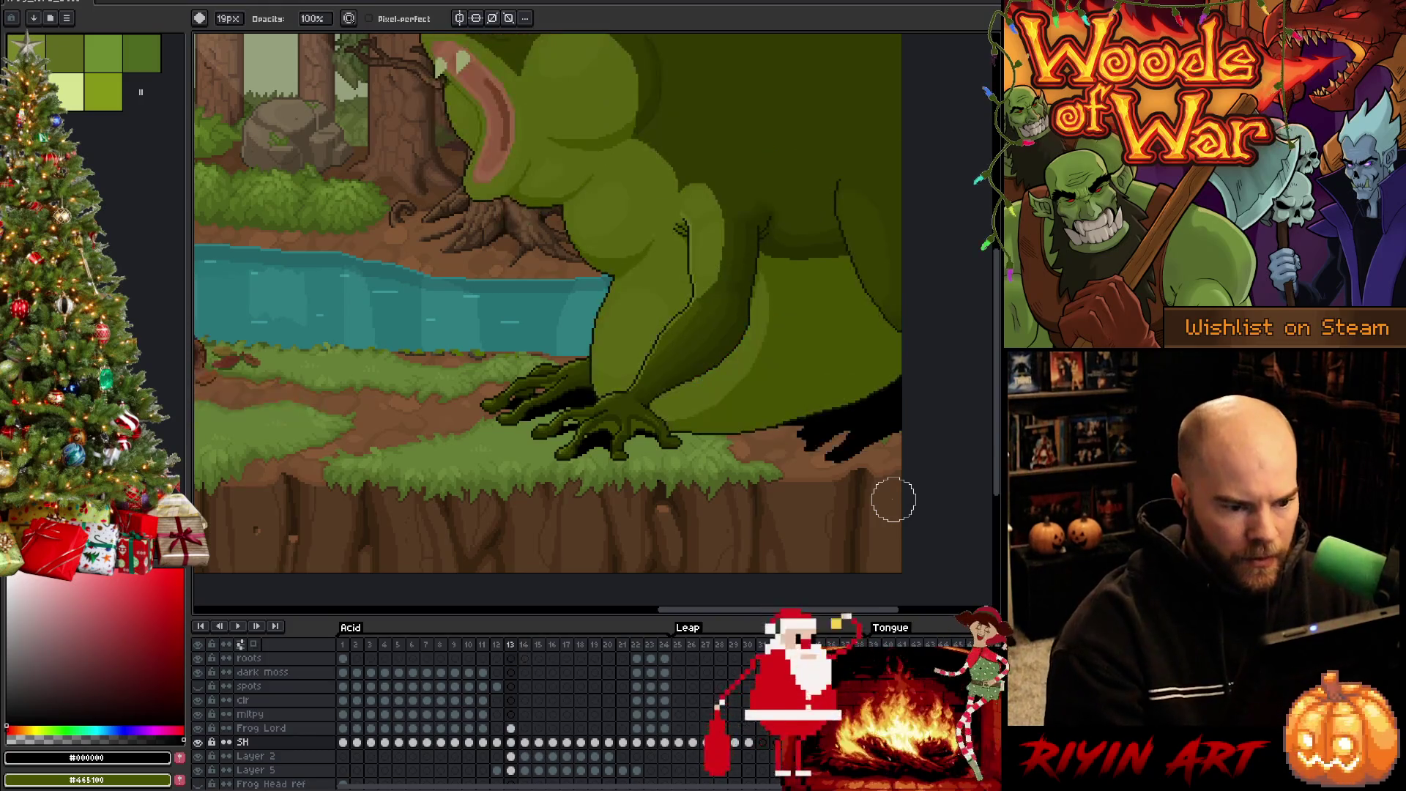
# Browse frames 11–13 and try a black fill around the frog, then undo it
pyautogui.press(',')
pyautogui.press(',')
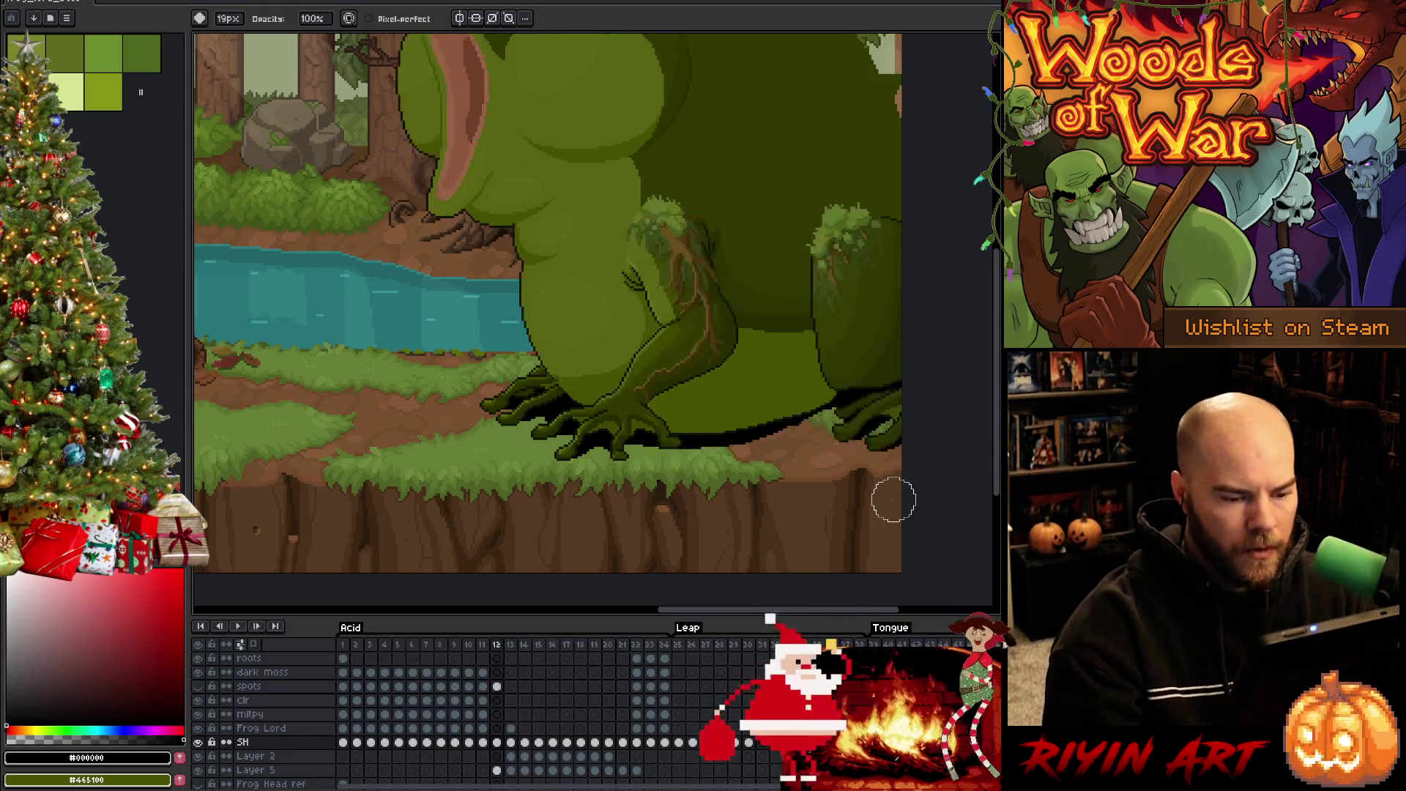
pyautogui.press('.')
pyautogui.press('.')
pyautogui.press(',')
pyautogui.press('b')
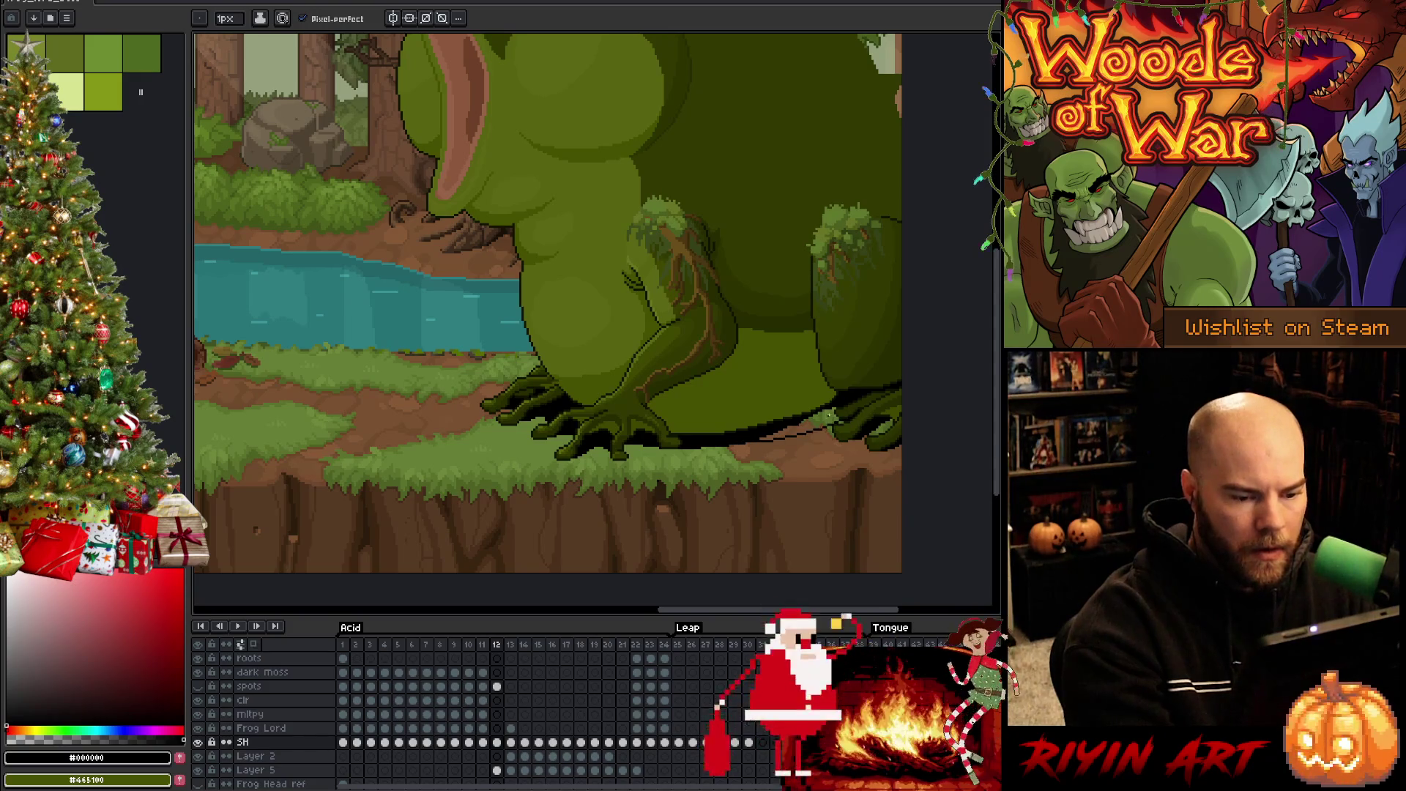
pyautogui.press('g')
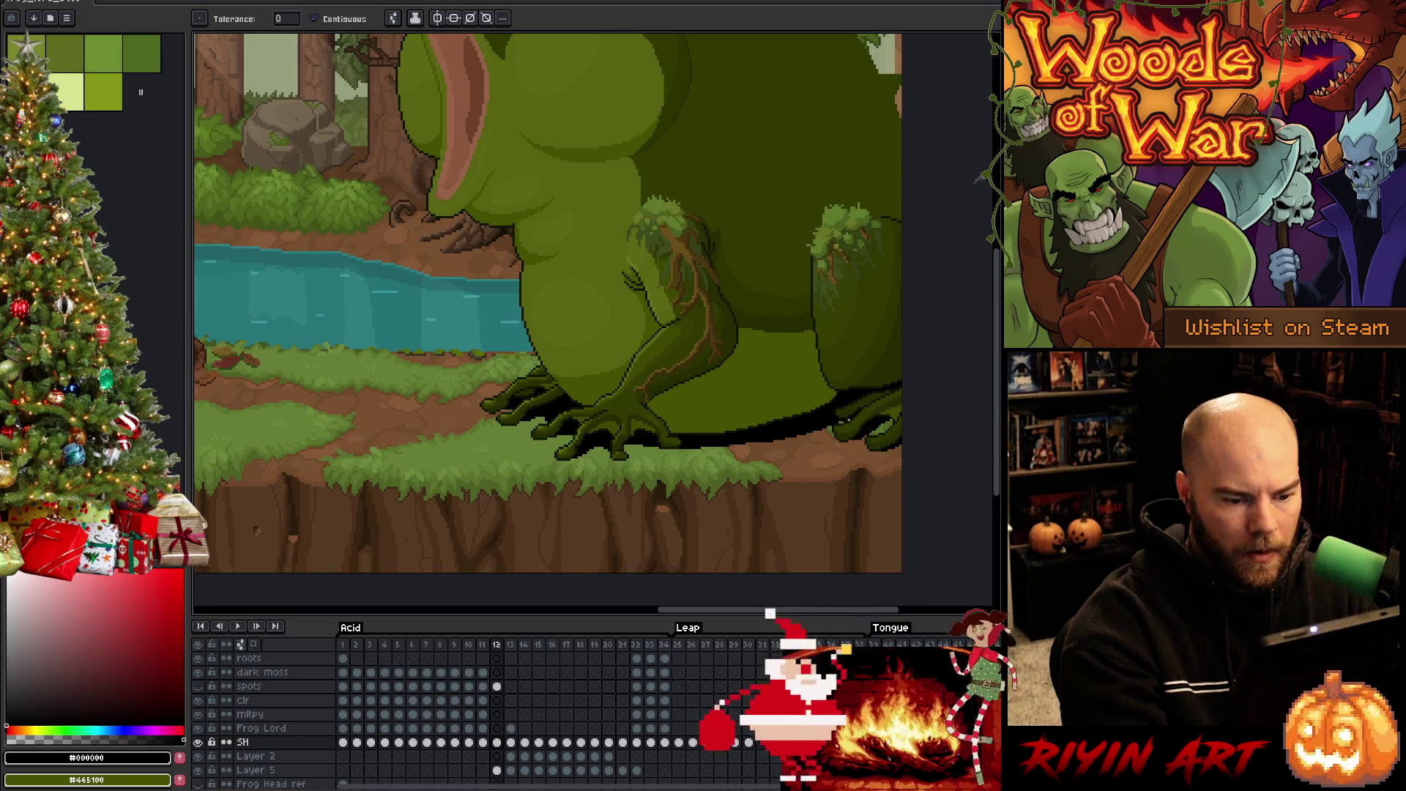
pyautogui.click(842, 423)
pyautogui.hotkey('ctrl', 'z')
pyautogui.press('b')
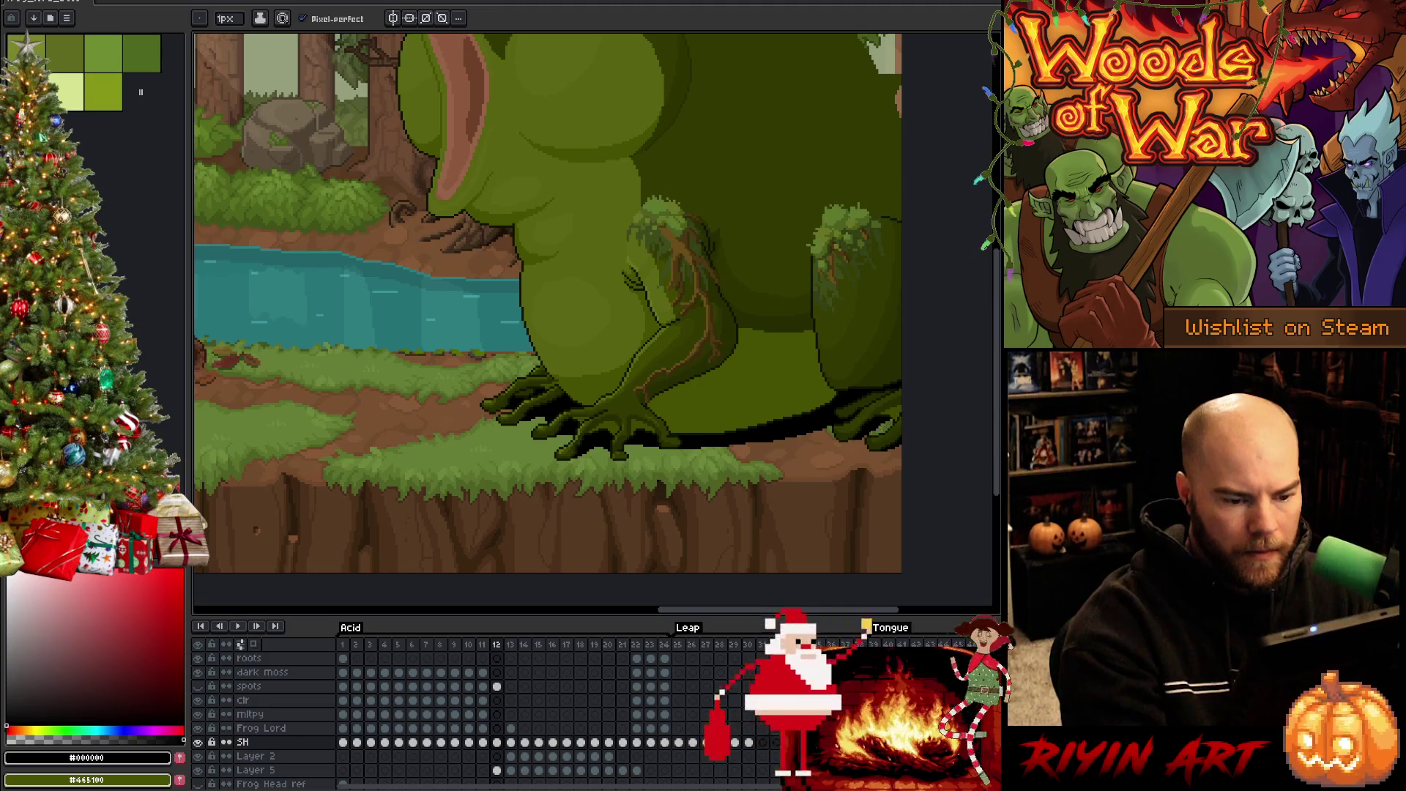
pyautogui.press('g')
pyautogui.press('b')
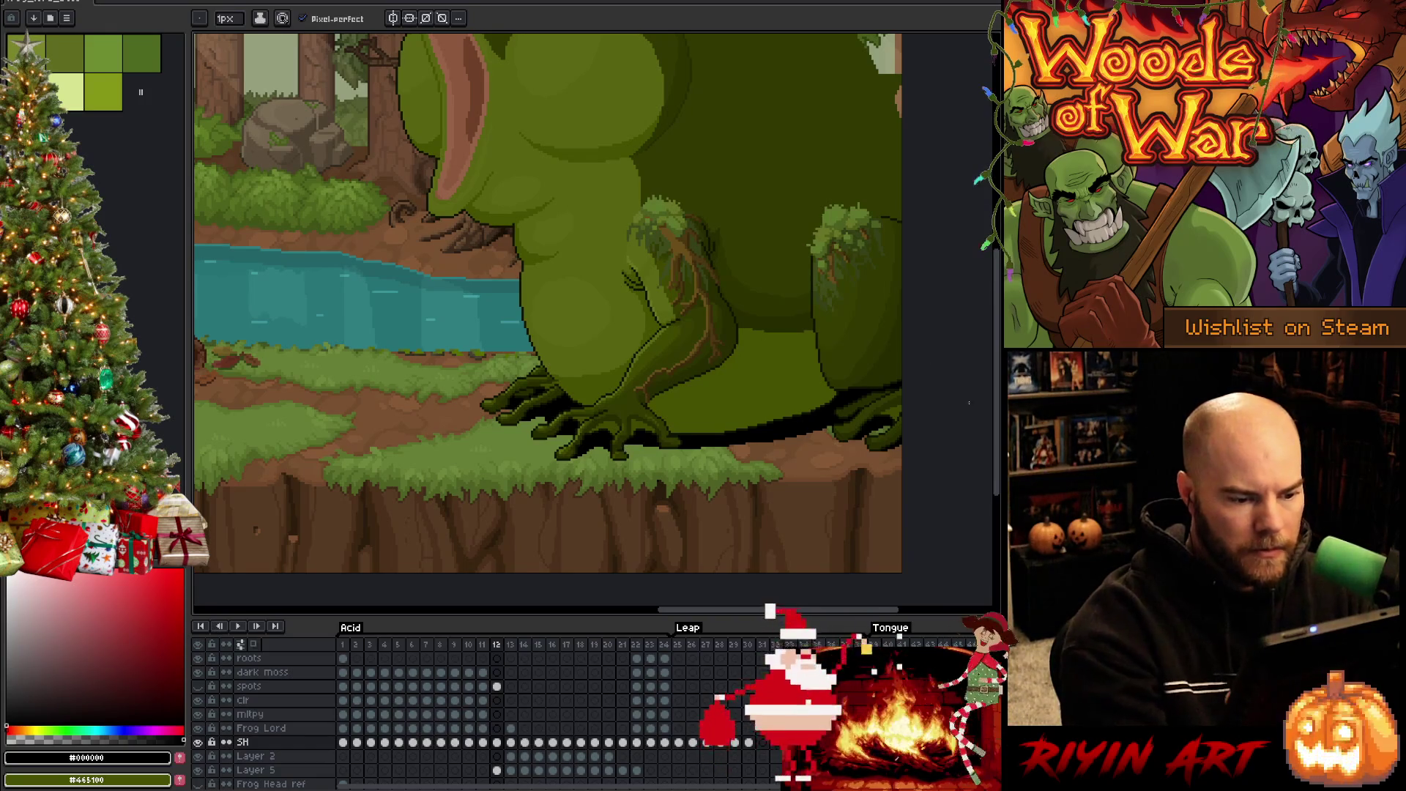
# On frame 13, draw a dark ground line from the foot and erase stray black beside it
pyautogui.press('.')
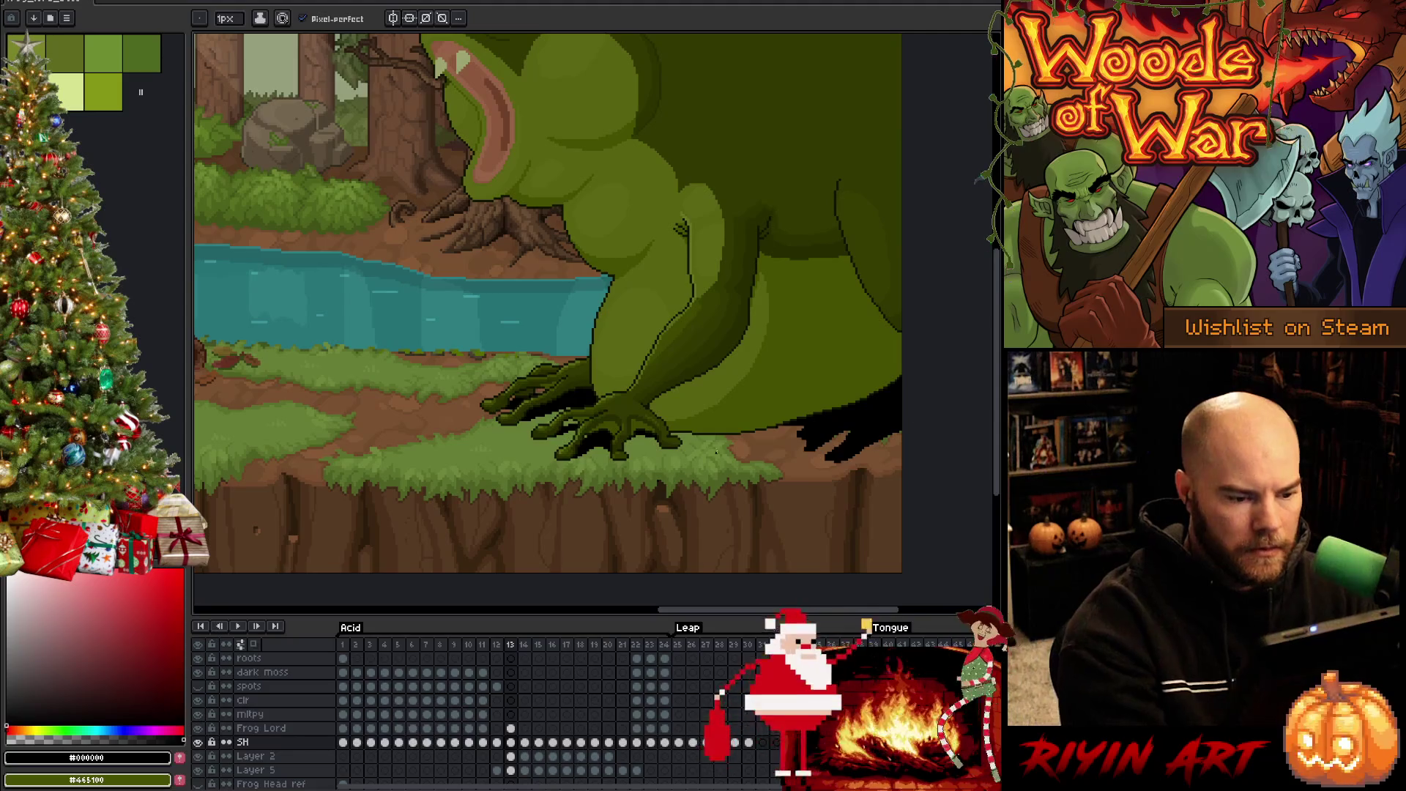
pyautogui.moveTo(702, 438); pyautogui.dragTo(800, 434)
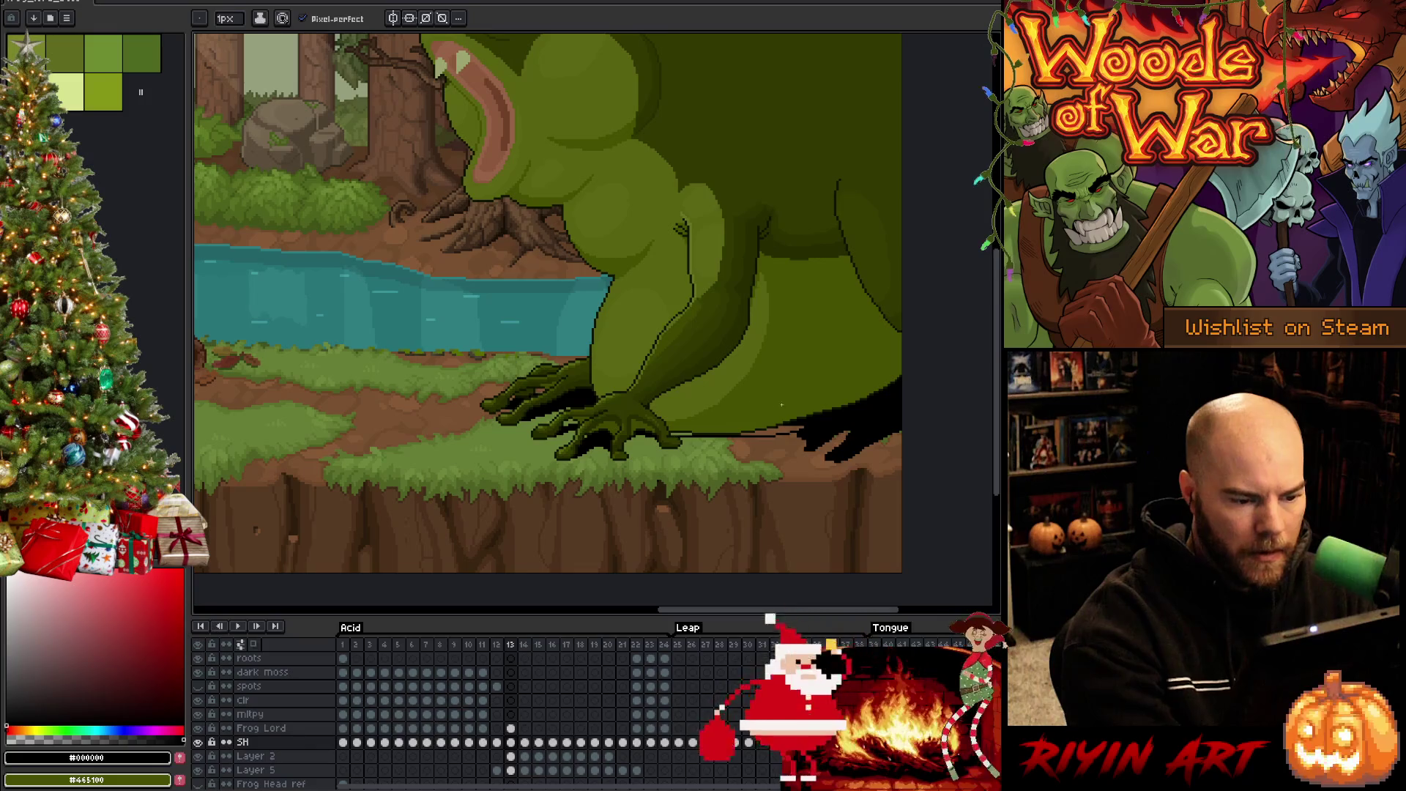
pyautogui.press('e')
pyautogui.moveTo(780, 437)
pyautogui.mouseDown()
pyautogui.moveTo(799, 450)
pyautogui.moveTo(970, 432)
pyautogui.mouseUp()
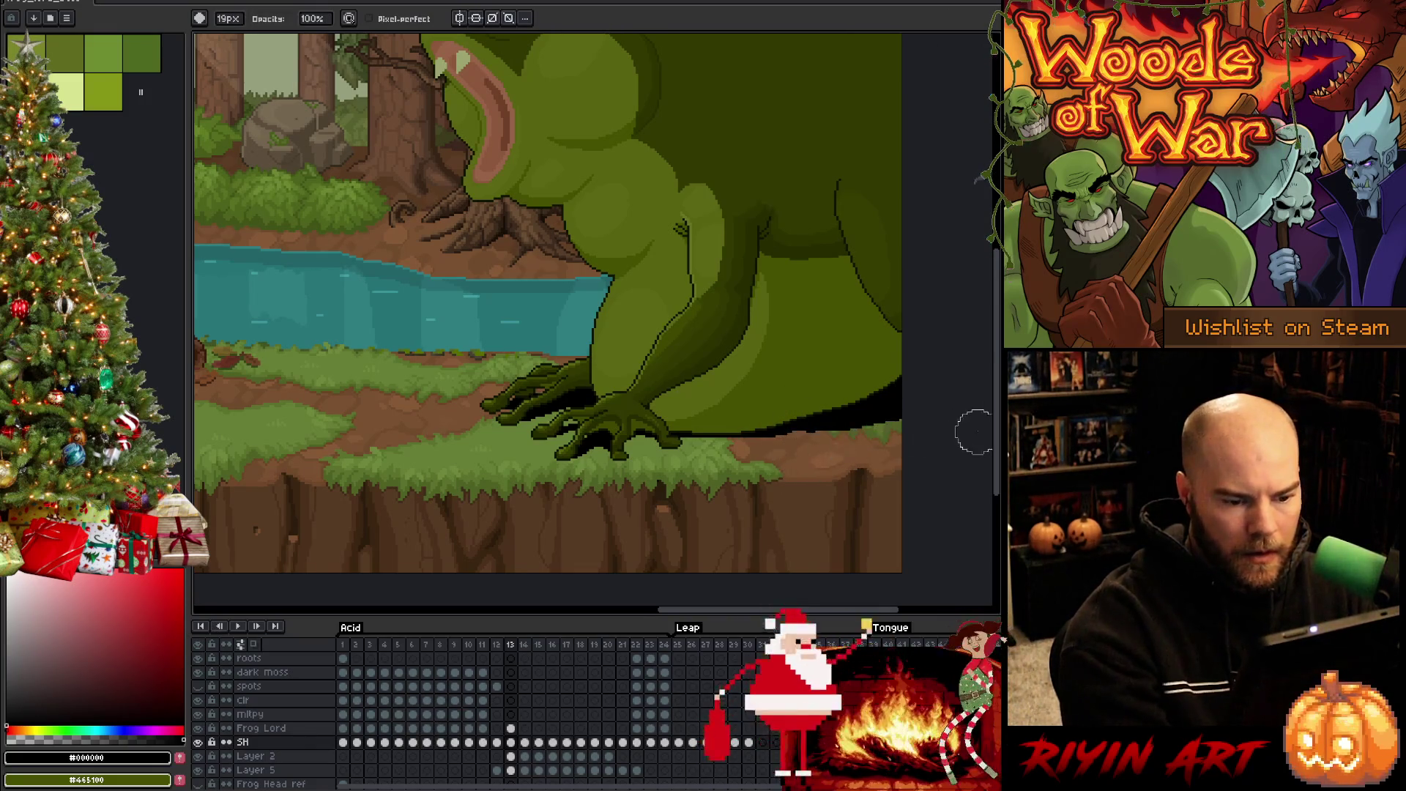
pyautogui.press('b')
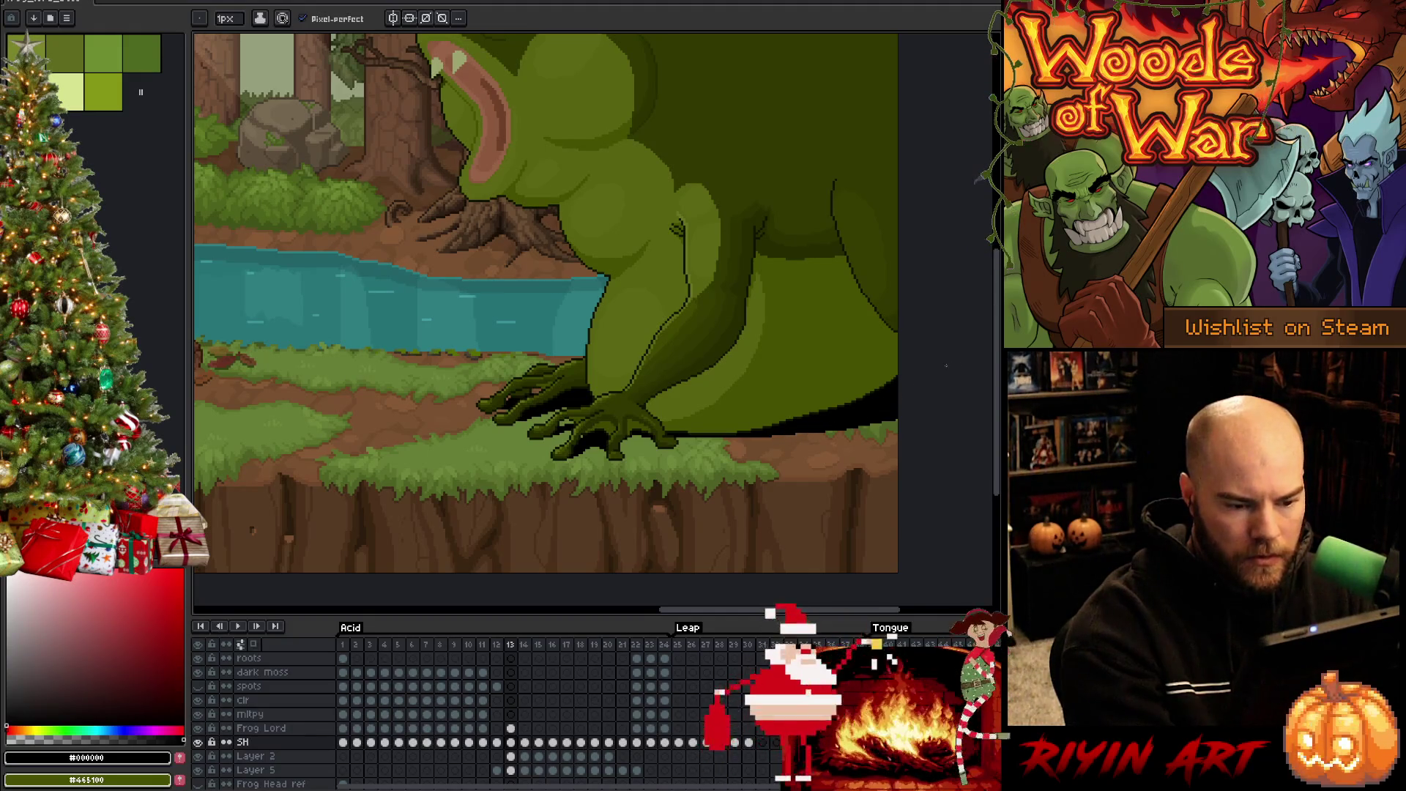
pyautogui.press('Right')
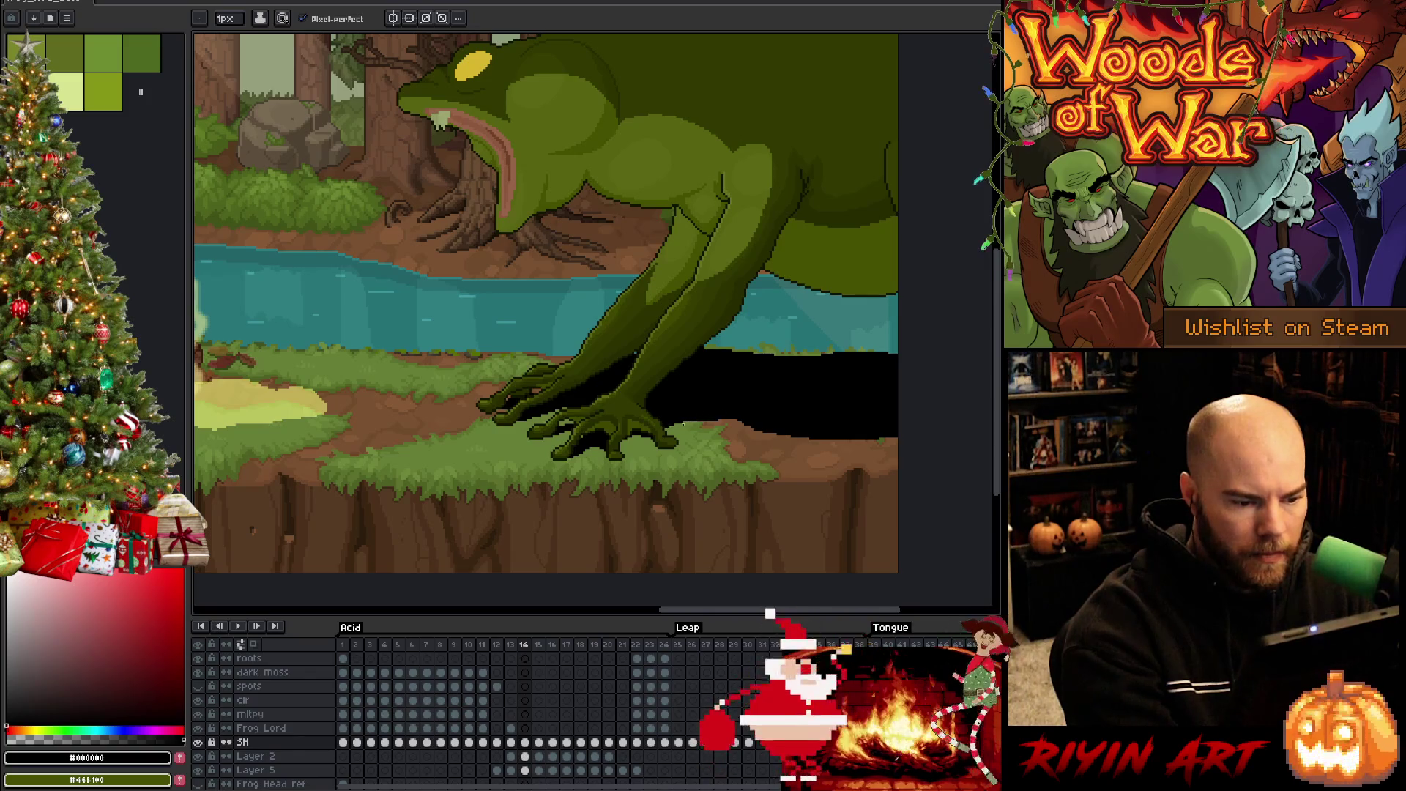
# Lasso along the frame 14 shadow's lower edge, invert the selection, then deselect
pyautogui.press('m')
pyautogui.moveTo(717, 421); pyautogui.dragTo(901, 415)
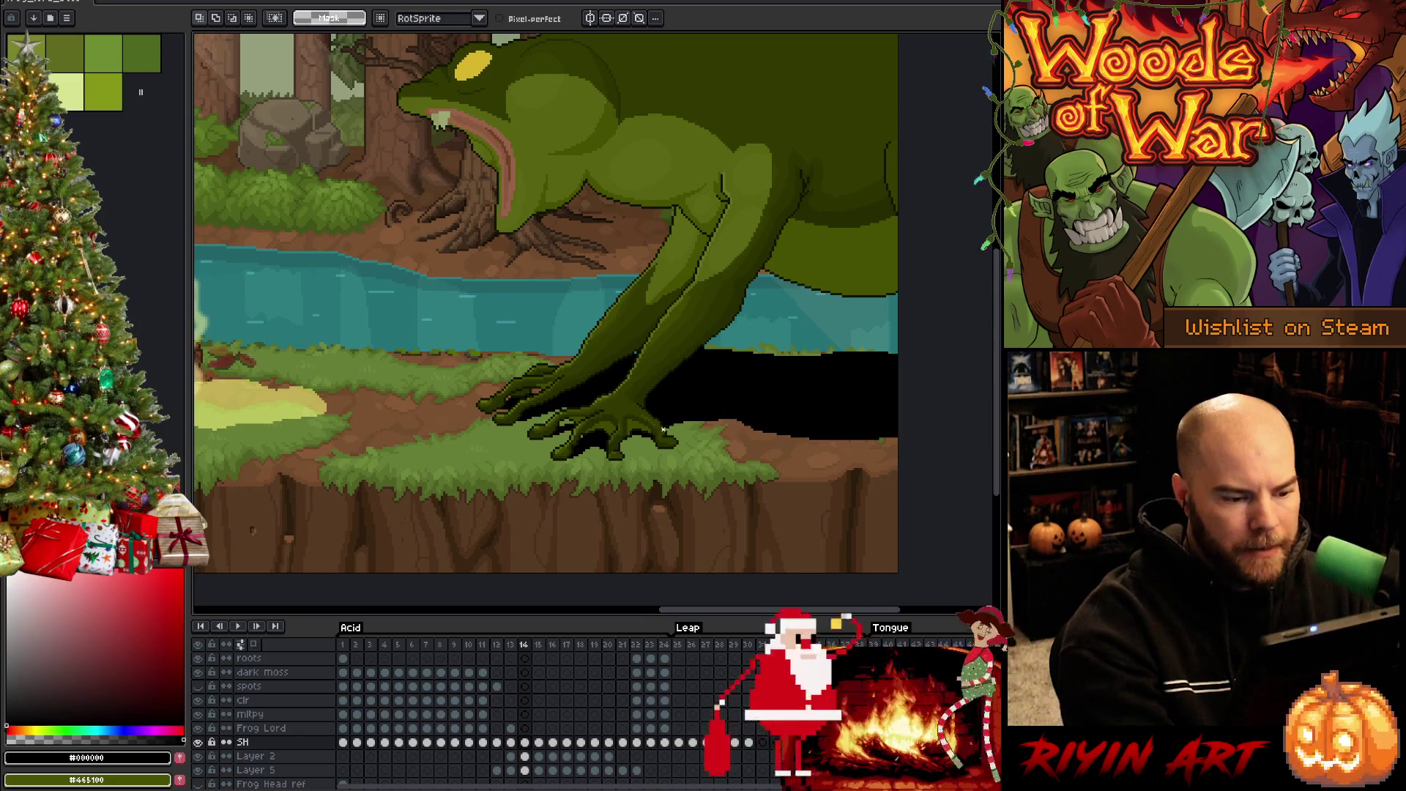
pyautogui.moveTo(769, 432)
pyautogui.mouseDown()
pyautogui.moveTo(665, 427)
pyautogui.moveTo(898, 423)
pyautogui.moveTo(898, 407)
pyautogui.moveTo(700, 394)
pyautogui.moveTo(767, 423)
pyautogui.mouseUp()
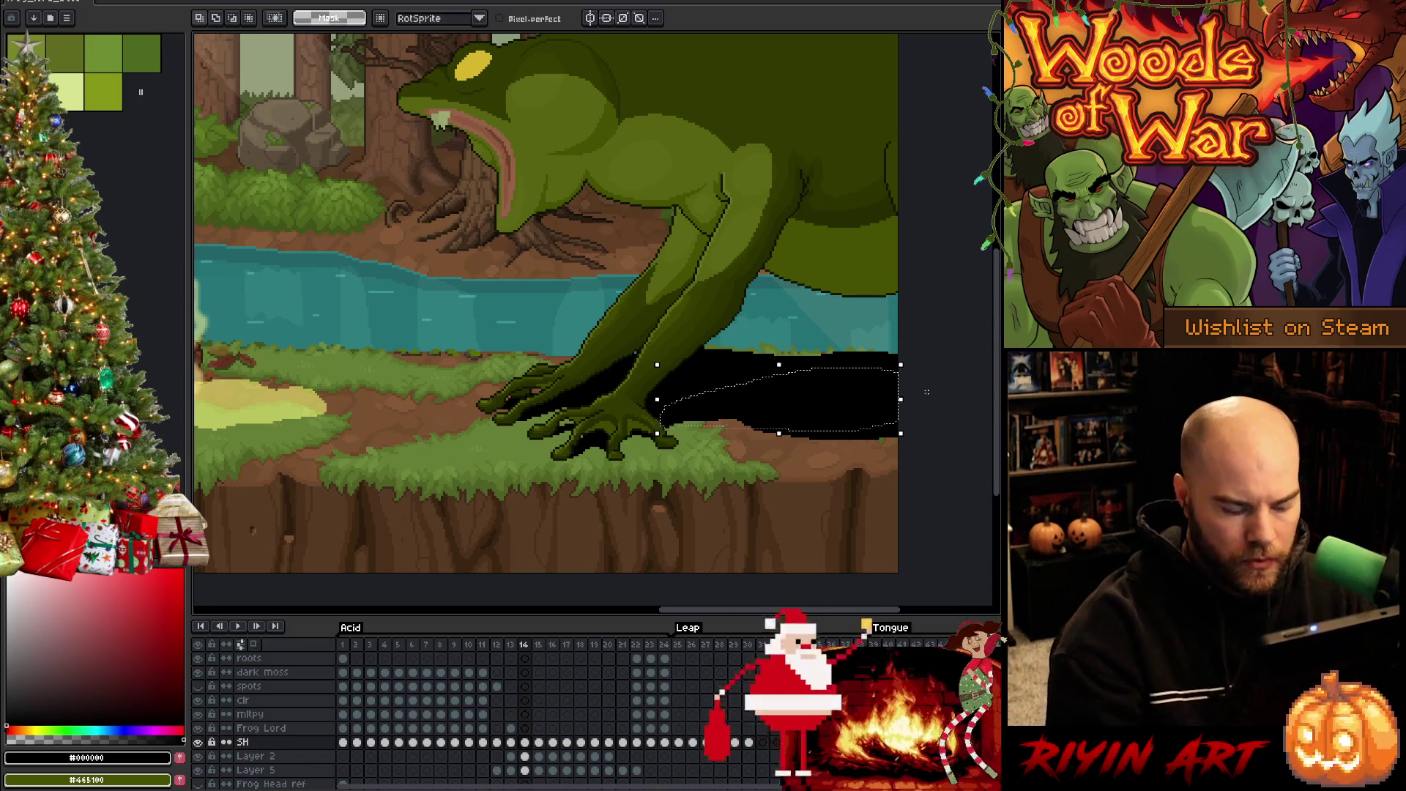
pyautogui.hotkey('ctrl', 'shift', 'i')
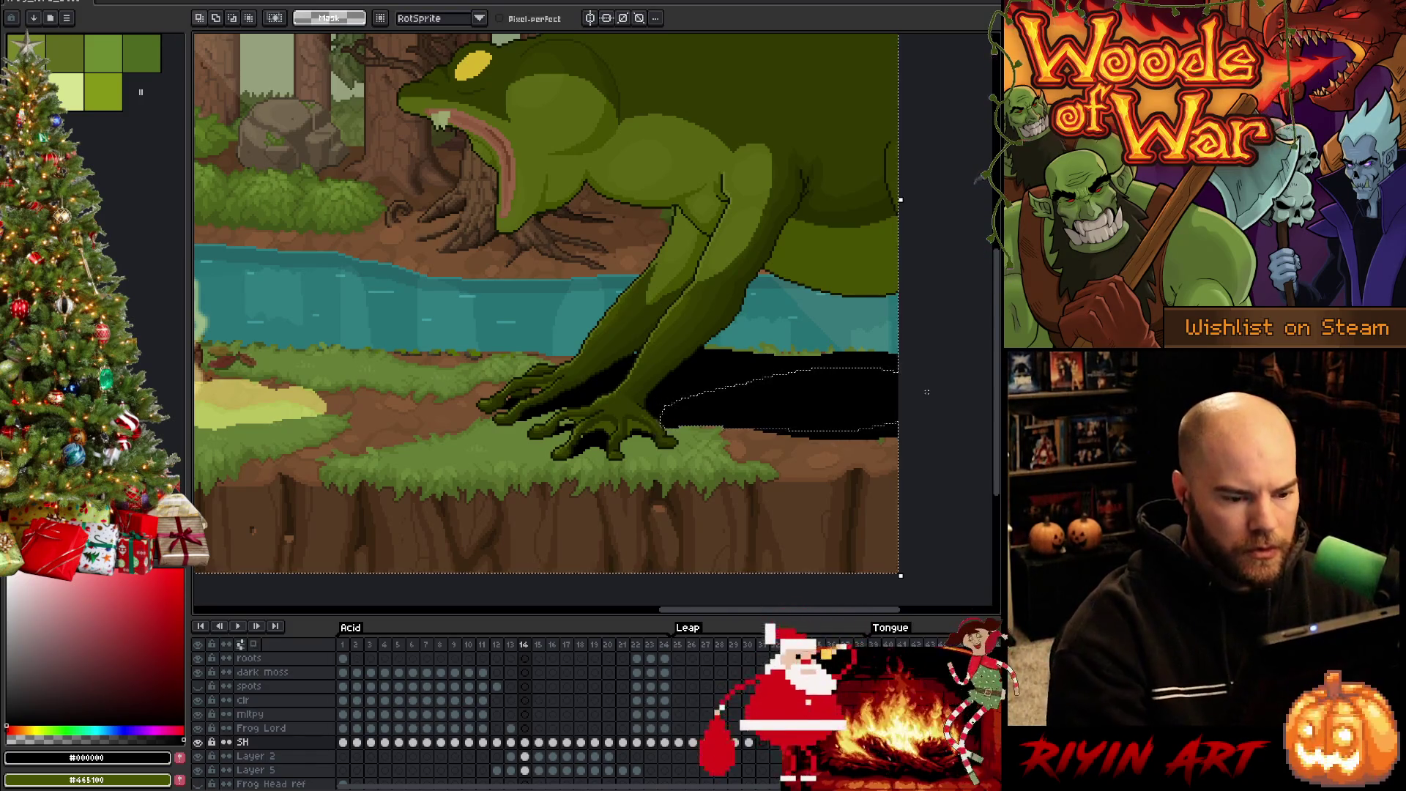
pyautogui.press('b')
pyautogui.hotkey('ctrl', 'd')
# Compare the neighbouring frames and settle on frame 15
pyautogui.press('Right')
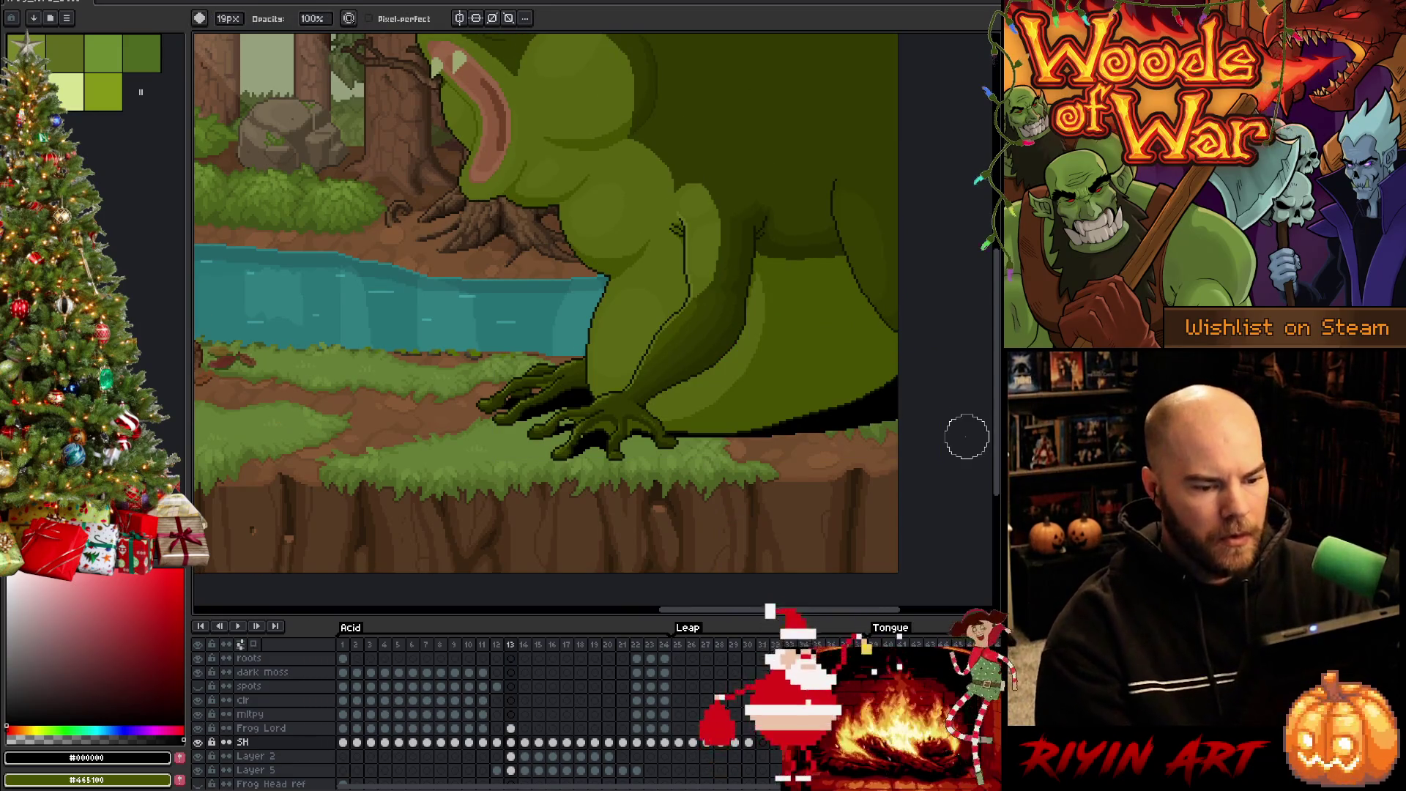
pyautogui.press('Left')
pyautogui.press('Right')
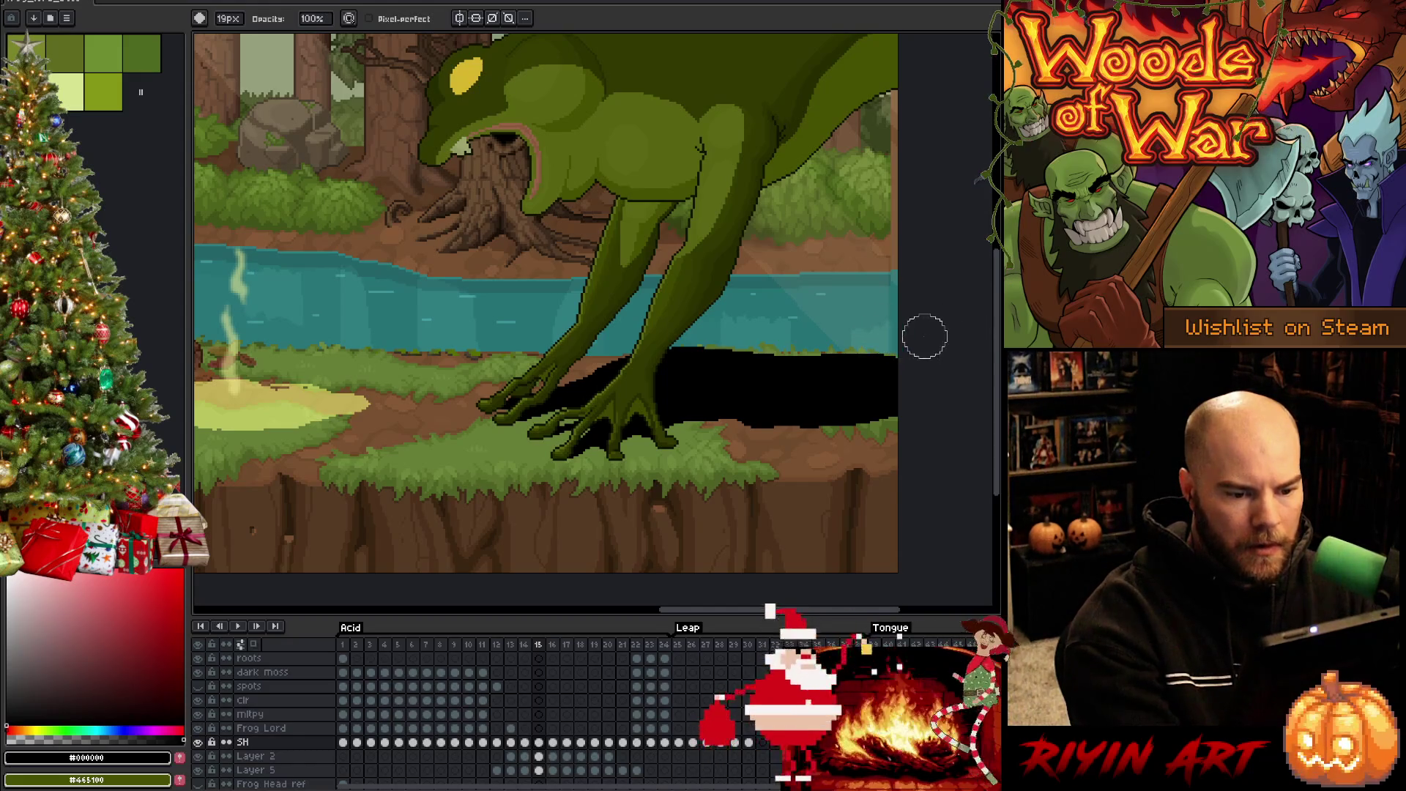
# On frame 16, select and adjust the shadow area right of the frog, then deselect
pyautogui.press('.')
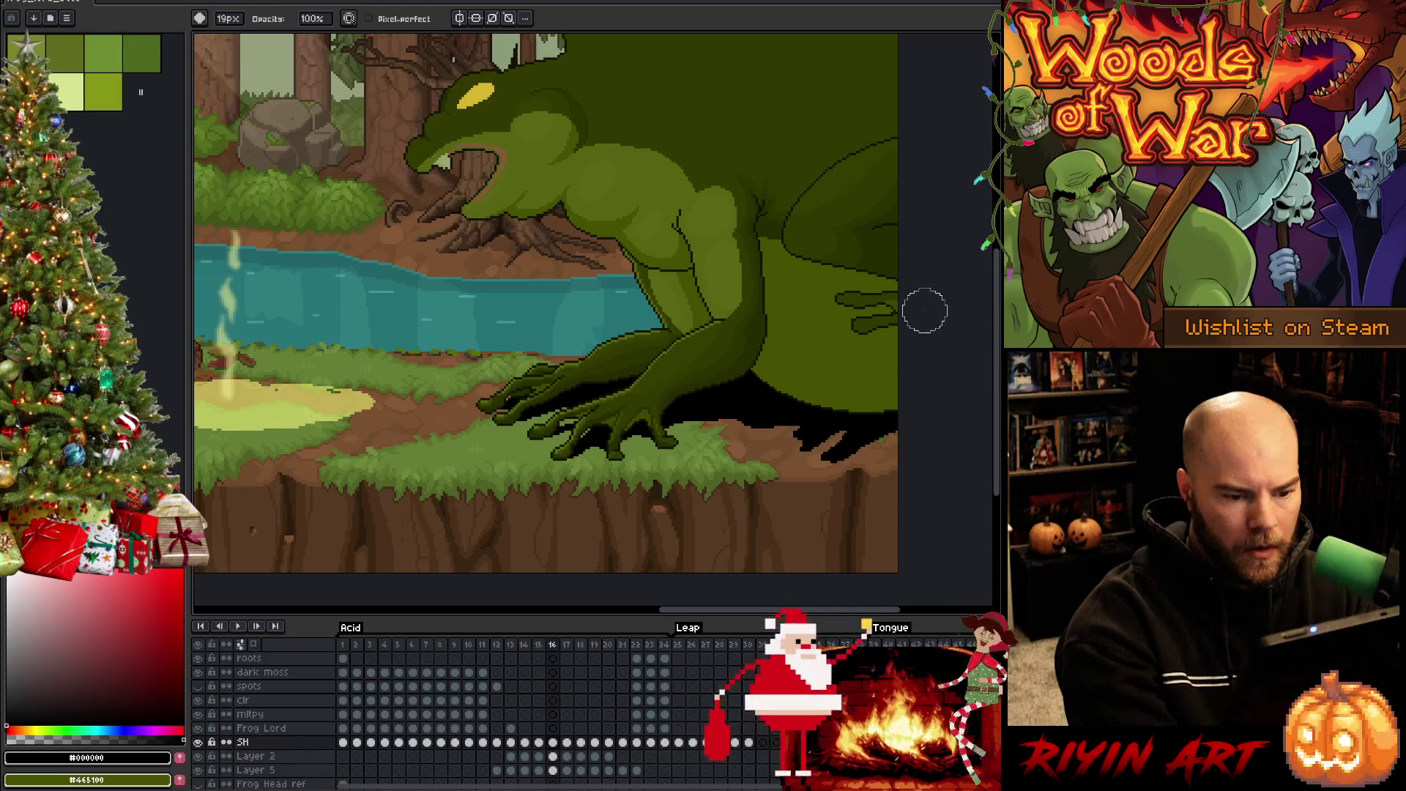
pyautogui.press('q')
pyautogui.moveTo(842, 474)
pyautogui.mouseDown()
pyautogui.moveTo(801, 469)
pyautogui.moveTo(820, 426)
pyautogui.moveTo(908, 440)
pyautogui.moveTo(889, 448)
pyautogui.mouseUp()
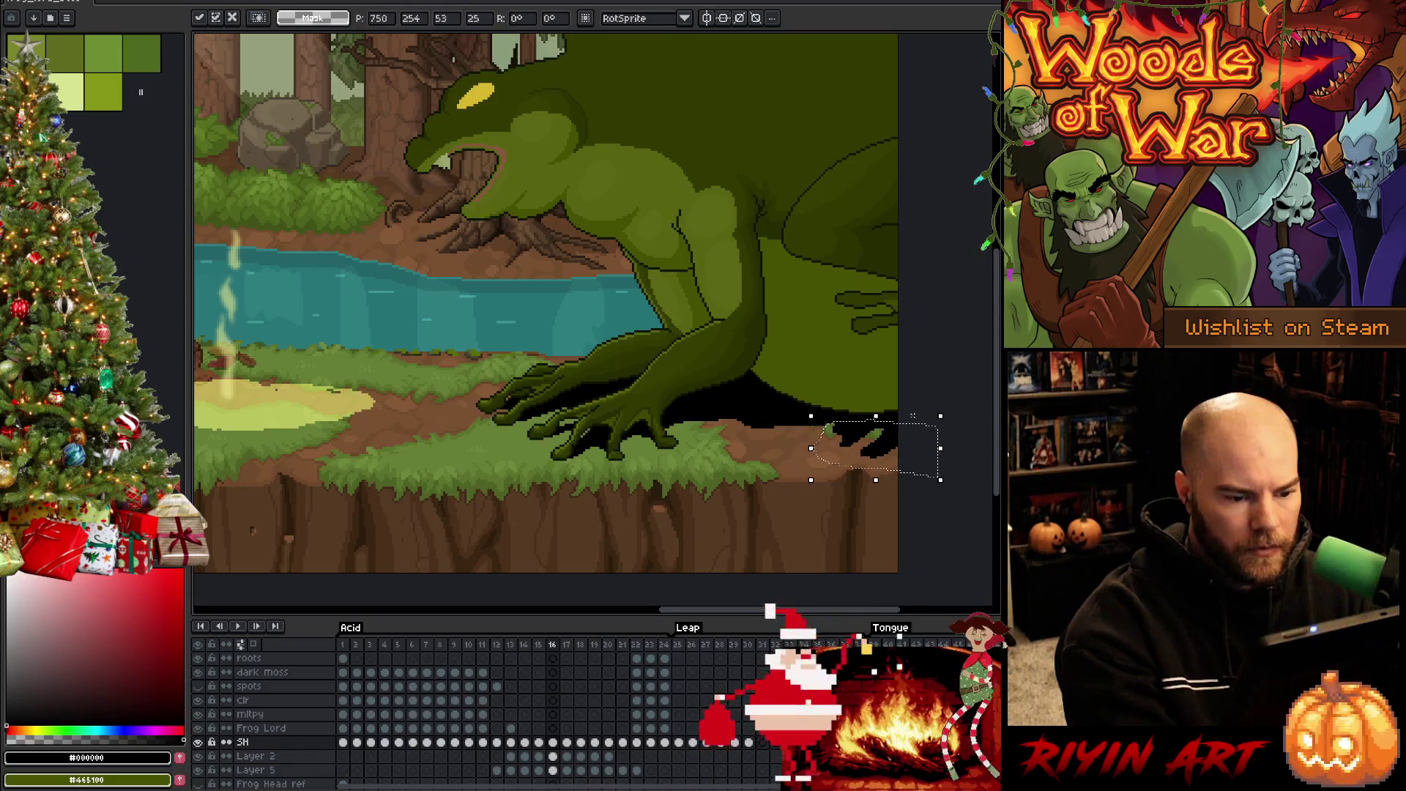
pyautogui.hotkey('ctrl', 'd')
pyautogui.press('b')
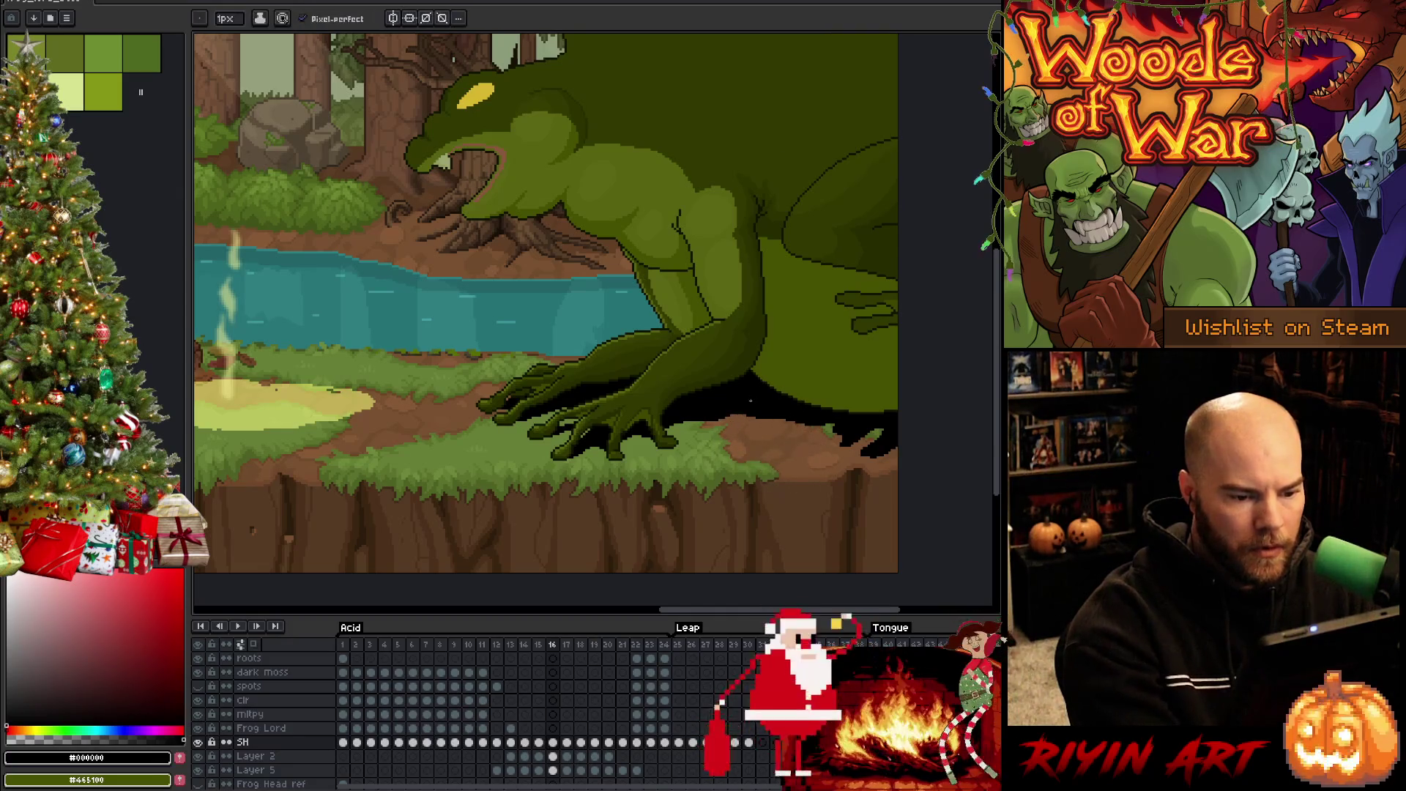
pyautogui.press('e')
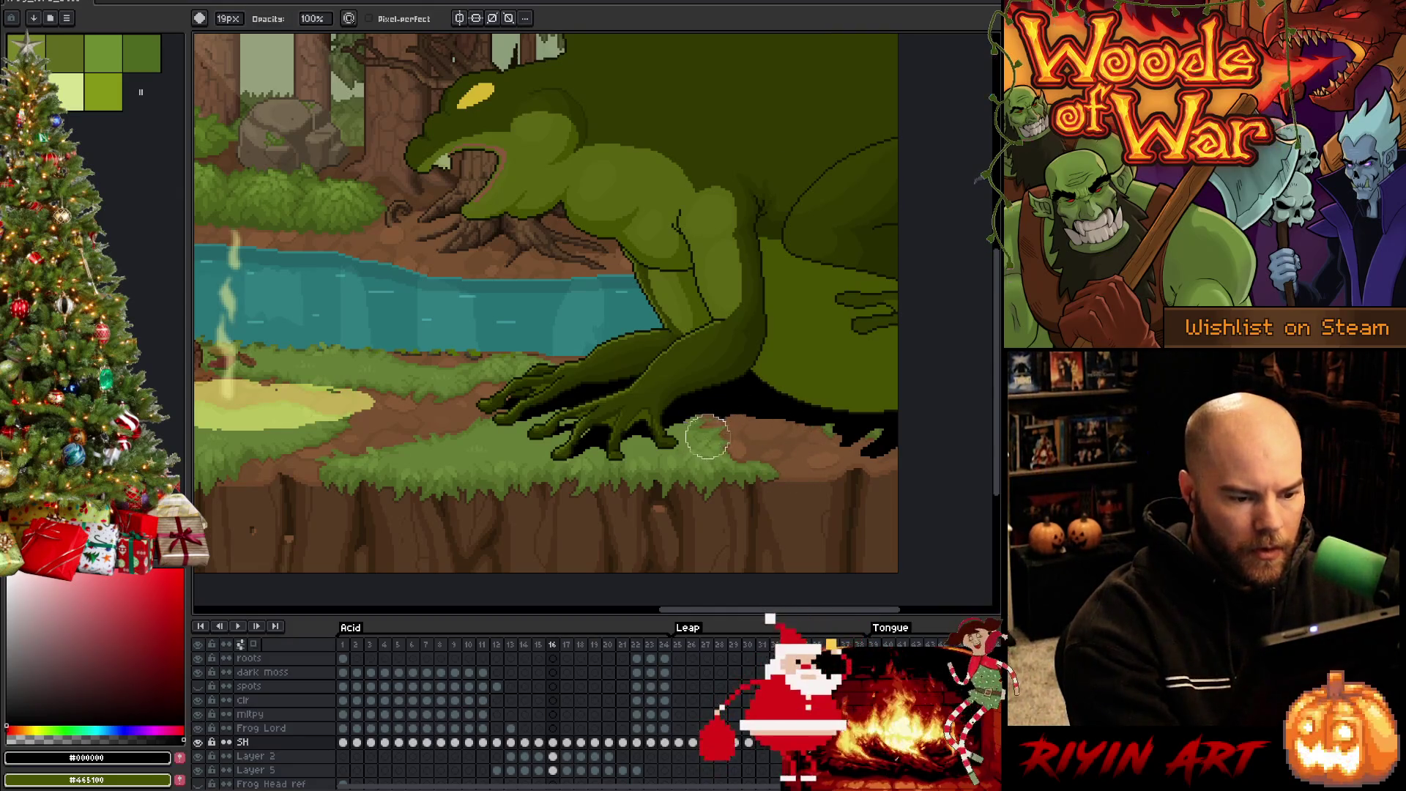
pyautogui.press('b')
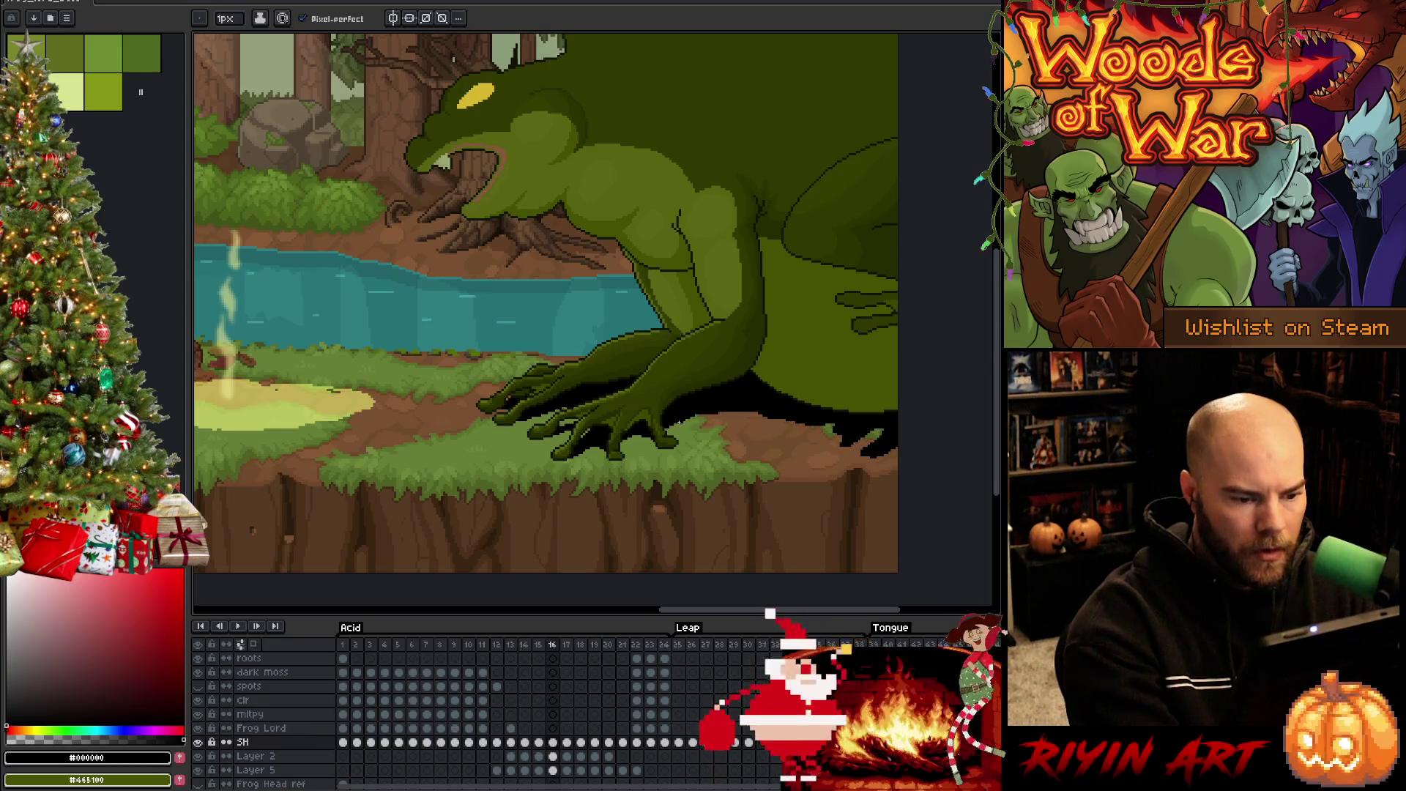
# Fill a ground strip reaching the canvas edge with black shadow
pyautogui.press('m')
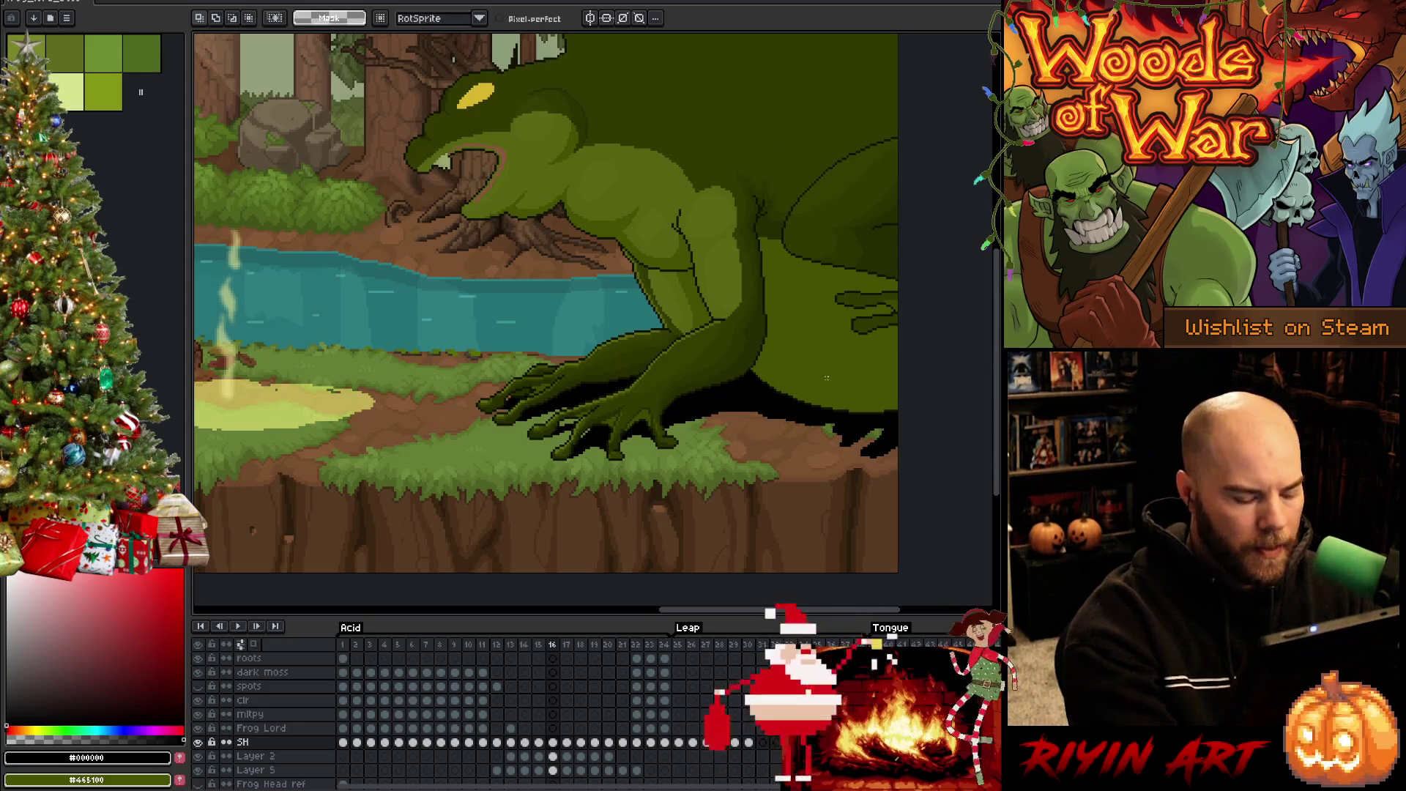
pyautogui.moveTo(768, 419)
pyautogui.mouseDown()
pyautogui.moveTo(897, 426)
pyautogui.moveTo(899, 403)
pyautogui.mouseUp()
pyautogui.press('f')
pyautogui.hotkey('ctrl', 'd')
# On frame 17, lasso the shadow along the crouched frog and around its front and back feet
pyautogui.press('.')
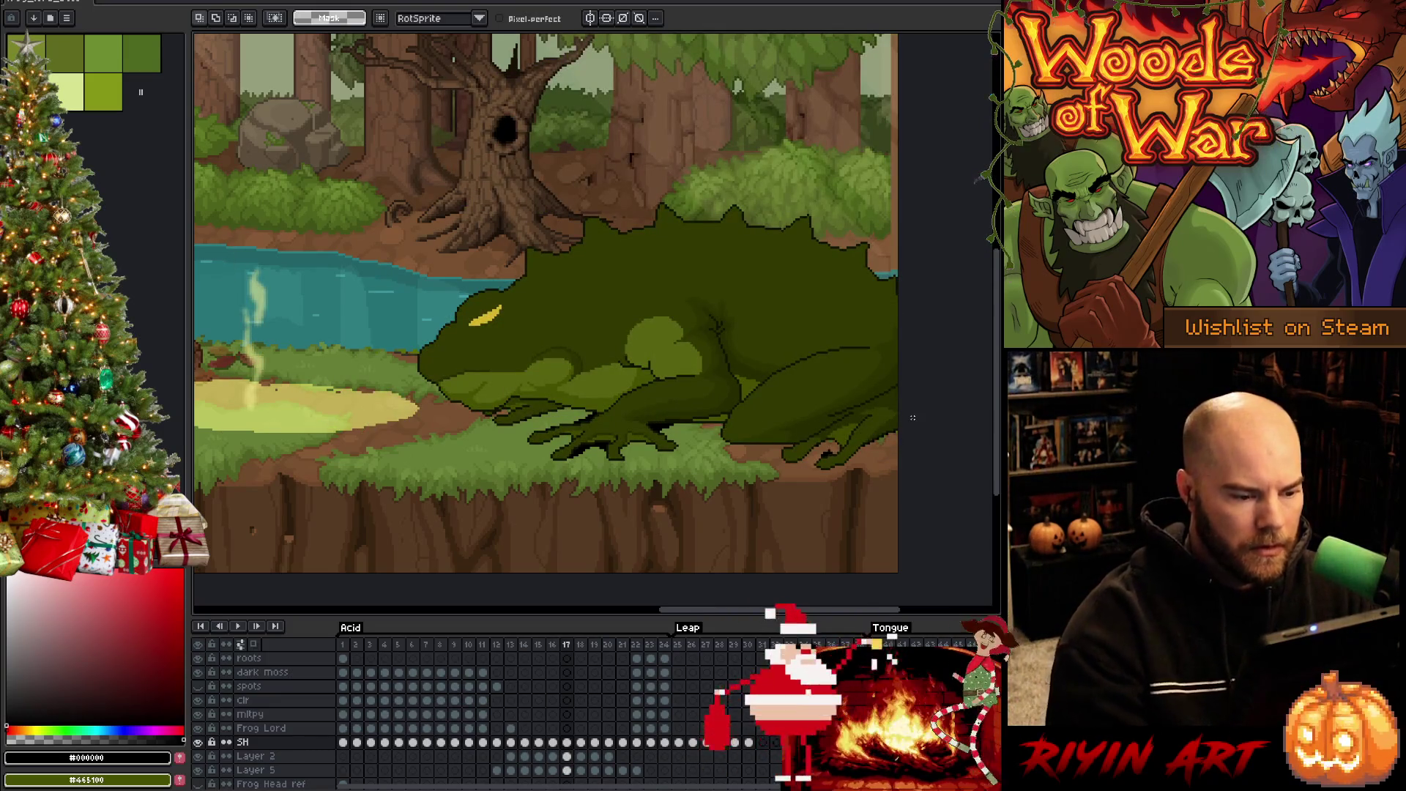
pyautogui.press('b')
pyautogui.press('q')
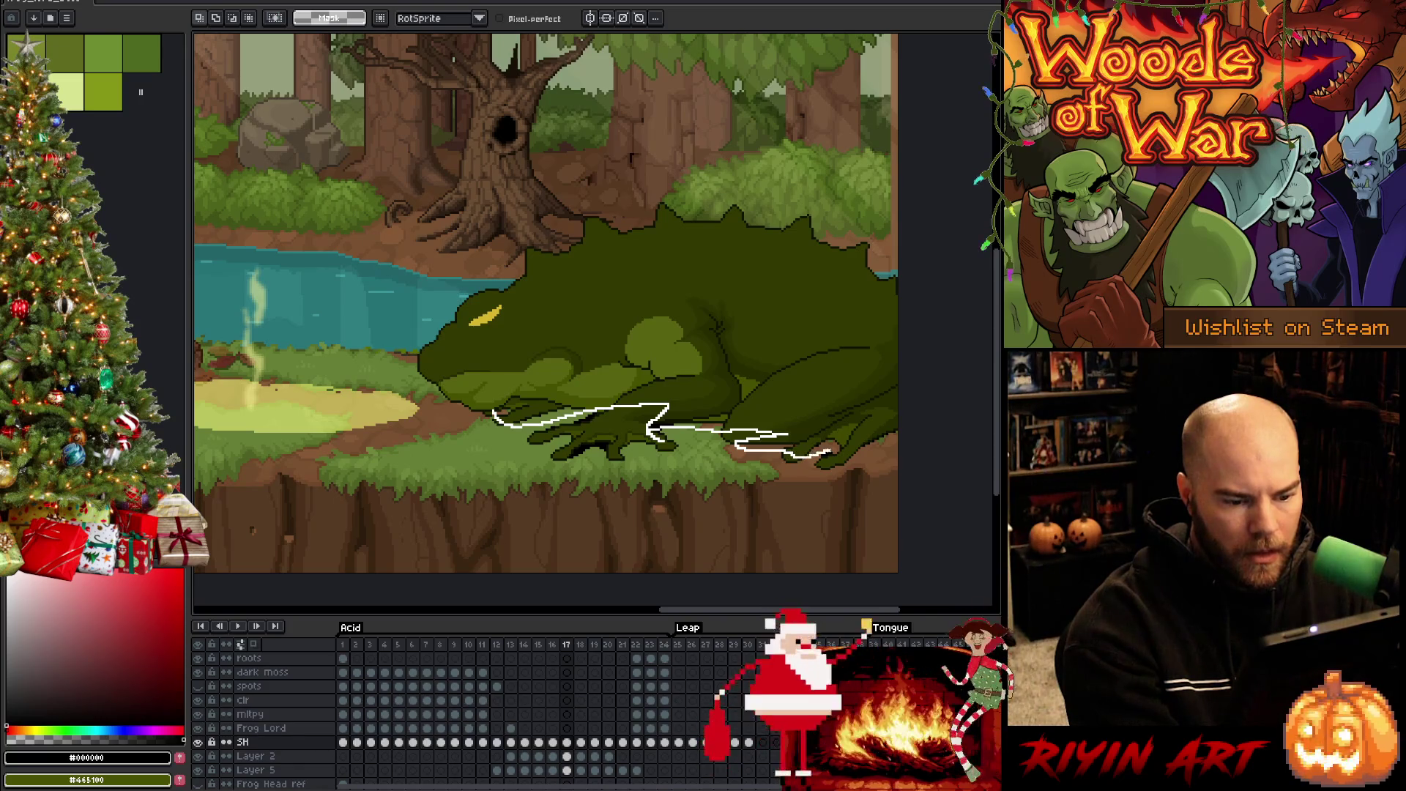
pyautogui.moveTo(927, 394)
pyautogui.mouseDown()
pyautogui.moveTo(557, 343)
pyautogui.moveTo(480, 388)
pyautogui.mouseUp()
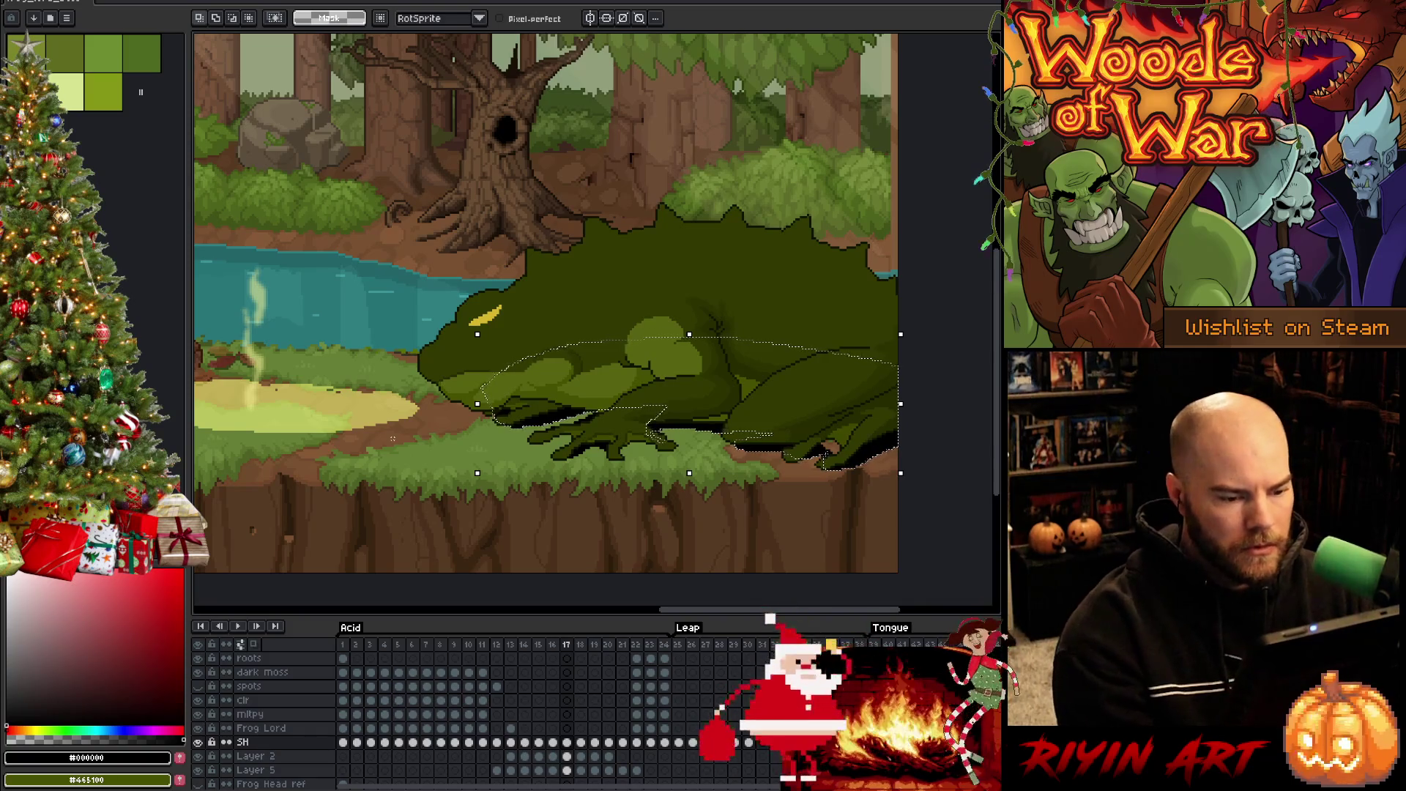
pyautogui.hotkey('ctrl', 'd')
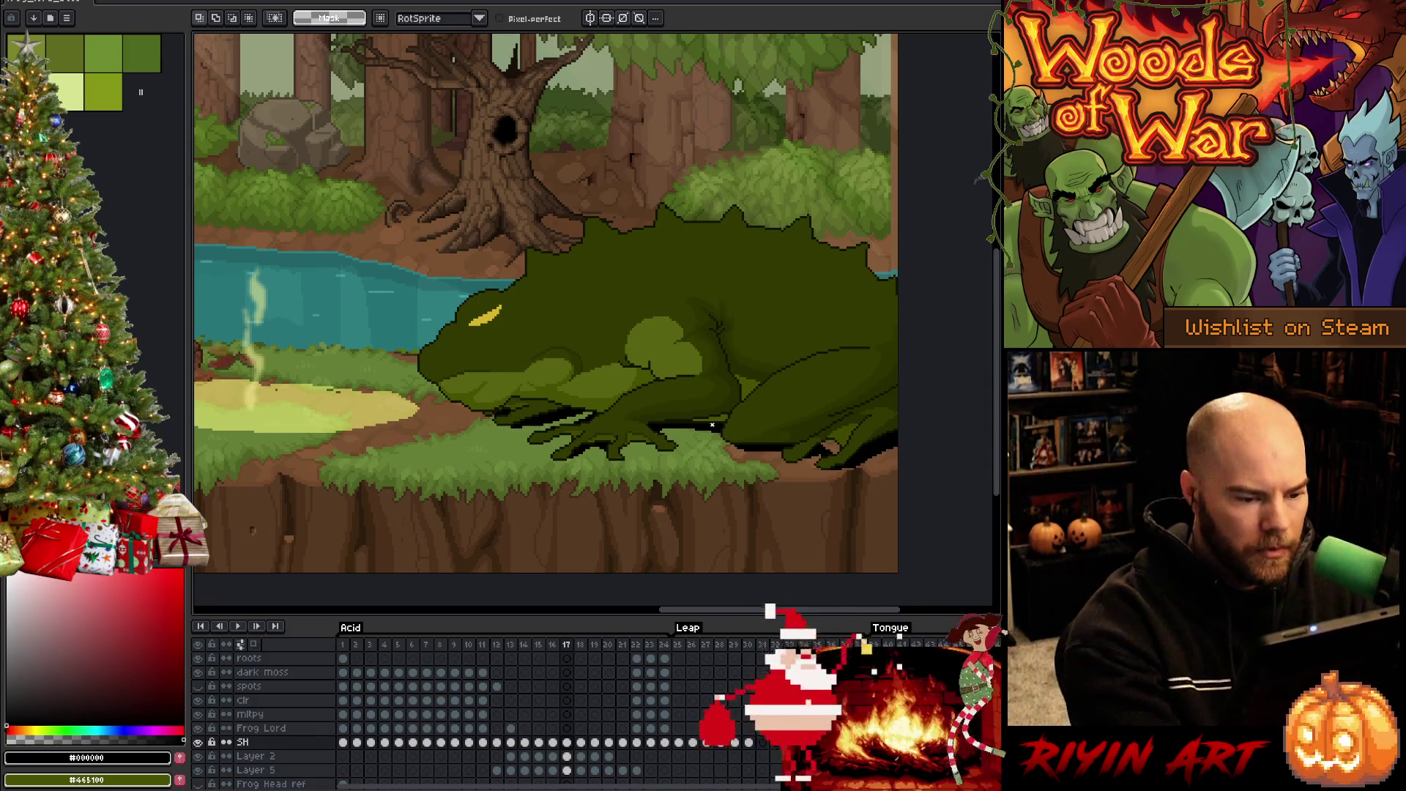
pyautogui.moveTo(664, 438); pyautogui.dragTo(648, 410)
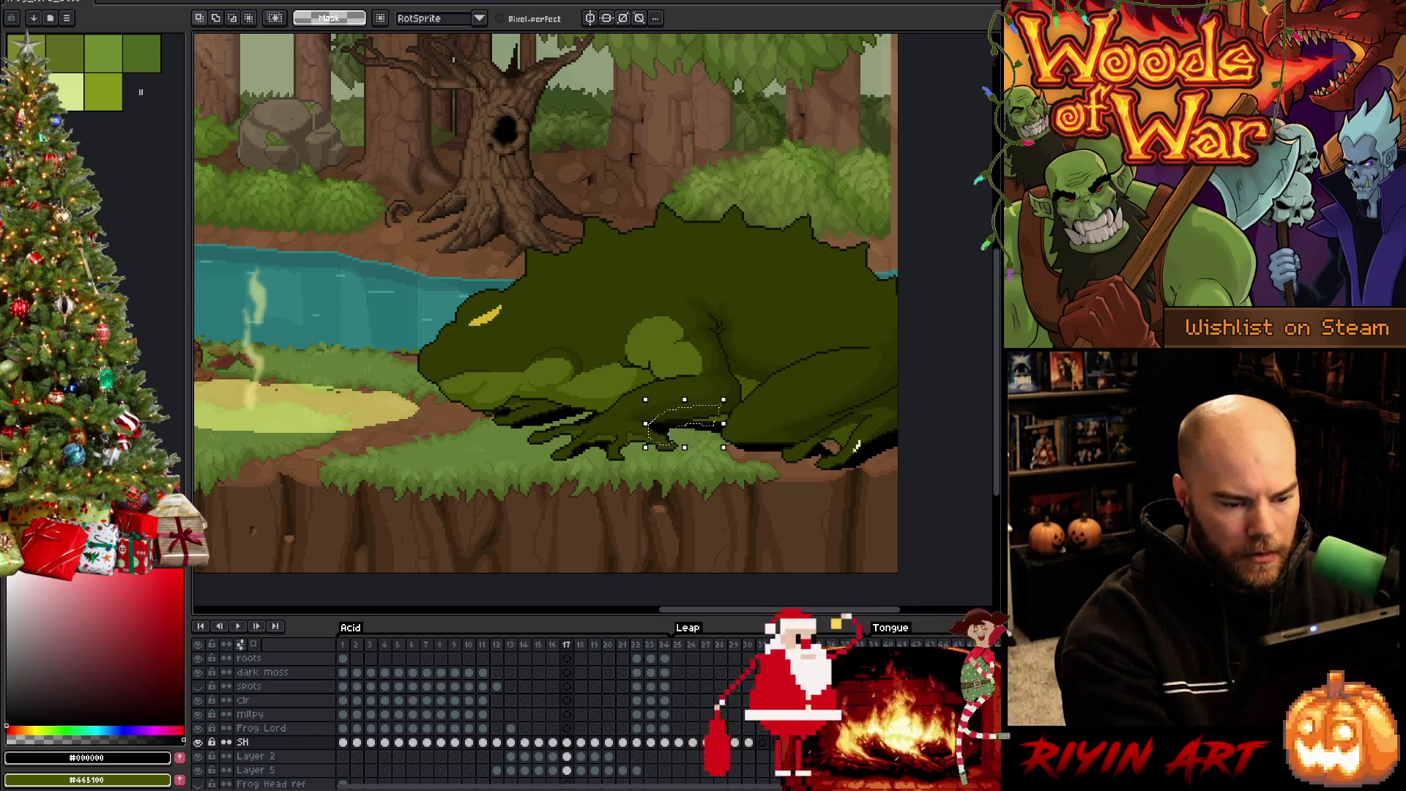
pyautogui.moveTo(858, 443); pyautogui.dragTo(892, 414)
pyautogui.hotkey('ctrl', 'd')
pyautogui.keyDown('ctrl'); pyautogui.click(836, 450); pyautogui.keyUp('ctrl')
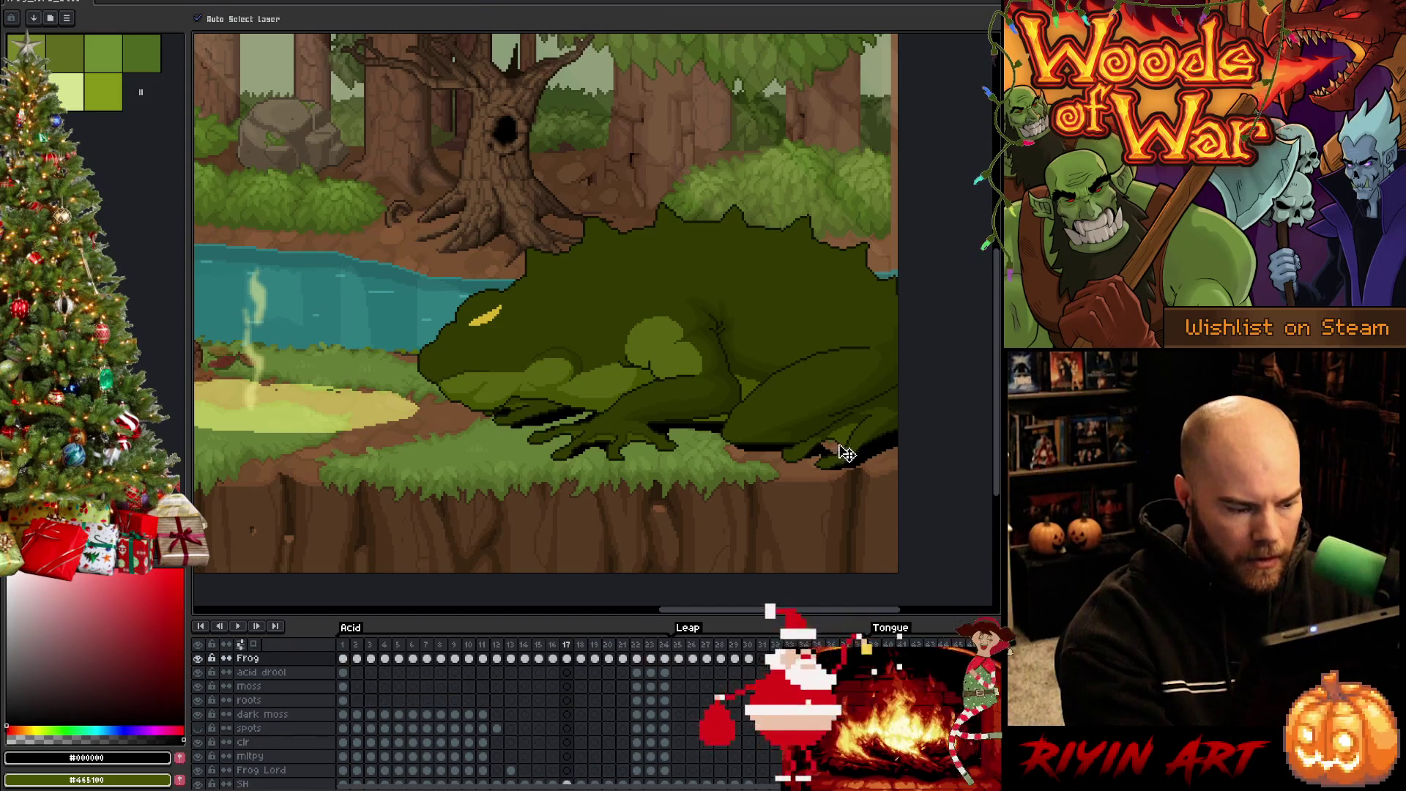
# Set a 1px brush and paint the frog's brown foot pixels black
pyautogui.press('b')
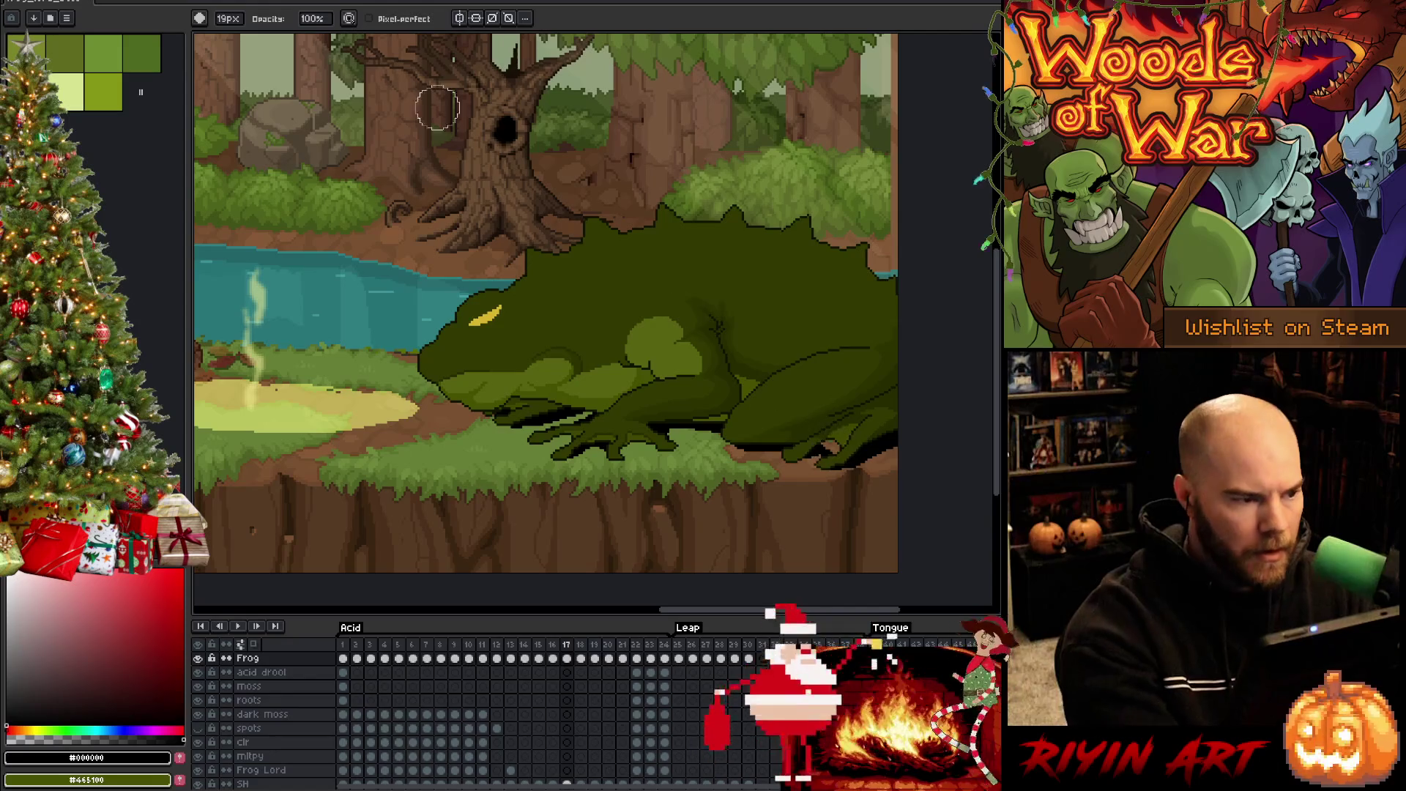
pyautogui.click(227, 19)
pyautogui.write('1')
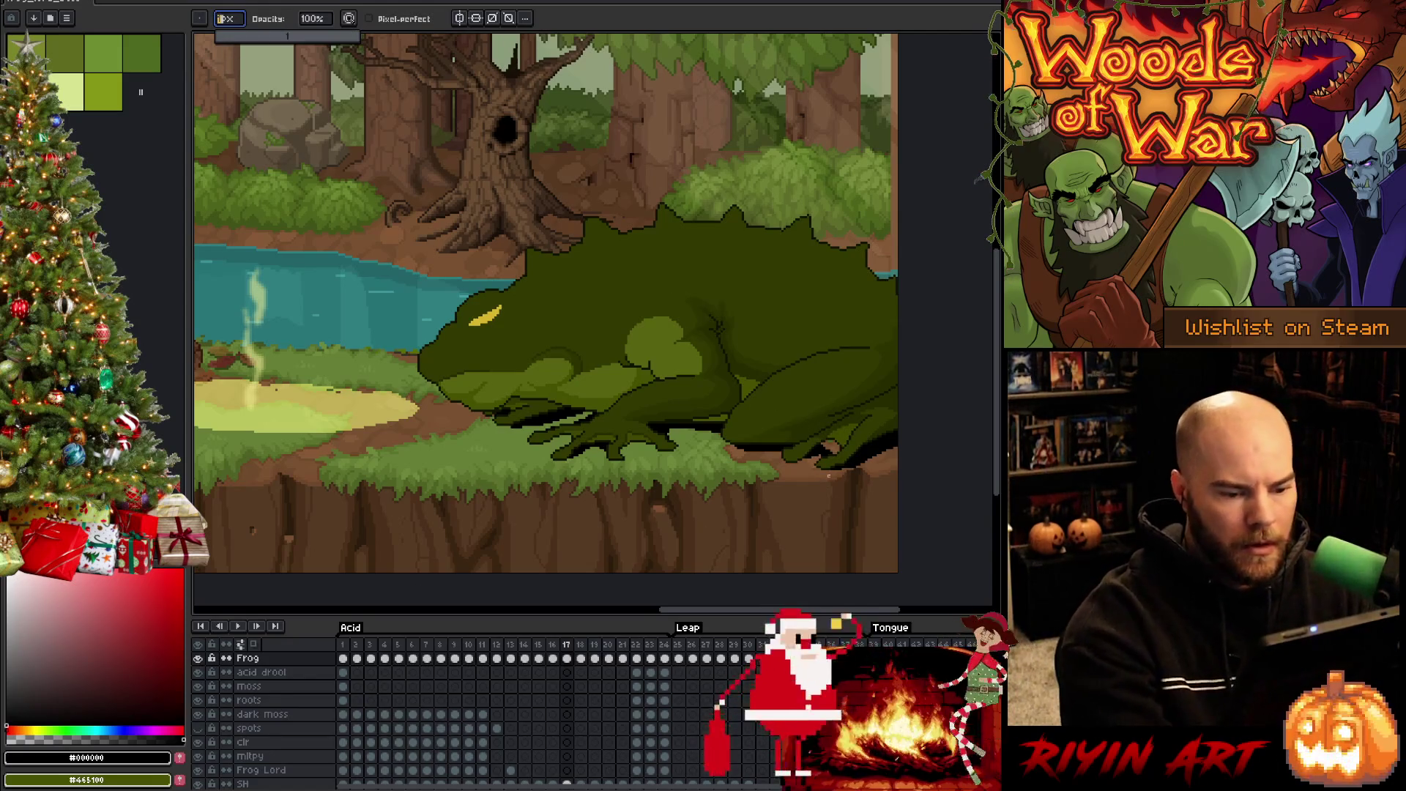
pyautogui.scroll(5, 835, 446)
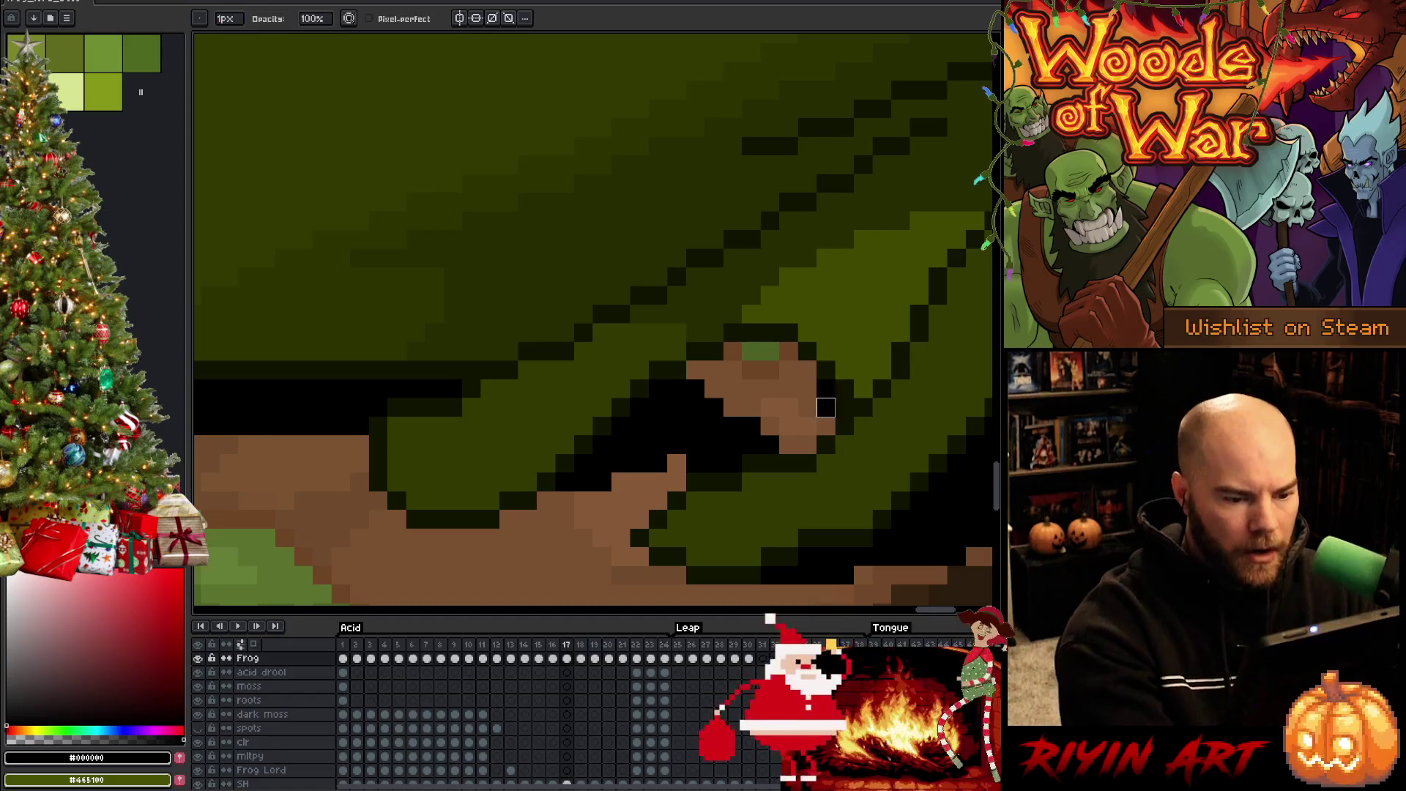
pyautogui.moveTo(807, 370)
pyautogui.mouseDown()
pyautogui.moveTo(807, 447)
pyautogui.moveTo(789, 428)
pyautogui.moveTo(789, 447)
pyautogui.mouseUp()
pyautogui.moveTo(771, 352)
pyautogui.mouseDown()
pyautogui.moveTo(769, 443)
pyautogui.moveTo(731, 424)
pyautogui.mouseUp()
pyautogui.moveTo(714, 370)
pyautogui.mouseDown()
pyautogui.moveTo(713, 427)
pyautogui.moveTo(695, 388)
pyautogui.mouseUp()
pyautogui.scroll(-5, 719, 450)
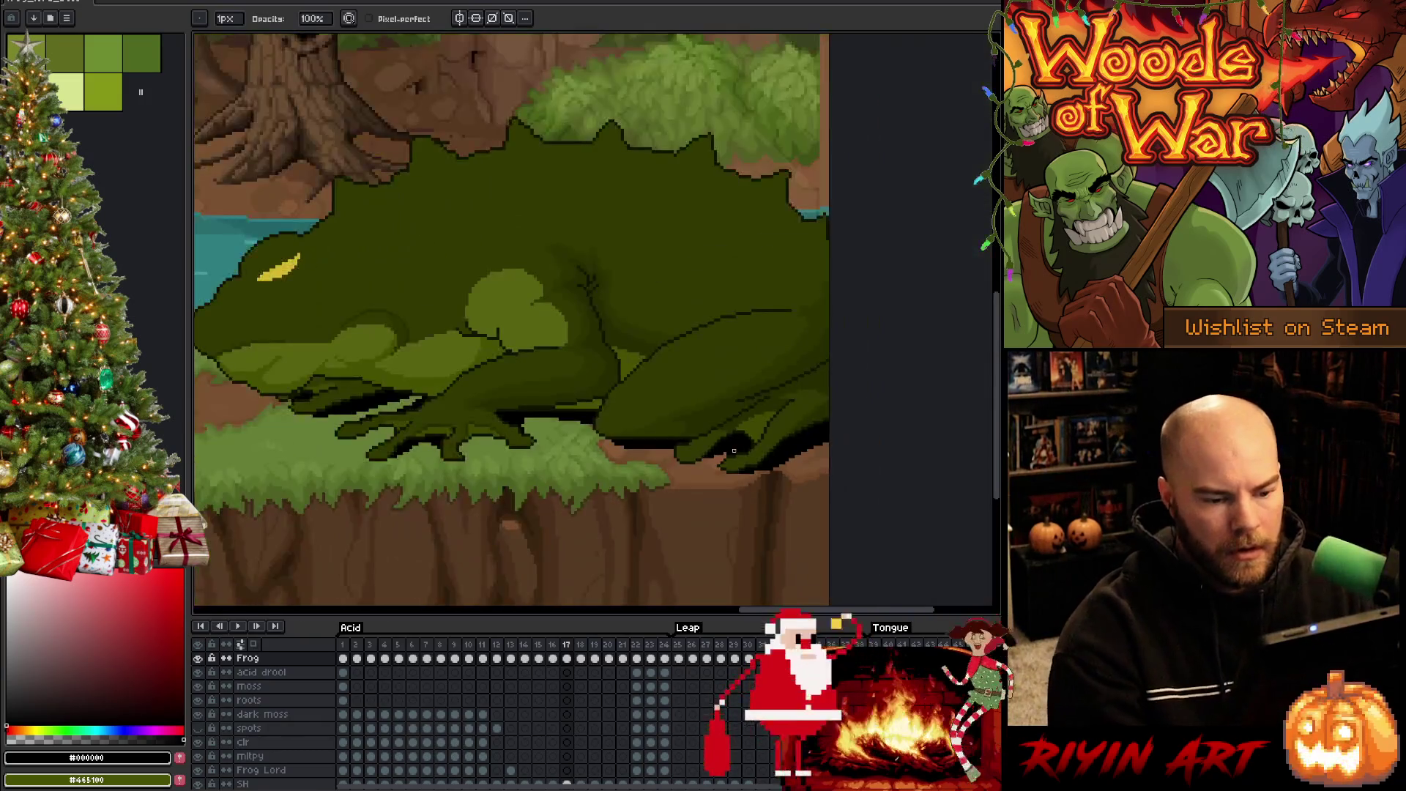
# Paste the SH shadow from frame 17 into frame 18
pyautogui.press('Right')
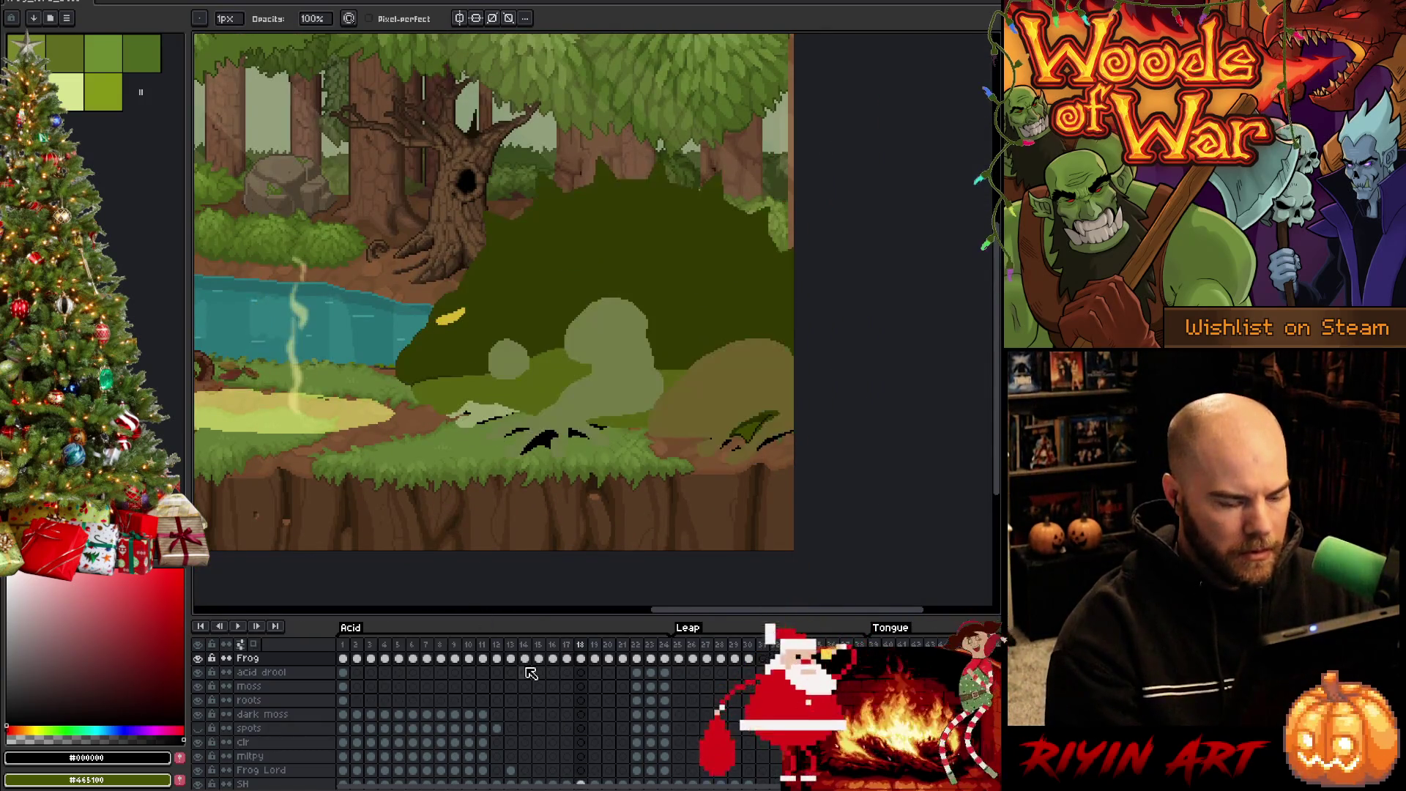
pyautogui.click(566, 657)
pyautogui.scroll(-2, 568, 732)
pyautogui.click(567, 742)
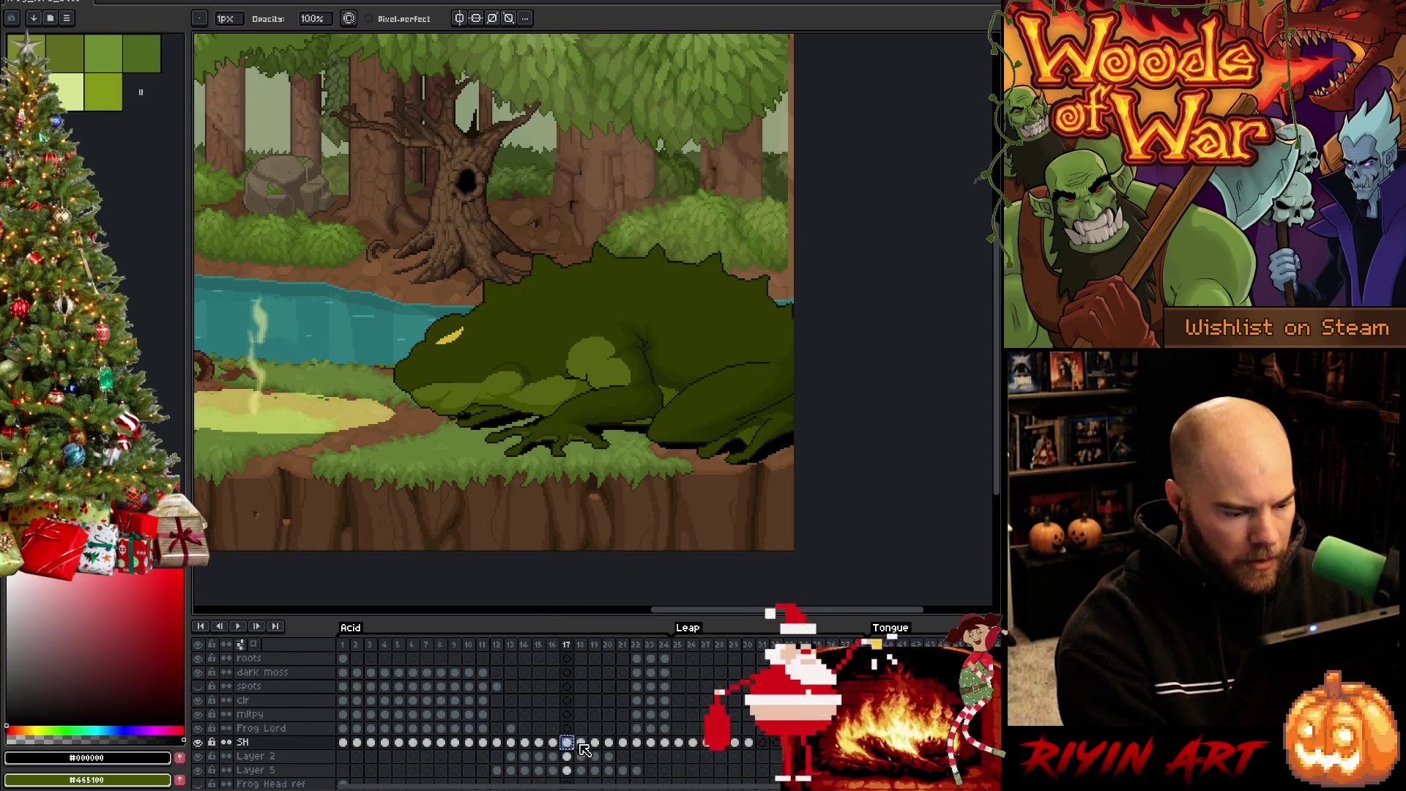
pyautogui.click(581, 742)
pyautogui.hotkey('ctrl', 'v')
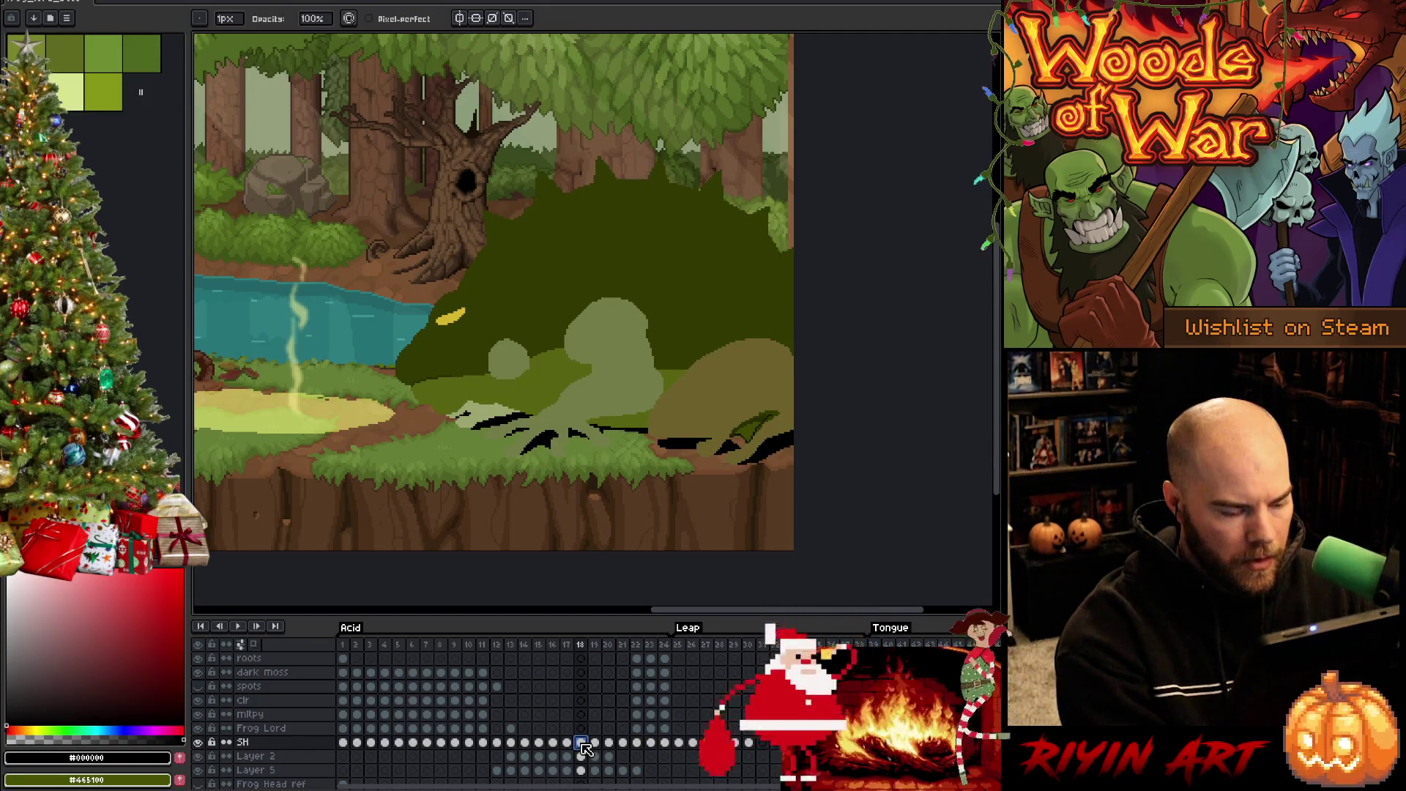
# Paste the shadow into frame 19, undo the stray strokes, and compare it with frame 20
pyautogui.click(595, 743)
pyautogui.hotkey('ctrl', 'v')
pyautogui.hotkey('ctrl', 'z')
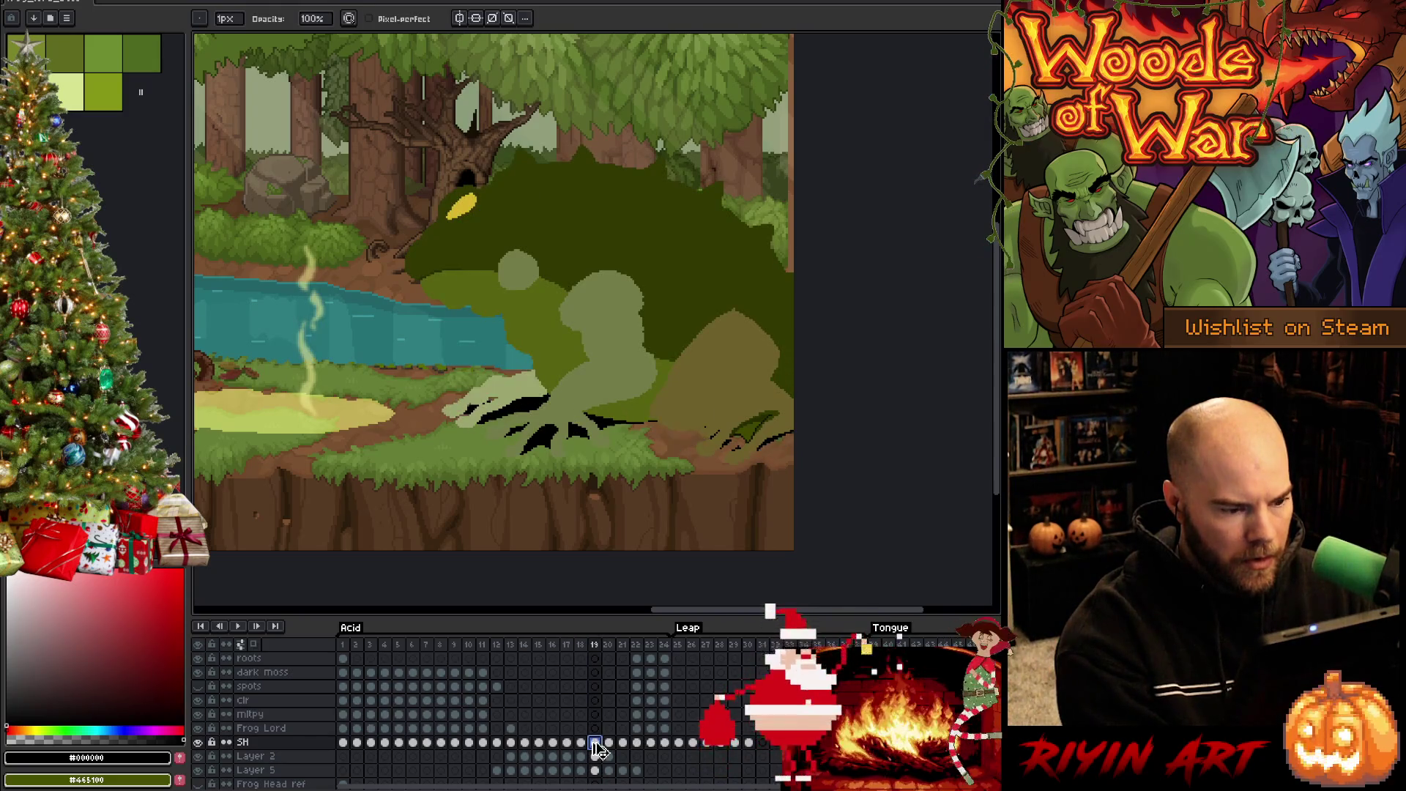
pyautogui.click(609, 743)
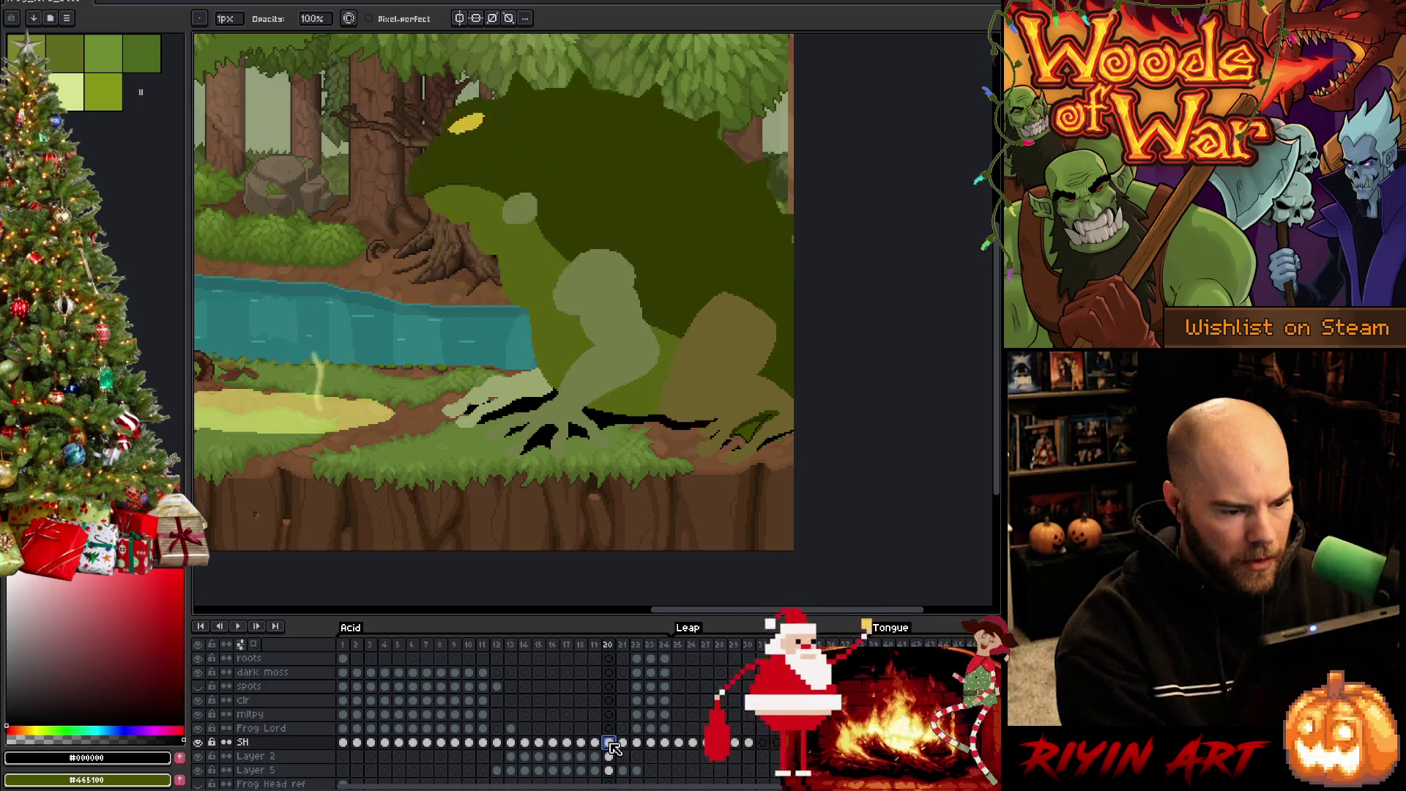
pyautogui.click(595, 744)
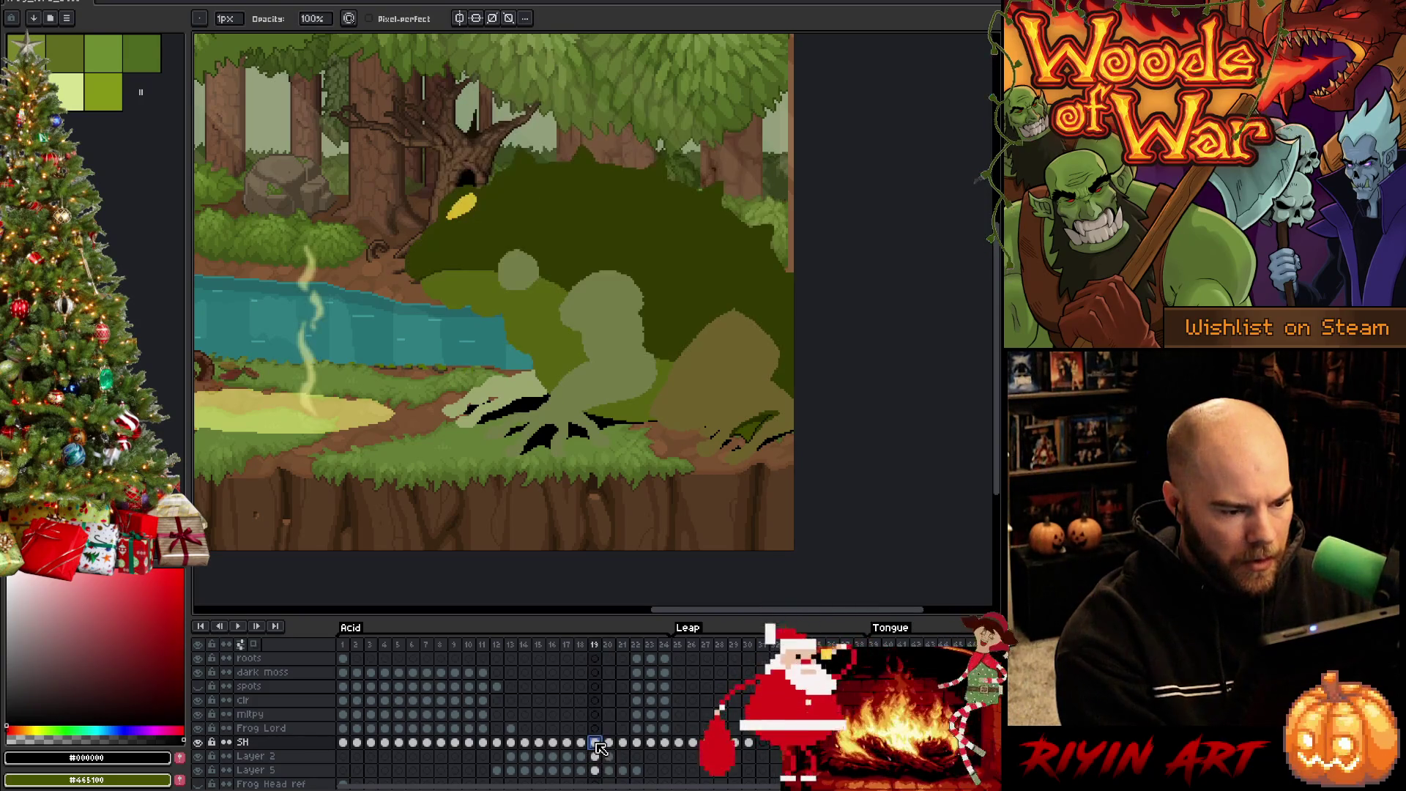
pyautogui.scroll(1, 590, 444)
pyautogui.scroll(1, 590, 444)
pyautogui.press('e')
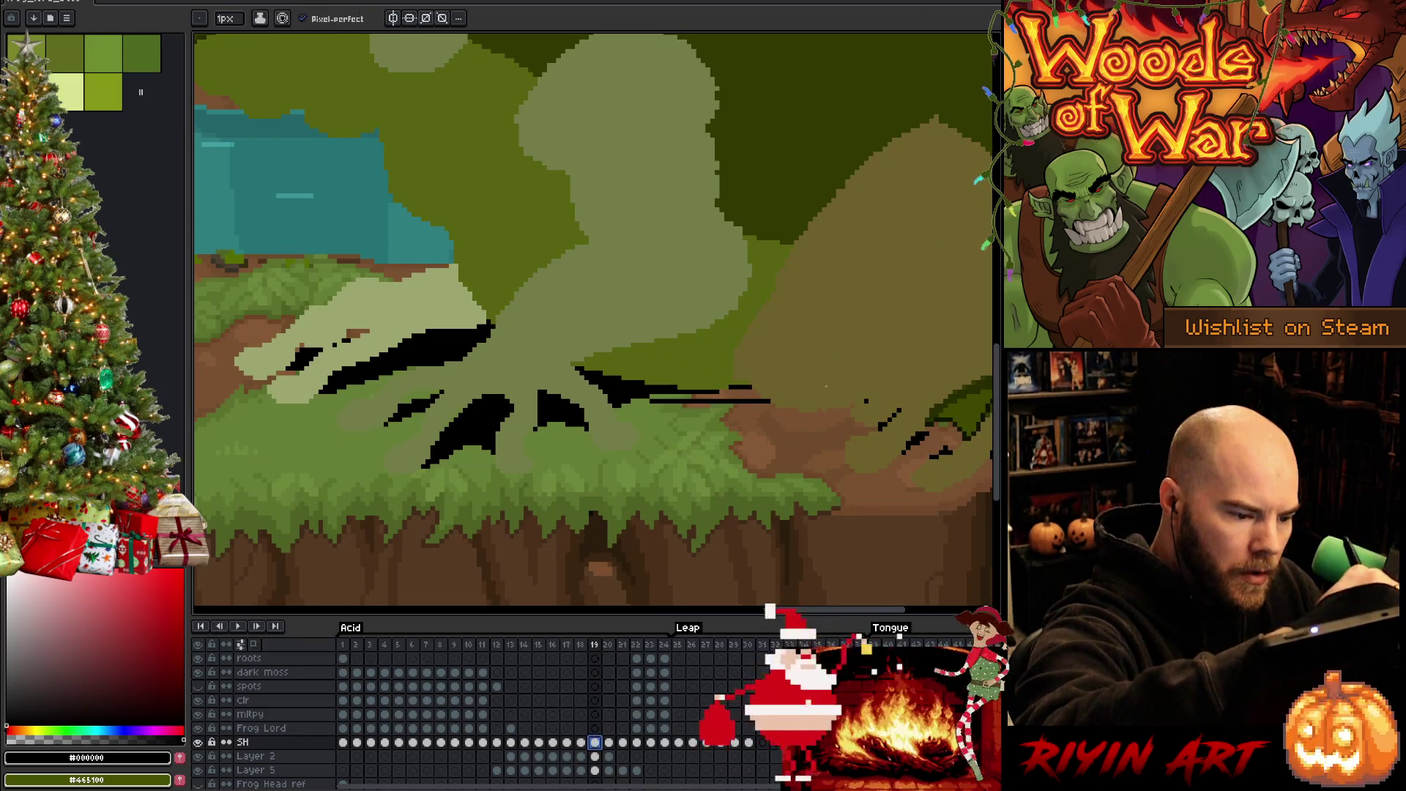
# On frame 19, draw a thin dark shadow line along the frog's underside and bucket-fill its gaps black
pyautogui.press('g')
pyautogui.click(747, 399)
pyautogui.press('e')
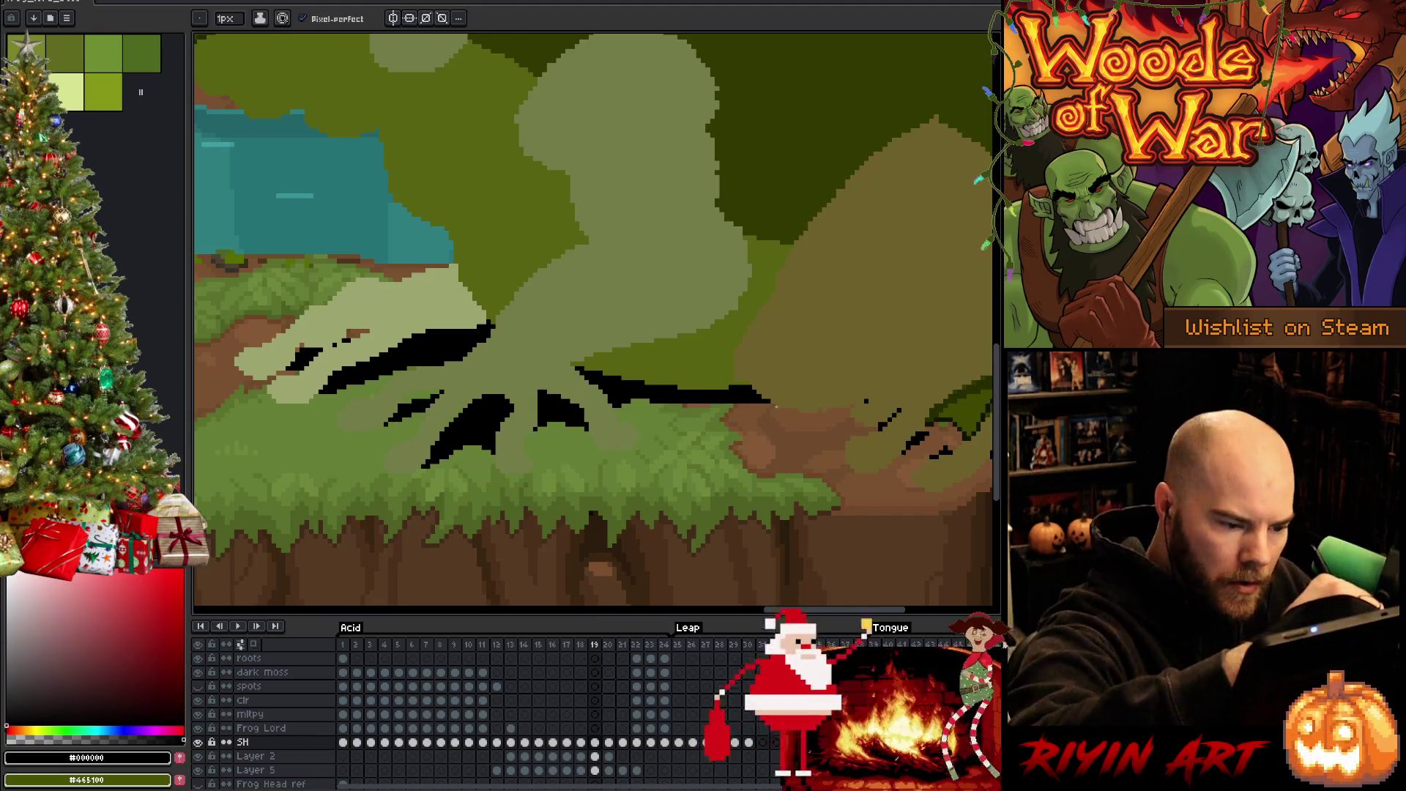
pyautogui.moveTo(747, 395); pyautogui.dragTo(853, 421)
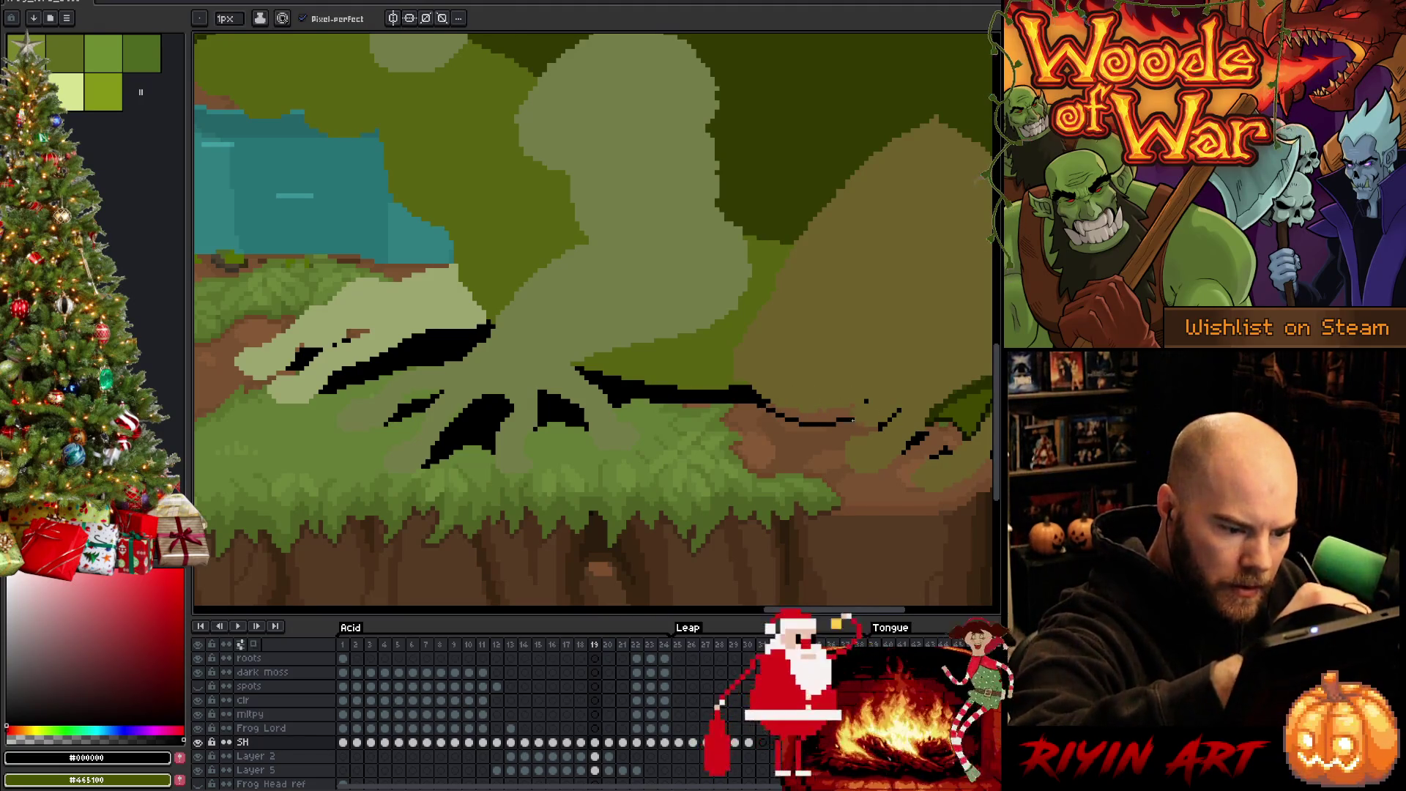
pyautogui.moveTo(866, 400); pyautogui.dragTo(786, 400)
pyautogui.moveTo(936, 357); pyautogui.dragTo(835, 354)
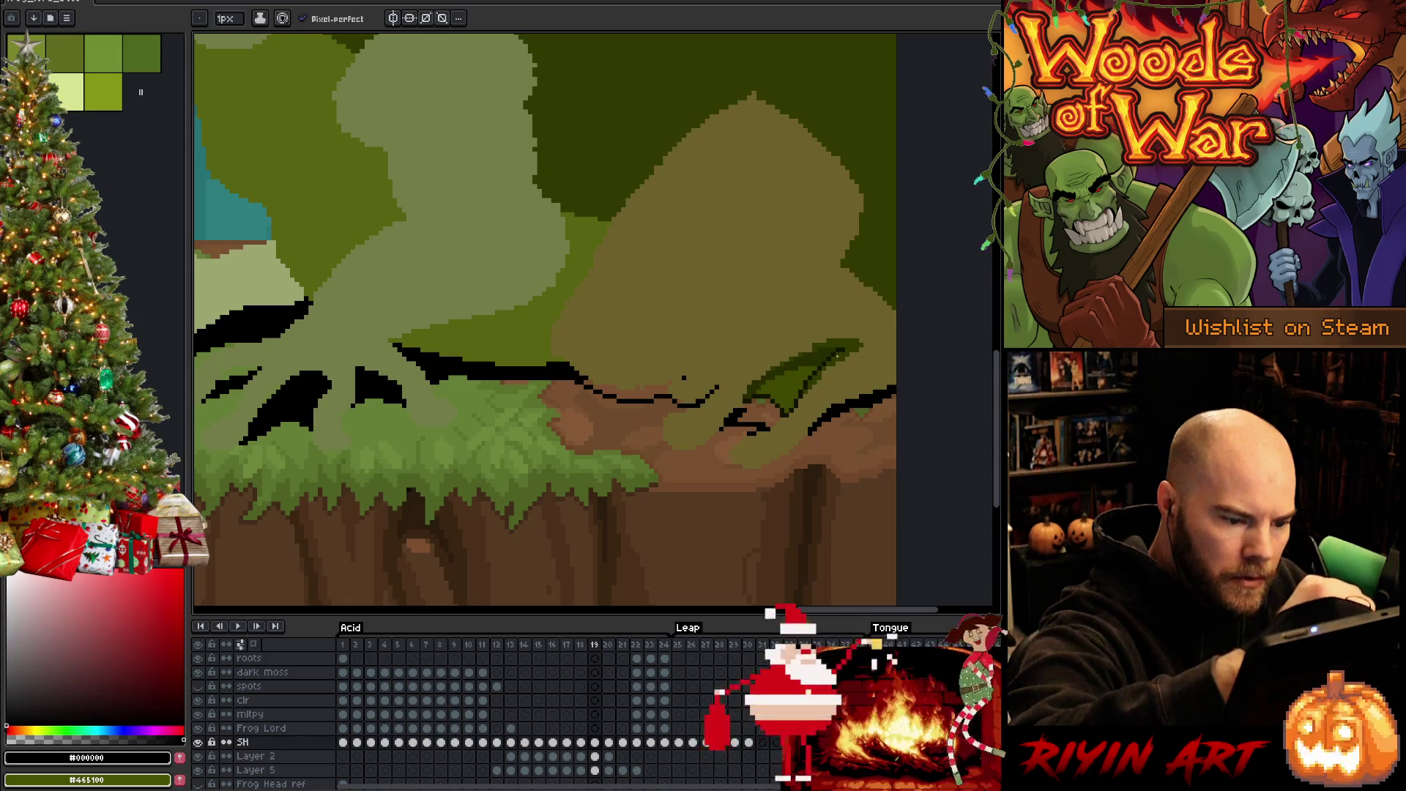
pyautogui.press('g')
pyautogui.click(633, 395)
pyautogui.click(747, 417)
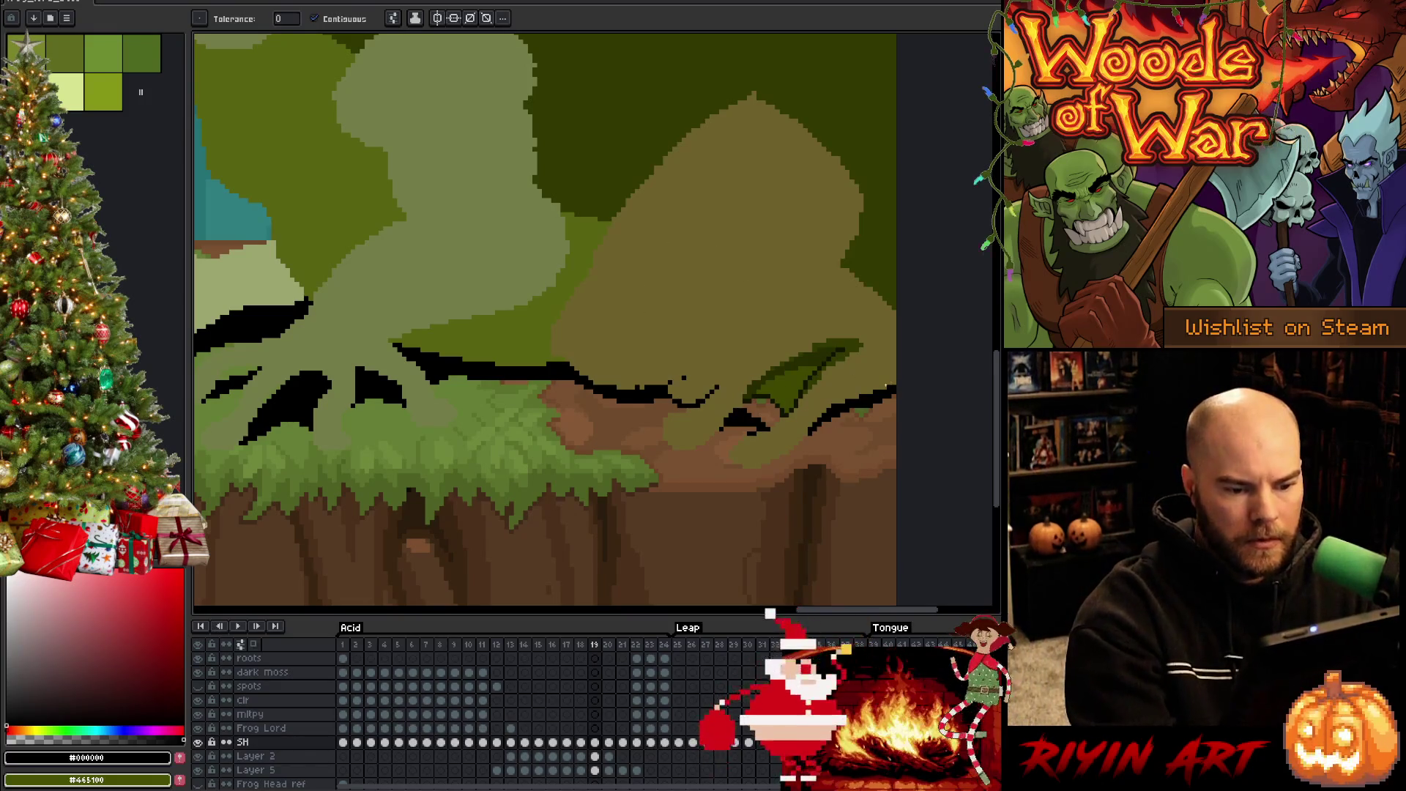
# Check the shadow on frames 20 and 21, then return to frame 1
pyautogui.click(608, 742)
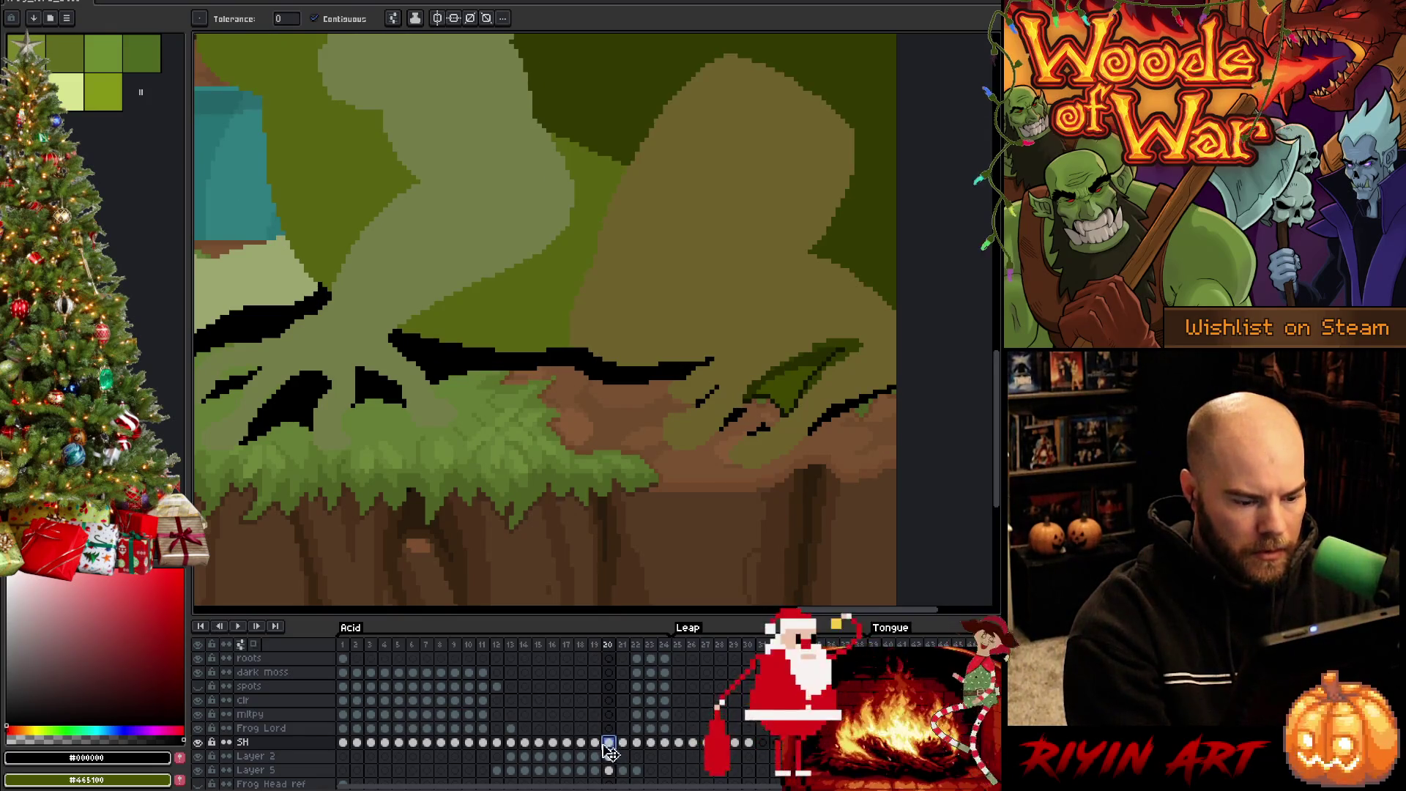
pyautogui.click(595, 742)
pyautogui.click(608, 742)
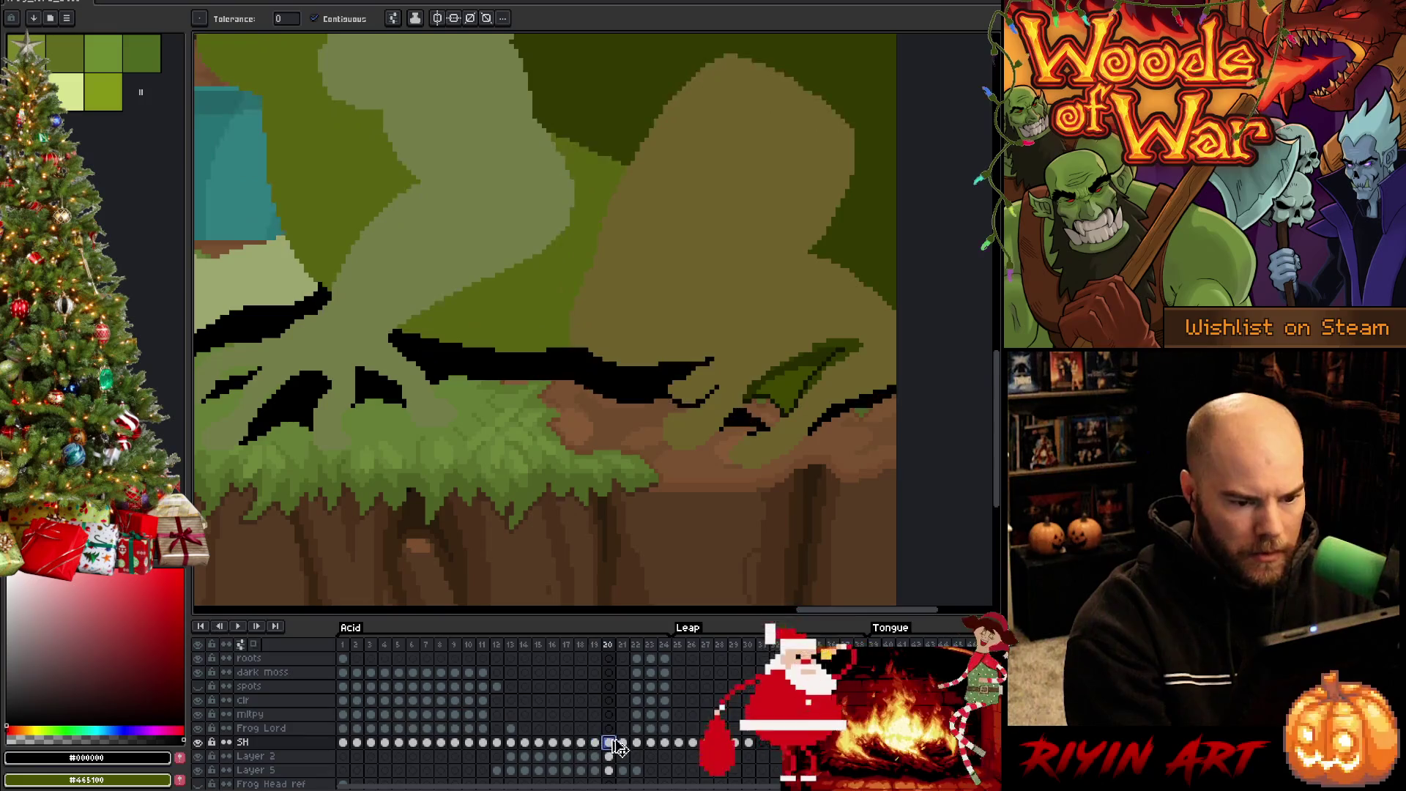
pyautogui.click(624, 742)
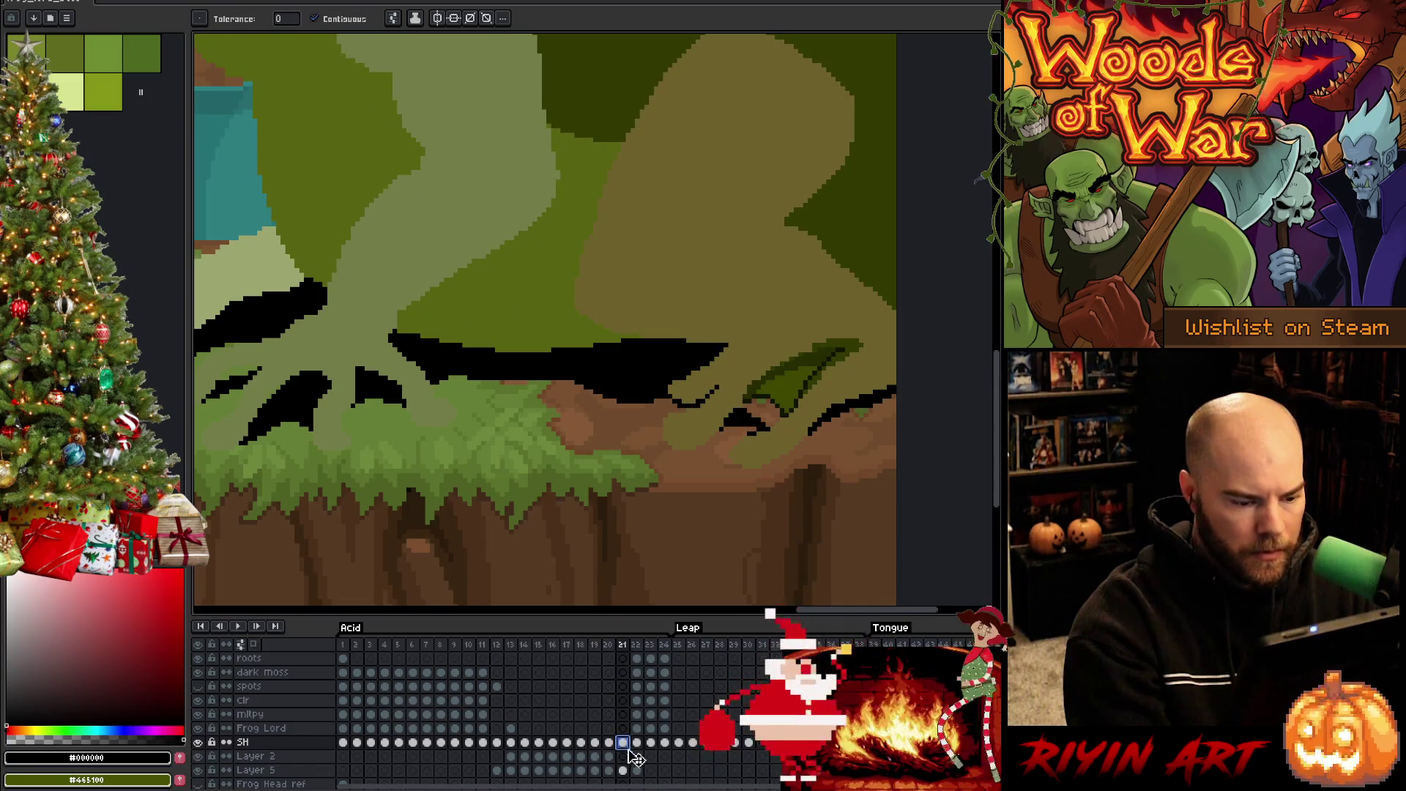
pyautogui.click(343, 742)
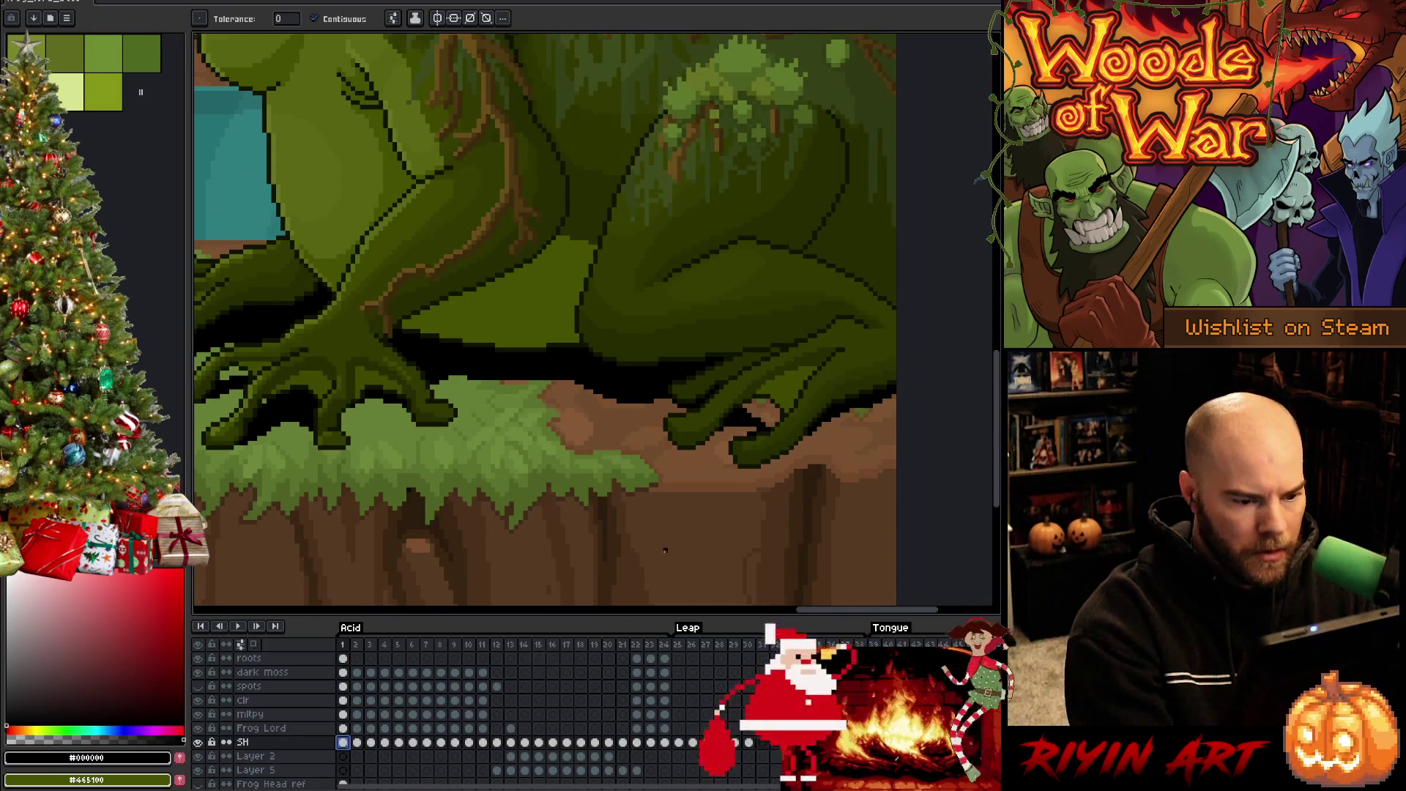
# Make the Frog layer active and lasso the gap beside the frog's right foot
pyautogui.press('v')
pyautogui.click(771, 418)
pyautogui.press('b')
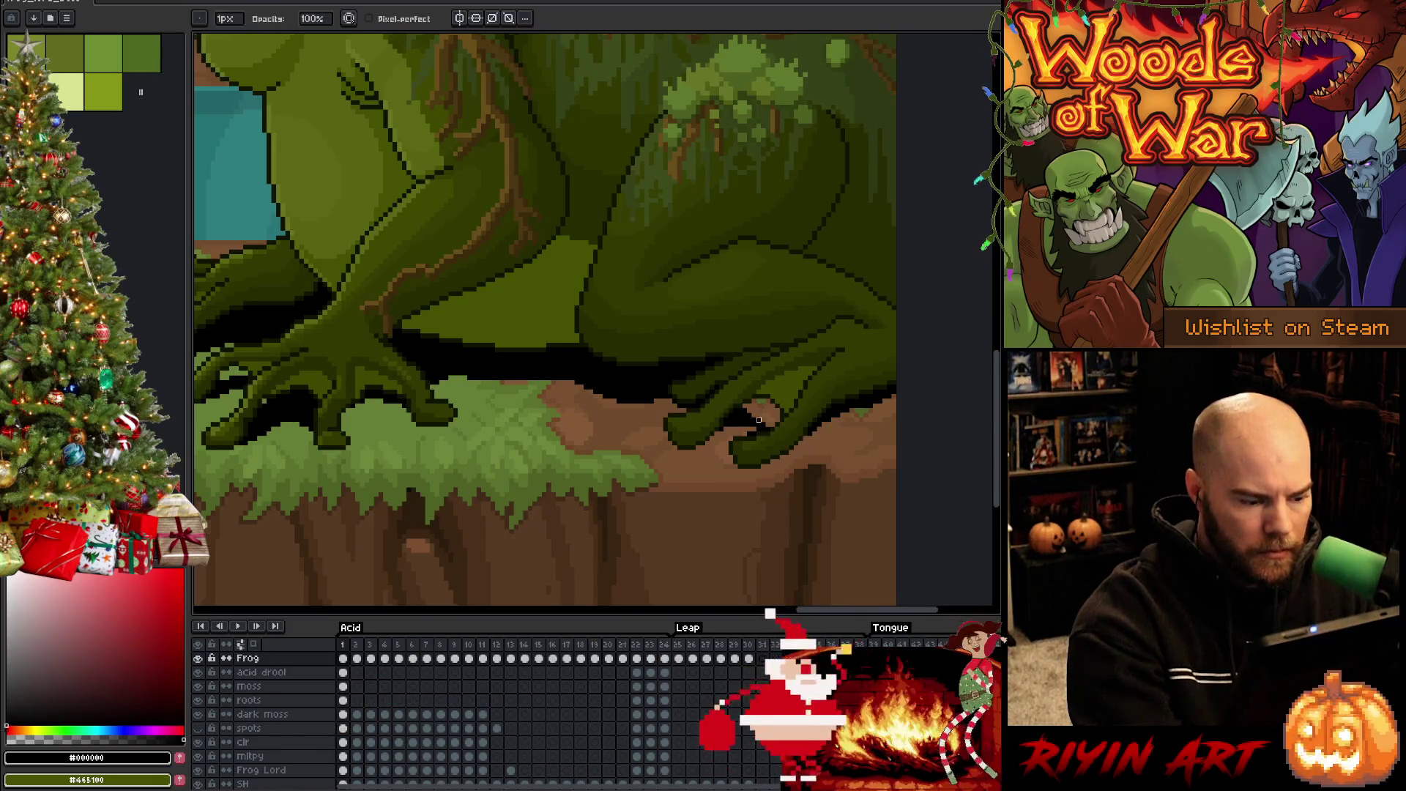
pyautogui.press('m')
pyautogui.scroll(3, 776, 410)
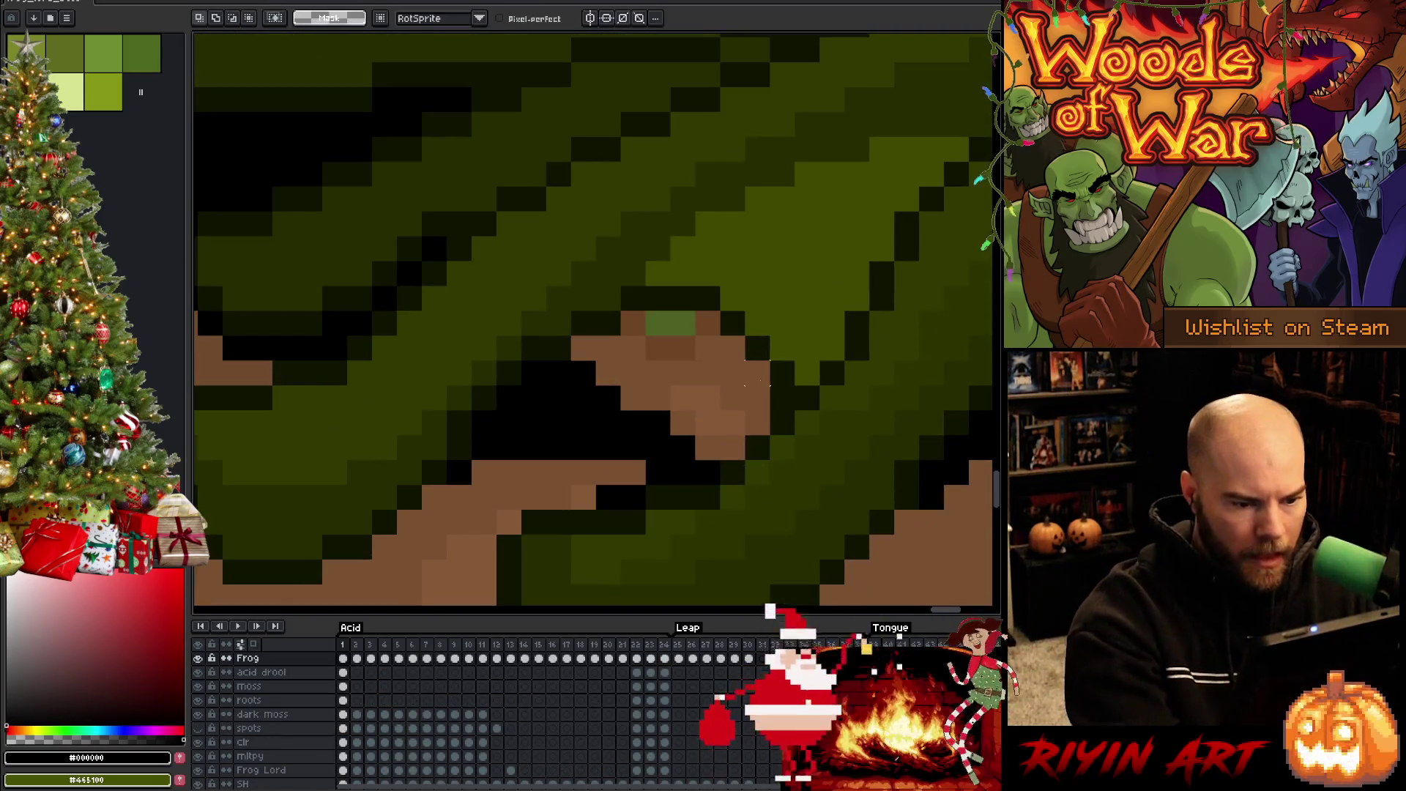
pyautogui.moveTo(758, 424)
pyautogui.mouseDown()
pyautogui.moveTo(732, 447)
pyautogui.moveTo(659, 447)
pyautogui.moveTo(582, 345)
pyautogui.moveTo(633, 323)
pyautogui.mouseUp()
pyautogui.moveTo(706, 351); pyautogui.dragTo(663, 364)
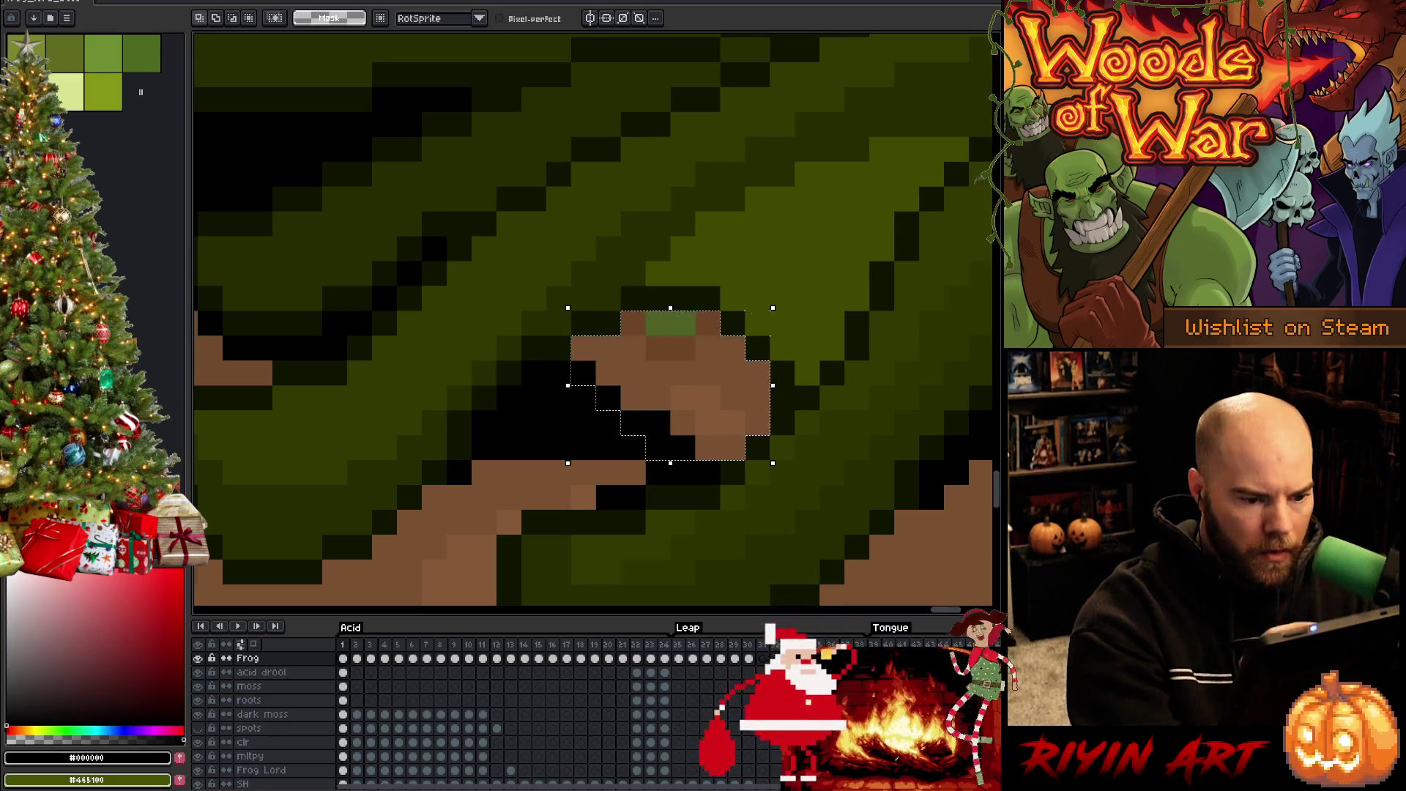
pyautogui.press('v')
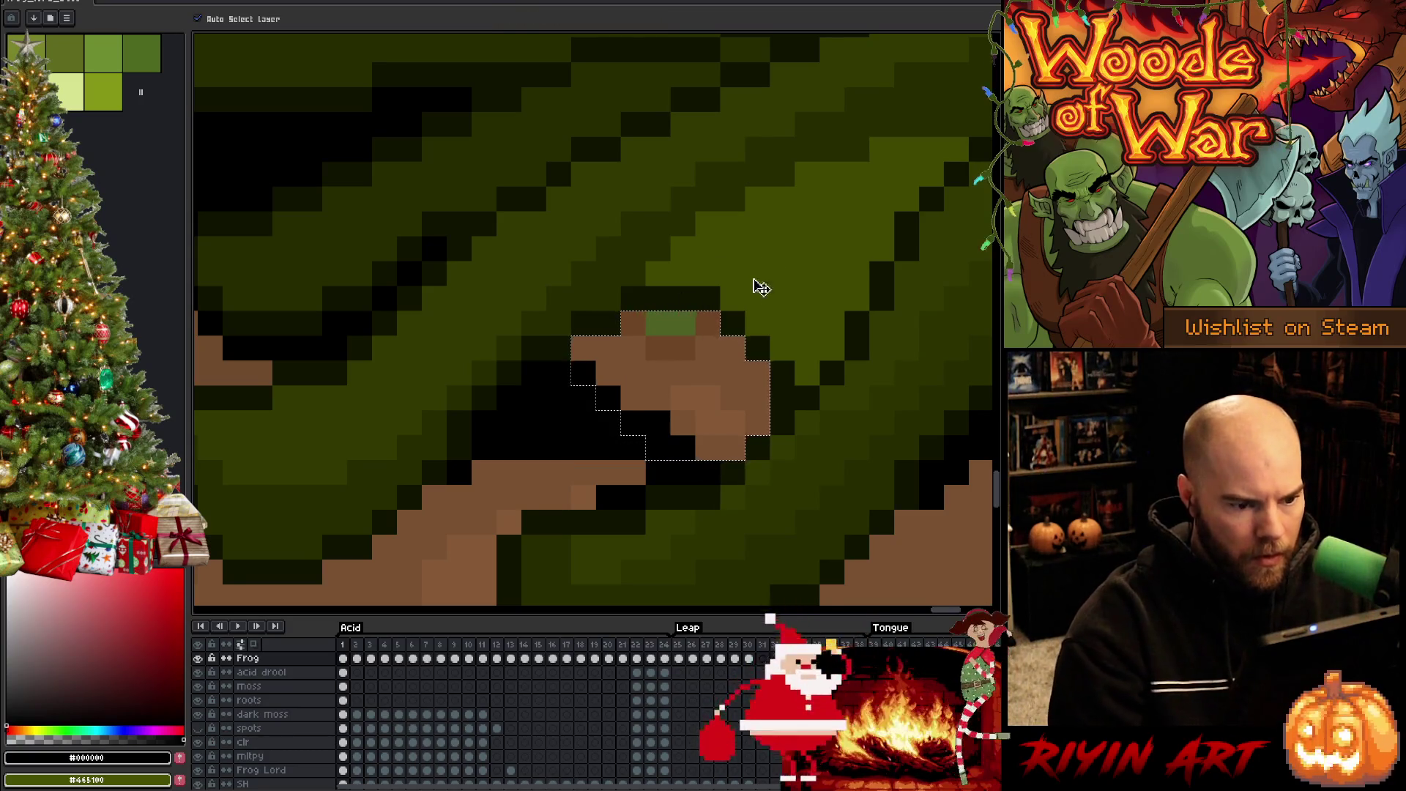
# Step through frames 2 to 24, filling the selected gap black on frames 21 and 24
pyautogui.click(357, 667)
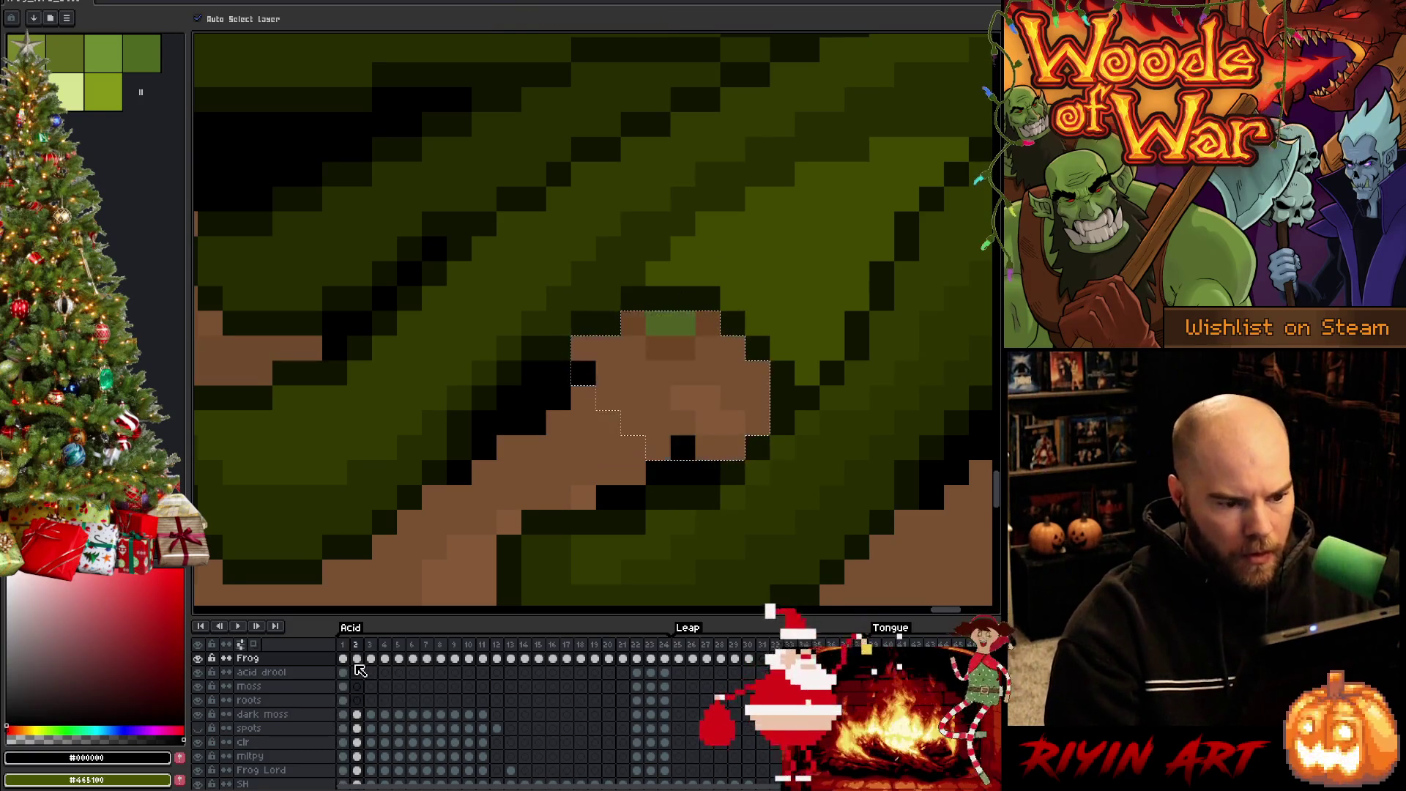
pyautogui.press('Right')
pyautogui.press('Right')
pyautogui.press('Right')
pyautogui.press('Right')
pyautogui.press('Right')
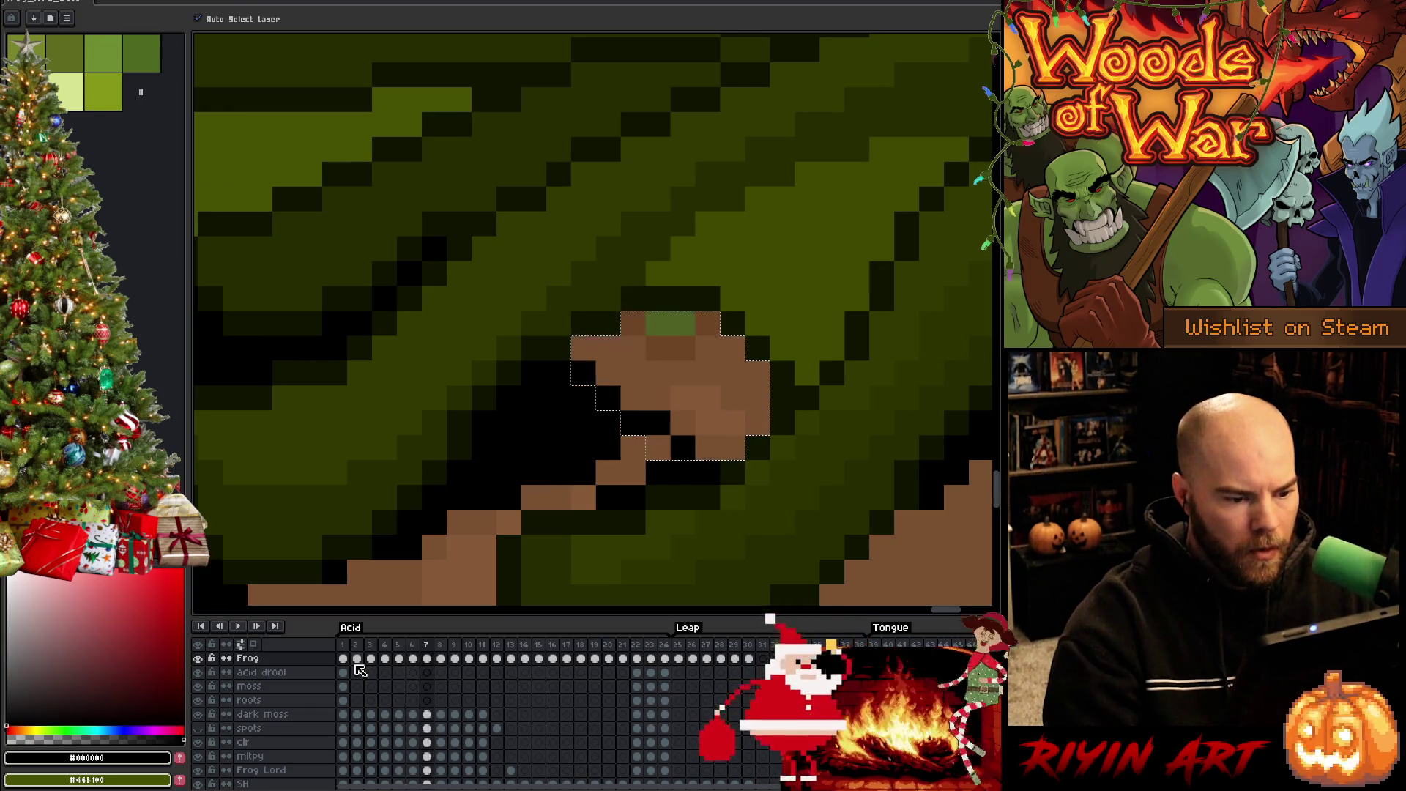
pyautogui.press('Right')
pyautogui.press('Right')
pyautogui.press('Right')
pyautogui.press('Right')
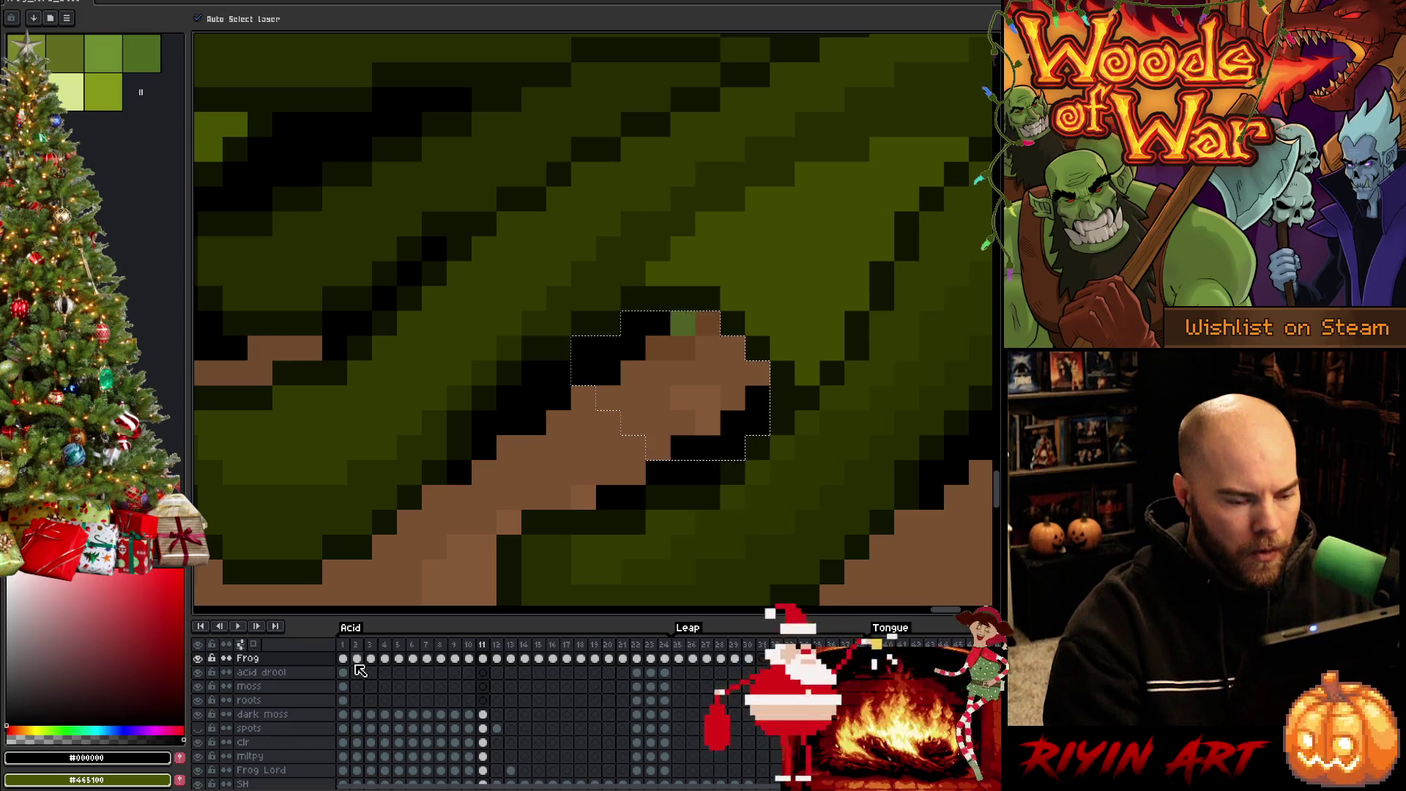
pyautogui.press('Right')
pyautogui.scroll(-2, 380, 383)
pyautogui.scroll(-3, 490, 398)
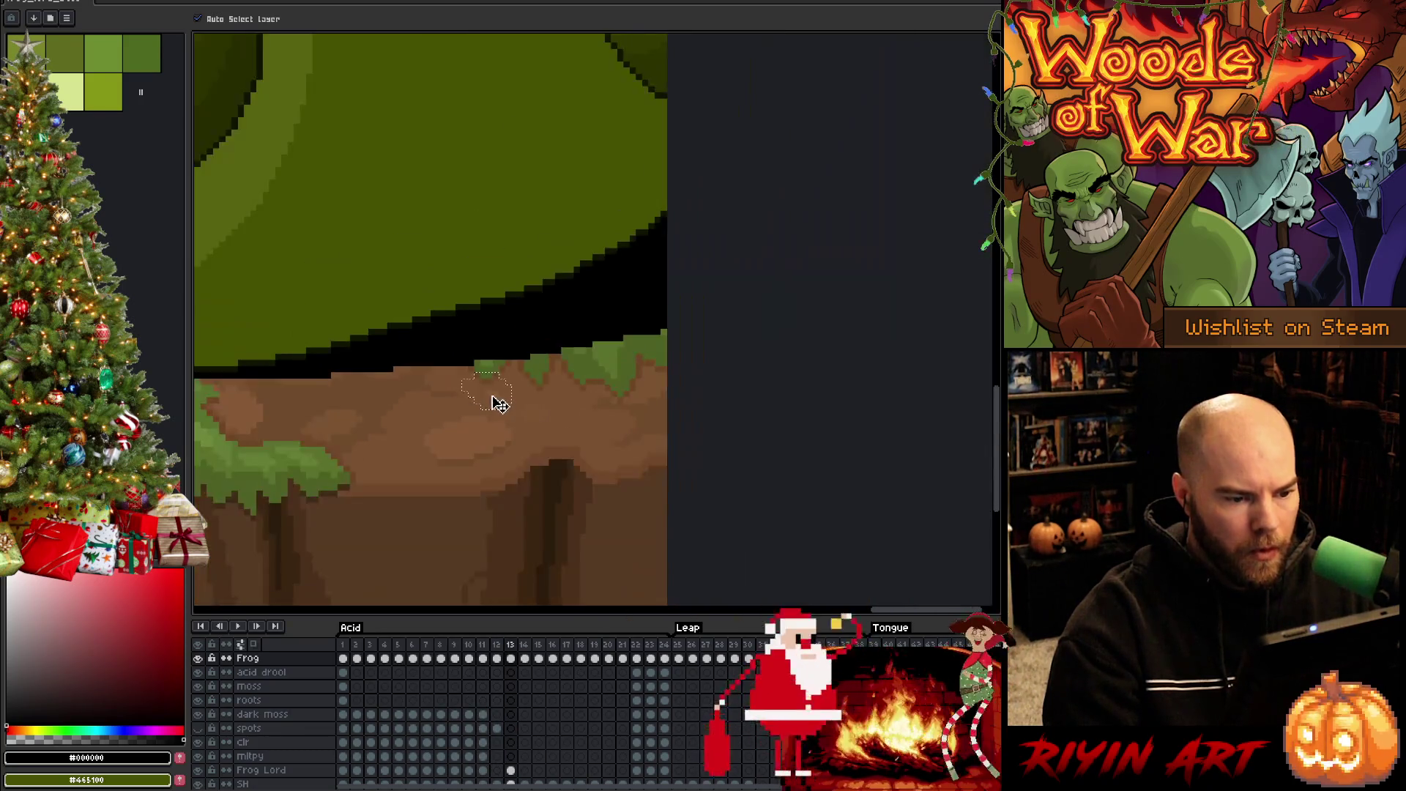
pyautogui.press('Right')
pyautogui.press('Right')
pyautogui.press('Right')
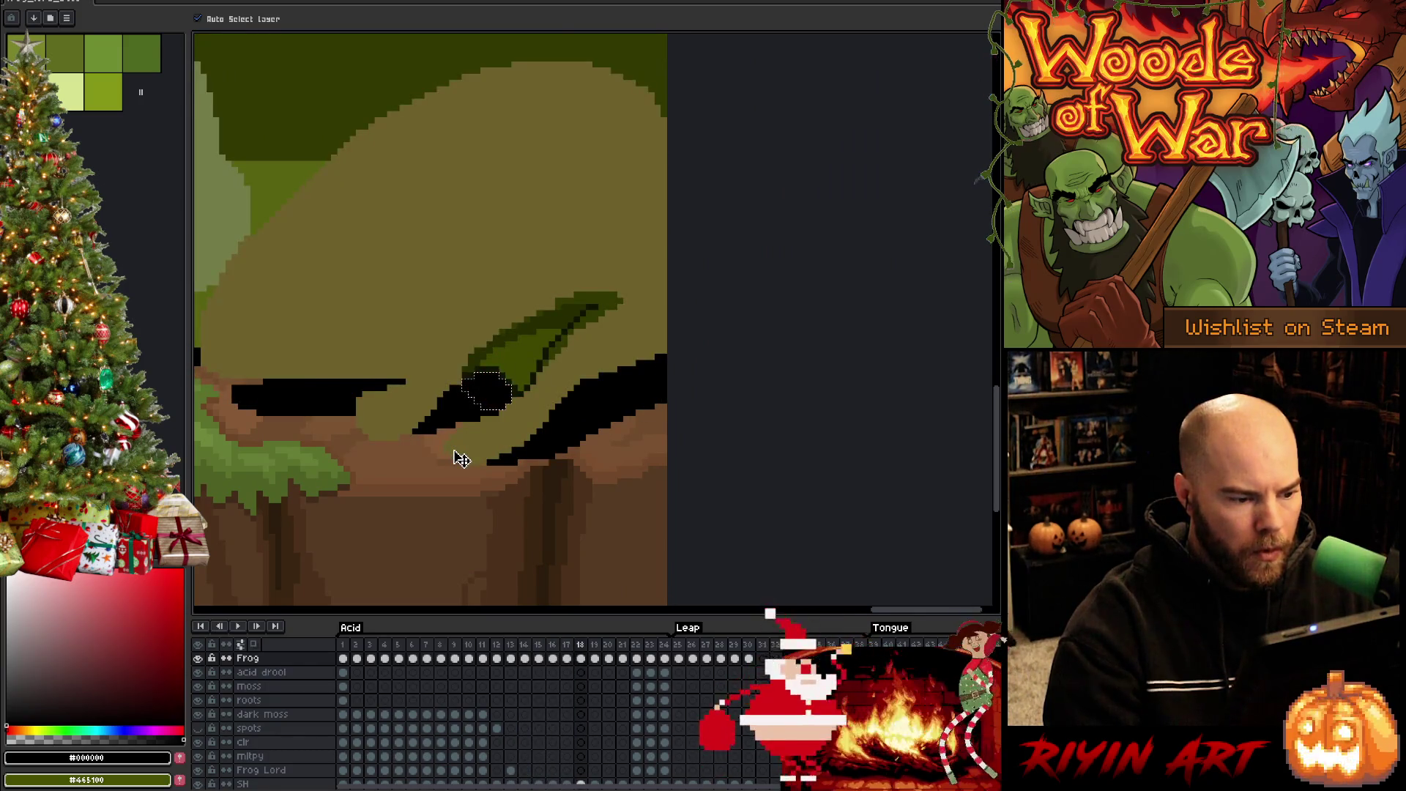
pyautogui.press('Right')
pyautogui.press('Right')
pyautogui.press('Right')
pyautogui.press('f')
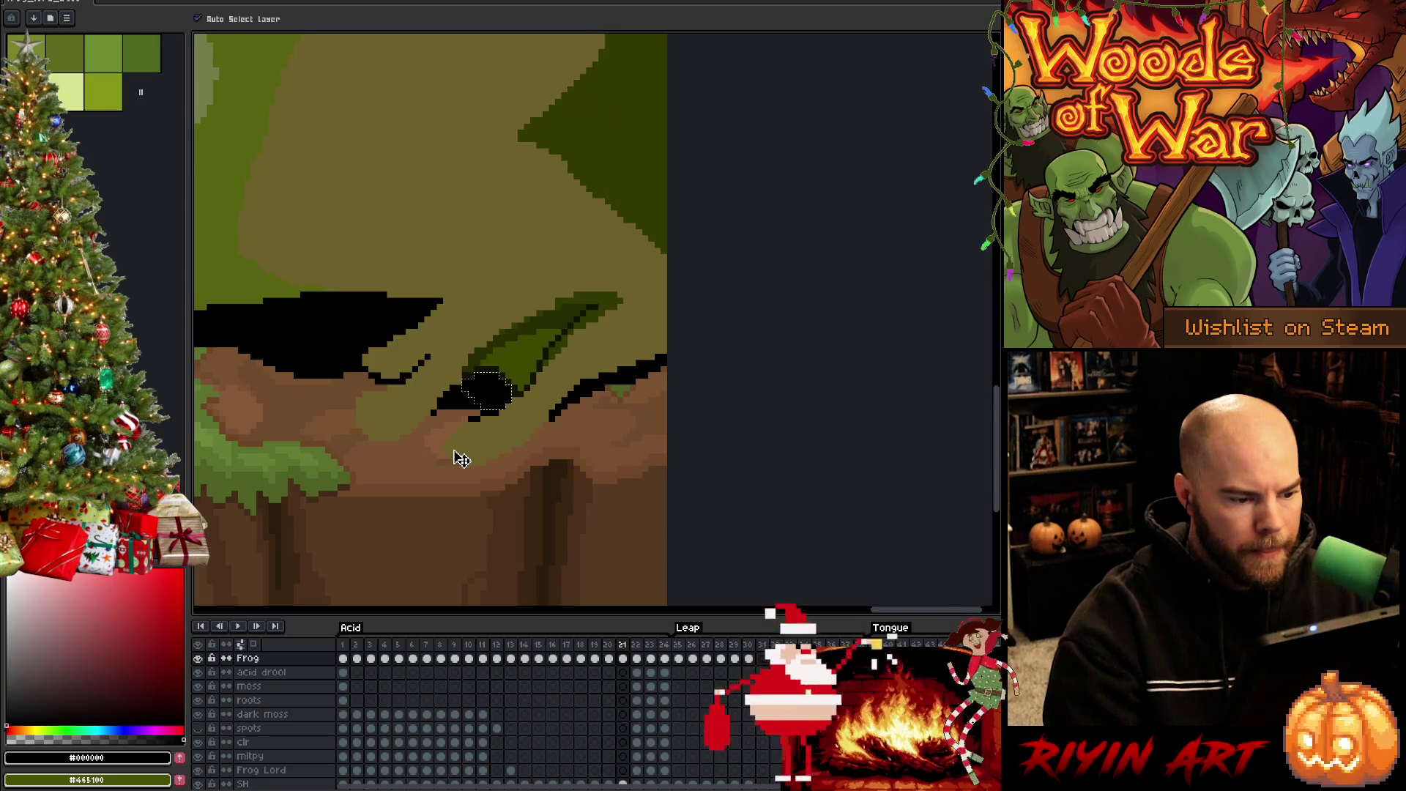
pyautogui.press('Right')
pyautogui.press('Right')
pyautogui.press('Right')
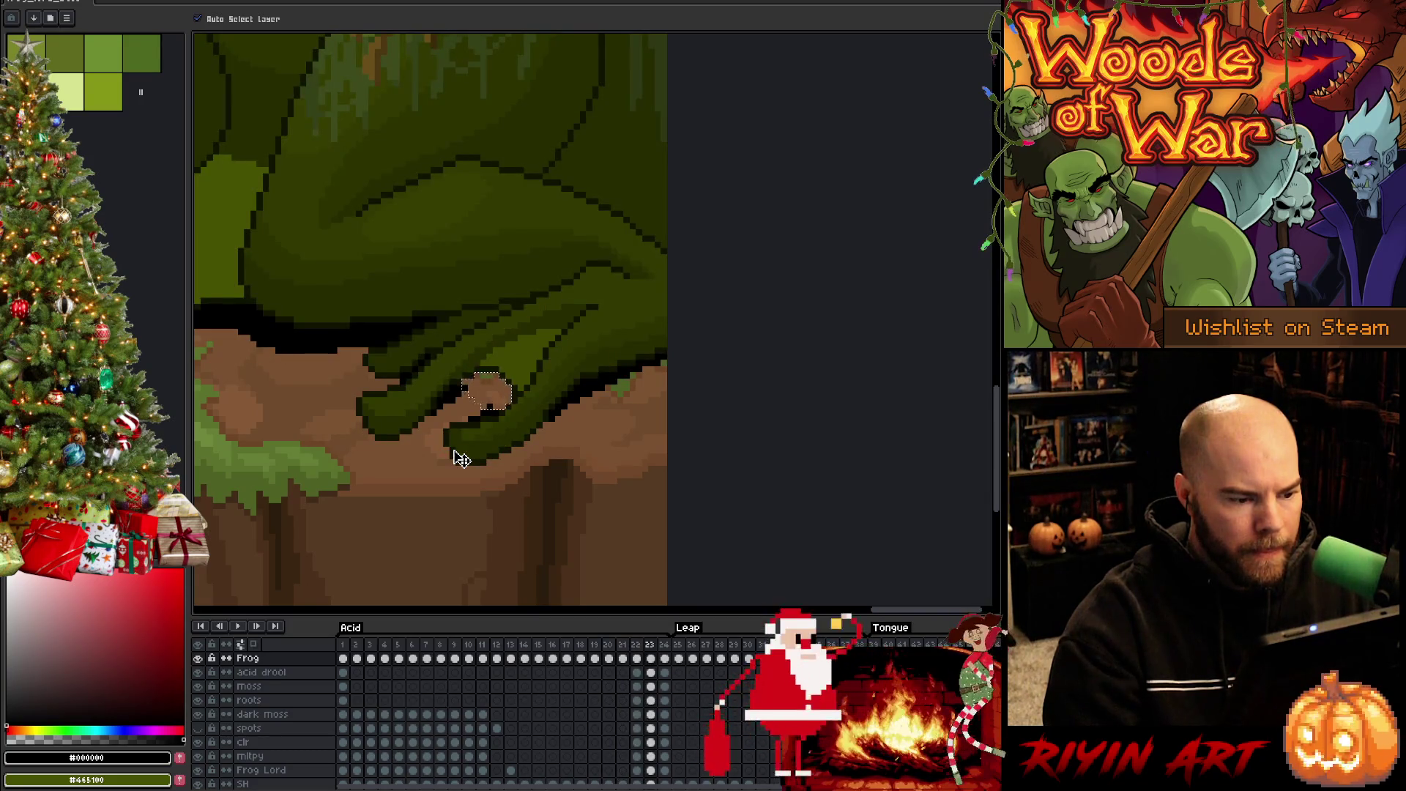
pyautogui.press('f')
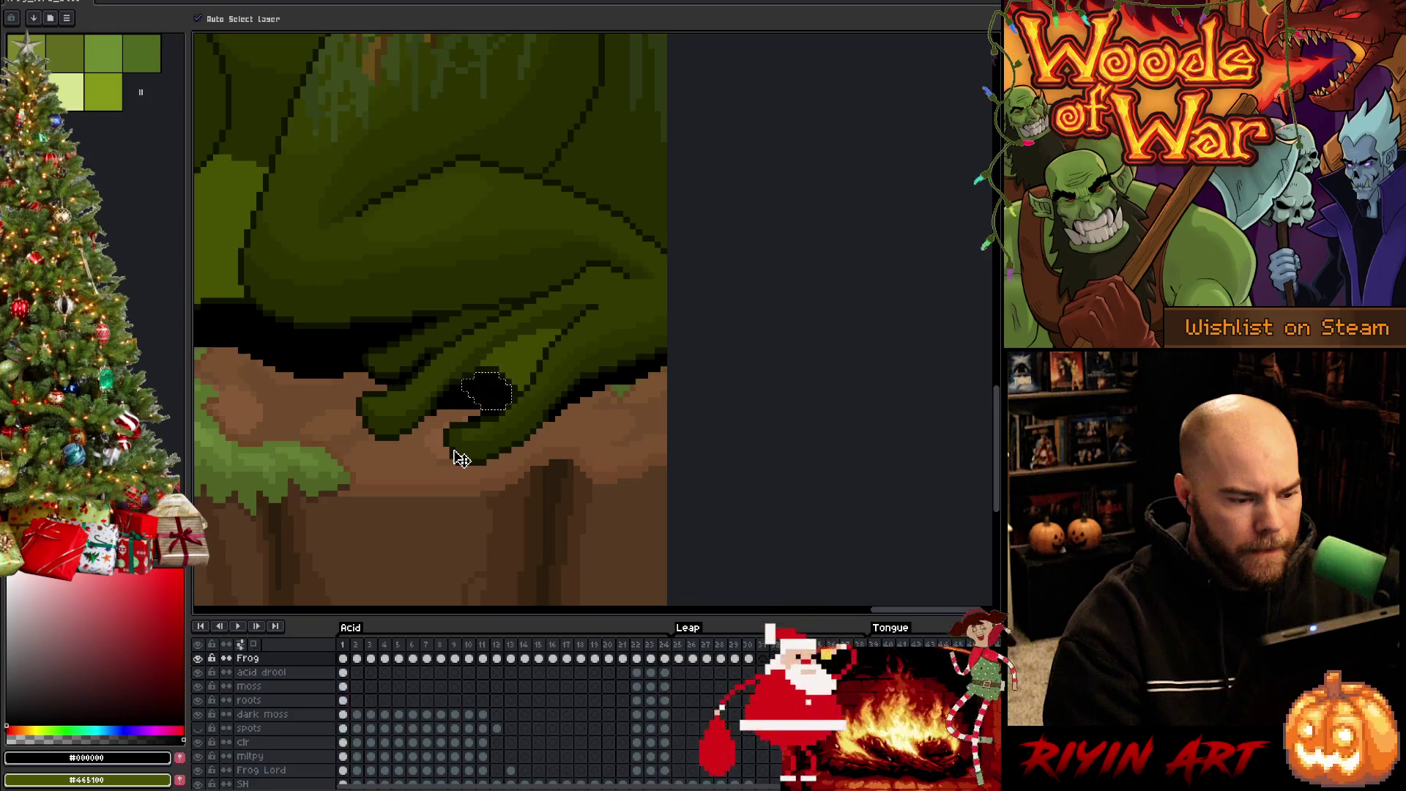
pyautogui.scroll(-2, 461, 459)
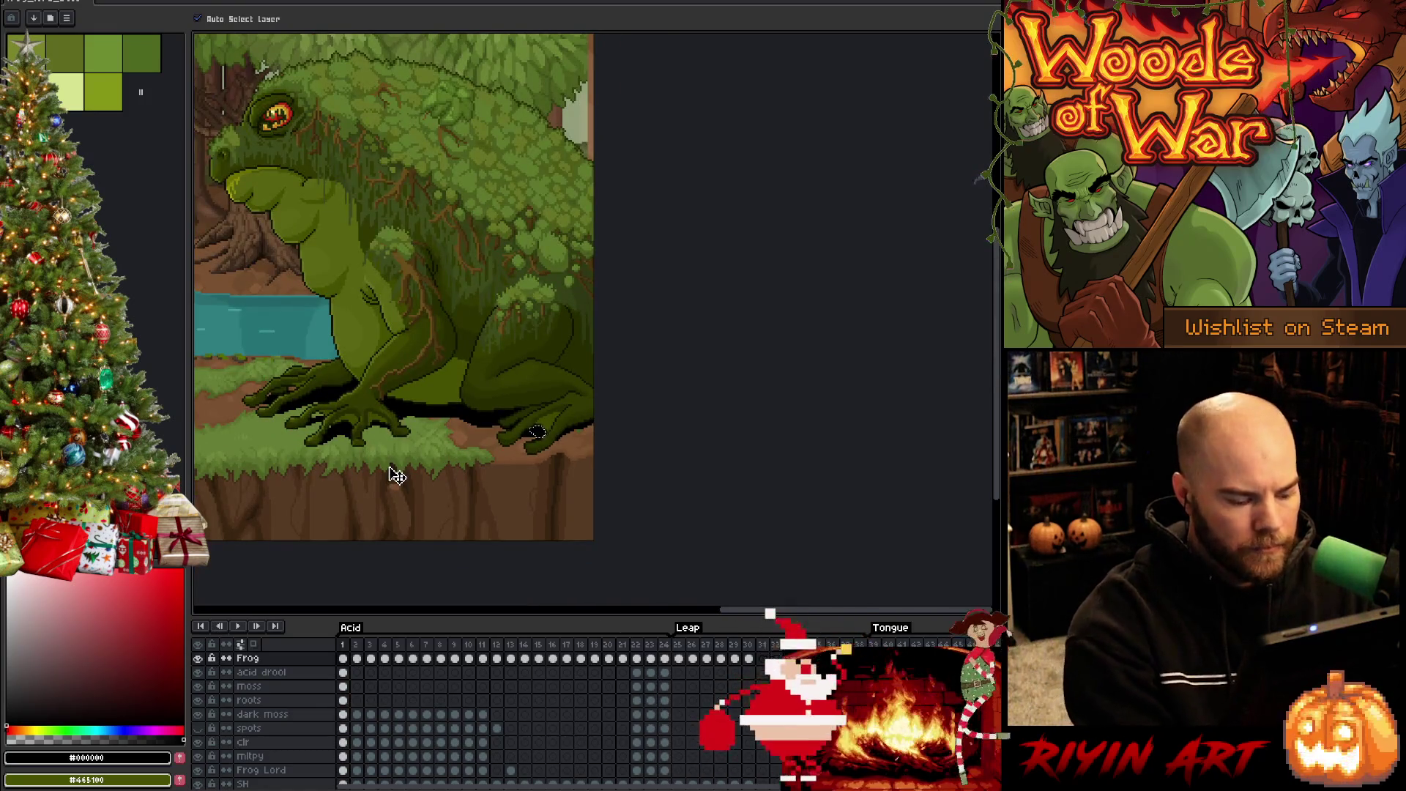
# Select the SH shadow layer and go to its frame 18
pyautogui.scroll(-1, 344, 684)
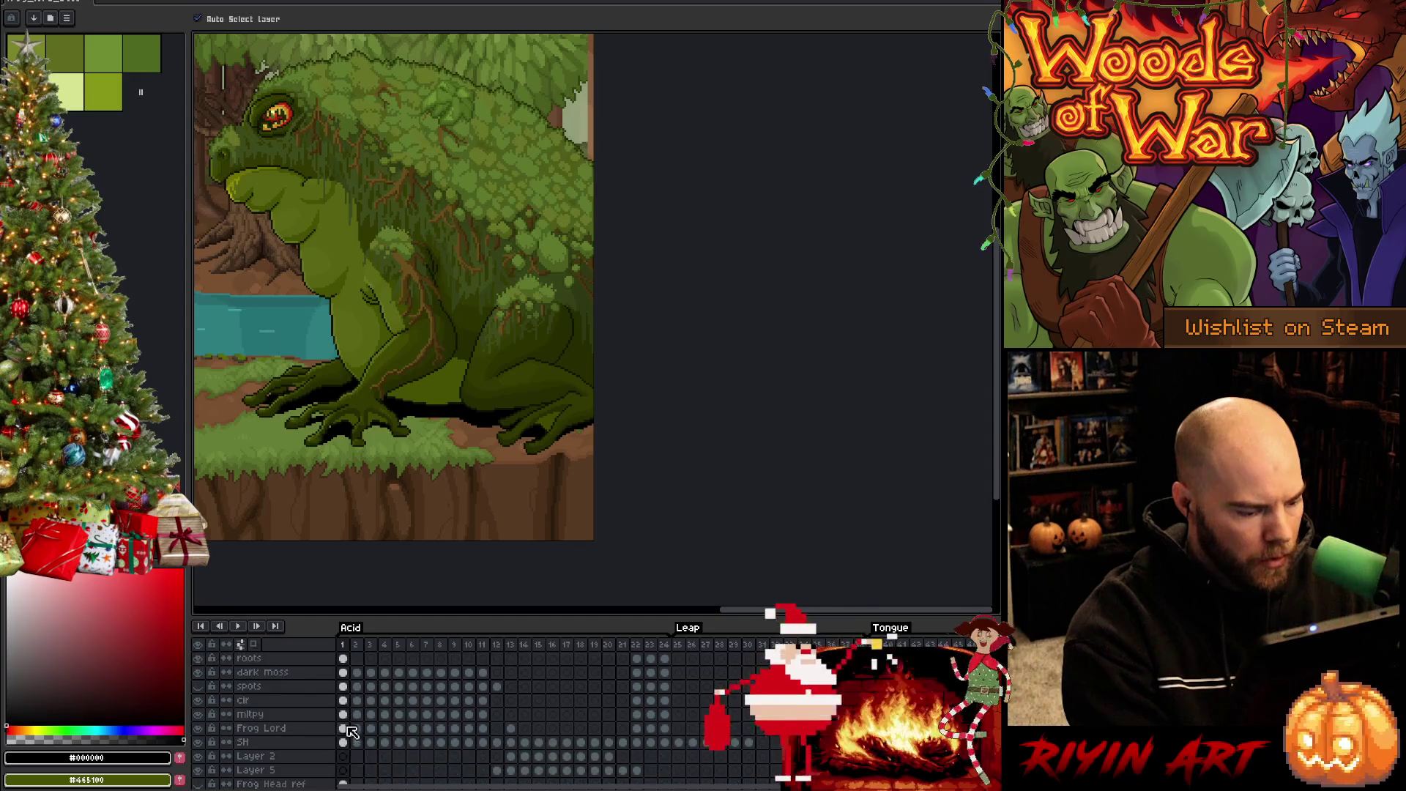
pyautogui.click(343, 743)
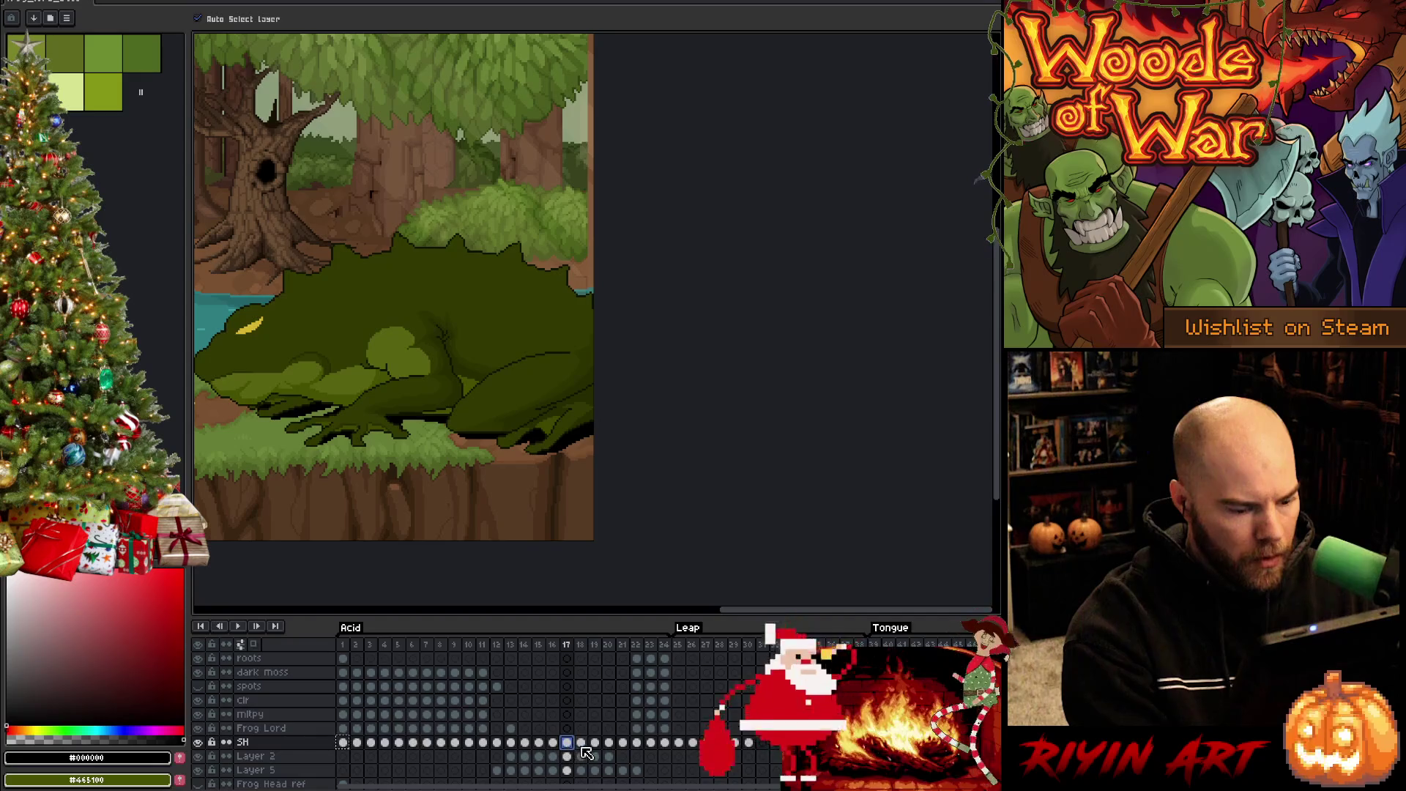
pyautogui.click(581, 743)
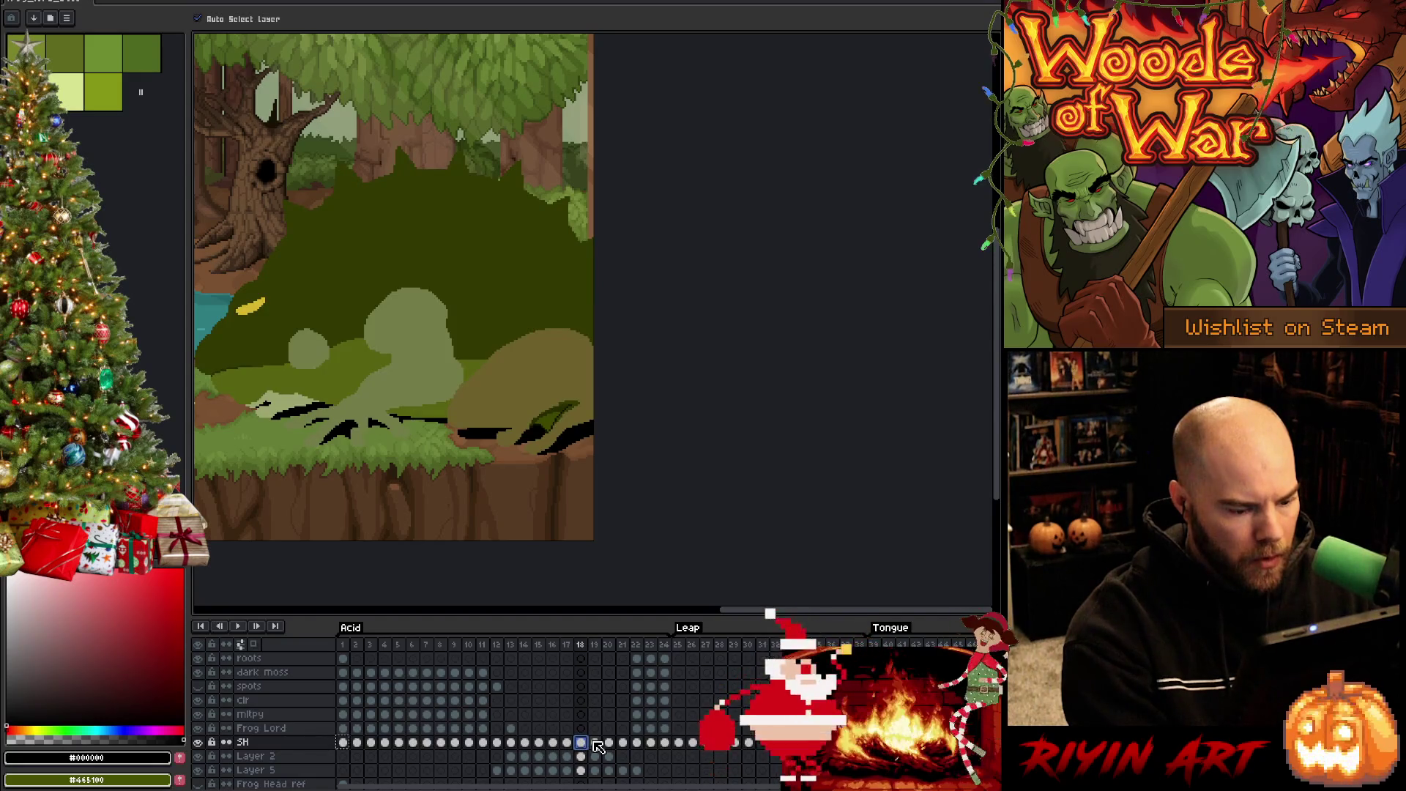
# Step through frames 18 to 24, comparing the blocking frog with the detailed frog
pyautogui.press('Right')
pyautogui.press('Left')
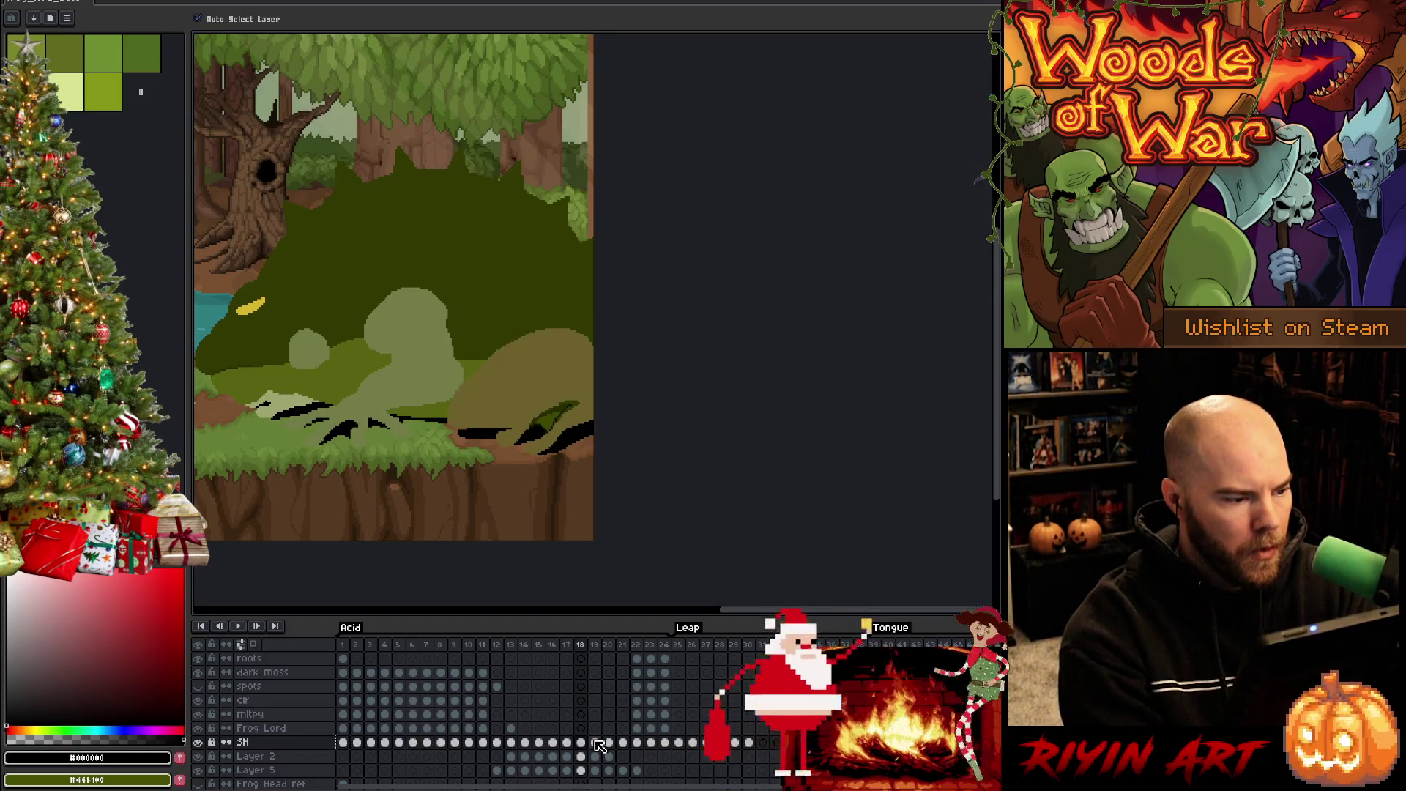
pyautogui.press('Right')
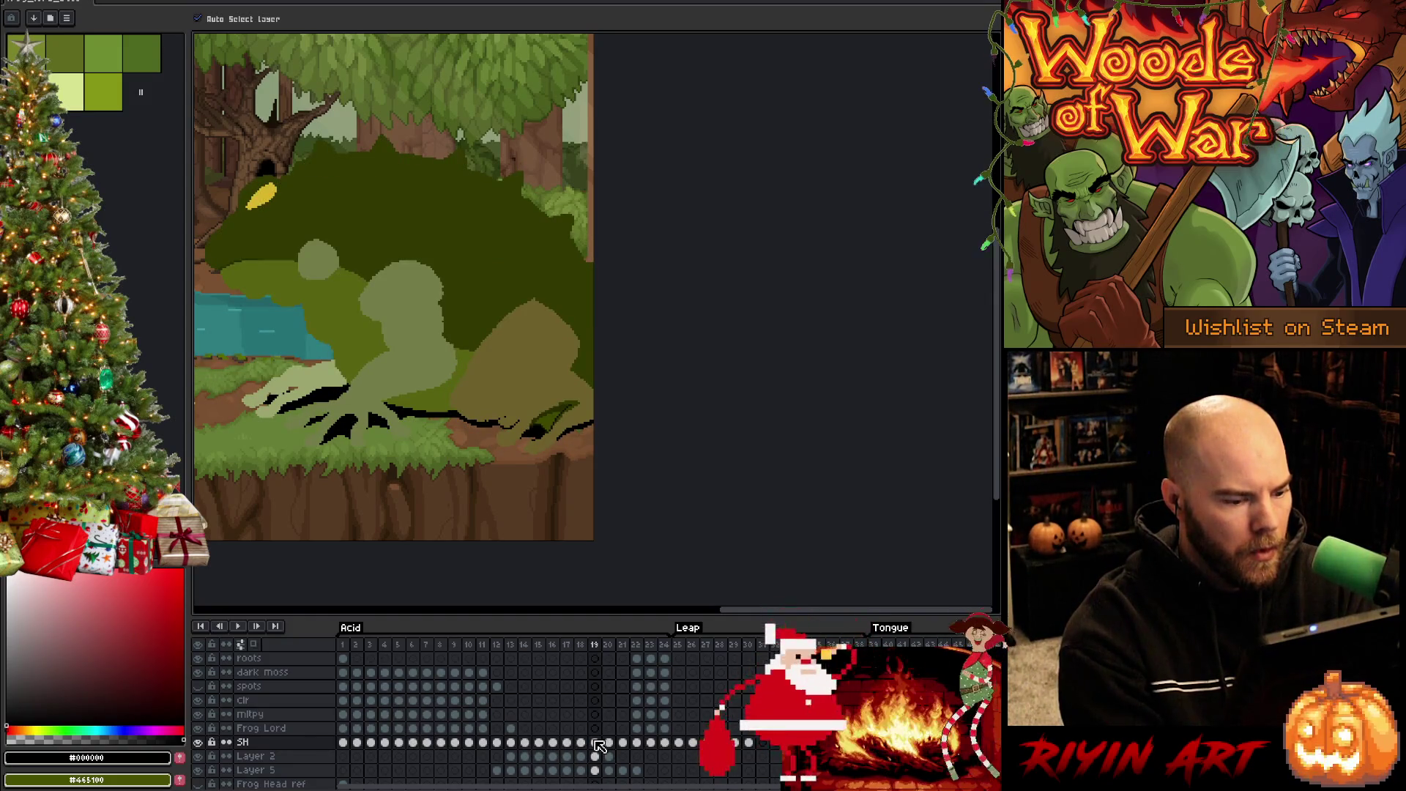
pyautogui.press('Right')
pyautogui.press('Right')
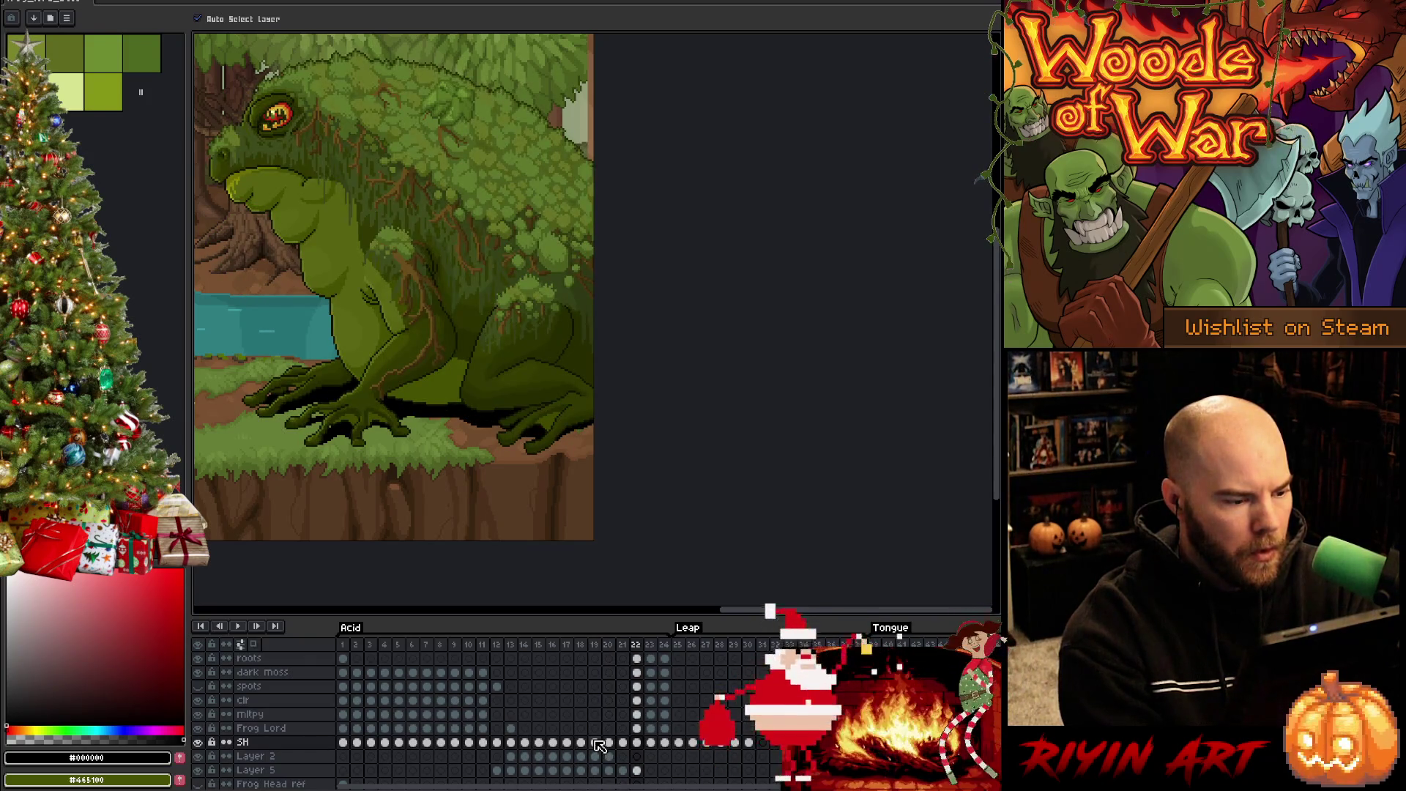
pyautogui.press('Left')
pyautogui.press('Right')
pyautogui.press('Right')
pyautogui.press('Left')
pyautogui.press('Right')
pyautogui.press('Right')
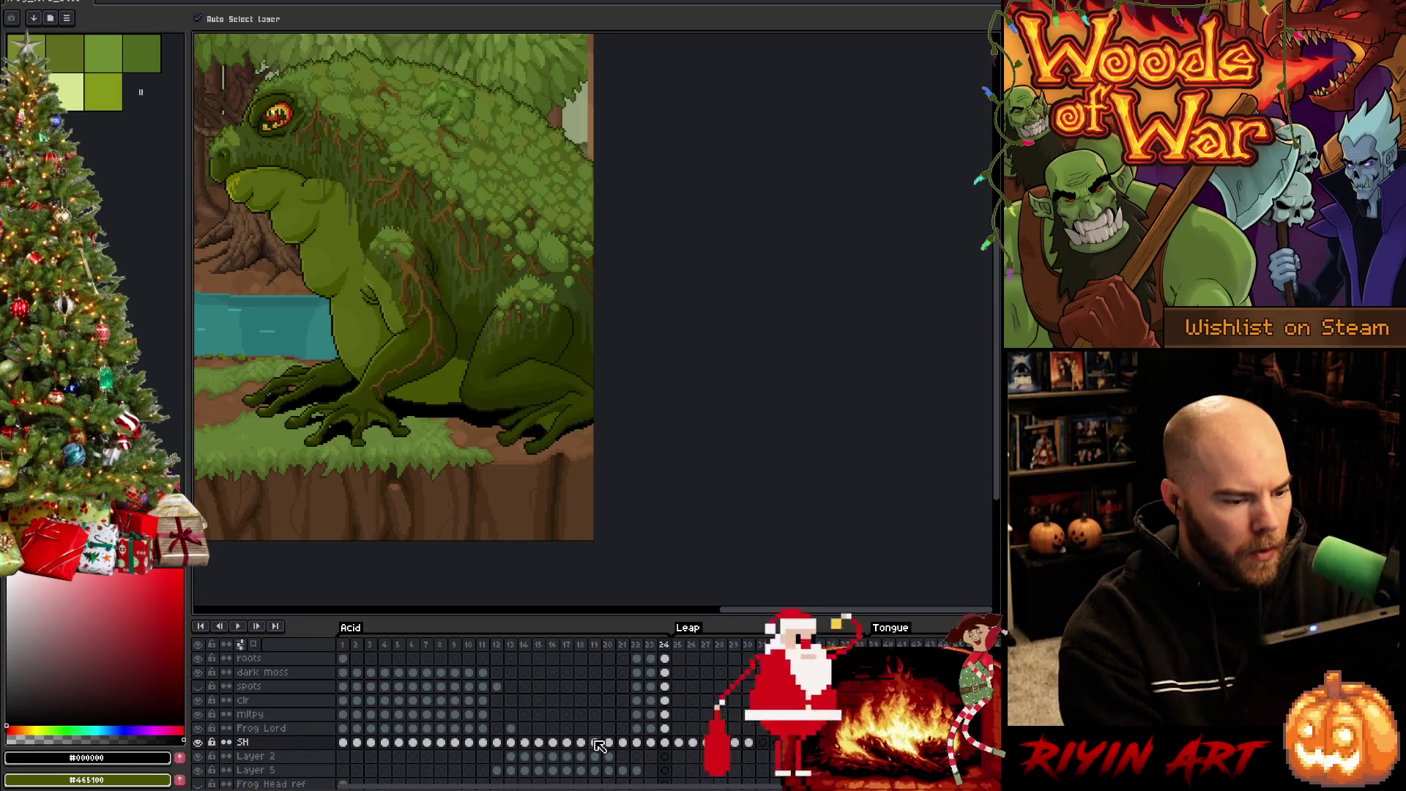
# Wrap to the animation start and compare frames 1 to 3, ending on frame 2
pyautogui.press('Right')
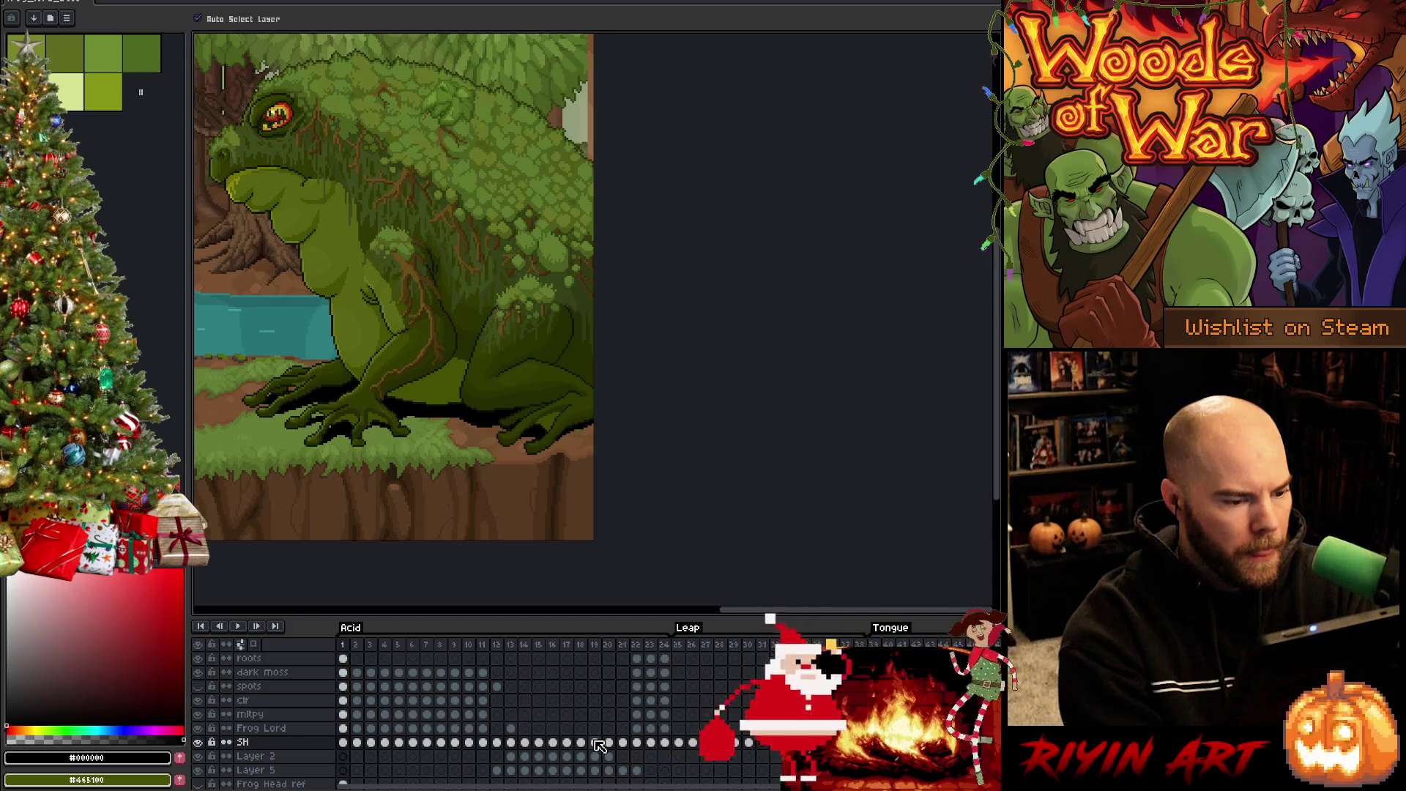
pyautogui.press('Right')
pyautogui.press('Left')
pyautogui.press('Right')
pyautogui.press('Left')
pyautogui.press('Right')
pyautogui.press('Left')
pyautogui.press('Right')
pyautogui.press('Right')
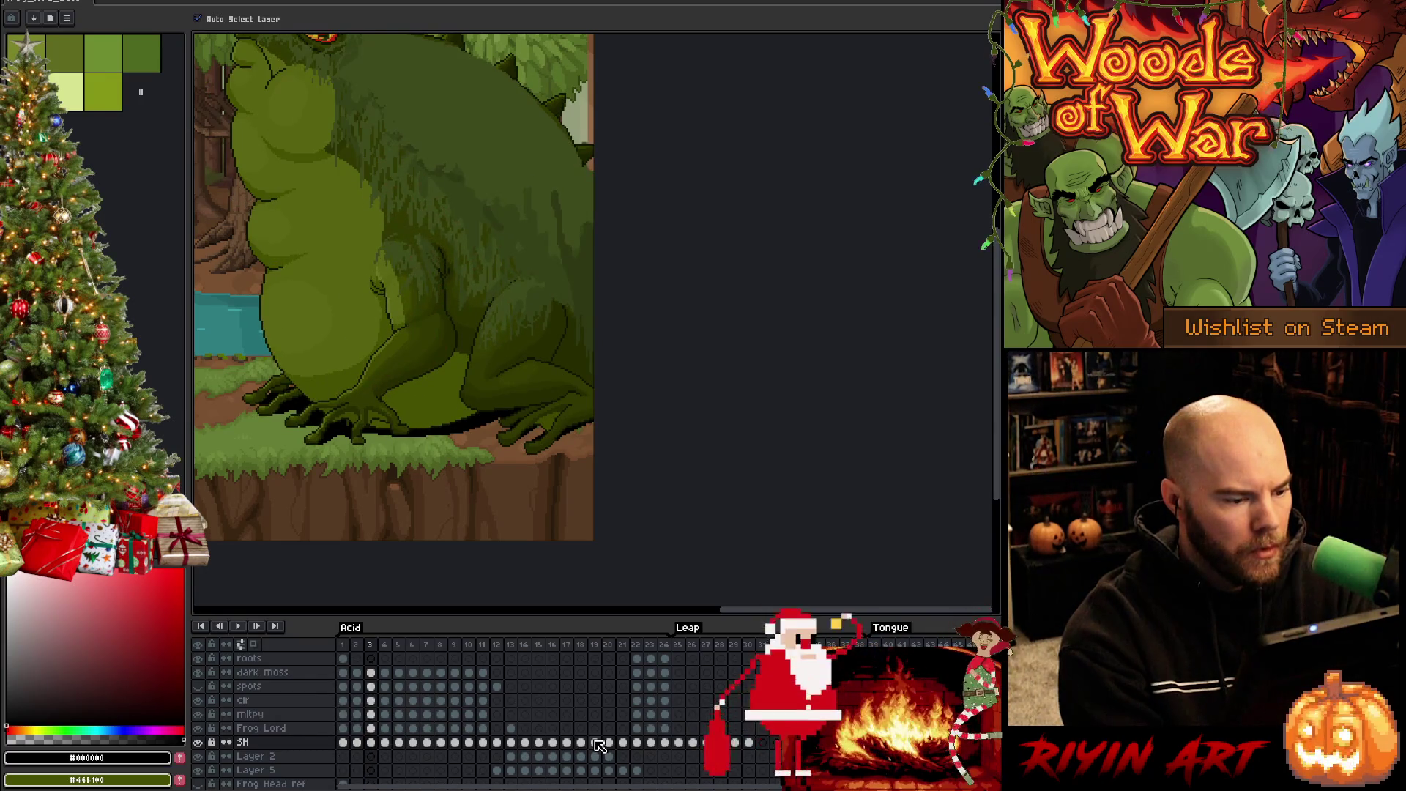
pyautogui.press('Left')
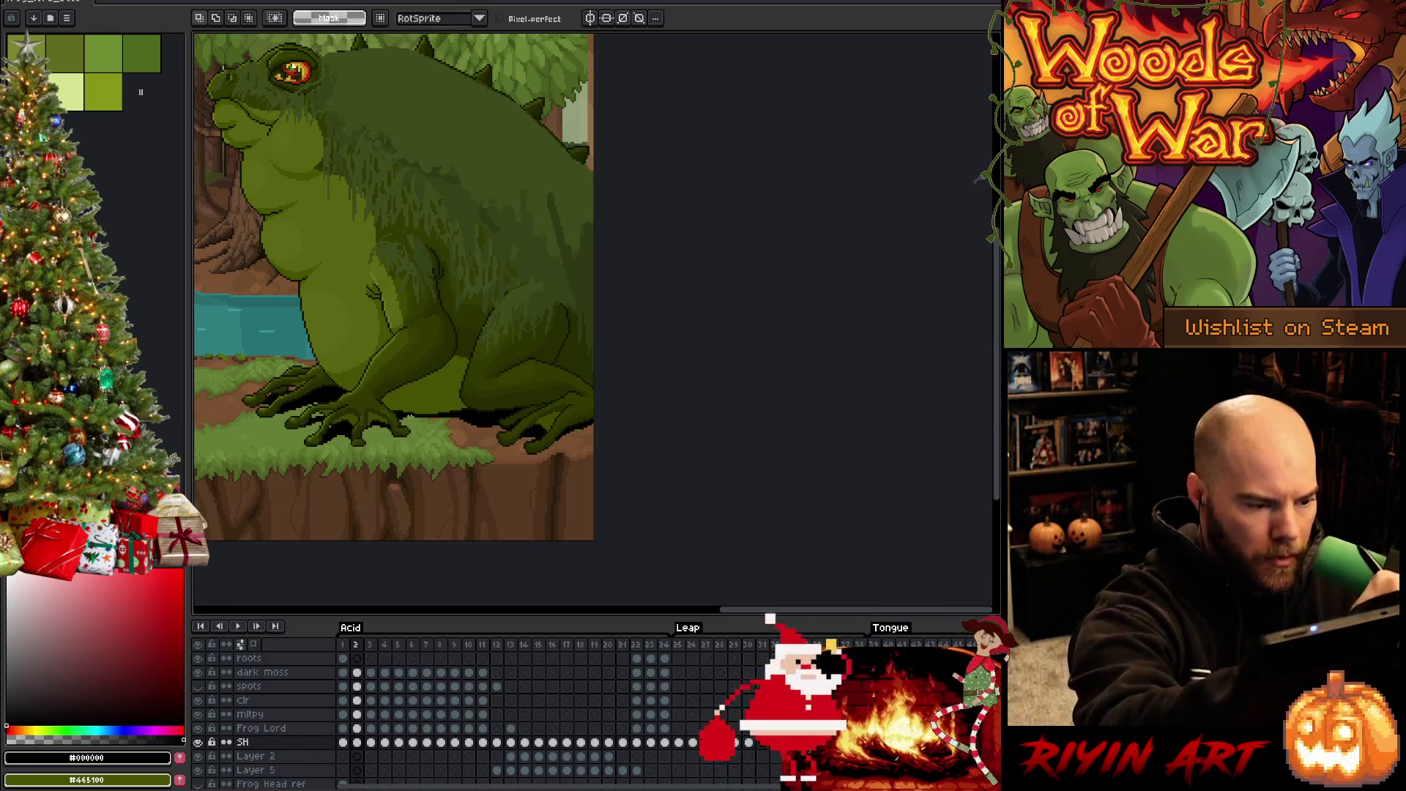
# Lasso-select the ground strip under the frog's feet and compare frames 2 to 4
pyautogui.moveTo(386, 414)
pyautogui.mouseDown()
pyautogui.moveTo(507, 422)
pyautogui.moveTo(382, 419)
pyautogui.moveTo(444, 395)
pyautogui.mouseUp()
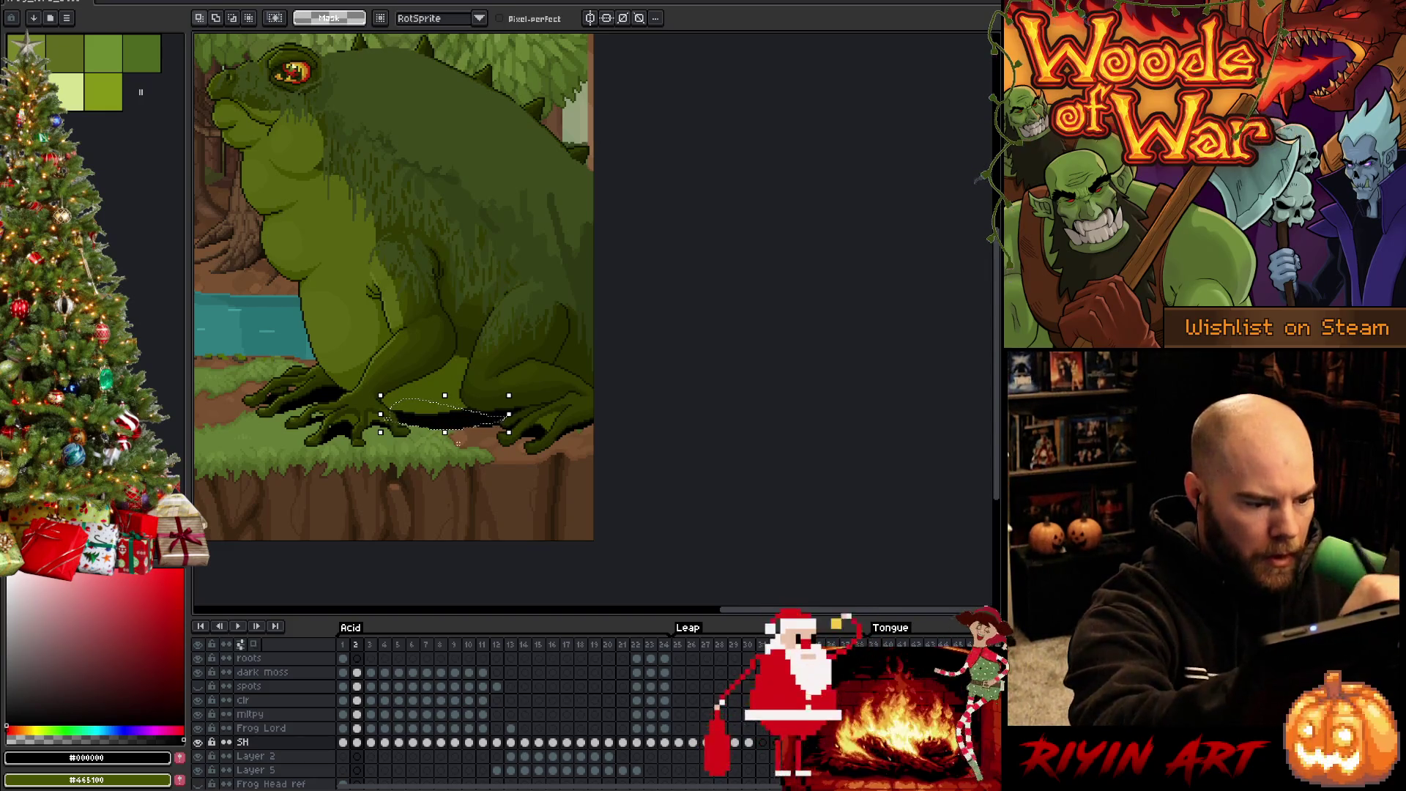
pyautogui.press(',')
pyautogui.press('.')
pyautogui.press('.')
pyautogui.press(',')
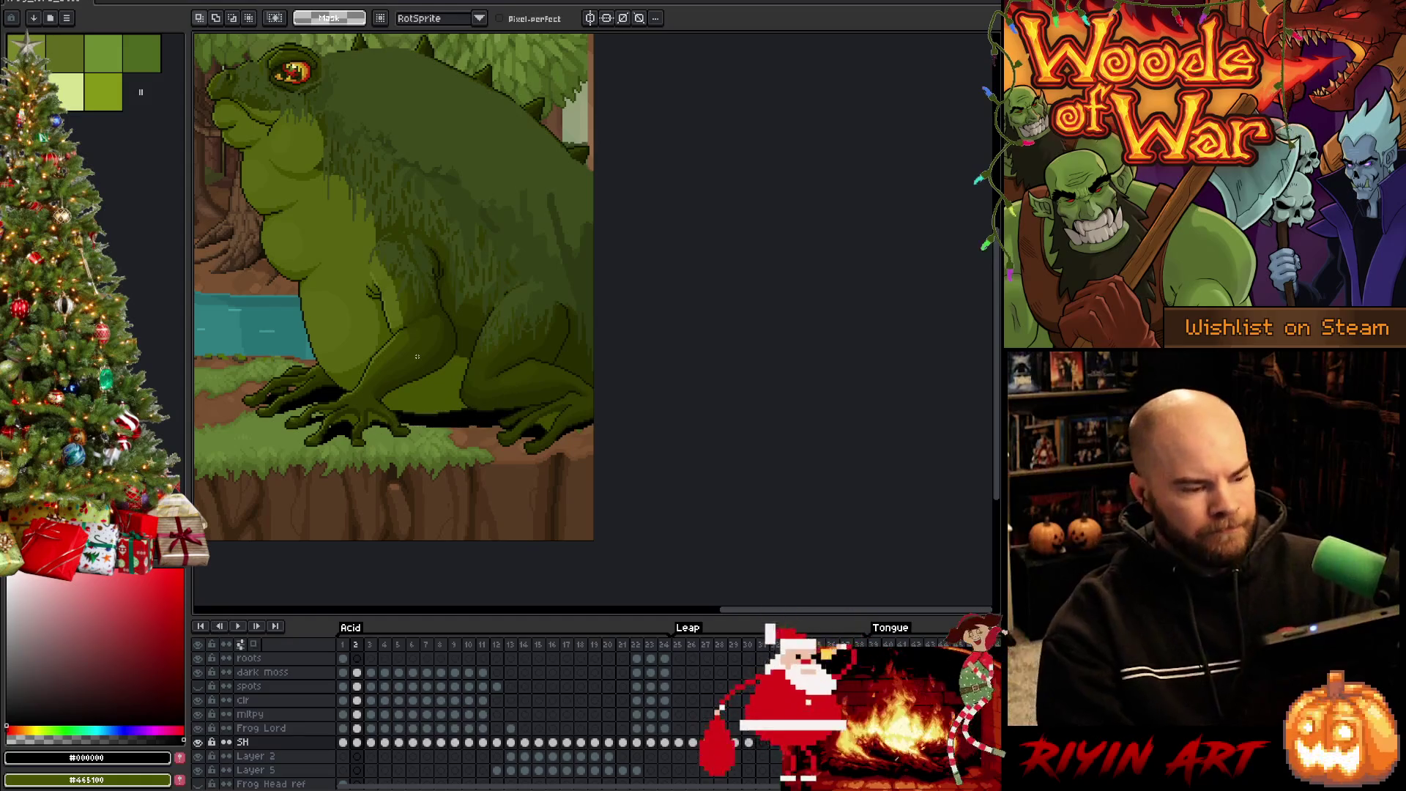
pyautogui.press('.')
pyautogui.press('.')
pyautogui.press(',')
pyautogui.press(',')
# Move to frame 3 and set up the pencil with a 6px brush
pyautogui.press('g')
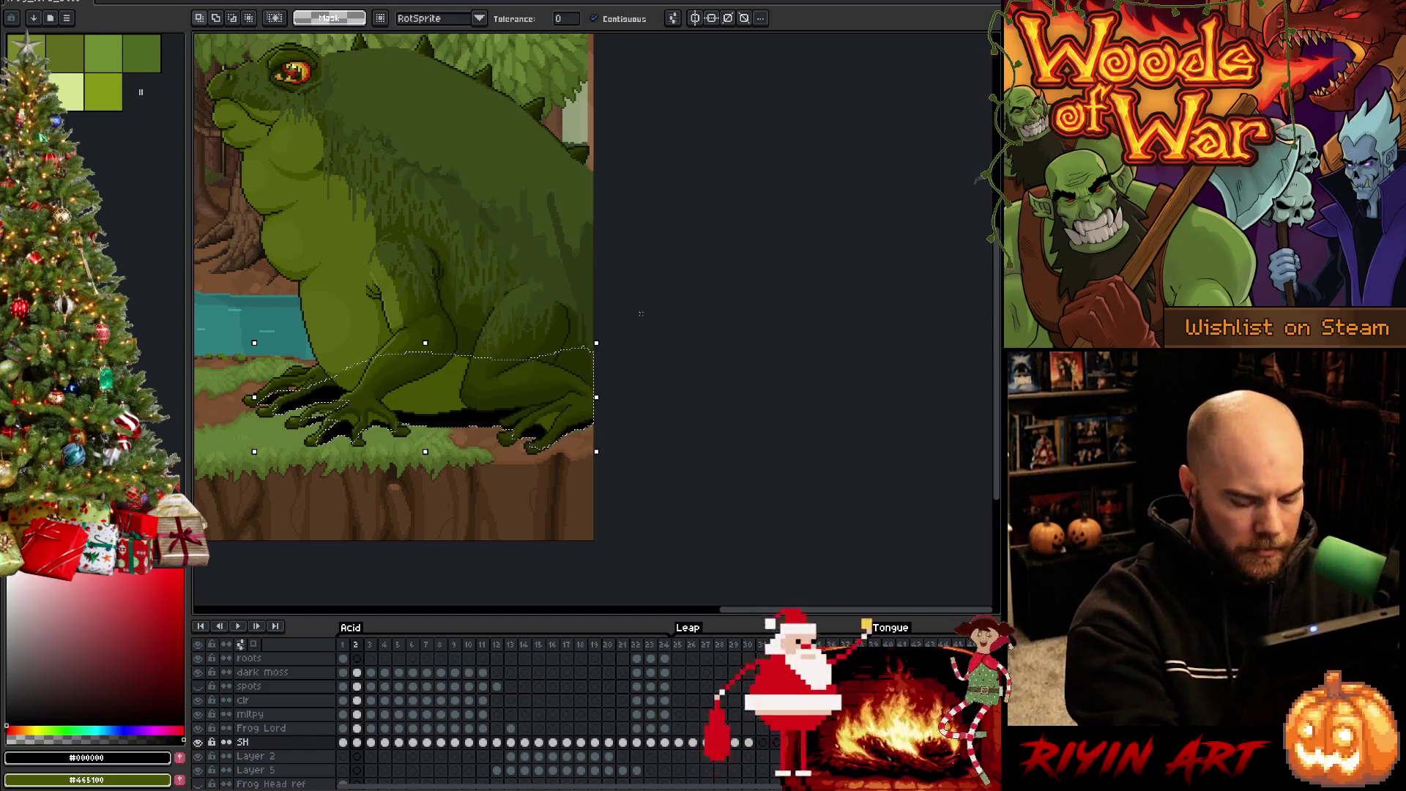
pyautogui.press('.')
pyautogui.press('b')
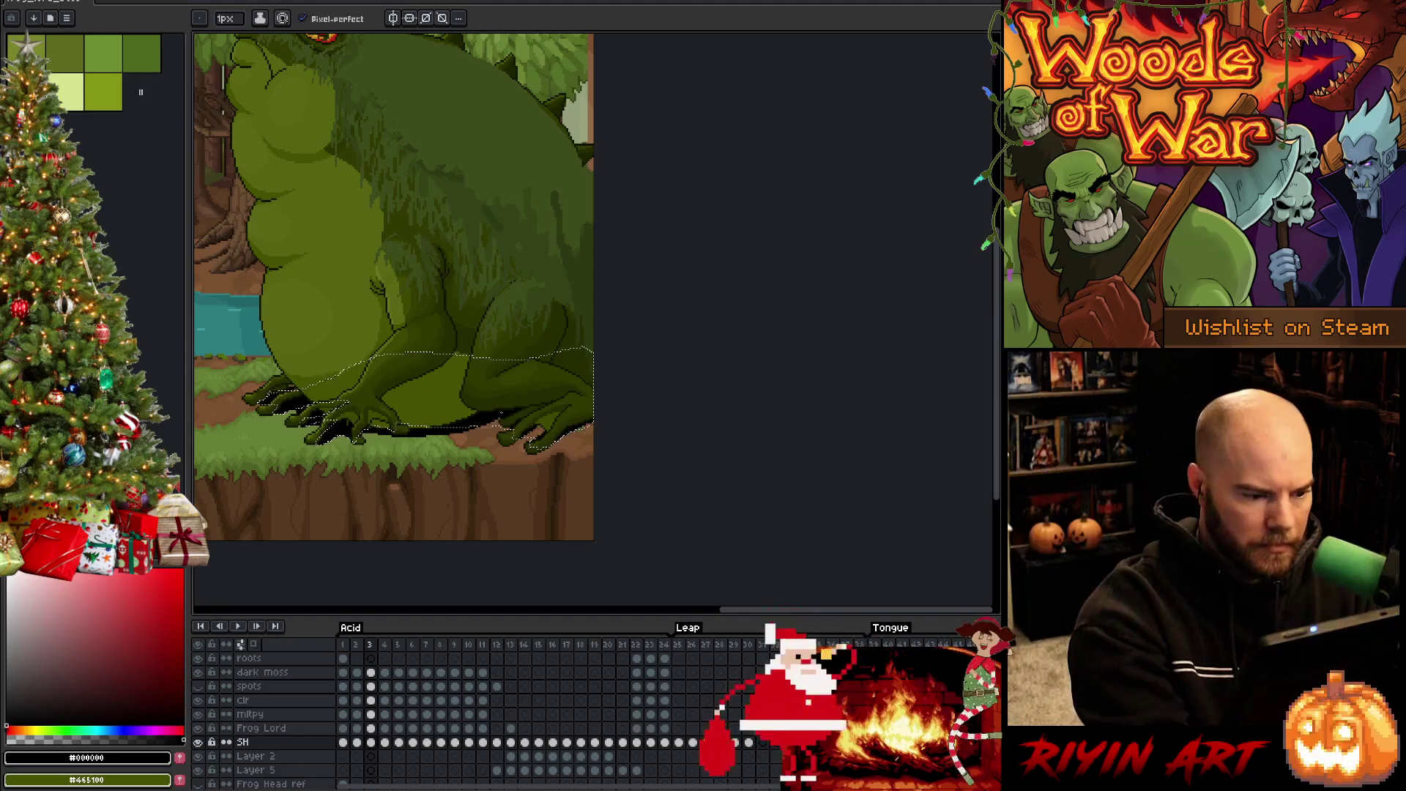
pyautogui.press('+')
pyautogui.press('+')
pyautogui.press('+')
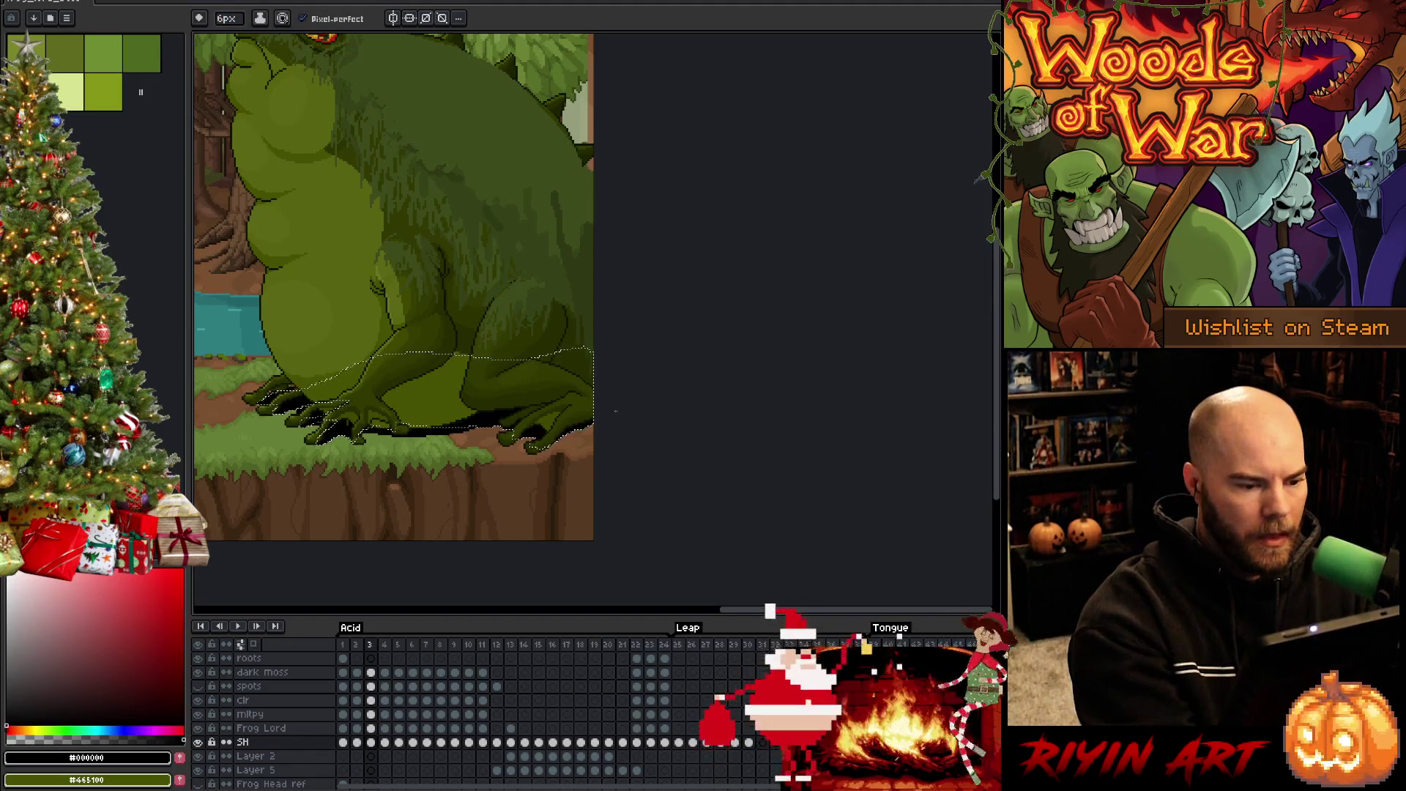
# Step through frames 4 to 12, checking the shadow under the frog
pyautogui.press('.')
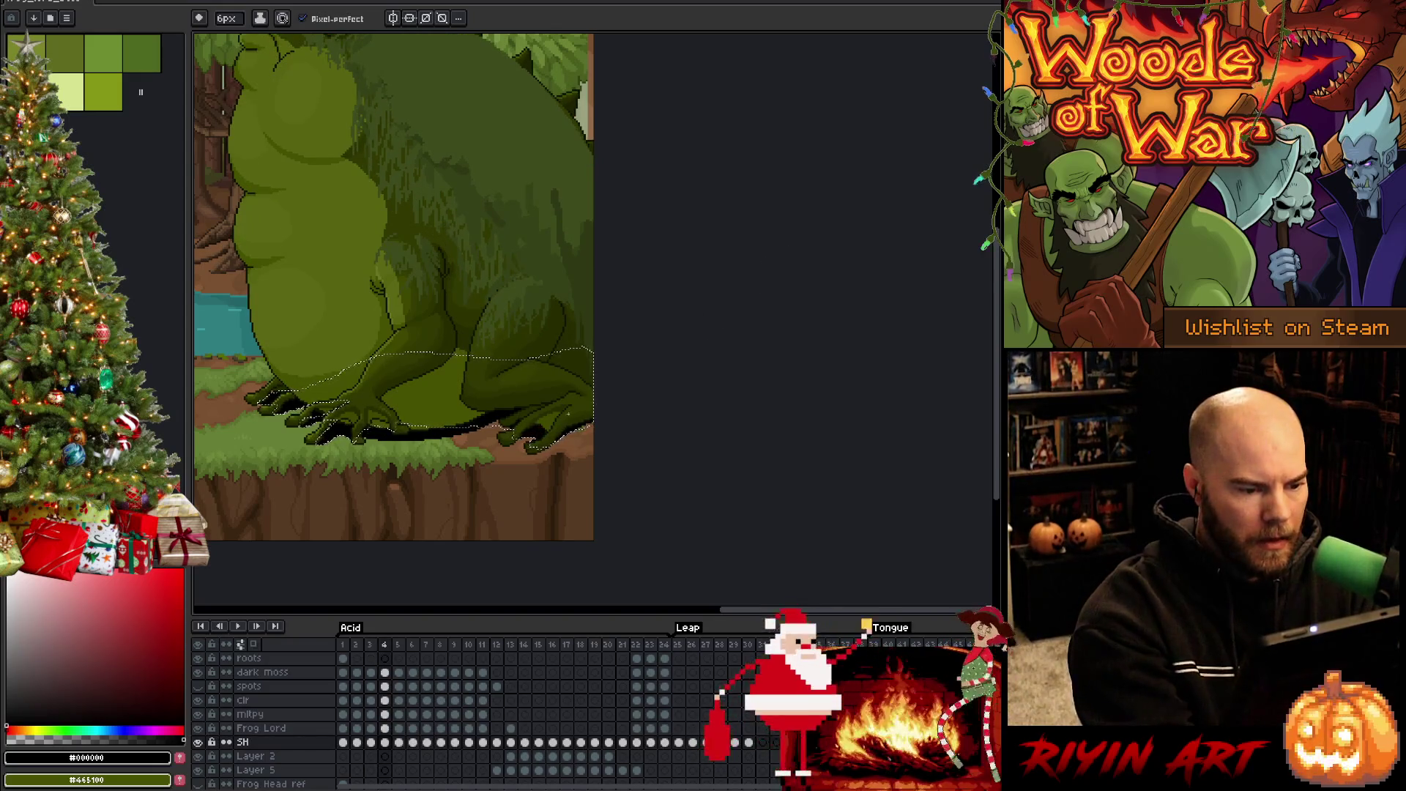
pyautogui.press('.')
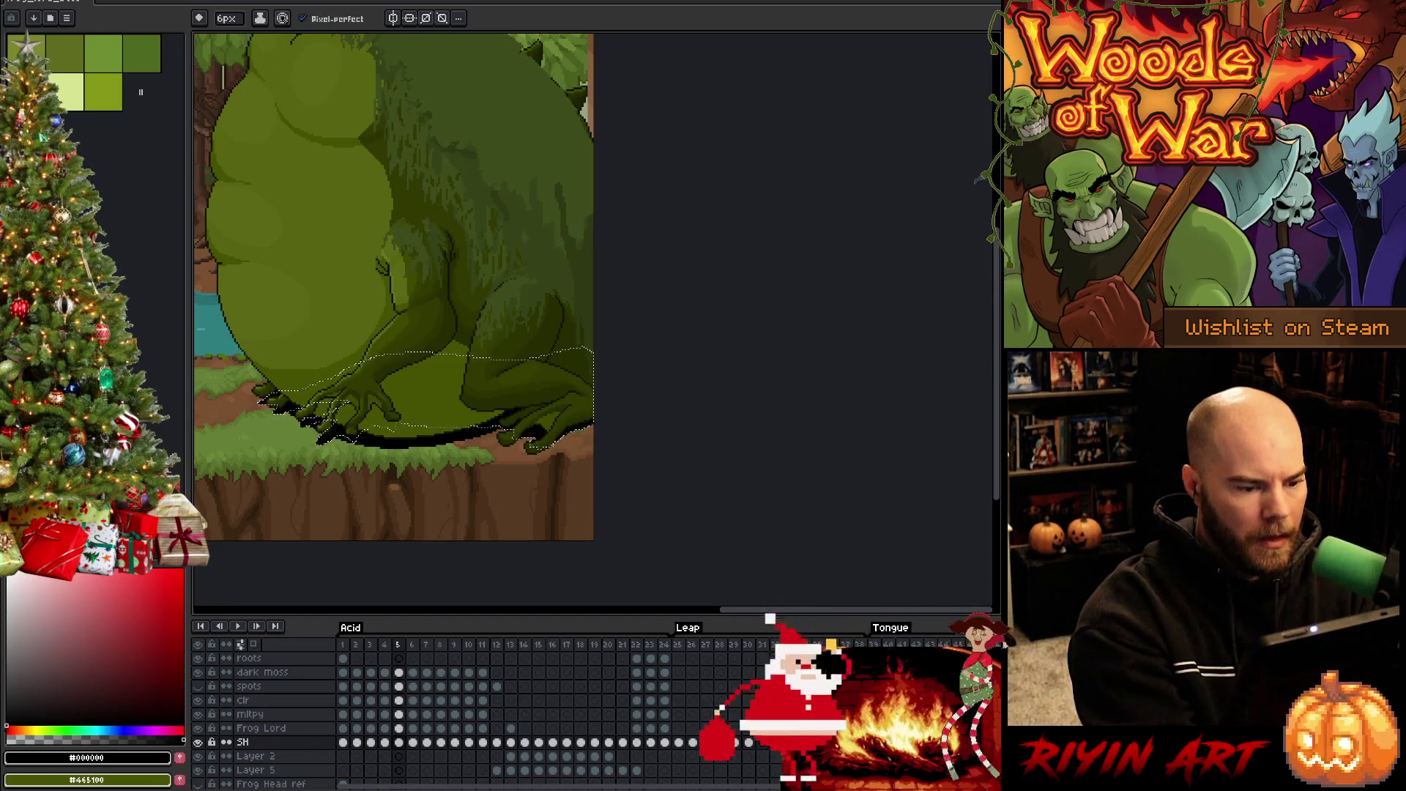
pyautogui.press('.')
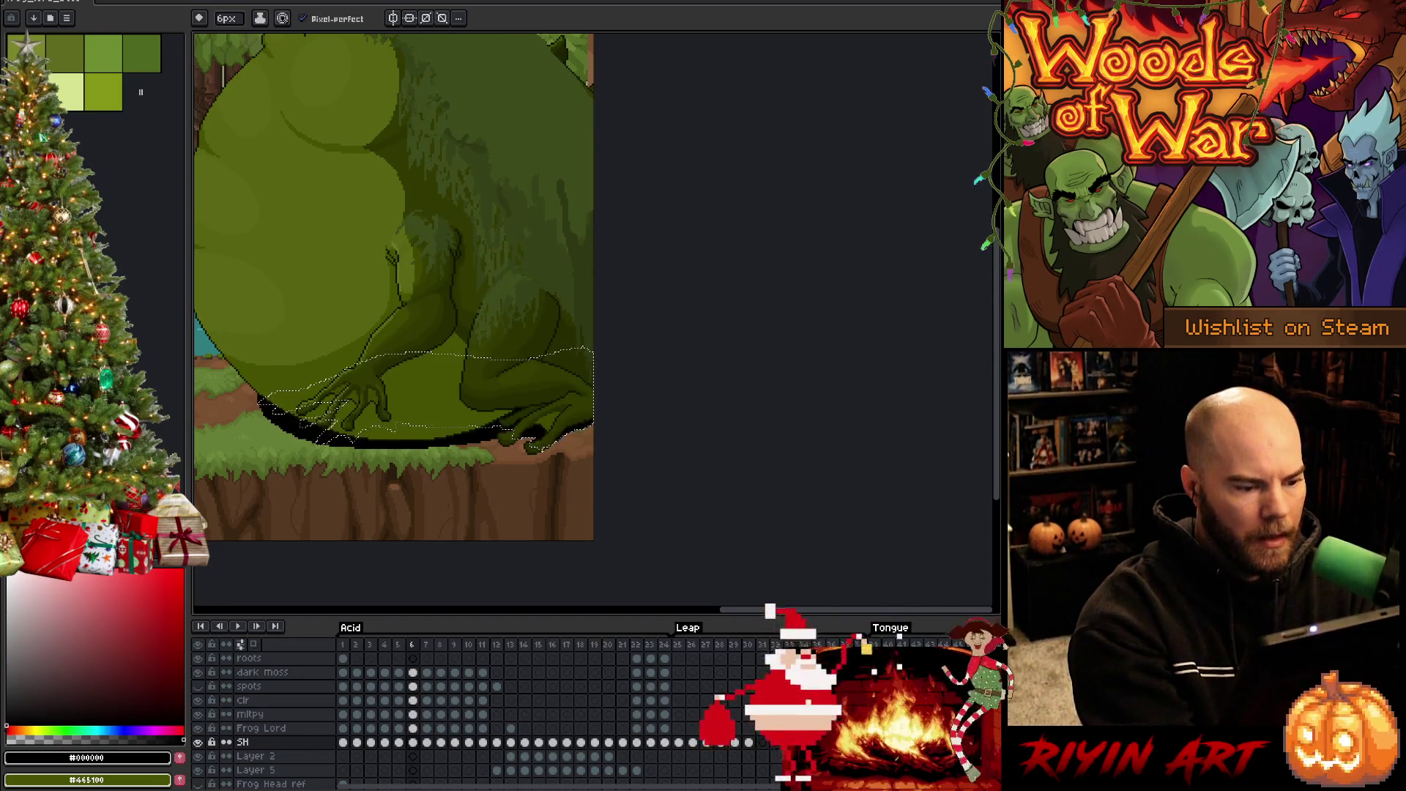
pyautogui.press('.')
pyautogui.press('.')
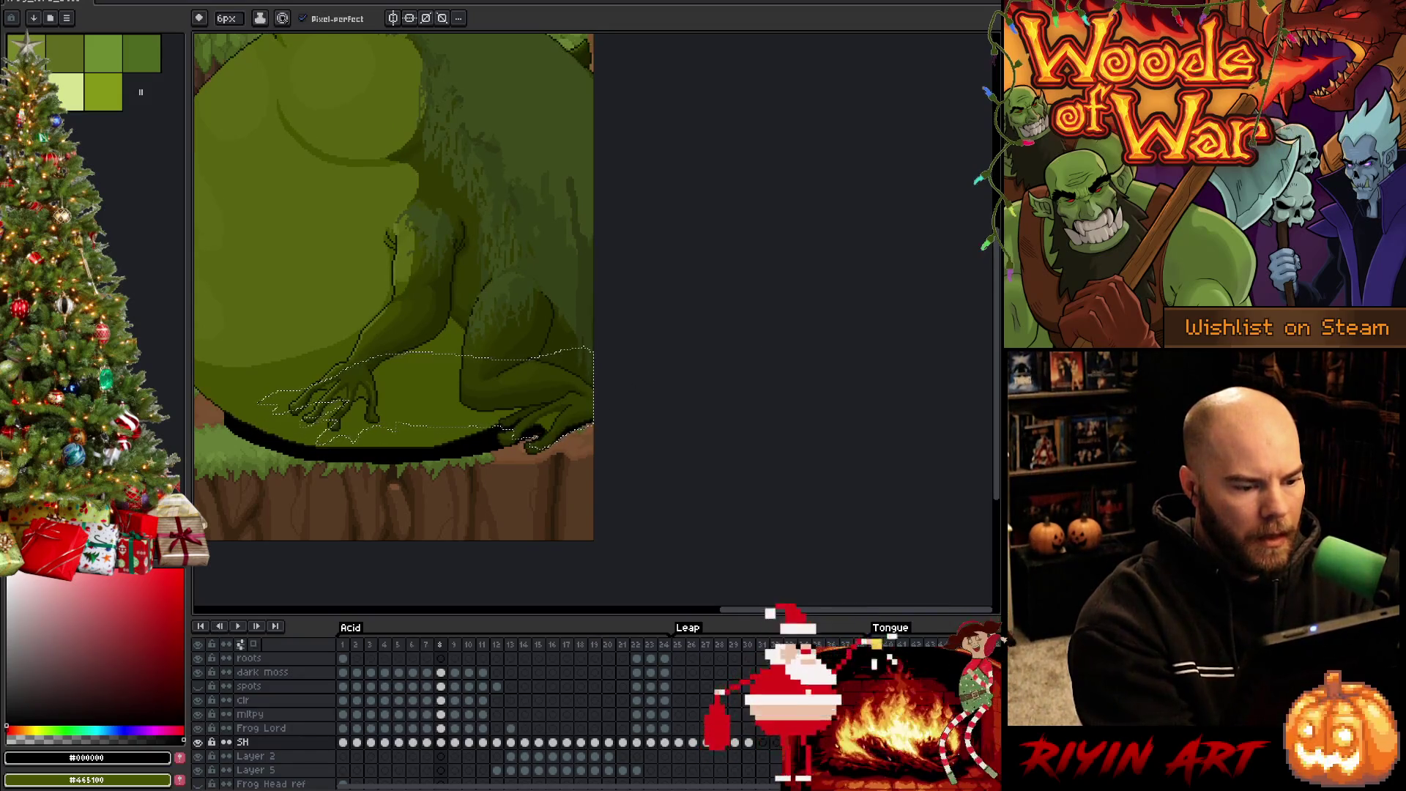
pyautogui.press('.')
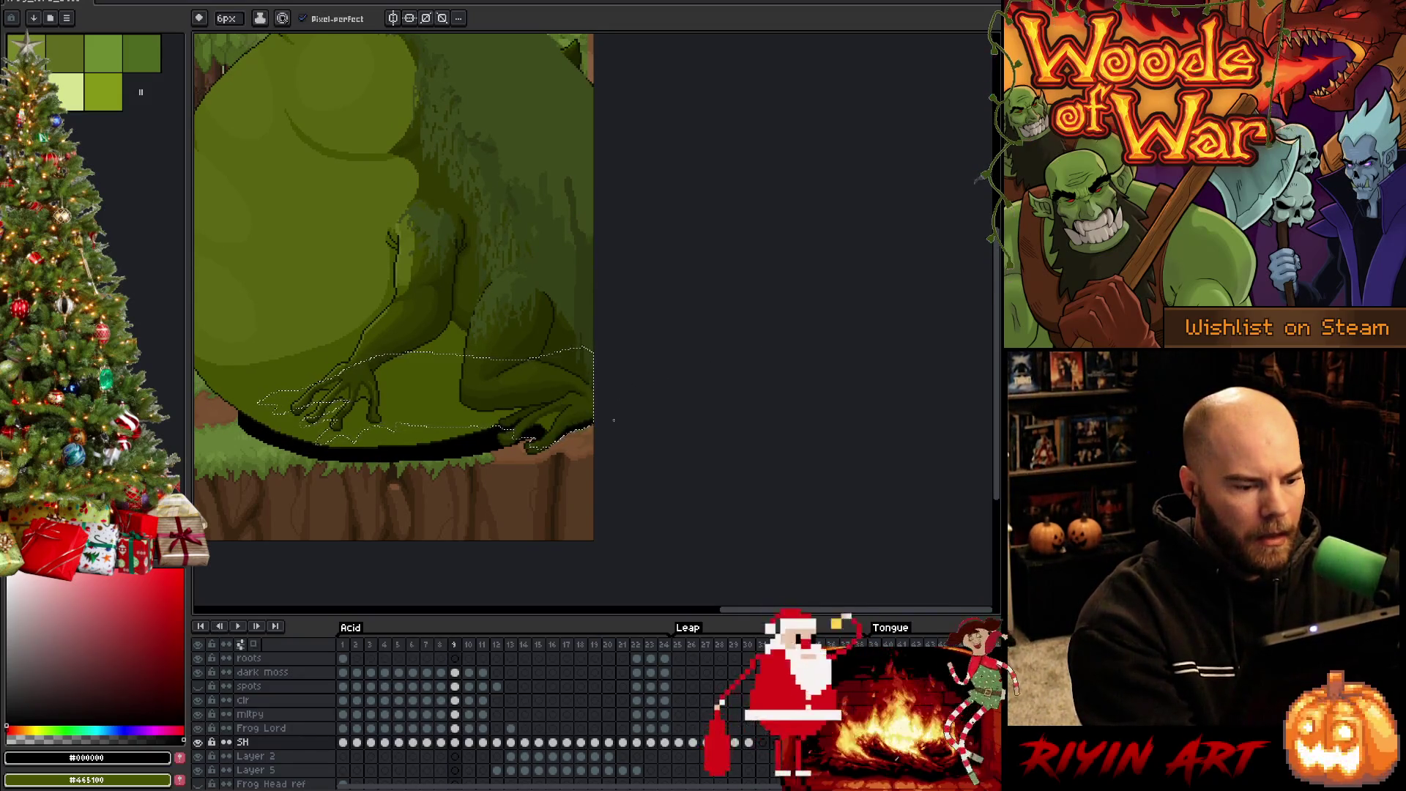
pyautogui.press('.')
pyautogui.press('.')
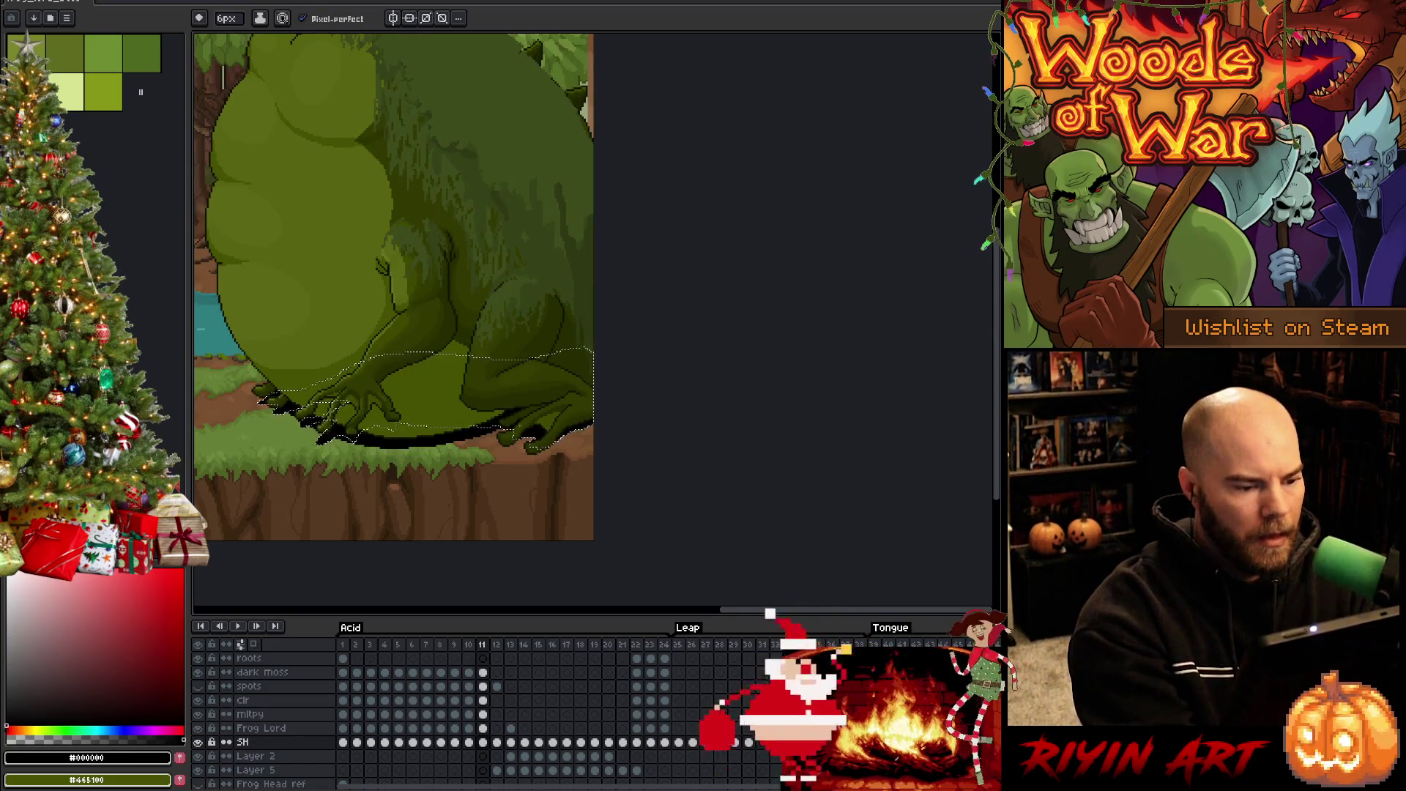
pyautogui.press('.')
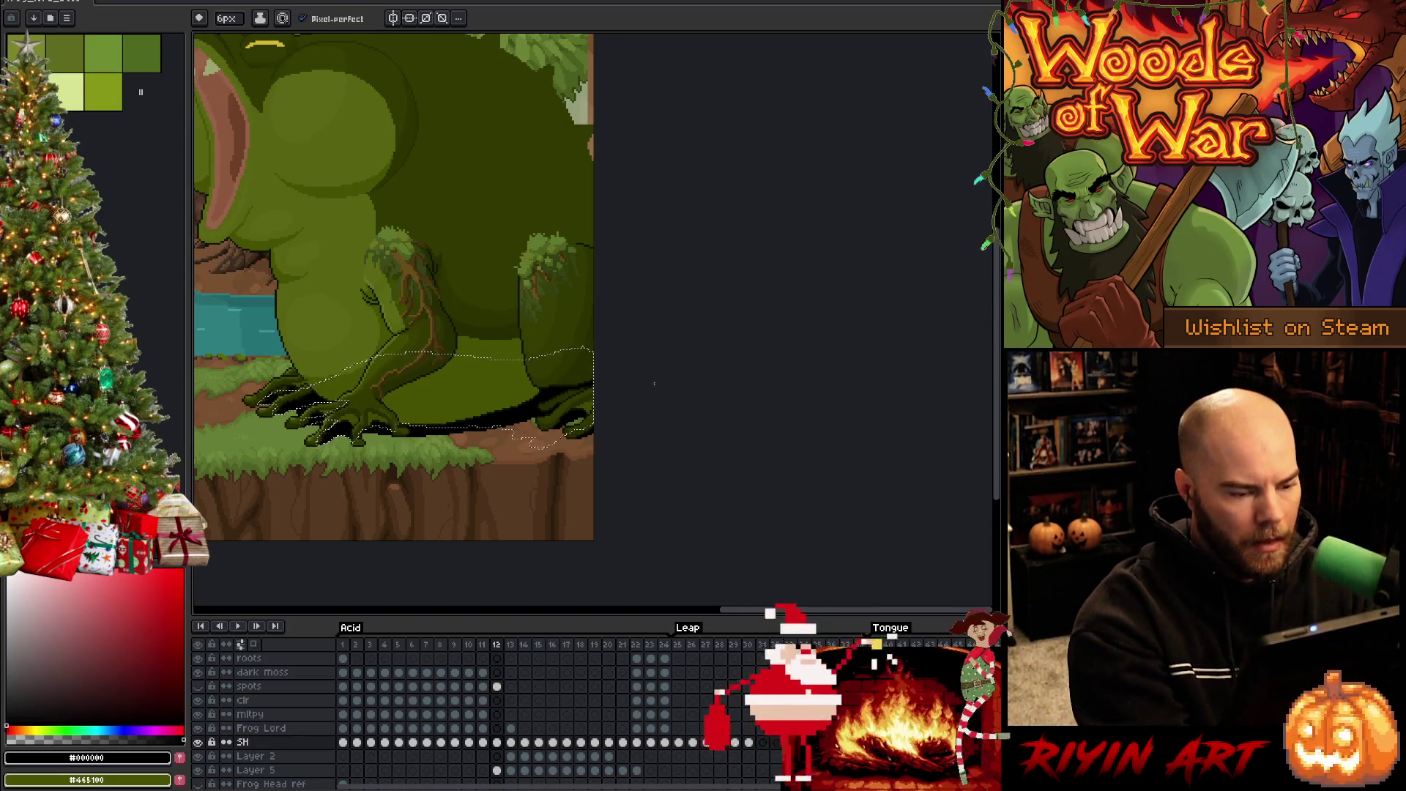
# Deselect, paint shadow along the frog's bottom on frame 13, and set a 4px pencil
pyautogui.hotkey('ctrl', 'd')
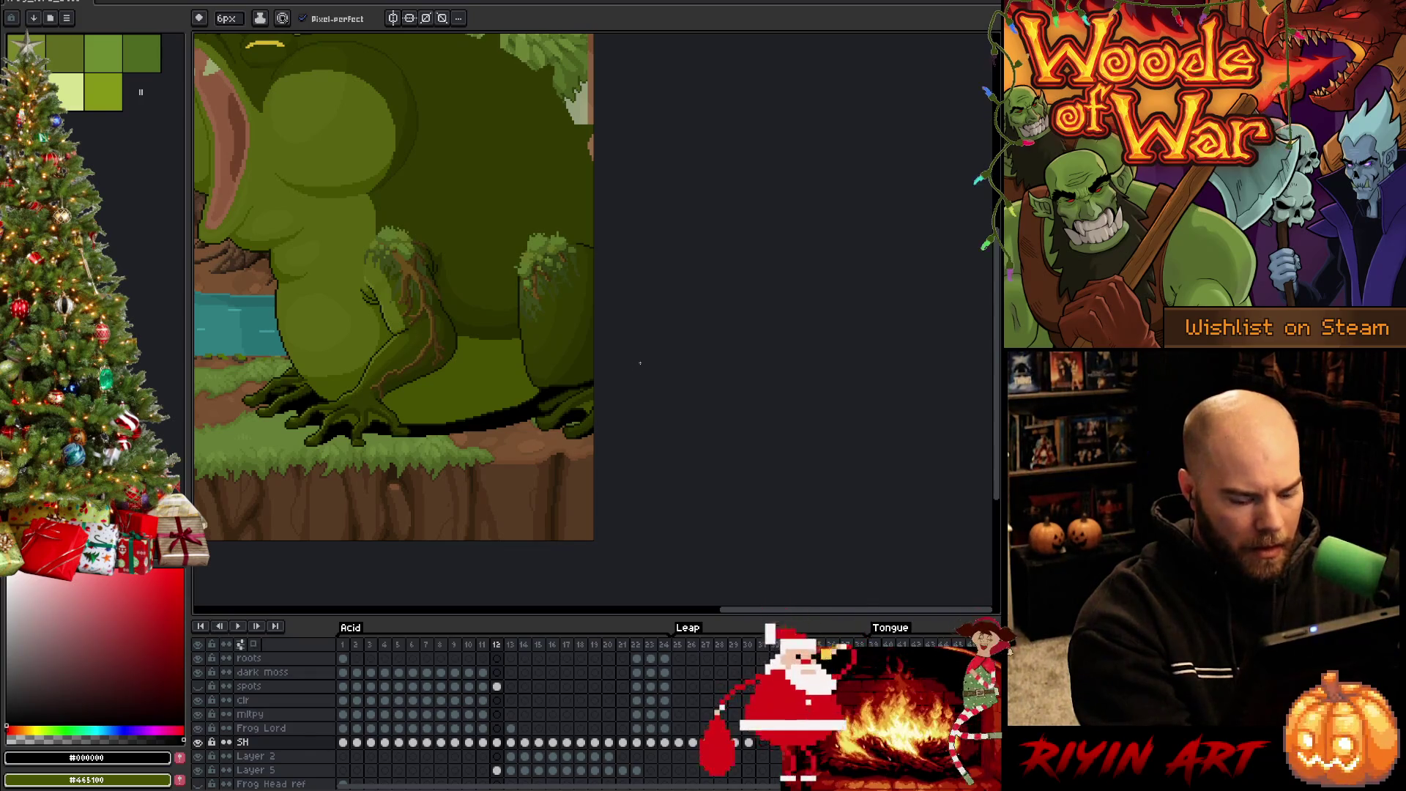
pyautogui.press('.')
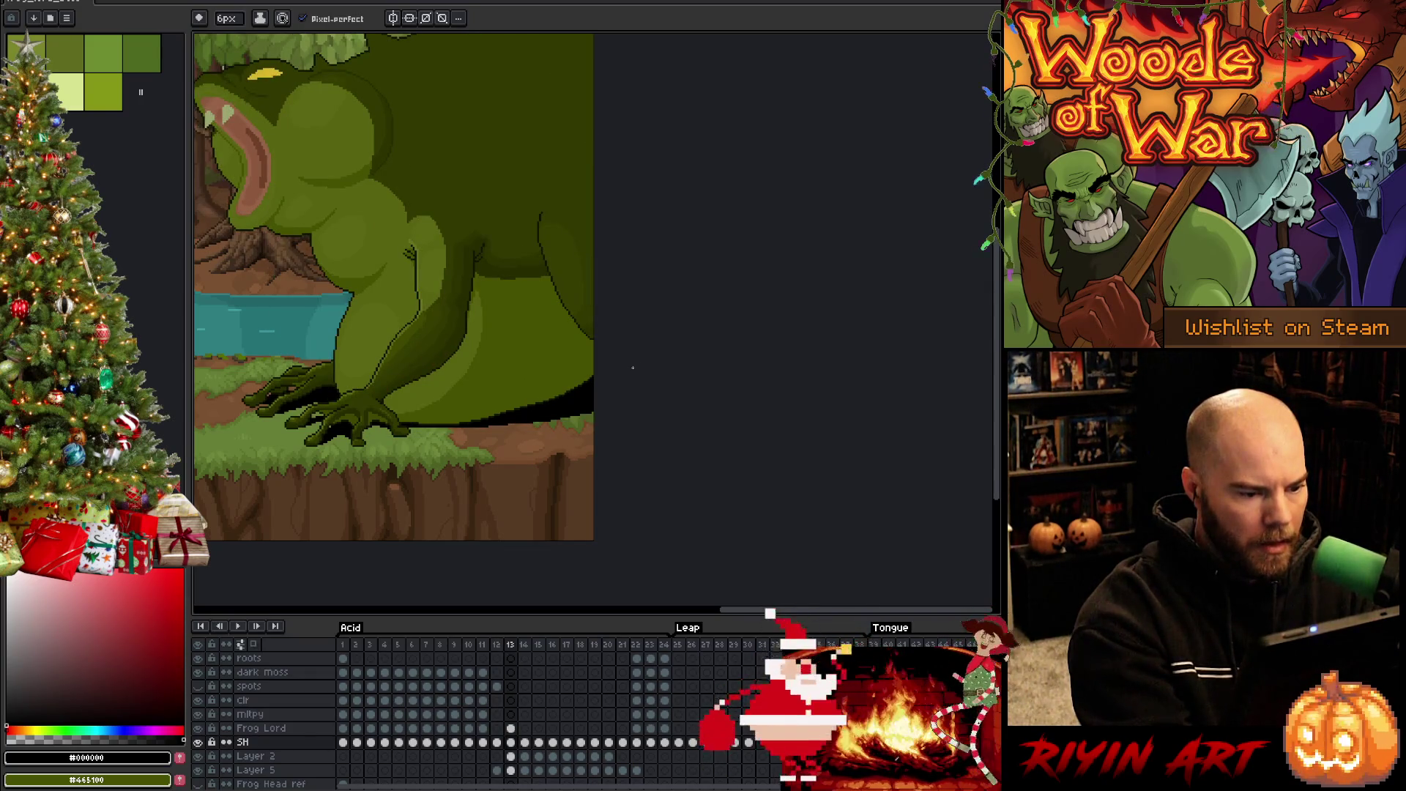
pyautogui.moveTo(409, 431)
pyautogui.mouseDown()
pyautogui.moveTo(473, 426)
pyautogui.moveTo(441, 429)
pyautogui.moveTo(456, 427)
pyautogui.mouseUp()
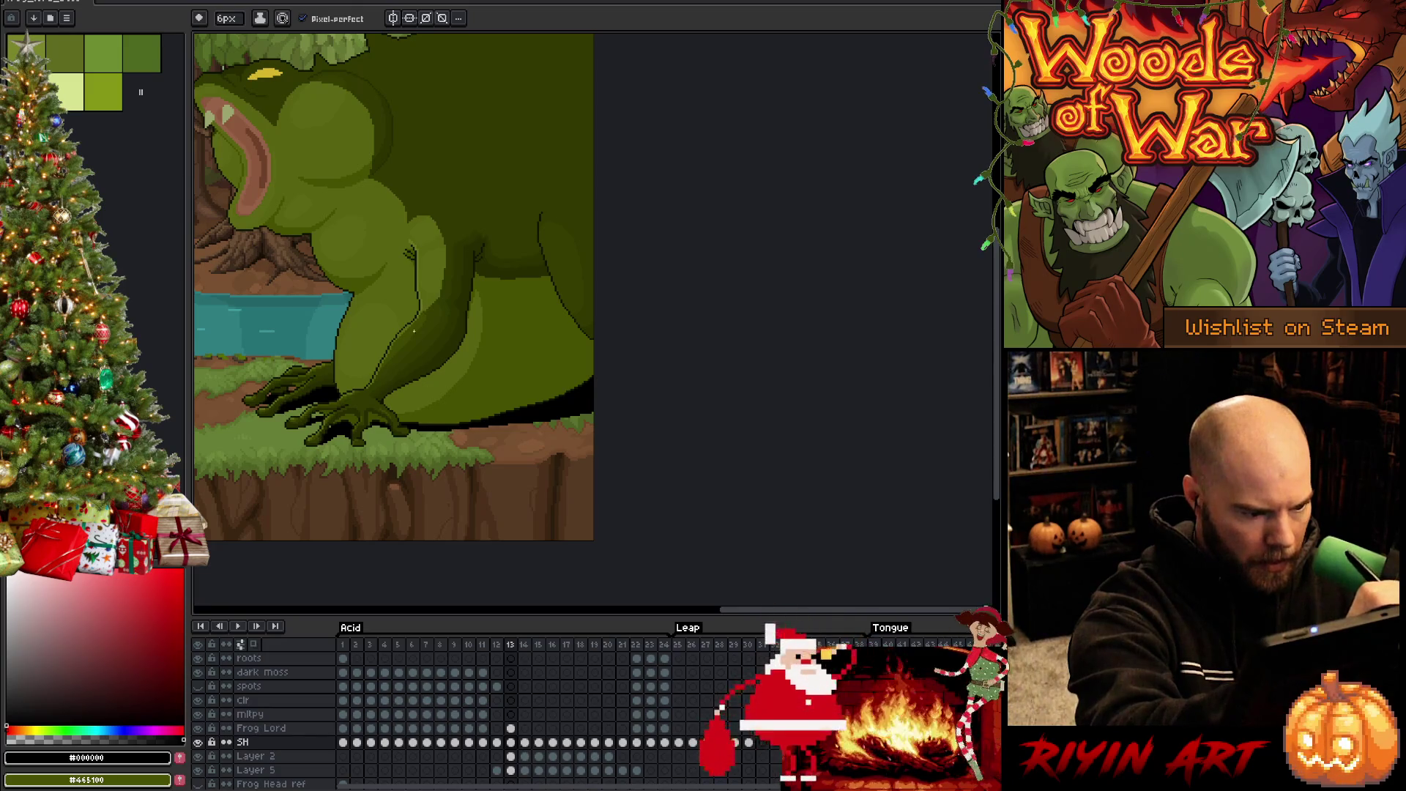
pyautogui.press('b')
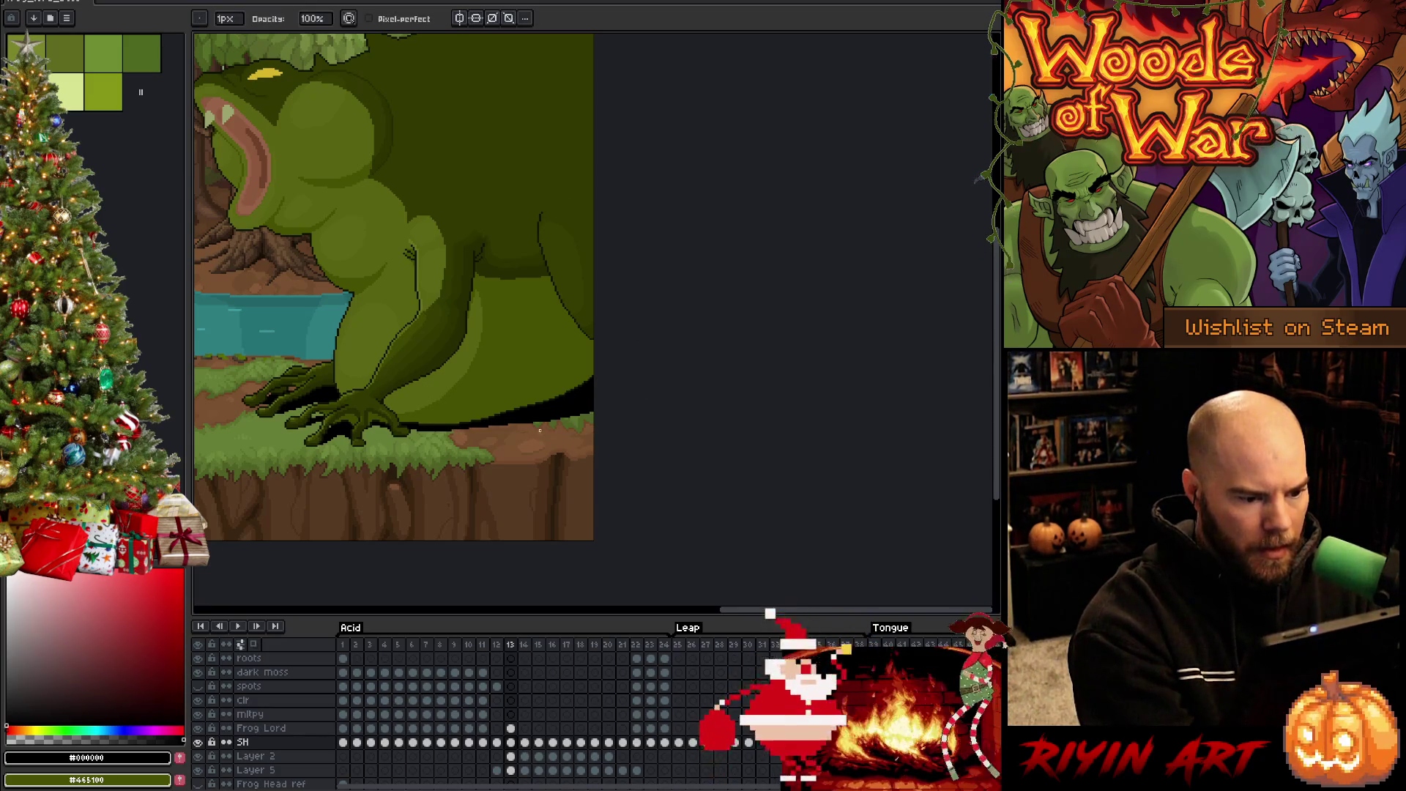
pyautogui.press('+')
pyautogui.press('+')
pyautogui.press('+')
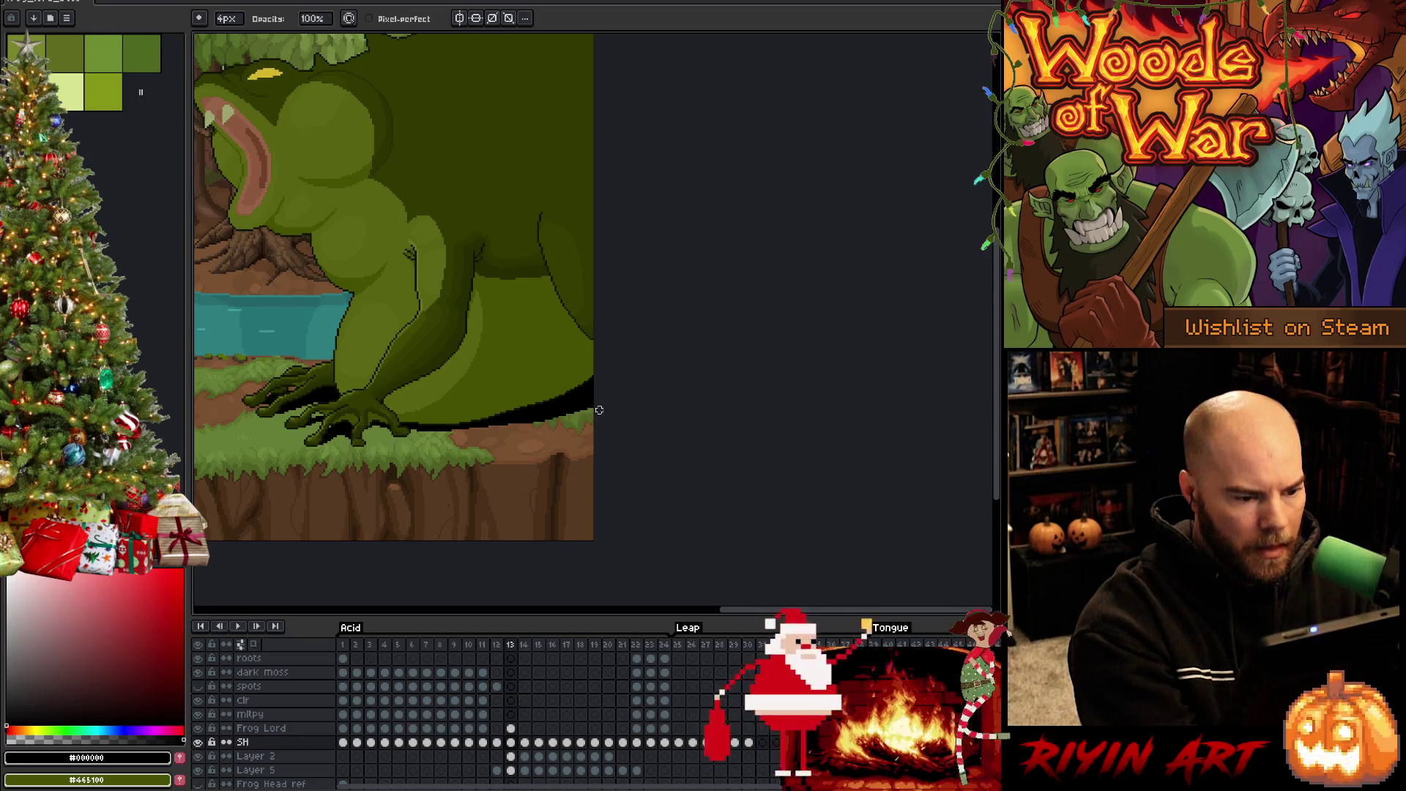
# On frame 14, paint grass over the shadow's bottom edge and test-erase its right edge
pyautogui.press('Right')
pyautogui.press('Left')
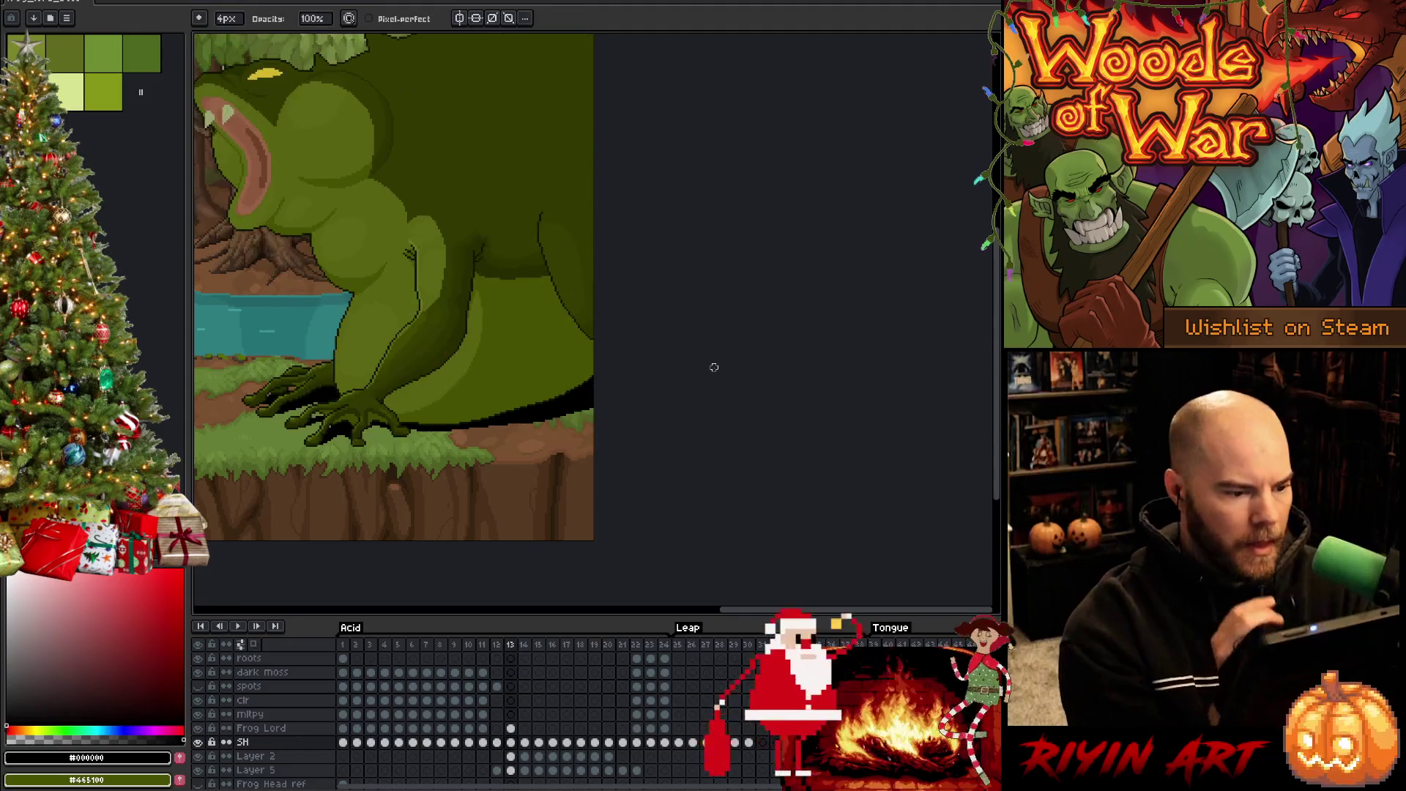
pyautogui.press('Right')
pyautogui.press('Left')
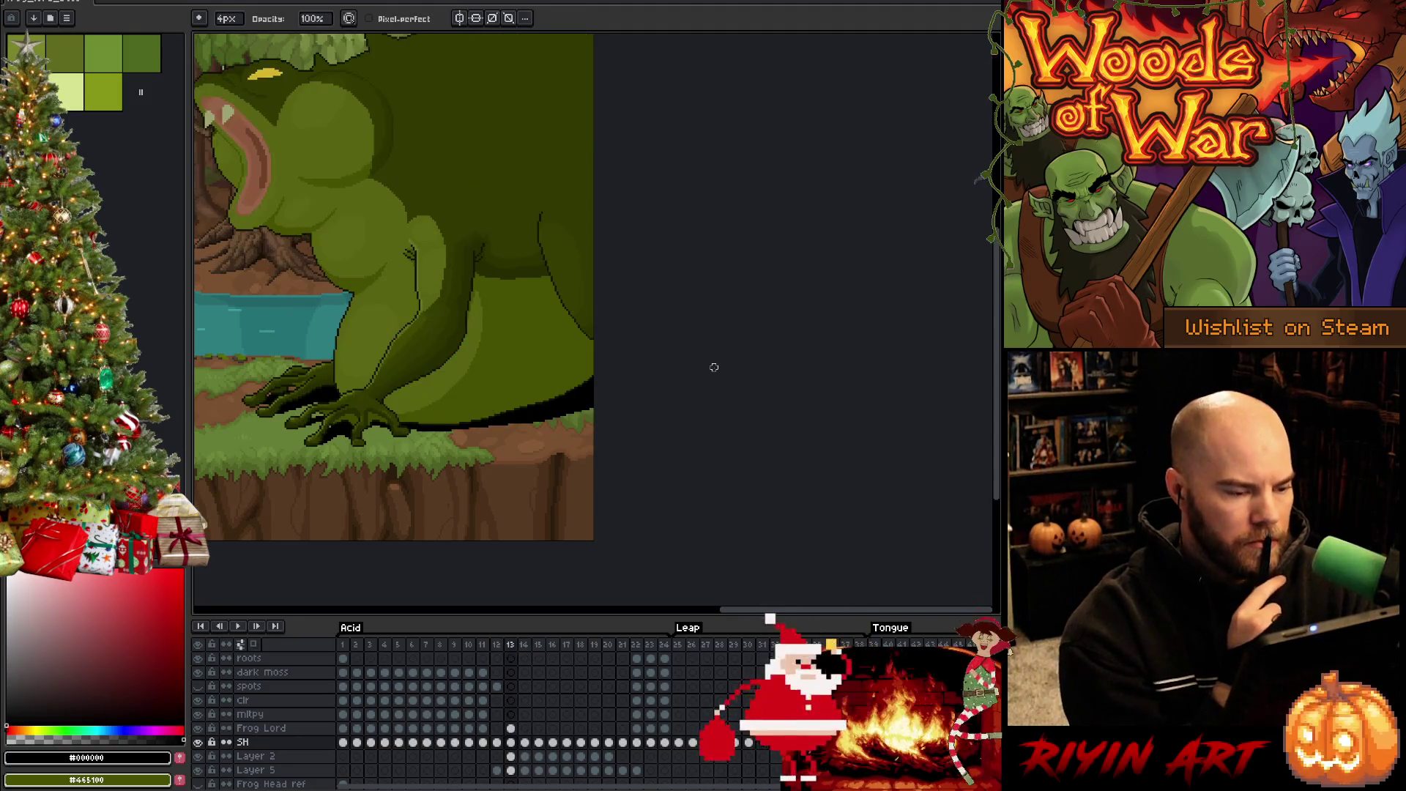
pyautogui.press('Right')
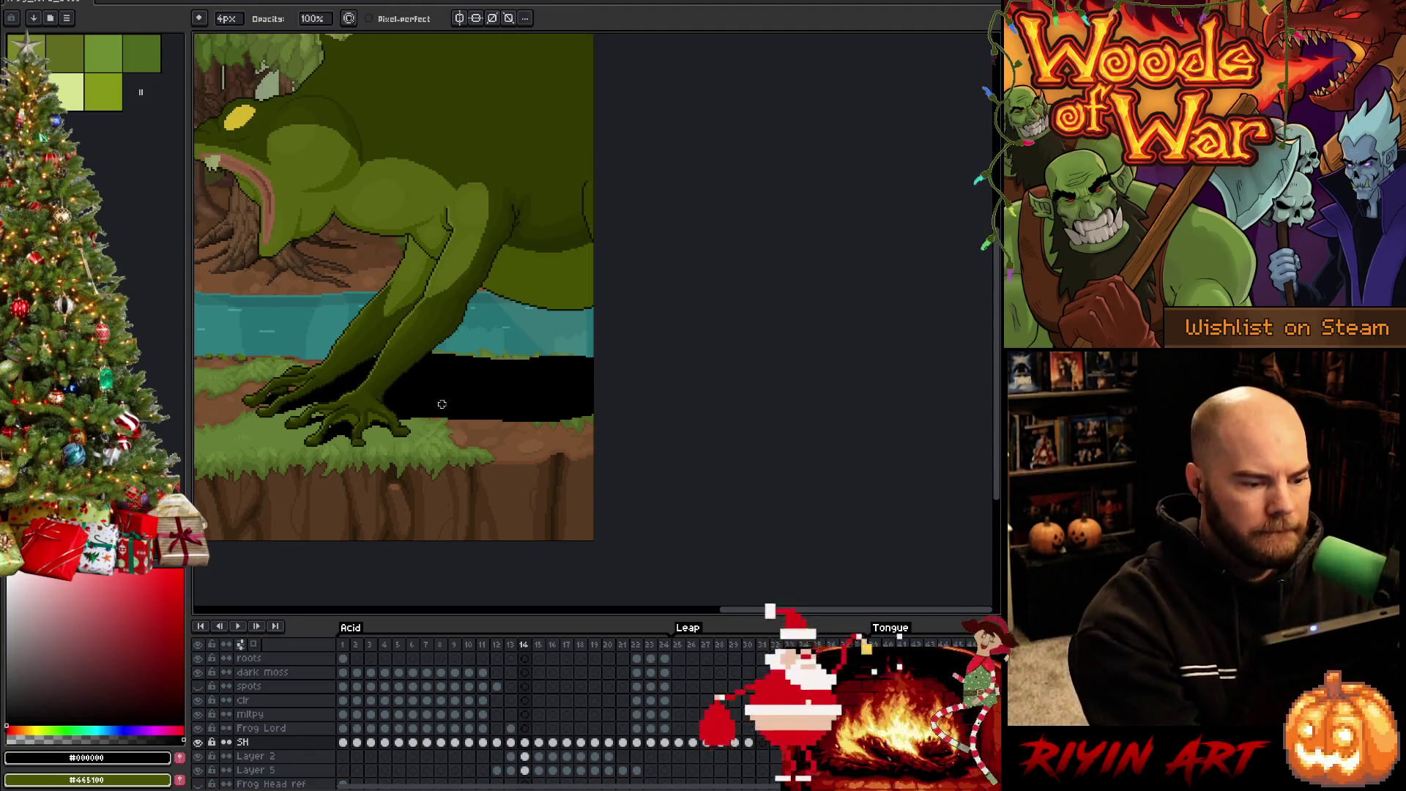
pyautogui.moveTo(412, 419); pyautogui.dragTo(595, 414)
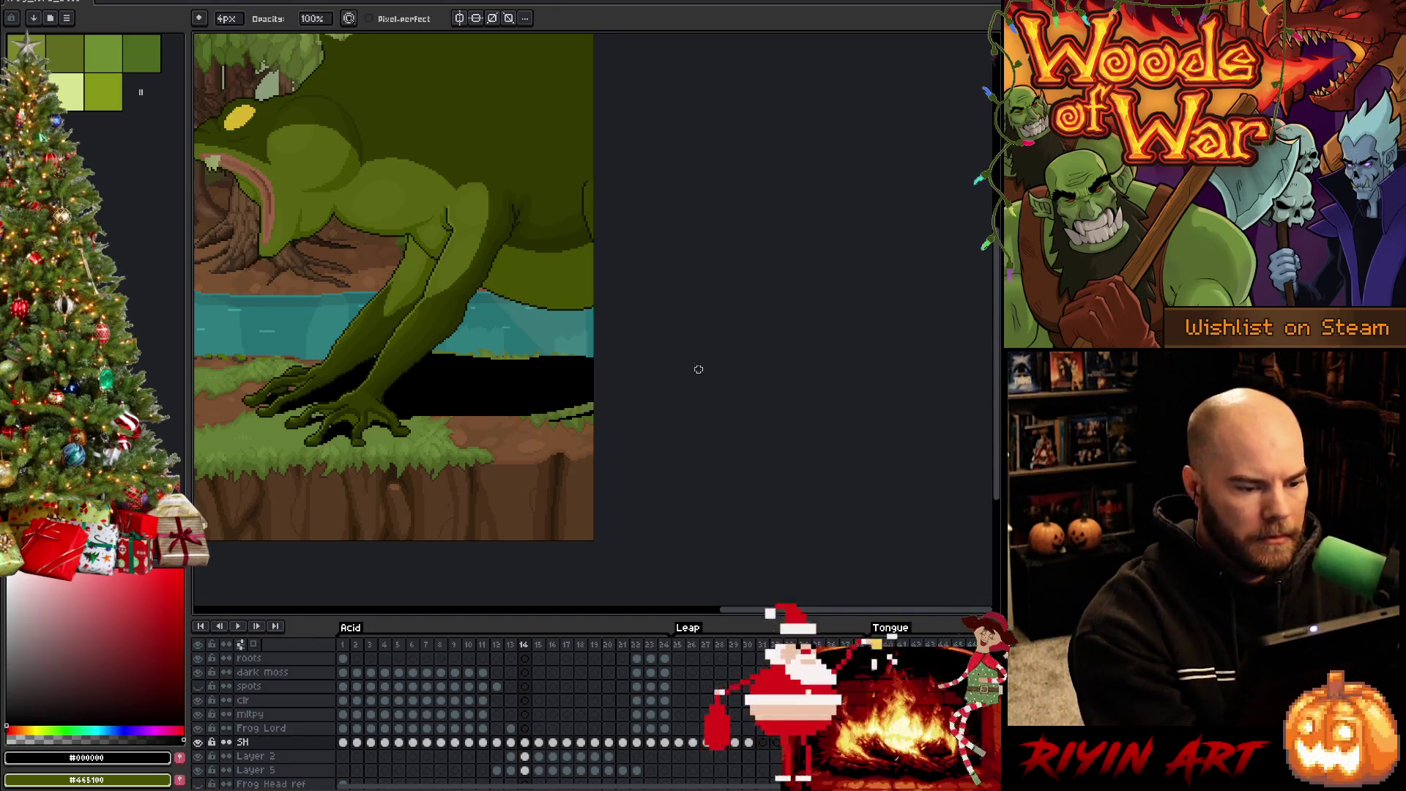
pyautogui.press('e')
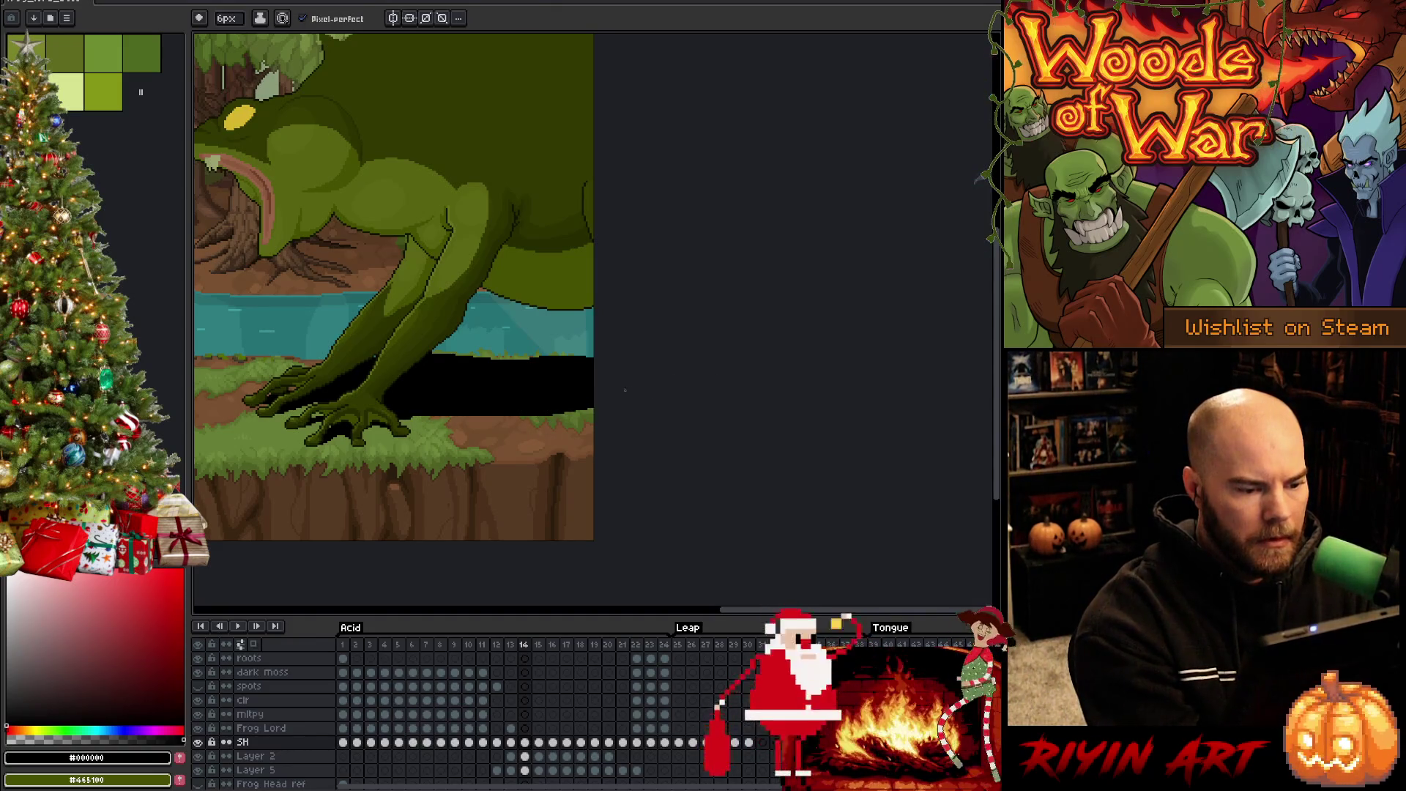
pyautogui.moveTo(593, 406); pyautogui.dragTo(532, 402)
pyautogui.hotkey('ctrl', 'z')
# Go to frame 16 of the SH layer and erase and repaint the hind-foot shadow edge
pyautogui.press('Right')
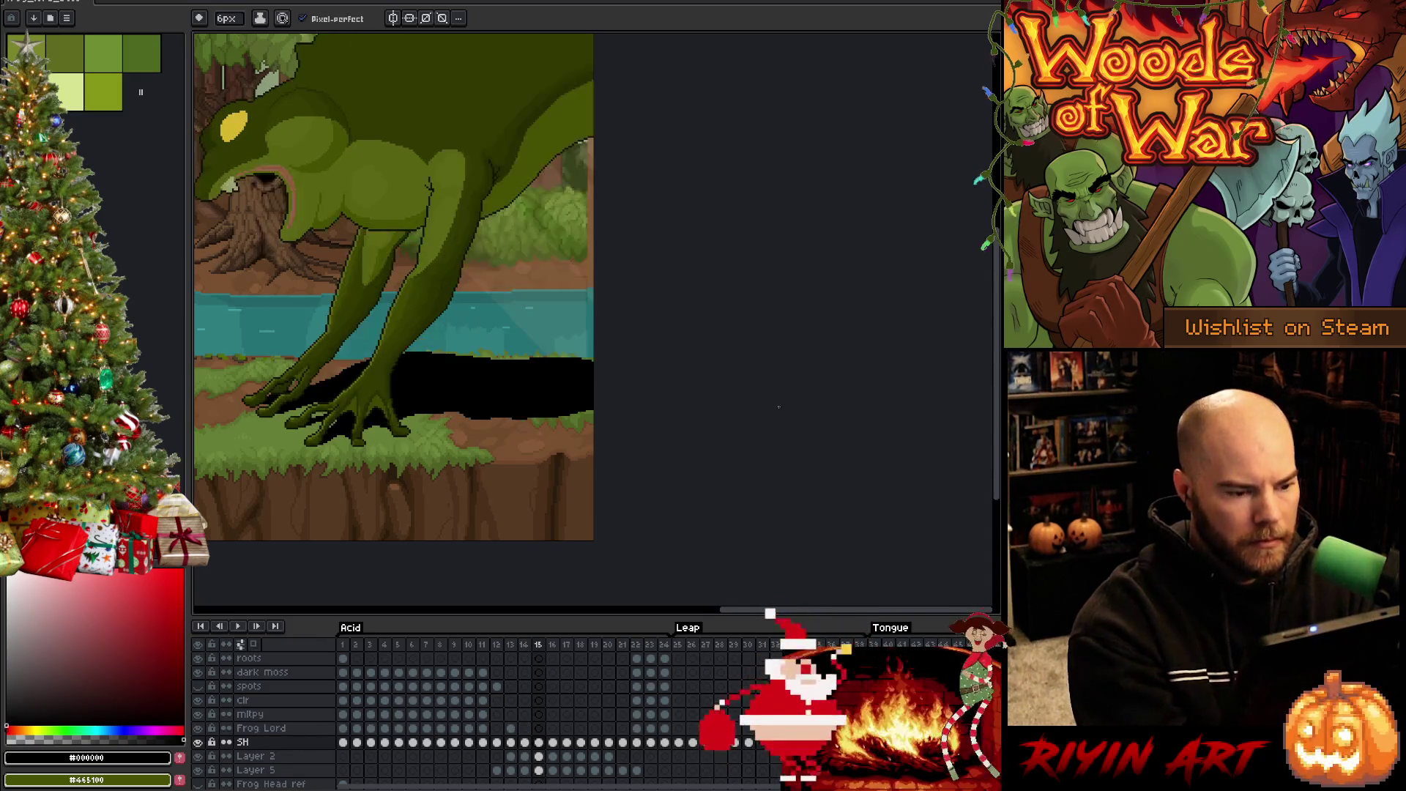
pyautogui.press('Left')
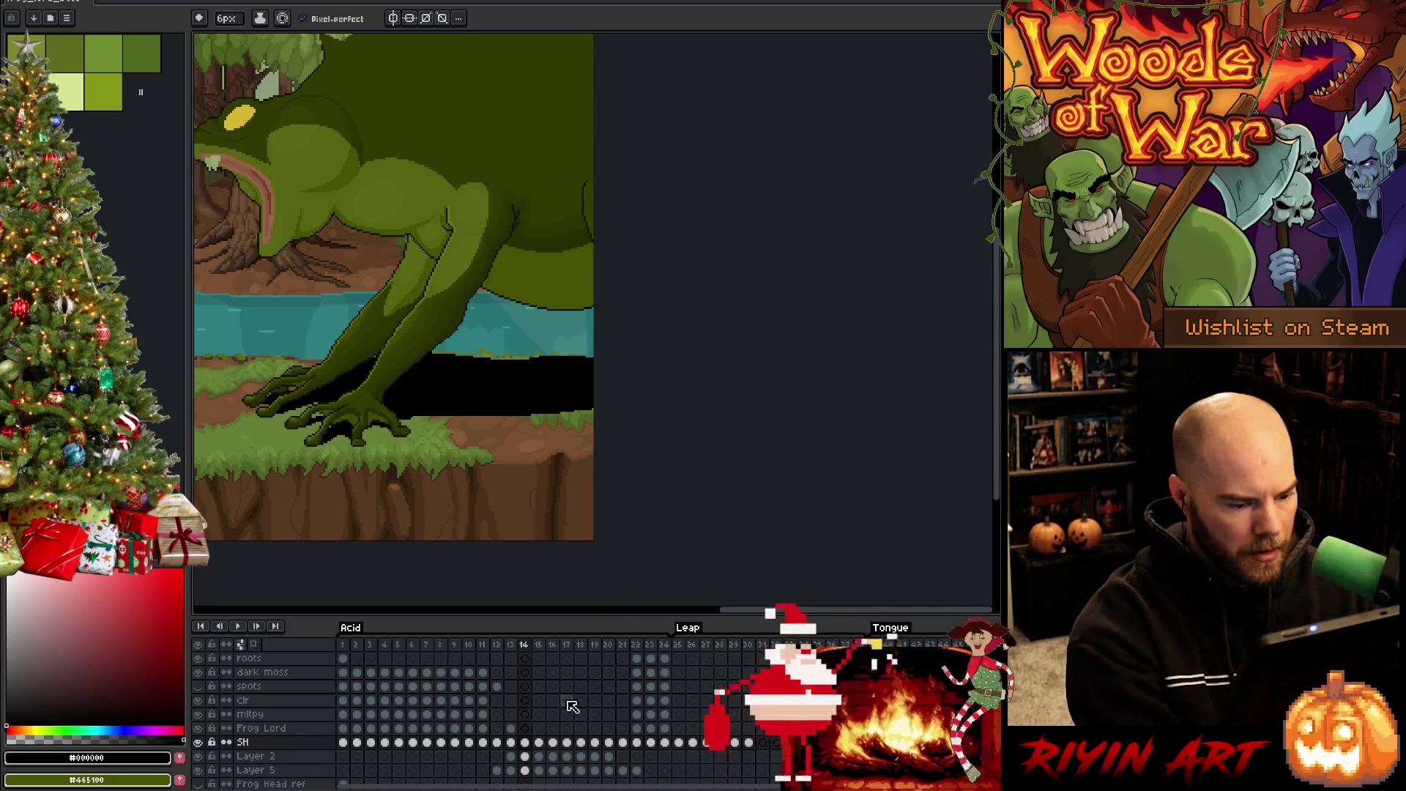
pyautogui.click(538, 743)
pyautogui.click(553, 744)
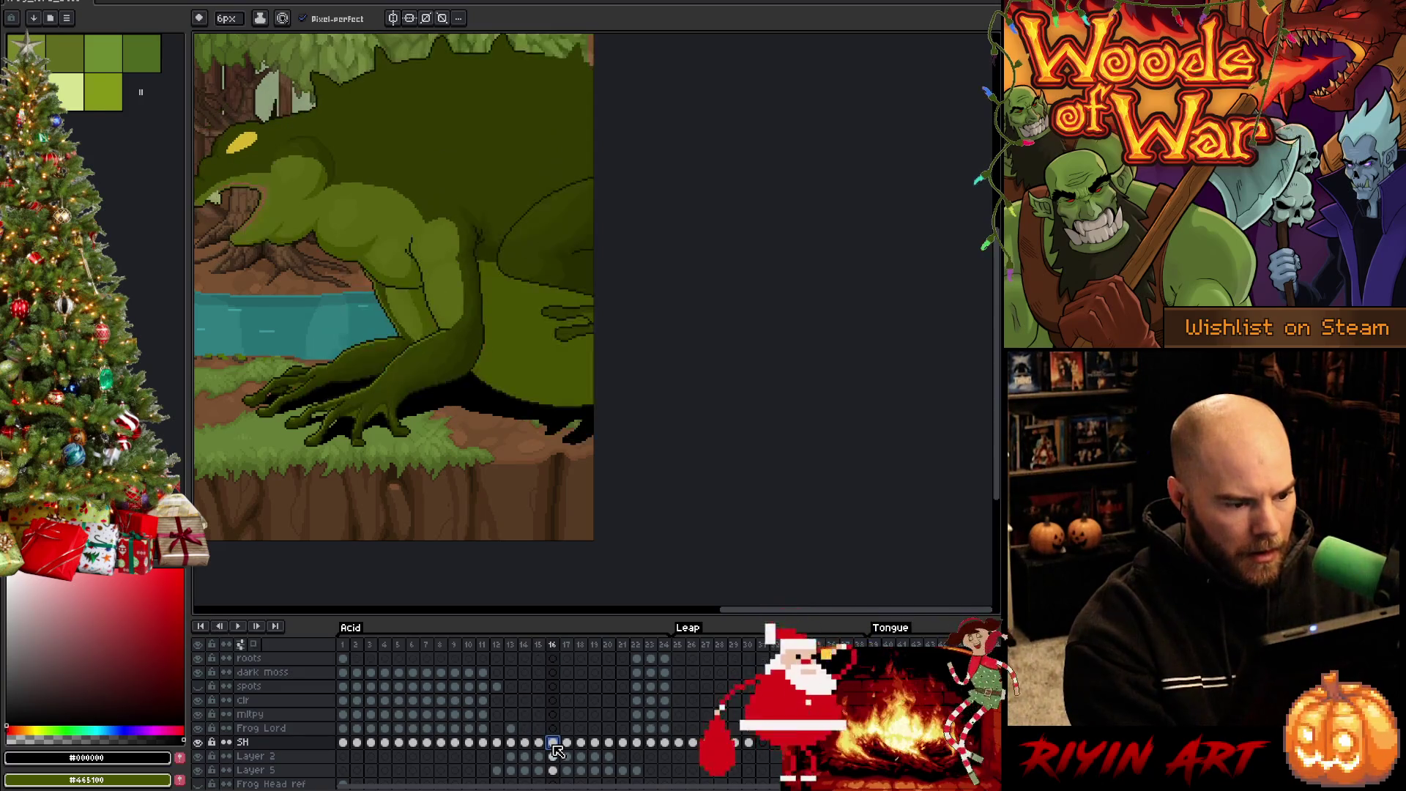
pyautogui.press('Left')
pyautogui.press('Right')
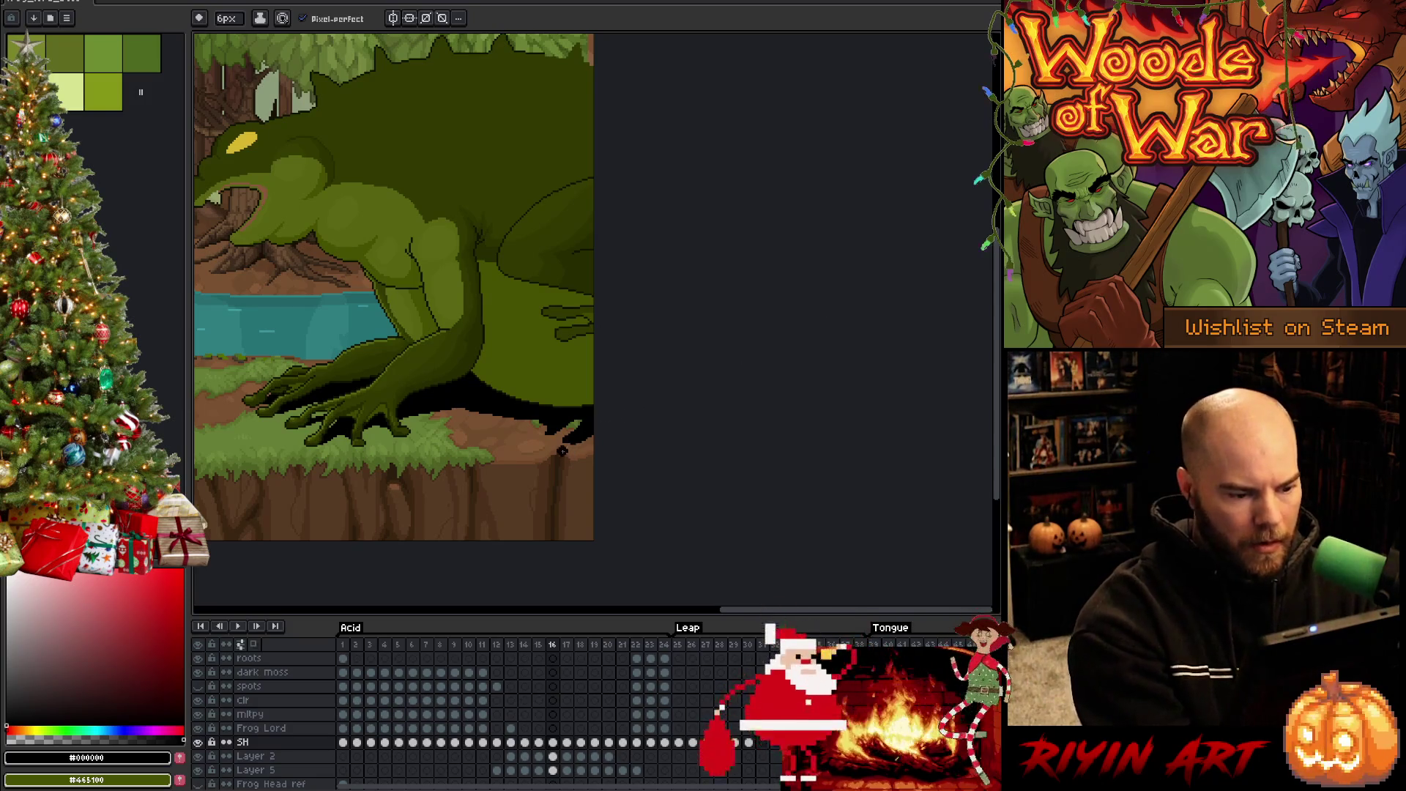
pyautogui.press('e')
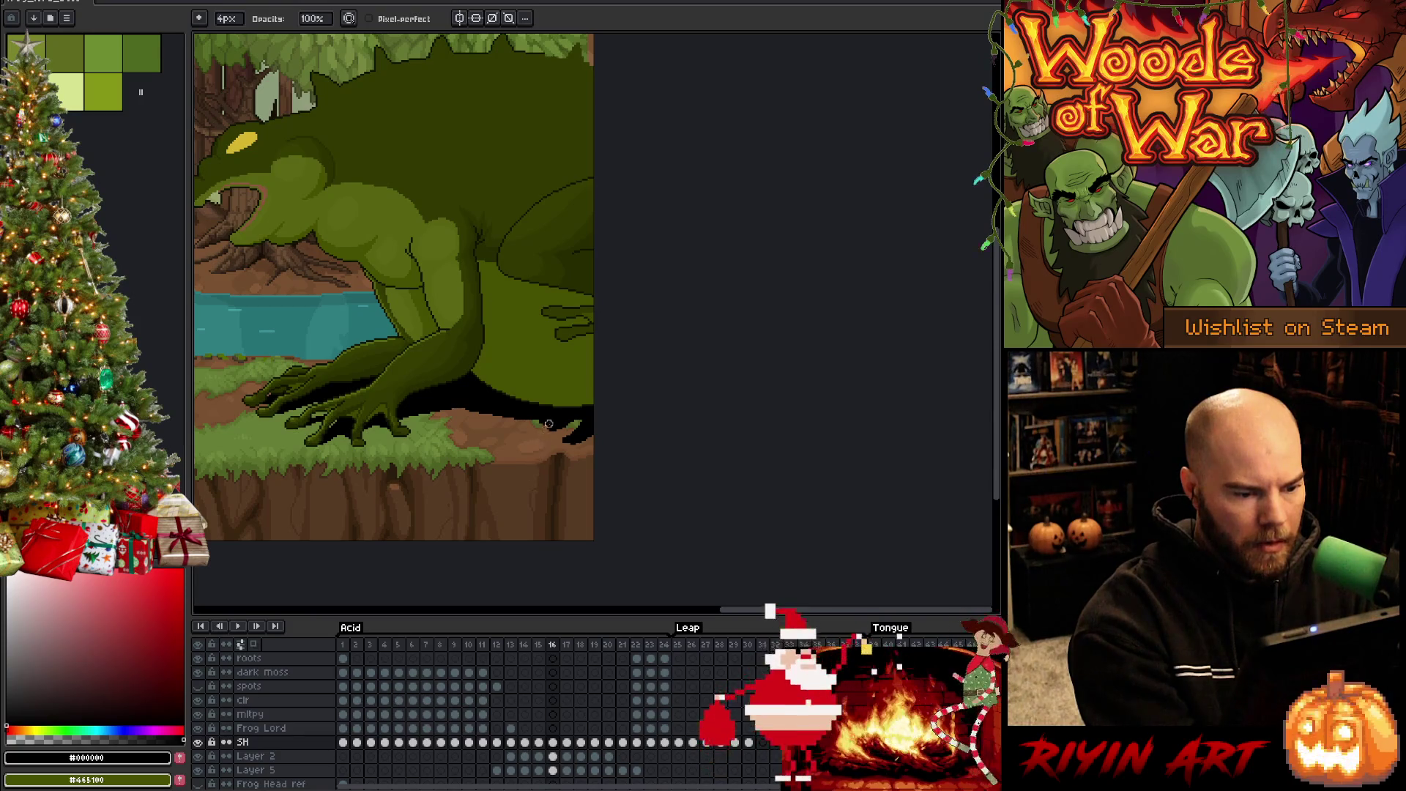
pyautogui.press('b')
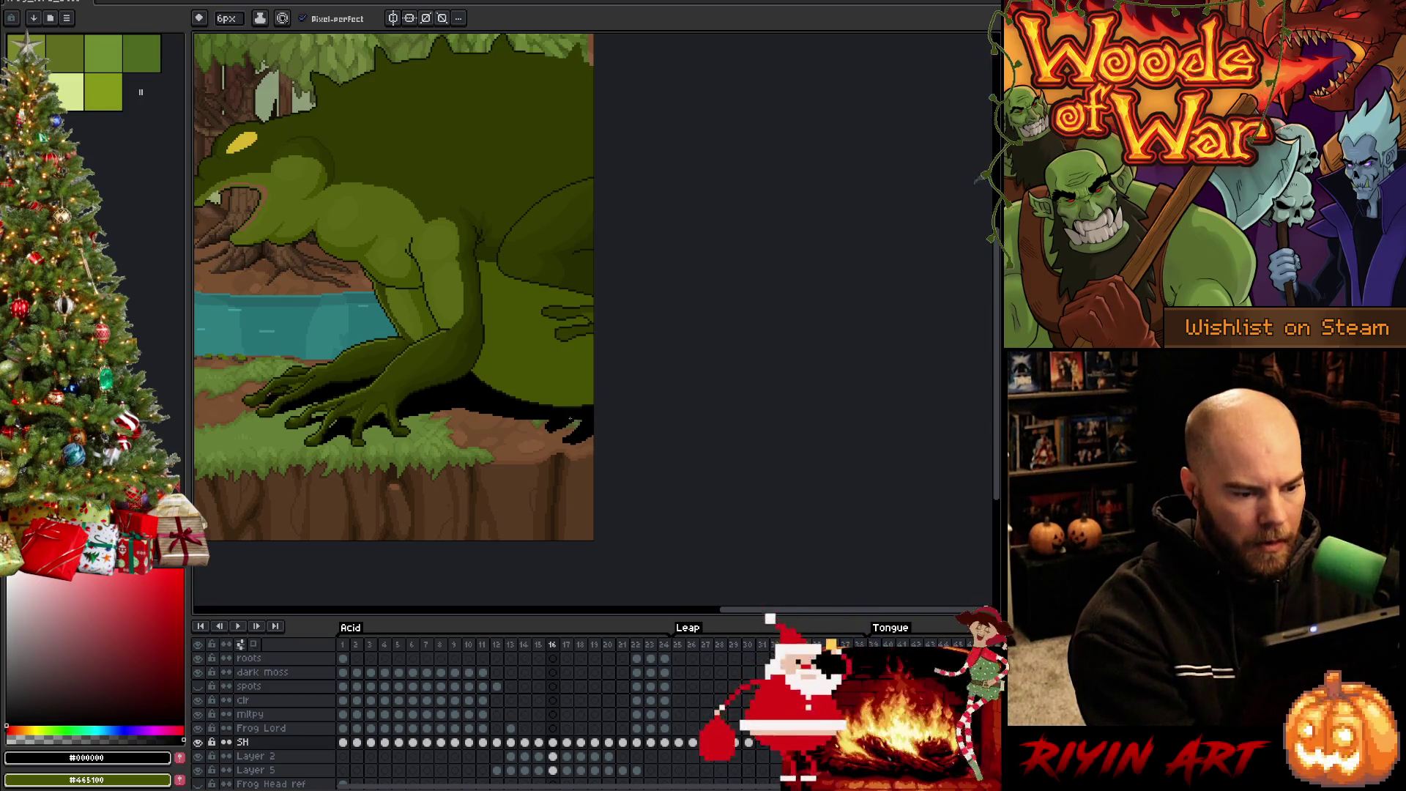
pyautogui.press('Right')
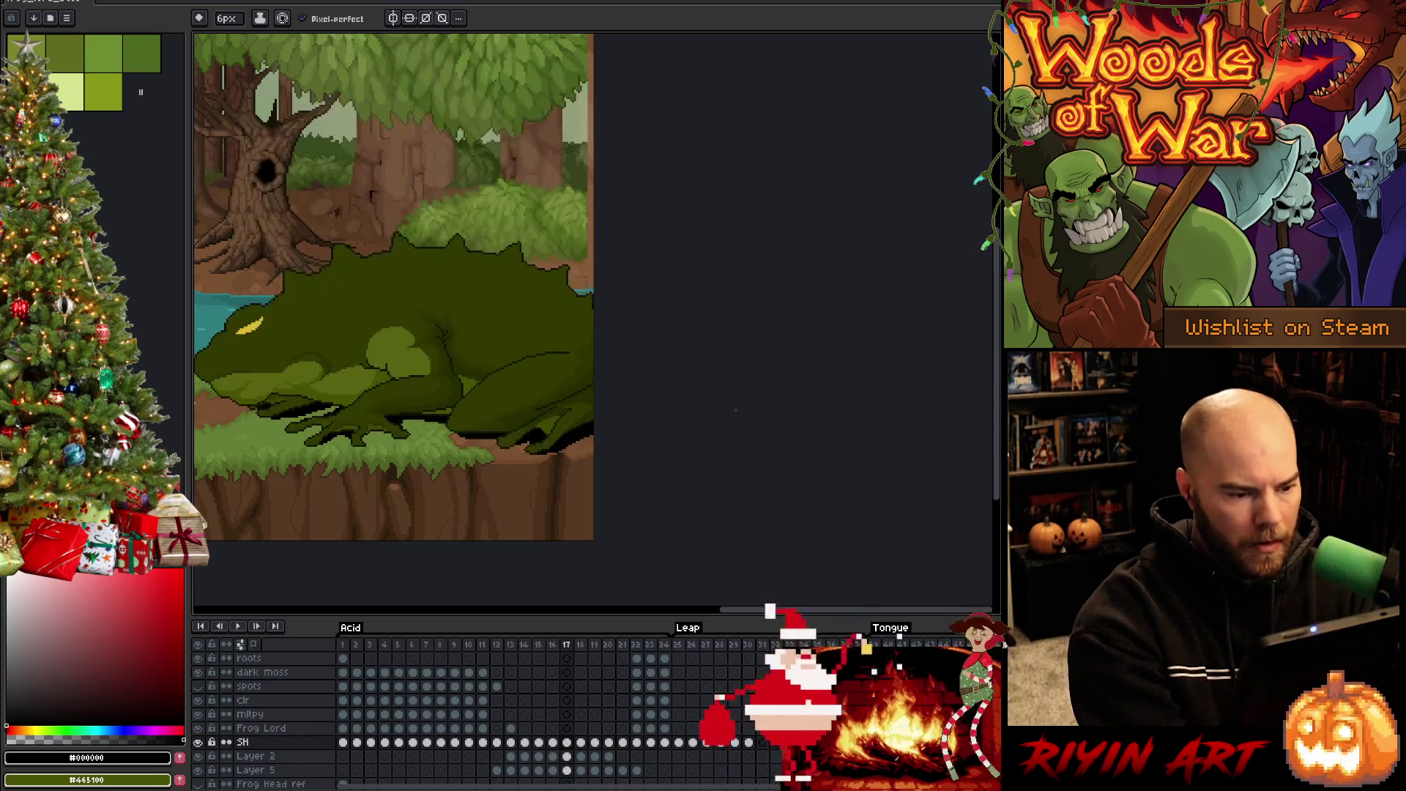
# Step through frames 17 to 19 and back to 18, readying the pencil
pyautogui.press('Right')
pyautogui.press('Left')
pyautogui.press('Right')
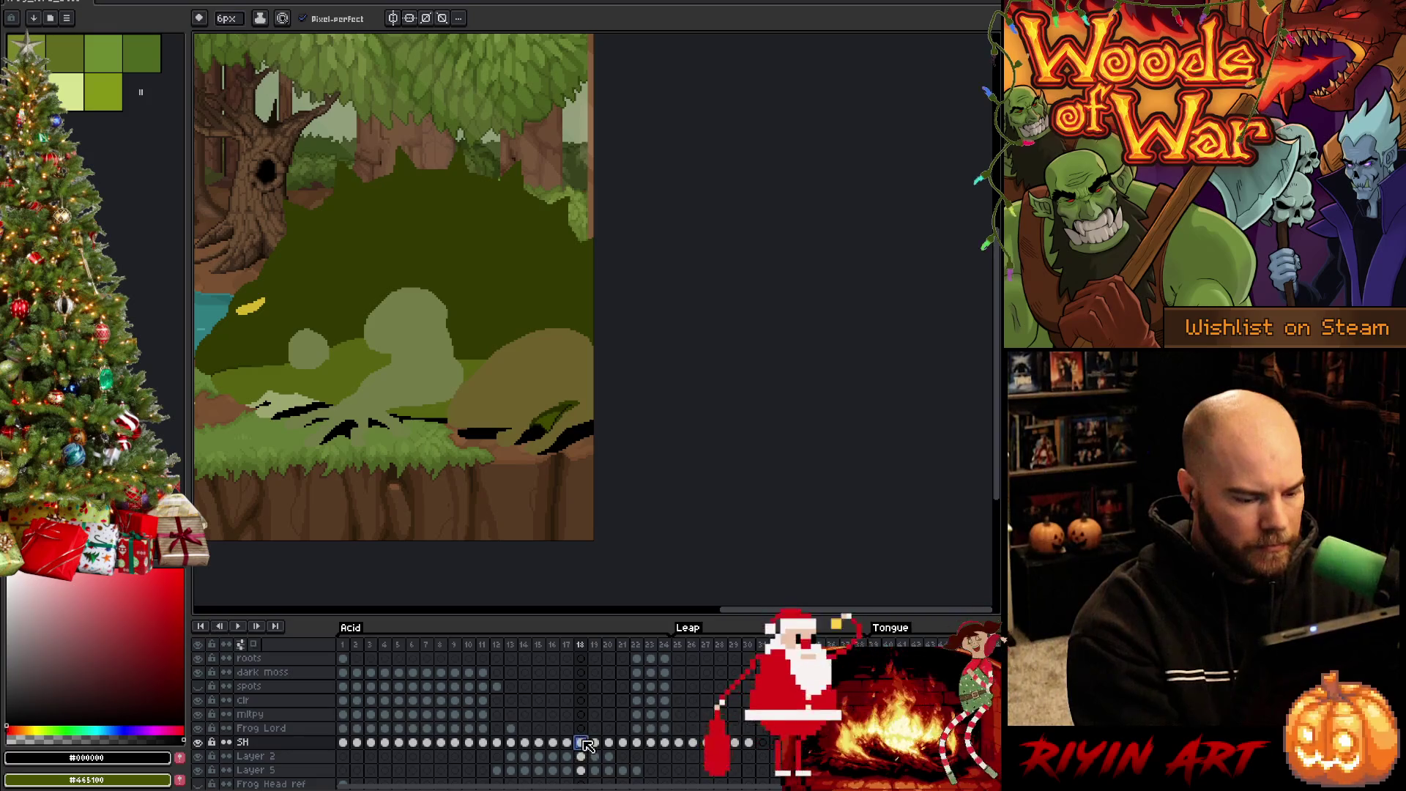
pyautogui.press('Right')
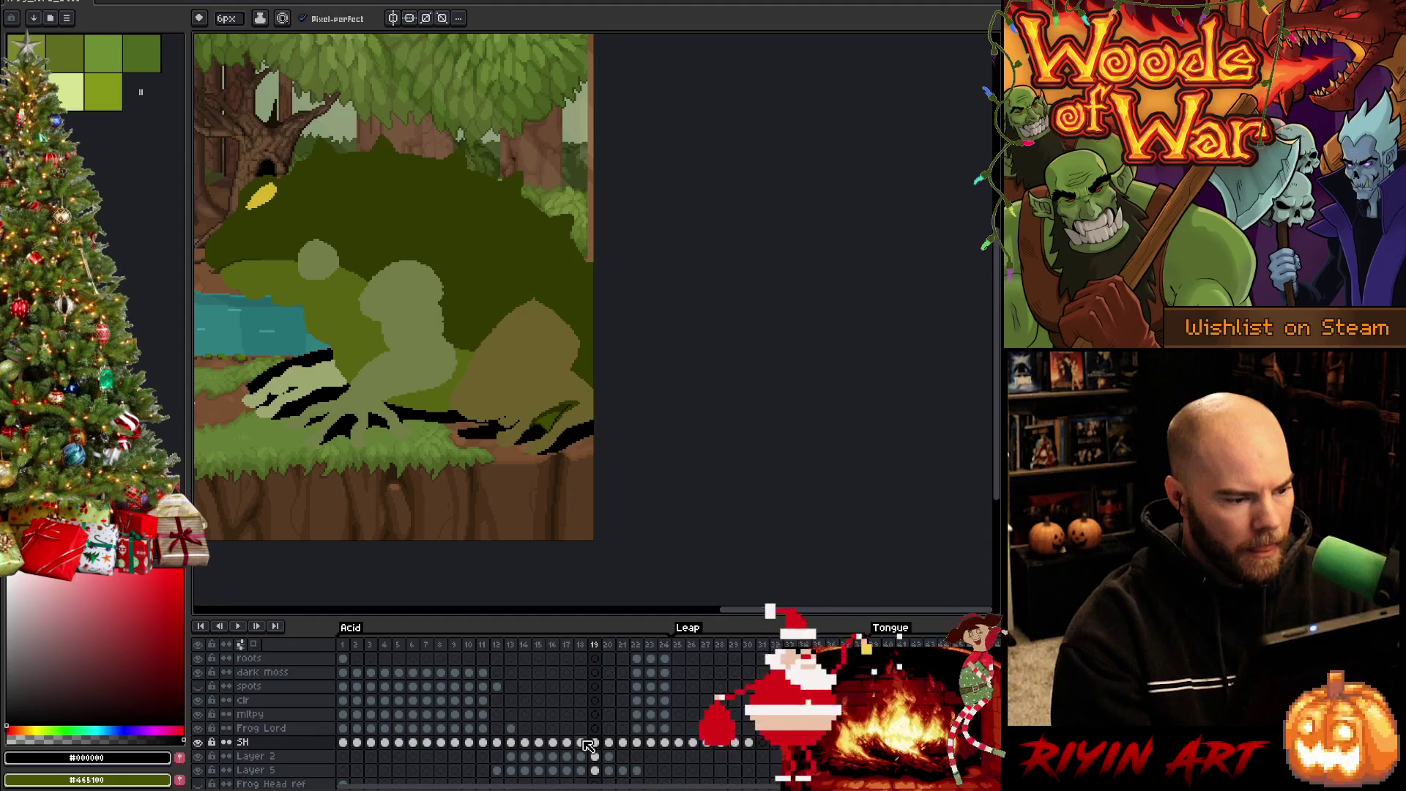
pyautogui.press('Left')
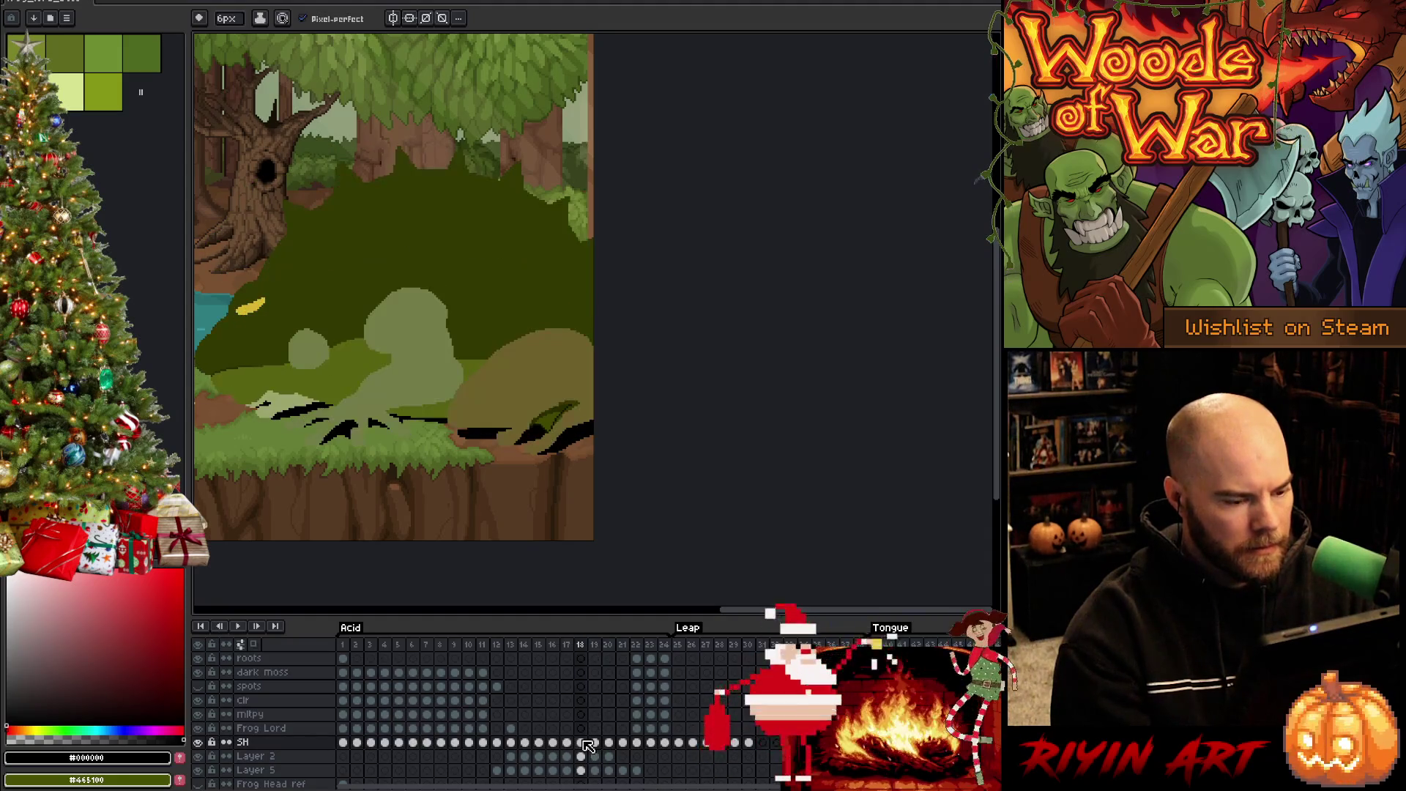
pyautogui.press('e')
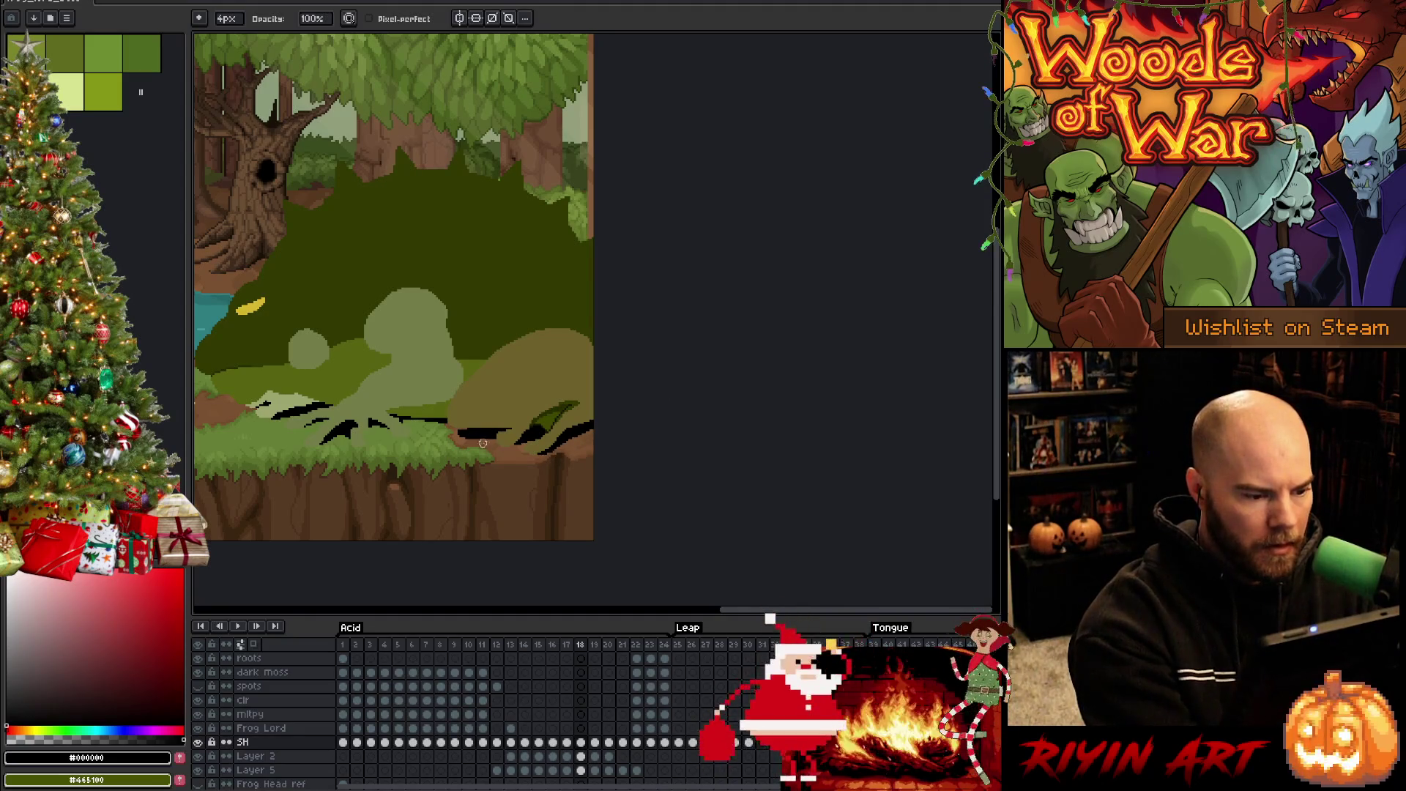
pyautogui.press('b')
# Flip between frames 18, 19 and 20 to compare shadows, ending on frame 19
pyautogui.press('Right')
pyautogui.press('Left')
pyautogui.press('Right')
pyautogui.press('Left')
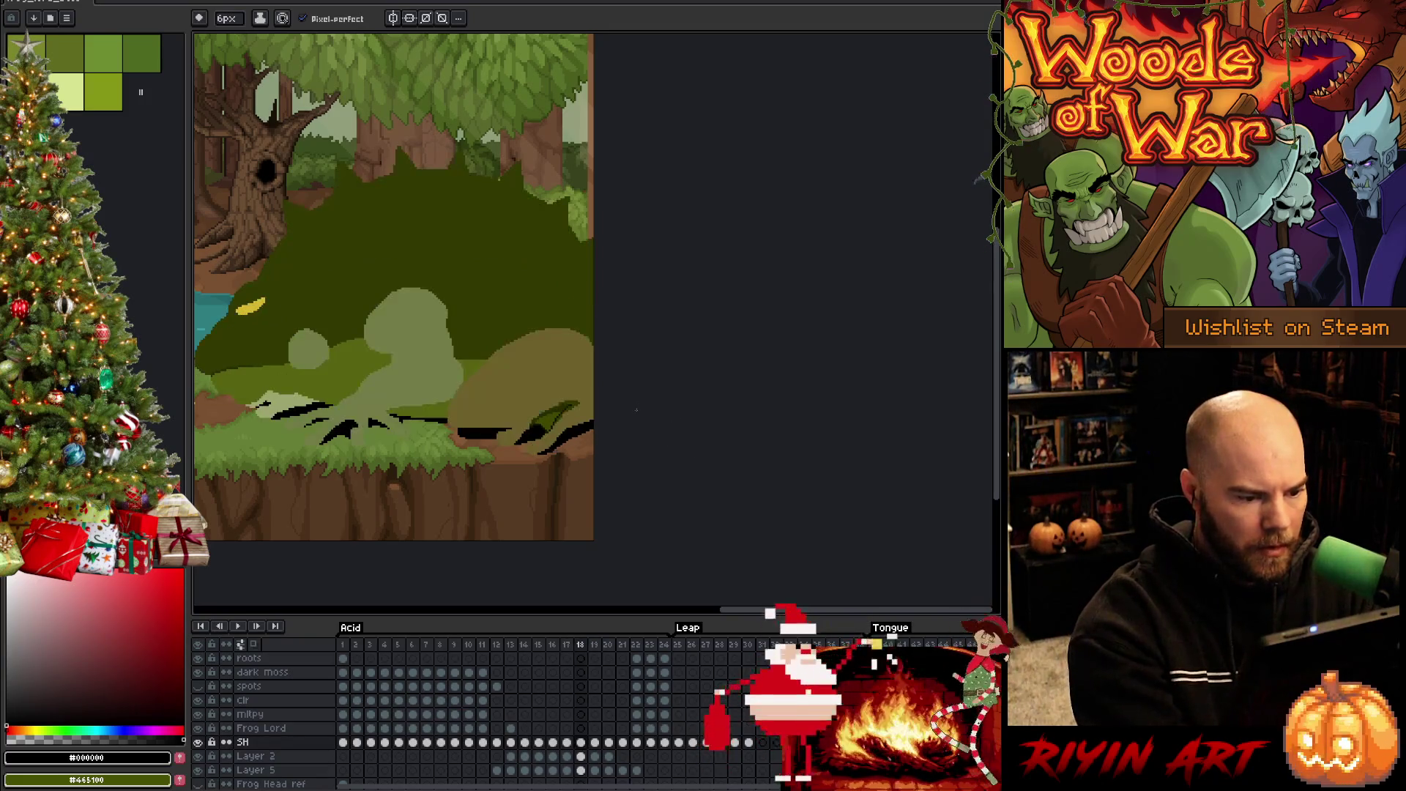
pyautogui.press('Right')
pyautogui.press('Left')
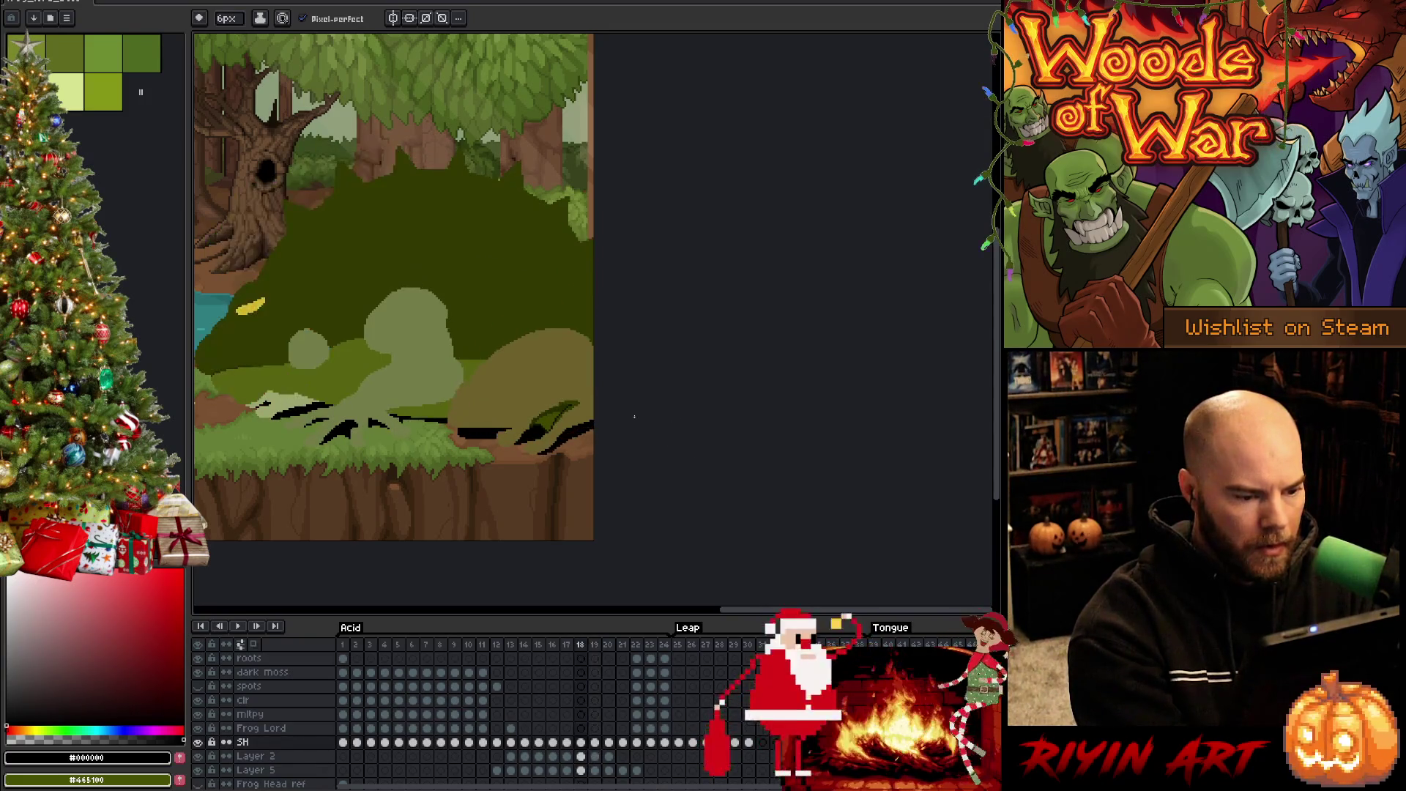
pyautogui.press('Right')
pyautogui.press('Right')
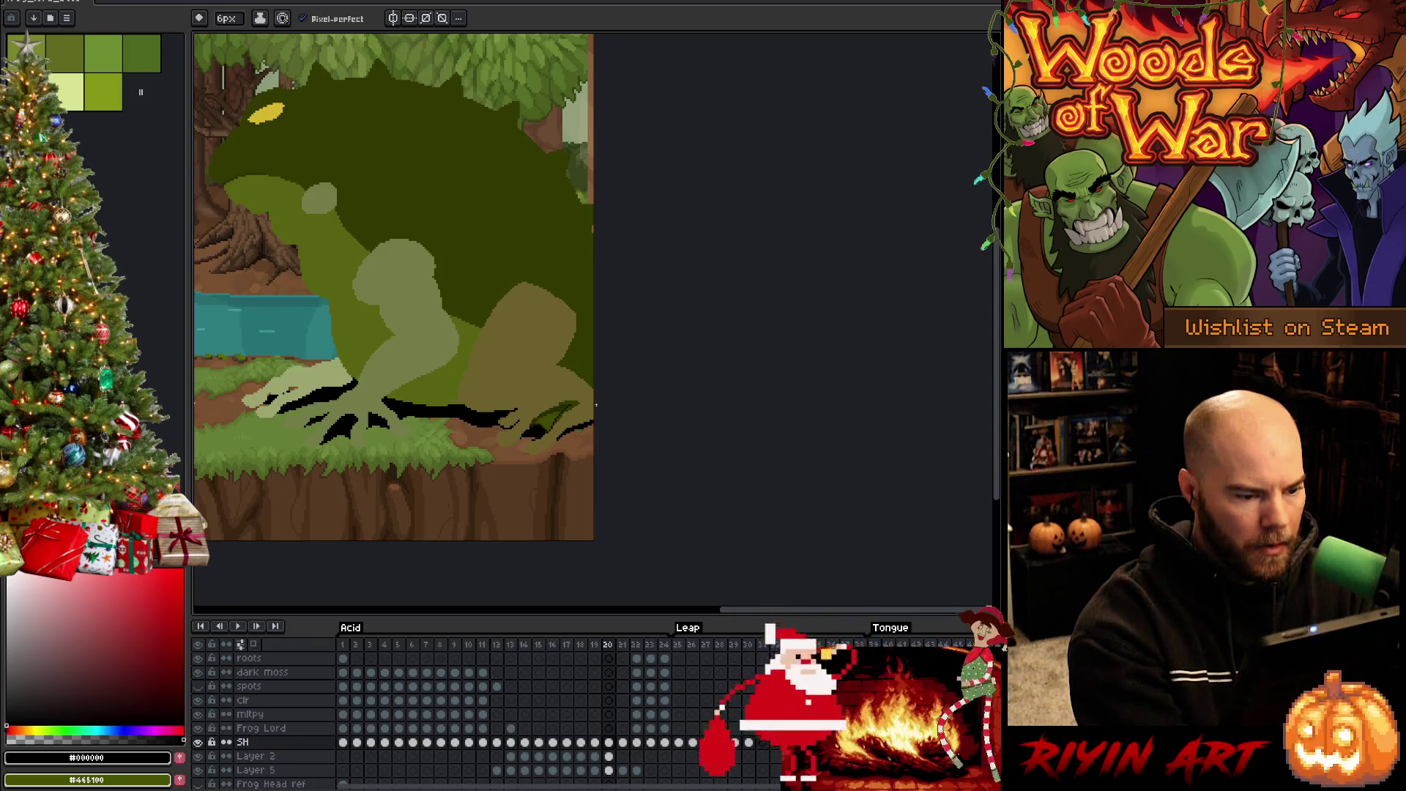
pyautogui.press('Left')
# On frame 19, thicken the shadow under the lower right, right foot and lower edge
pyautogui.moveTo(549, 443); pyautogui.dragTo(592, 424)
pyautogui.click(521, 438)
pyautogui.moveTo(457, 416); pyautogui.dragTo(503, 429)
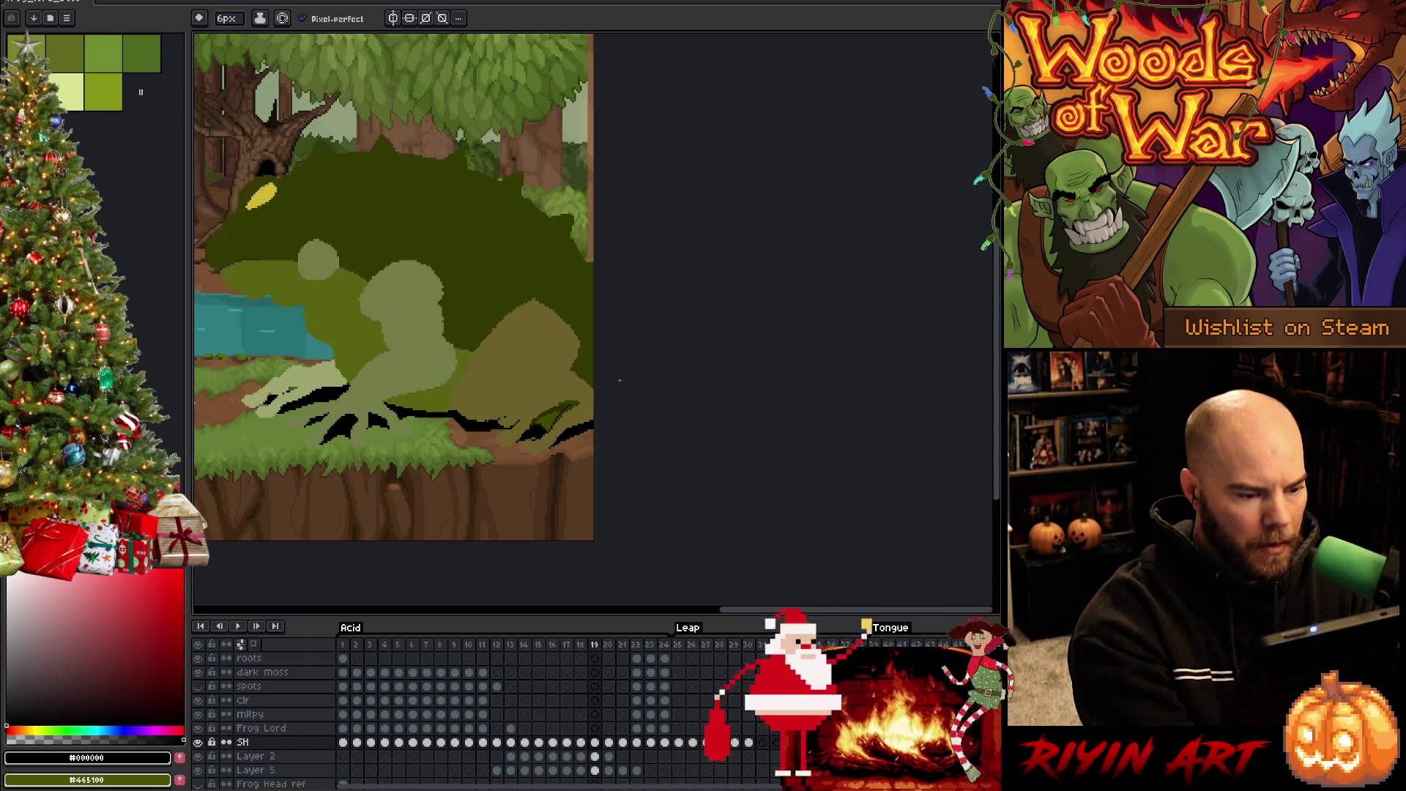
# On frame 20, draw shadow strokes along the frog's lower-right foot
pyautogui.press('.')
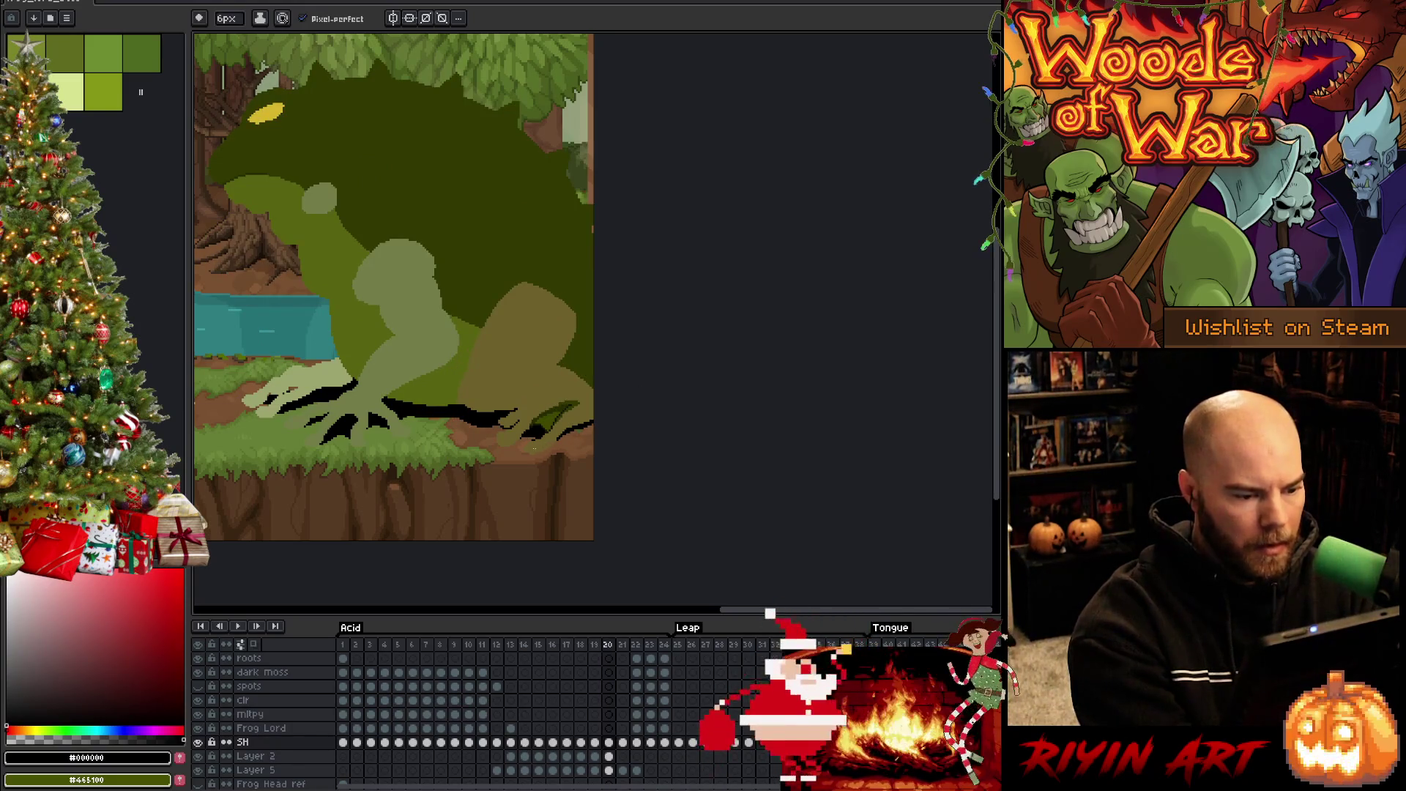
pyautogui.moveTo(541, 454); pyautogui.dragTo(597, 423)
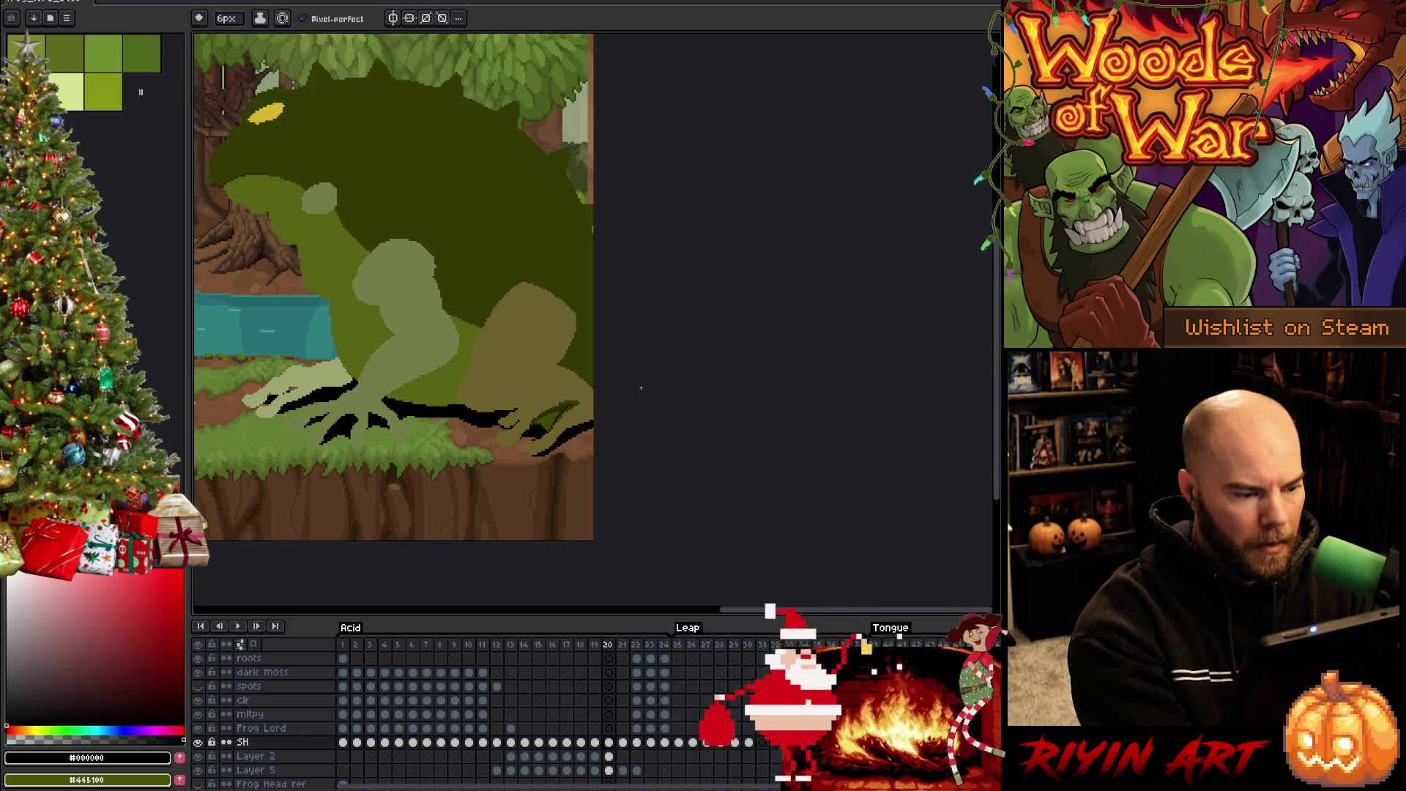
pyautogui.moveTo(511, 447); pyautogui.dragTo(536, 438)
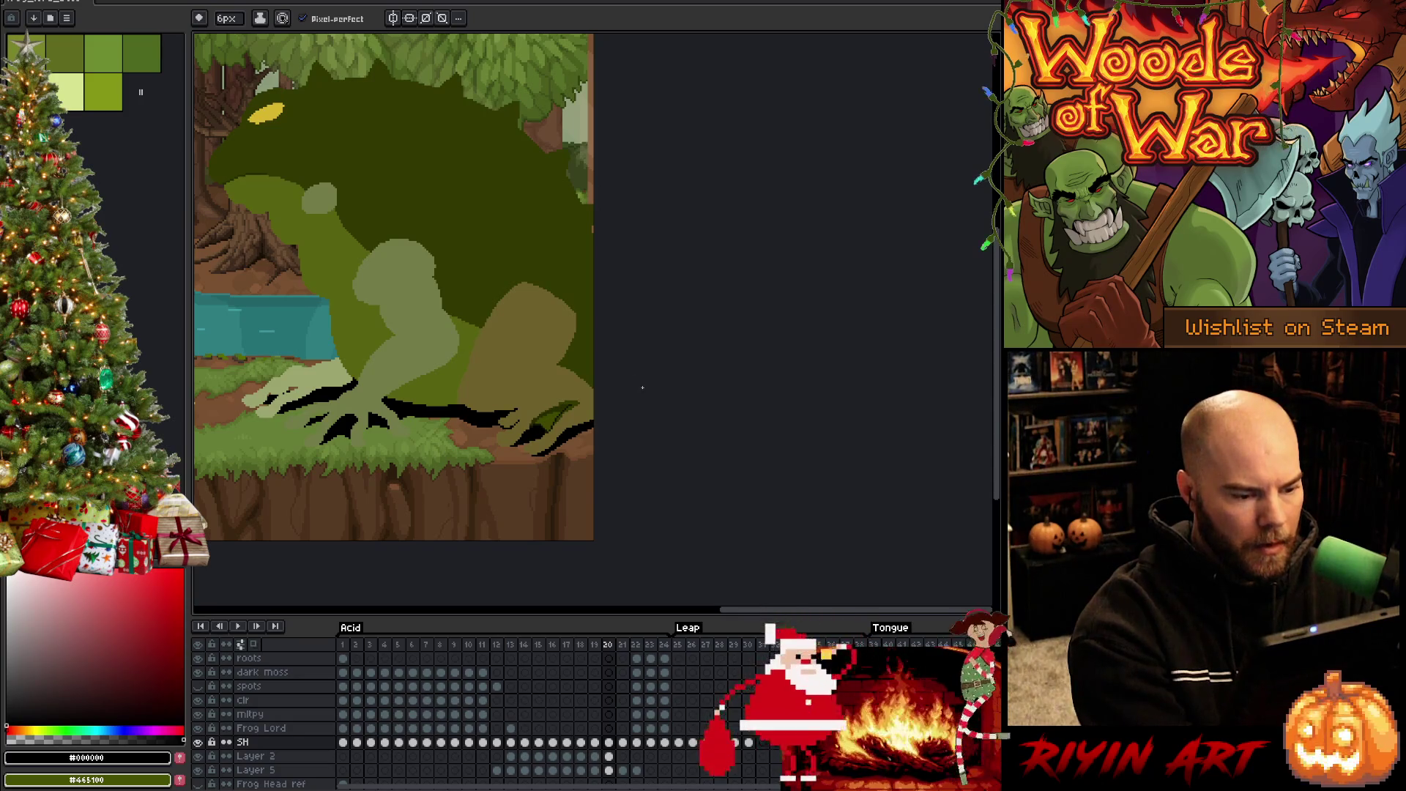
# Select the SH frame 20 cel and step ahead to frame 24
pyautogui.click(609, 742)
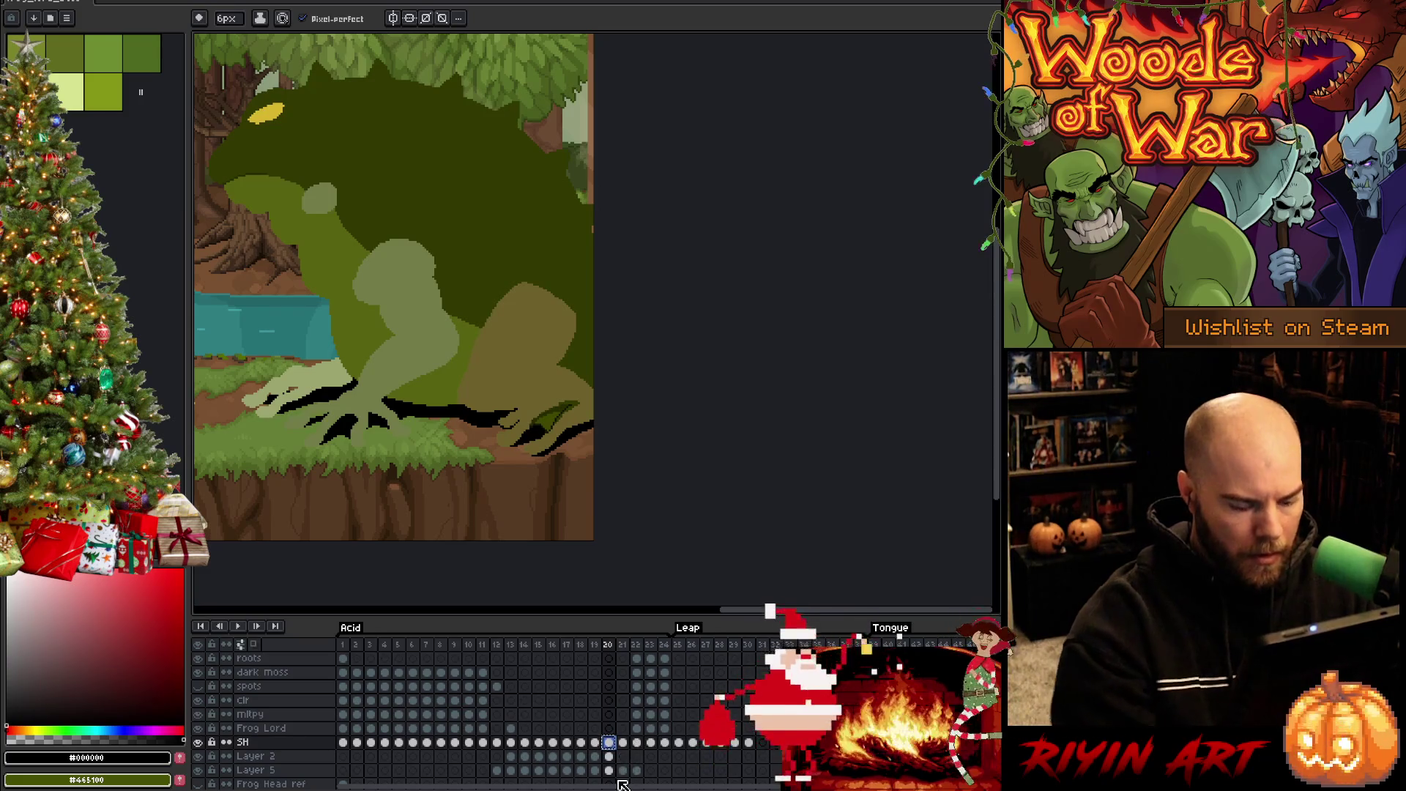
pyautogui.press('Right')
pyautogui.press('Right')
pyautogui.press('Right')
pyautogui.press('Right')
pyautogui.press('Left')
pyautogui.press('Right')
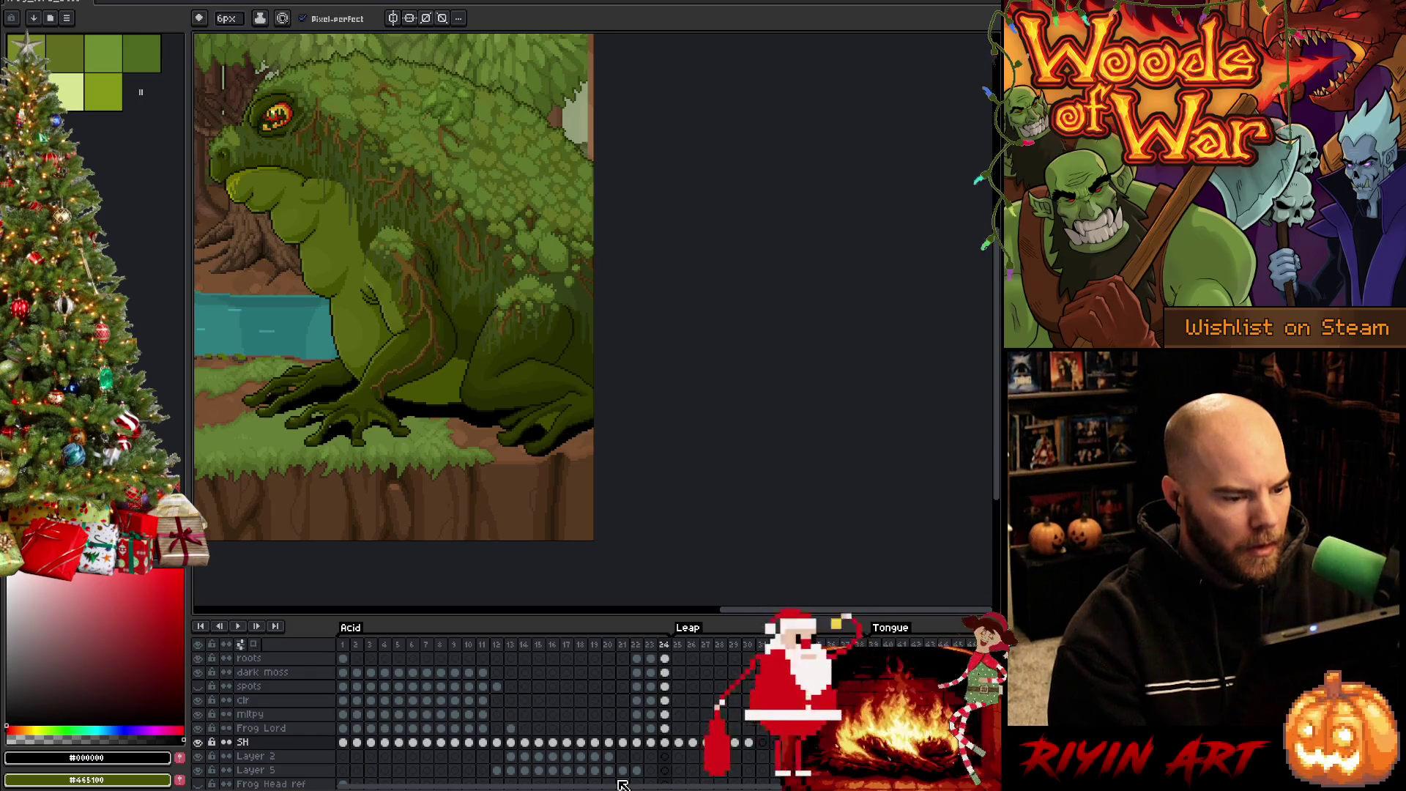
pyautogui.press('Right')
pyautogui.press('Right')
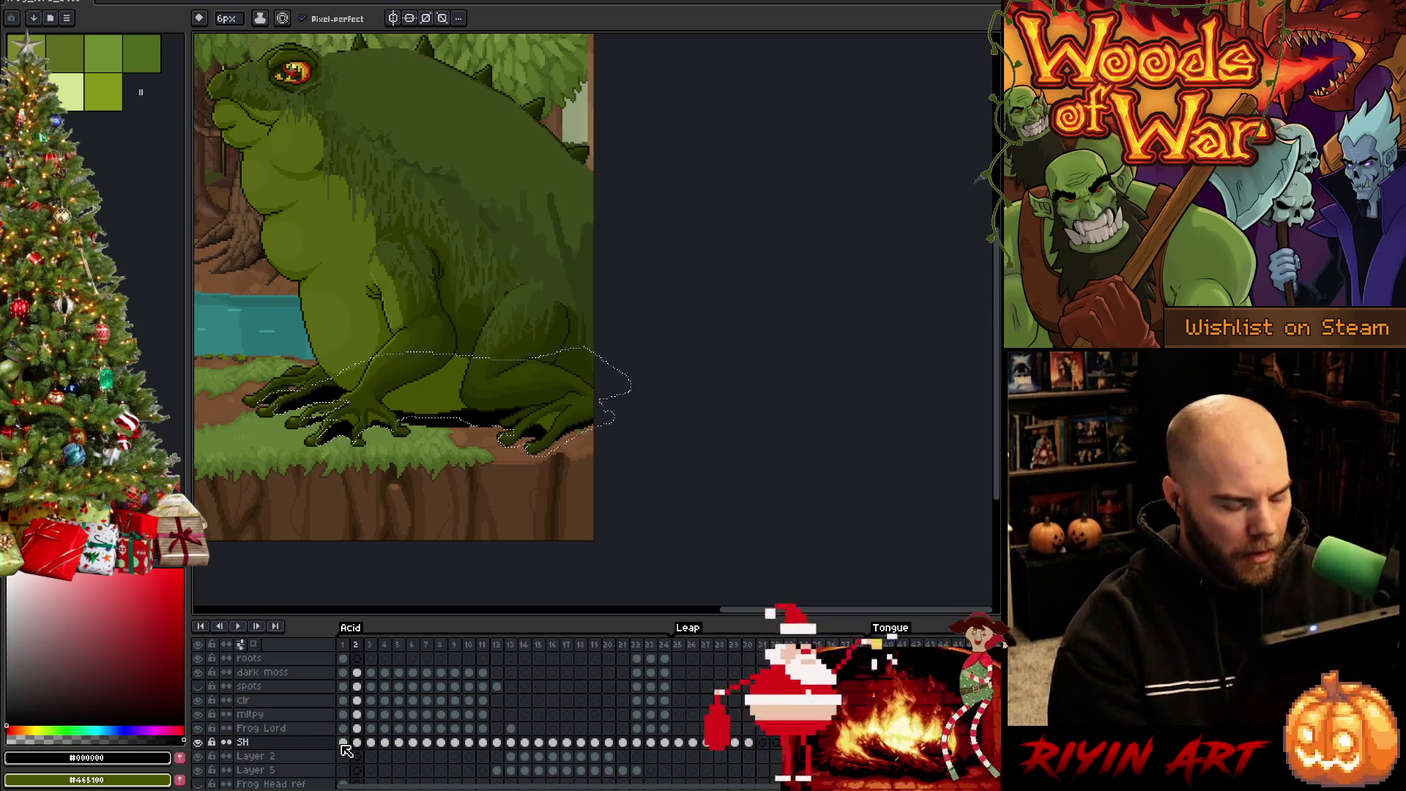
# Step through frames 3 to 12, checking the frog's ground shadow
pyautogui.press('Left')
pyautogui.press('Right')
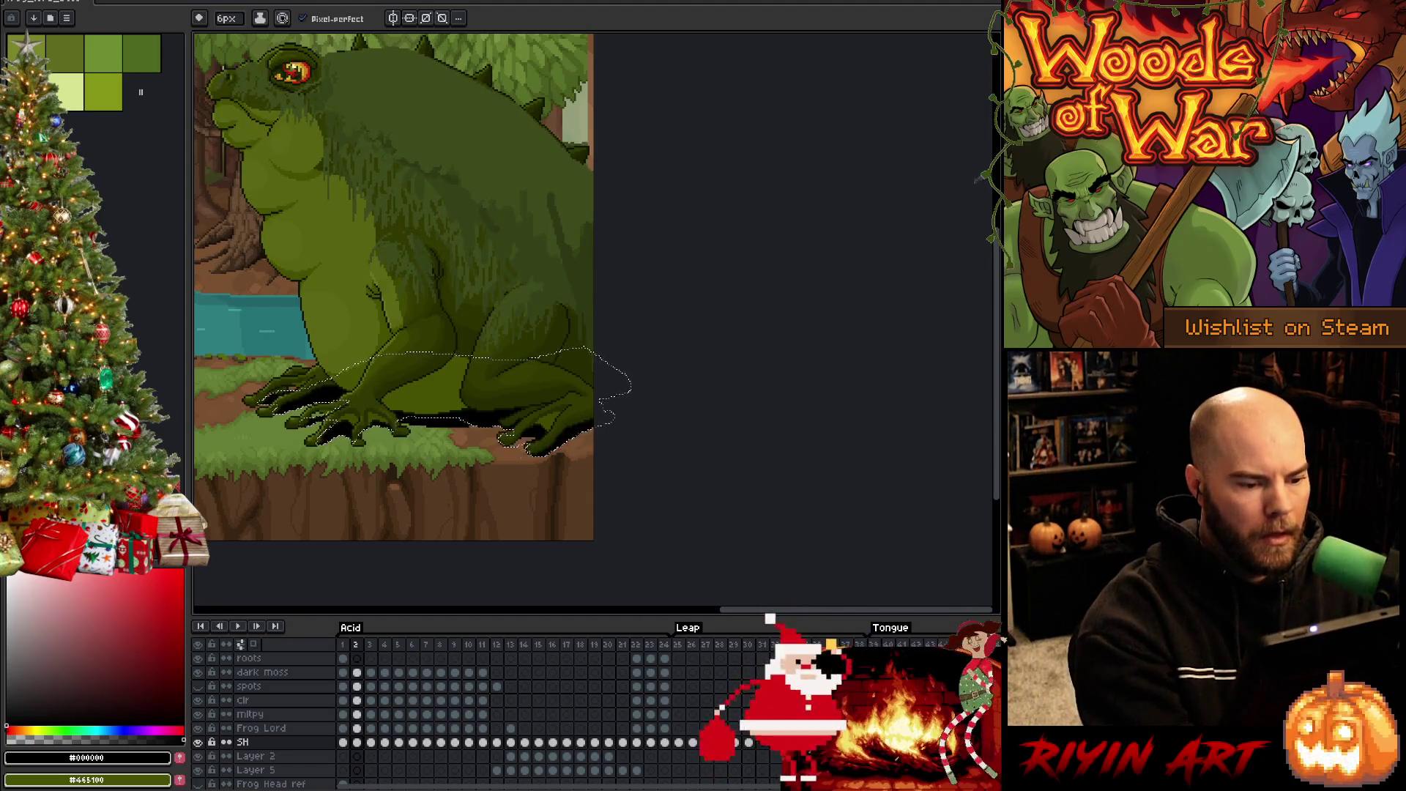
pyautogui.press('Right')
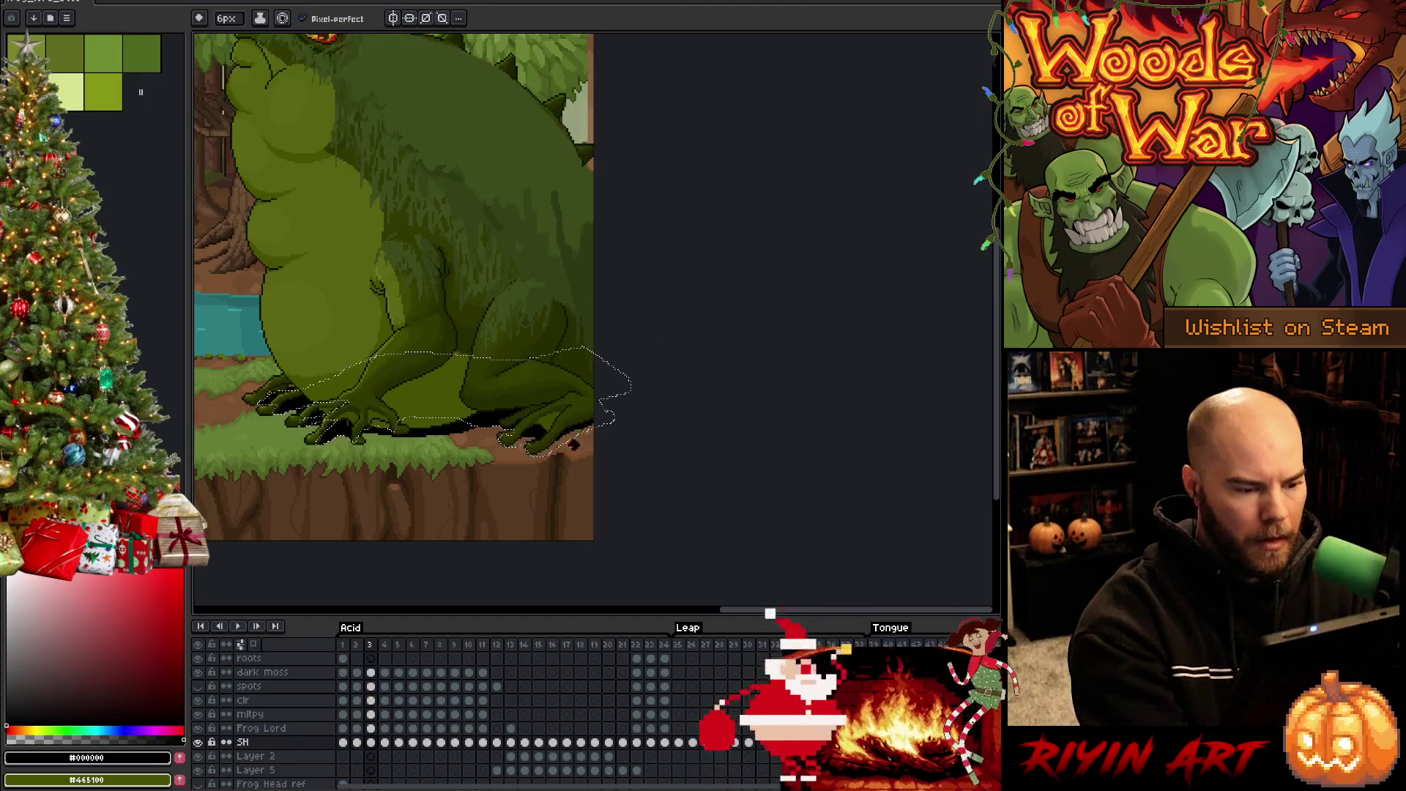
pyautogui.press('Right')
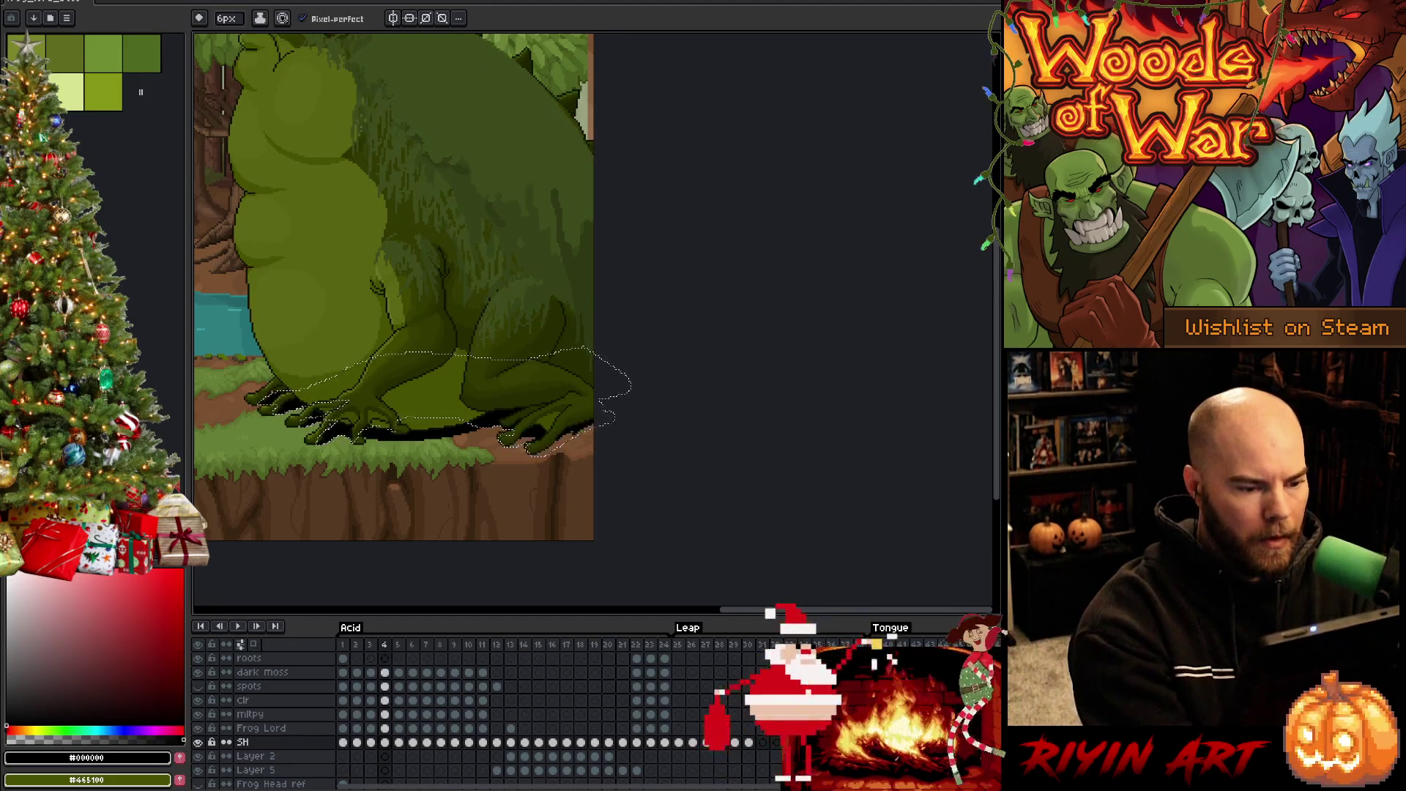
pyautogui.press('Right')
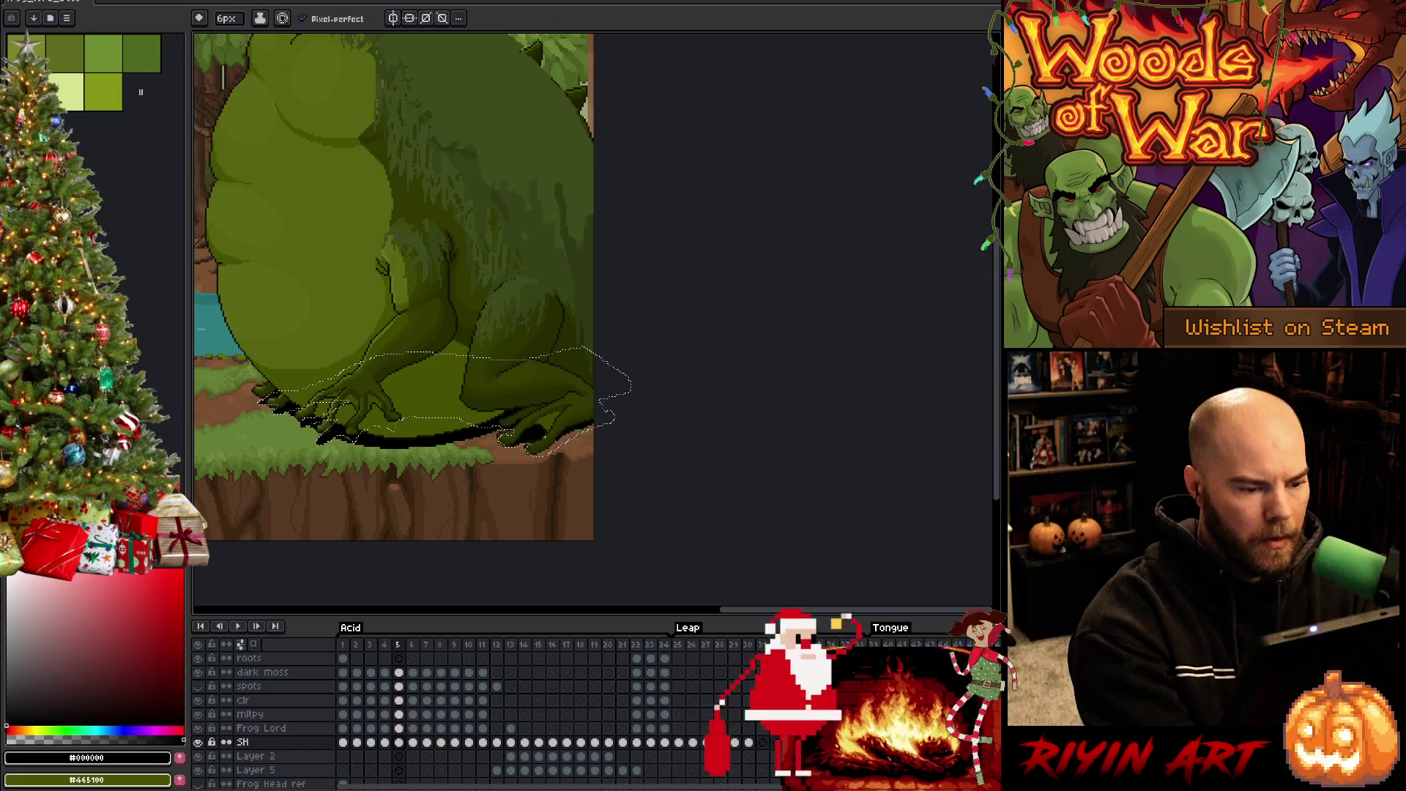
pyautogui.press('Right')
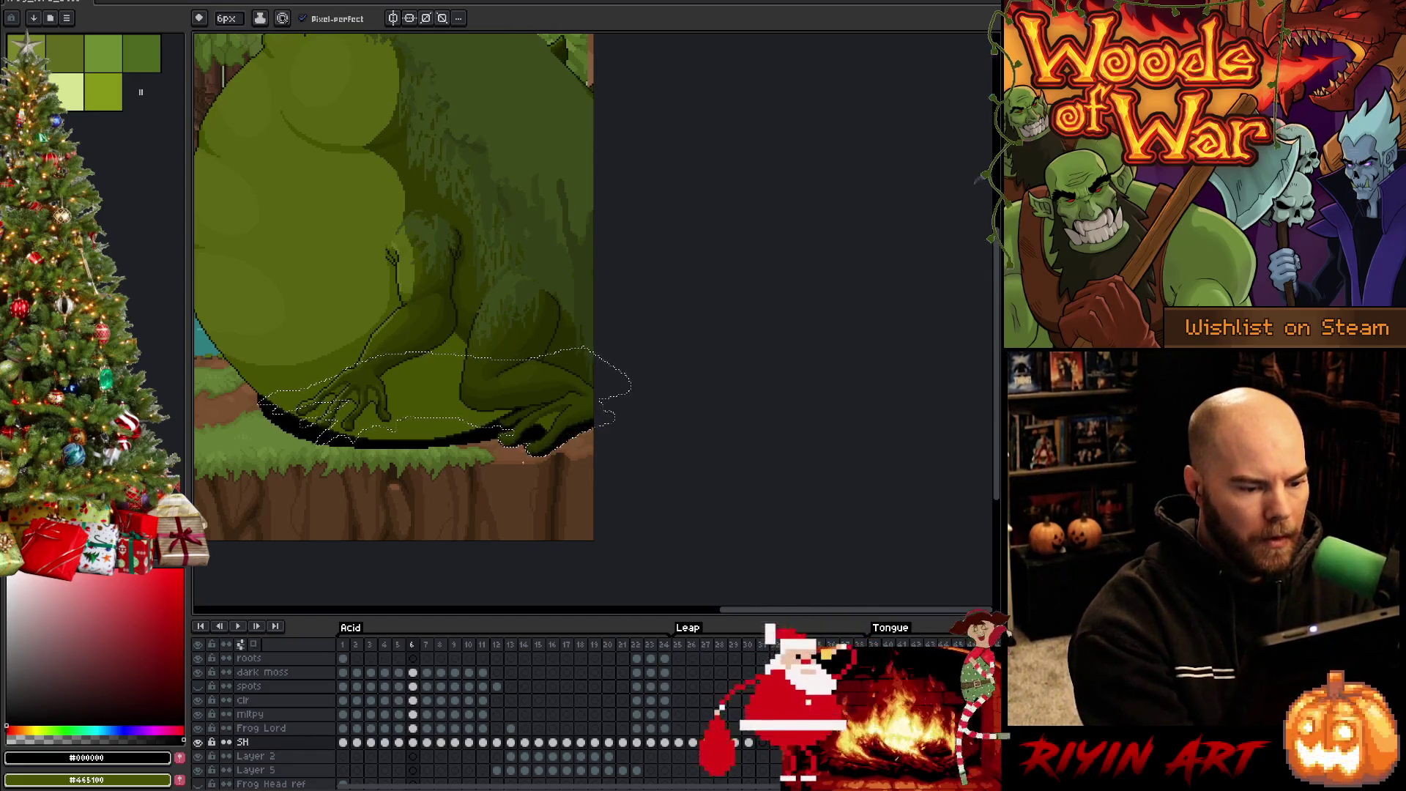
pyautogui.press('Right')
pyautogui.press('Right')
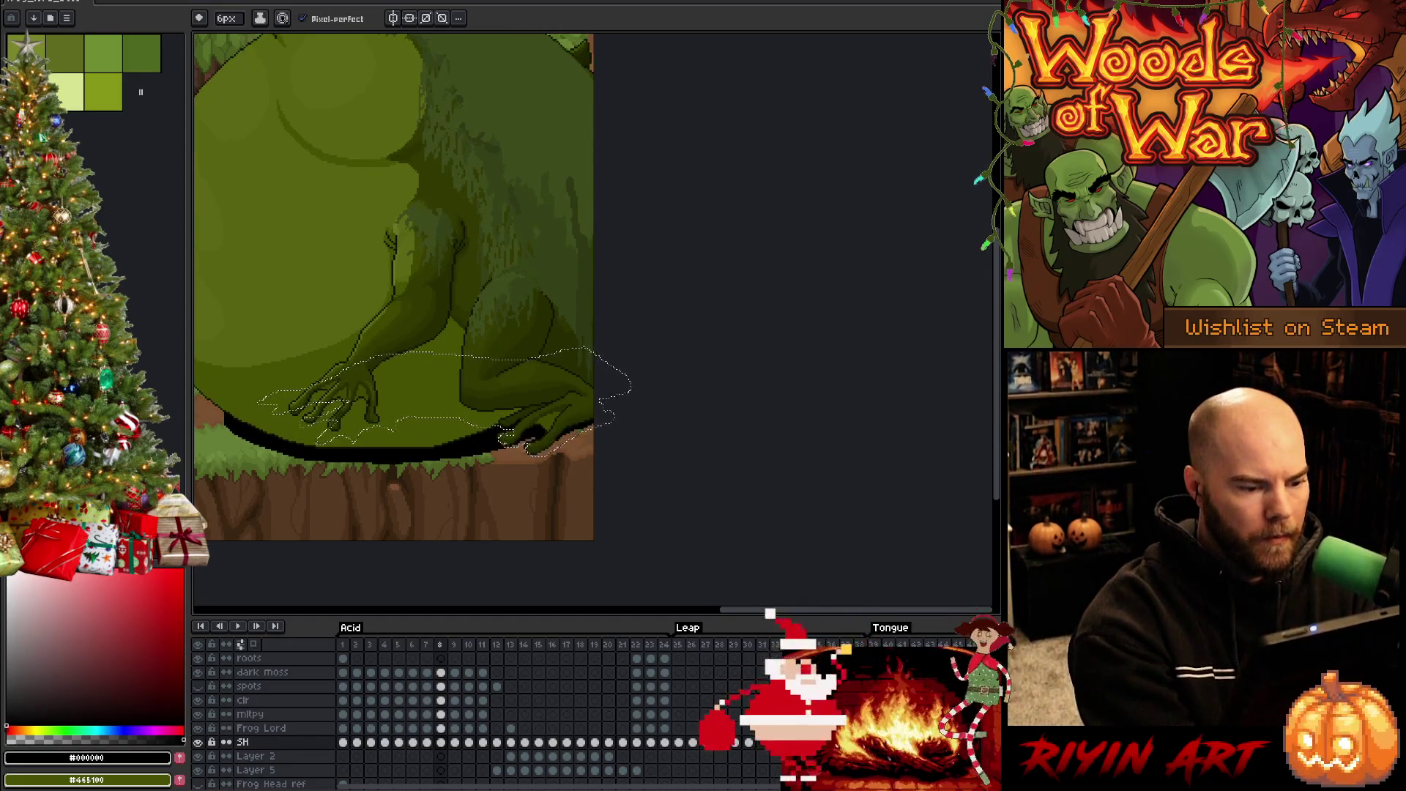
pyautogui.press('Right')
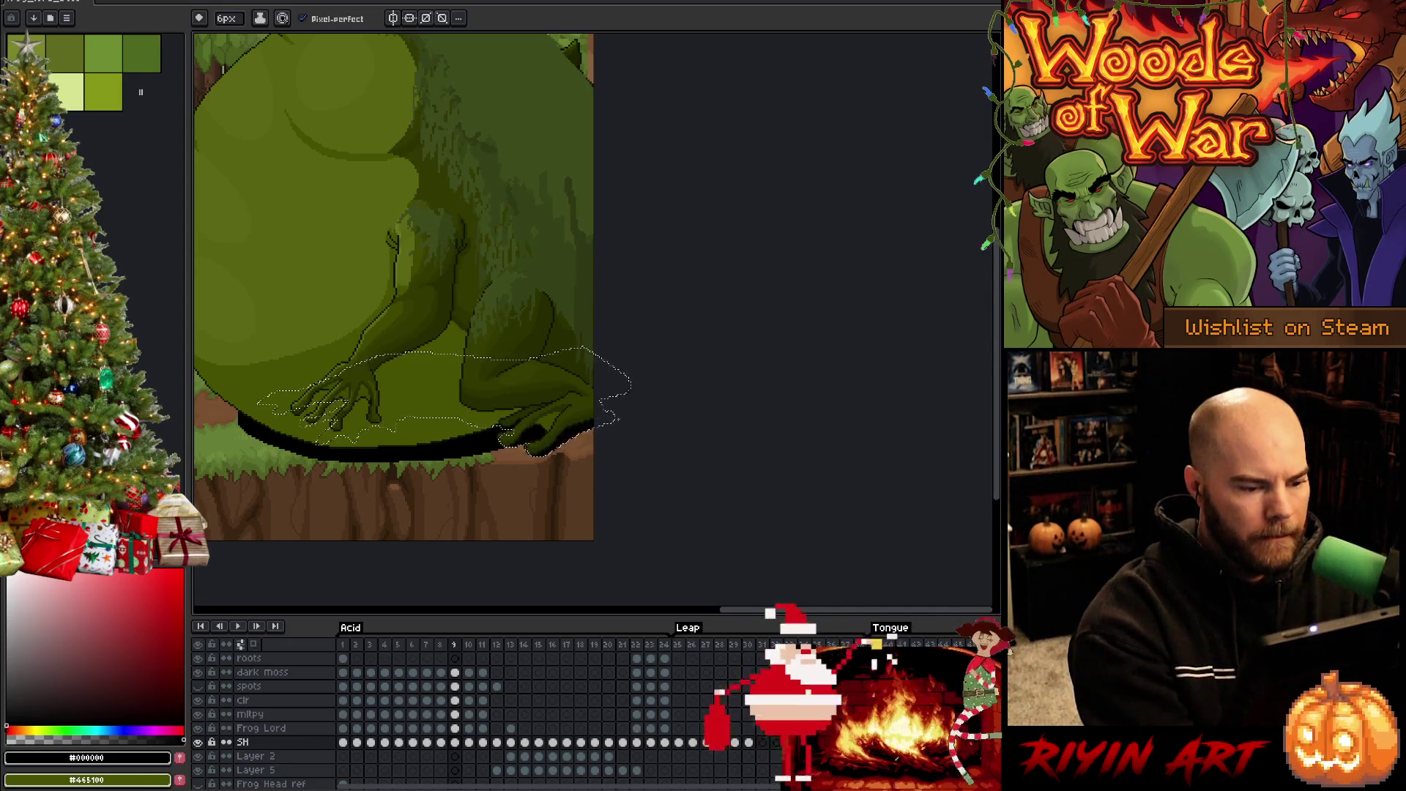
pyautogui.press('Right')
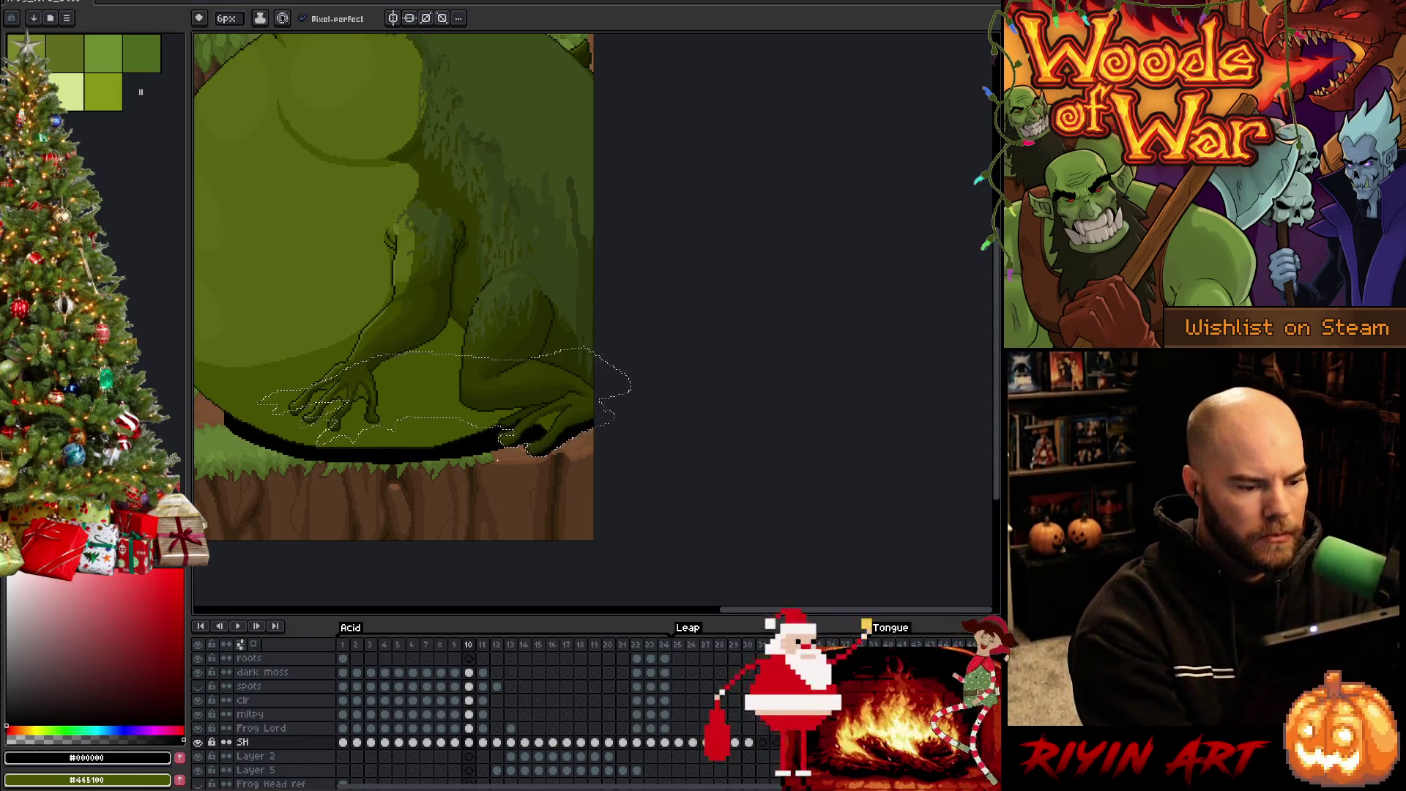
pyautogui.press('Right')
pyautogui.press('.')
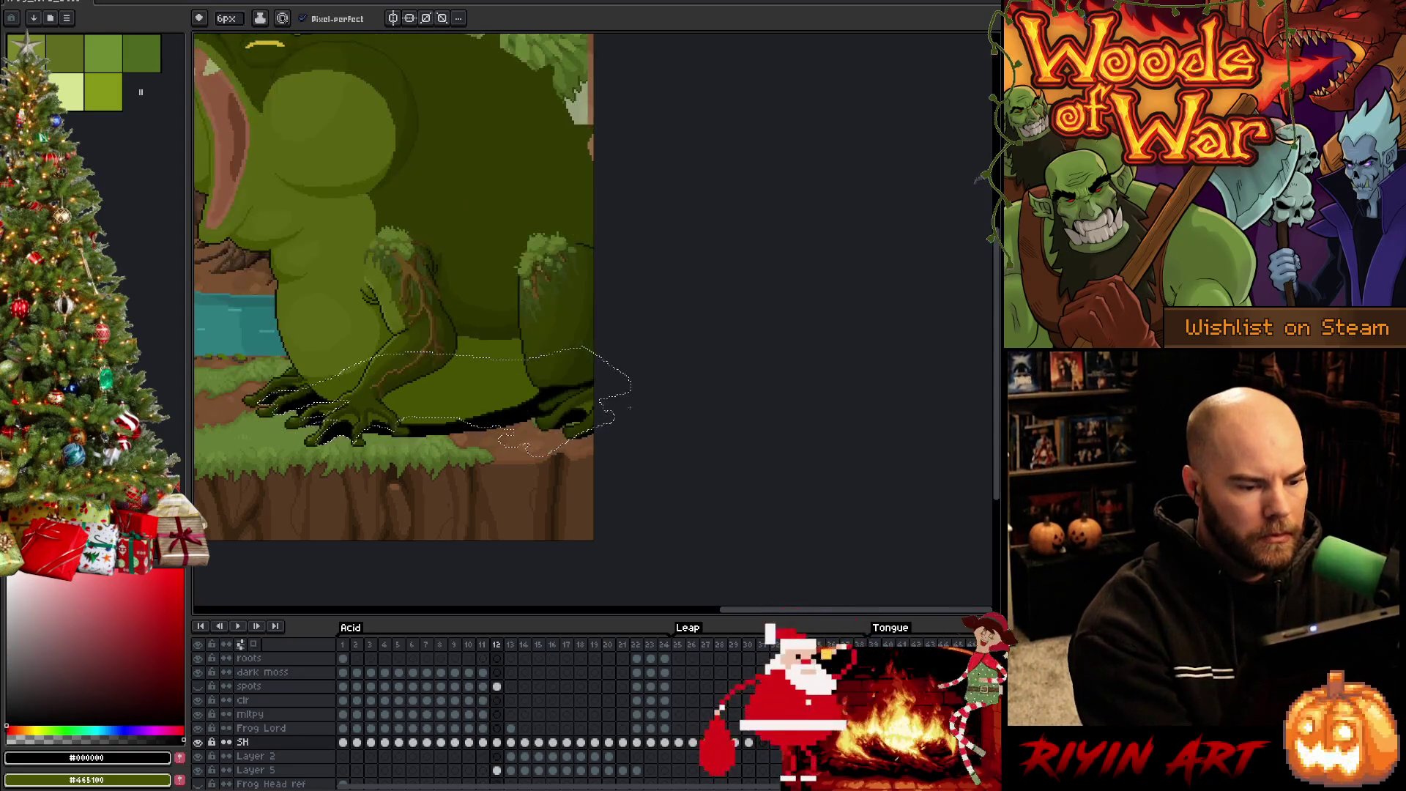
# Play the animation, stop it, and play it again
pyautogui.press('Return')
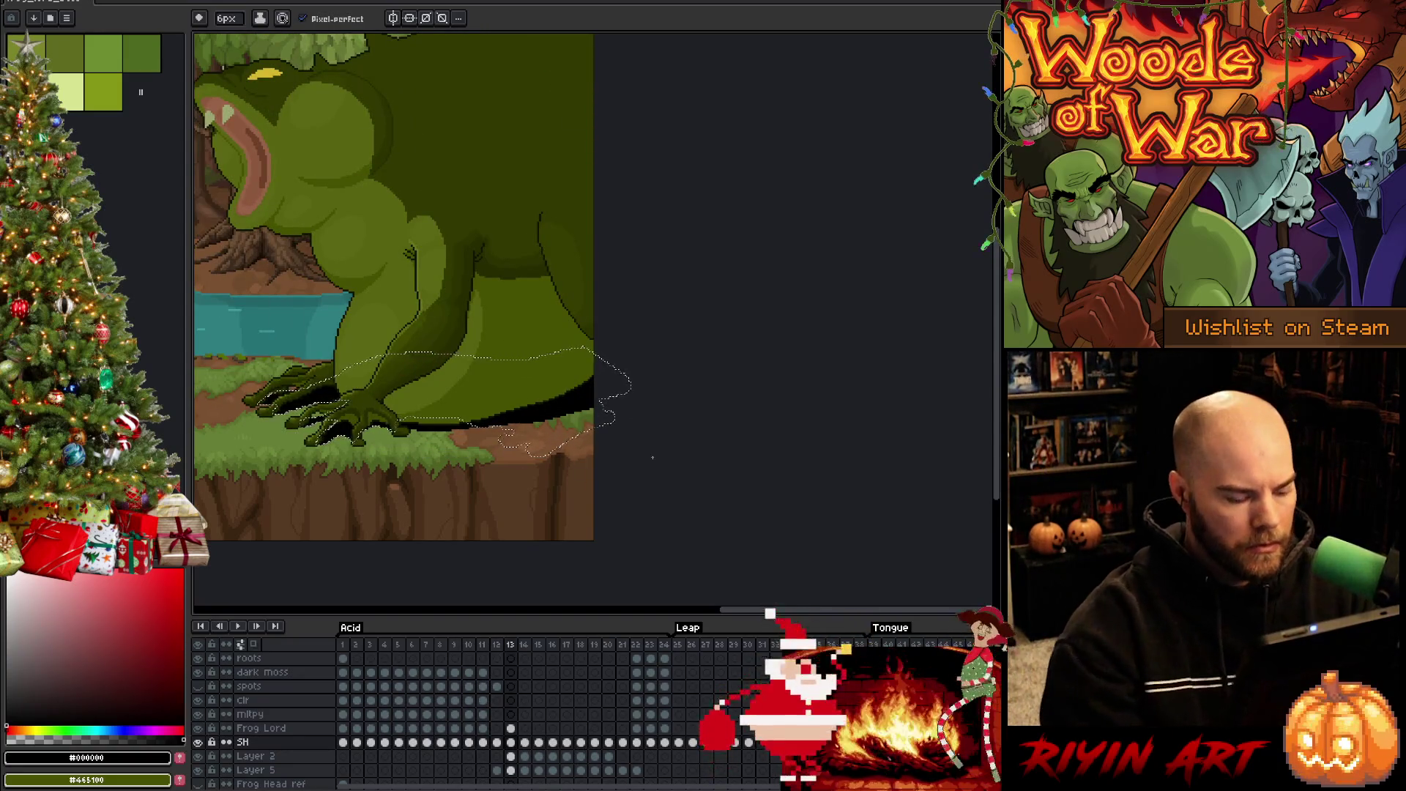
pyautogui.press('Return')
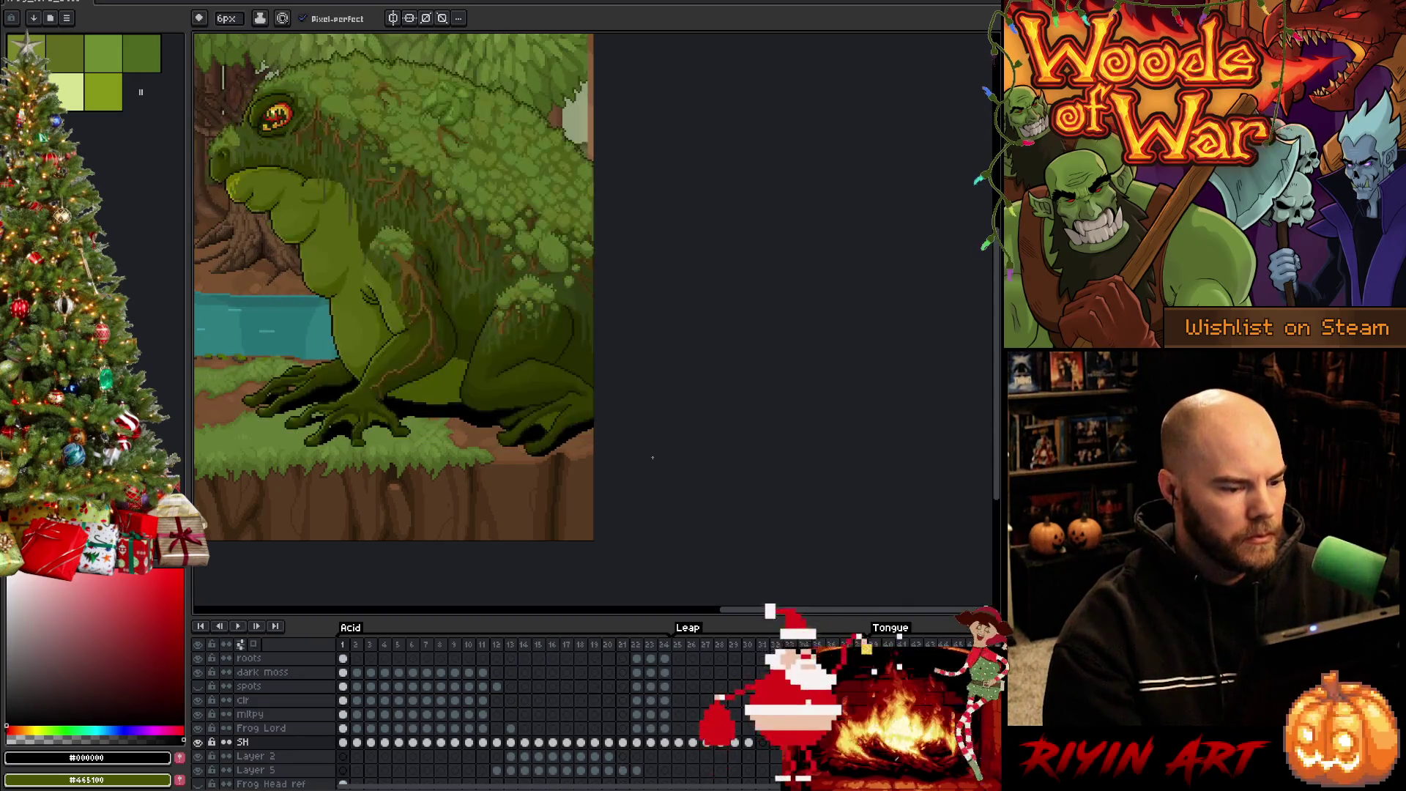
pyautogui.press('Return')
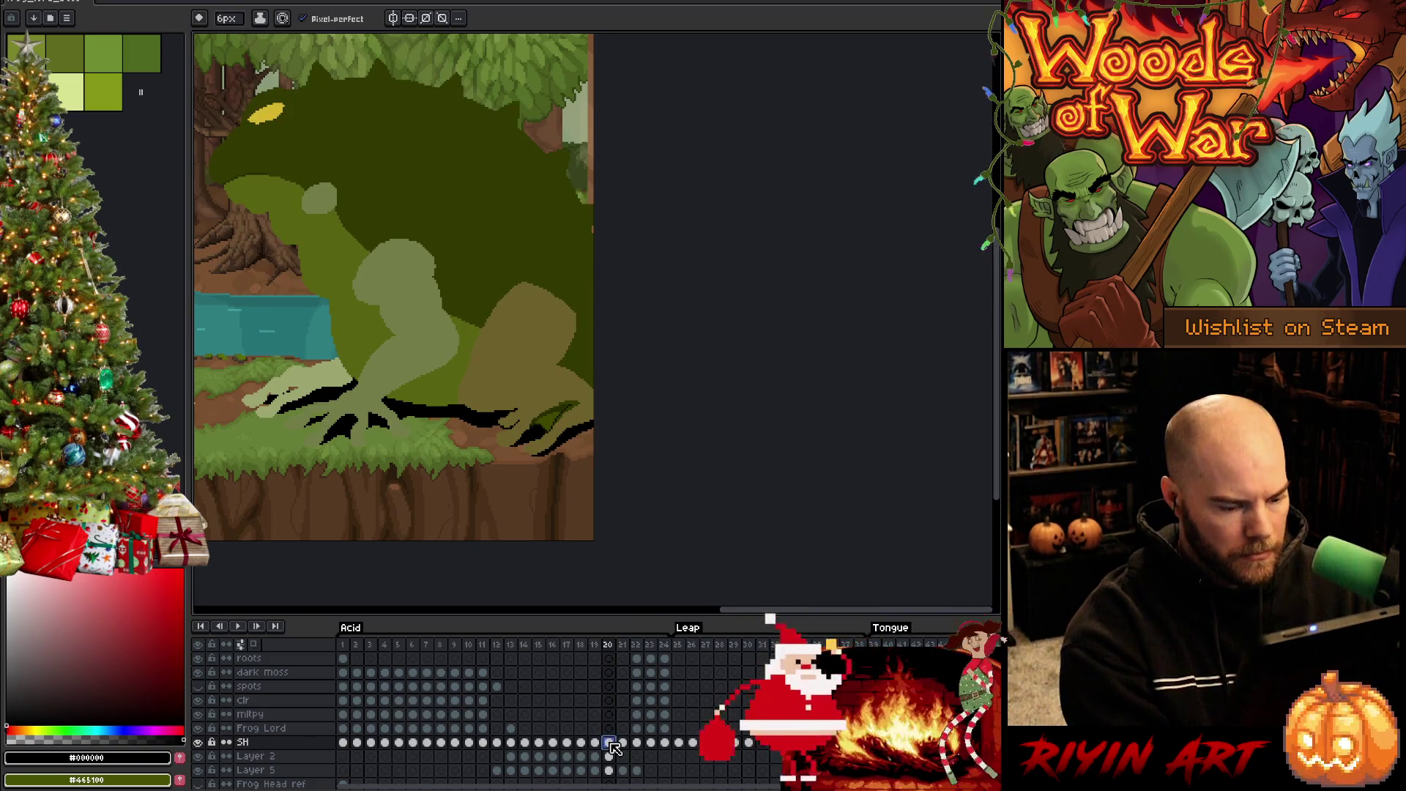
# Step back from SH frame 21 to frame 16 comparing shadows, then play the animation
pyautogui.click(620, 744)
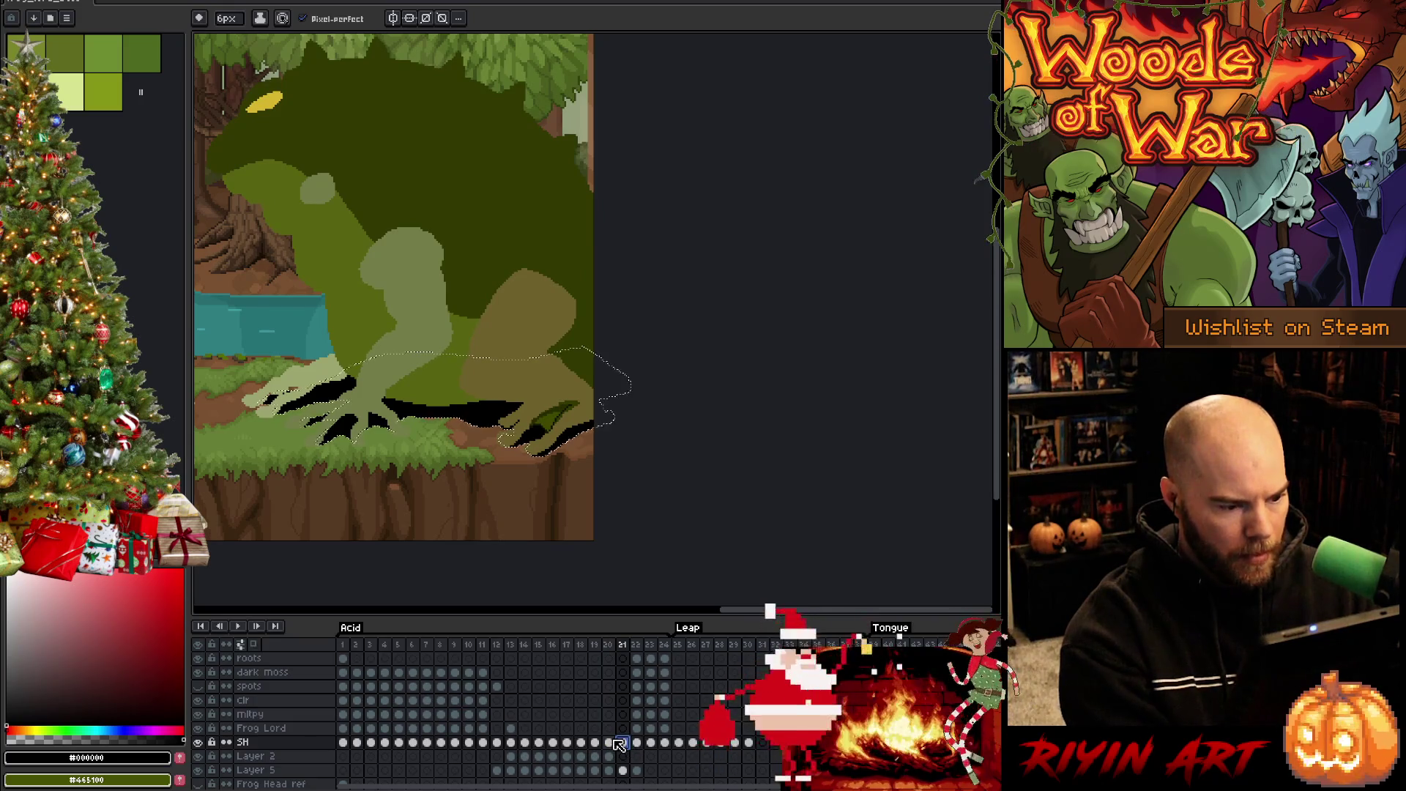
pyautogui.press('Left')
pyautogui.press('Left')
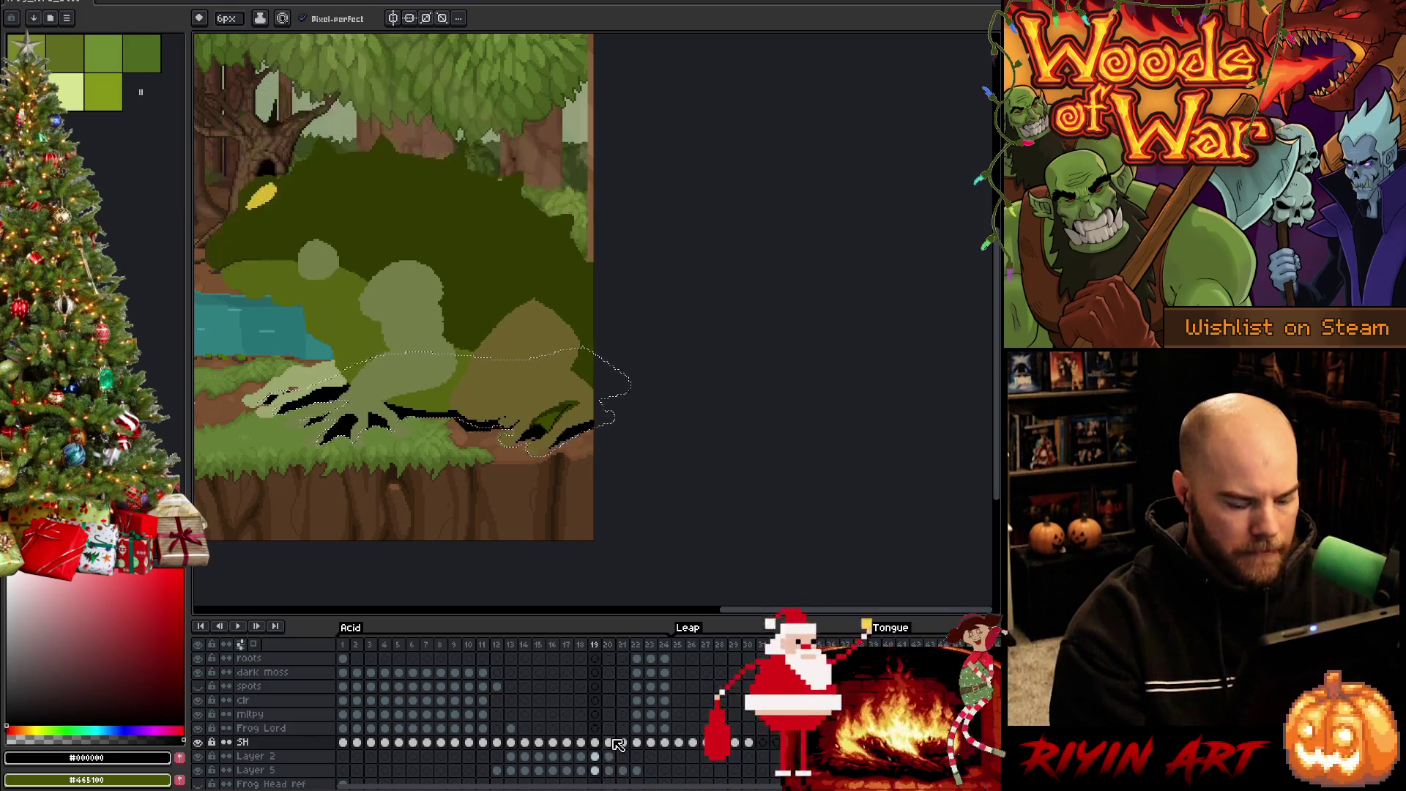
pyautogui.press('Right')
pyautogui.press('Left')
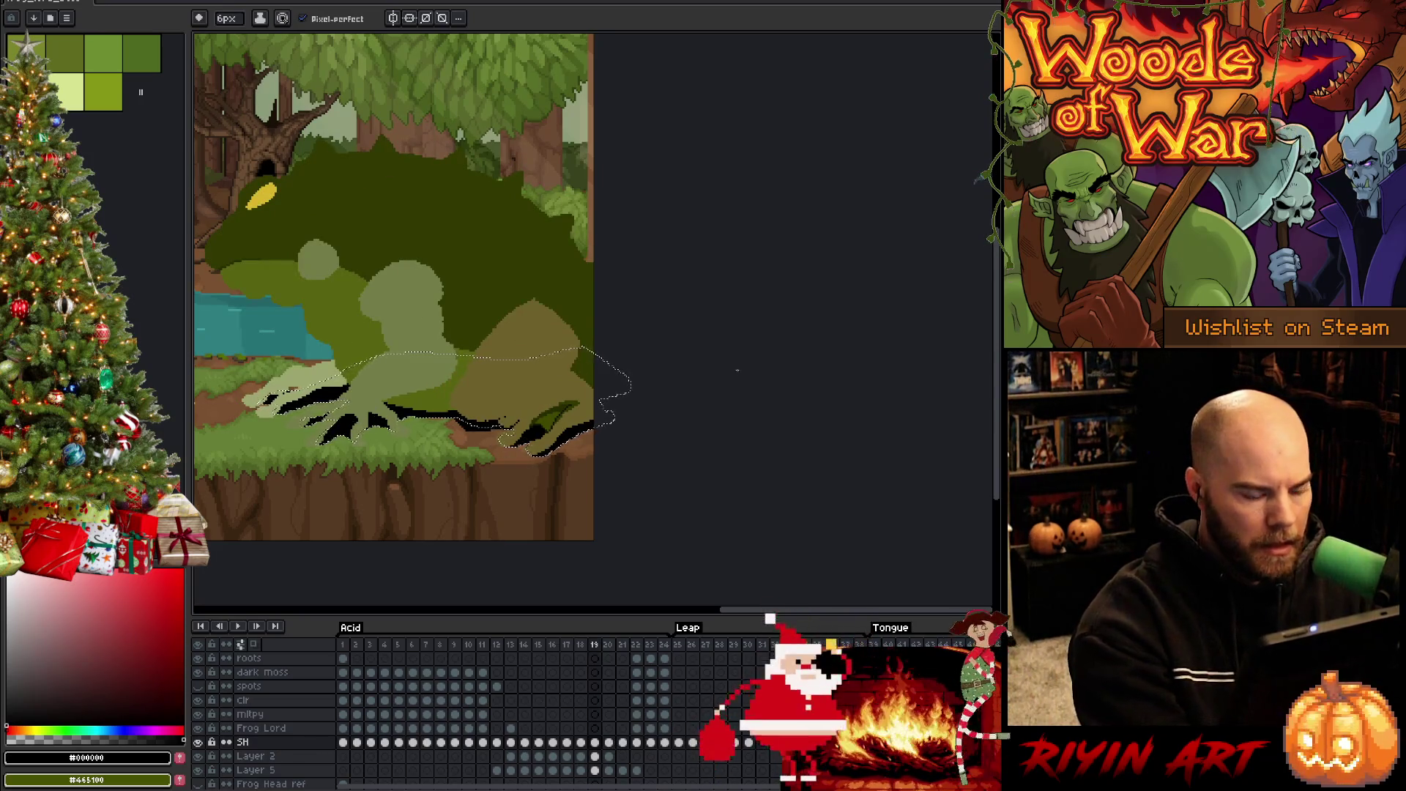
pyautogui.press('Left')
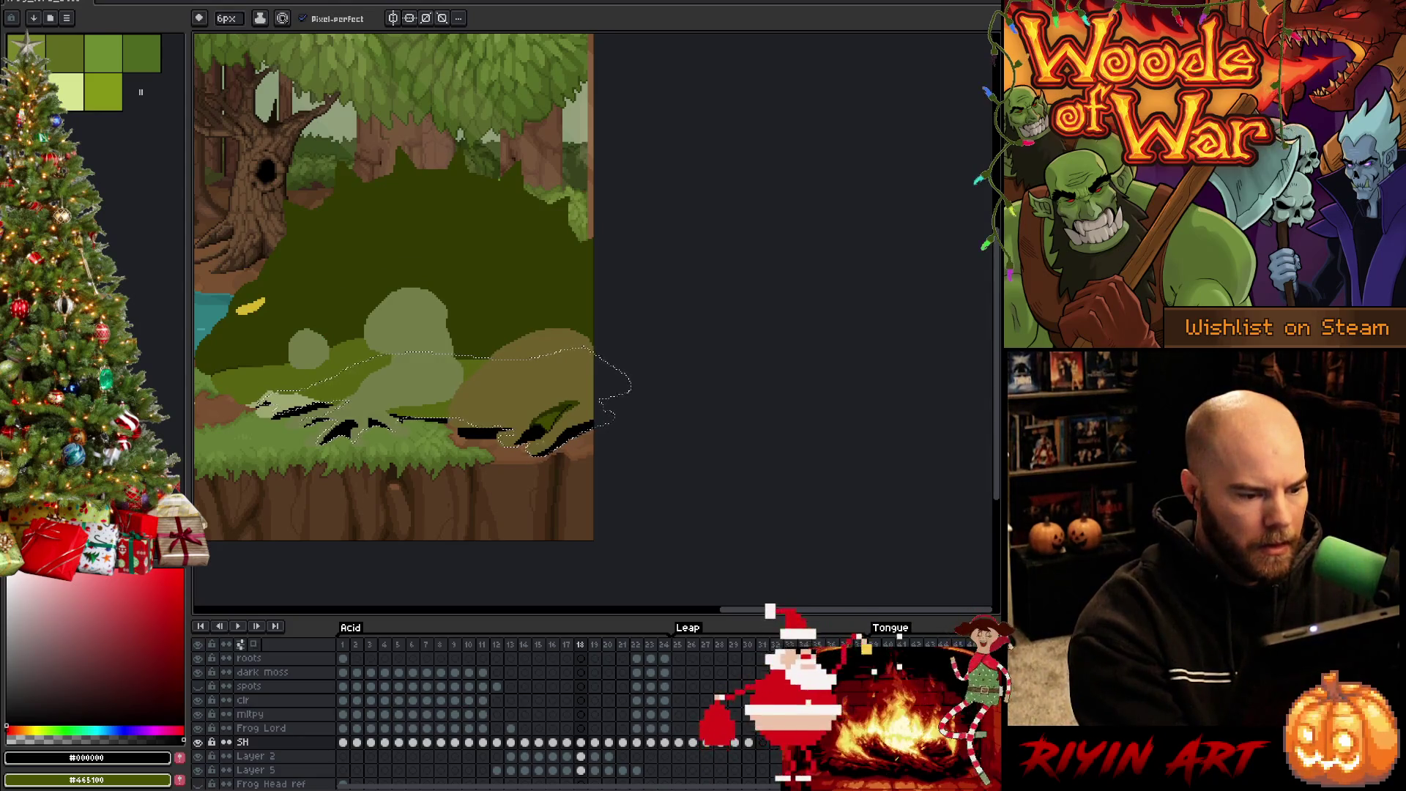
pyautogui.press('Left')
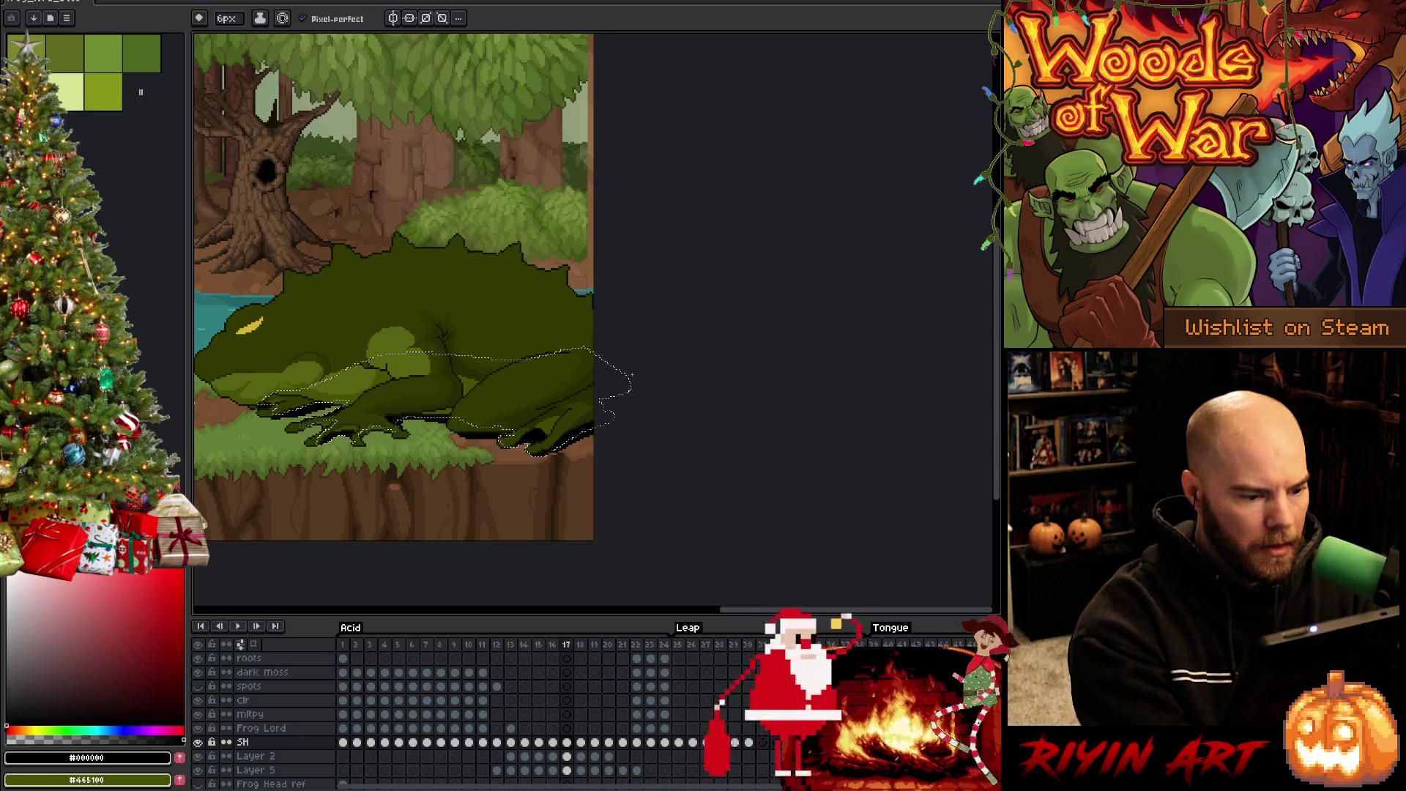
pyautogui.press('Left')
pyautogui.press('Right')
pyautogui.press('Right')
pyautogui.press('Left')
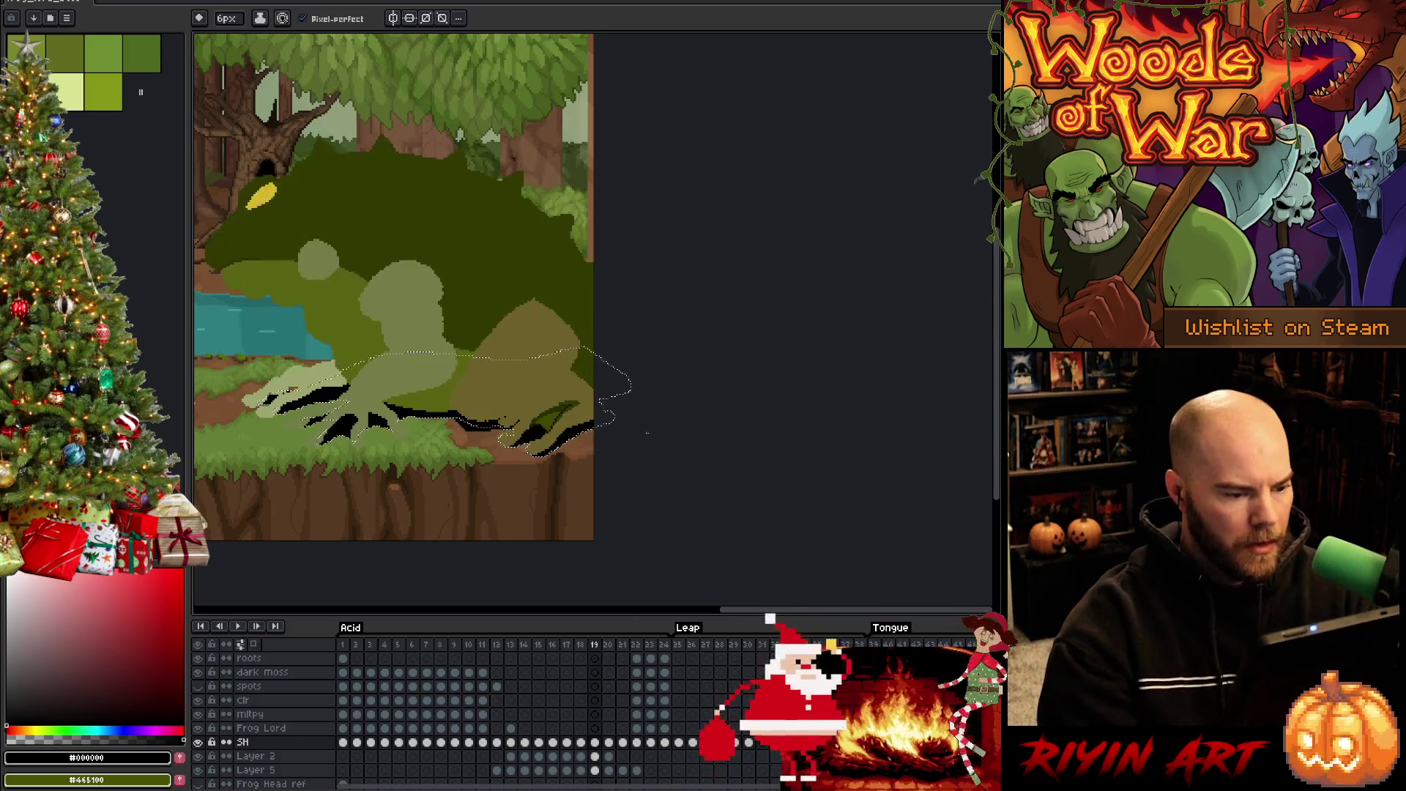
pyautogui.press('Right')
pyautogui.press('Left')
pyautogui.press('Left')
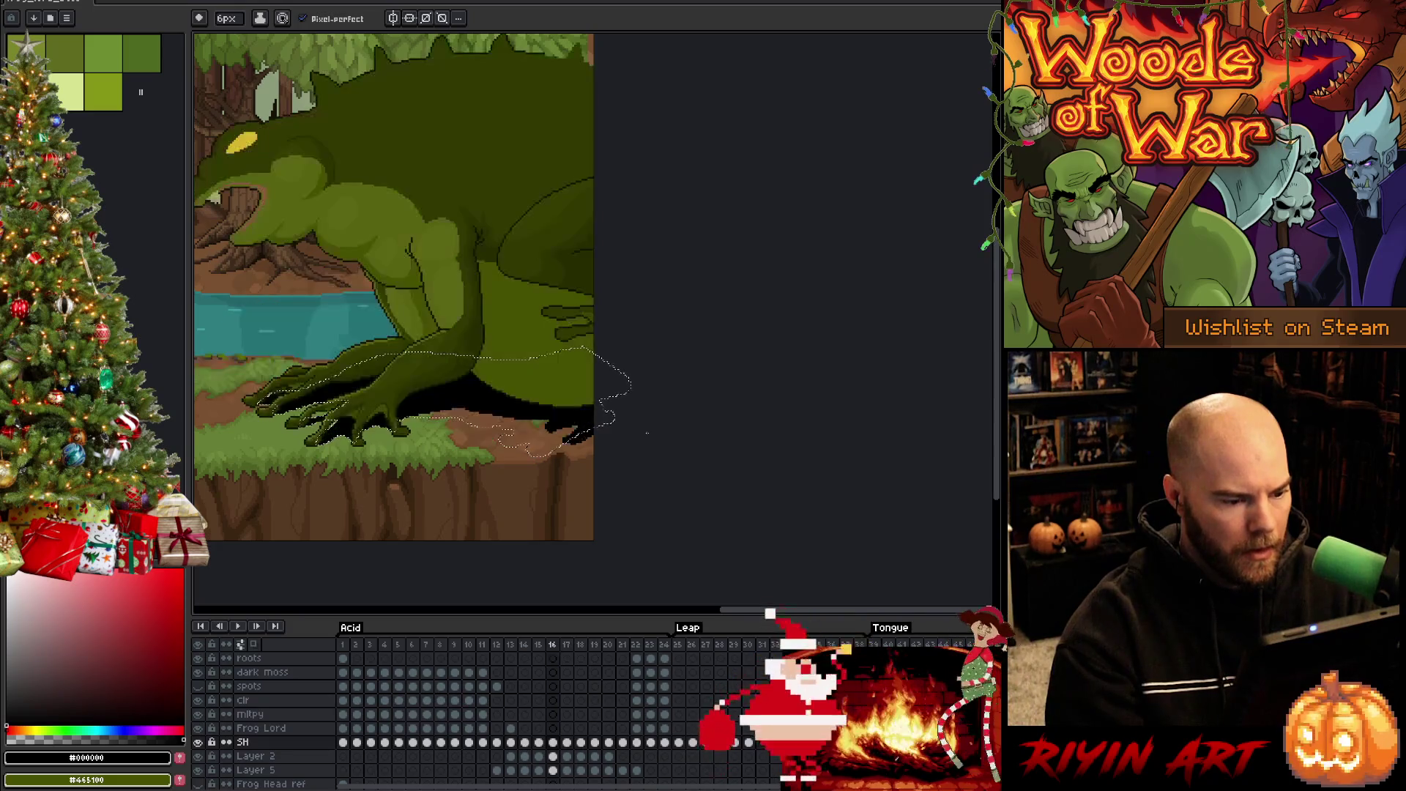
pyautogui.press('Return')
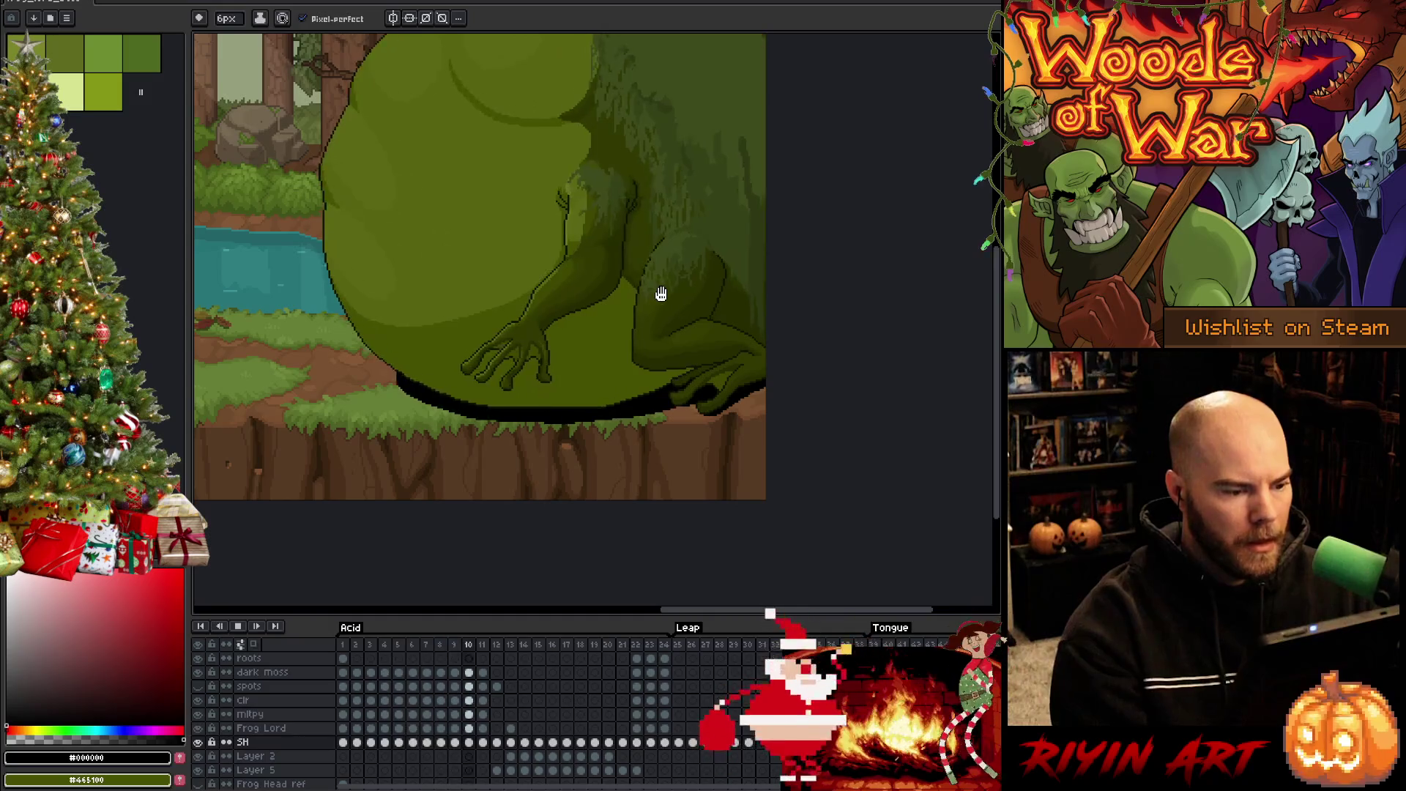
# Lower the SH layer's opacity to about 25% in Layer Properties and play the animation
pyautogui.doubleClick(244, 744)
pyautogui.click(805, 372)
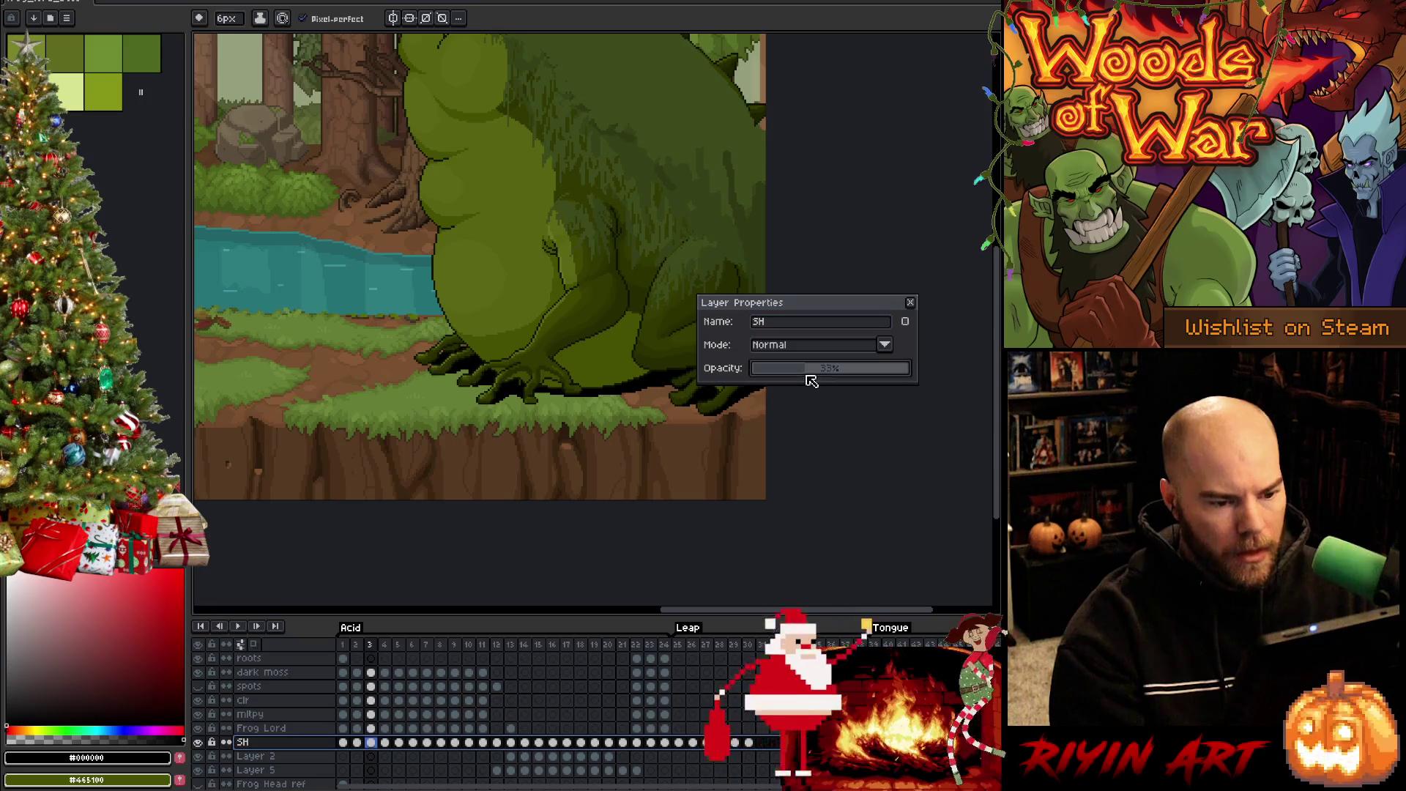
pyautogui.moveTo(797, 374); pyautogui.dragTo(793, 374)
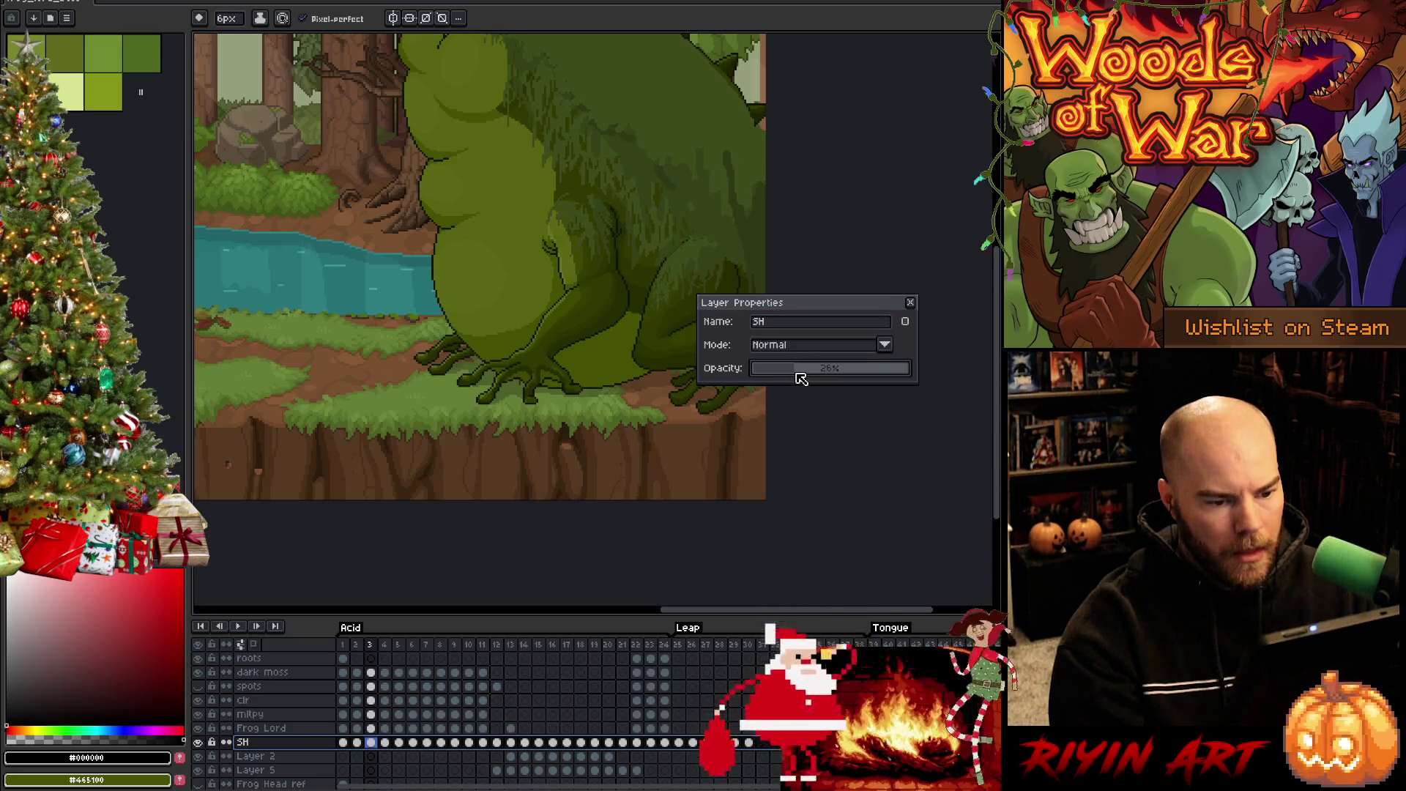
pyautogui.click(908, 305)
pyautogui.press('Return')
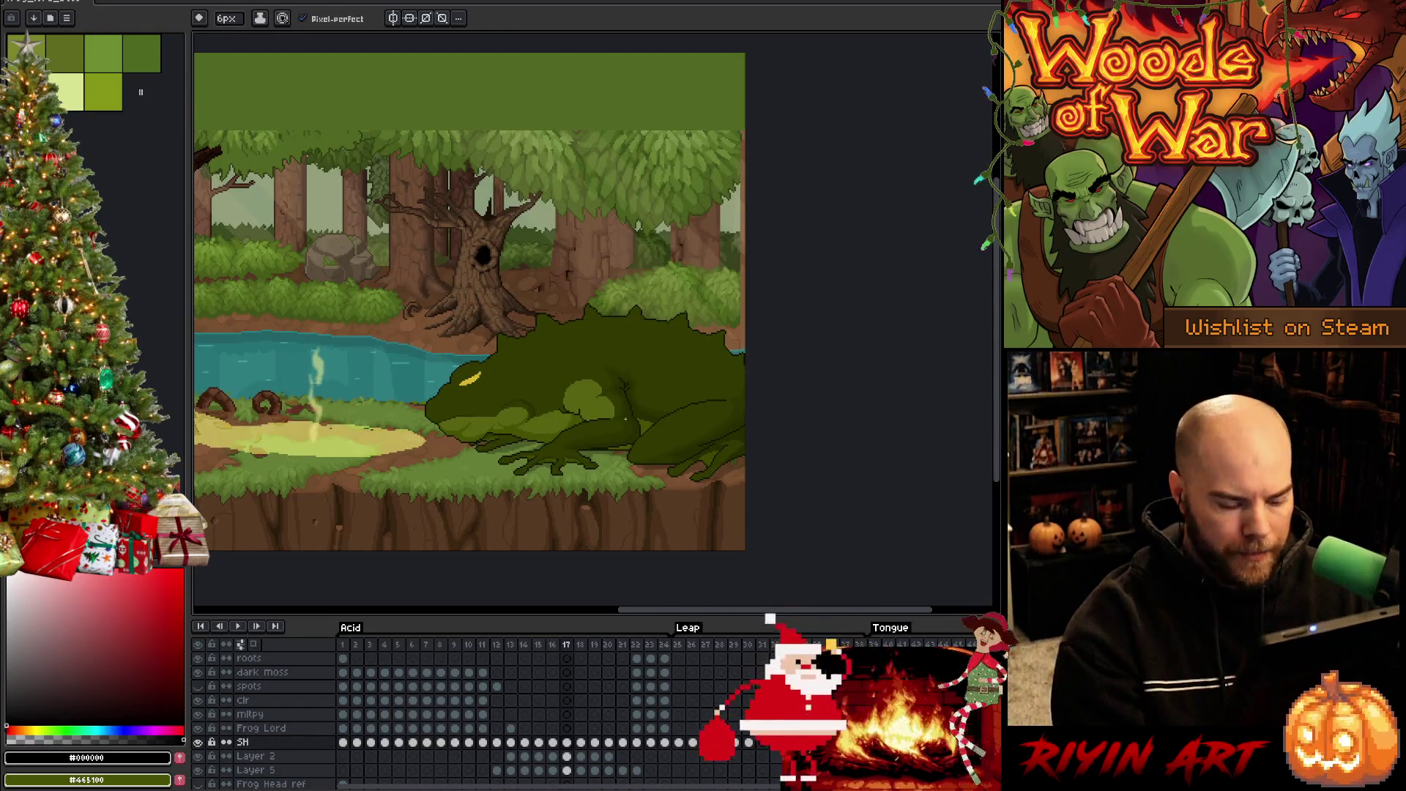
# Sample the frog's dark olive body colour on frame 16, then return to frame 17
pyautogui.scroll(1, 632, 411)
pyautogui.press('Right')
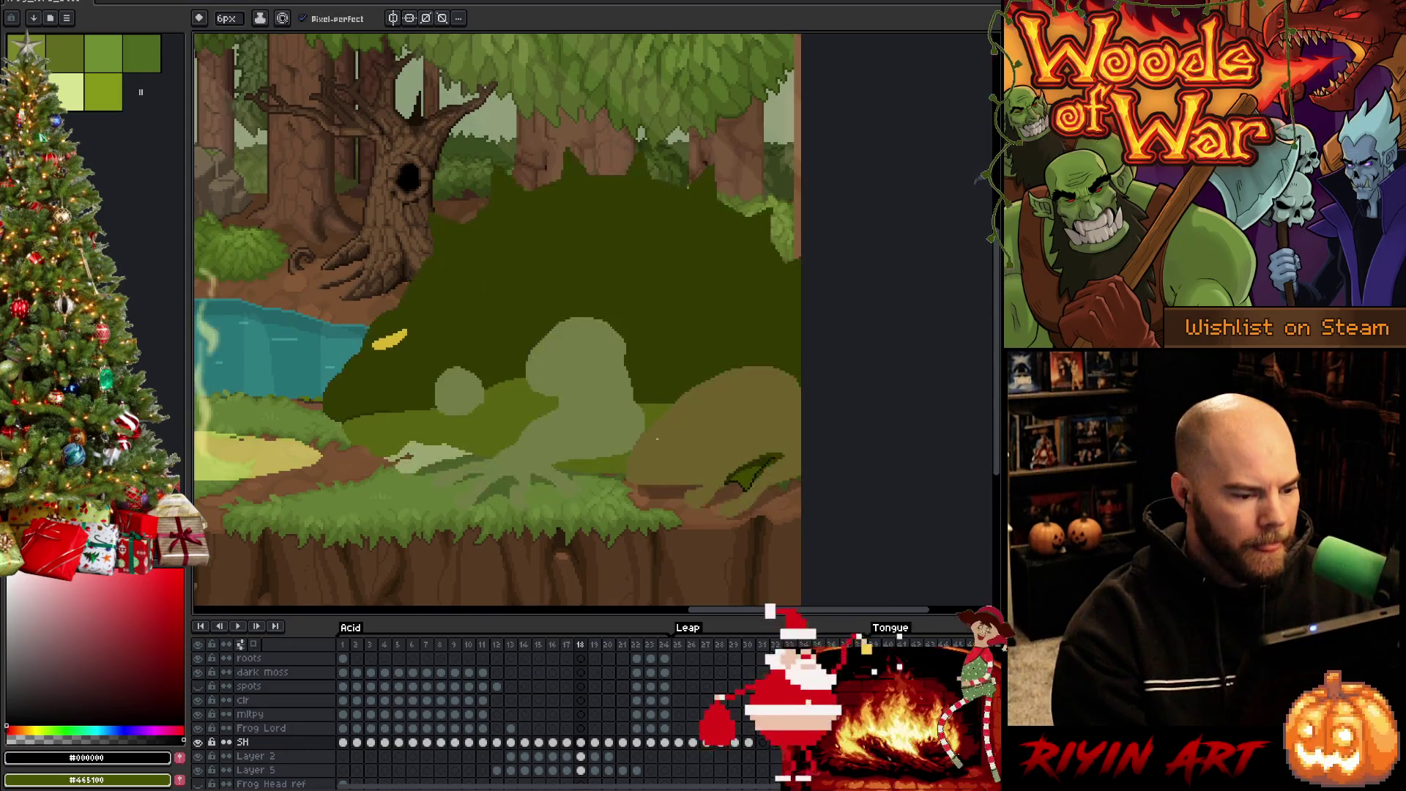
pyautogui.press('Left')
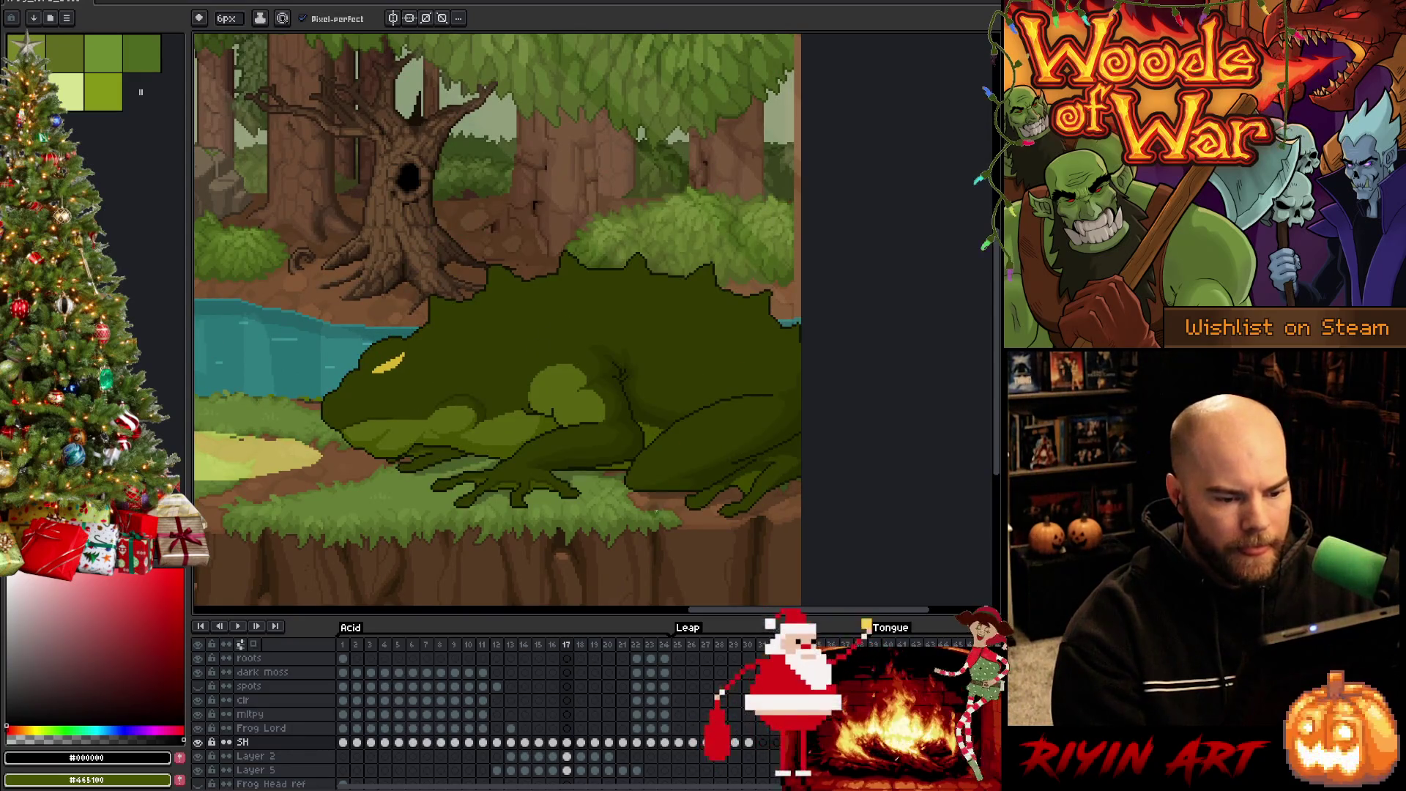
pyautogui.press('Left')
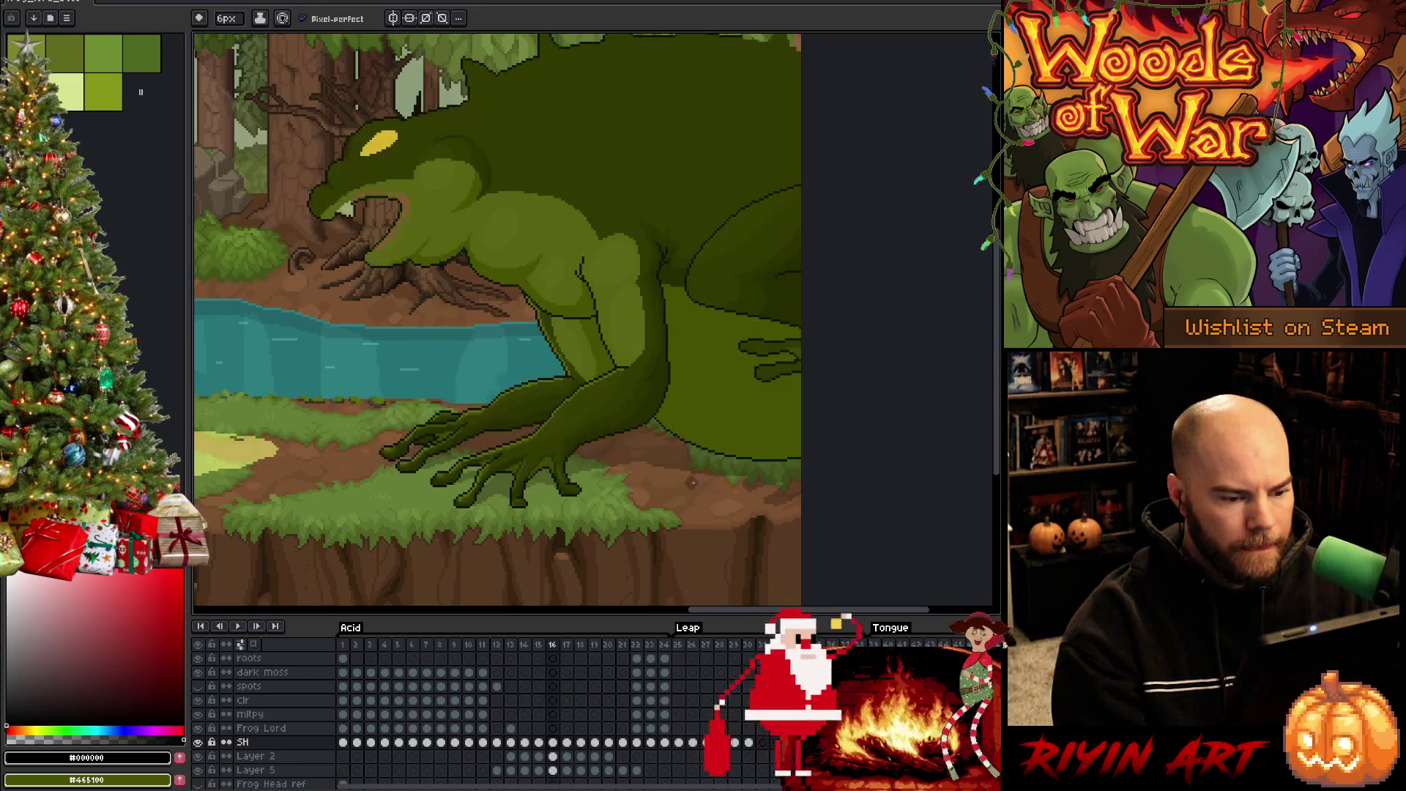
pyautogui.keyDown('alt'); pyautogui.click(727, 233); pyautogui.keyUp('alt')
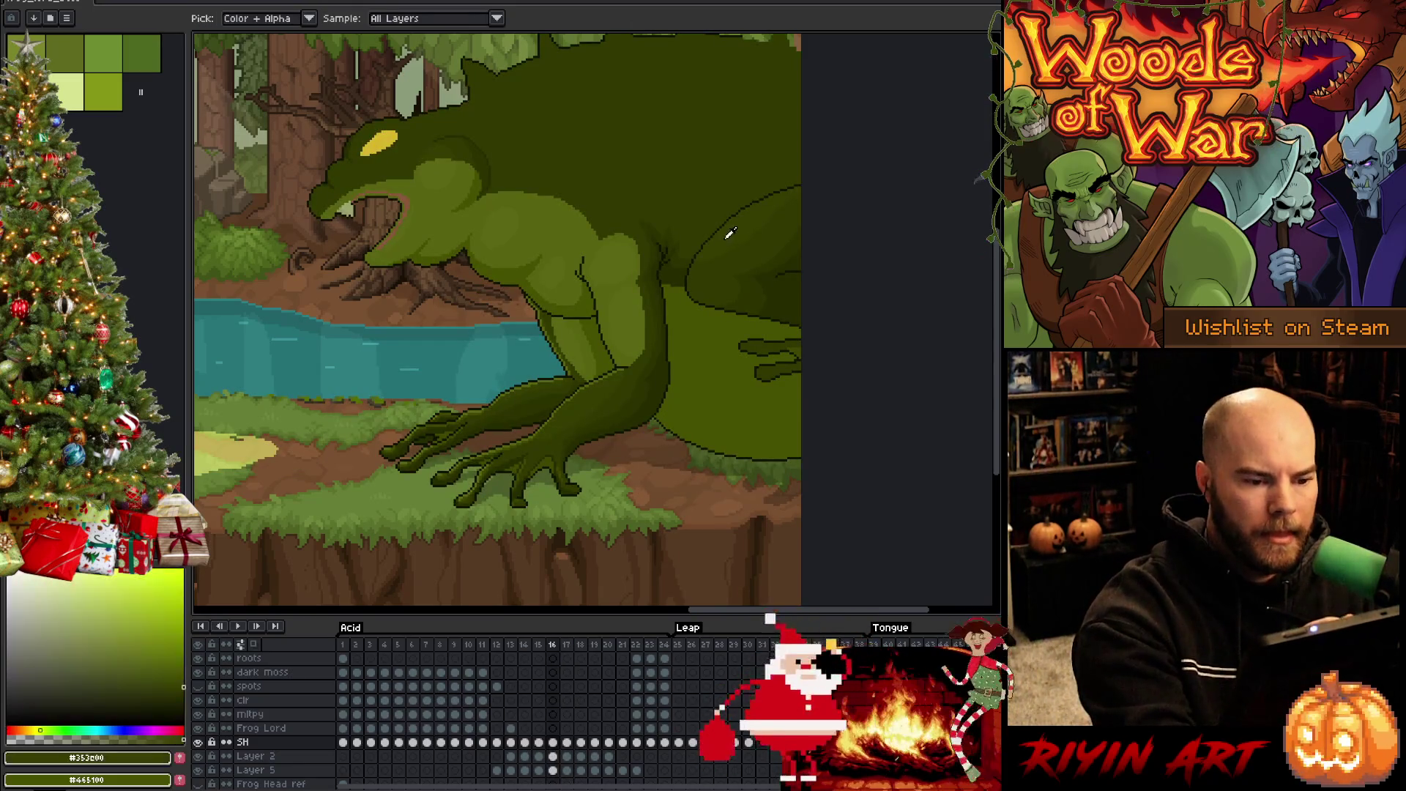
pyautogui.press('Right')
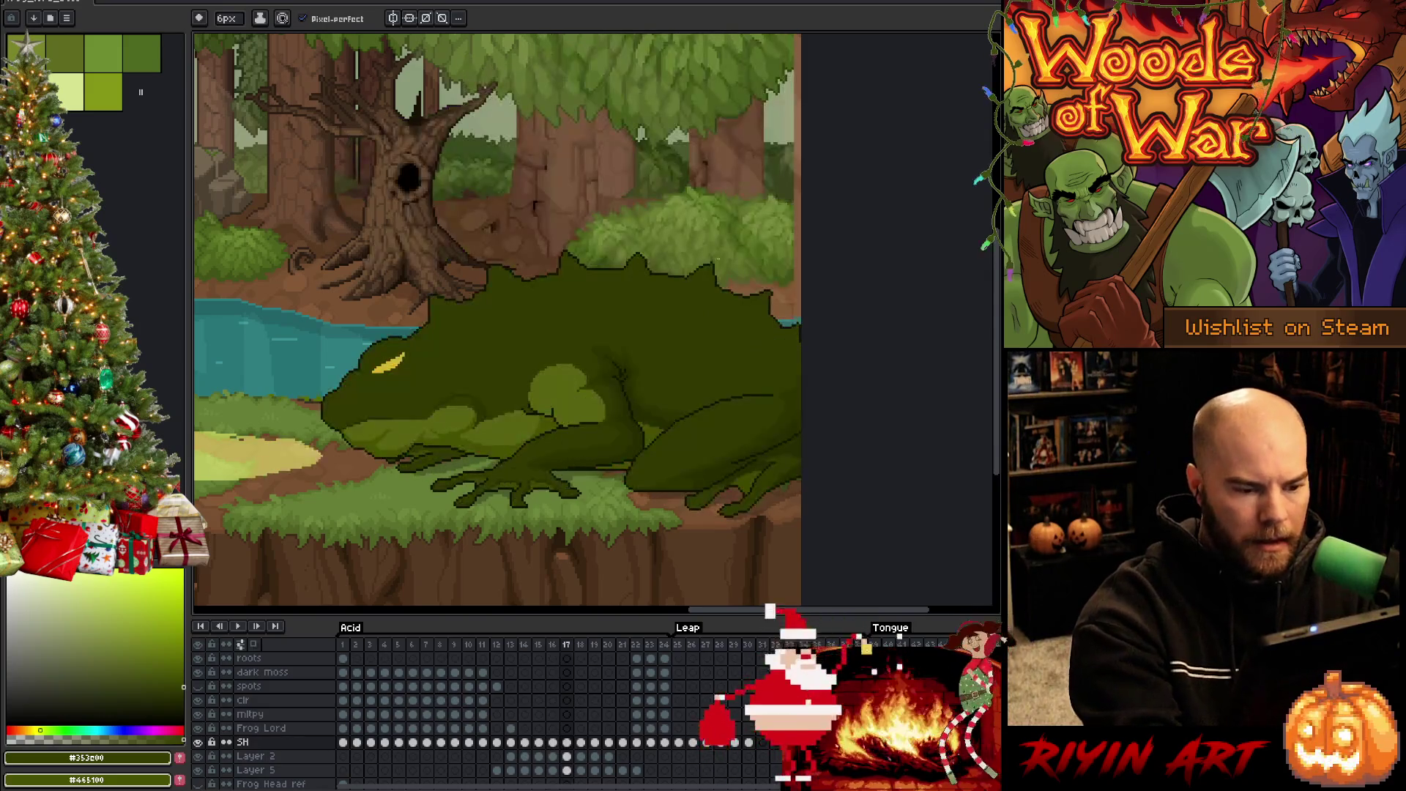
# Make the Frog layer's frame 17 cel active, dab a dot, and wand-select the dark body
pyautogui.press('m')
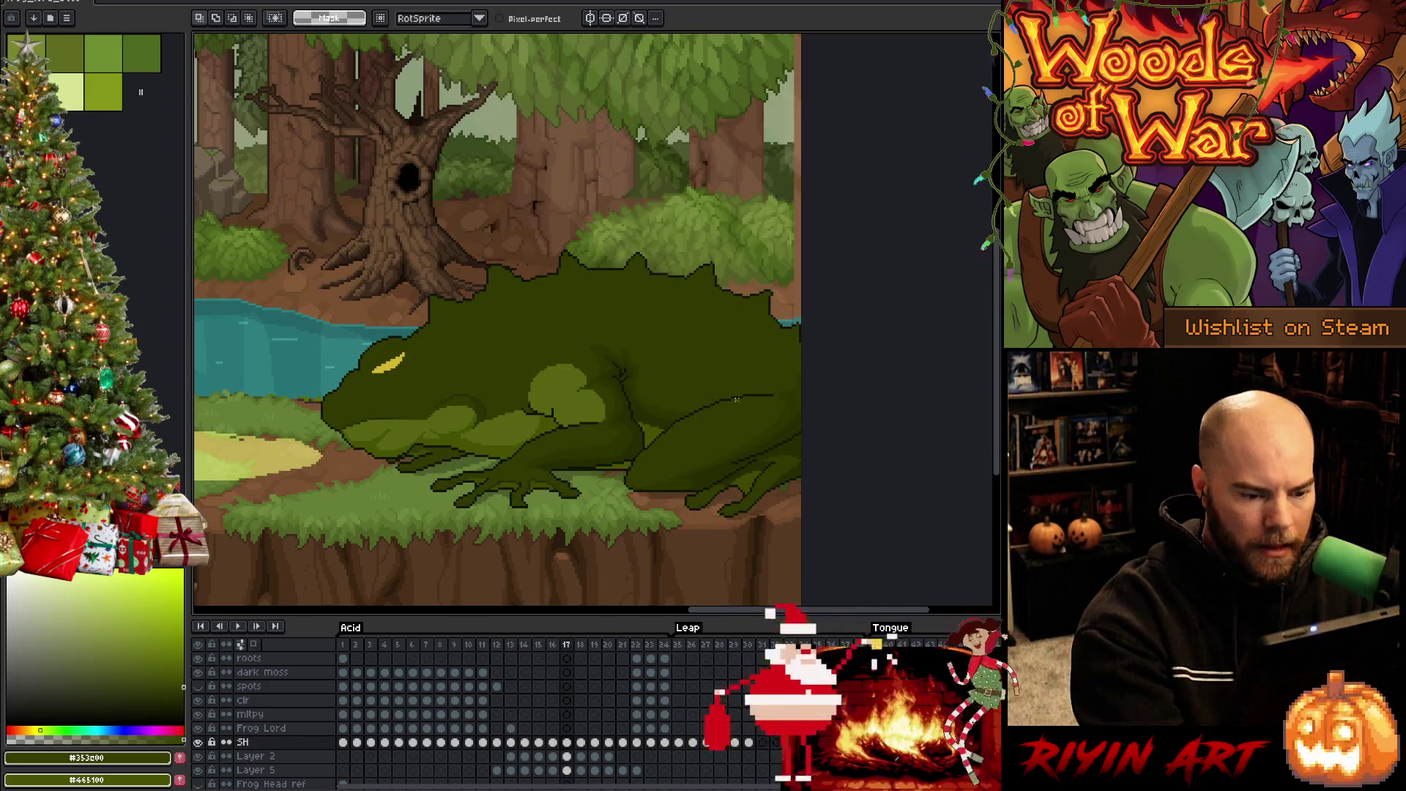
pyautogui.click(567, 742)
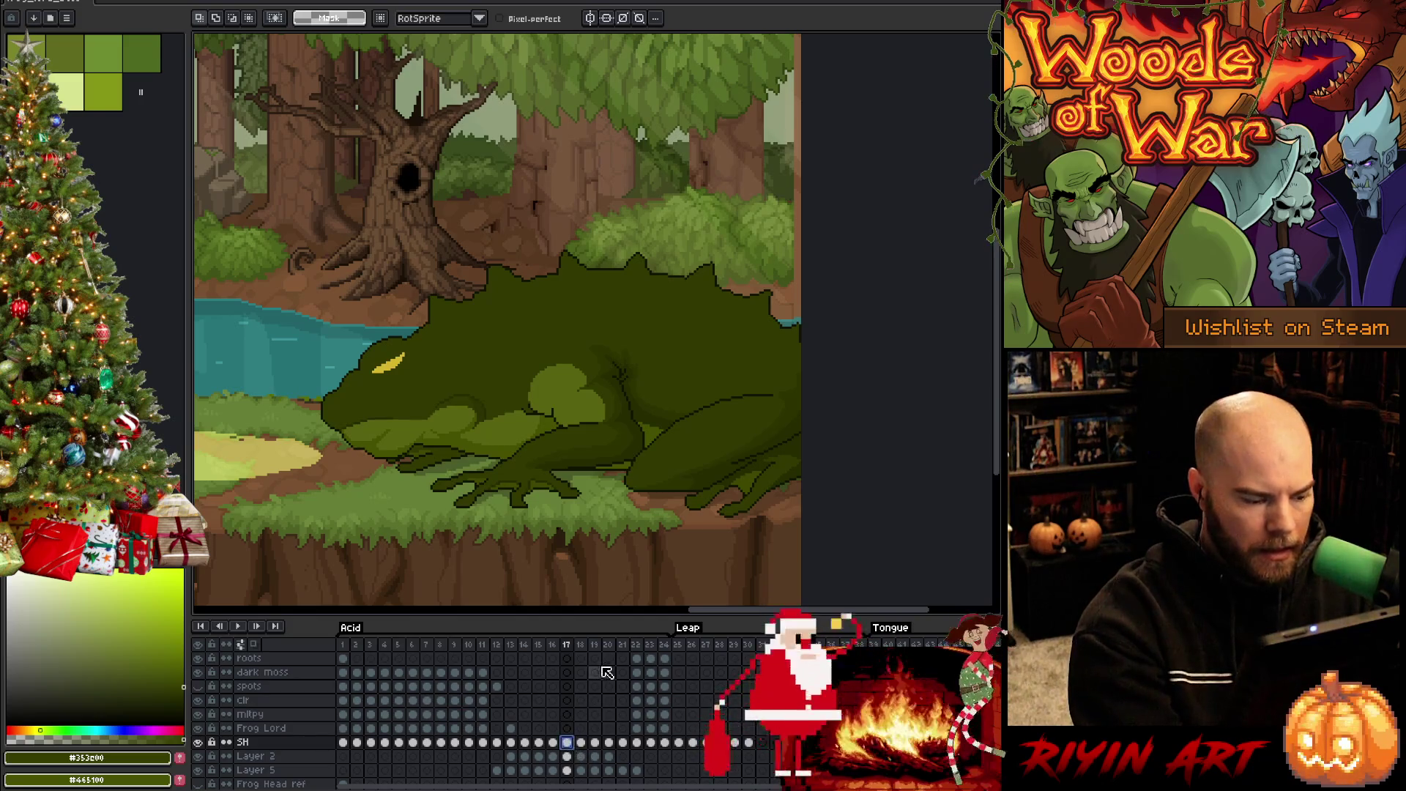
pyautogui.scroll(3, 579, 711)
pyautogui.click(567, 685)
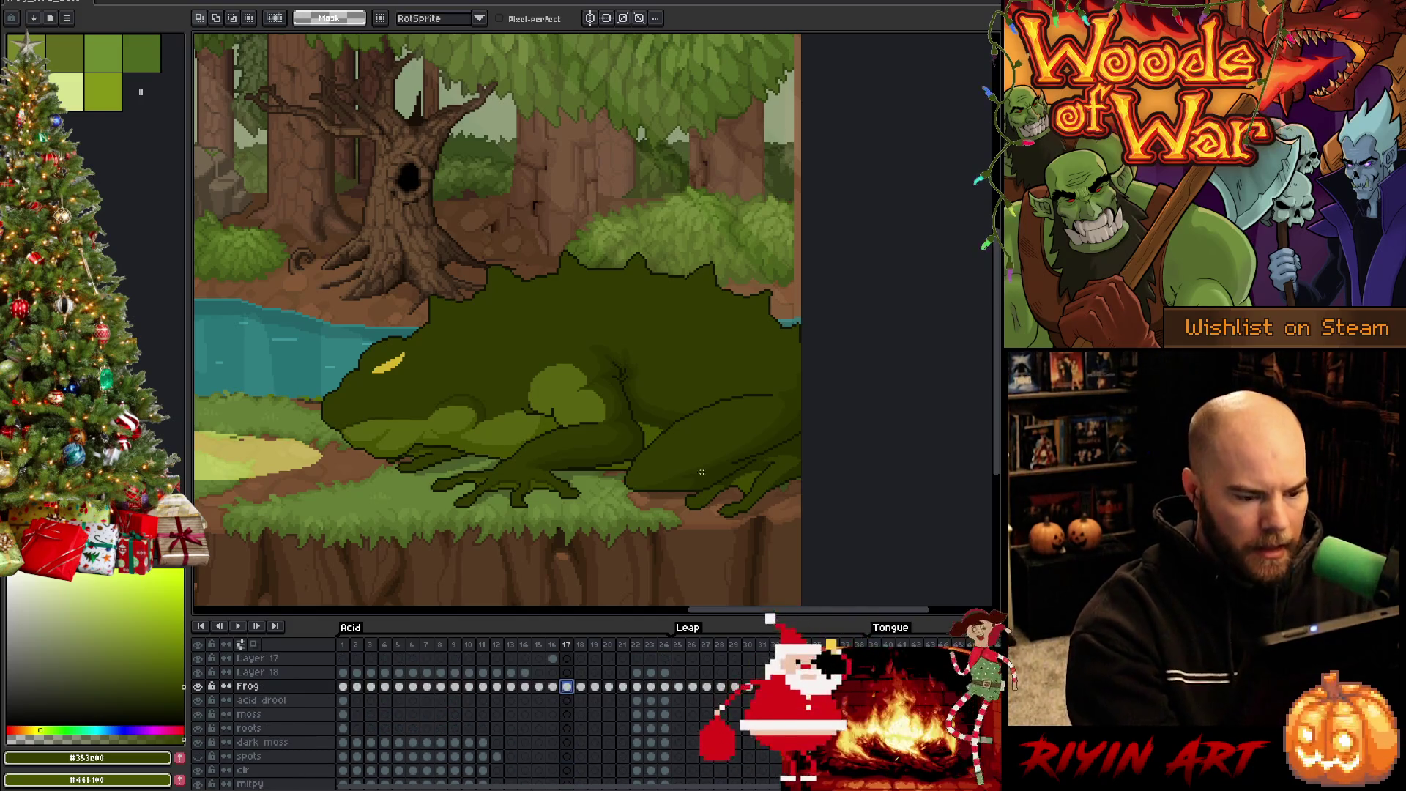
pyautogui.press('b')
pyautogui.click(703, 434)
pyautogui.press('w')
pyautogui.click(712, 425)
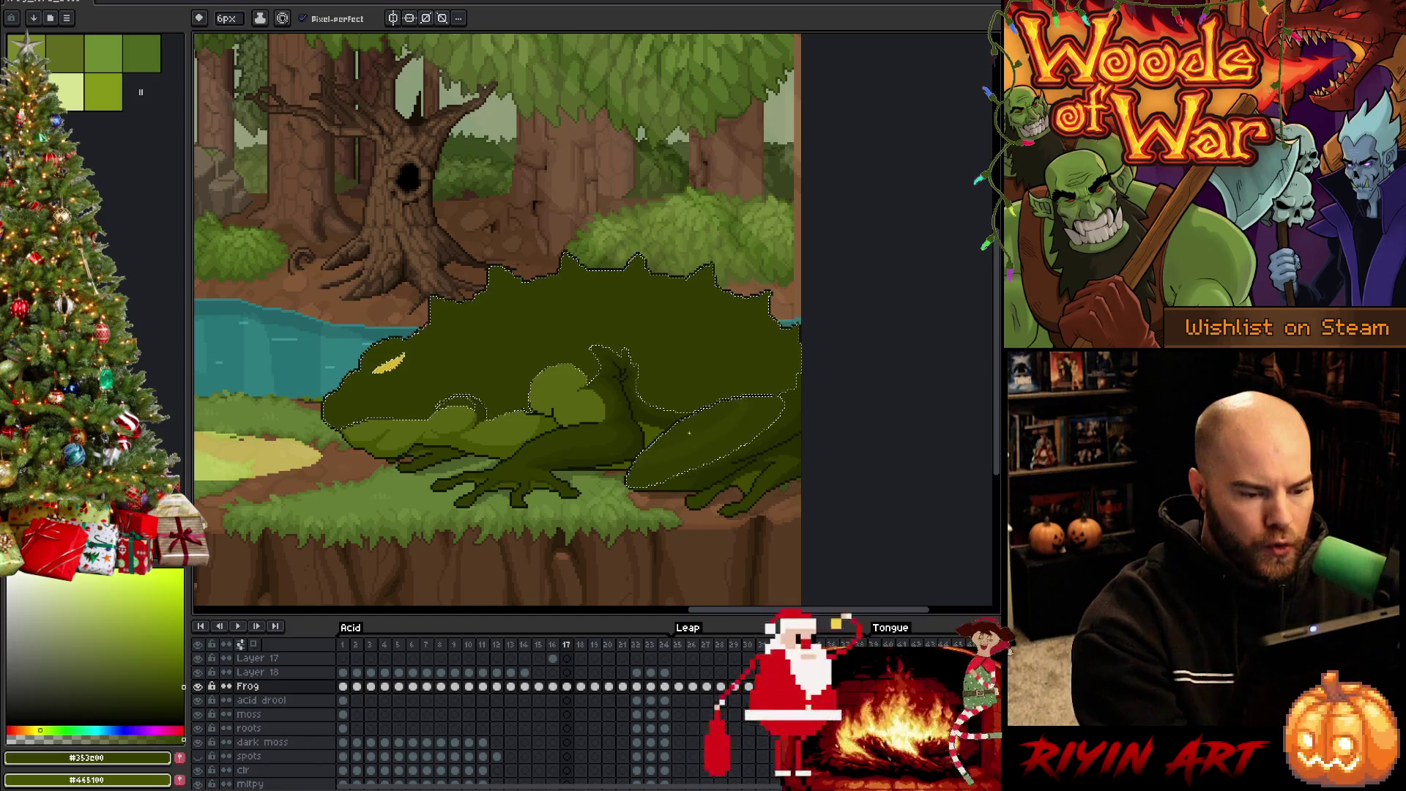
# Adjust the fill tolerance, set the pencil size to 1px, and clear the selection
pyautogui.press('g')
pyautogui.click(286, 18)
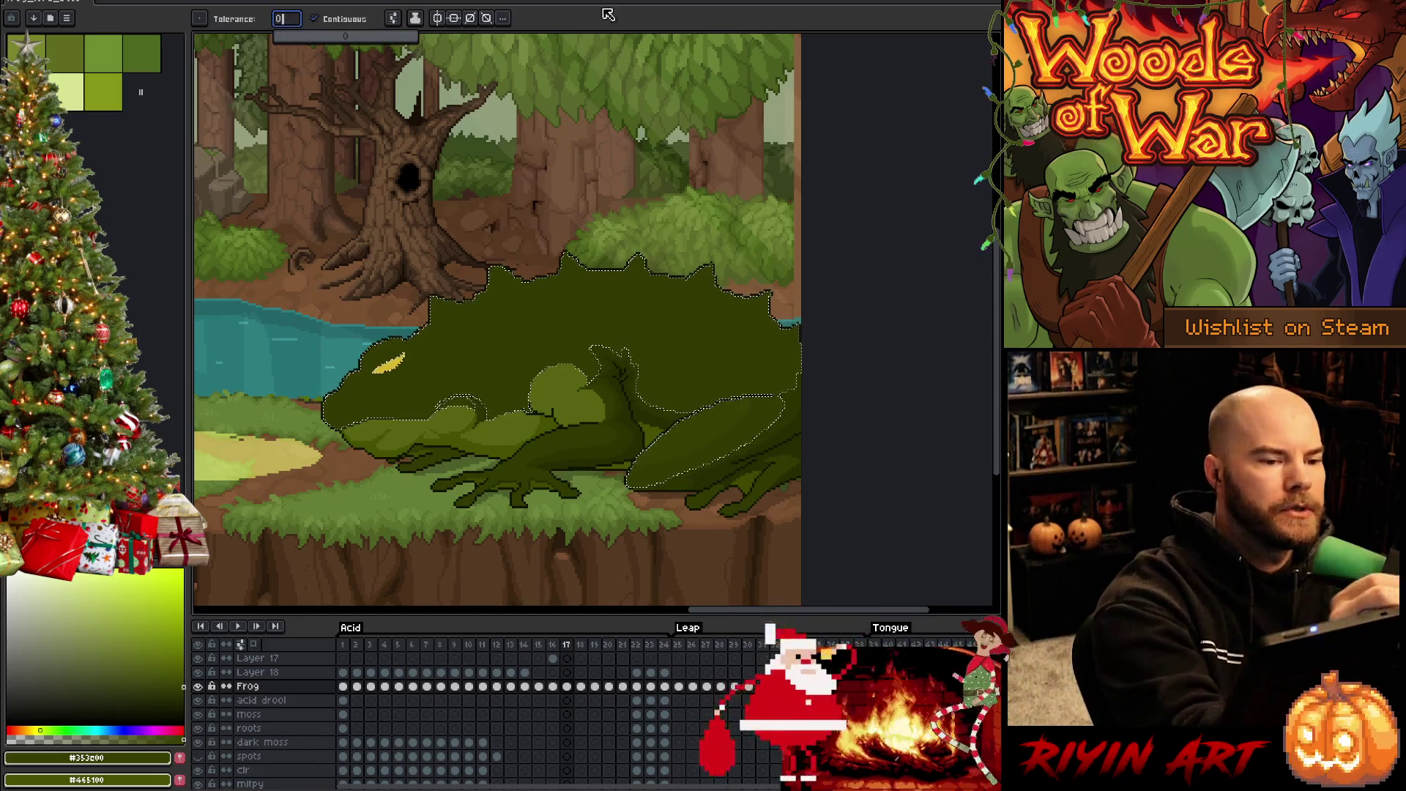
pyautogui.press('b')
pyautogui.click(225, 19)
pyautogui.write('1')
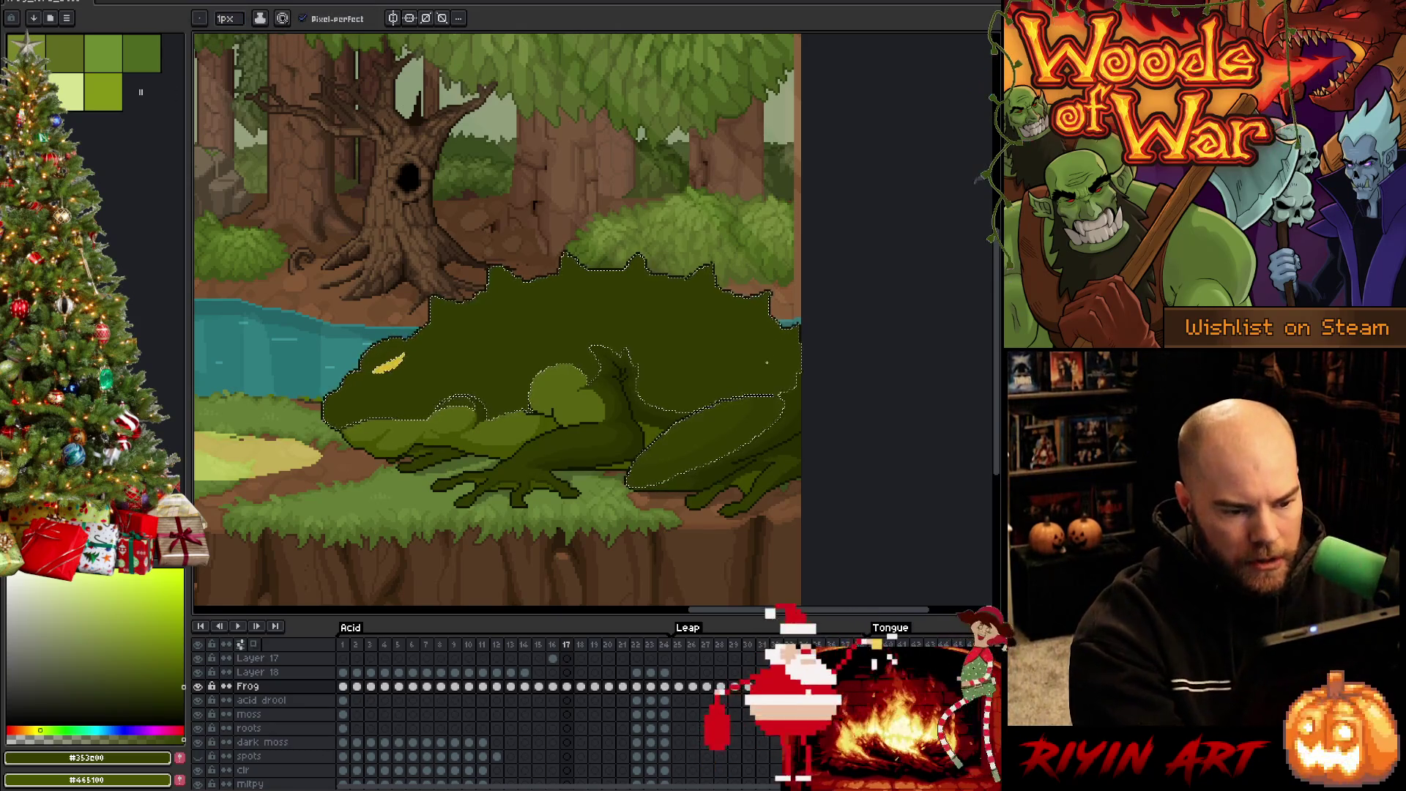
pyautogui.hotkey('ctrl', 'd')
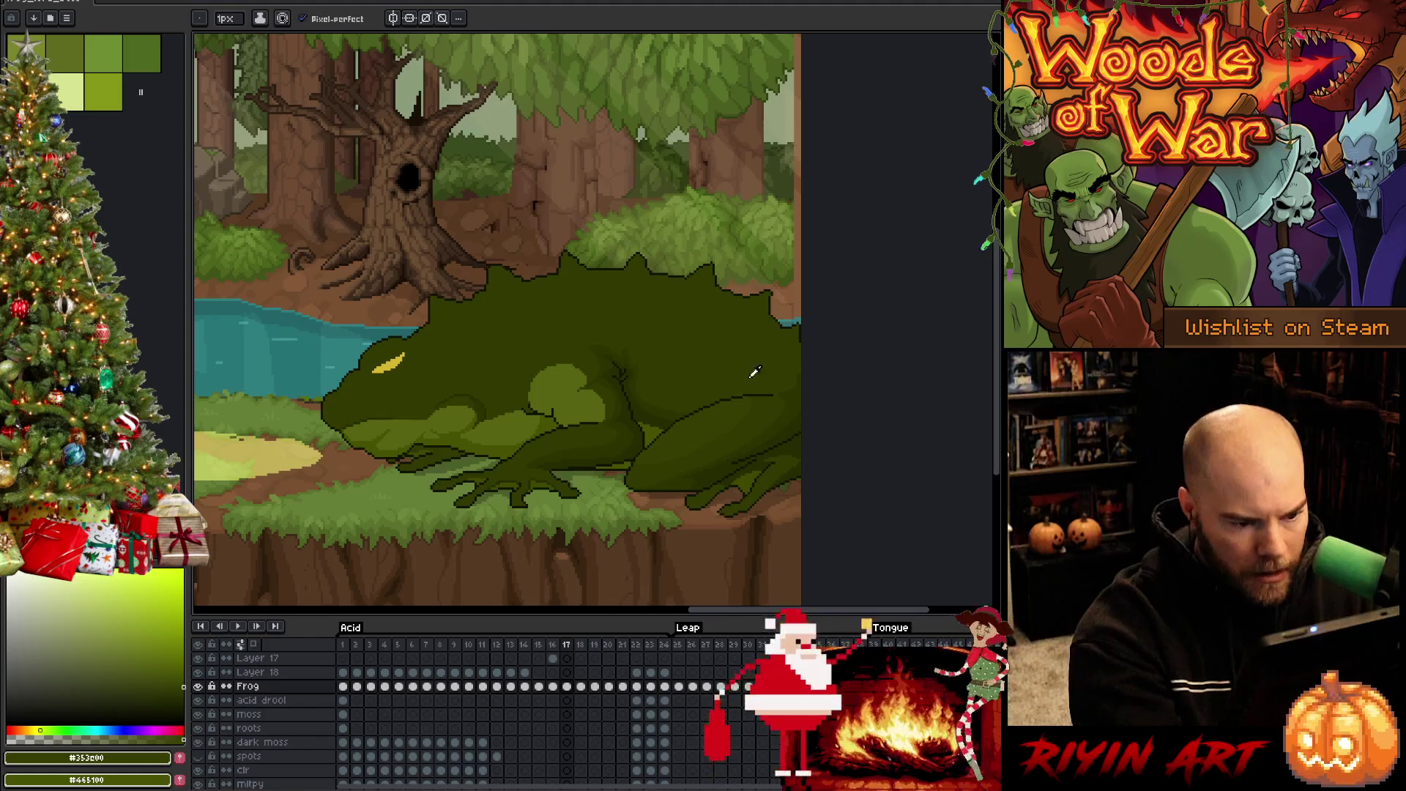
# Eyedrop the frog's dark olive outline colour as the drawing colour
pyautogui.press('g')
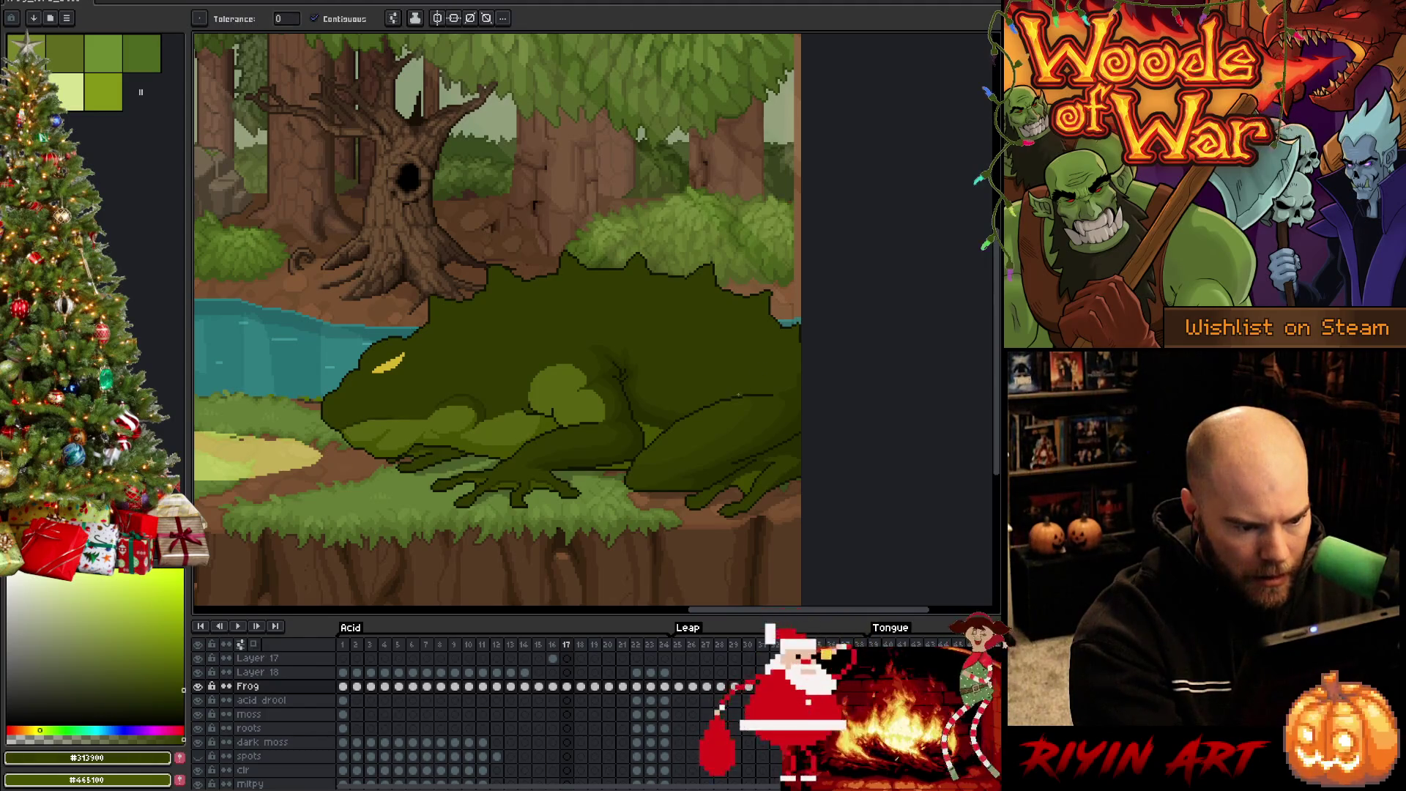
pyautogui.press('w')
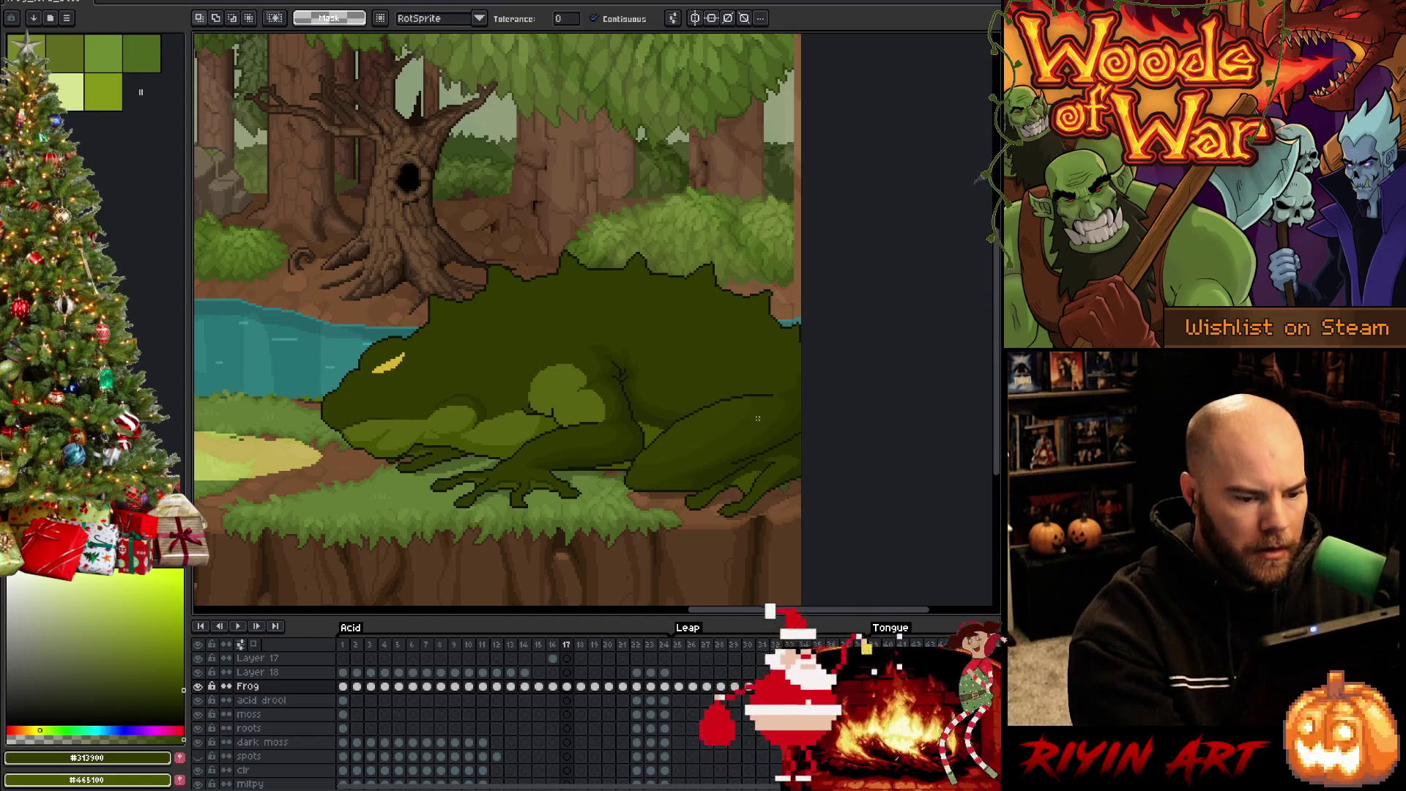
pyautogui.press('b')
pyautogui.keyDown('alt'); pyautogui.click(784, 402); pyautogui.keyUp('alt')
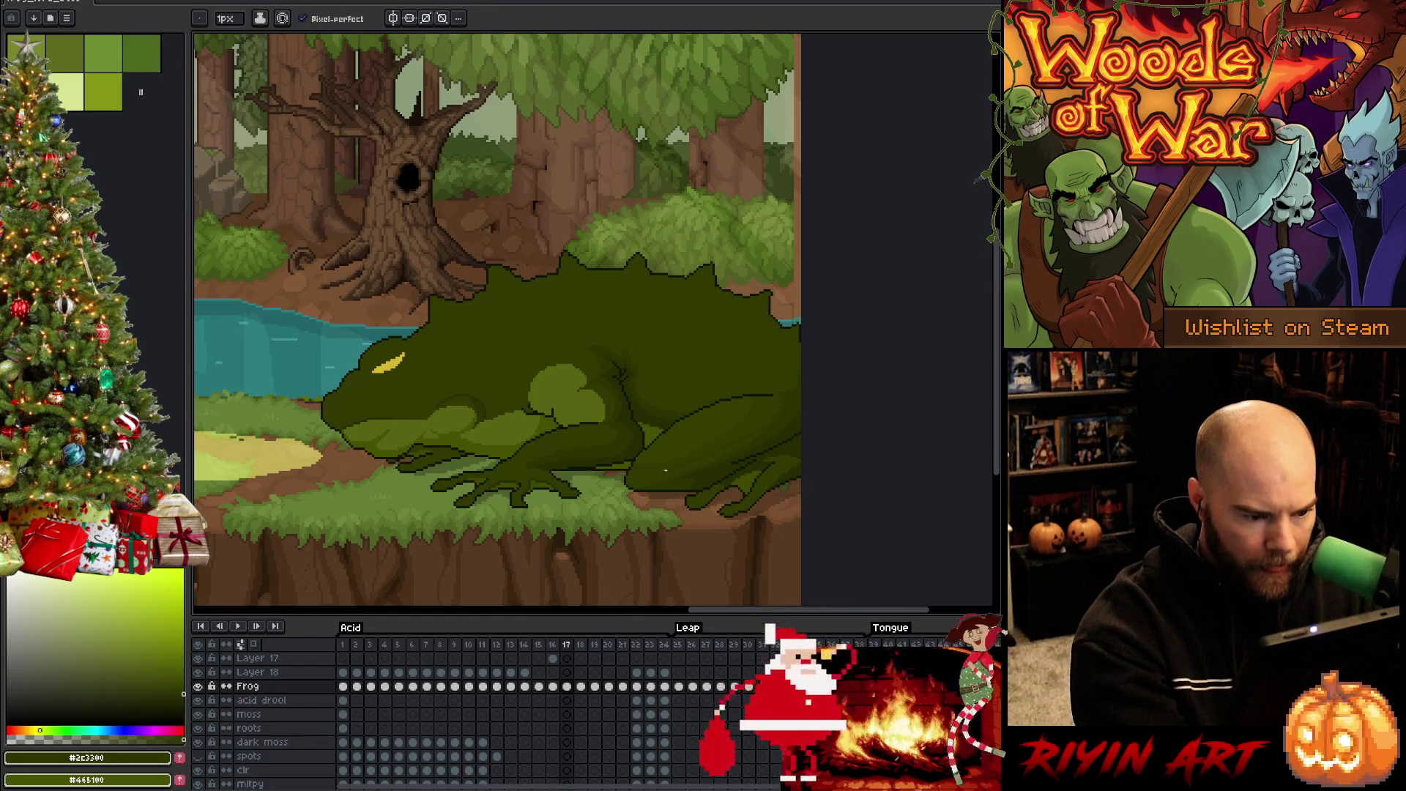
pyautogui.press('g')
pyautogui.press('b')
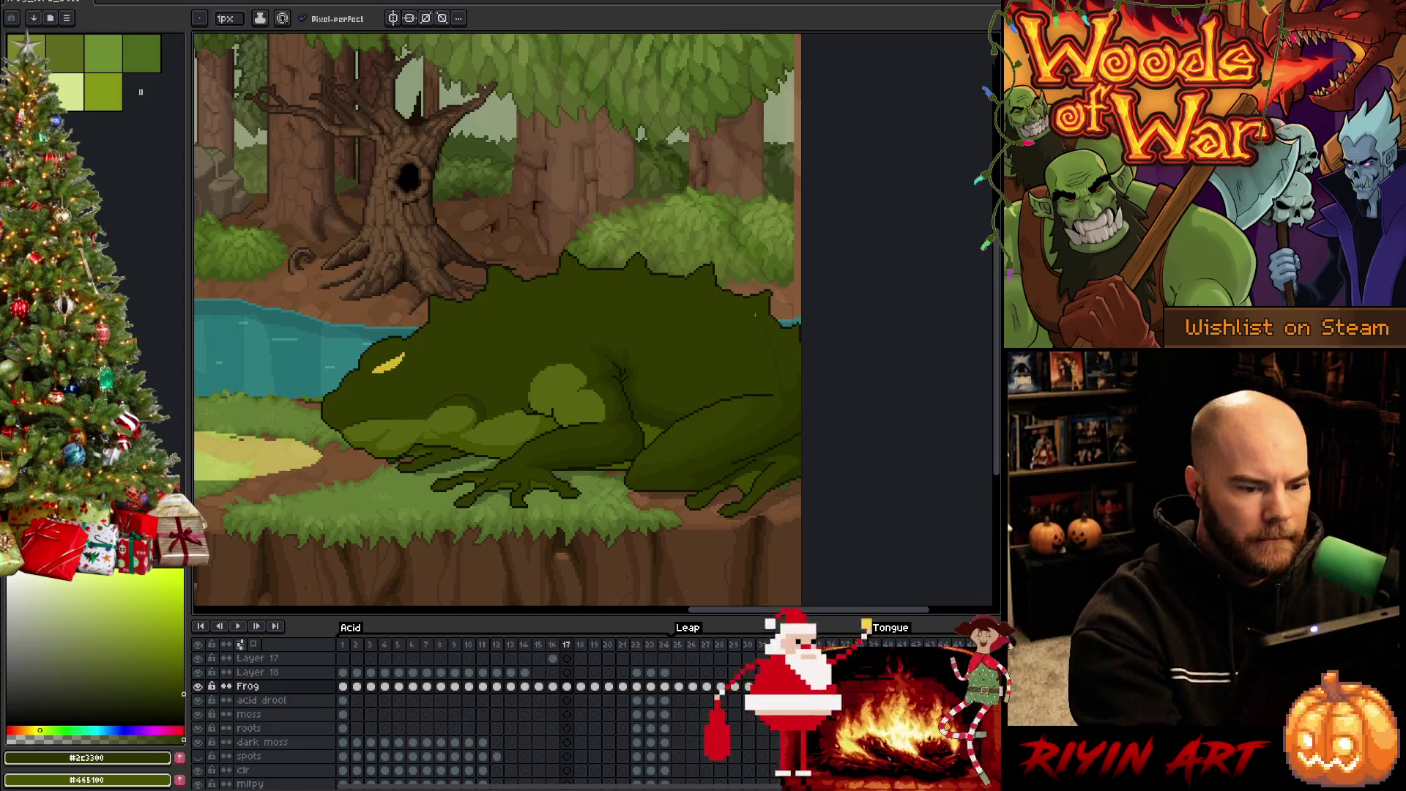
pyautogui.press('g')
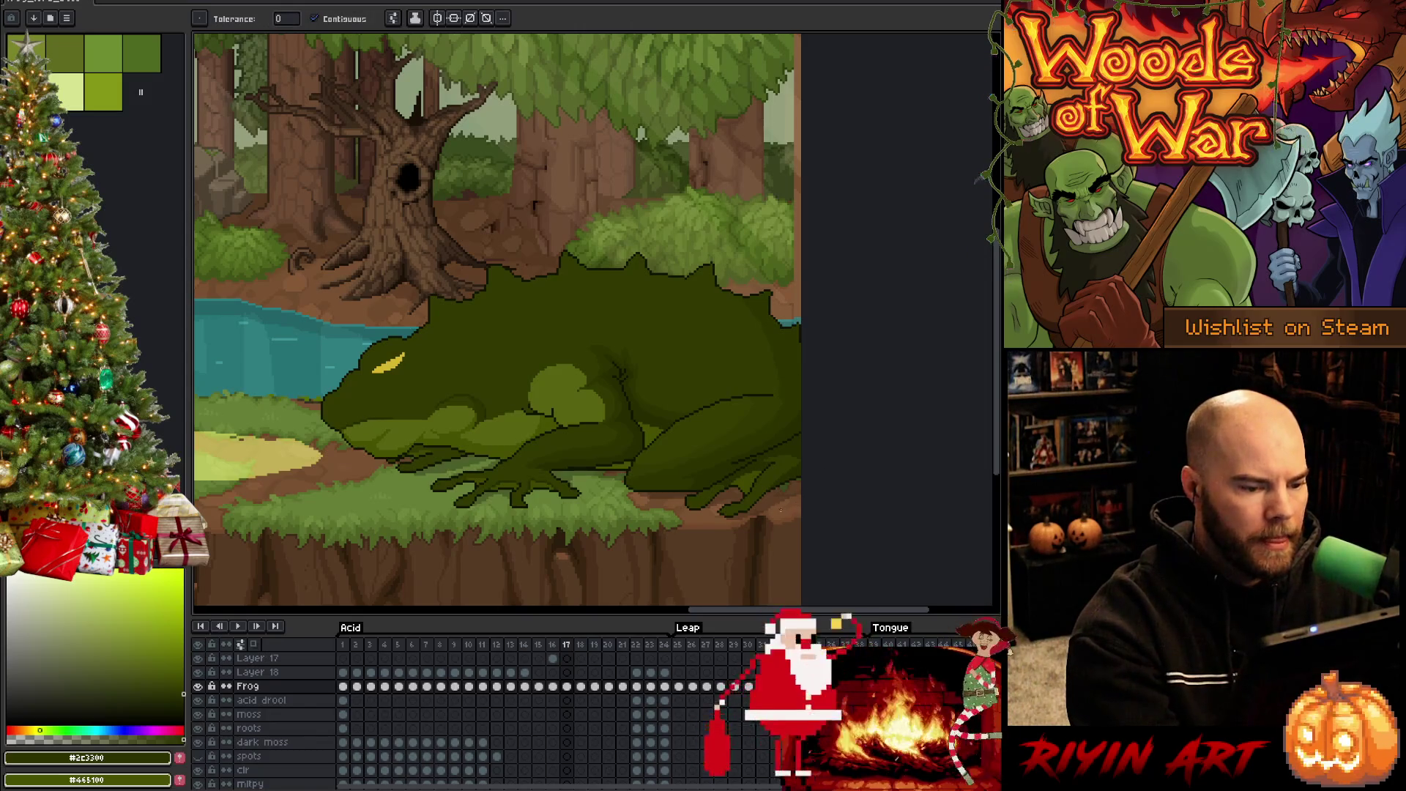